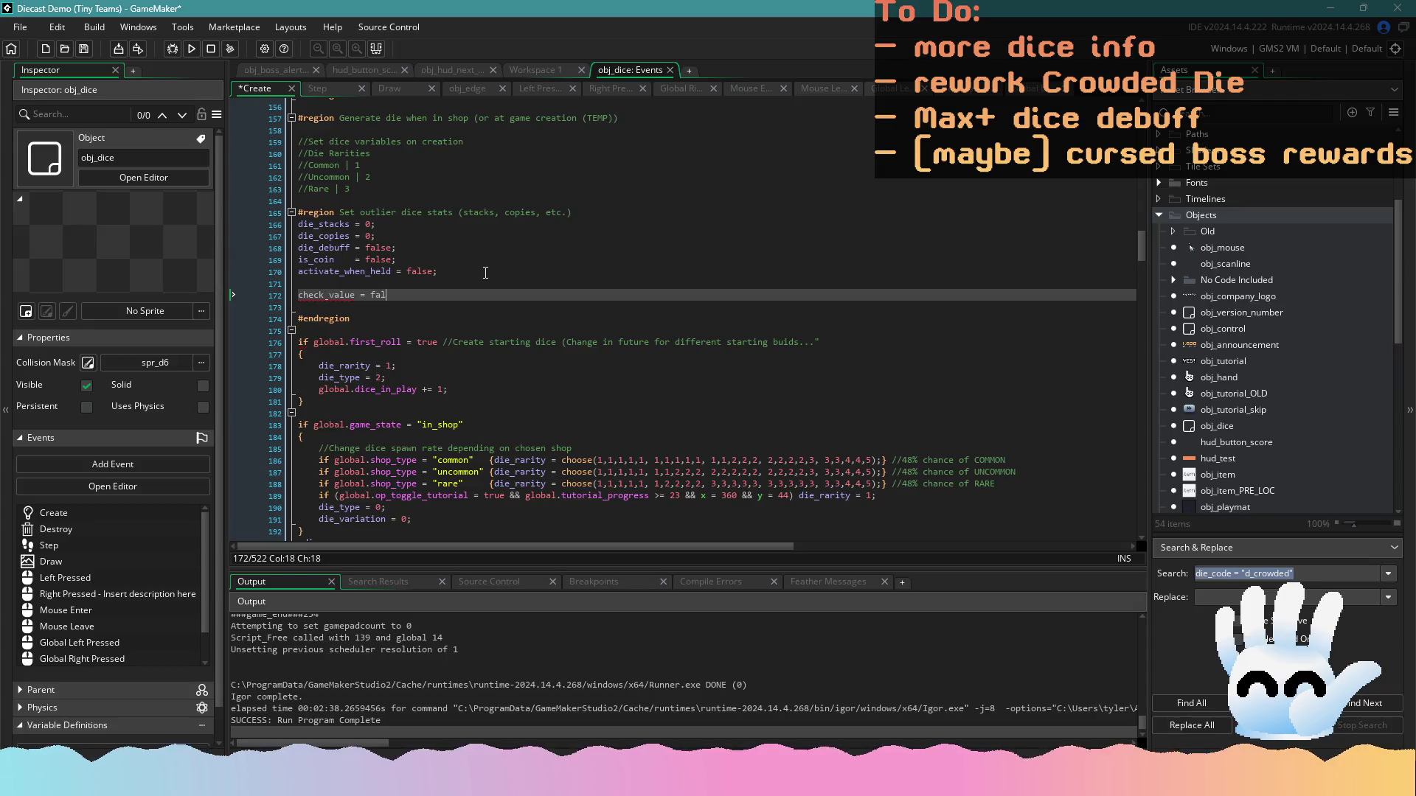
Rename check_value to check_the_value = false in obj_dice's Create event
{"action": "key", "text": "Return"}
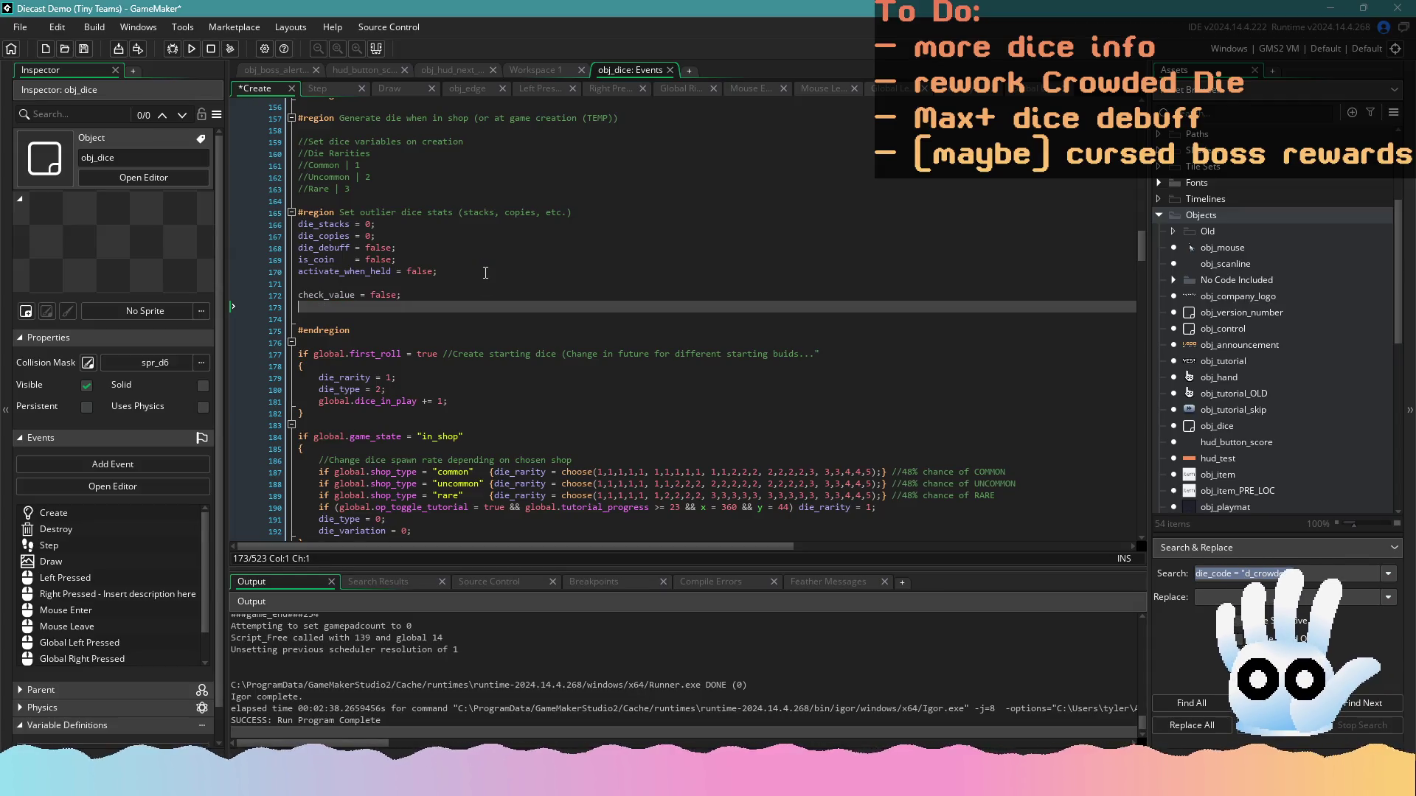
{"action": "key", "text": "BackSpace"}
{"action": "key", "text": "BackSpace"}
{"action": "key", "text": "BackSpace"}
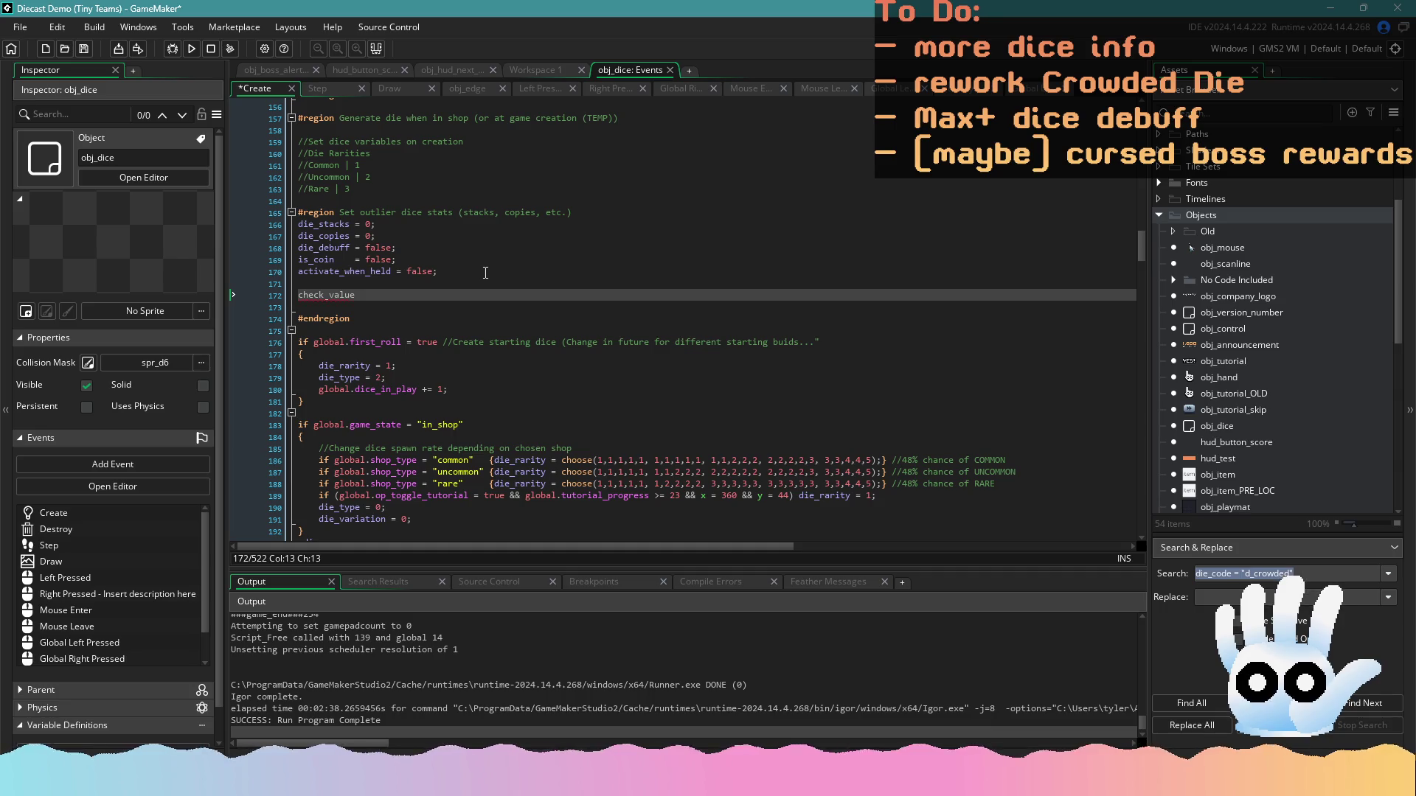
{"action": "key", "text": "BackSpace"}
{"action": "key", "text": "BackSpace"}
{"action": "key", "text": "BackSpace"}
{"action": "type", "text": "_the_value"}
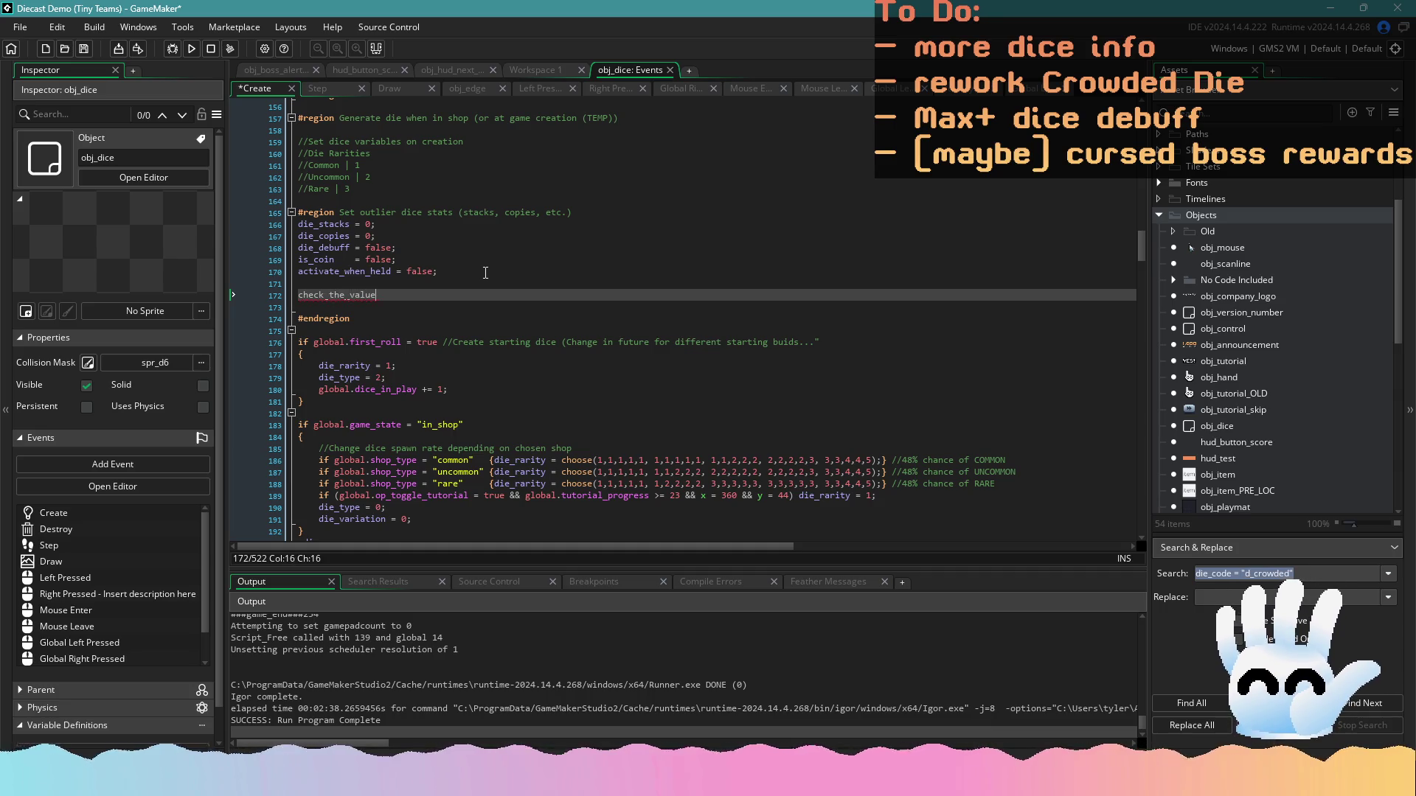
{"action": "type", "text": " = false"}
End that line with a semicolon and add checked_value = 0; on the line below
{"action": "key", "text": "Return"}
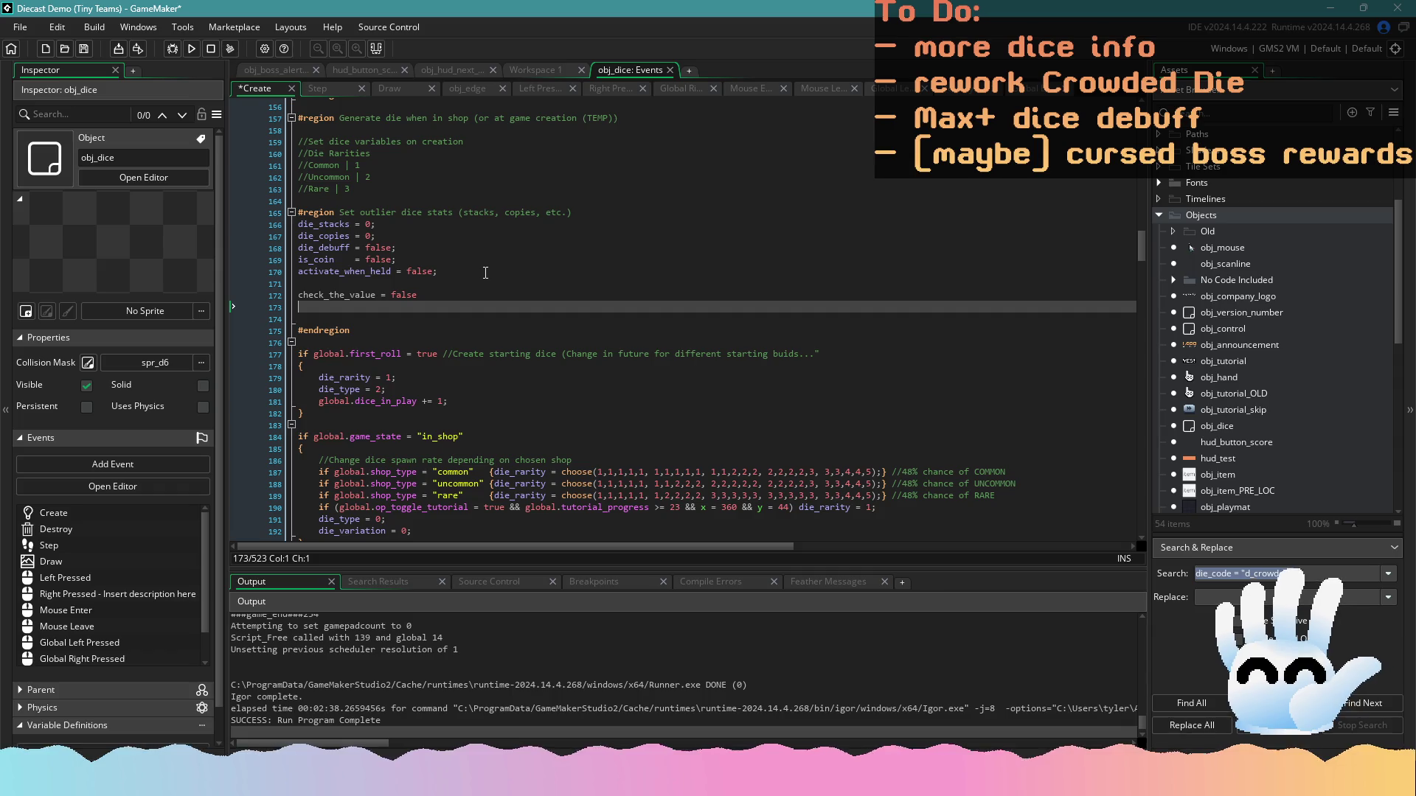
{"action": "key", "text": "BackSpace"}
{"action": "type", "text": ";"}
{"action": "key", "text": "Return"}
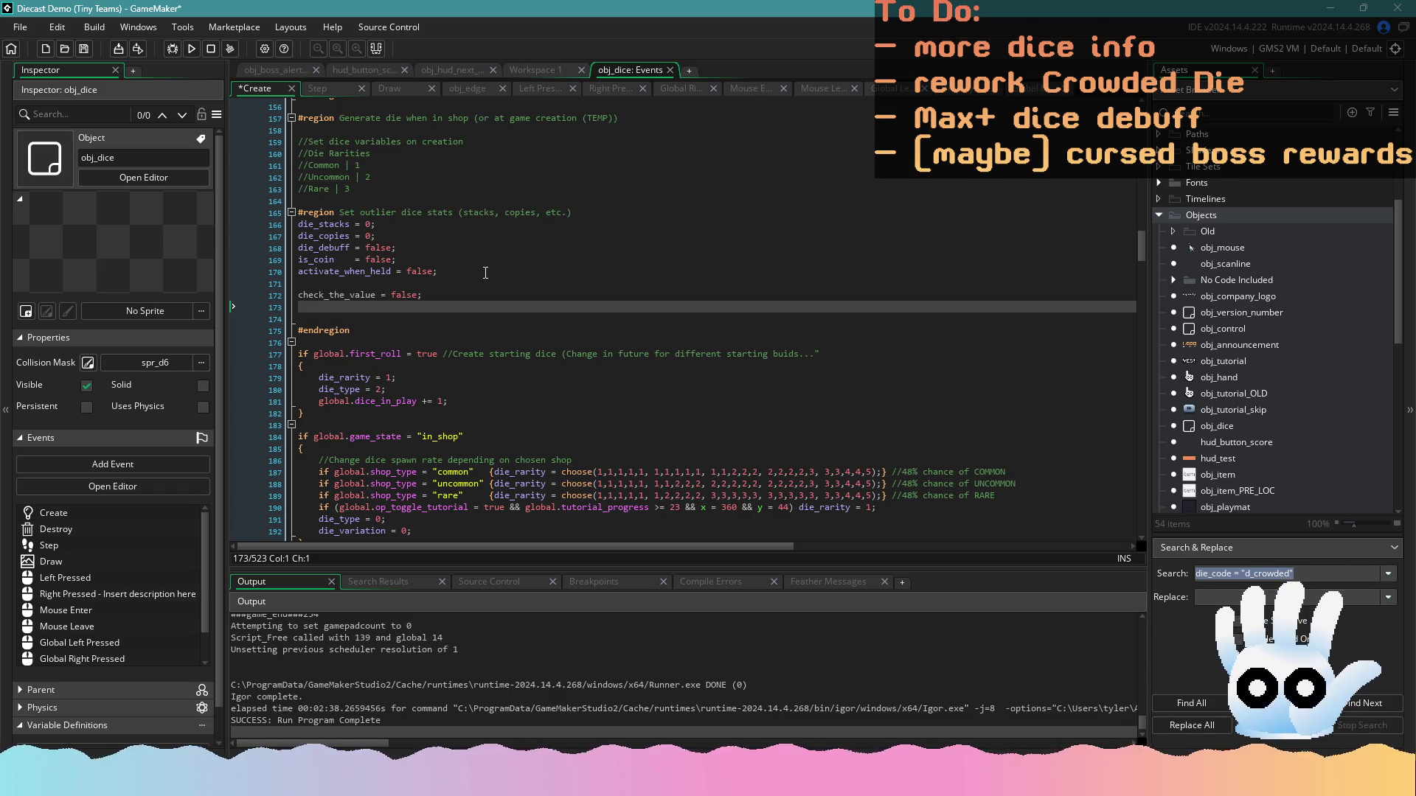
{"action": "type", "text": "checked"}
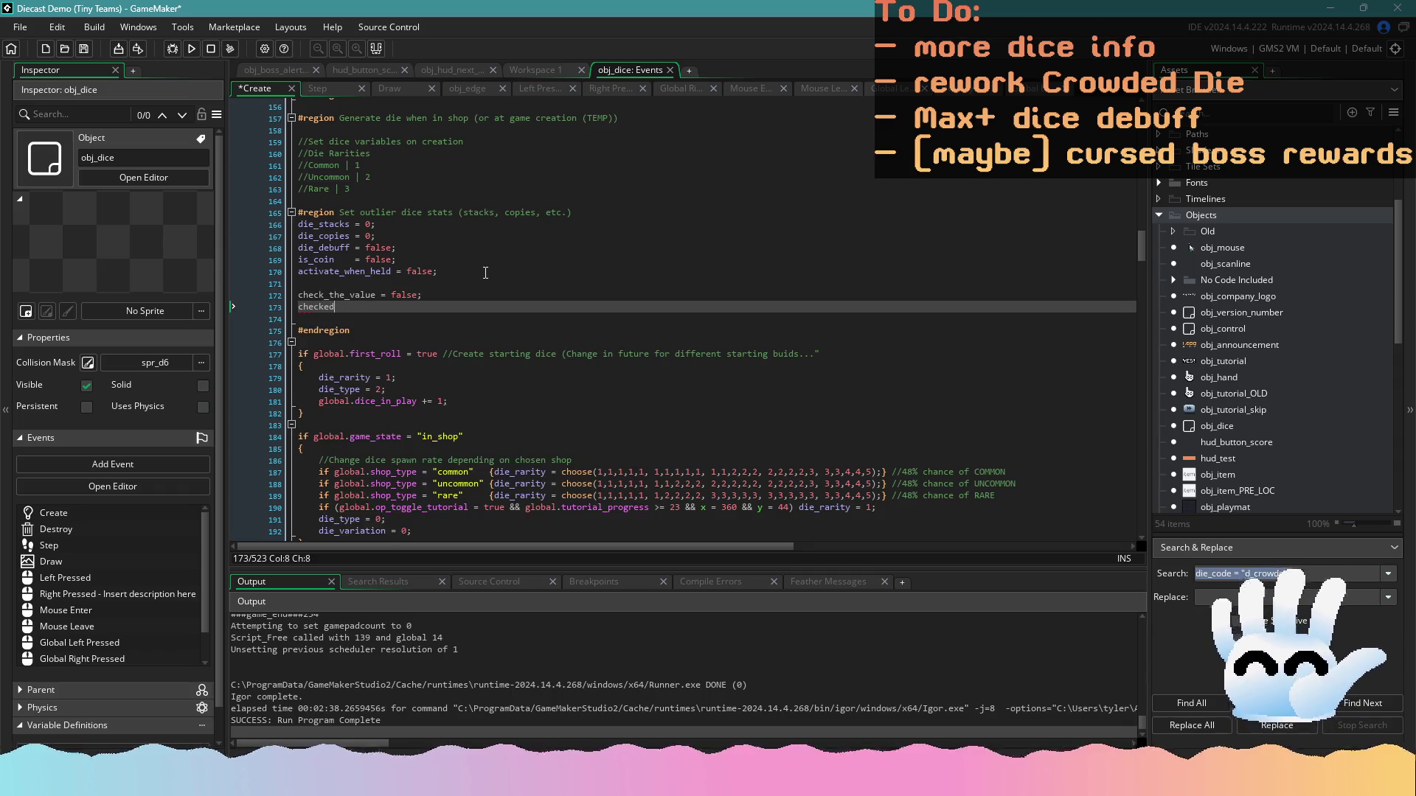
{"action": "type", "text": "_value = "}
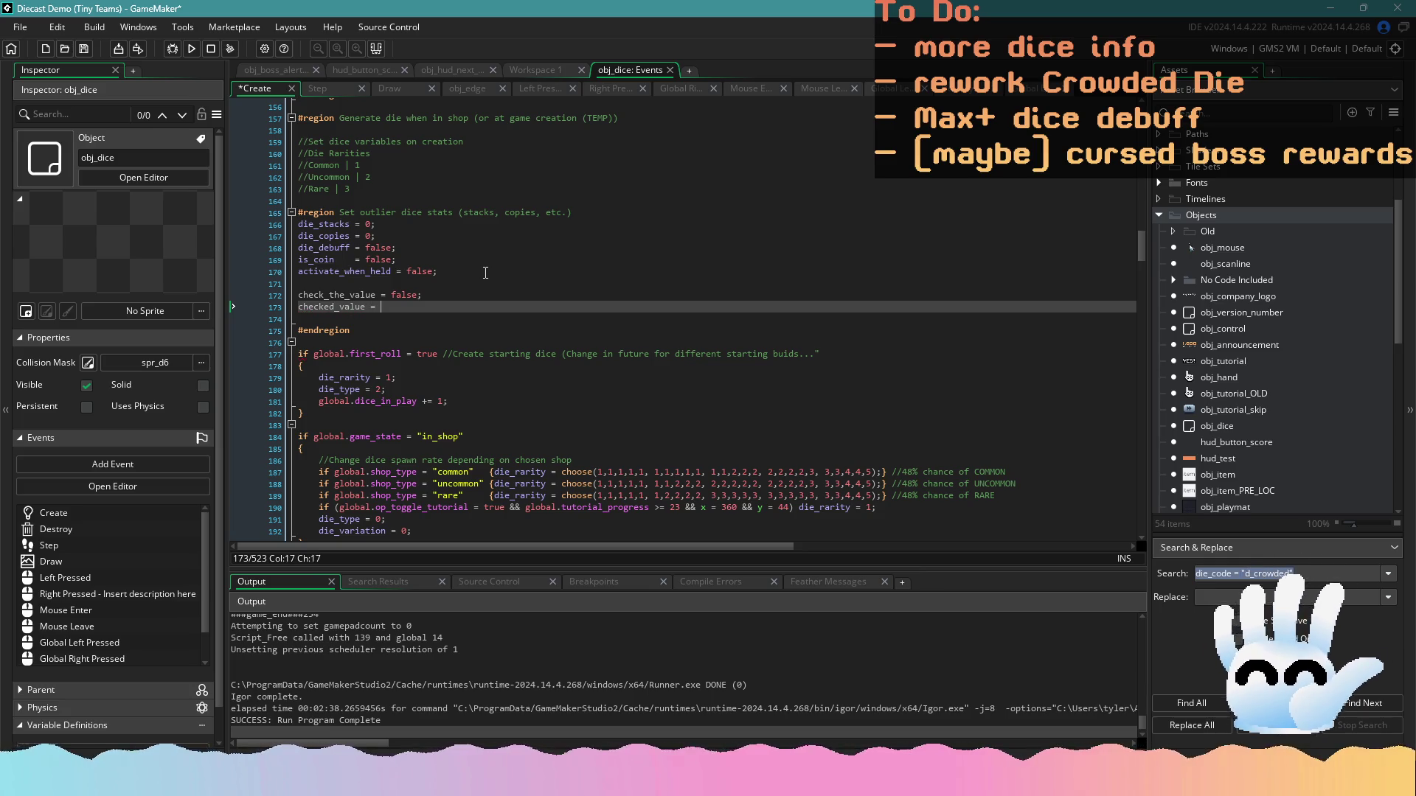
{"action": "type", "text": "0"}
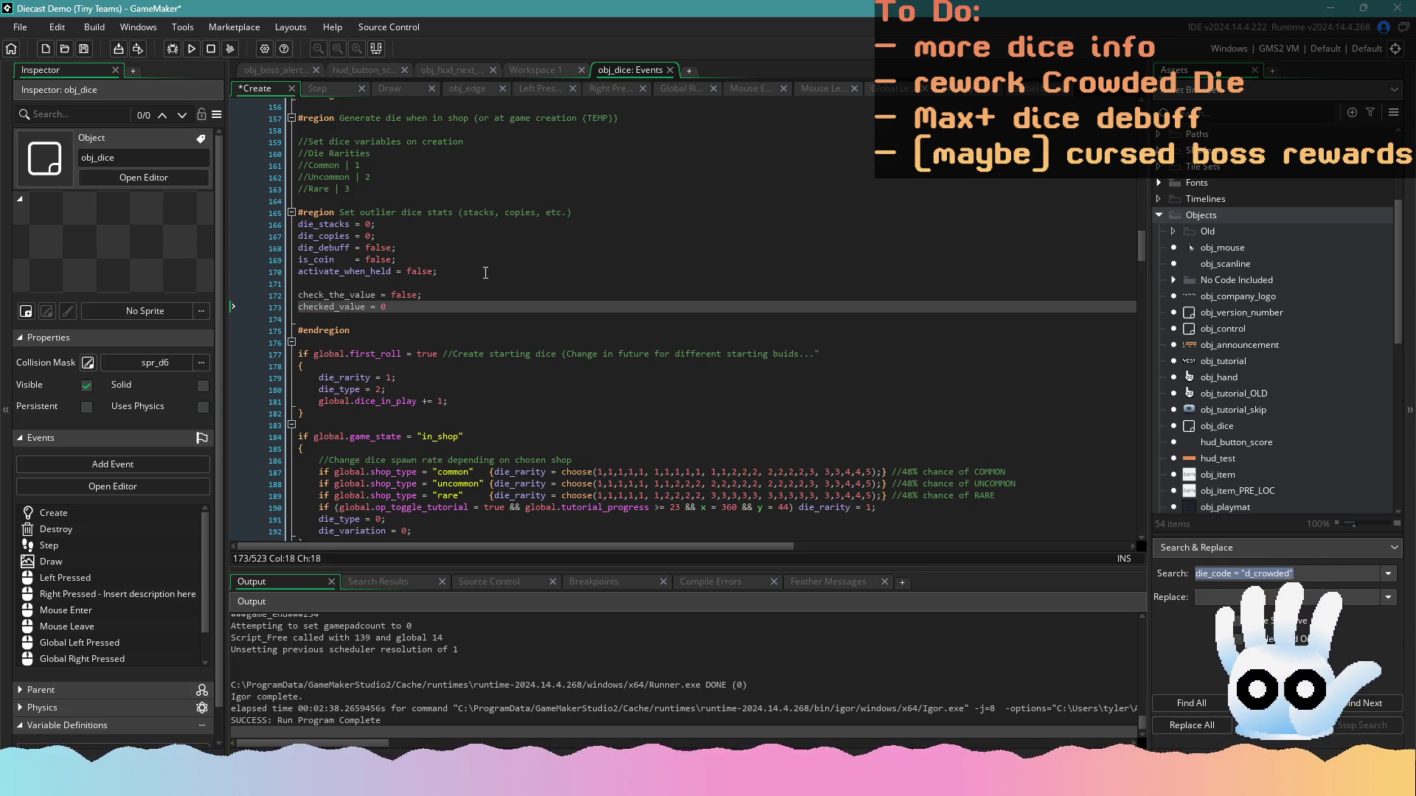
{"action": "type", "text": ";"}
{"action": "double_click", "coordinate": [335, 308]}
{"action": "key", "text": "ctrl+c"}
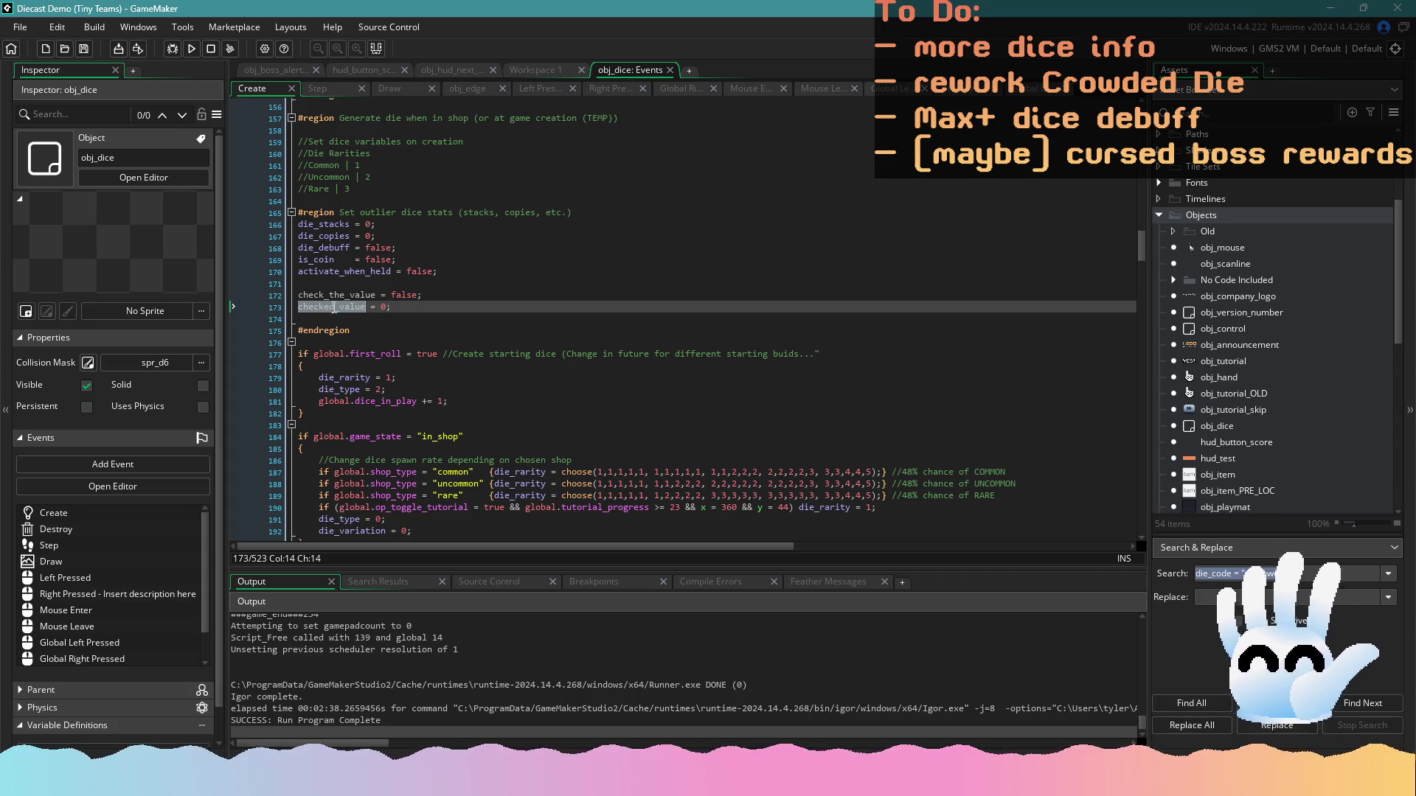
In Left Pressed, add checked_value = die_stacks; under the item_bonus_mult line and save
{"action": "left_click", "coordinate": [545, 89]}
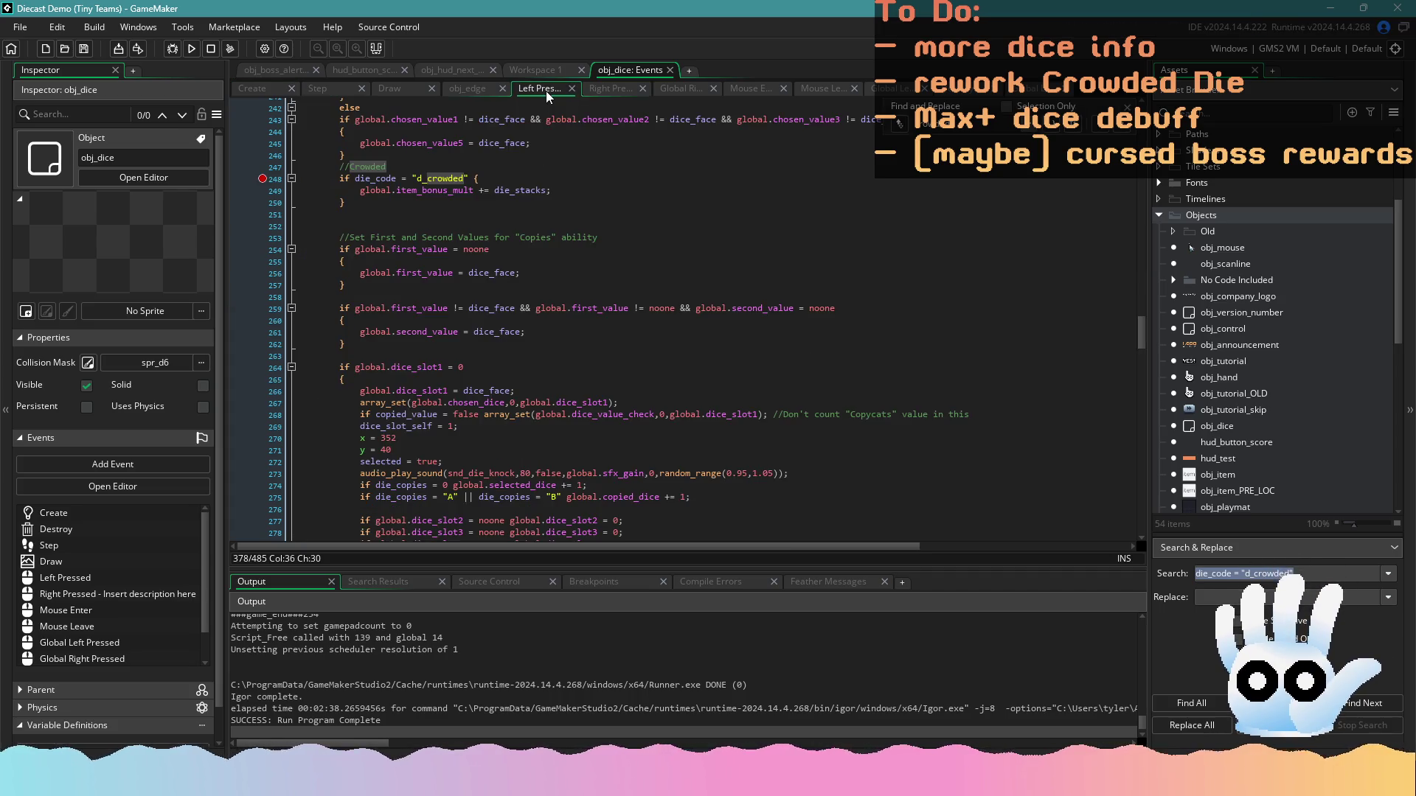
{"action": "left_click", "coordinate": [570, 189]}
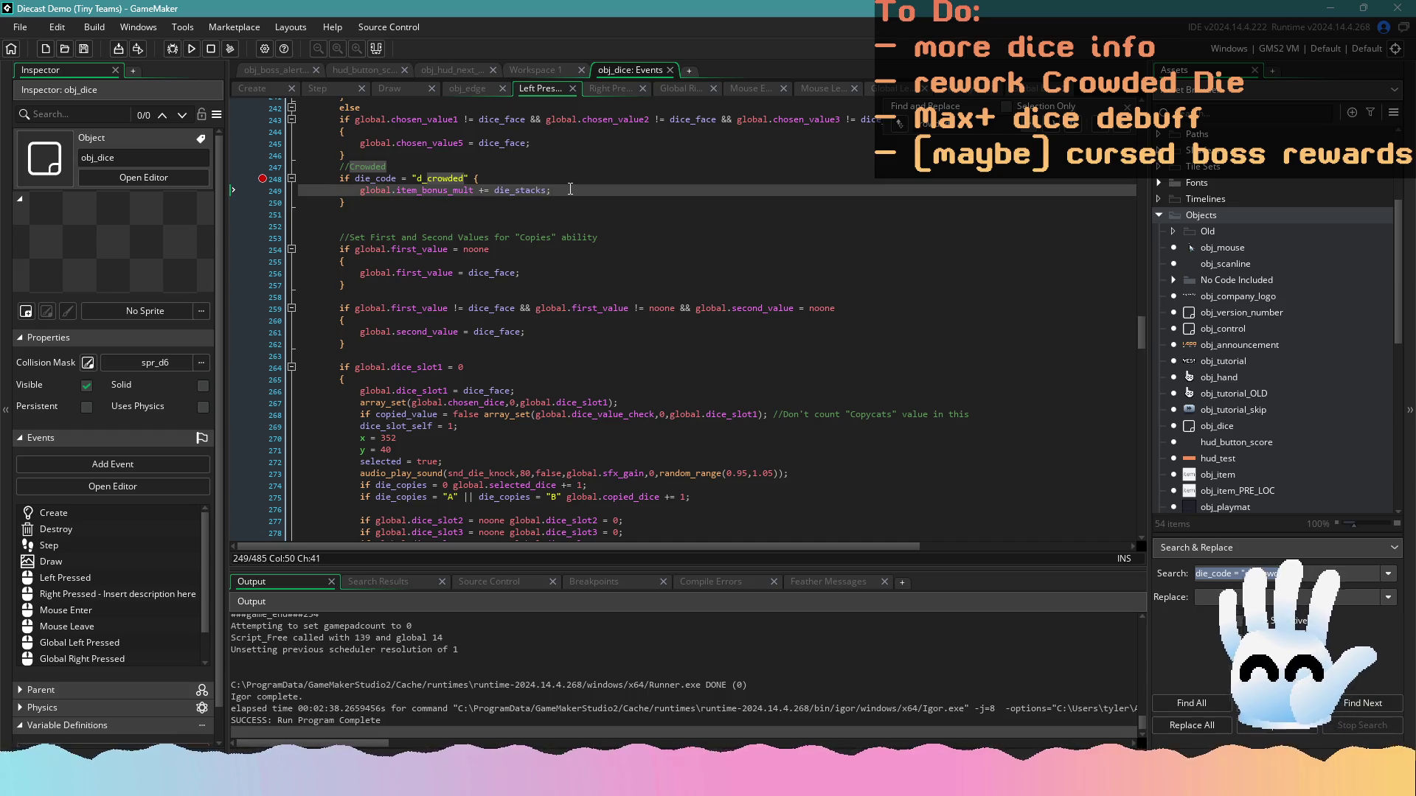
{"action": "key", "text": "Return"}
{"action": "key", "text": "ctrl+v"}
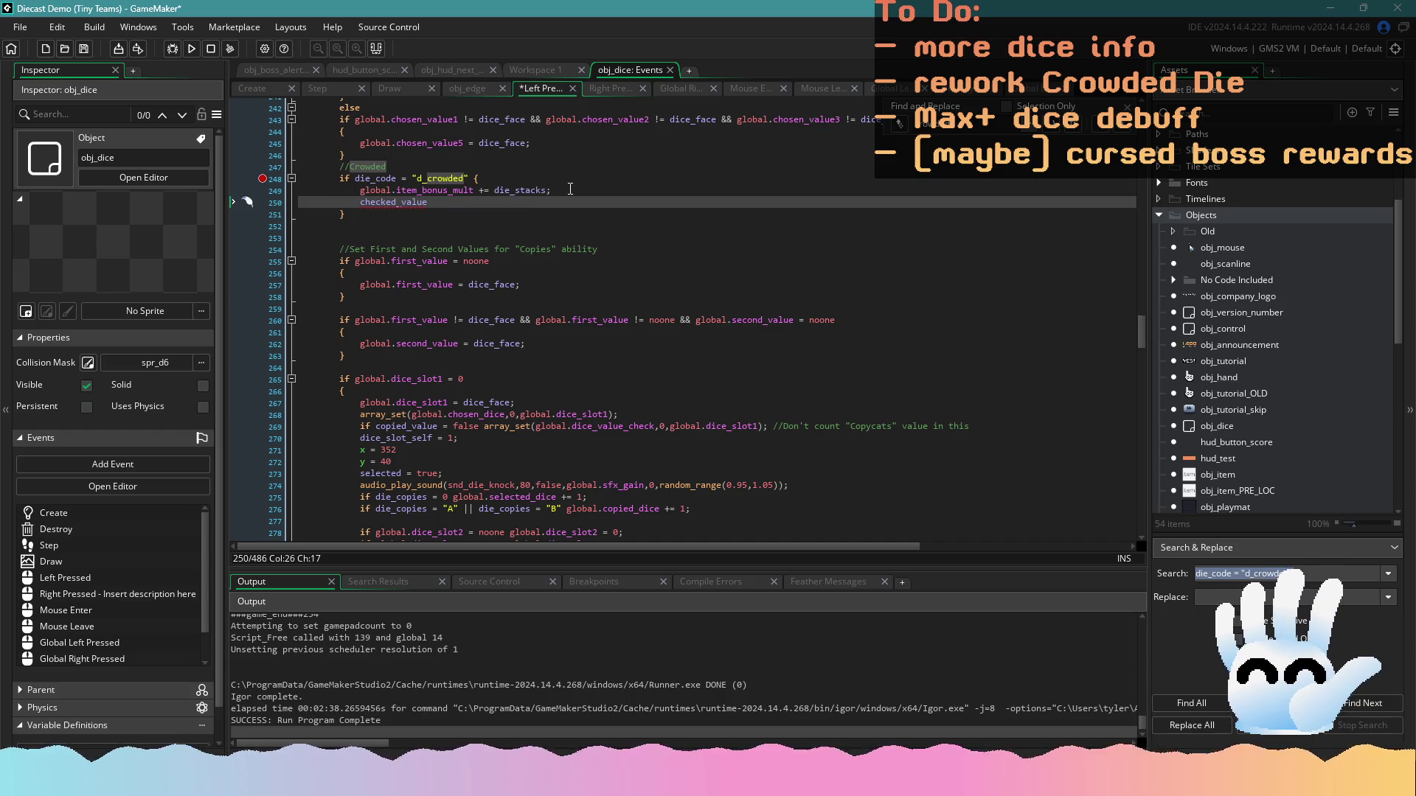
{"action": "type", "text": "= die_stacks;"}
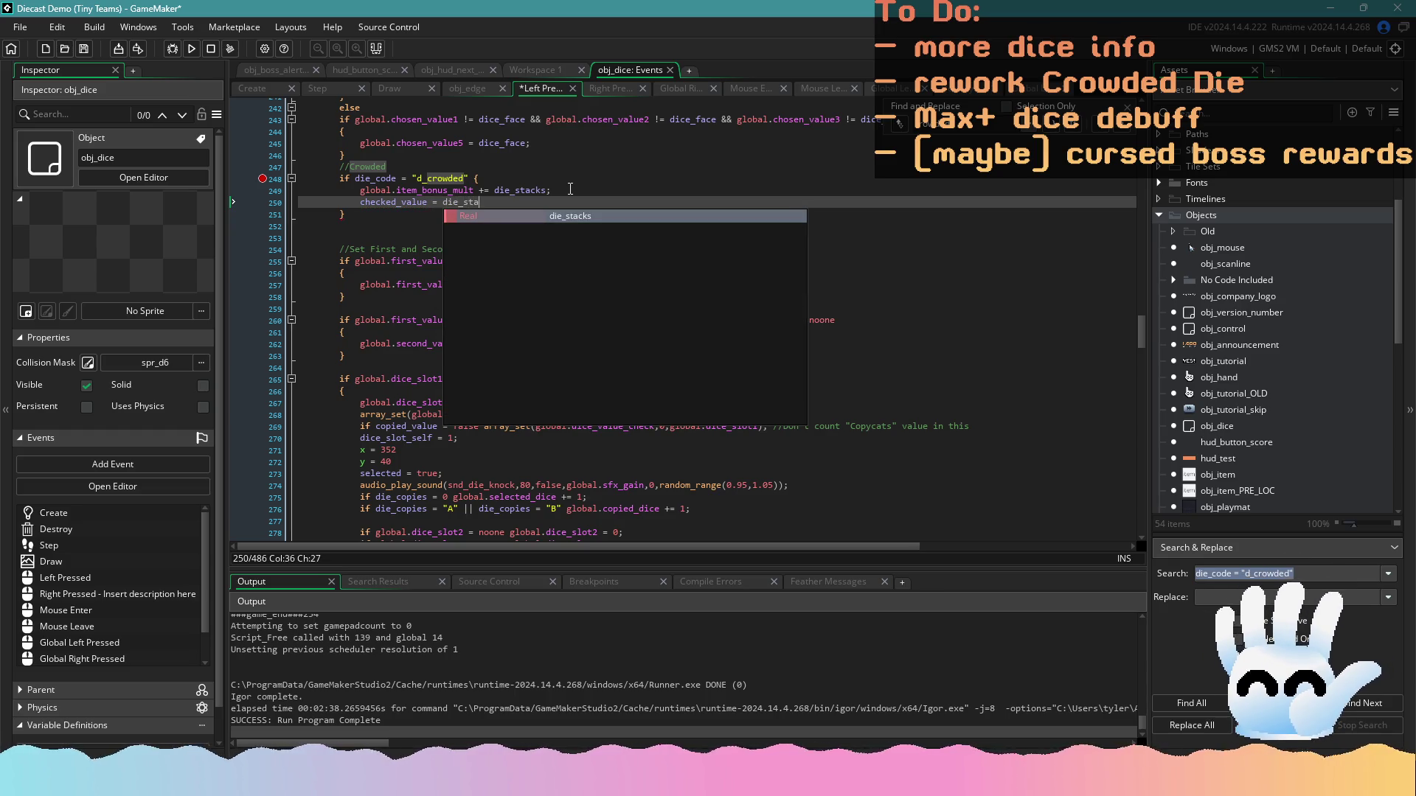
{"action": "key", "text": "ctrl+s"}
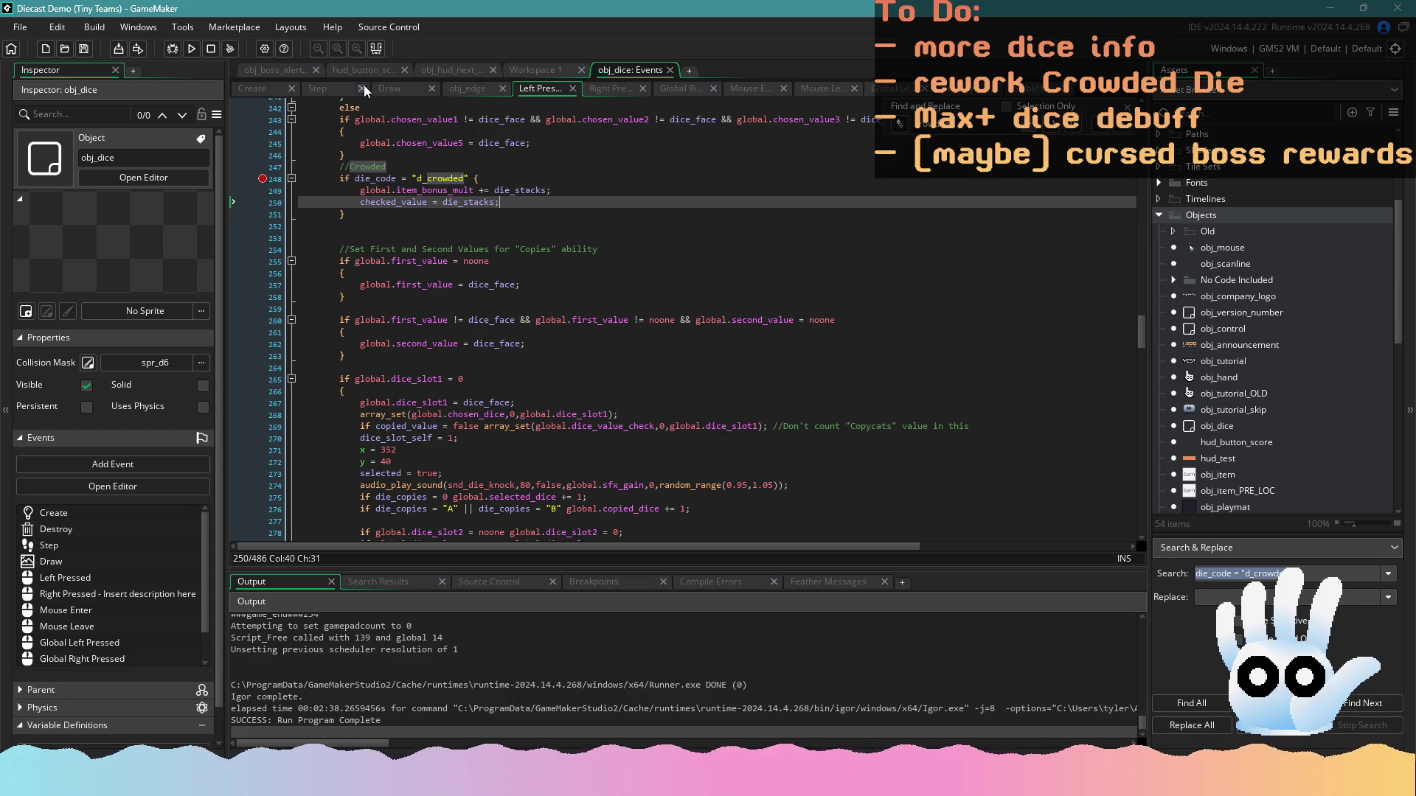
{"action": "left_click", "coordinate": [334, 86]}
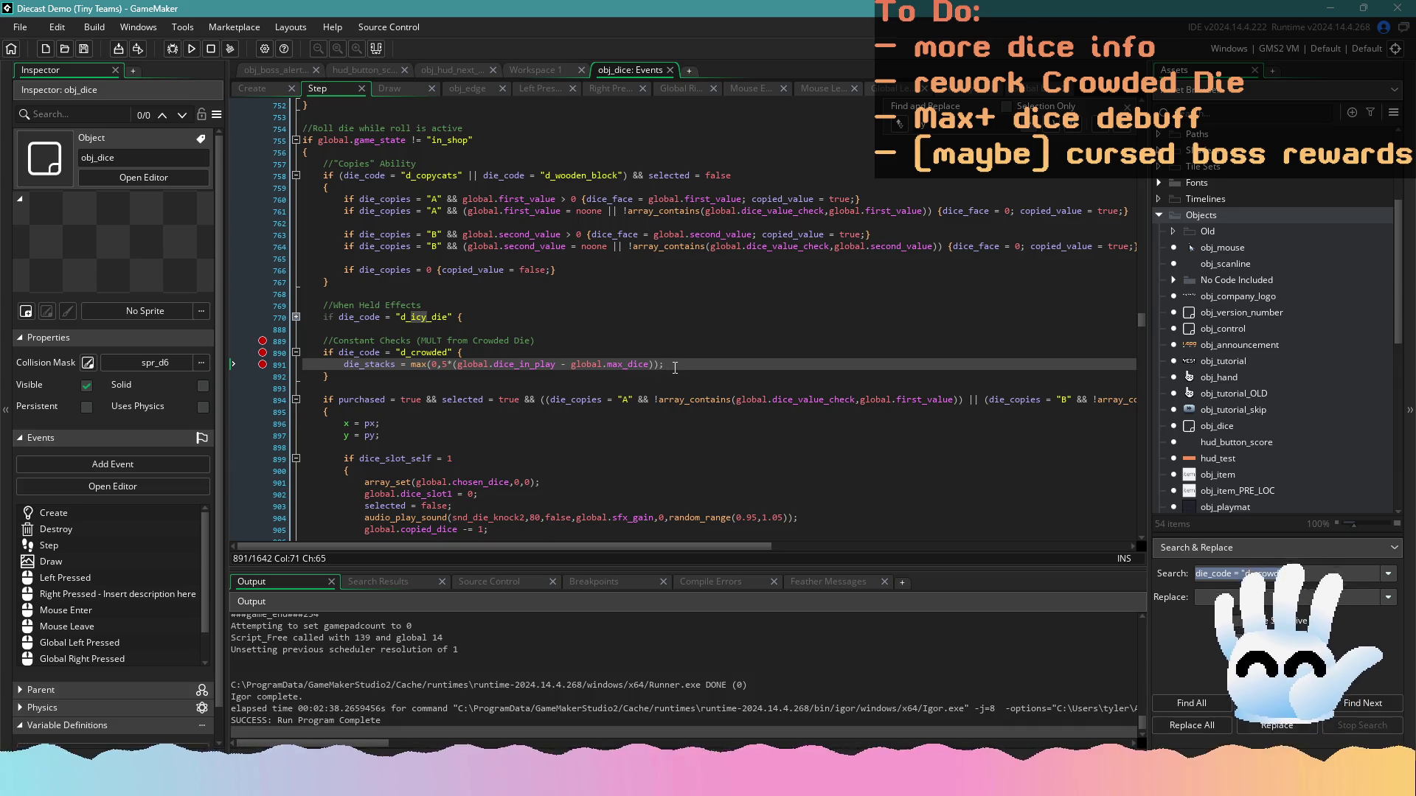
Under the die_stacks max() line in Step, add if checked_value > die_stacks {
{"action": "key", "text": "Return"}
{"action": "type", "text": "if checked_value"}
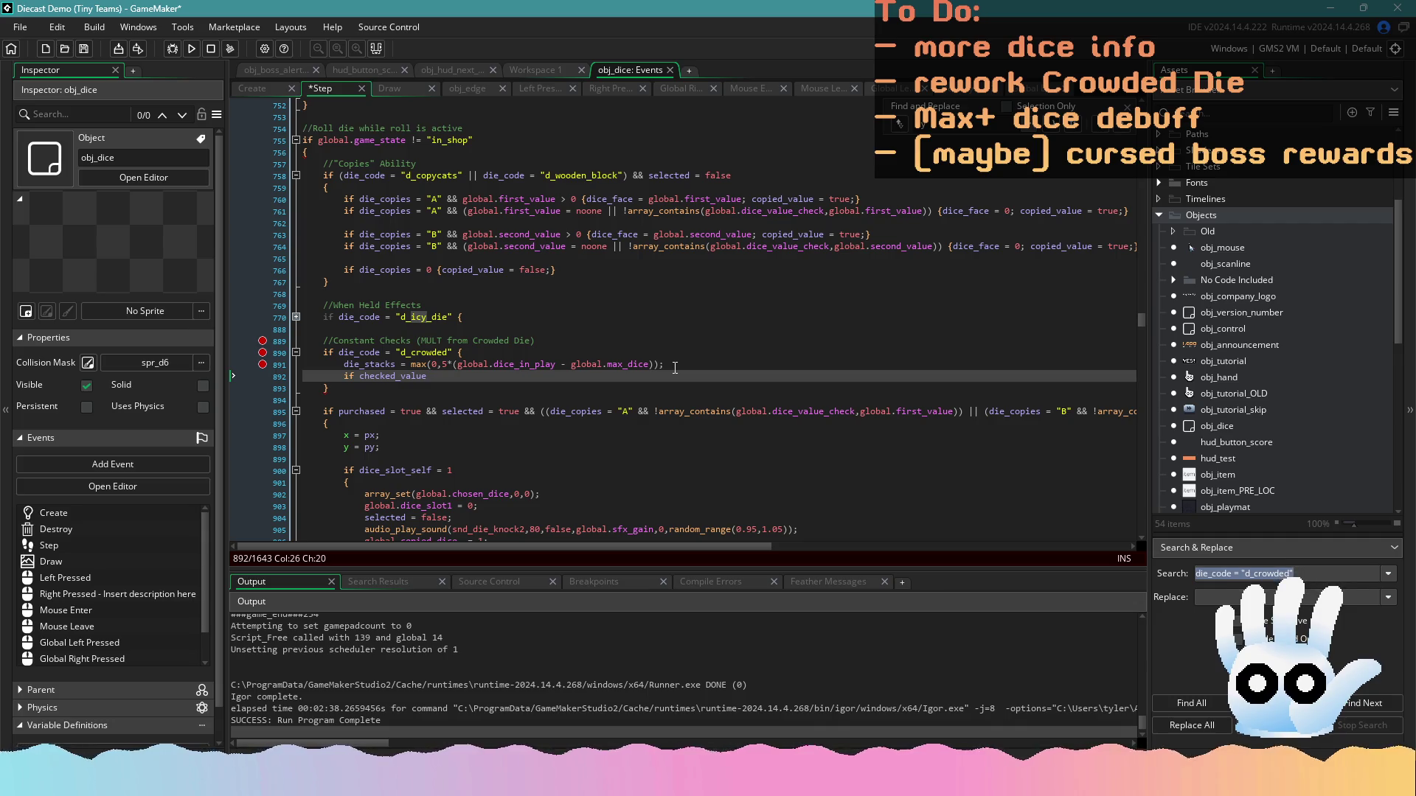
{"action": "type", "text": "> die_"}
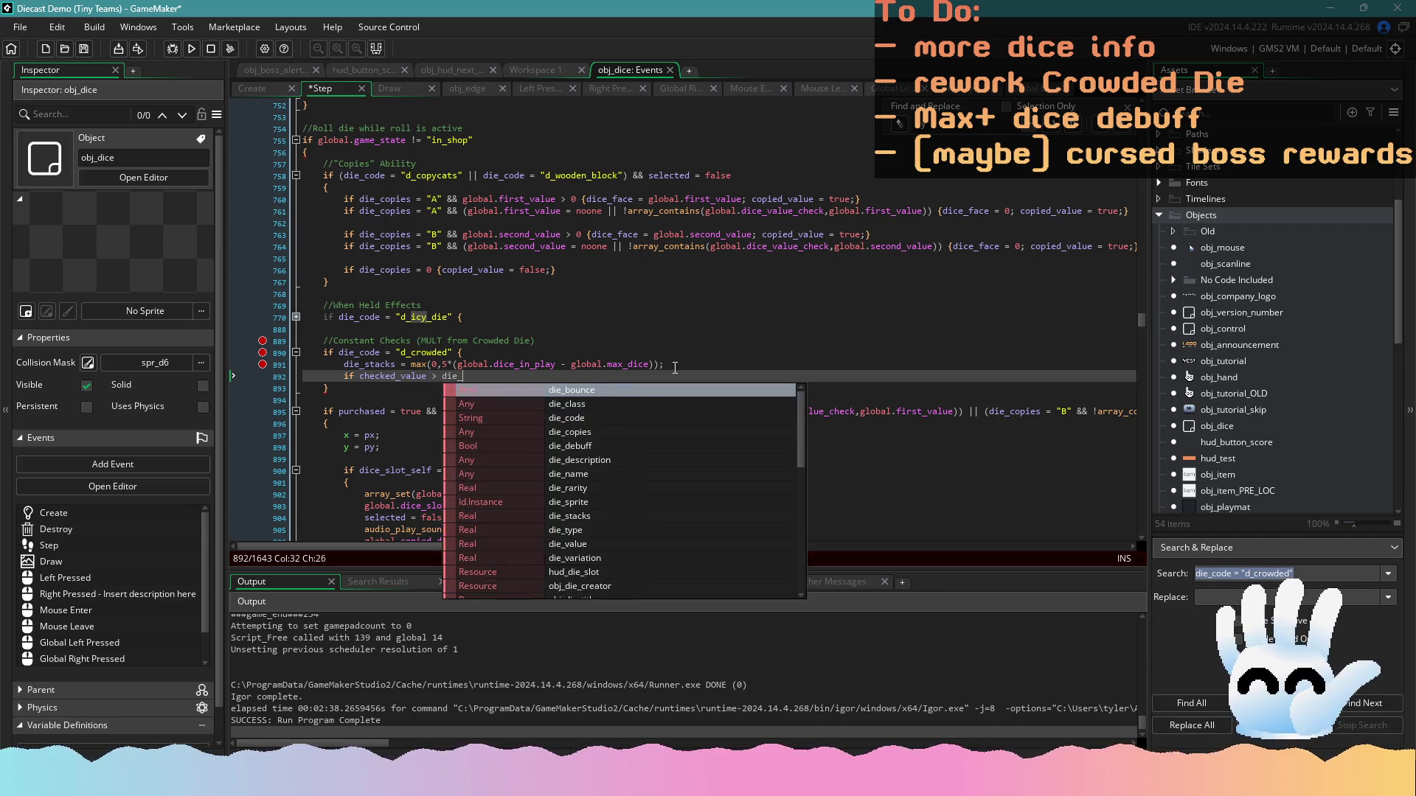
{"action": "type", "text": "stacks {"}
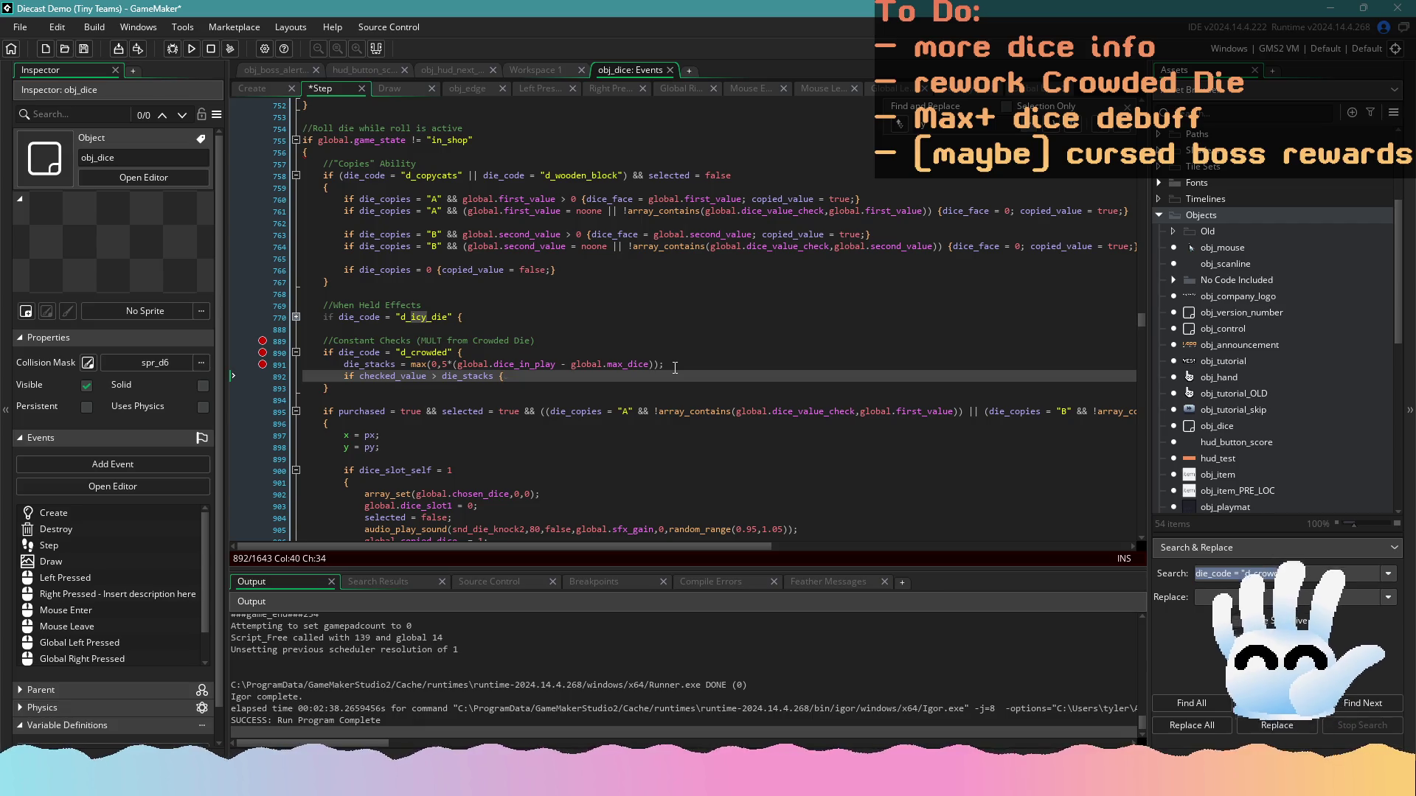
{"action": "type", "text": "die"}
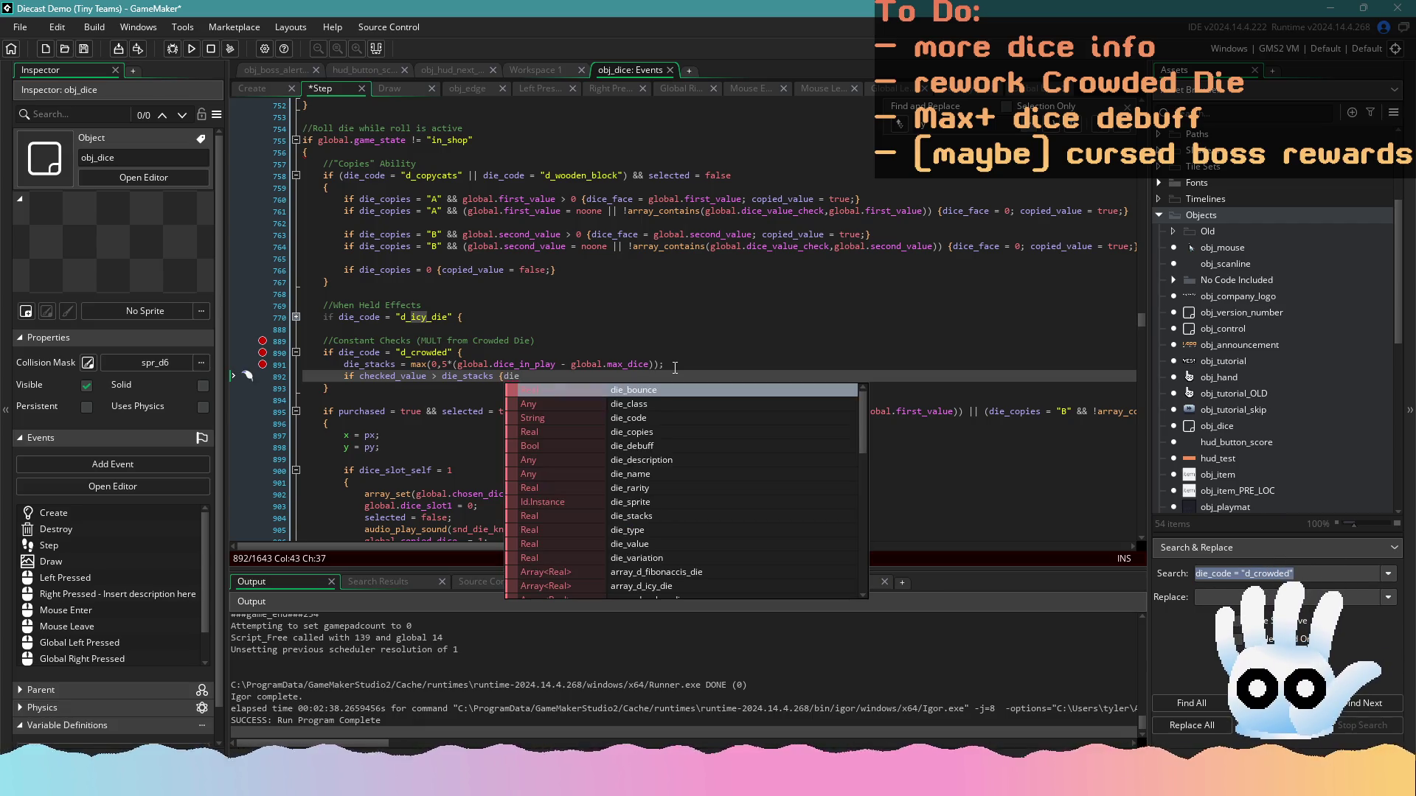
{"action": "key", "text": "BackSpace"}
{"action": "key", "text": "BackSpace"}
{"action": "key", "text": "BackSpace"}
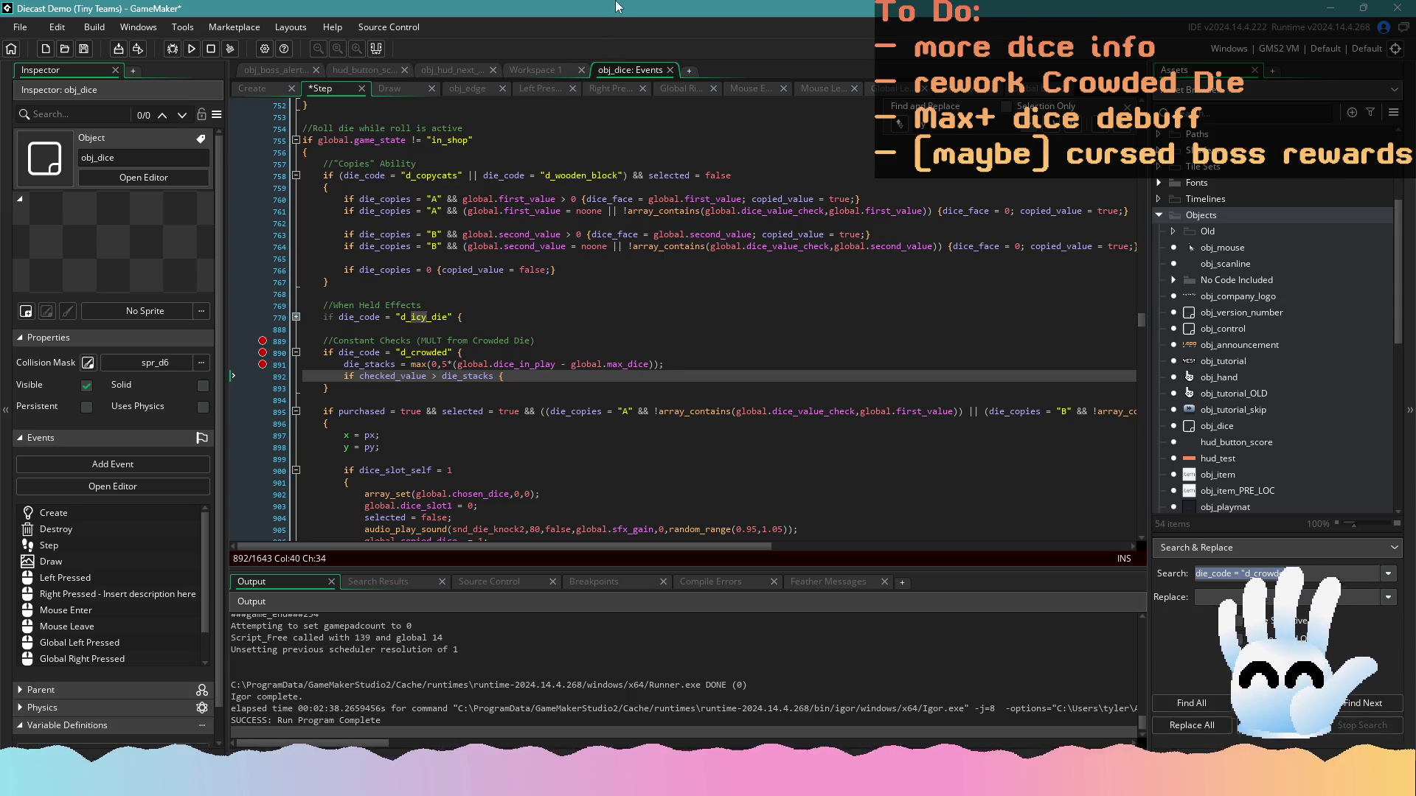
{"action": "left_click_drag", "start_coordinate": [542, 90], "coordinate": [444, 91]}
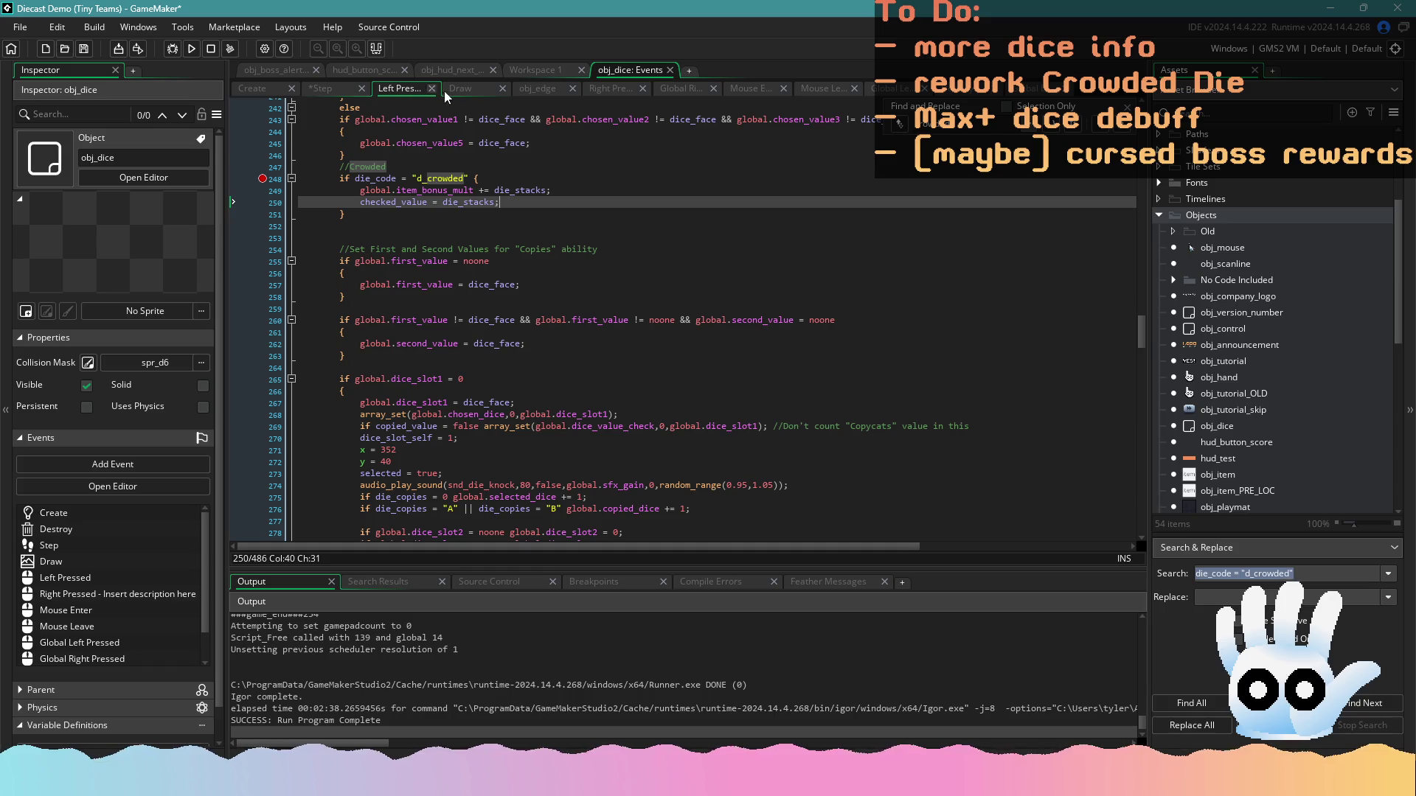
Close the Draw, obj_edge, Right Pressed, Destroy and global mouse event code tabs
{"action": "left_click", "coordinate": [506, 90]}
{"action": "left_click", "coordinate": [506, 90]}
{"action": "left_click", "coordinate": [522, 90]}
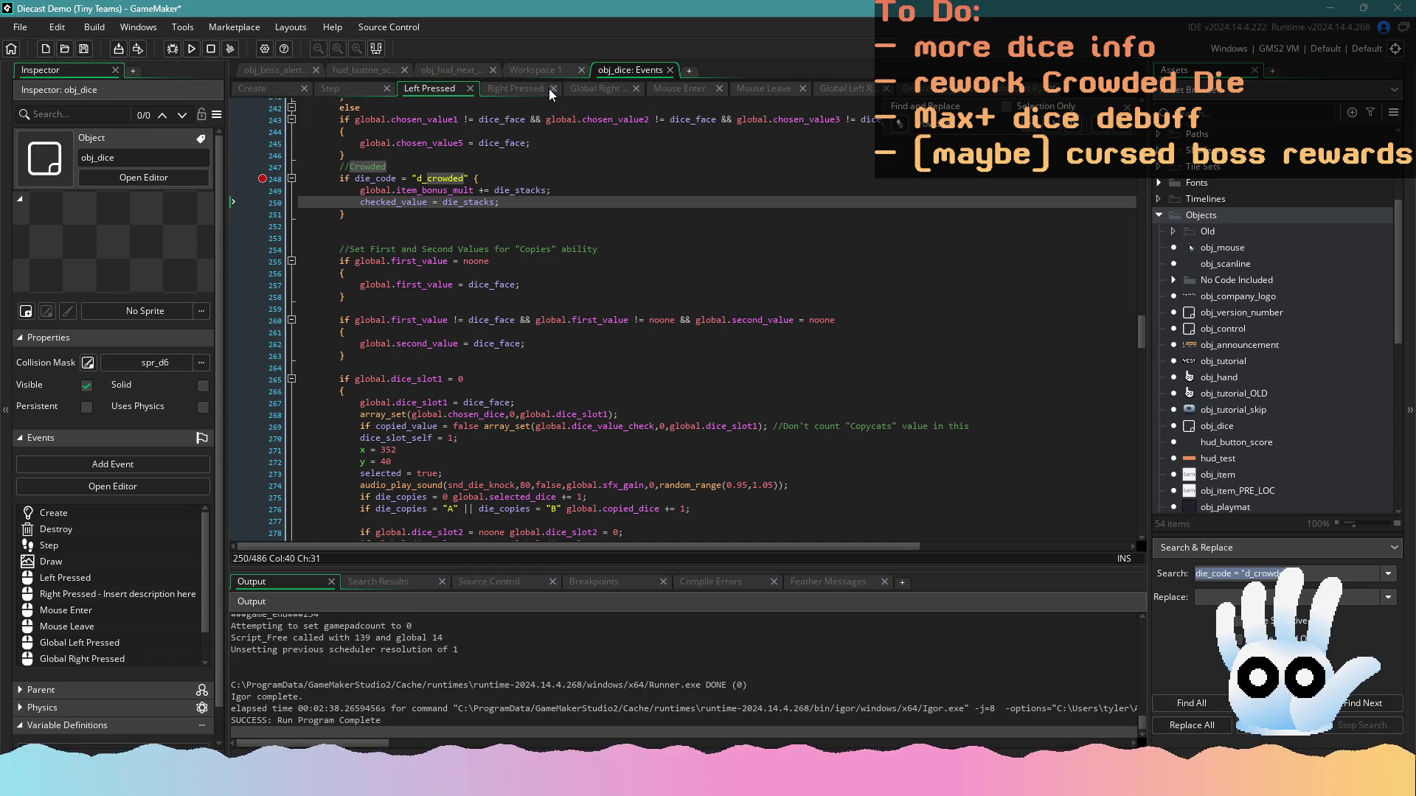
{"action": "left_click", "coordinate": [587, 89]}
{"action": "left_click", "coordinate": [630, 90]}
{"action": "left_click", "coordinate": [631, 90]}
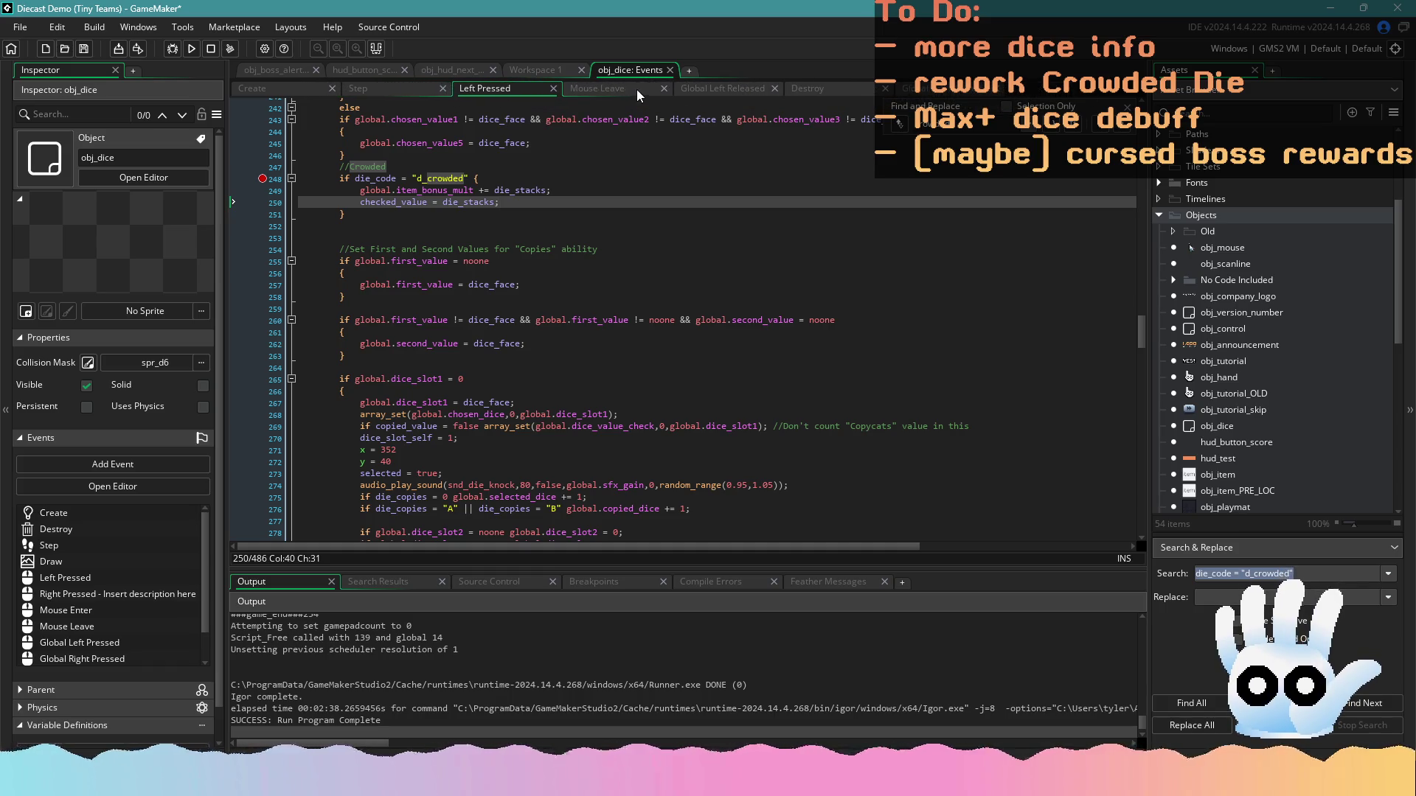
{"action": "middle_click", "coordinate": [695, 89]}
{"action": "left_click", "coordinate": [665, 90]}
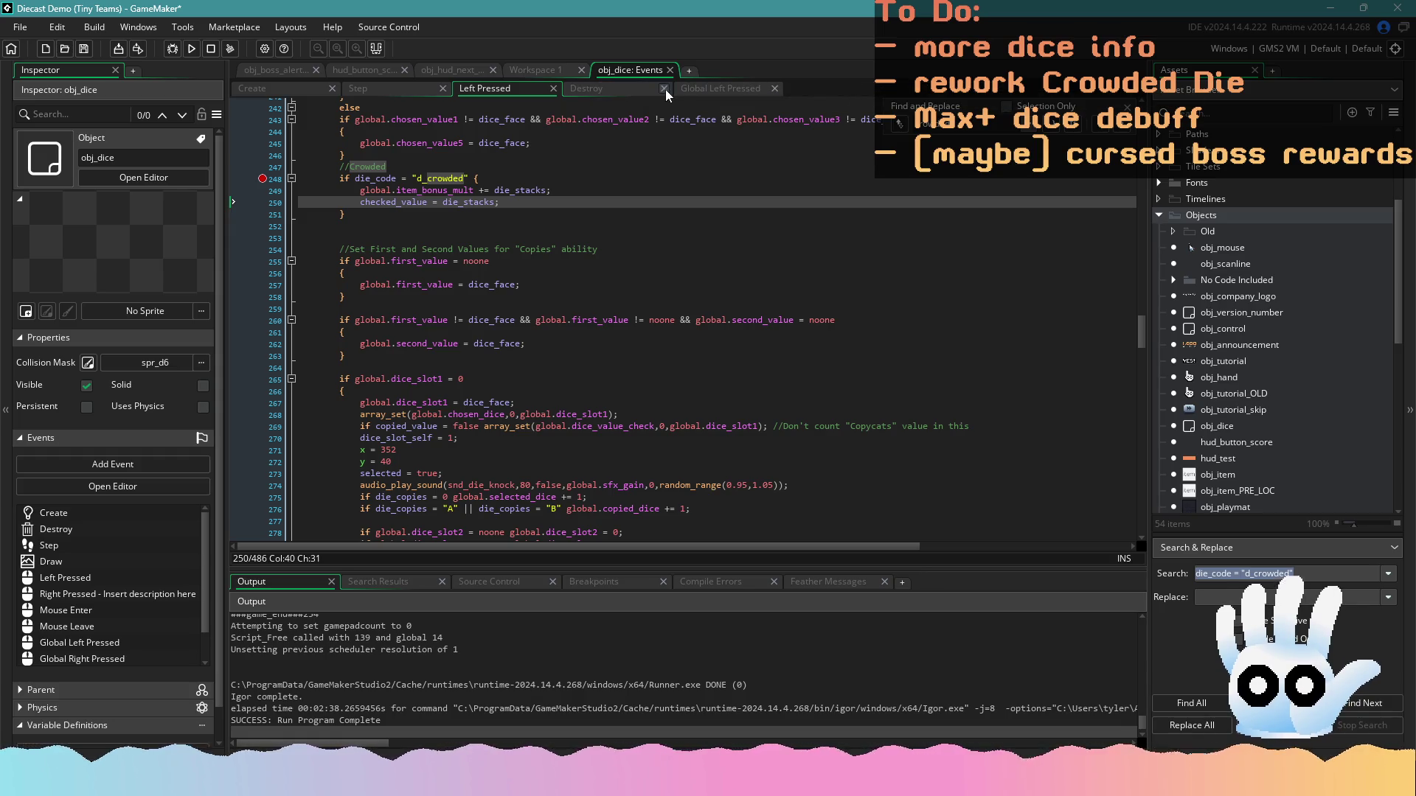
{"action": "left_click", "coordinate": [665, 90]}
Delete the extra blank line below the Crowded block in Left Pressed
{"action": "left_click", "coordinate": [435, 91]}
{"action": "left_click", "coordinate": [489, 91]}
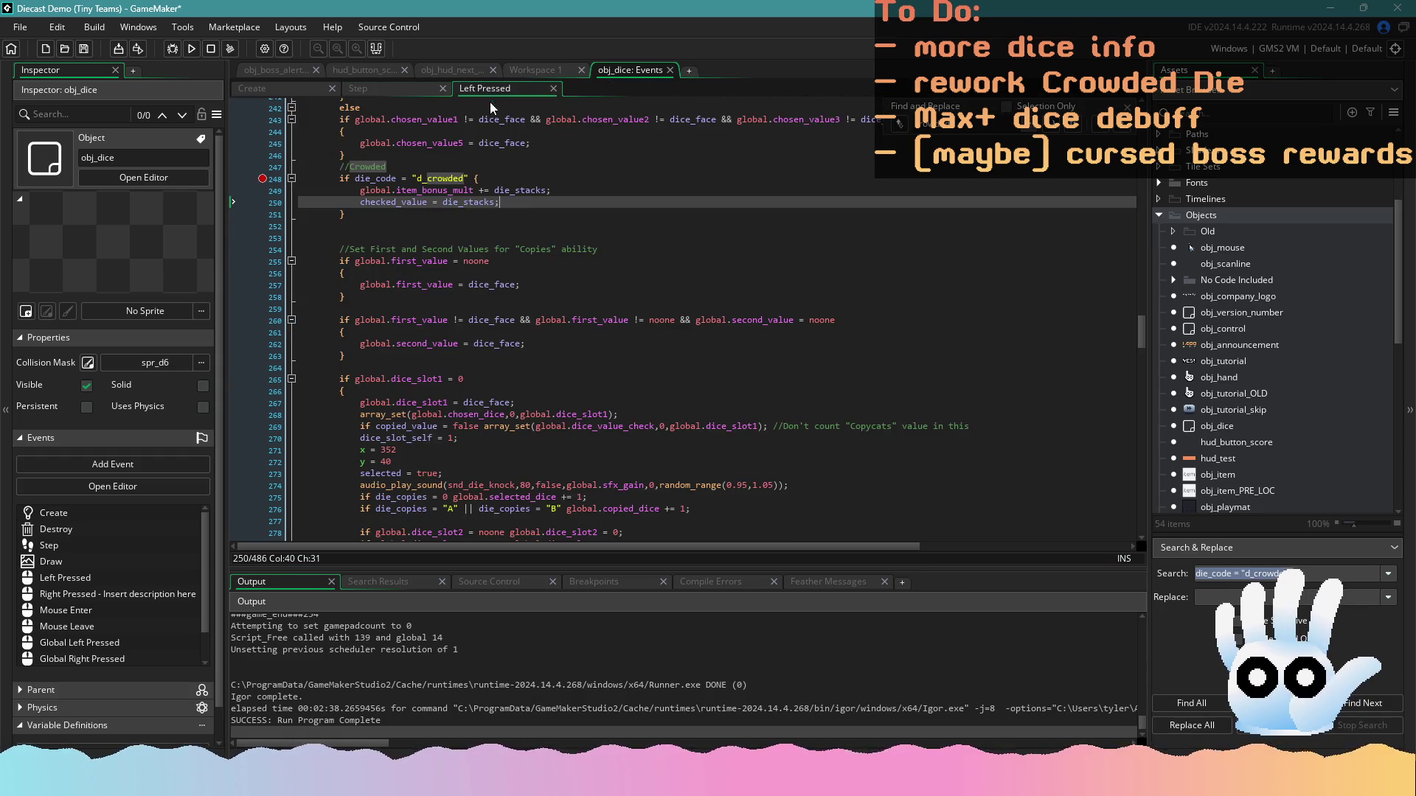
{"action": "left_click", "coordinate": [488, 224]}
{"action": "left_click", "coordinate": [424, 202]}
{"action": "scroll", "coordinate": [442, 221], "scroll_direction": "up", "scroll_amount": 1}
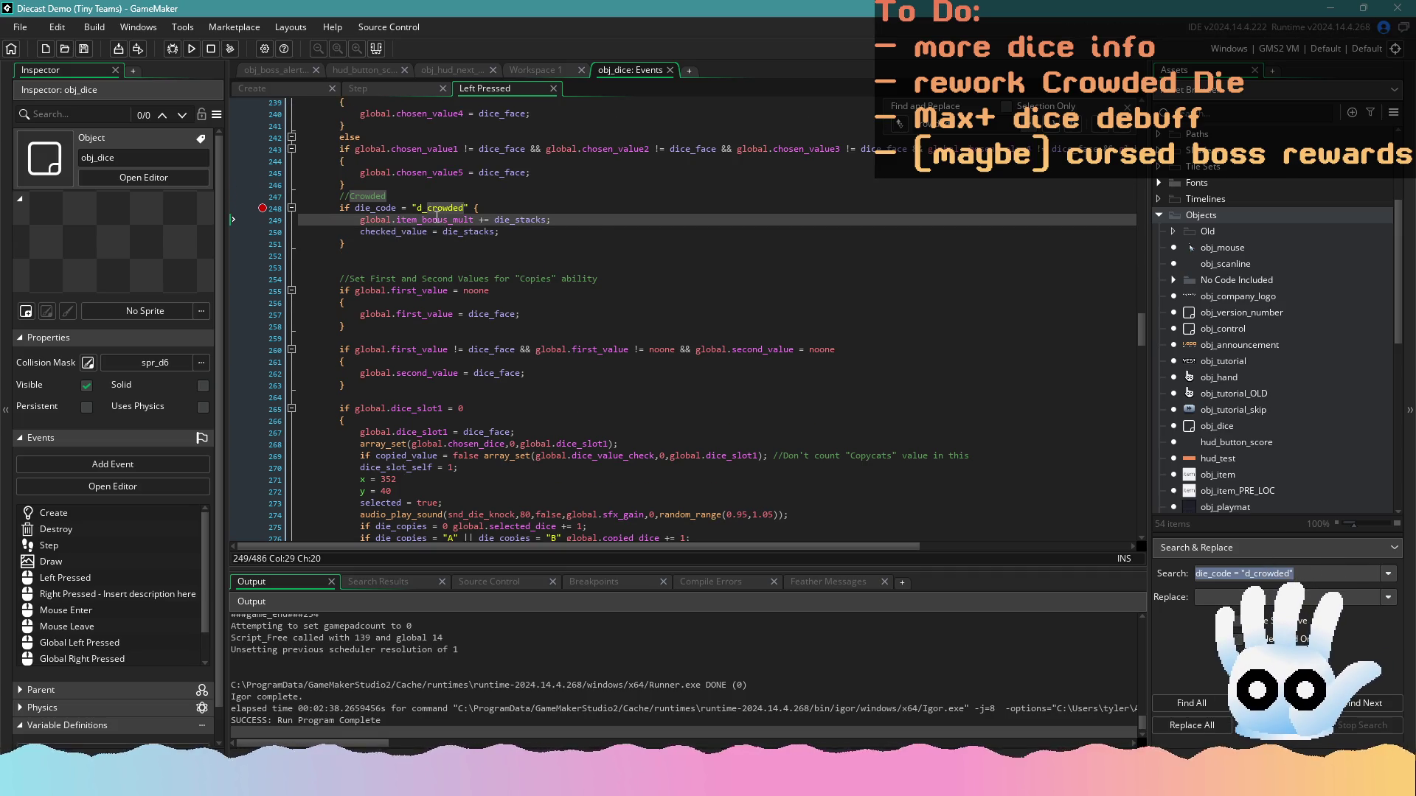
{"action": "left_click", "coordinate": [526, 232]}
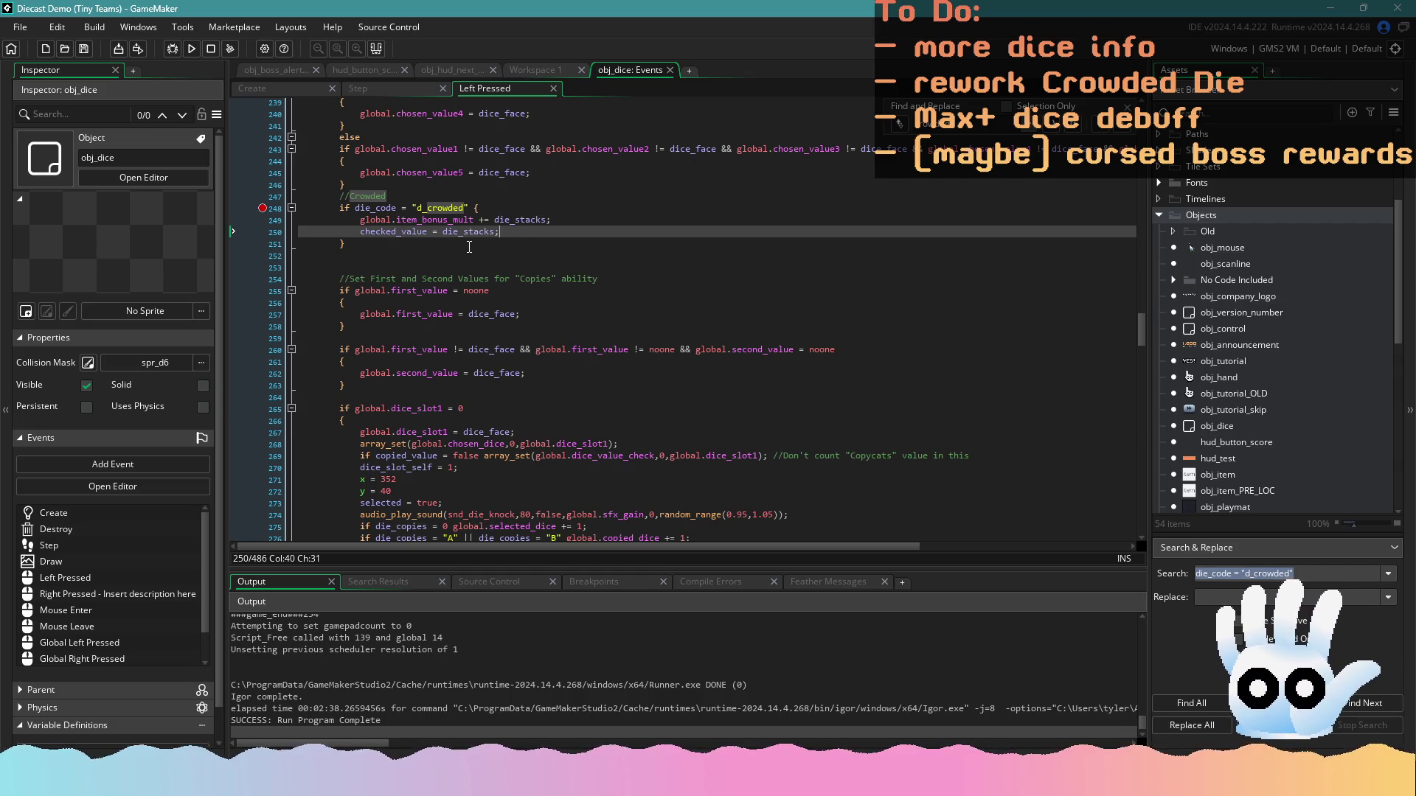
{"action": "left_click", "coordinate": [501, 291]}
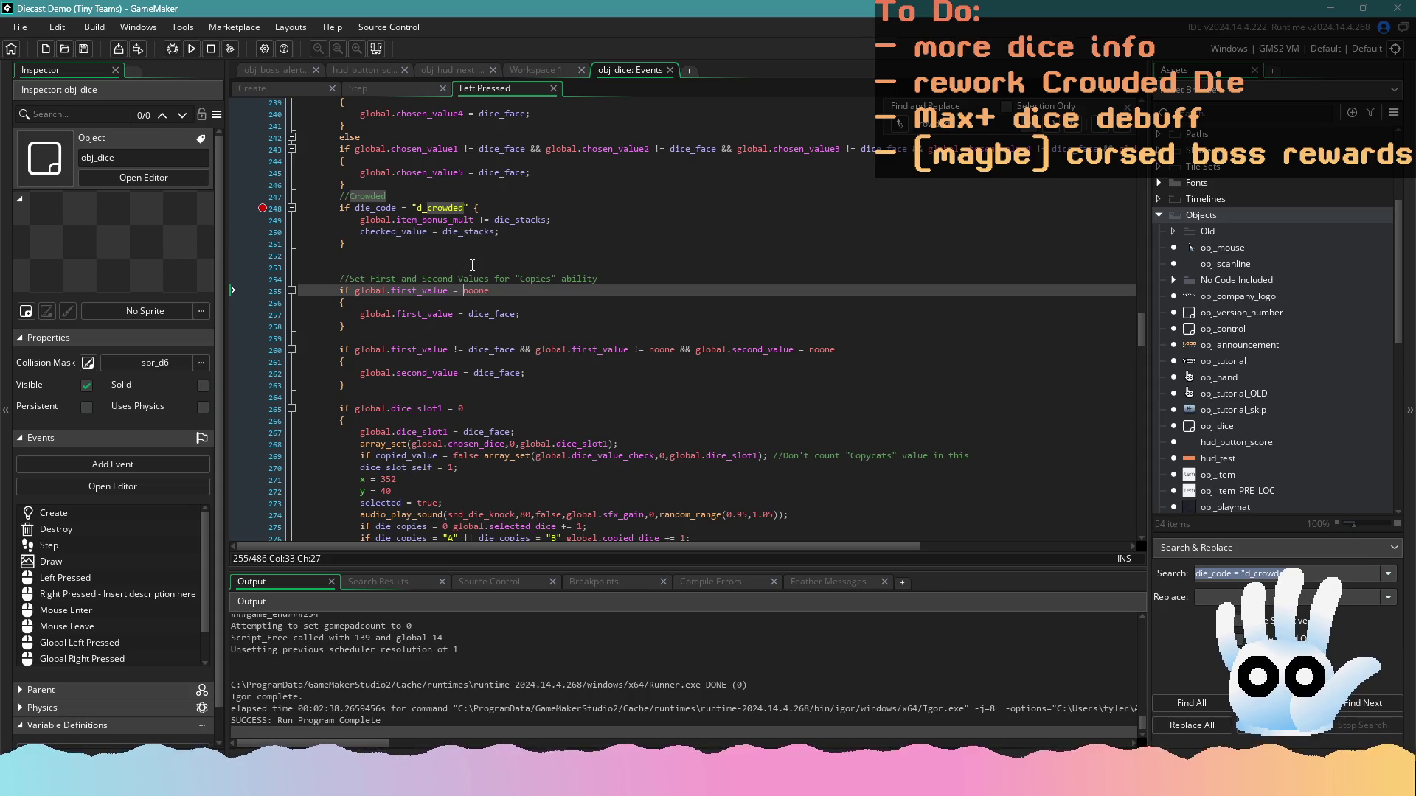
{"action": "left_click", "coordinate": [398, 255]}
{"action": "key", "text": "BackSpace"}
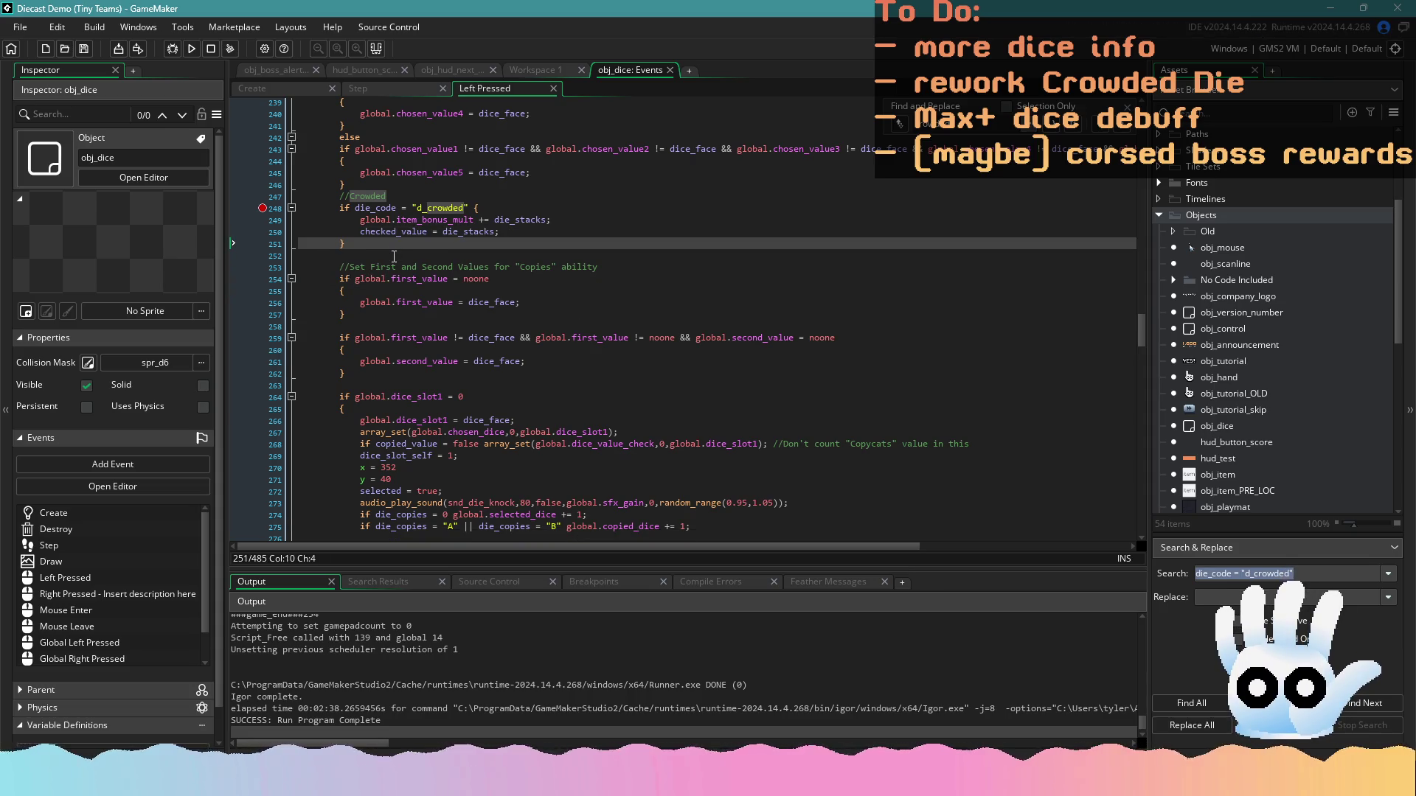
Insert a blank line before the Crowded comment and review the bonus multiplier lines
{"action": "left_click", "coordinate": [368, 189]}
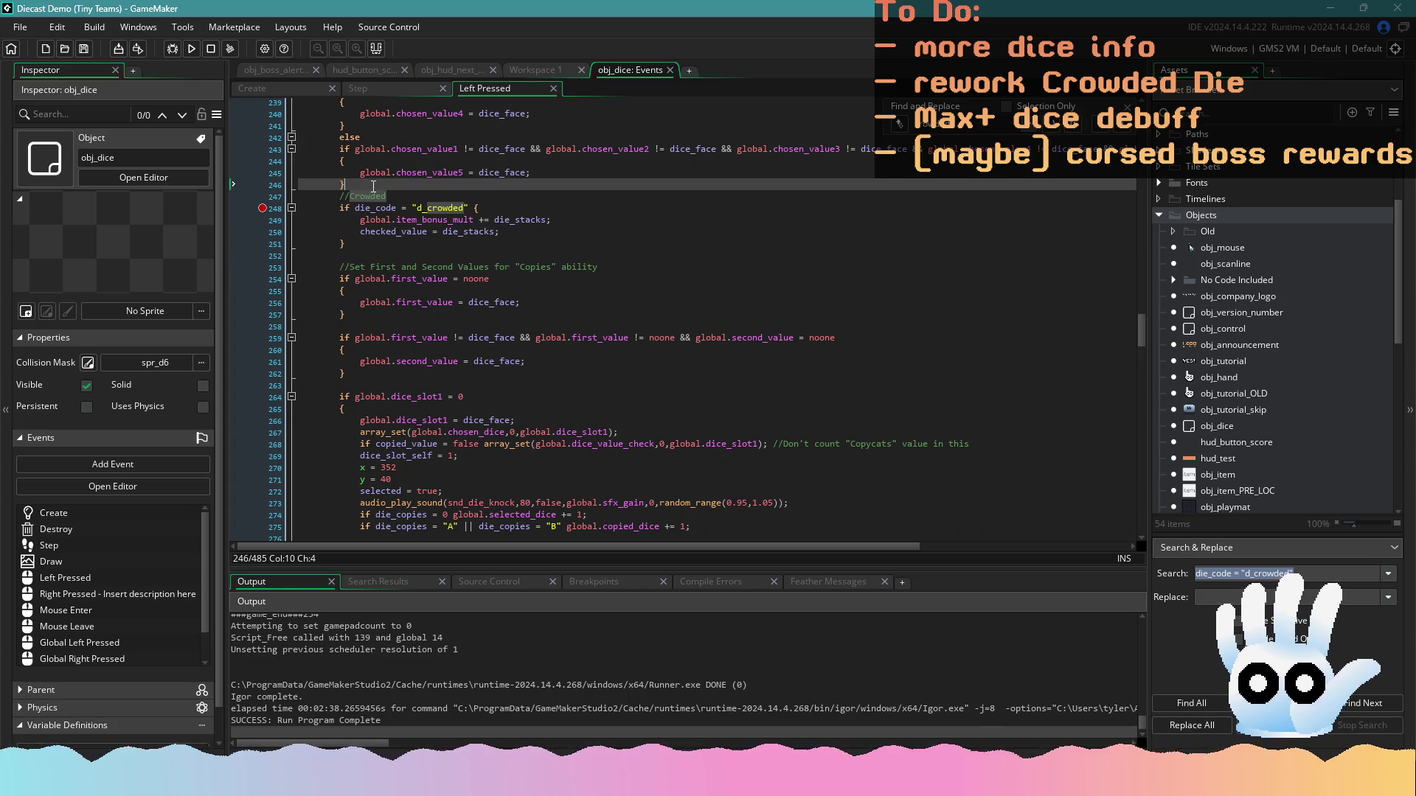
{"action": "key", "text": "Return"}
{"action": "left_click", "coordinate": [439, 243]}
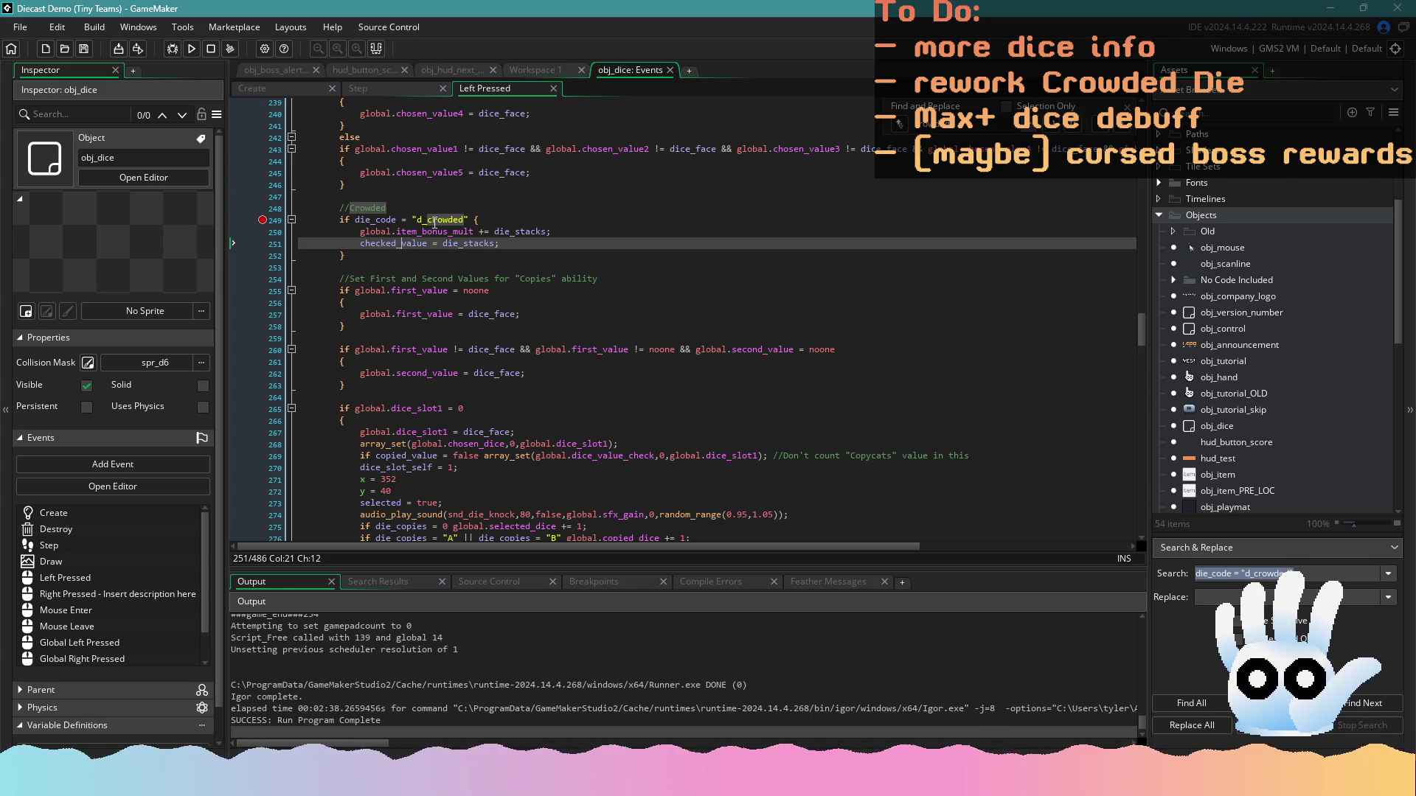
{"action": "key", "text": "Up"}
{"action": "key", "text": "Up"}
{"action": "key", "text": "Down"}
{"action": "left_click", "coordinate": [579, 236]}
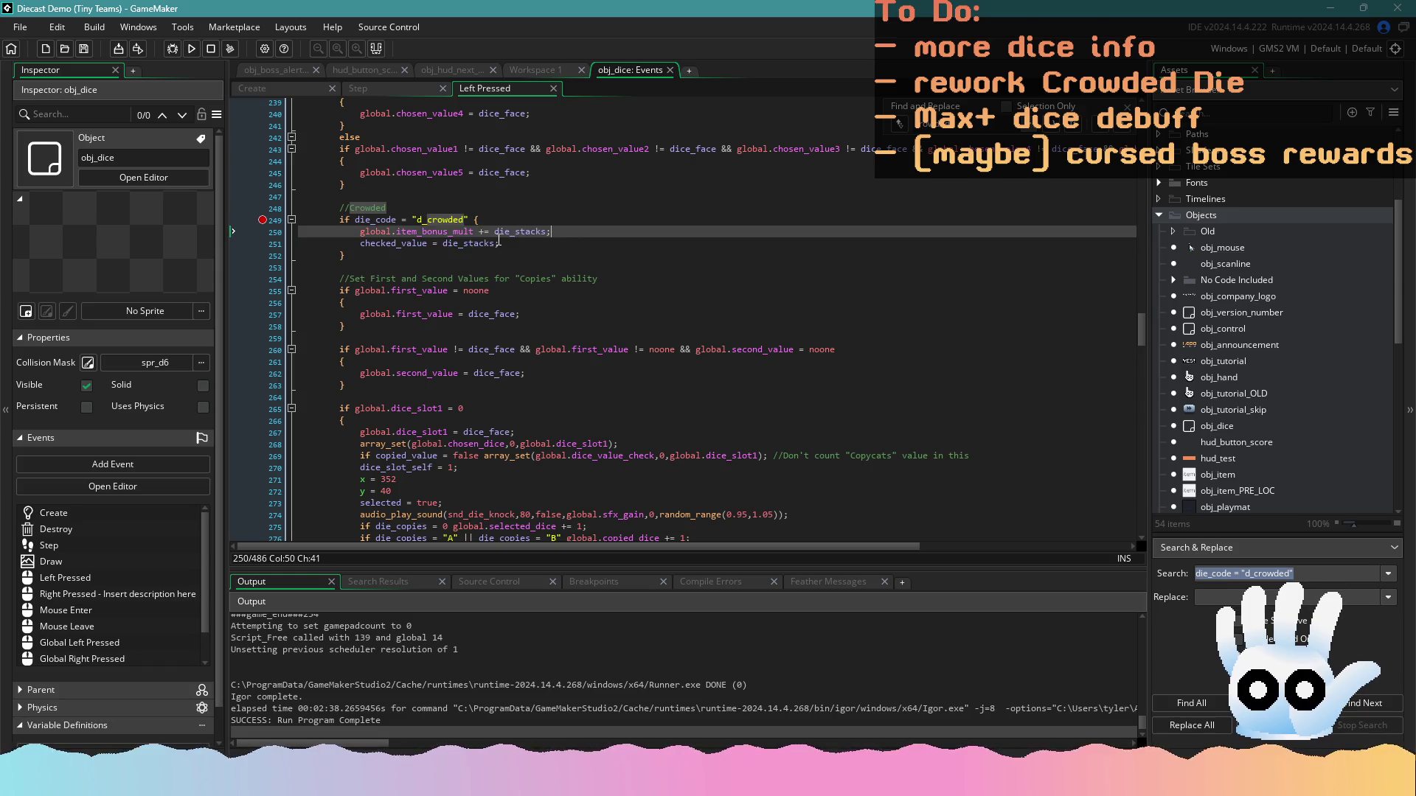
{"action": "key", "text": "Down"}
Delete the check_the_value = false; line from the Create event and save
{"action": "left_click", "coordinate": [391, 88]}
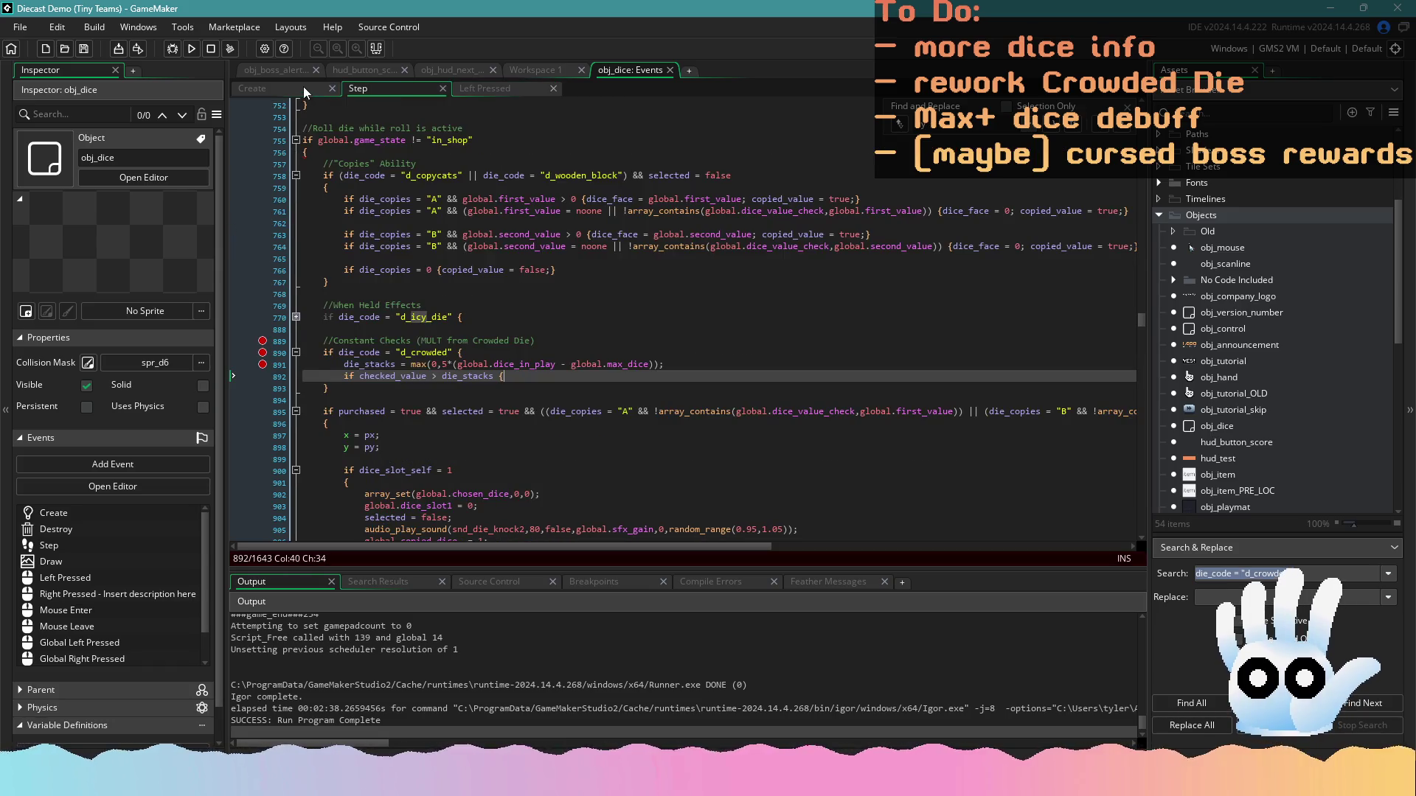
{"action": "left_click", "coordinate": [303, 87]}
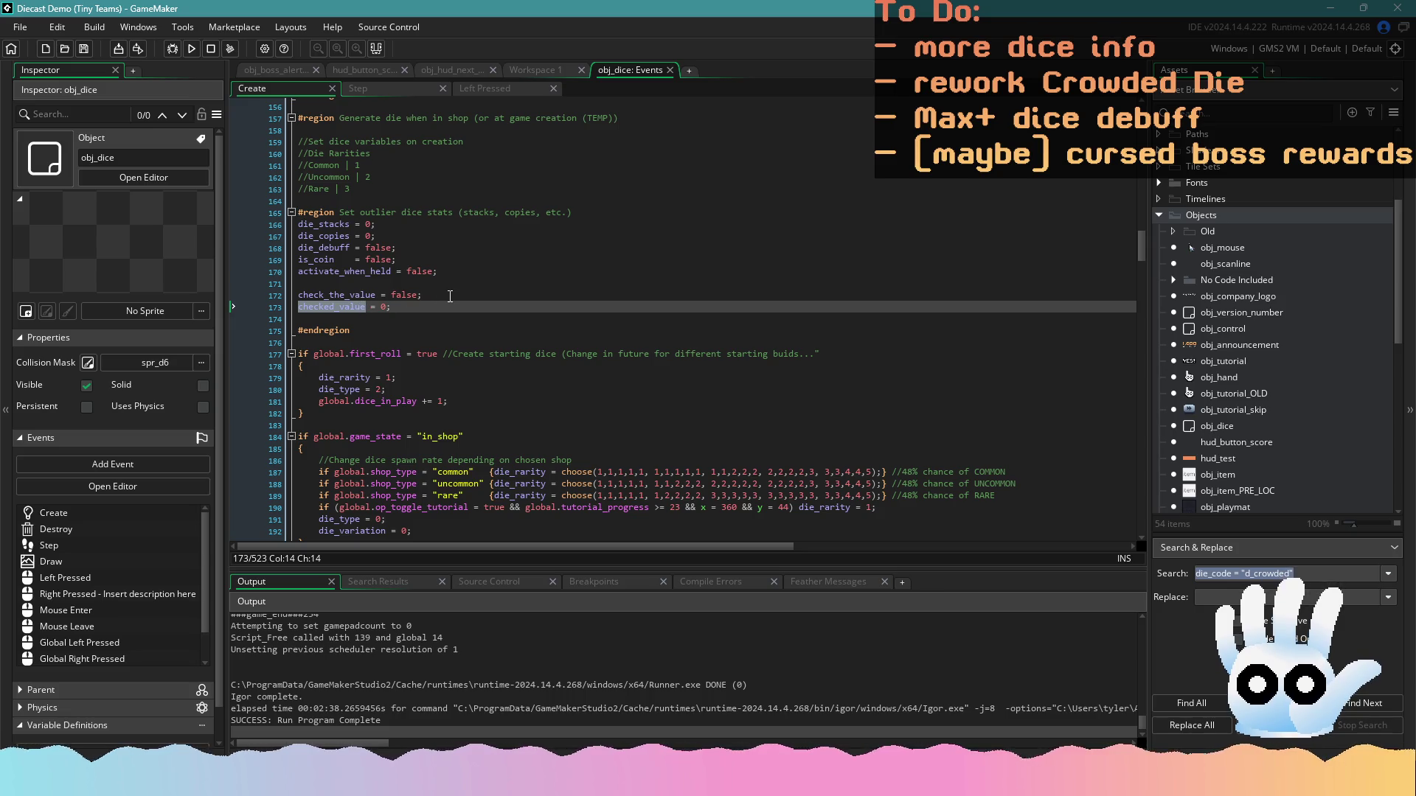
{"action": "left_click_drag", "start_coordinate": [421, 295], "coordinate": [285, 294]}
{"action": "key", "text": "BackSpace"}
{"action": "key", "text": "BackSpace"}
{"action": "key", "text": "ctrl+s"}
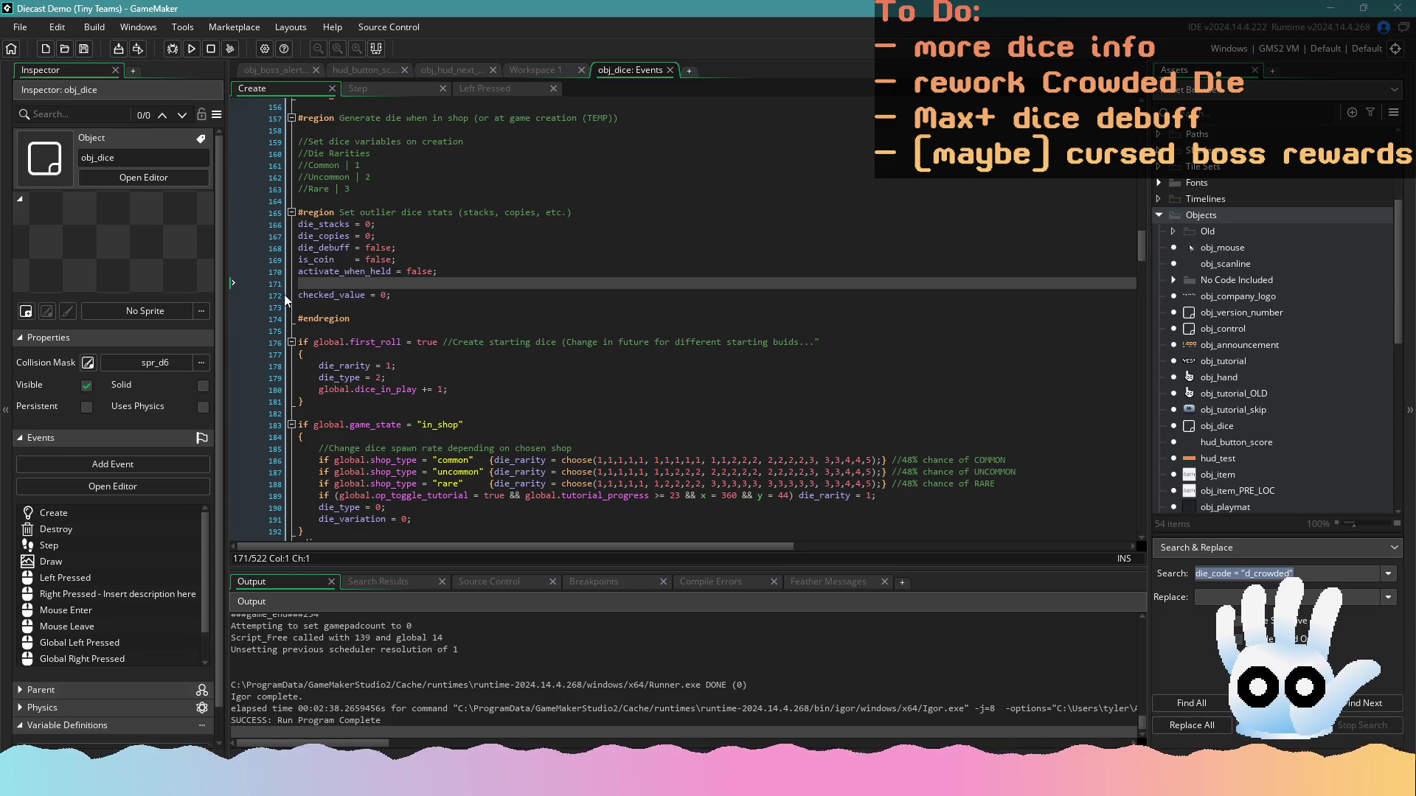
{"action": "left_click", "coordinate": [355, 100]}
{"action": "left_click", "coordinate": [358, 89]}
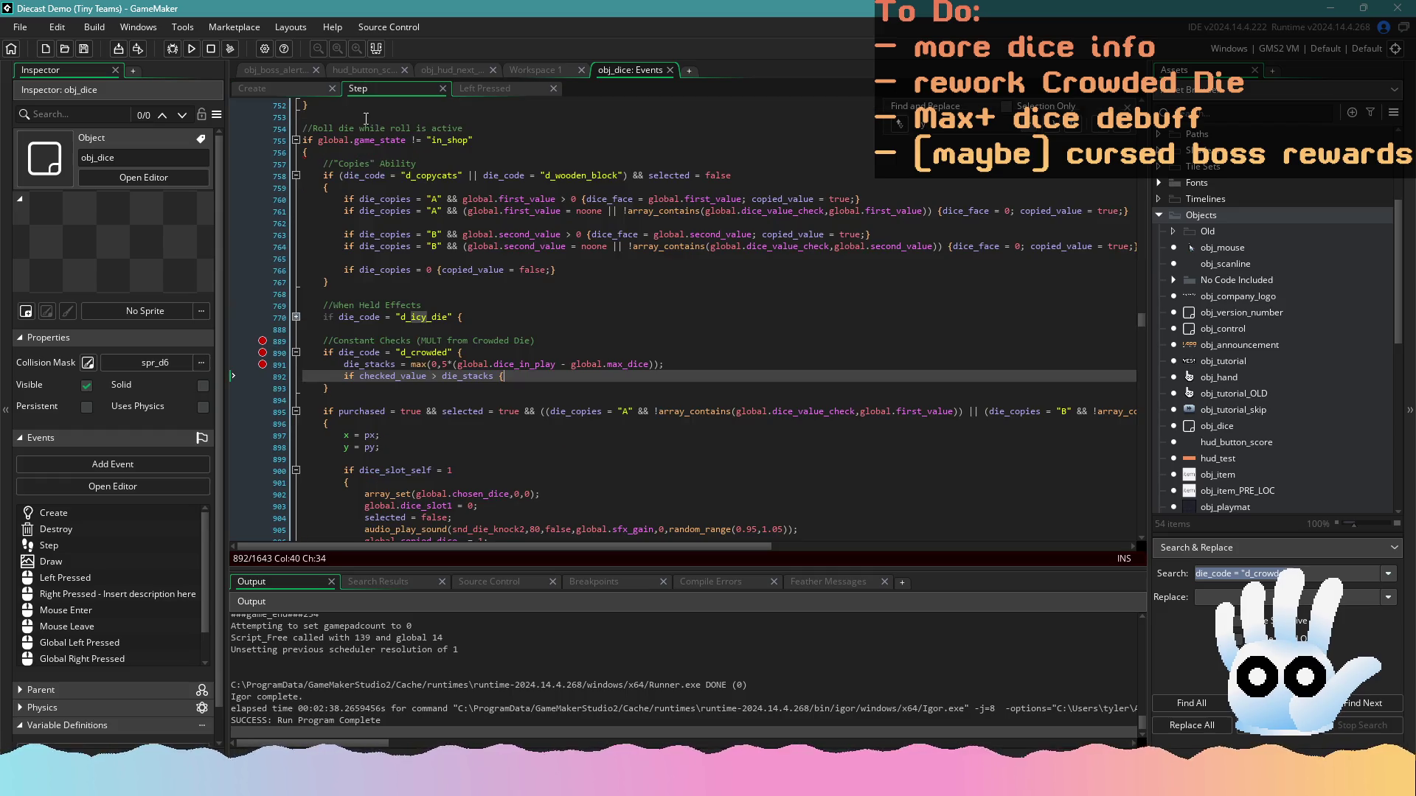
Put checked_value -= die_stacks; inside the Crowded check's braces
{"action": "scroll", "coordinate": [385, 355], "scroll_direction": "down", "scroll_amount": 1}
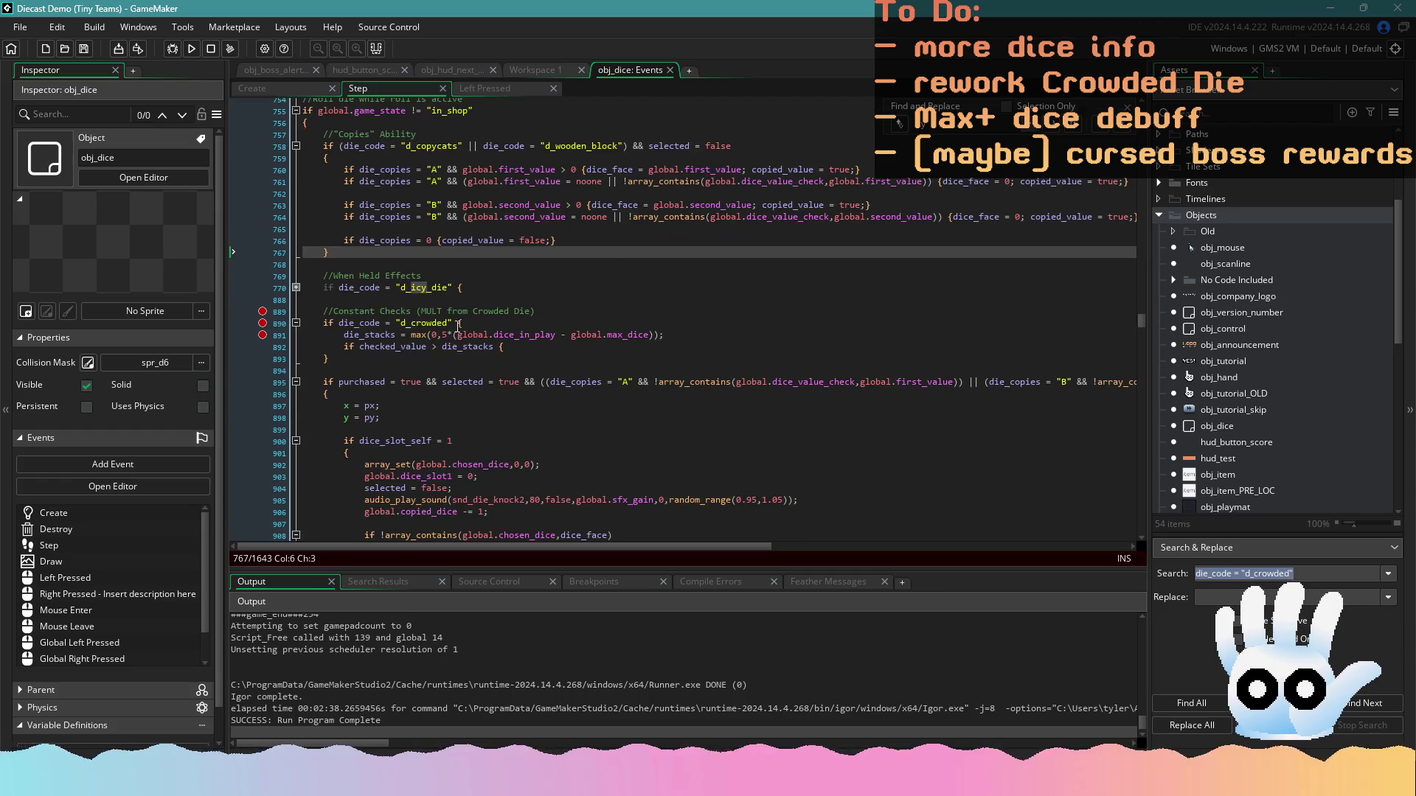
{"action": "left_click", "coordinate": [485, 335]}
{"action": "left_click", "coordinate": [505, 347]}
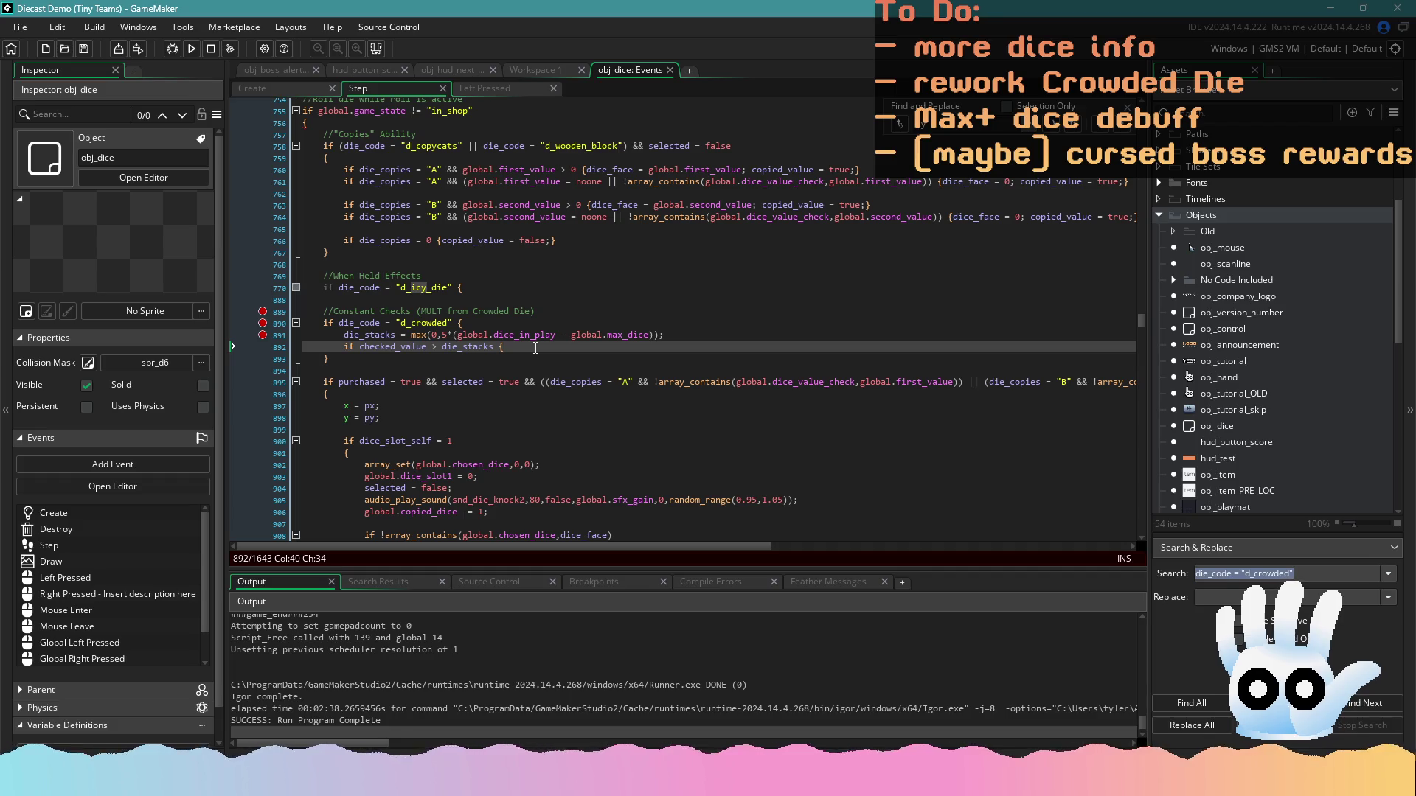
{"action": "type", "text": "checked_value"}
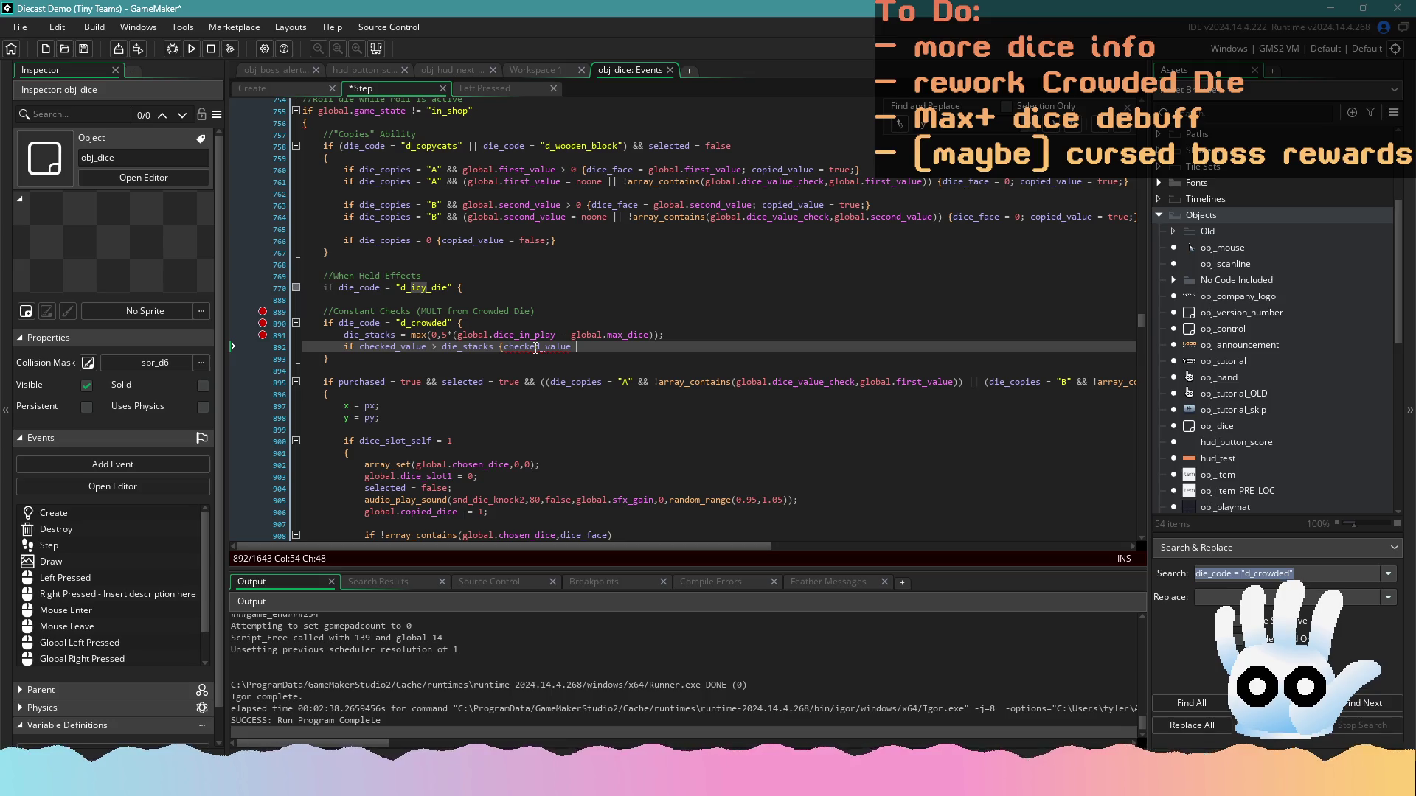
{"action": "type", "text": " -= die_"}
{"action": "type", "text": "sprite"}
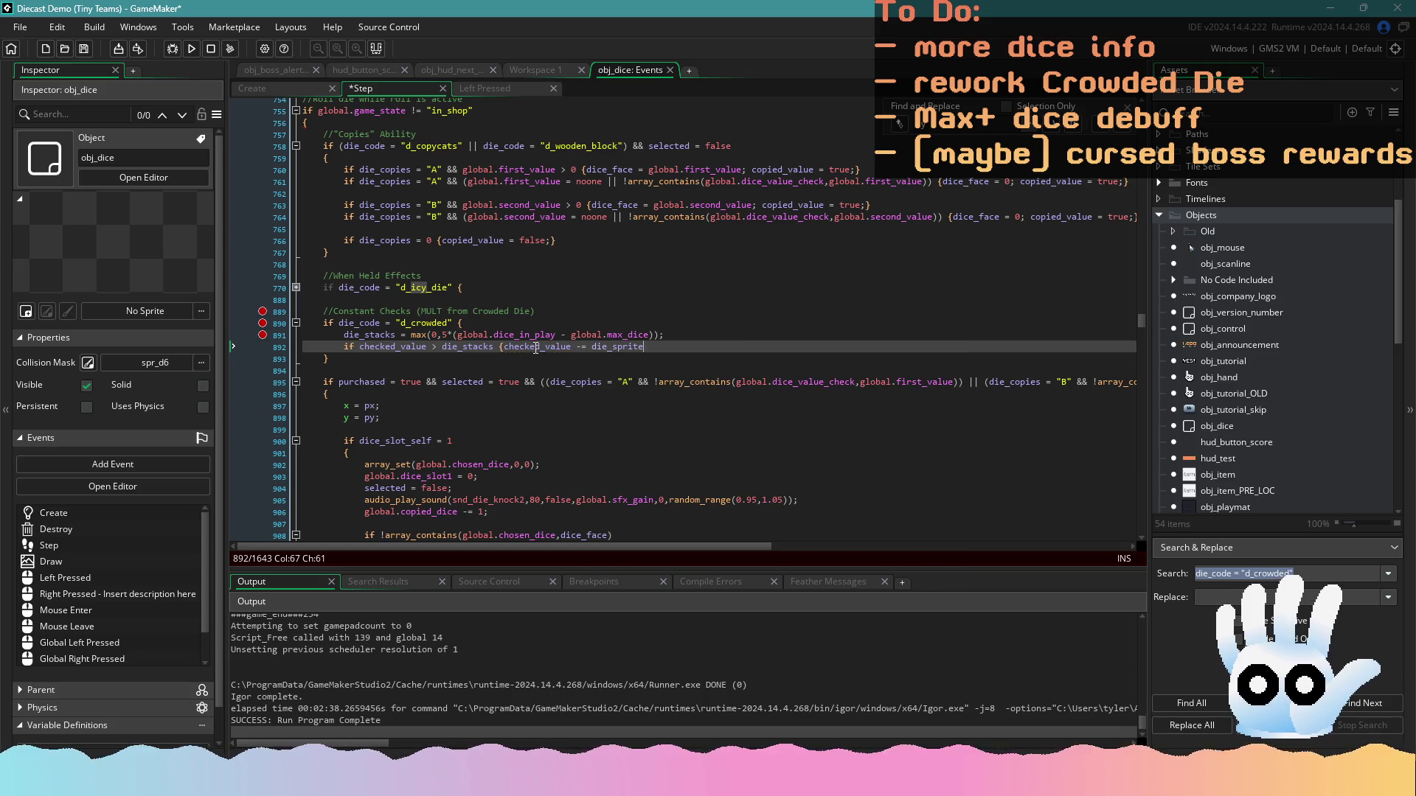
{"action": "key", "text": "BackSpace"}
{"action": "key", "text": "BackSpace"}
{"action": "key", "text": "BackSpace"}
{"action": "key", "text": "BackSpace"}
{"action": "key", "text": "BackSpace"}
{"action": "type", "text": "tacks;"}
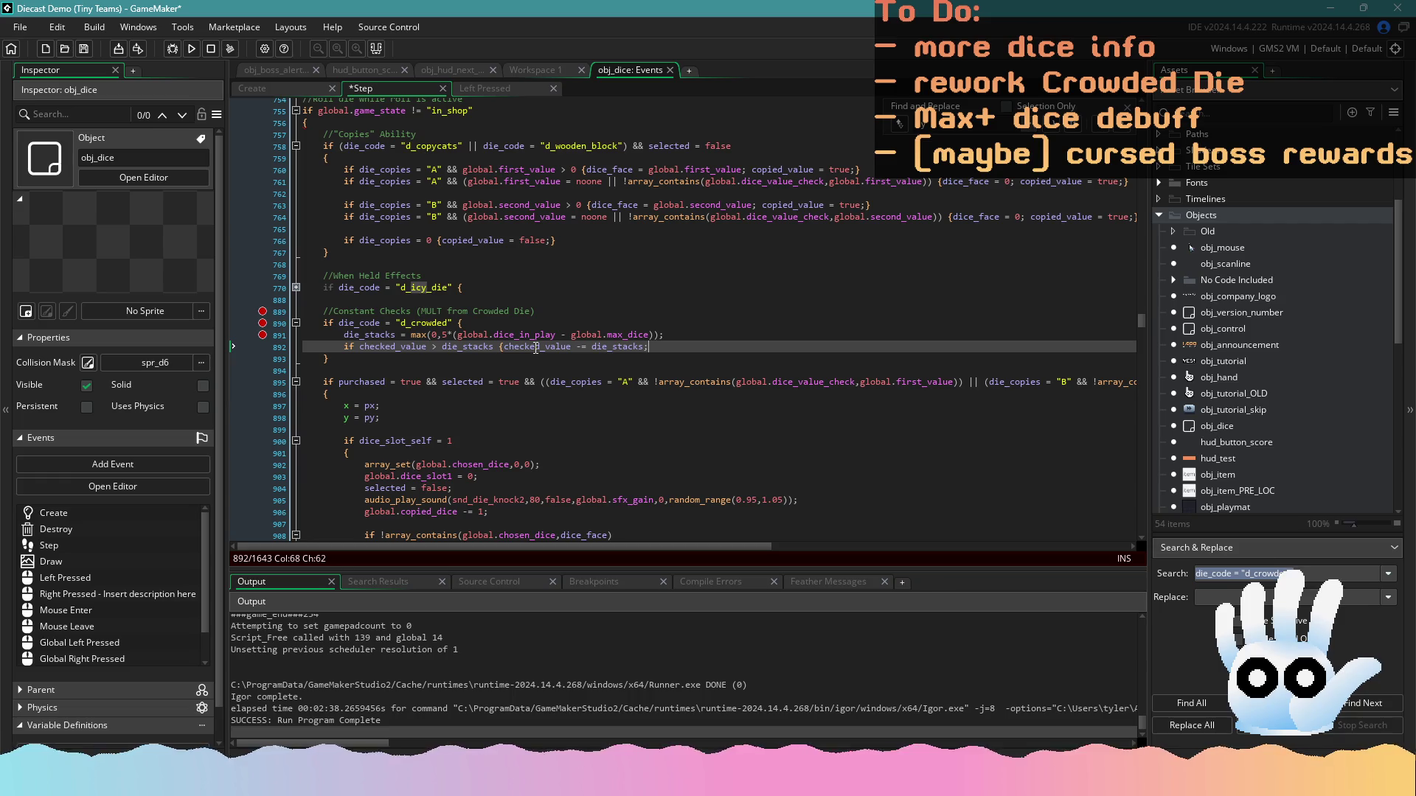
{"action": "type", "text": "}"}
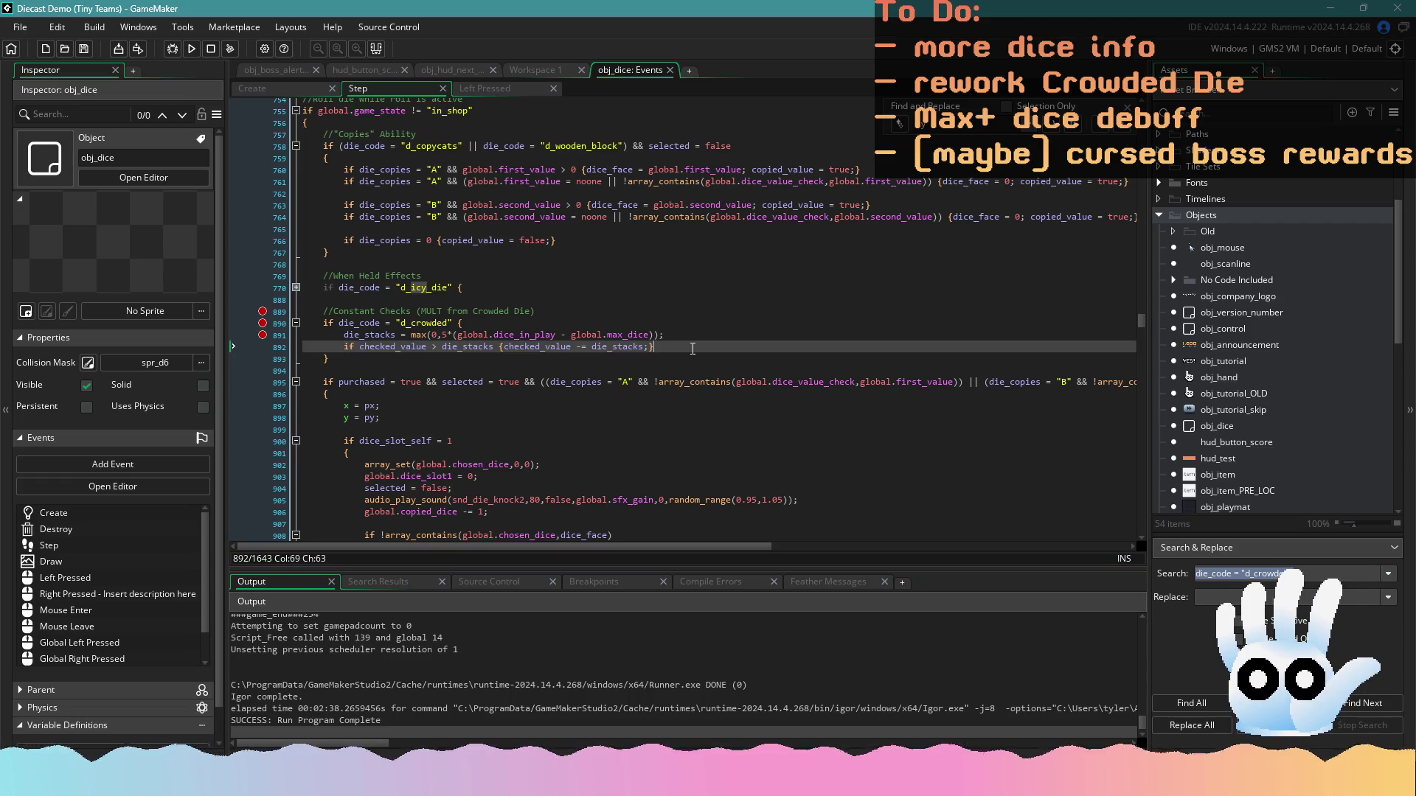
{"action": "key", "text": "Return"}
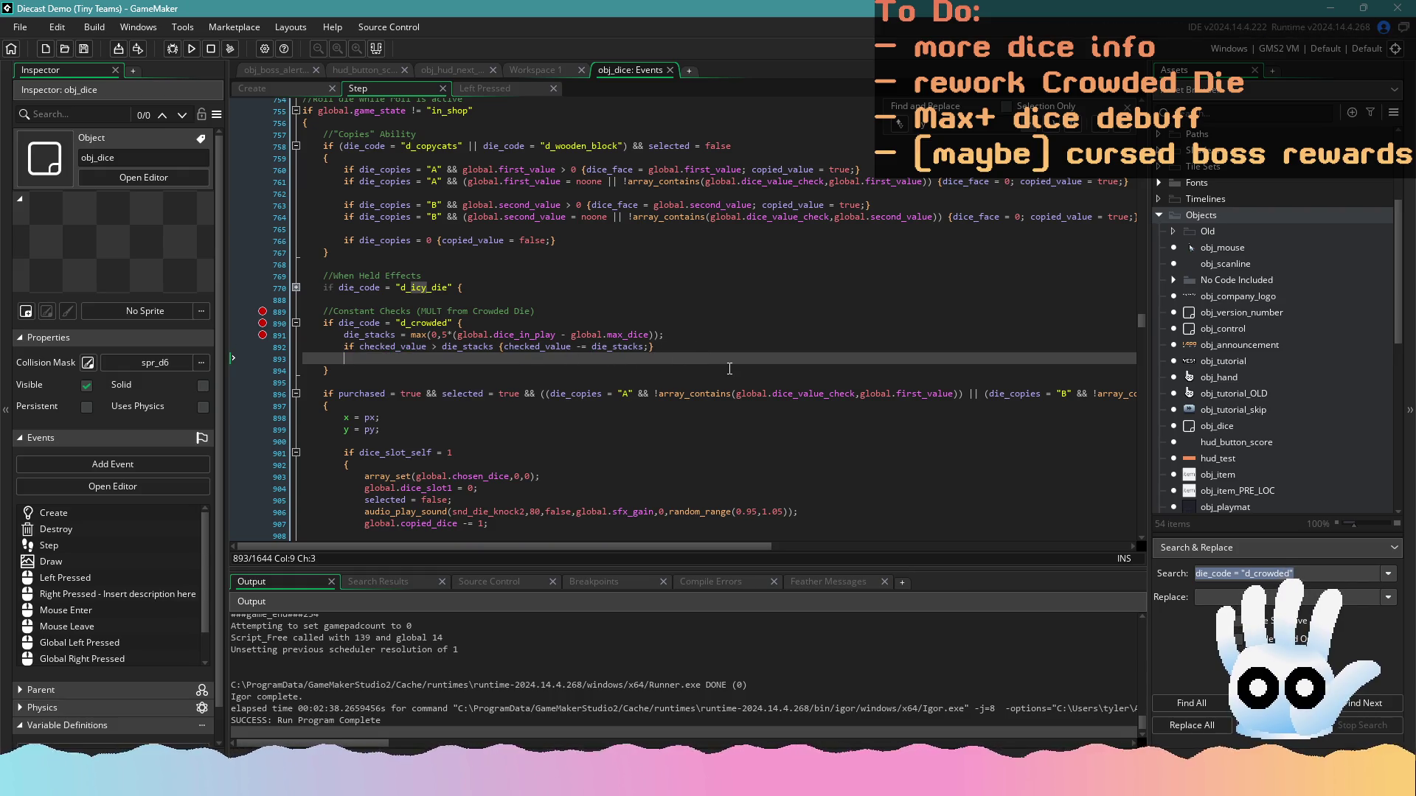
{"action": "key", "text": "ctrl+z"}
{"action": "key", "text": "ctrl+s"}
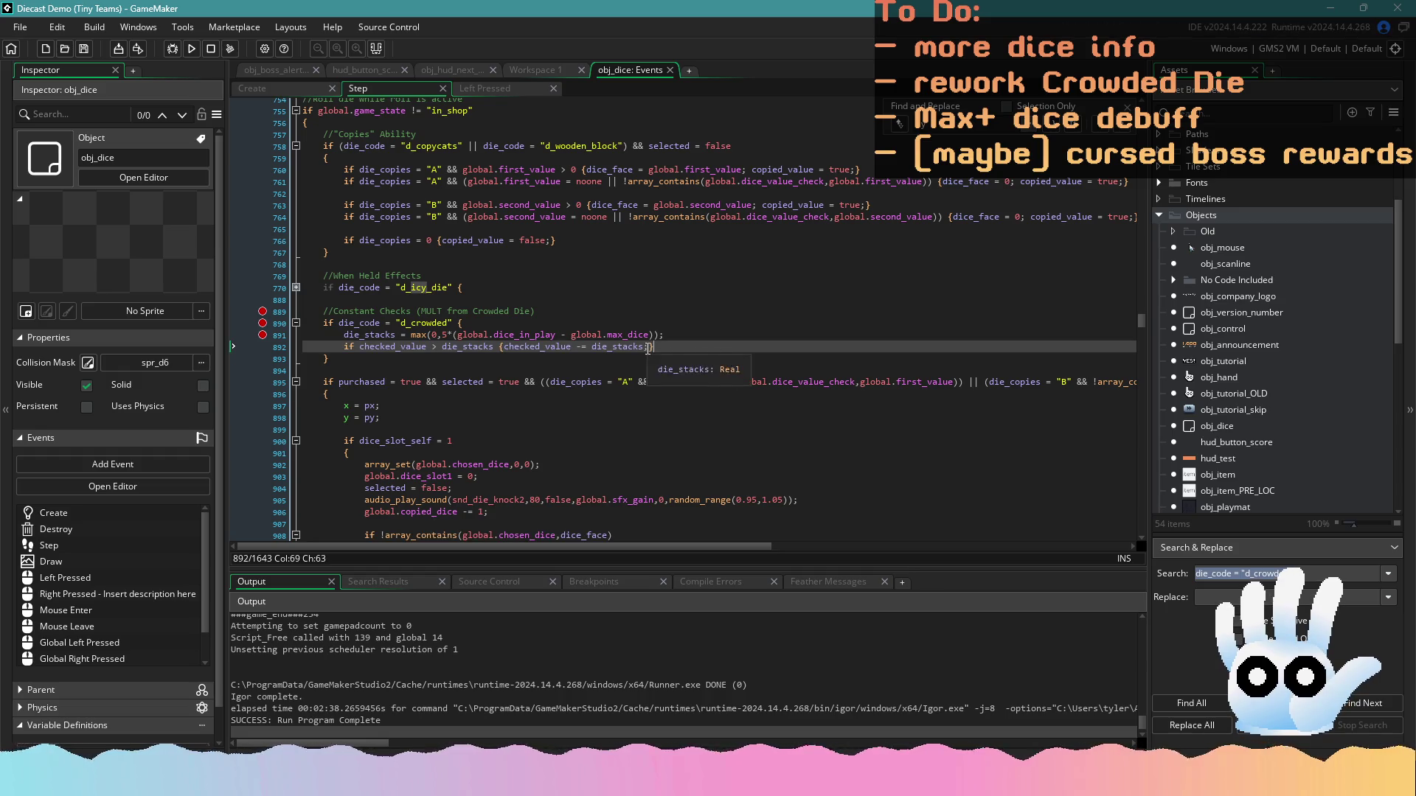
{"action": "left_click", "coordinate": [651, 347]}
Add global.item_bonus_mult after it, checking the name in Left Pressed, and save
{"action": "type", "text": "global."}
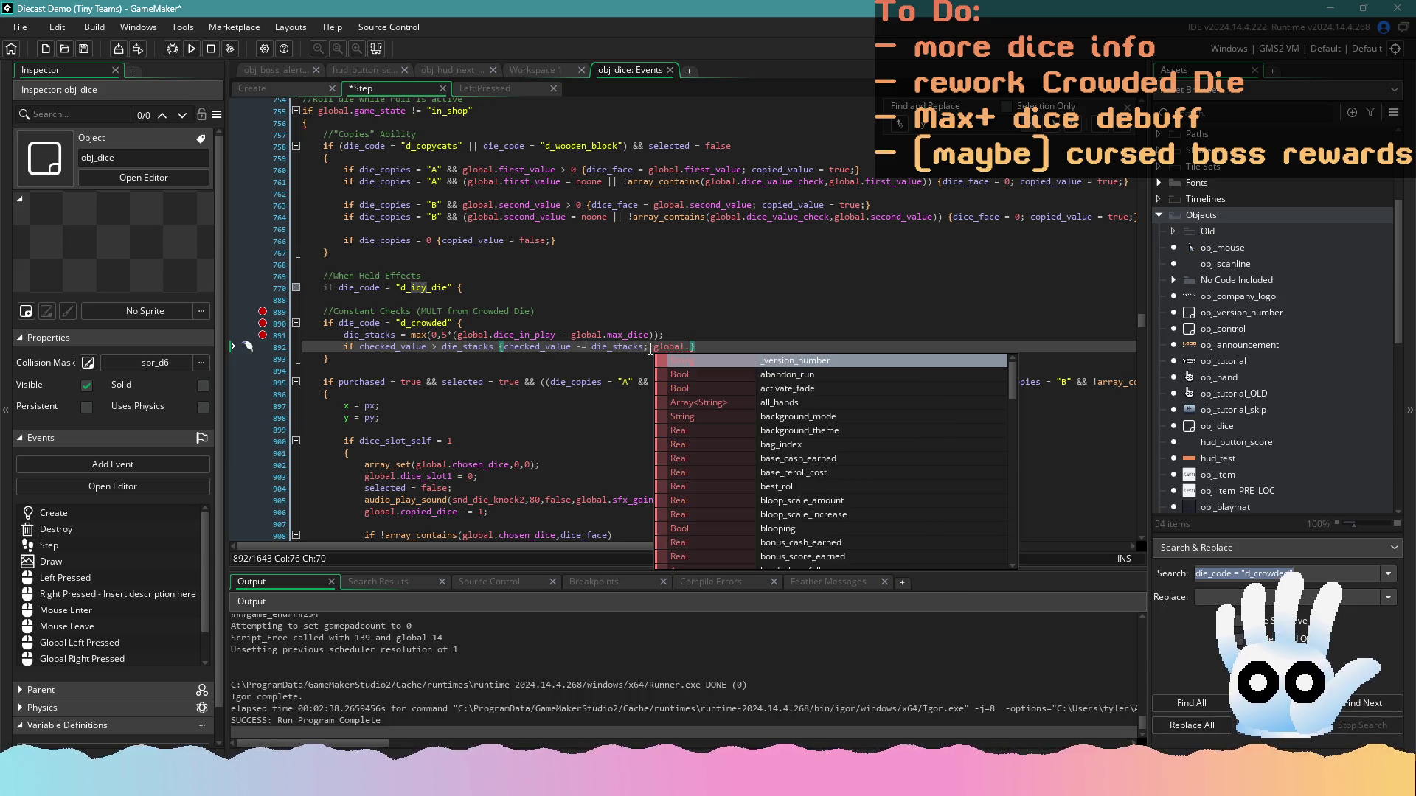
{"action": "left_click", "coordinate": [484, 93]}
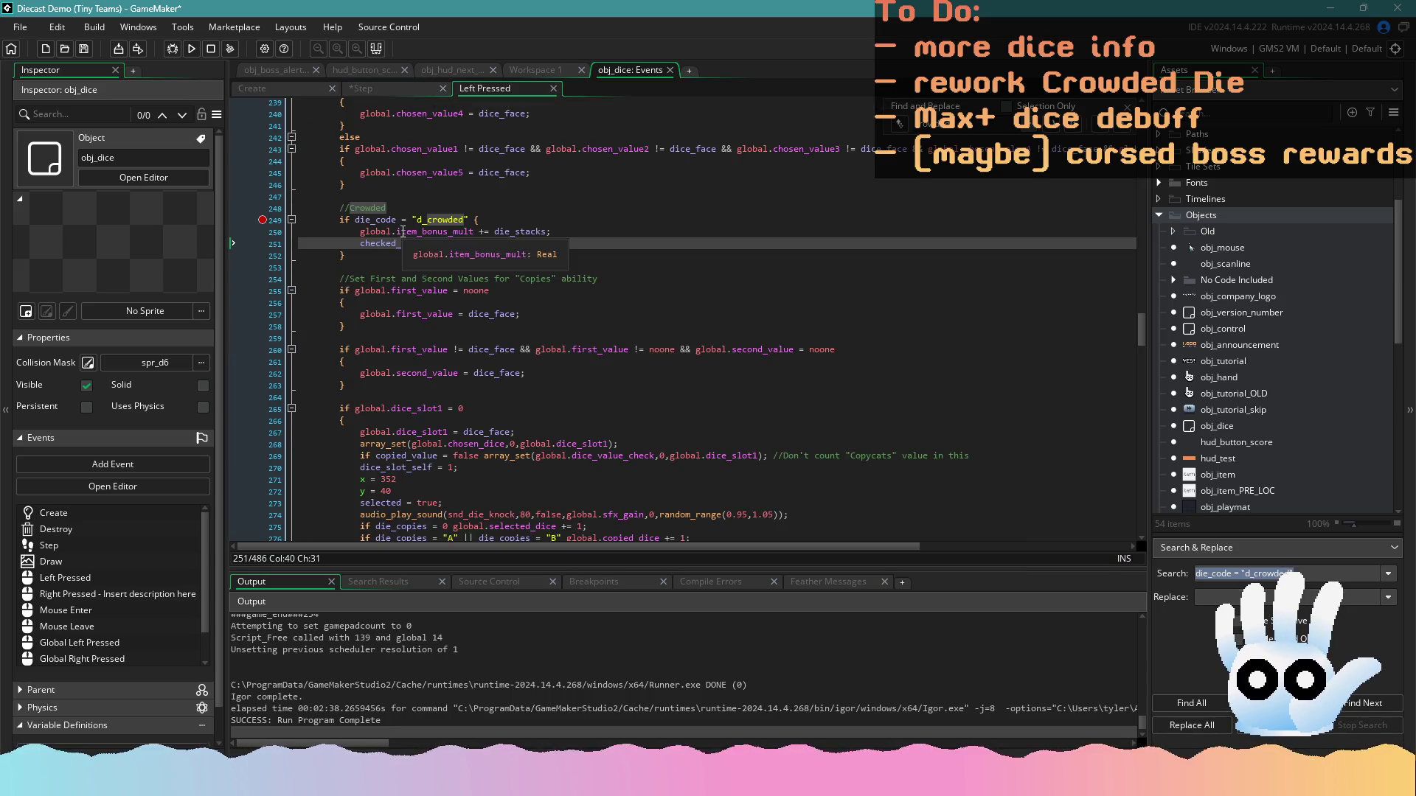
{"action": "key", "text": "ctrl+z"}
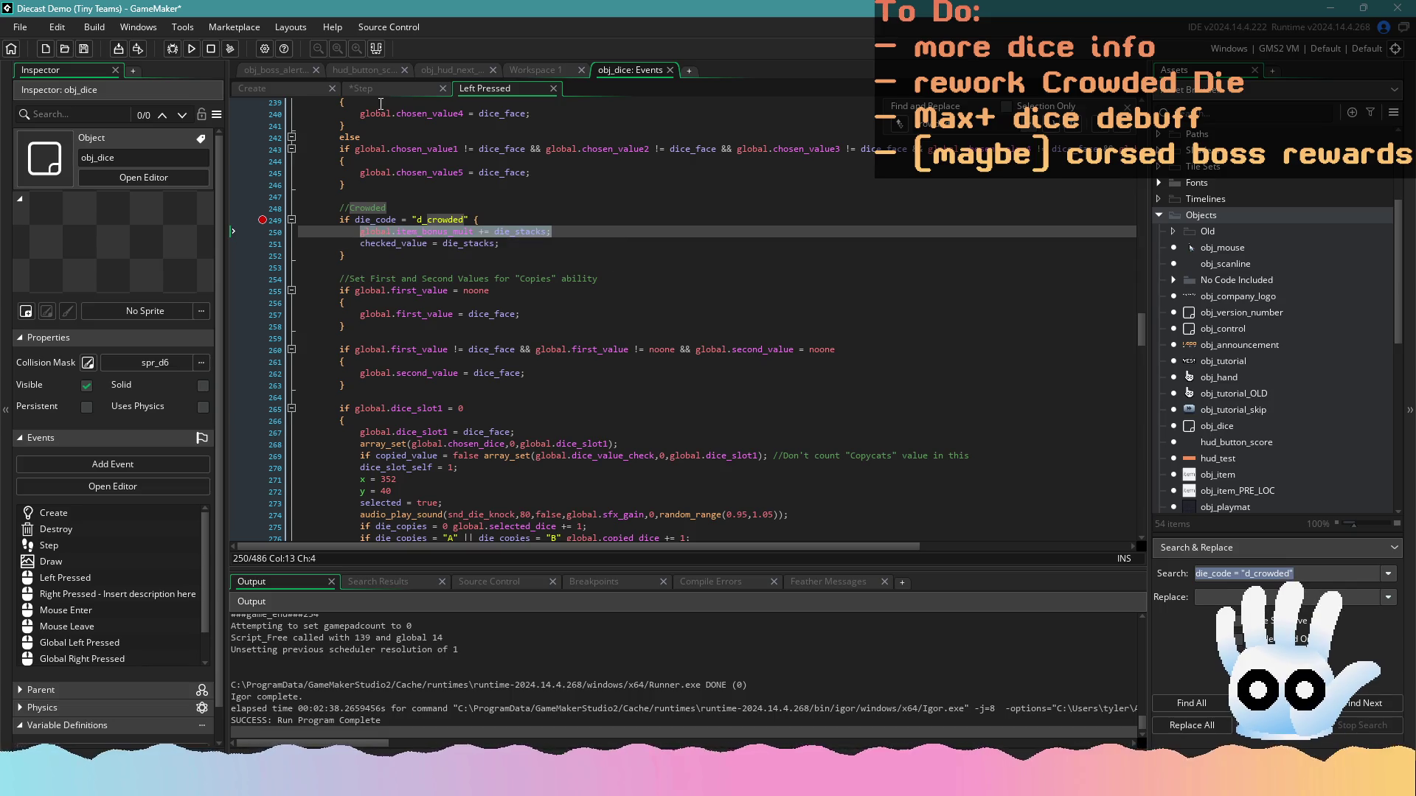
{"action": "key", "text": "ctrl+Tab"}
{"action": "type", "text": "item_bonus_mult += die_stacks;"}
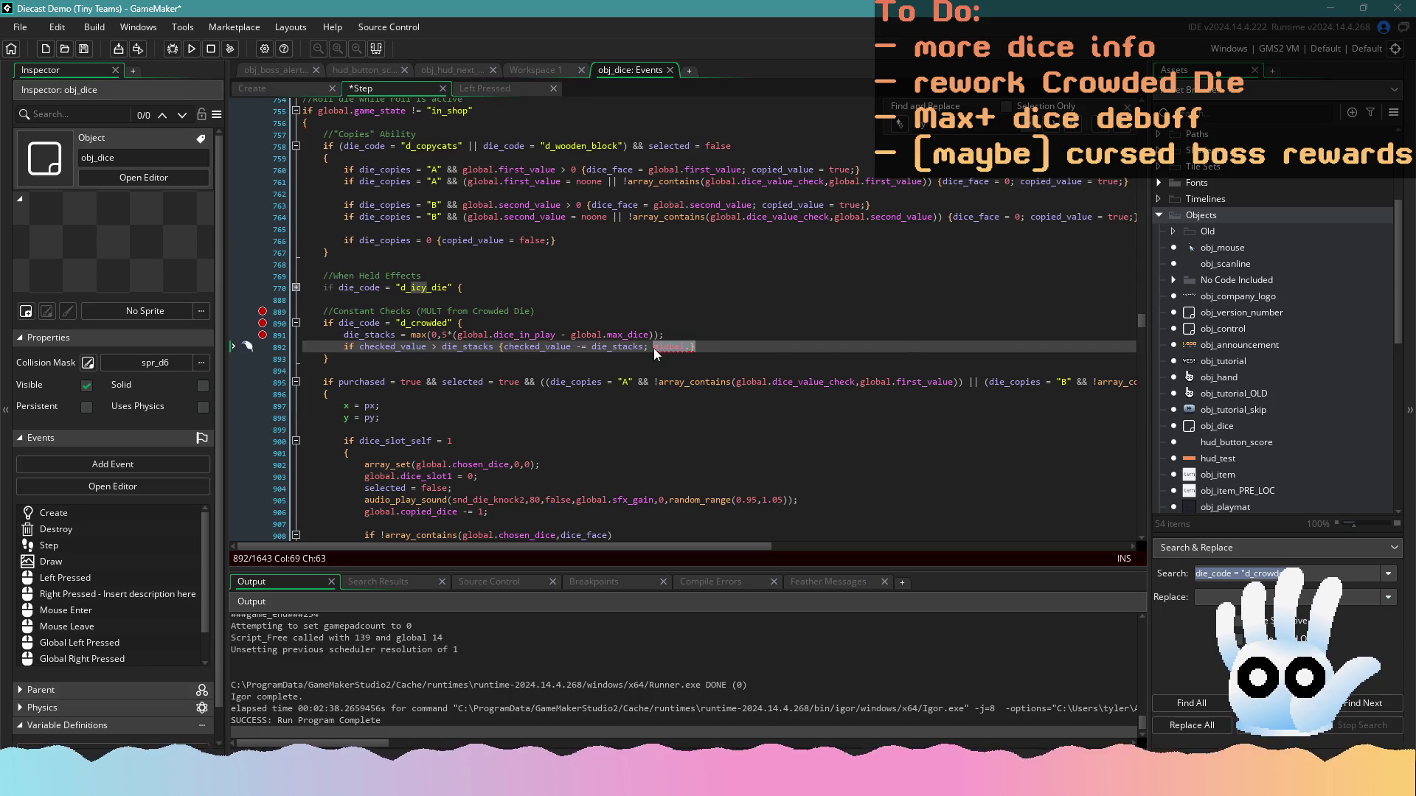
{"action": "key", "text": "BackSpace"}
{"action": "key", "text": "BackSpace"}
{"action": "key", "text": "BackSpace"}
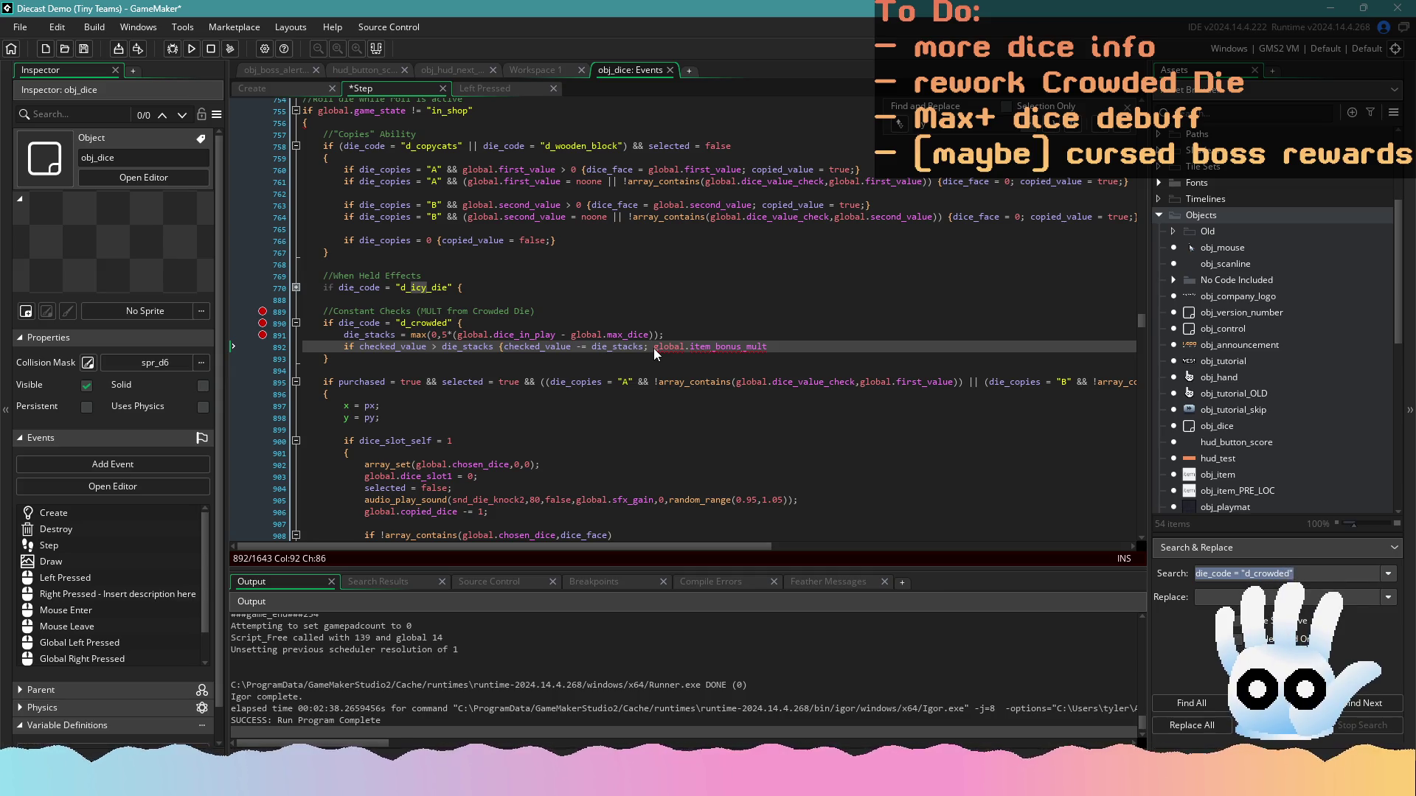
{"action": "type", "text": "};"}
{"action": "key", "text": "ctrl+s"}
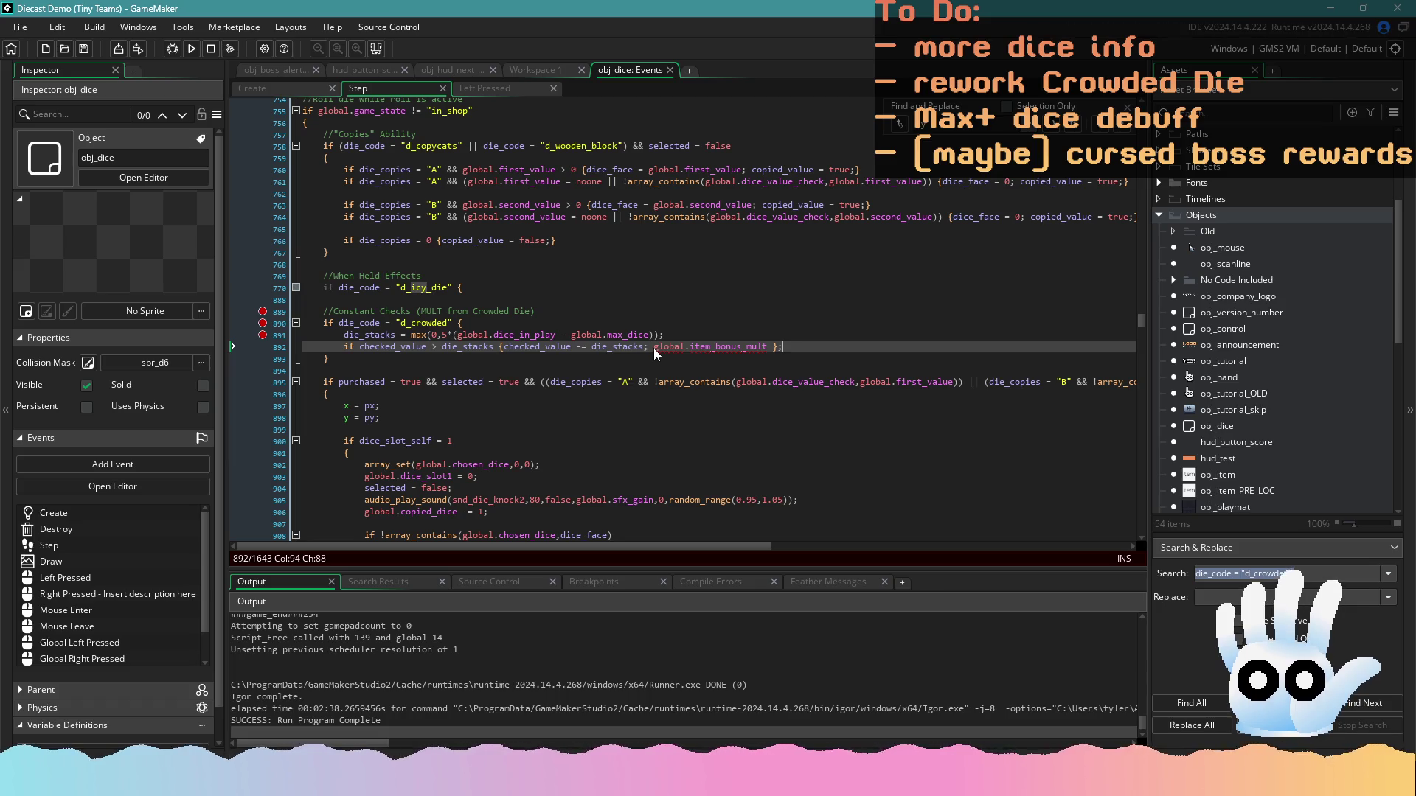
Complete the statement as global.item_bonus_mult -= checked_value; and save
{"action": "left_click", "coordinate": [589, 368]}
{"action": "left_click", "coordinate": [767, 348]}
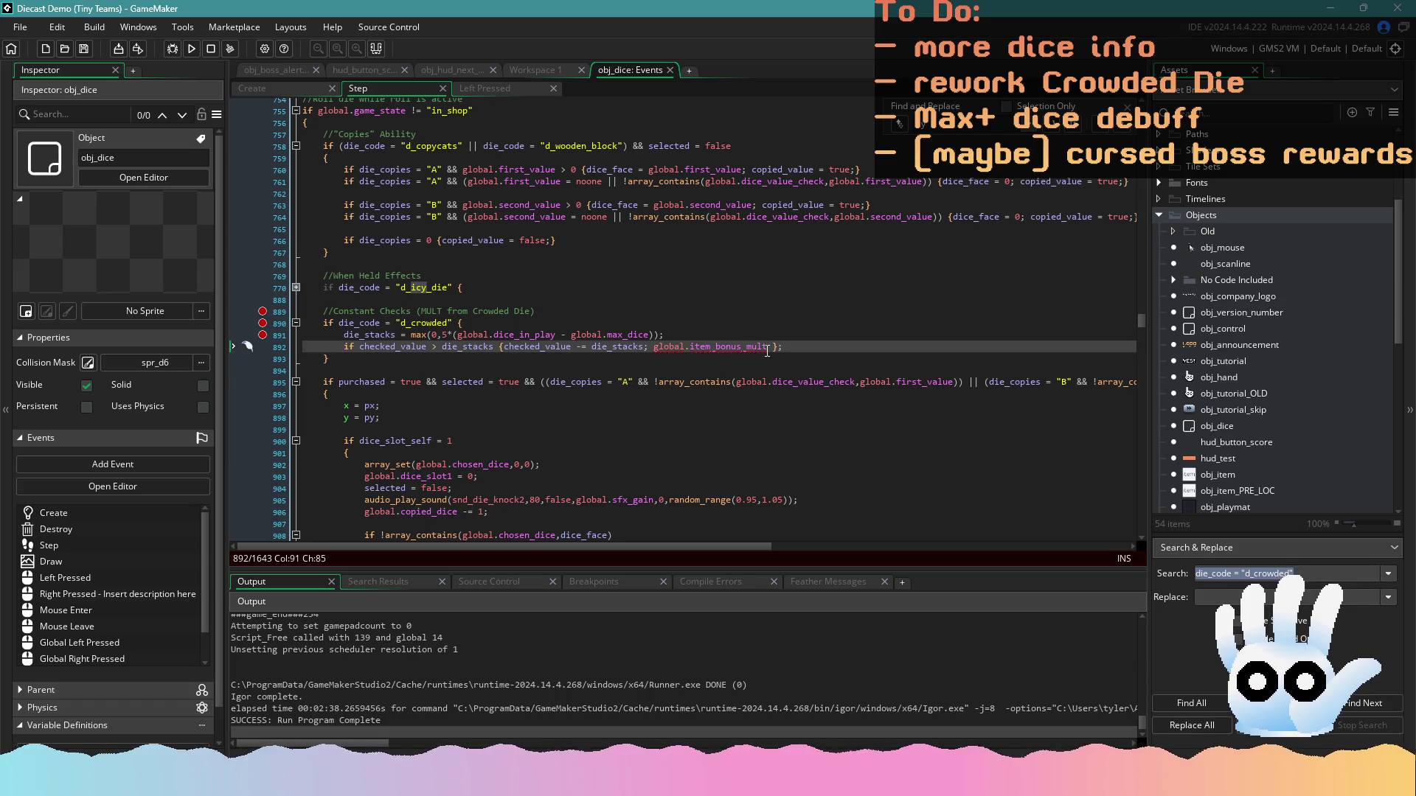
{"action": "type", "text": "="}
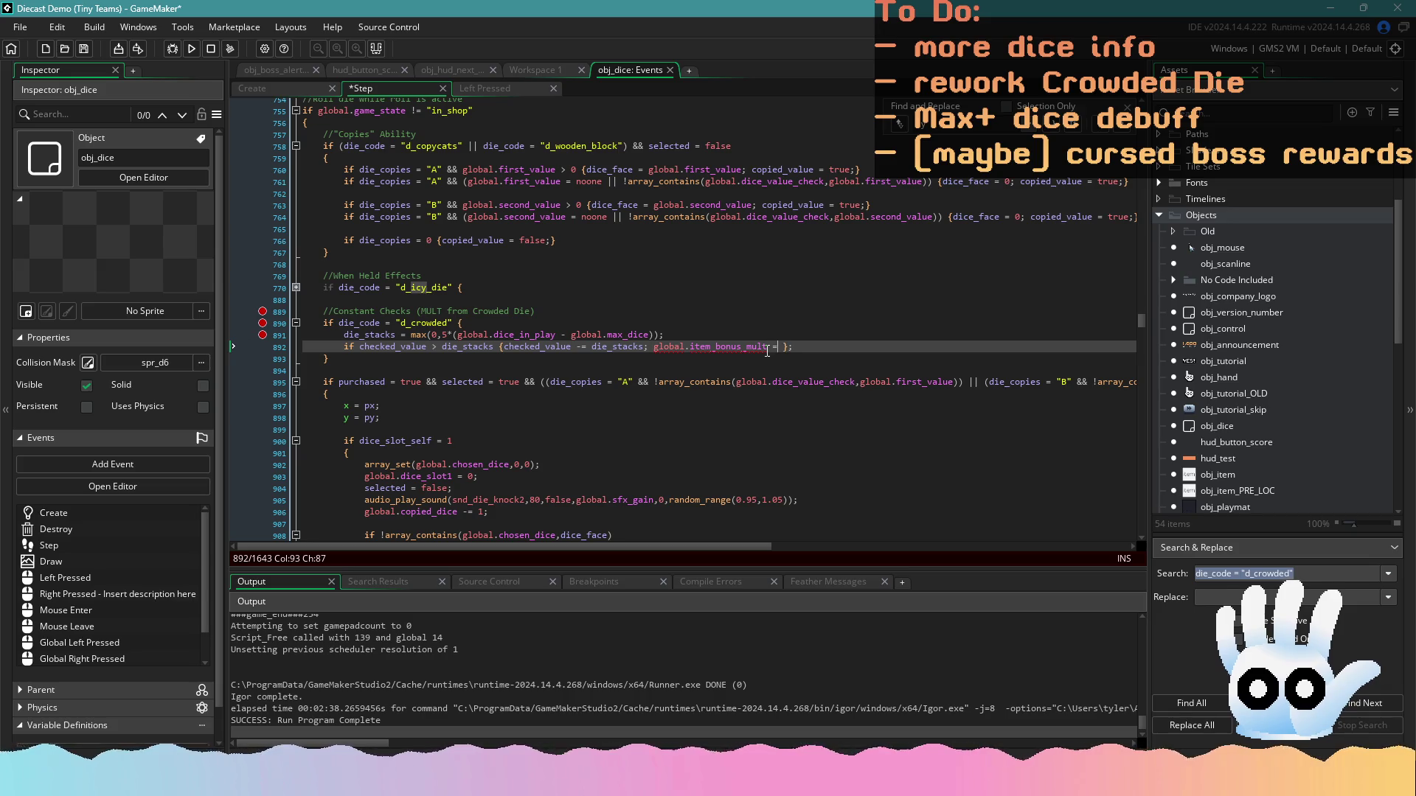
{"action": "key", "text": "BackSpace"}
{"action": "type", "text": "-= checked_va"}
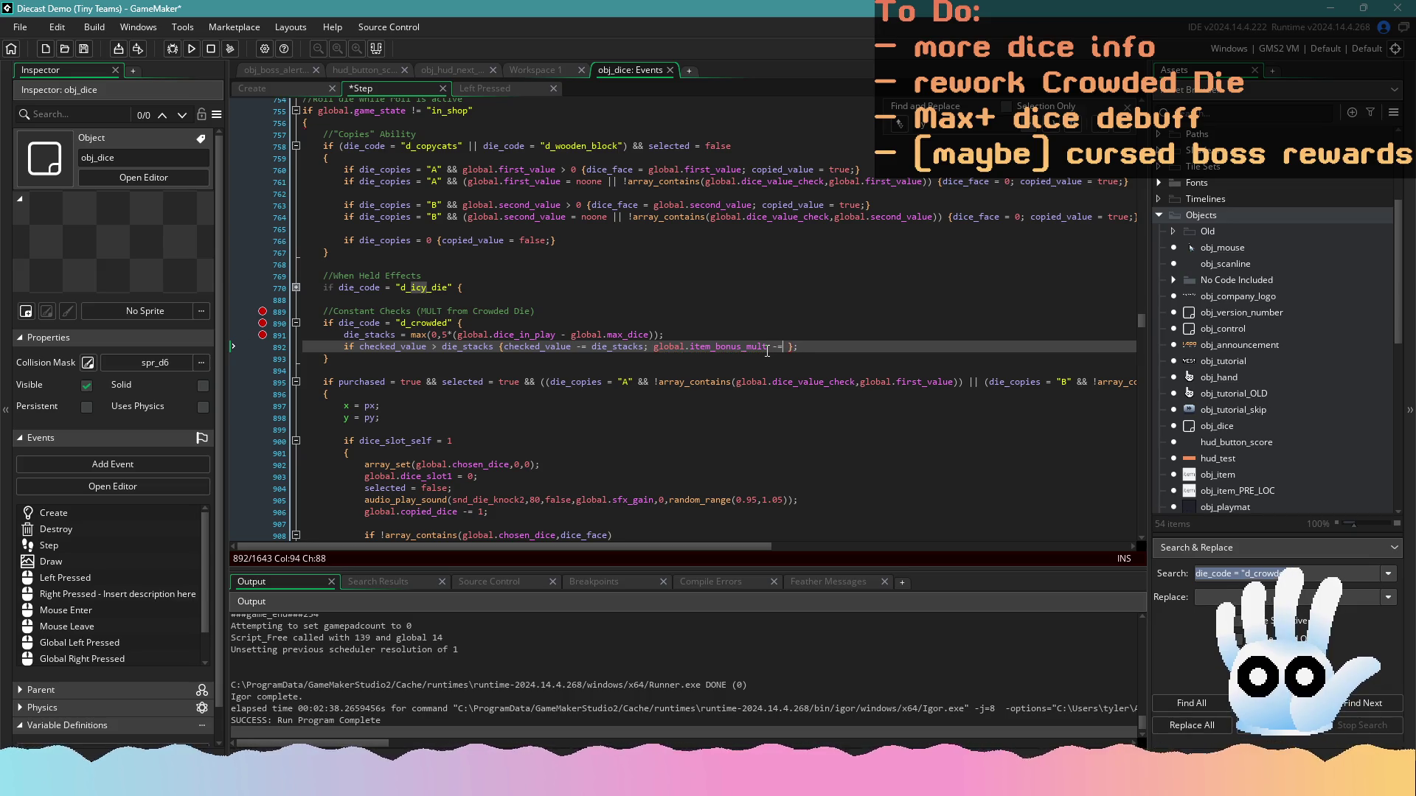
{"action": "key", "text": "Return"}
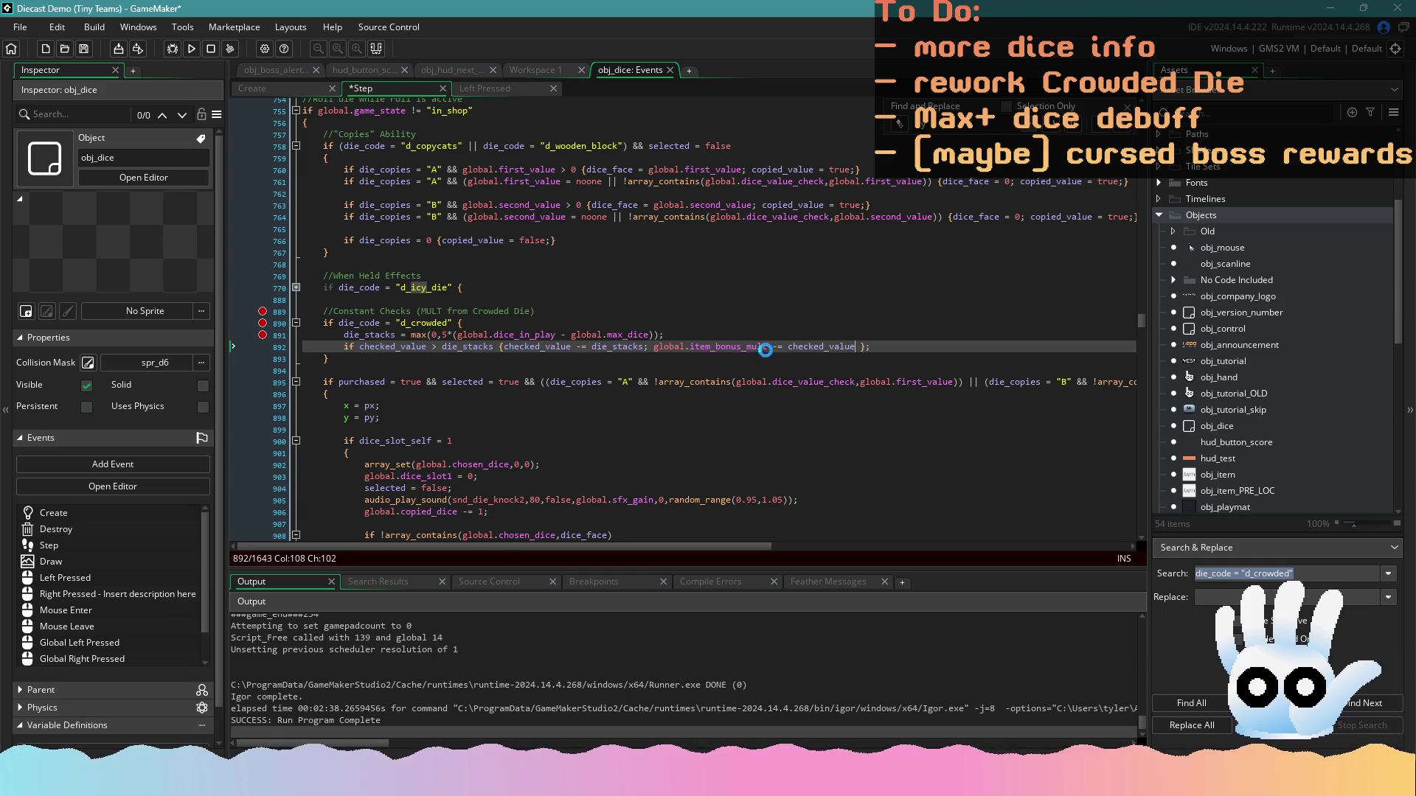
{"action": "key", "text": "ctrl+s"}
{"action": "left_click", "coordinate": [743, 346]}
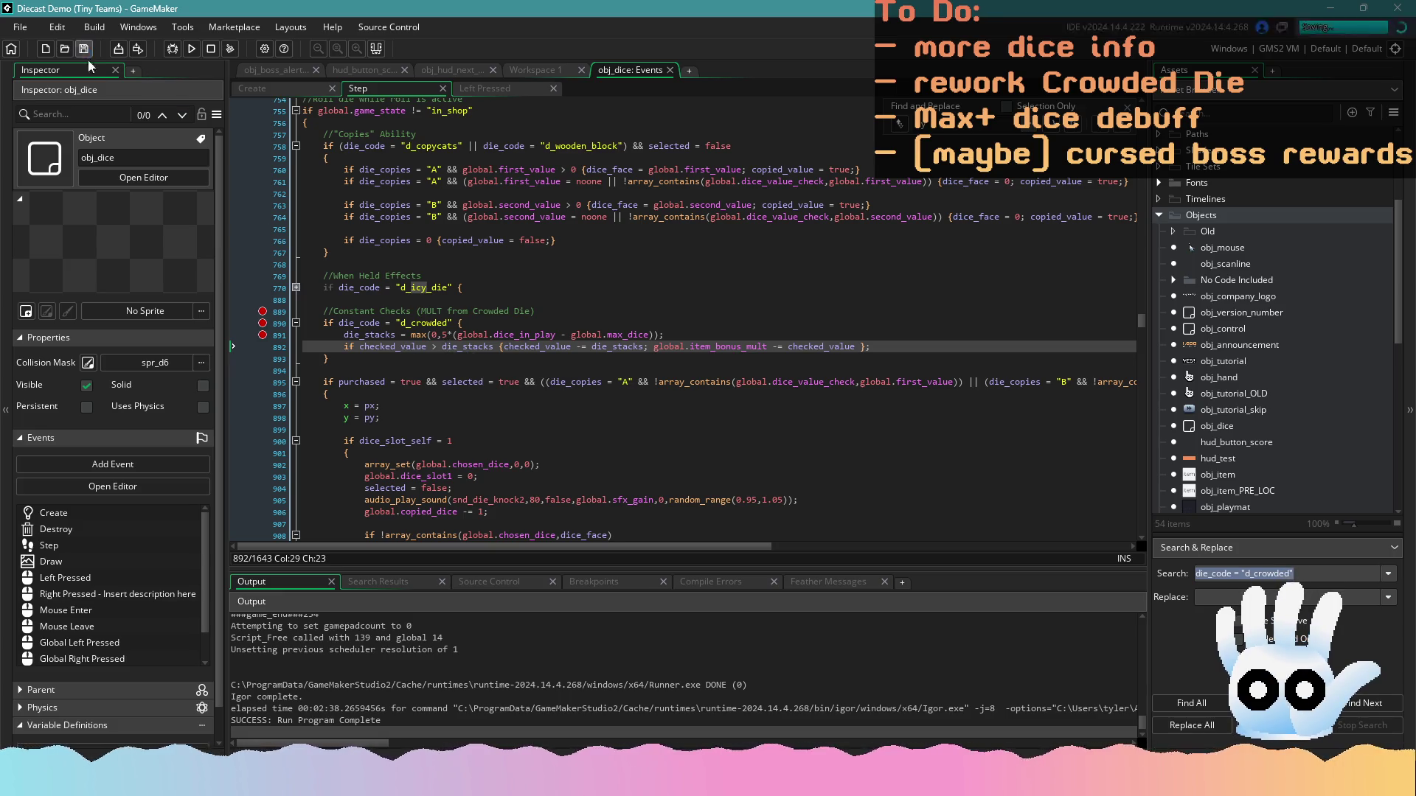
{"action": "left_click", "coordinate": [476, 359]}
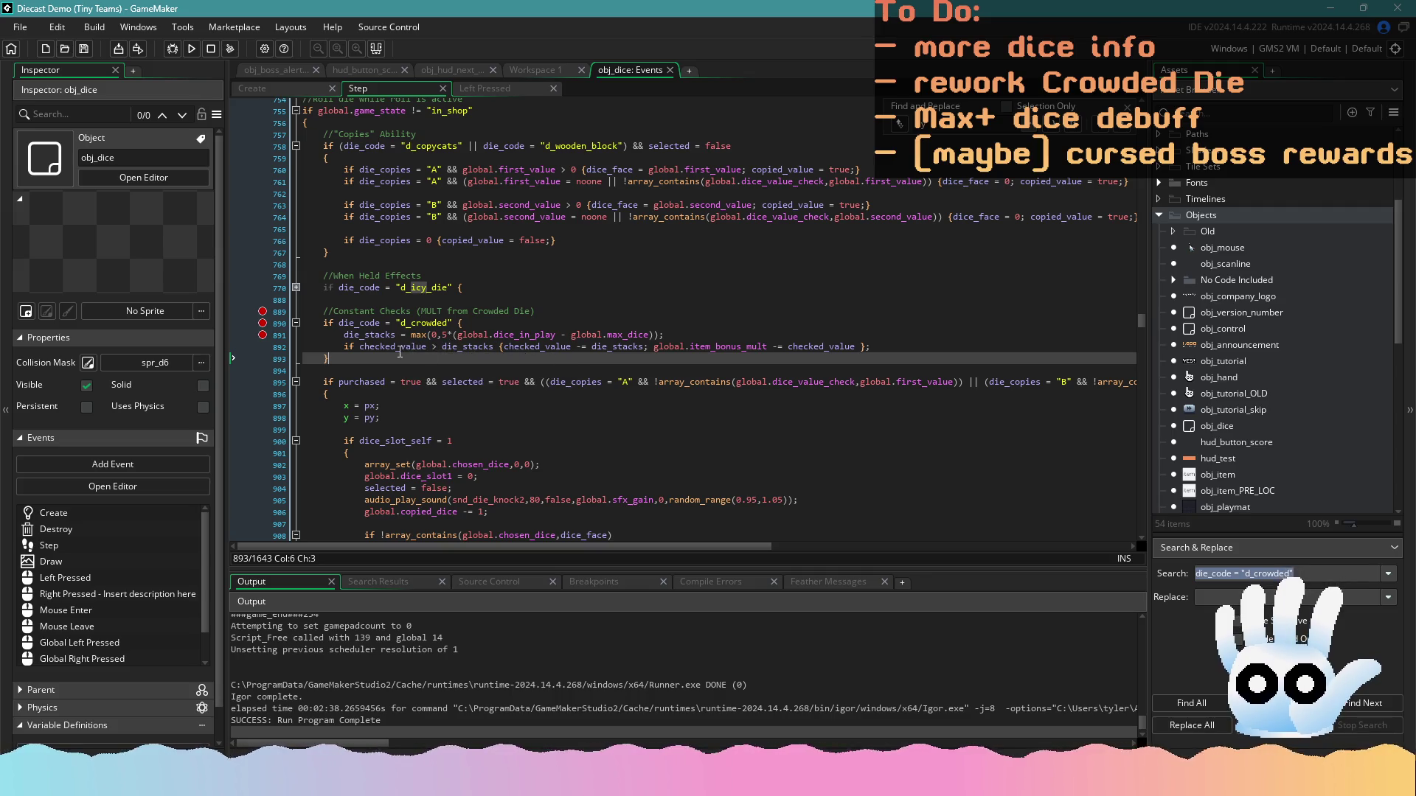
{"action": "left_click_drag", "start_coordinate": [883, 357], "coordinate": [448, 357]}
{"action": "left_click_drag", "start_coordinate": [349, 354], "coordinate": [344, 347]}
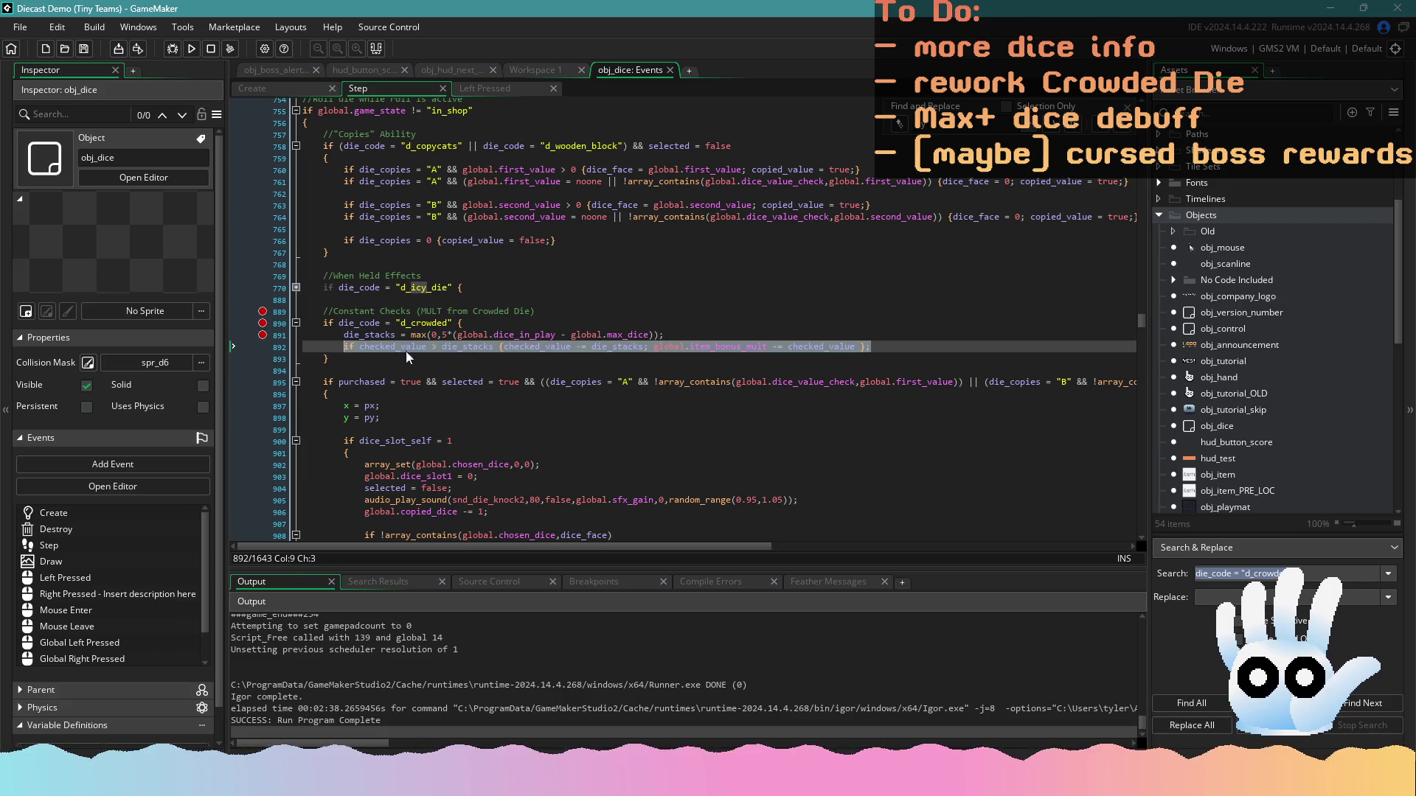
{"action": "left_click", "coordinate": [896, 347]}
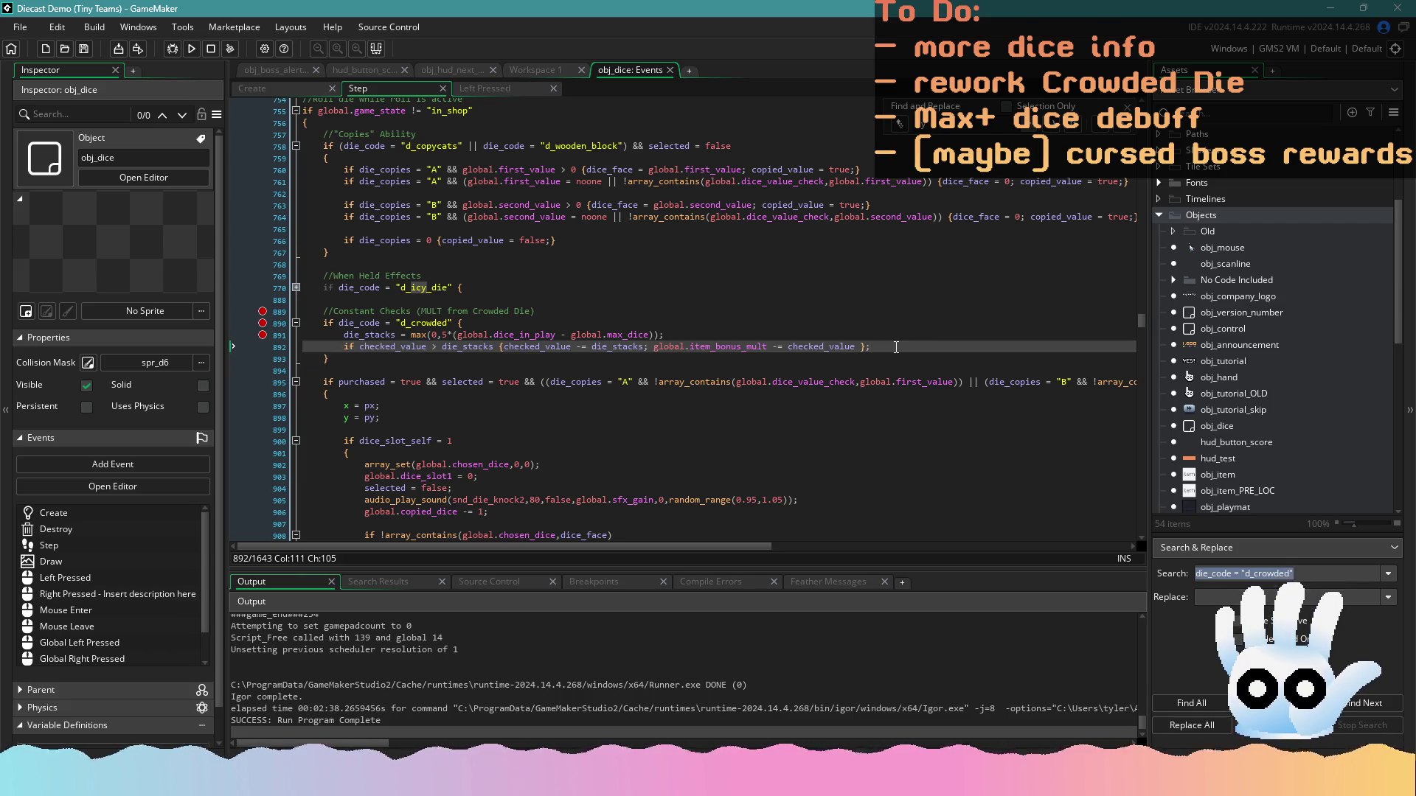
Comment above the check that fewer dice in play leaves the checked value too high
{"action": "key", "text": "Up"}
{"action": "key", "text": "End"}
{"action": "key", "text": "Return"}
{"action": "type", "text": "//I"}
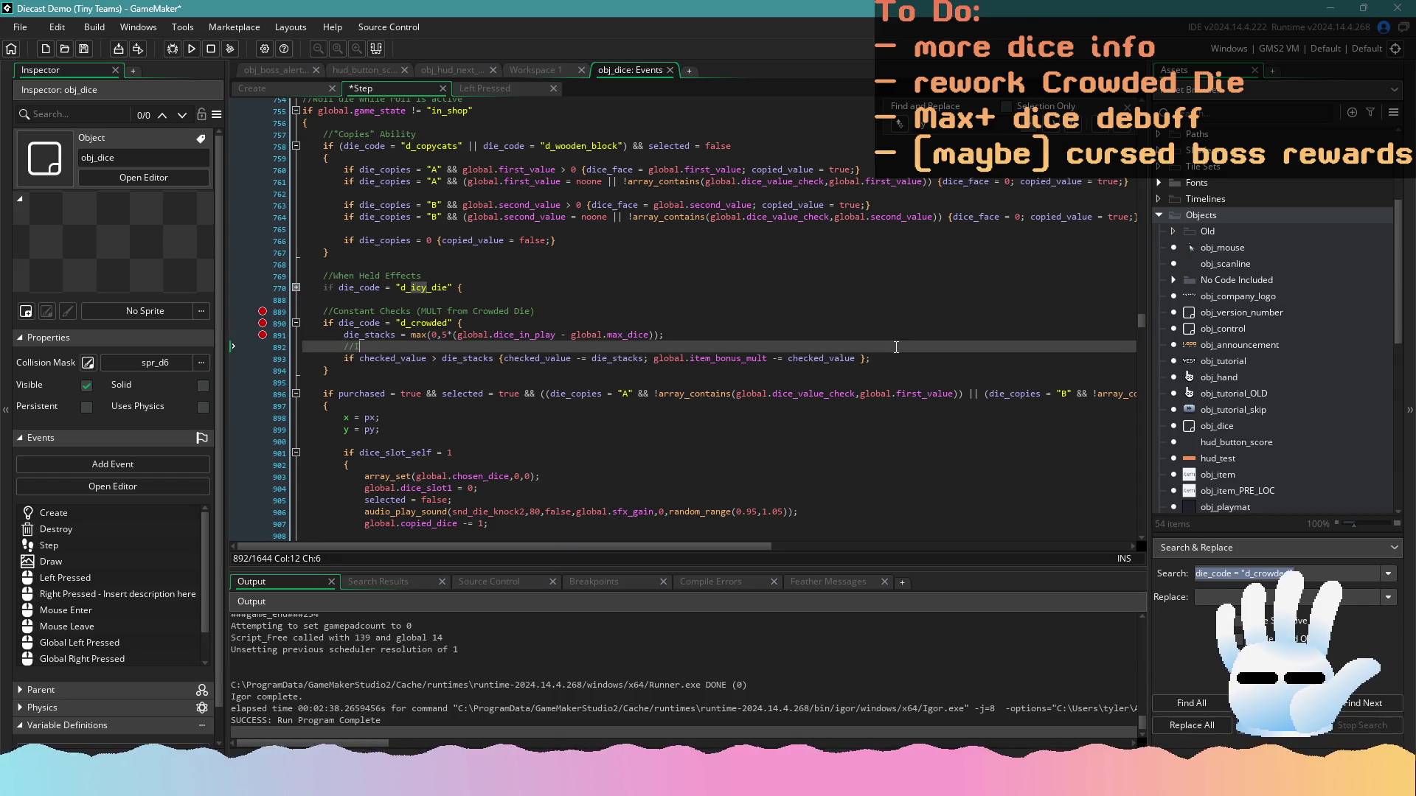
{"action": "type", "text": "f "}
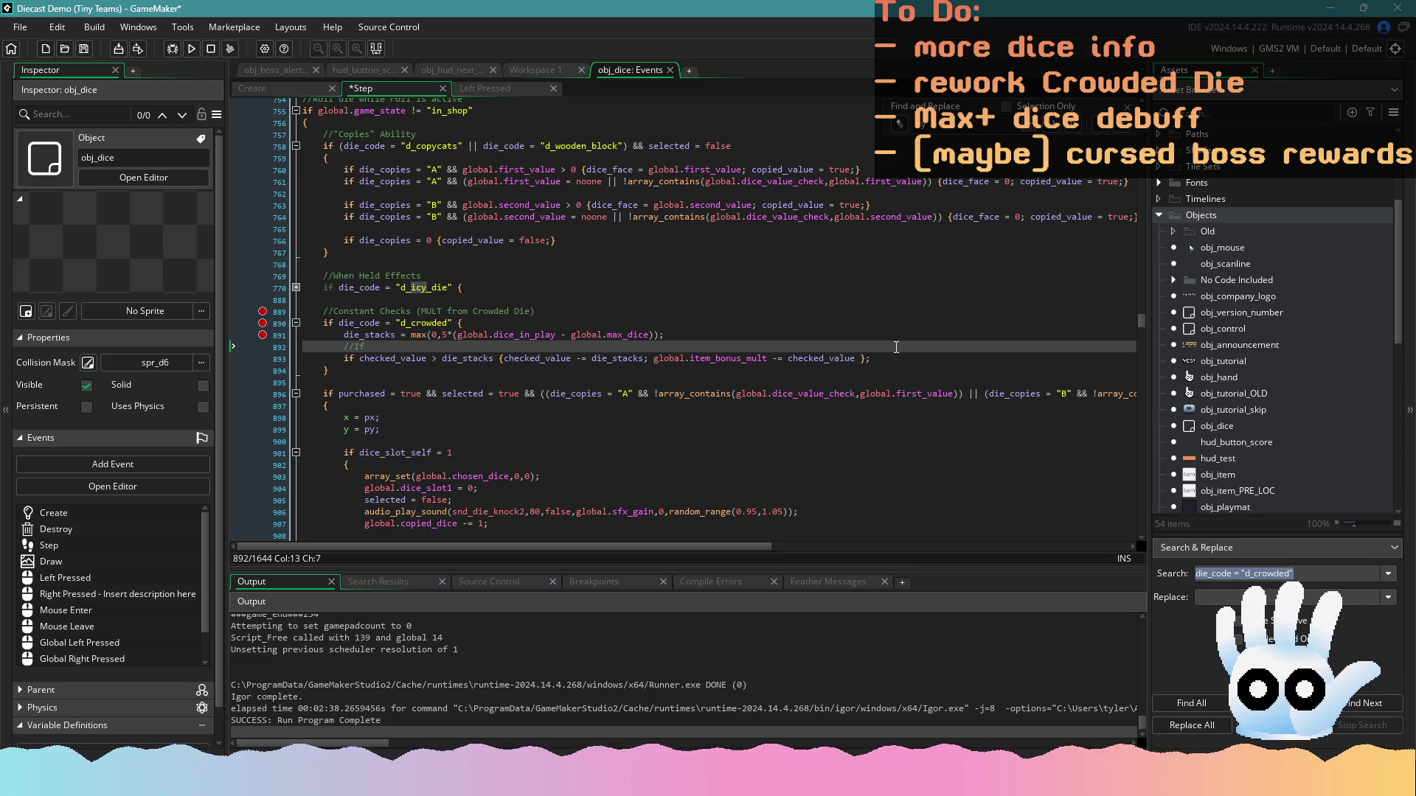
{"action": "type", "text": "the value"}
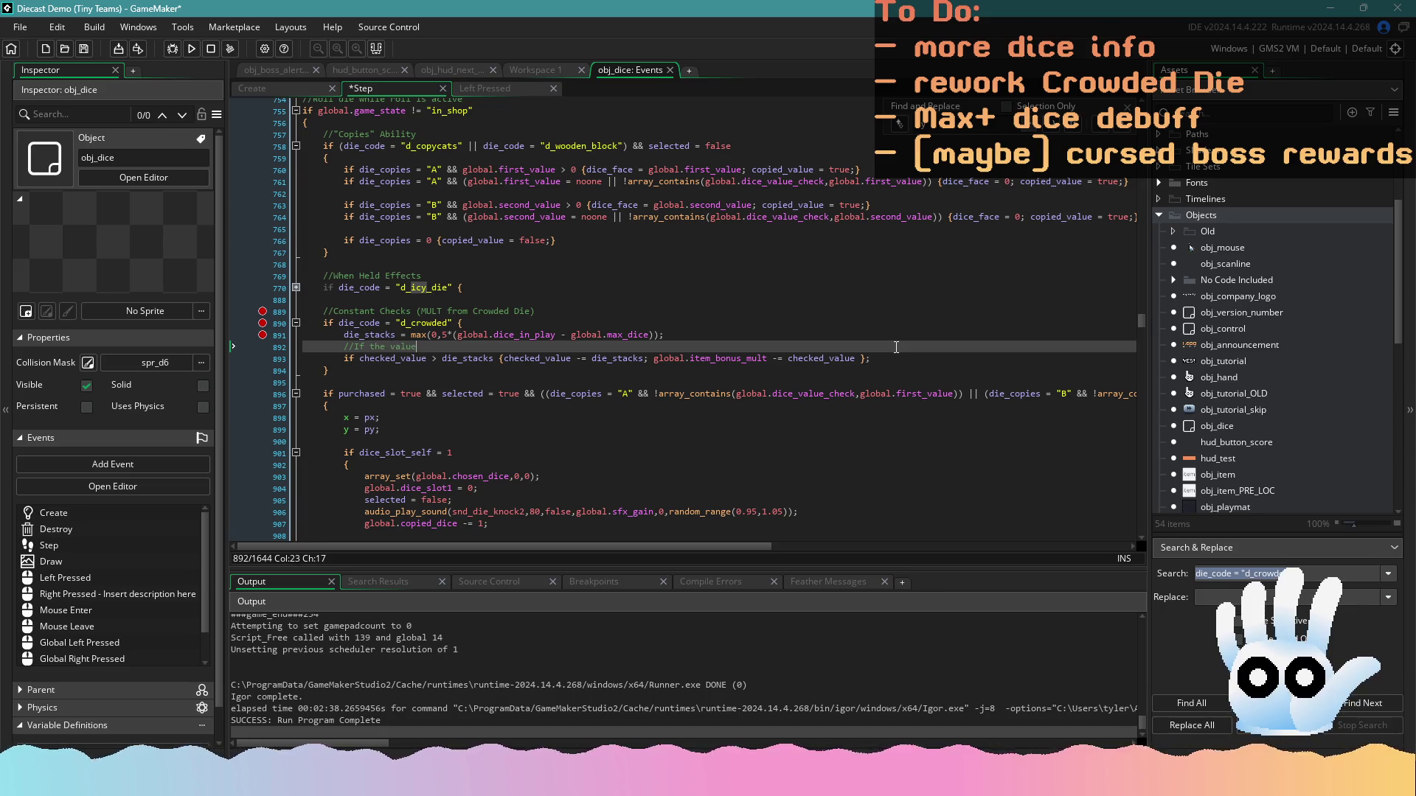
{"action": "type", "text": " that was ch"}
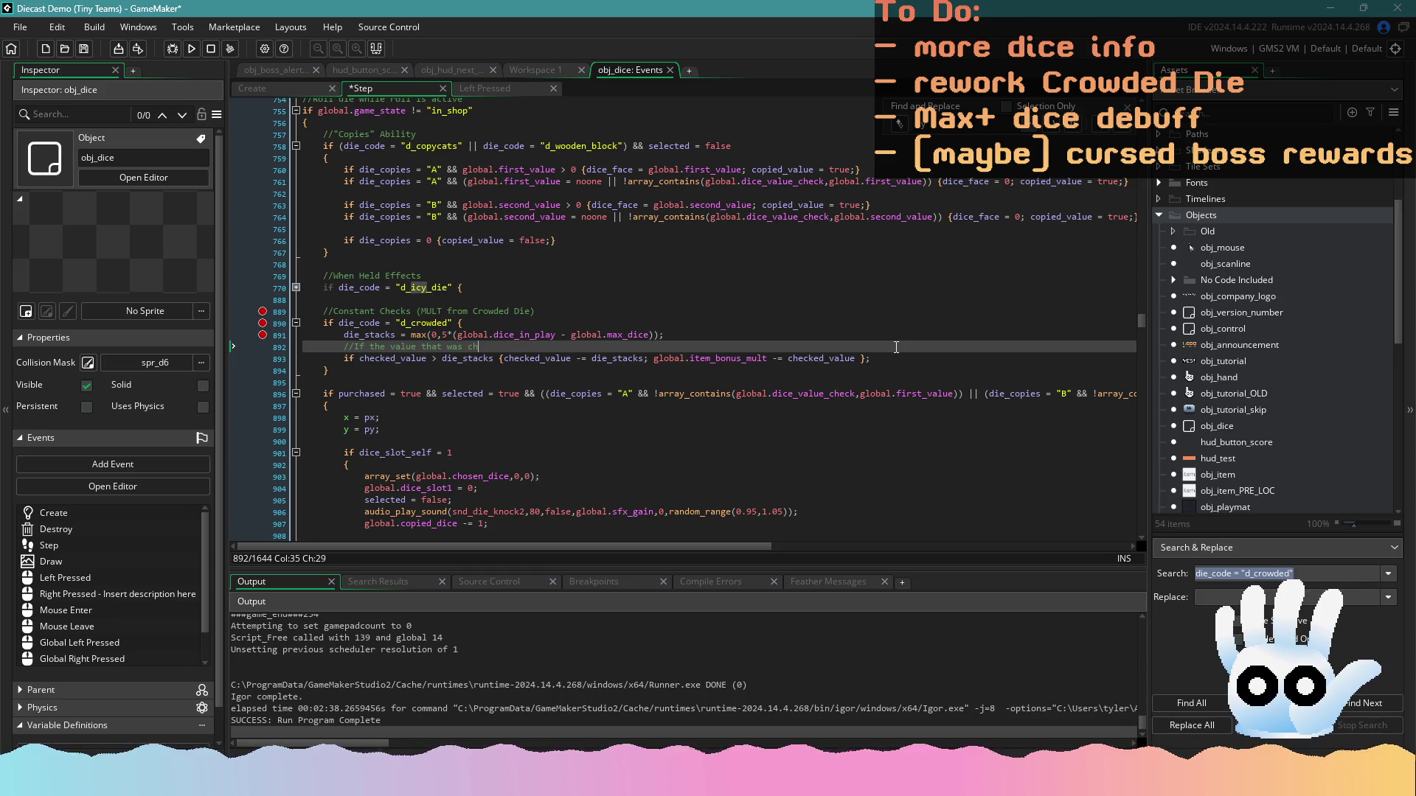
{"action": "type", "text": "ecked goes down,"}
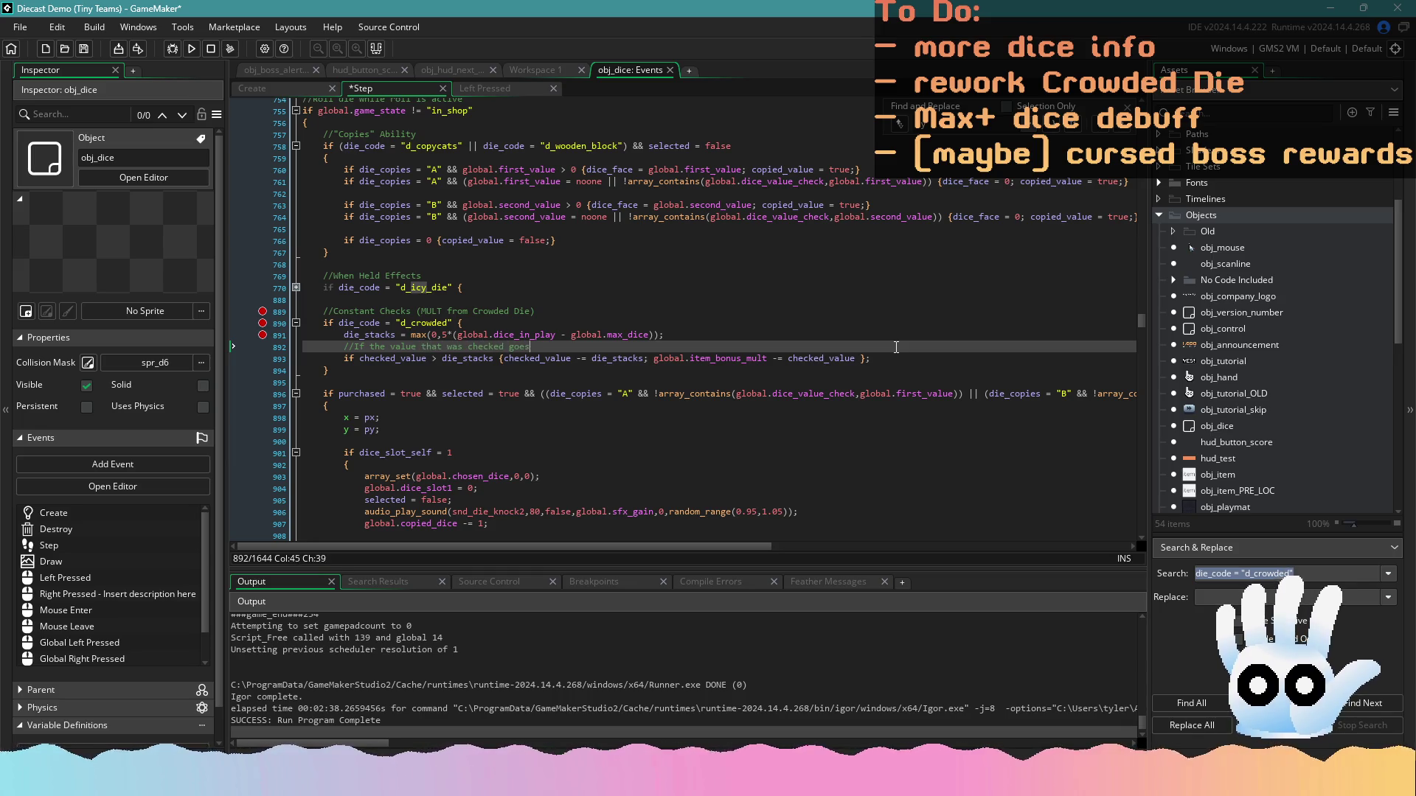
{"action": "key", "text": "BackSpace"}
{"action": "key", "text": "BackSpace"}
{"action": "key", "text": "BackSpace"}
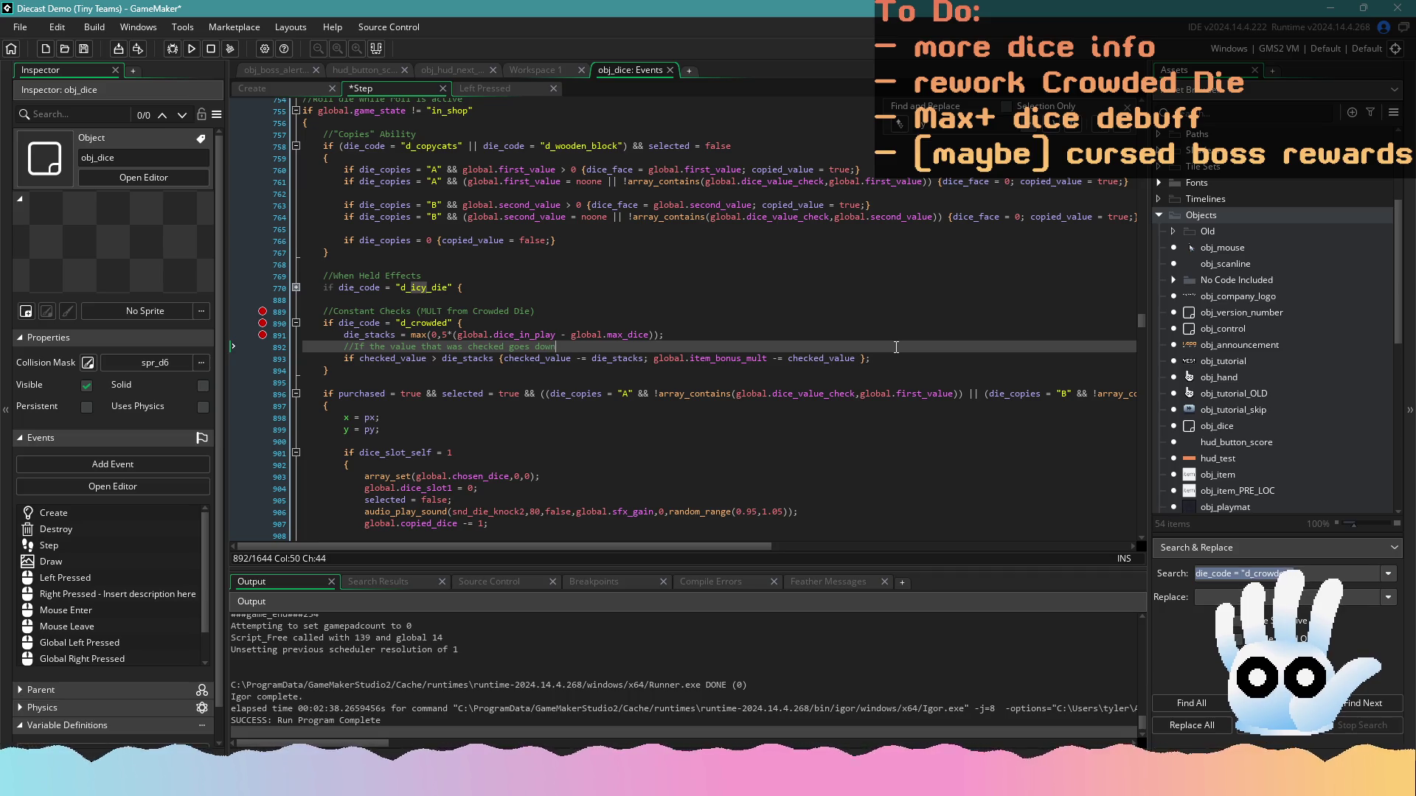
{"action": "key", "text": "BackSpace"}
{"action": "key", "text": "BackSpace"}
{"action": "key", "text": "BackSpace"}
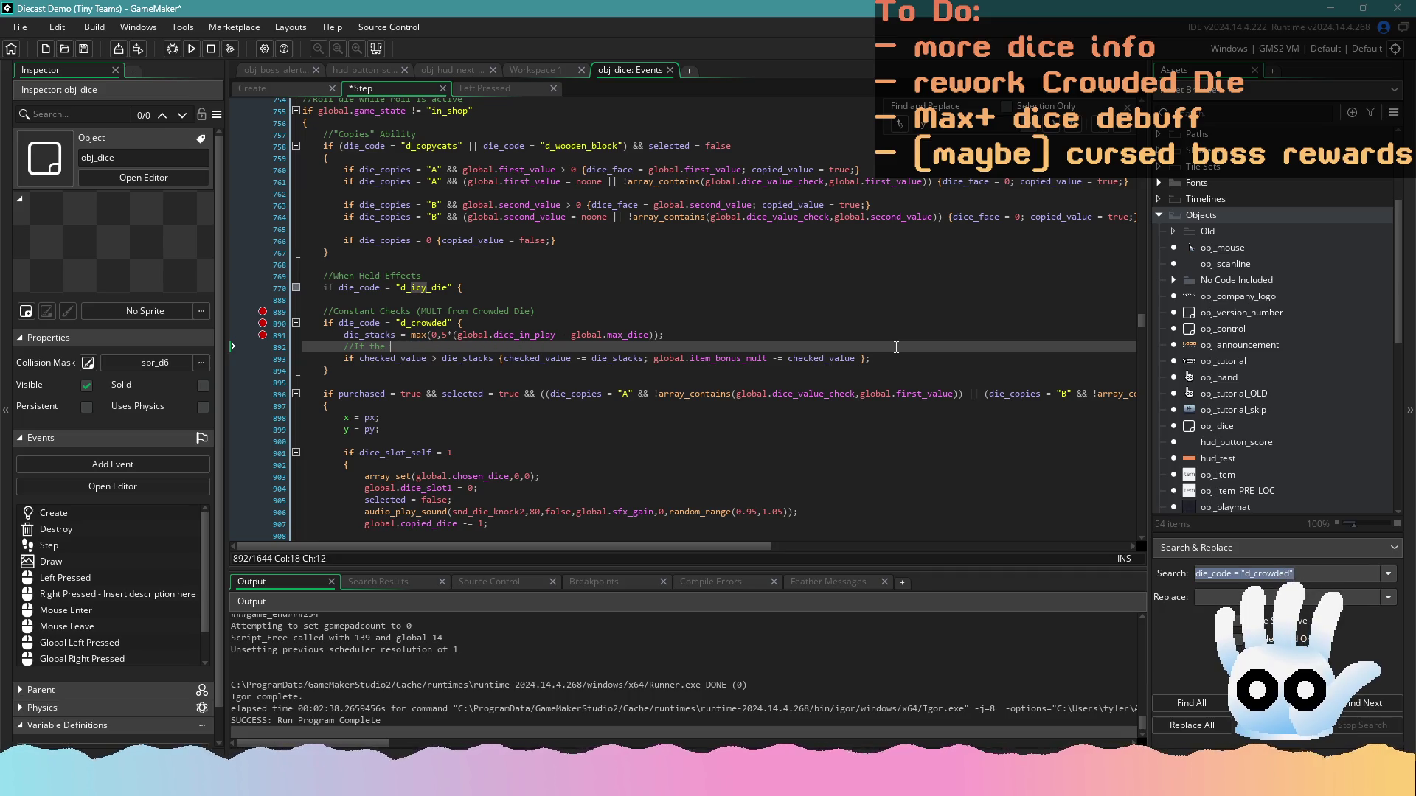
{"action": "type", "text": "he nu"}
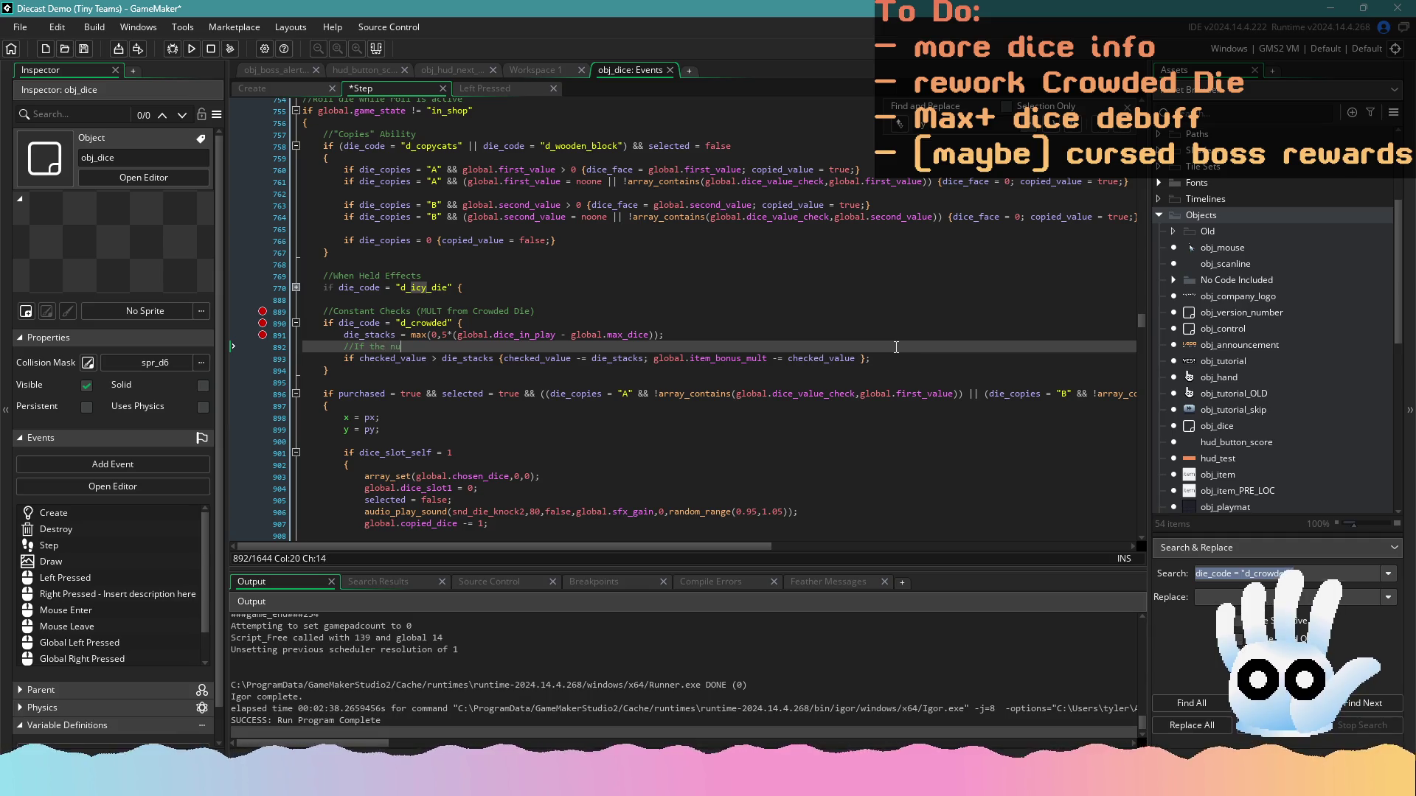
{"action": "type", "text": "mber of dicei n p"}
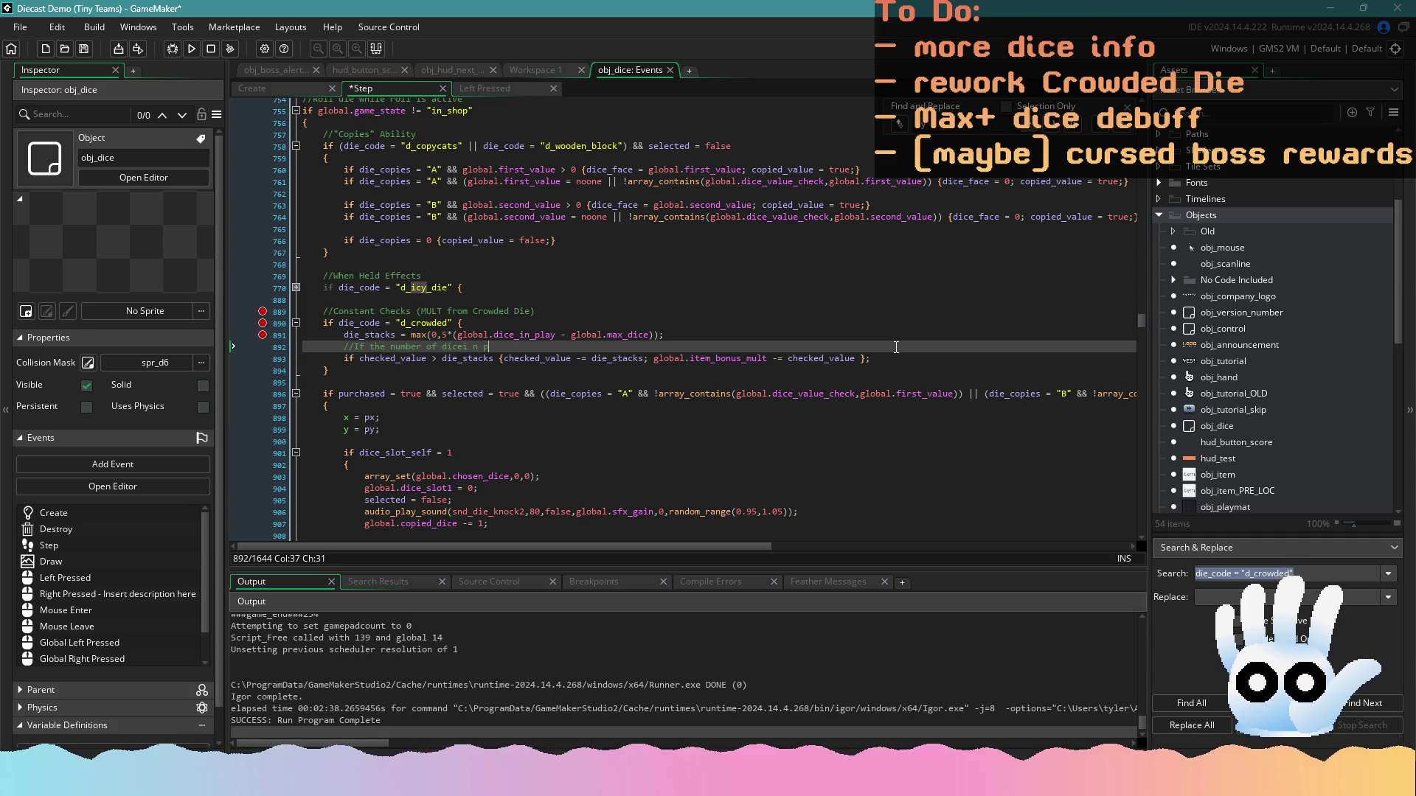
{"action": "key", "text": "BackSpace"}
{"action": "key", "text": "BackSpace"}
{"action": "key", "text": "BackSpace"}
{"action": "key", "text": "BackSpace"}
{"action": "key", "text": "BackSpace"}
{"action": "type", "text": " in play"}
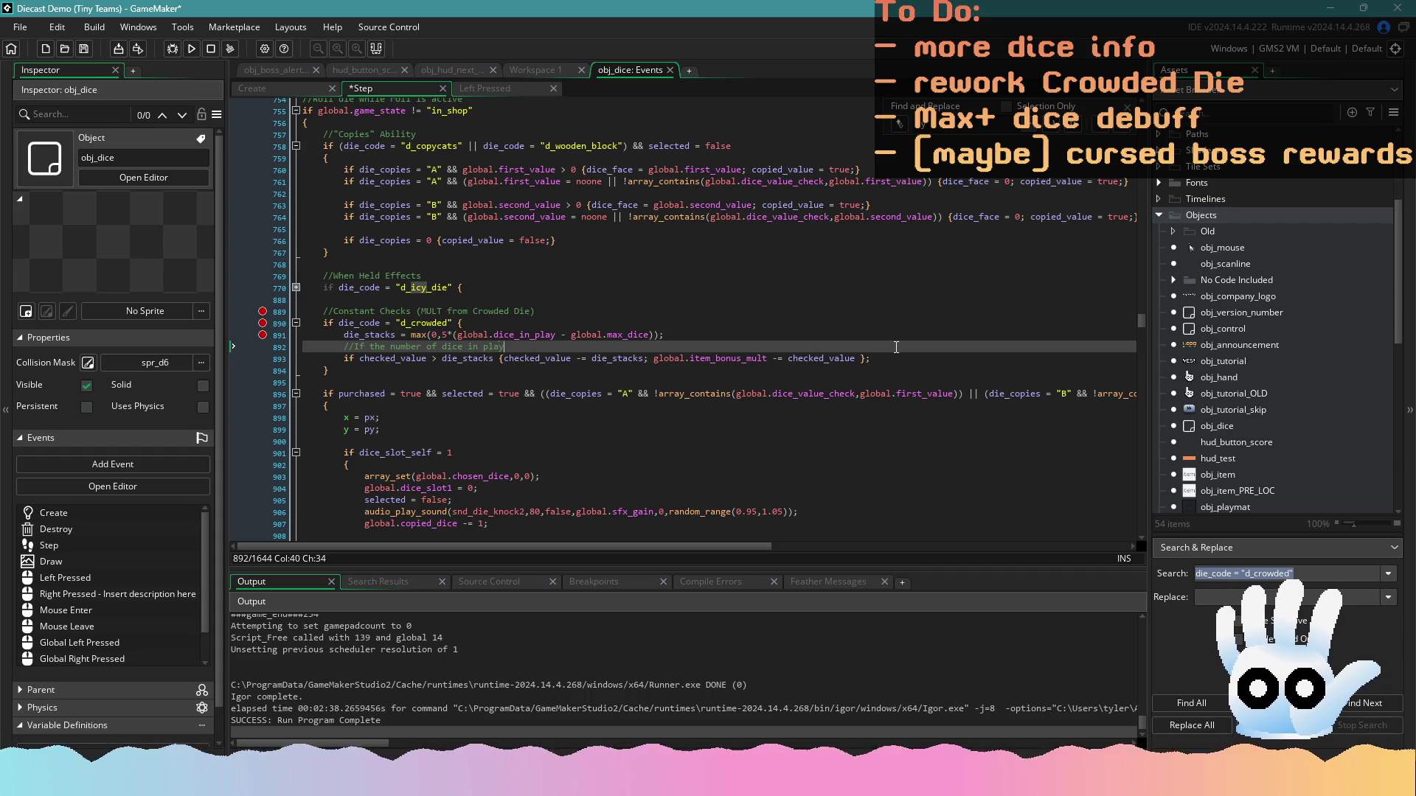
{"action": "type", "text": " goes down, th"}
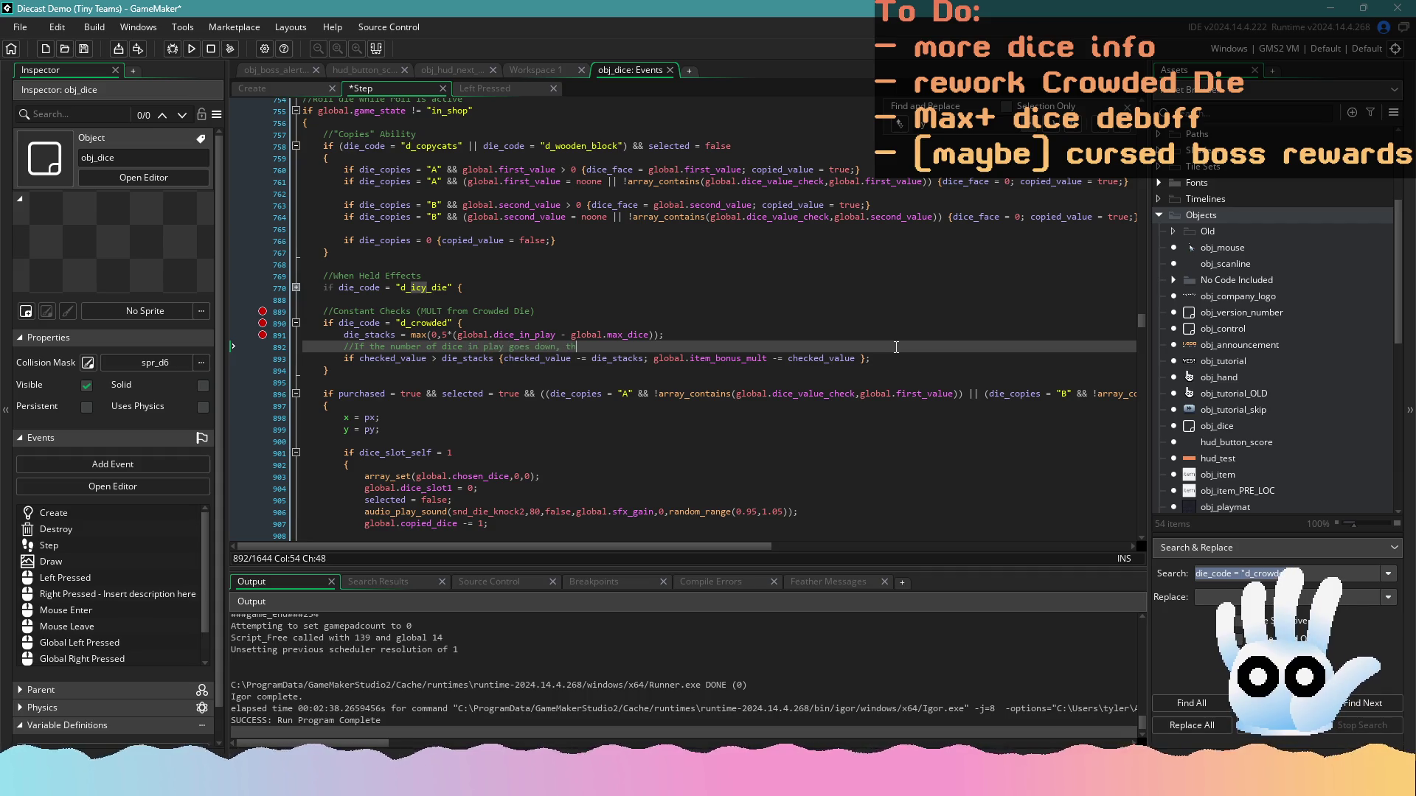
{"action": "type", "text": " checked"}
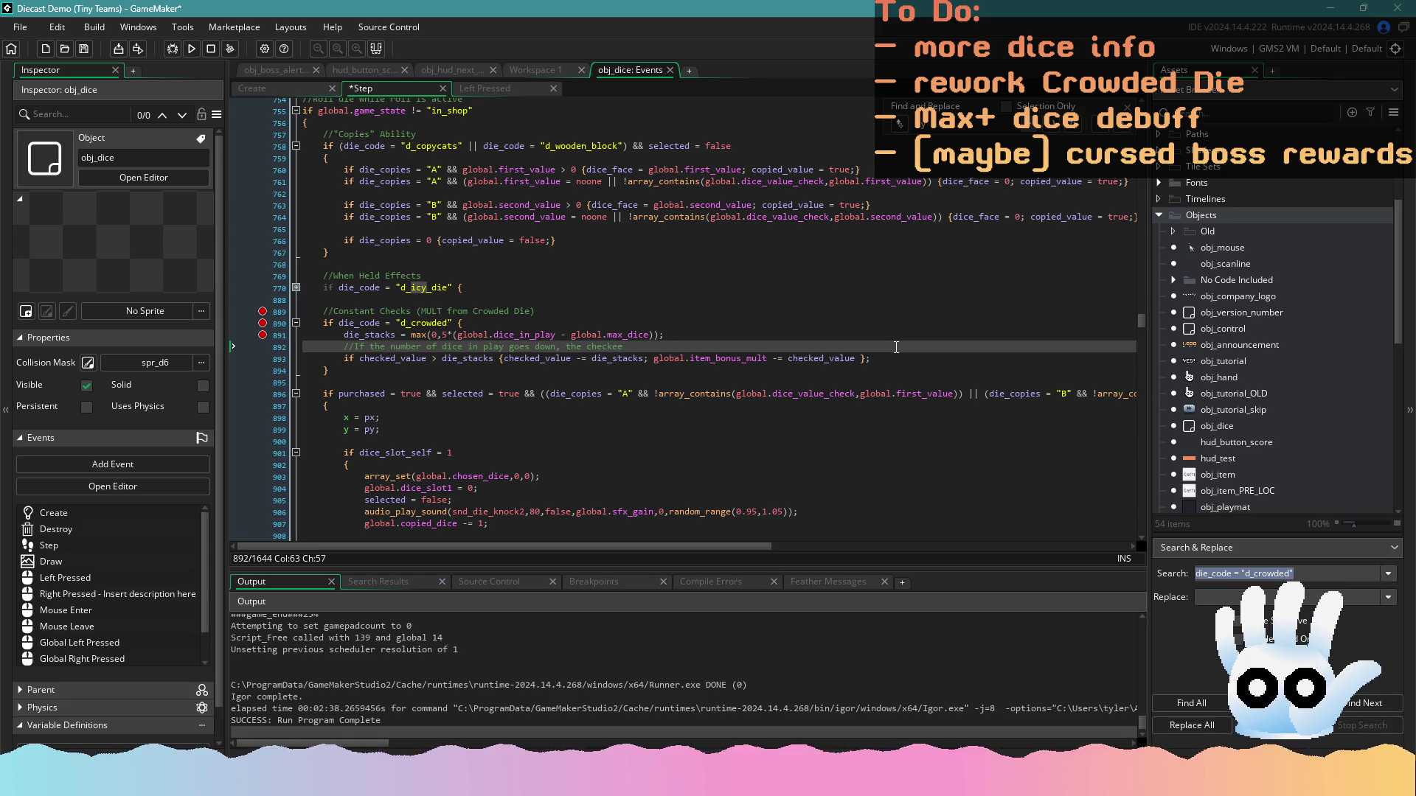
{"action": "type", "text": "d value"}
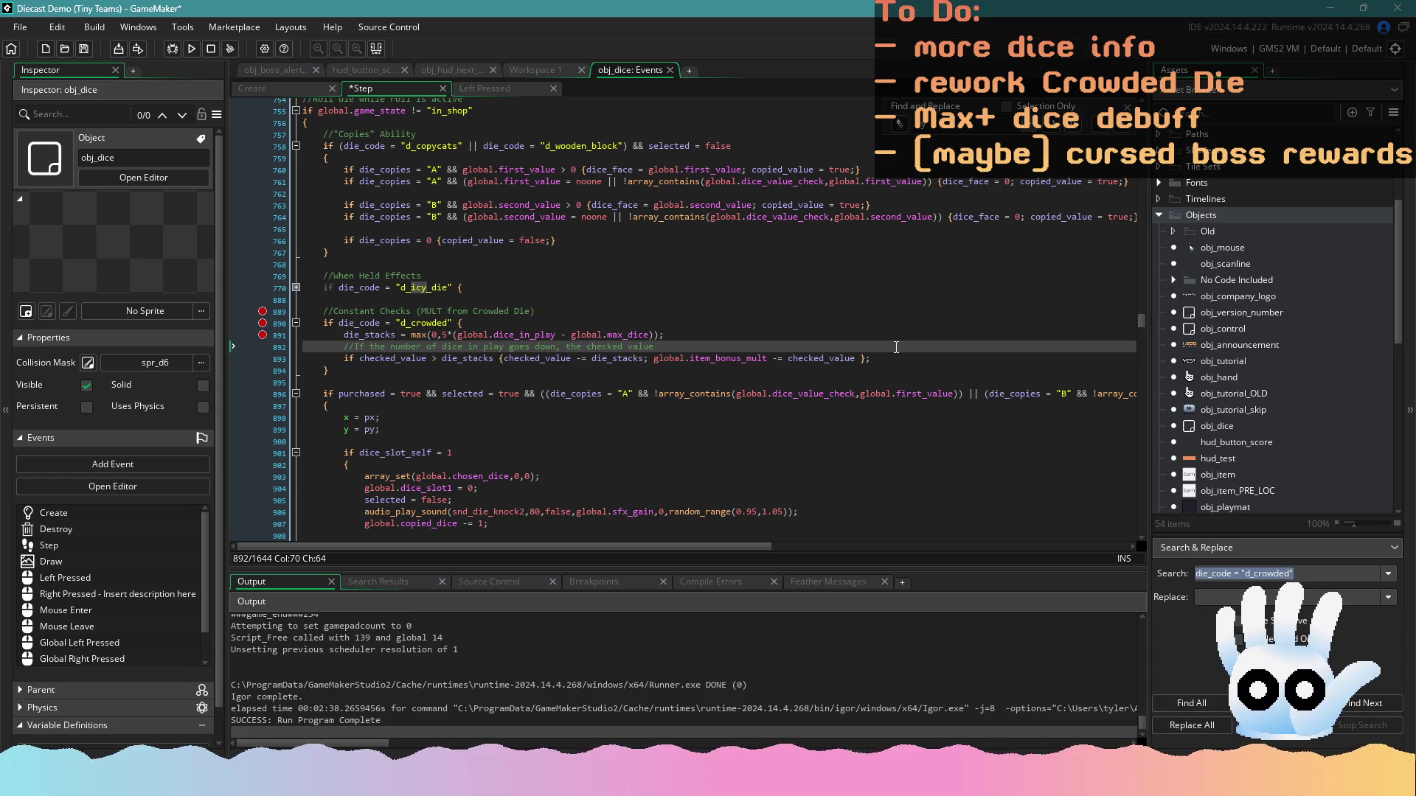
{"action": "type", "text": " will be higher"}
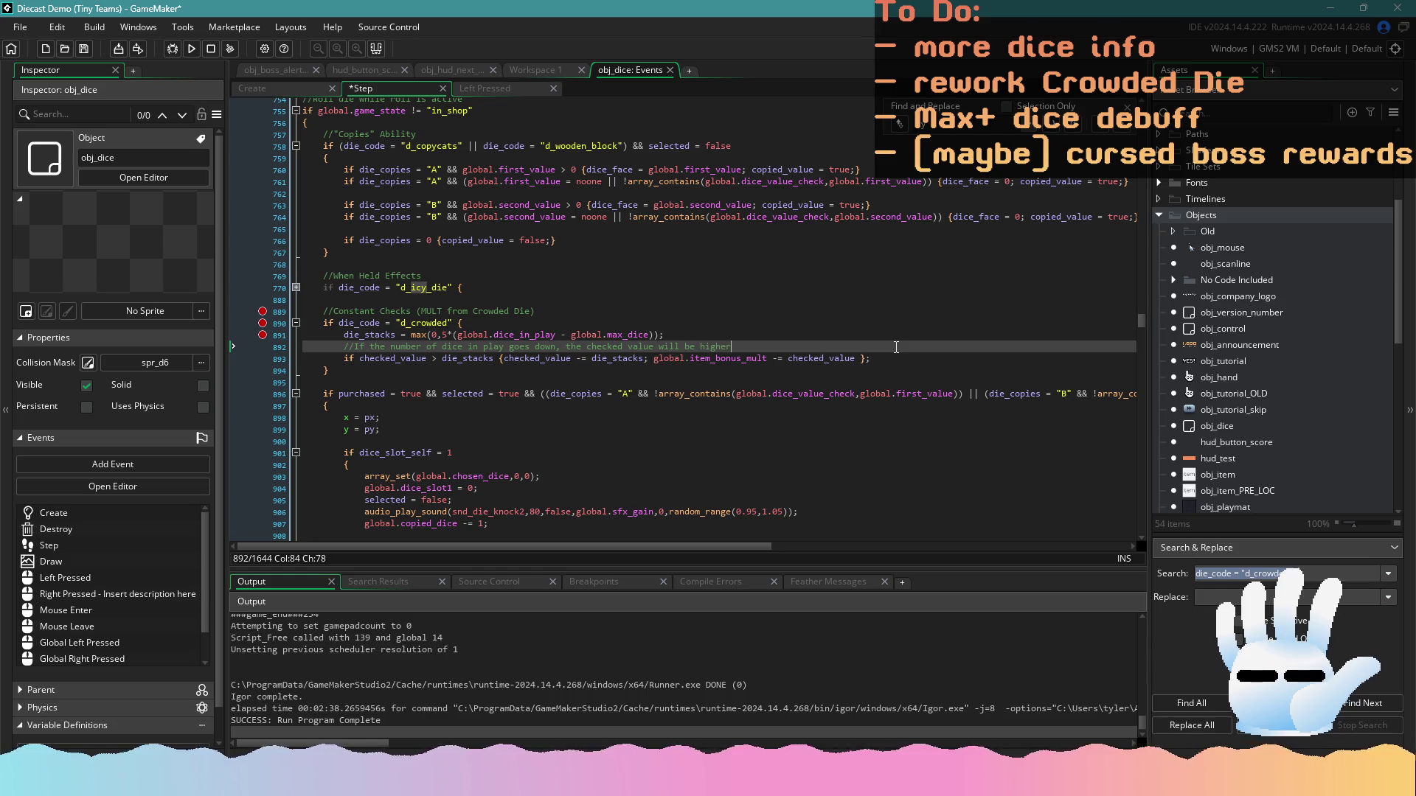
{"action": "type", "text": " than it should be."}
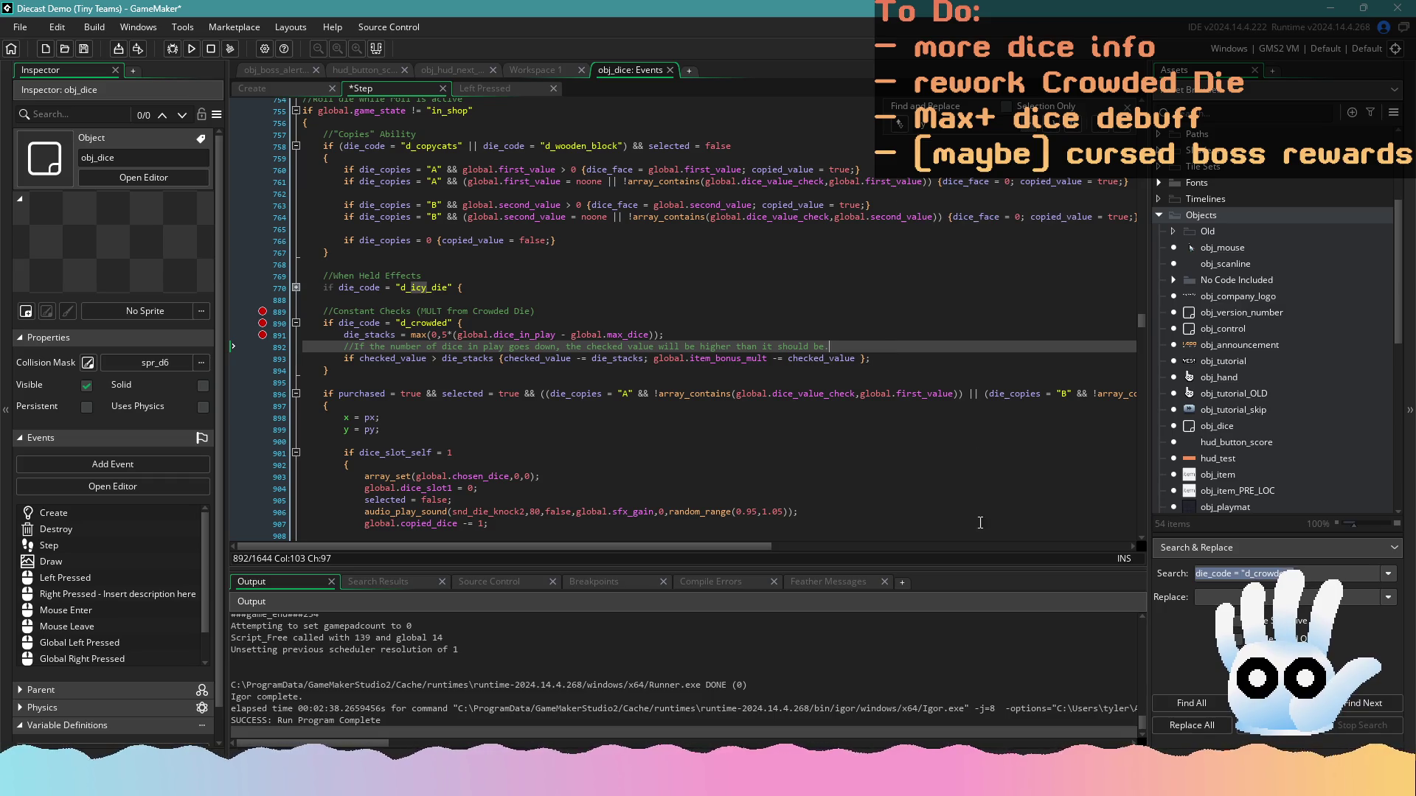
{"action": "left_click", "coordinate": [641, 359]}
{"action": "key", "text": "ctrl+s"}
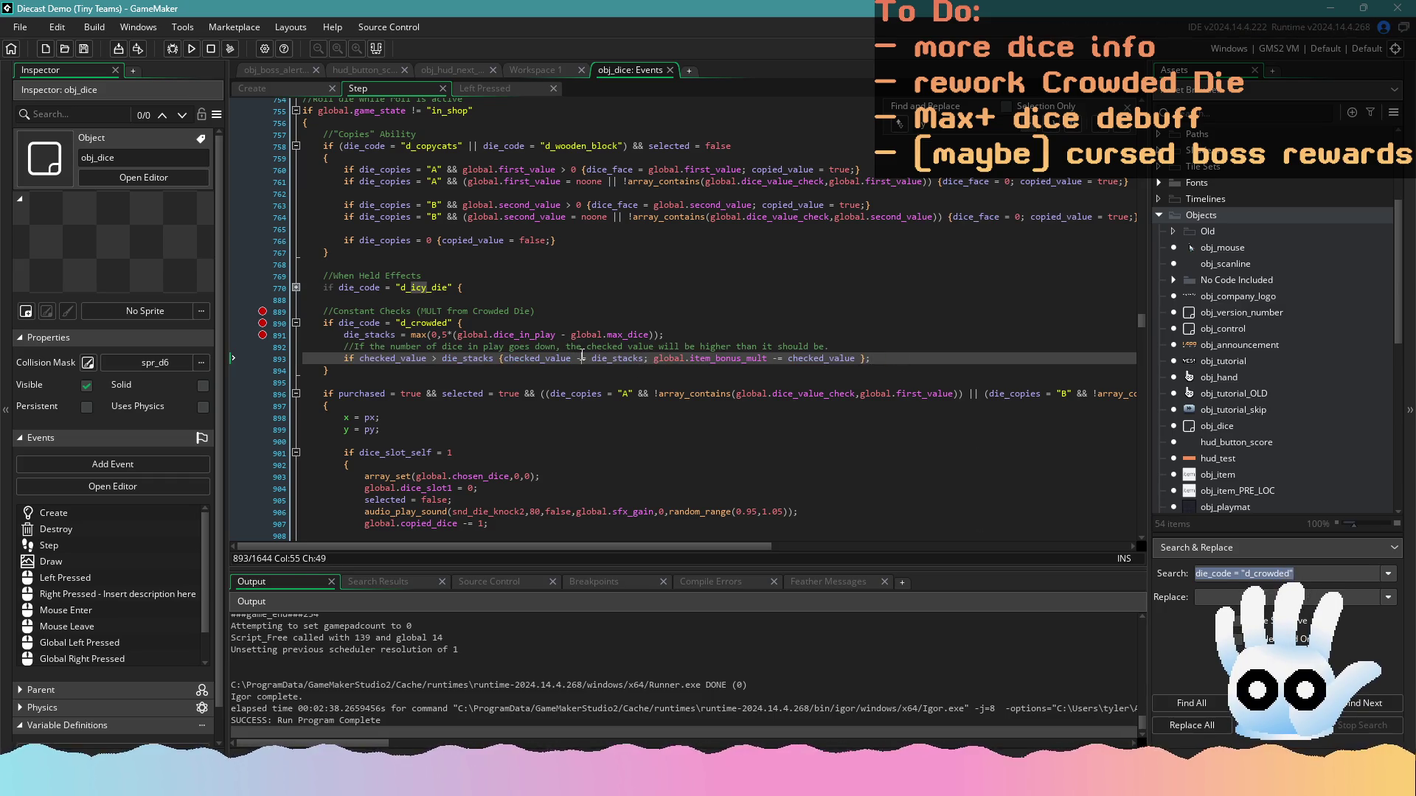
Remove the stray space before the closing brace of the Crowded check
{"action": "left_click", "coordinate": [595, 358]}
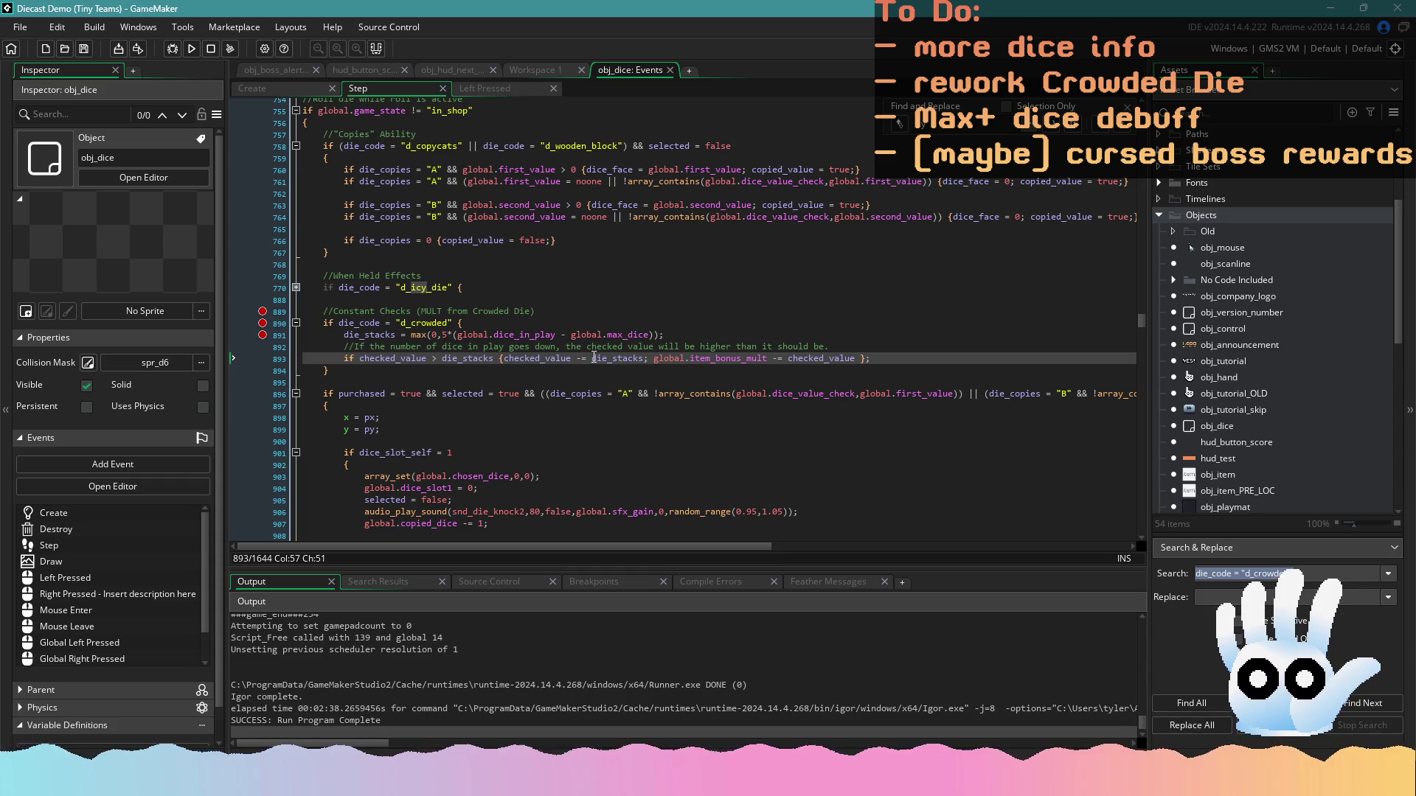
{"action": "left_click", "coordinate": [654, 359]}
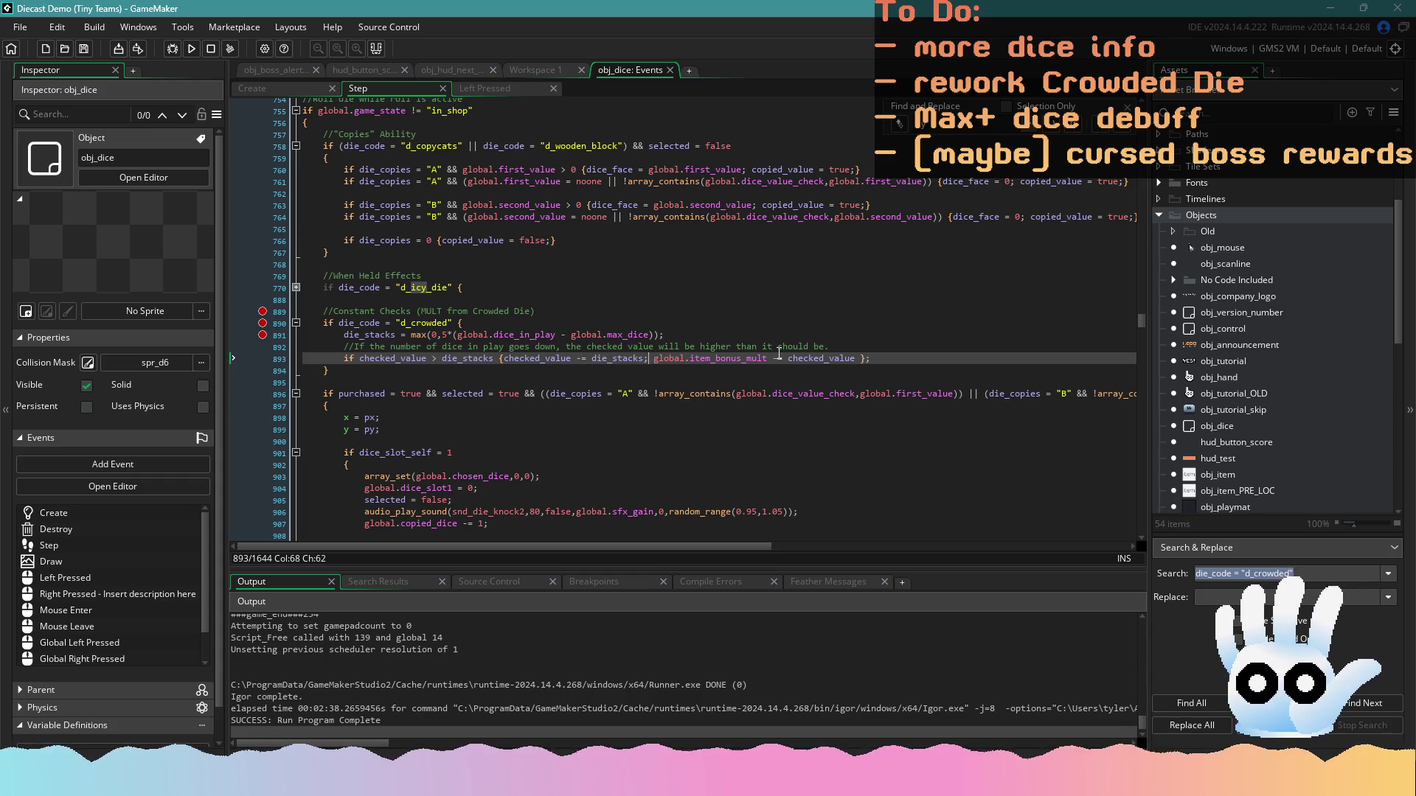
{"action": "left_click", "coordinate": [909, 360]}
{"action": "left_click", "coordinate": [862, 358]}
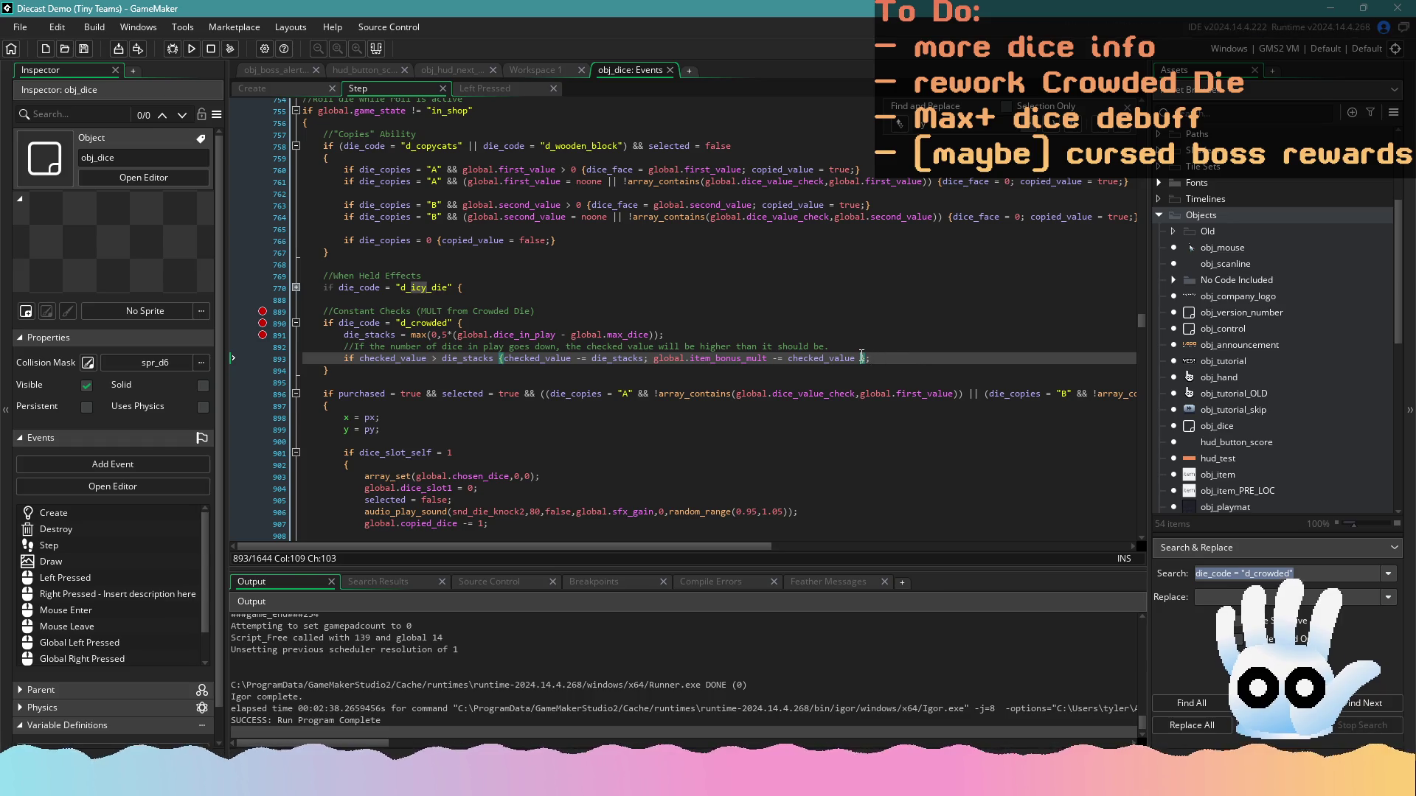
{"action": "key", "text": "BackSpace"}
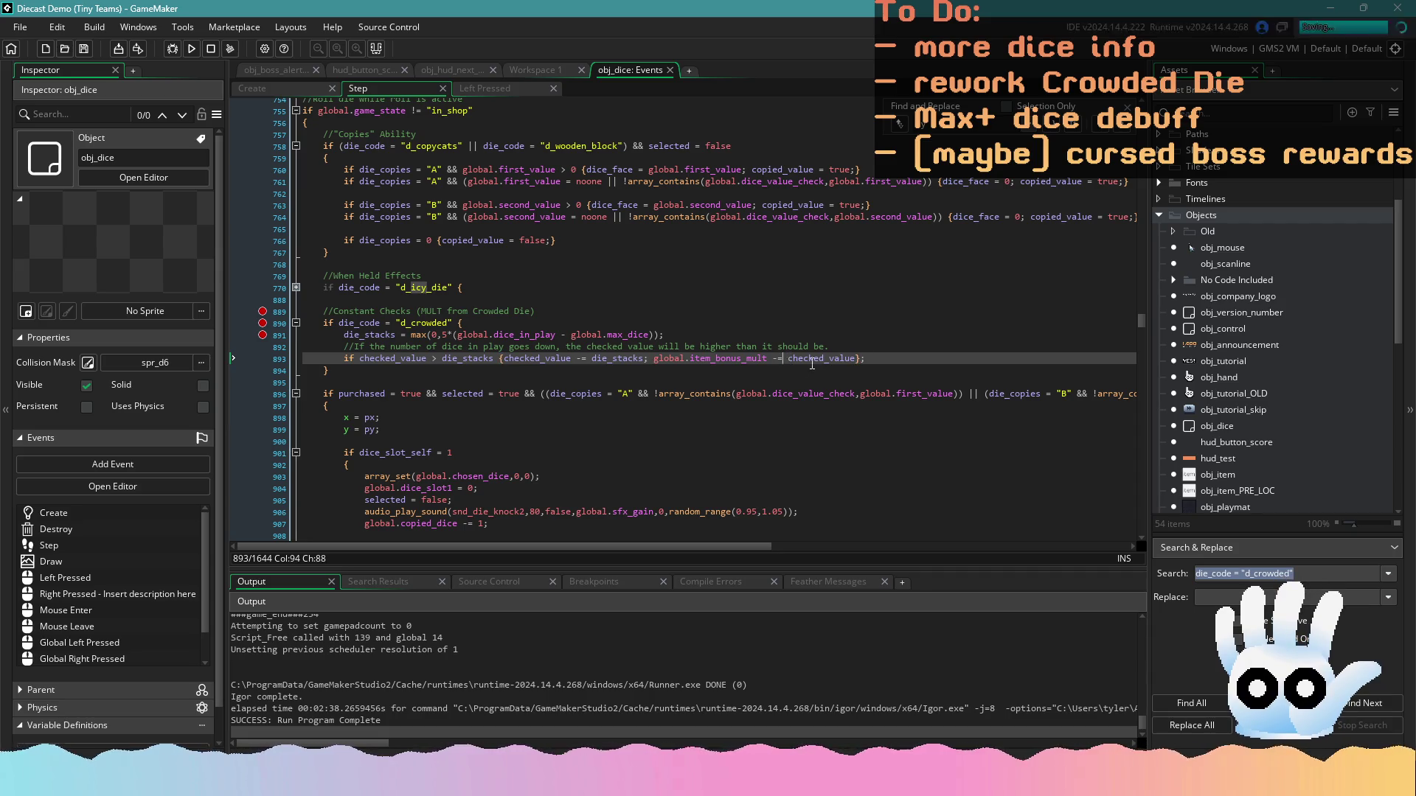
Paste a copy of the comment and condition below and flip its comparison to <
{"action": "mouse_move", "coordinate": [889, 358]}
{"action": "left_mouse_down"}
{"action": "mouse_move", "coordinate": [453, 361]}
{"action": "mouse_move", "coordinate": [302, 347]}
{"action": "left_mouse_up"}
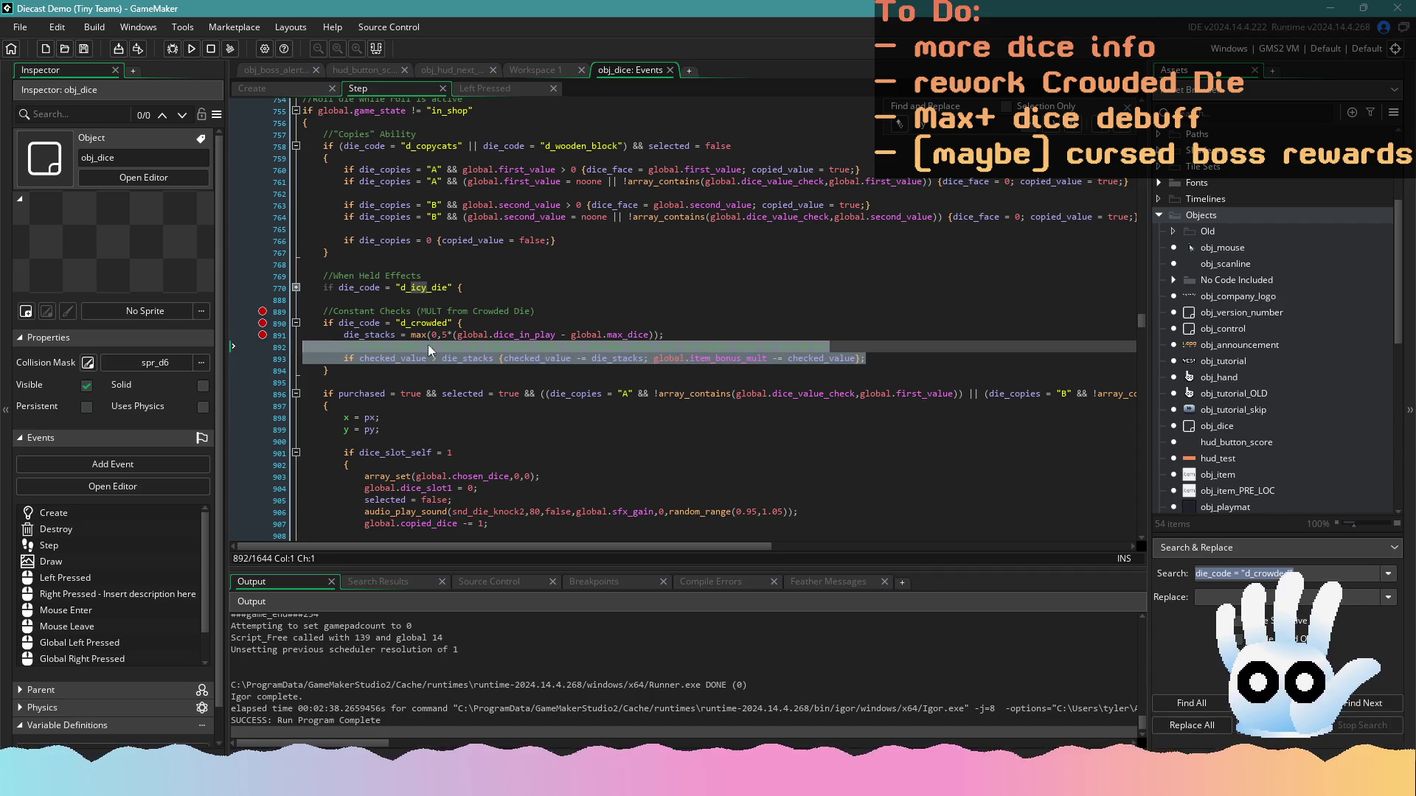
{"action": "left_click", "coordinate": [871, 358]}
{"action": "key", "text": "Return"}
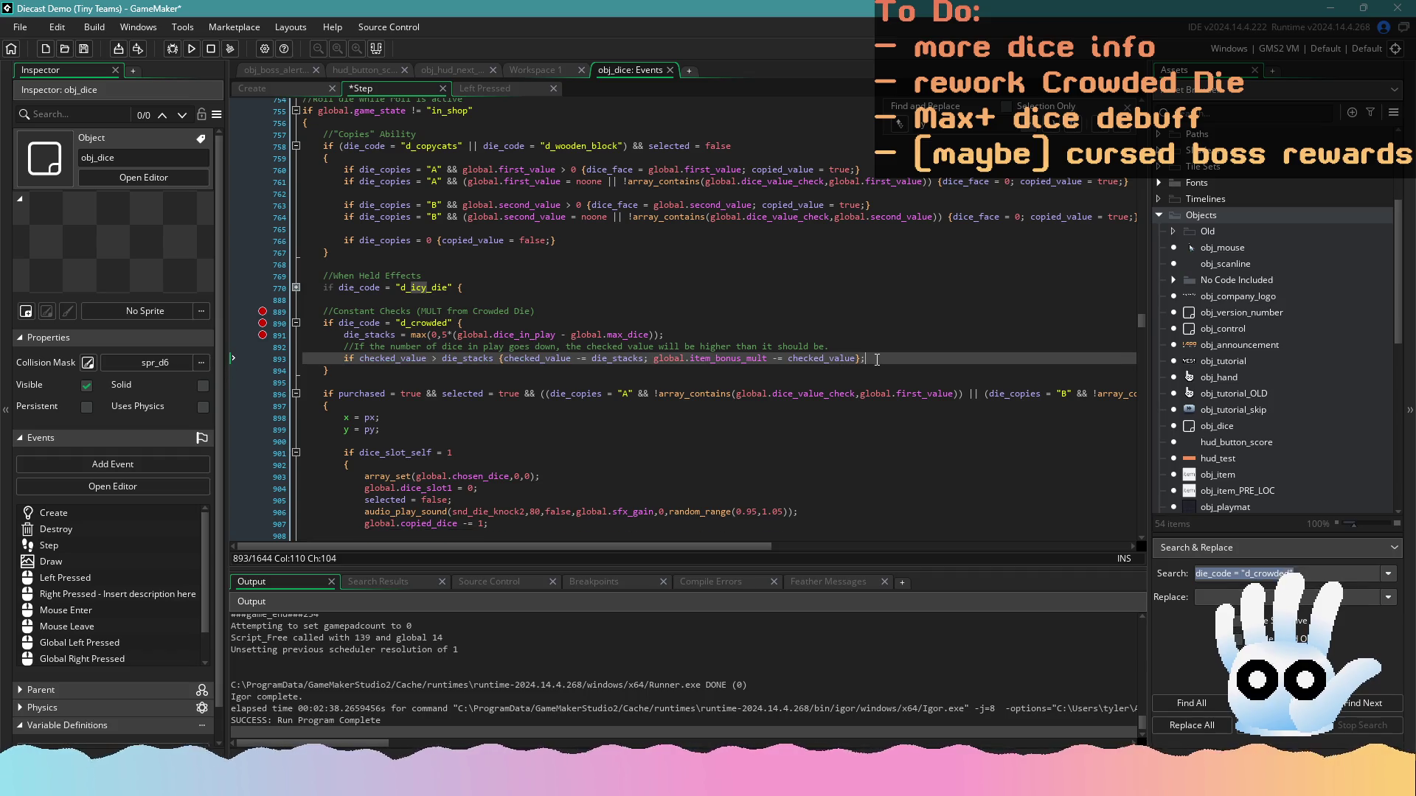
{"action": "type", "text": "//If the number of dice in play goes down, the checked value will be higher than it should be. \t\tif checked_value > die_stacks {checked_value -= die_stacks; global.item_bonus_mult -= checked_value};"}
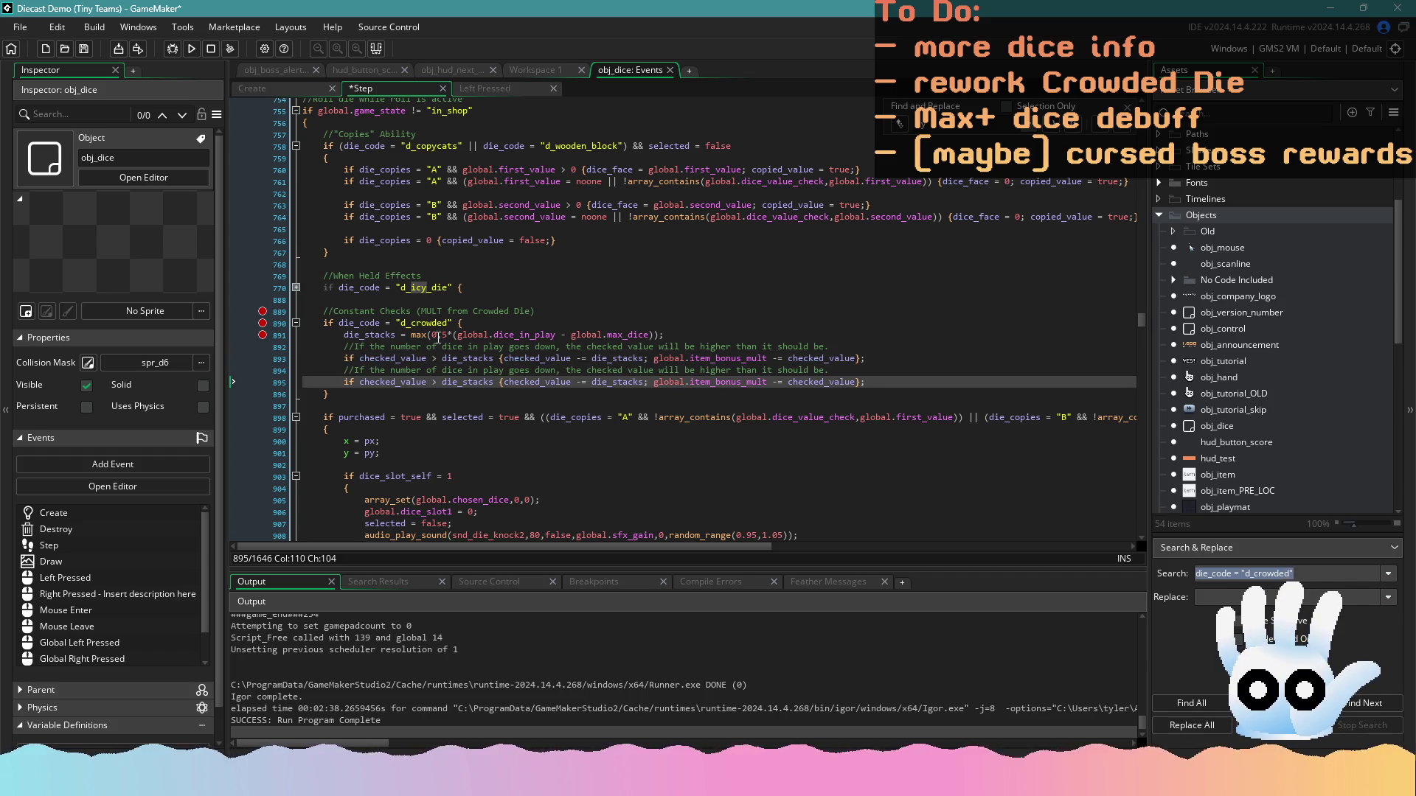
{"action": "left_click", "coordinate": [433, 382]}
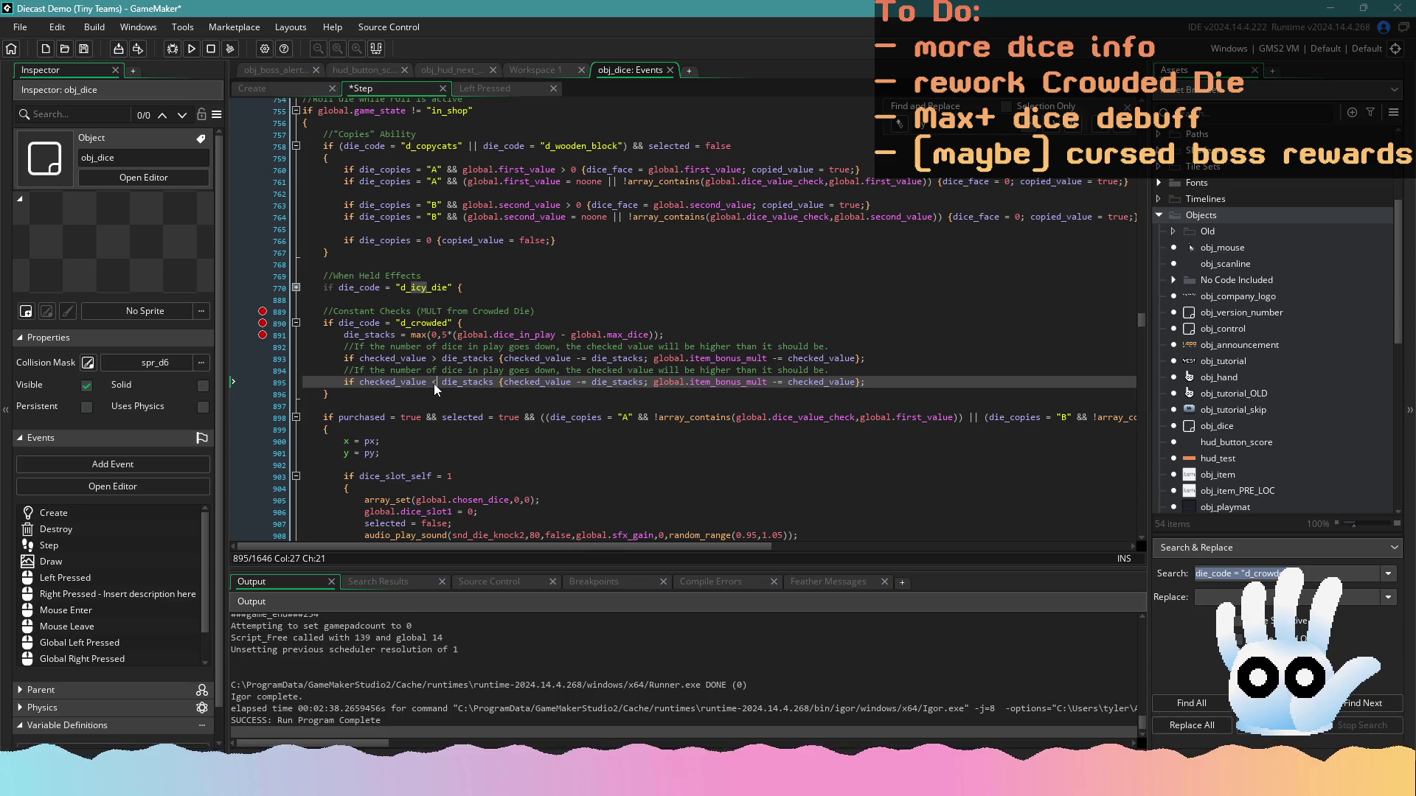
{"action": "key", "text": "ctrl+s"}
Change both -= operators in the copy to += and save the Step event
{"action": "left_click", "coordinate": [582, 382]}
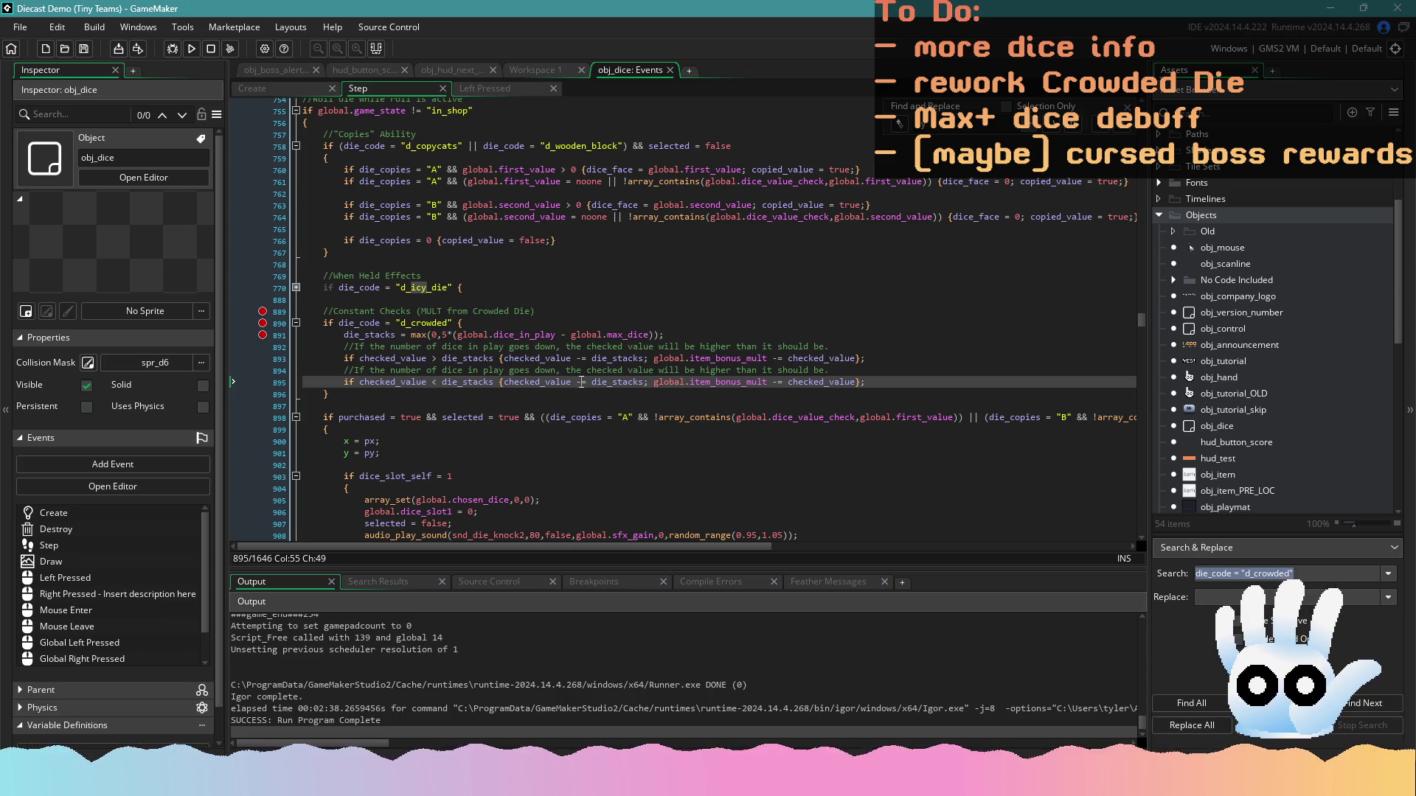
{"action": "left_click", "coordinate": [578, 382]}
{"action": "key", "text": "Delete"}
{"action": "type", "text": "+"}
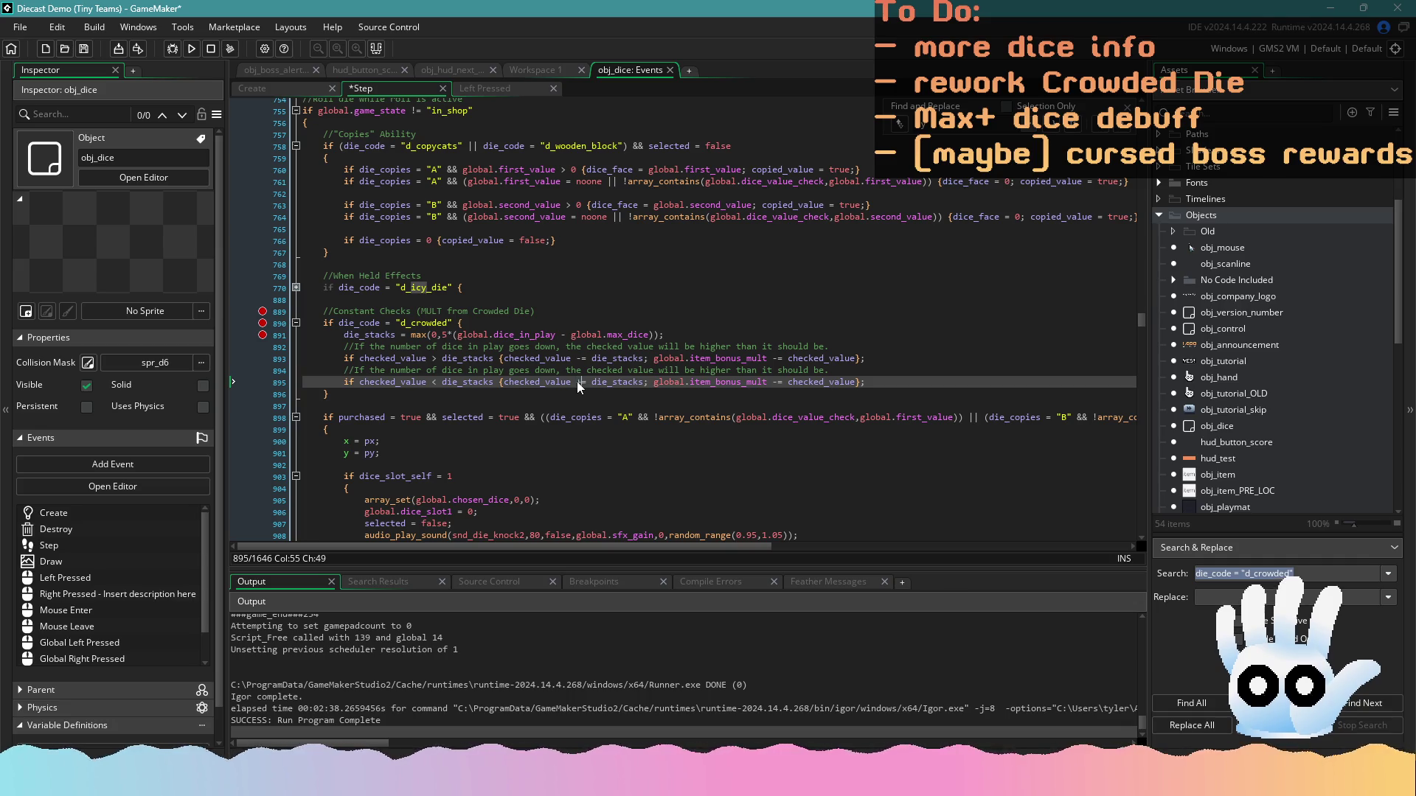
{"action": "key", "text": "ctrl+s"}
{"action": "left_click", "coordinate": [779, 382]}
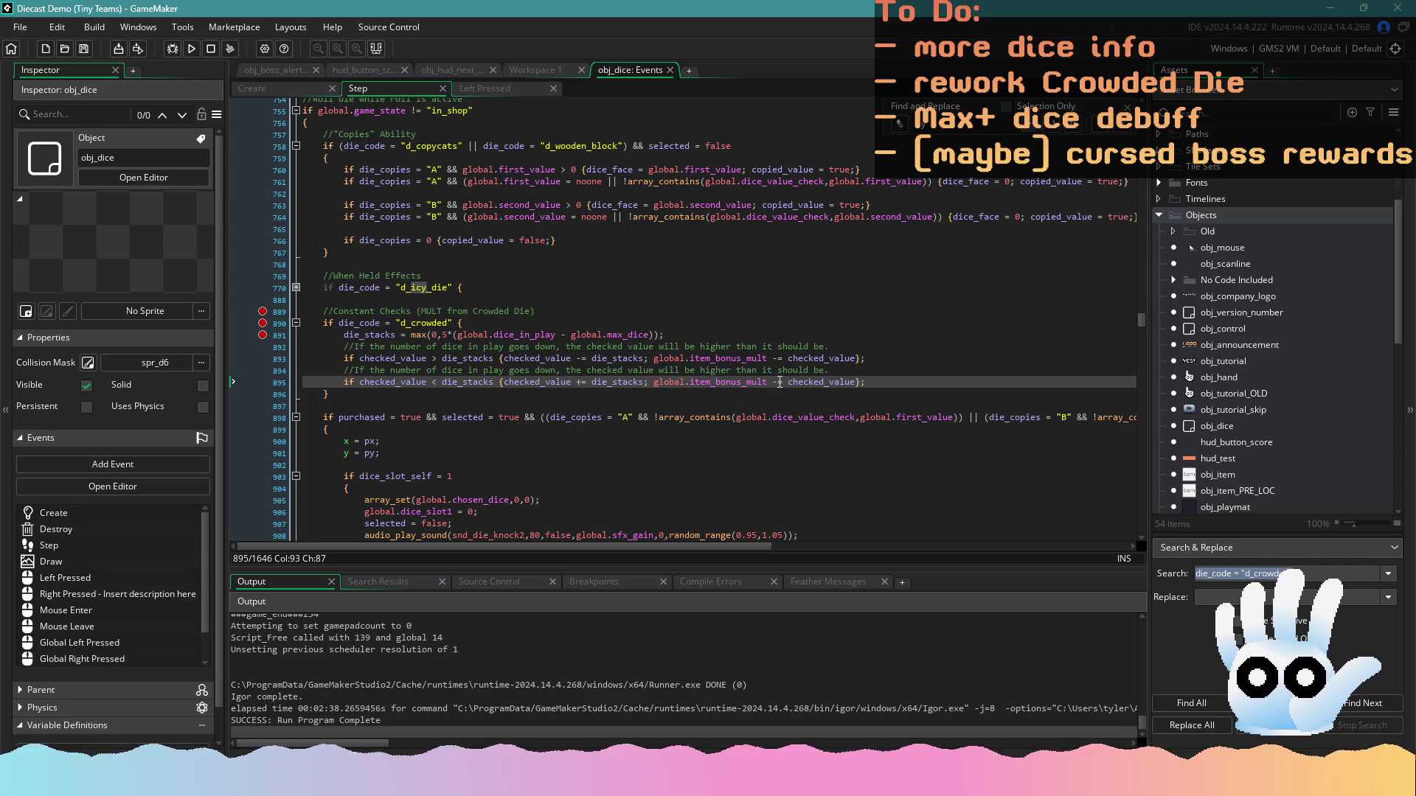
{"action": "key", "text": "Delete"}
{"action": "type", "text": "+"}
{"action": "key", "text": "ctrl+s"}
{"action": "left_click", "coordinate": [493, 86]}
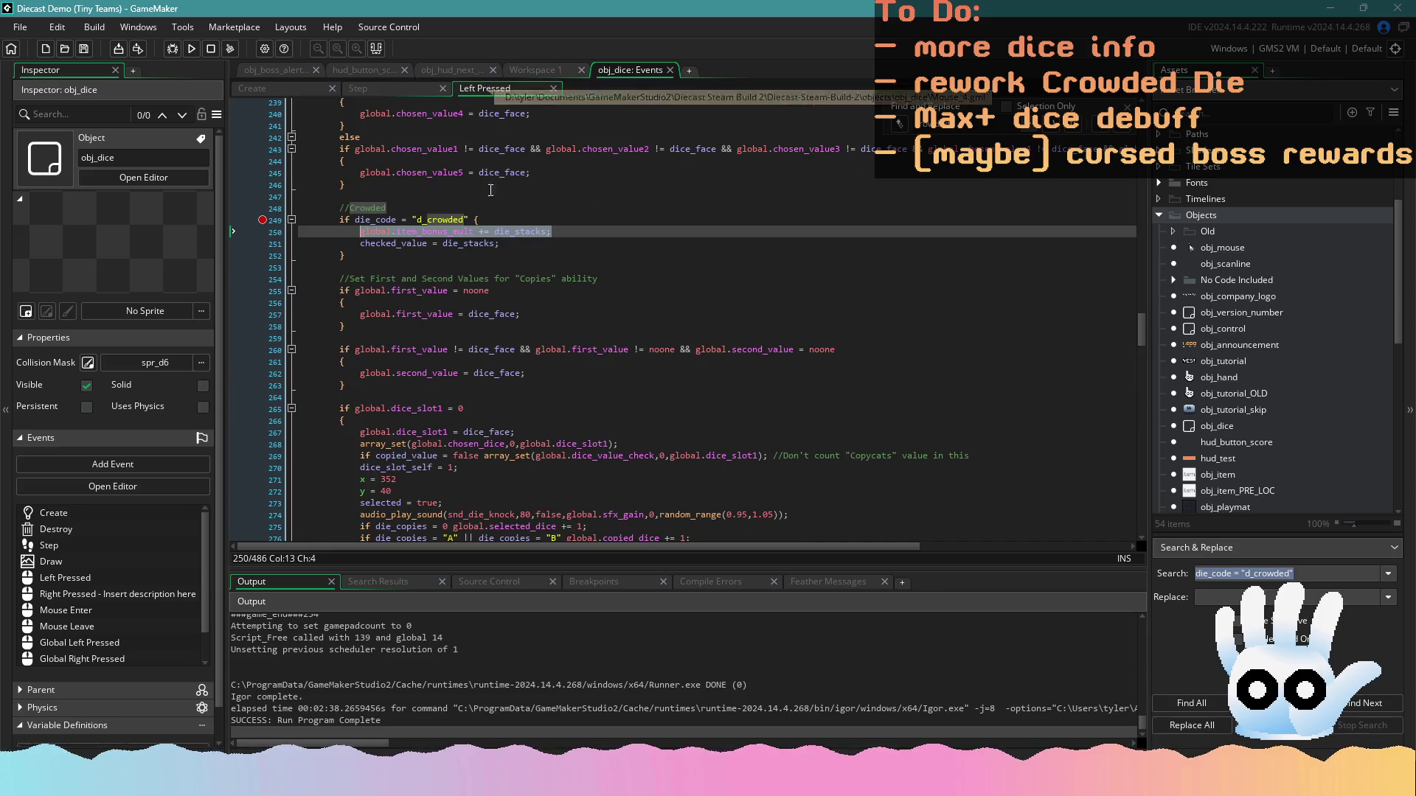
Build and run the Diecast Demo, then set a breakpoint on the Step event's Crowded Die lines
{"action": "left_click", "coordinate": [490, 232]}
{"action": "scroll", "coordinate": [625, 298], "scroll_direction": "down", "scroll_amount": 6}
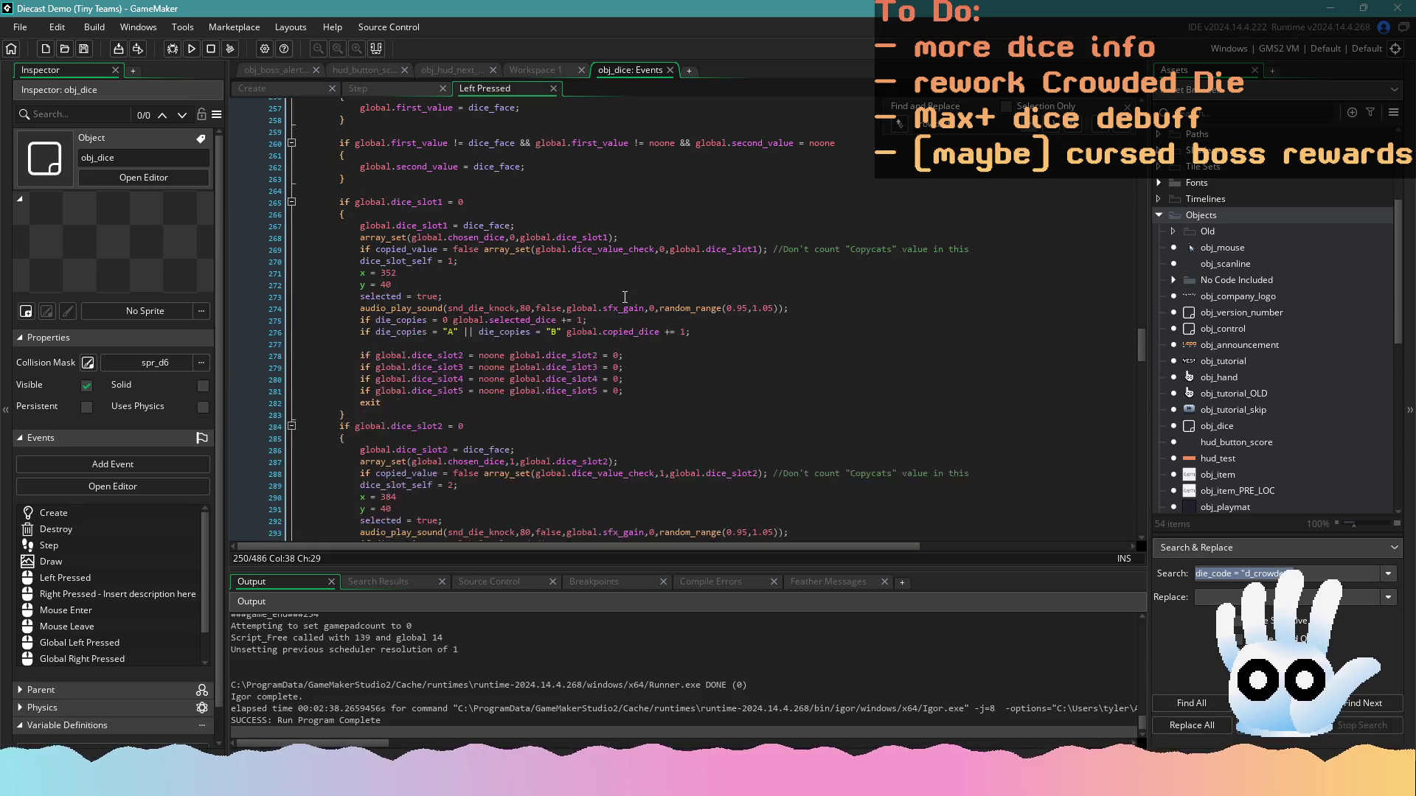
{"action": "scroll", "coordinate": [624, 297], "scroll_direction": "down", "scroll_amount": 2}
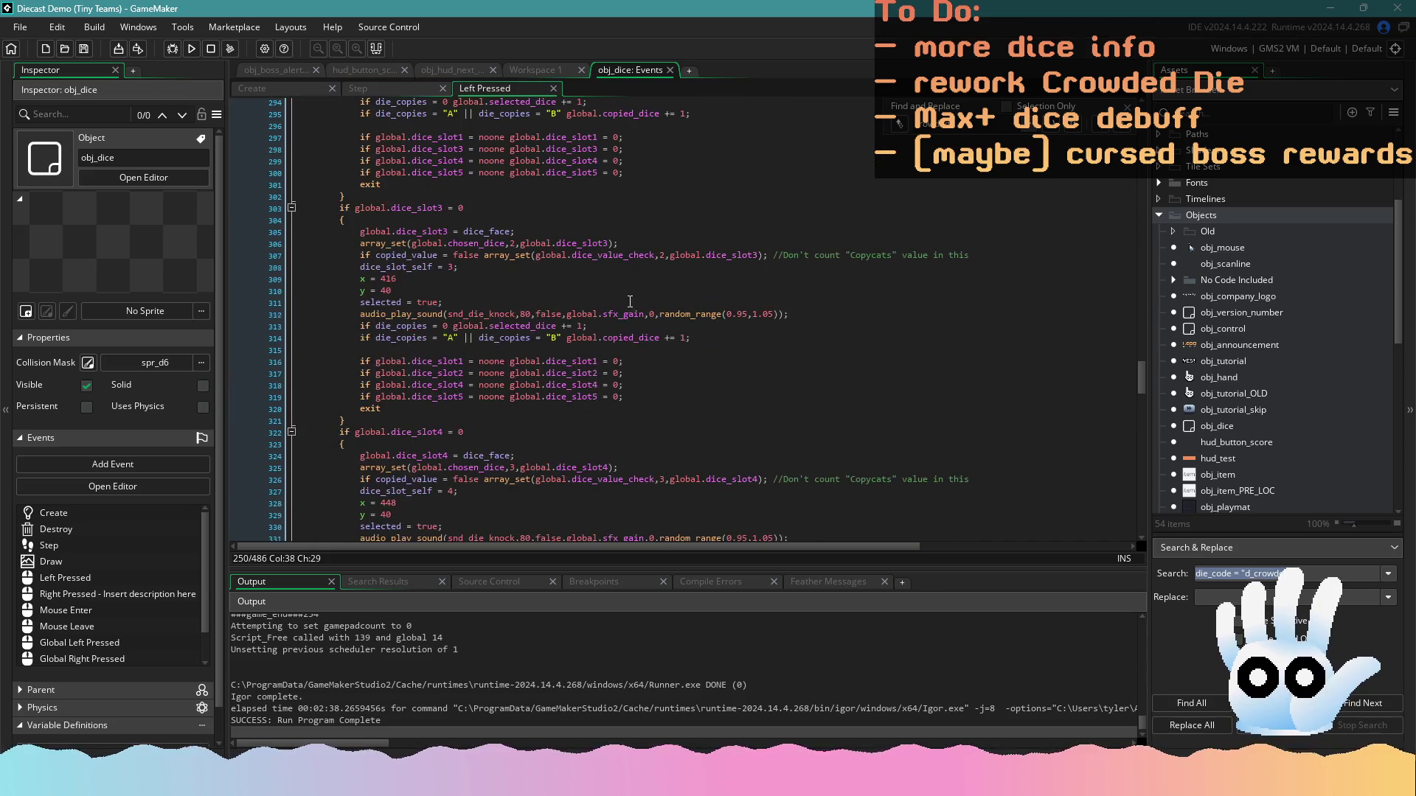
{"action": "left_click", "coordinate": [193, 46]}
{"action": "left_click", "coordinate": [461, 202]}
{"action": "scroll", "coordinate": [570, 262], "scroll_direction": "up", "scroll_amount": 8}
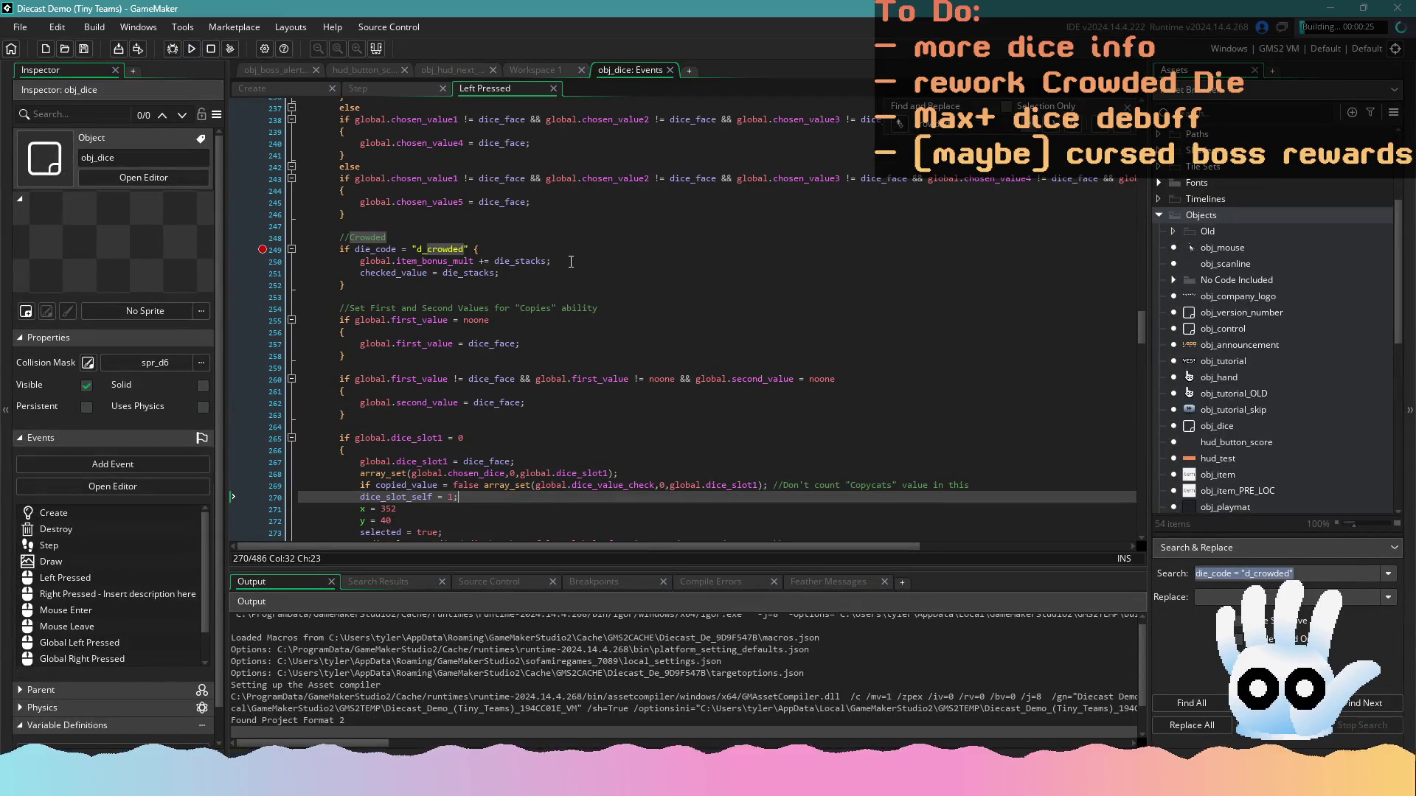
{"action": "left_click", "coordinate": [394, 89]}
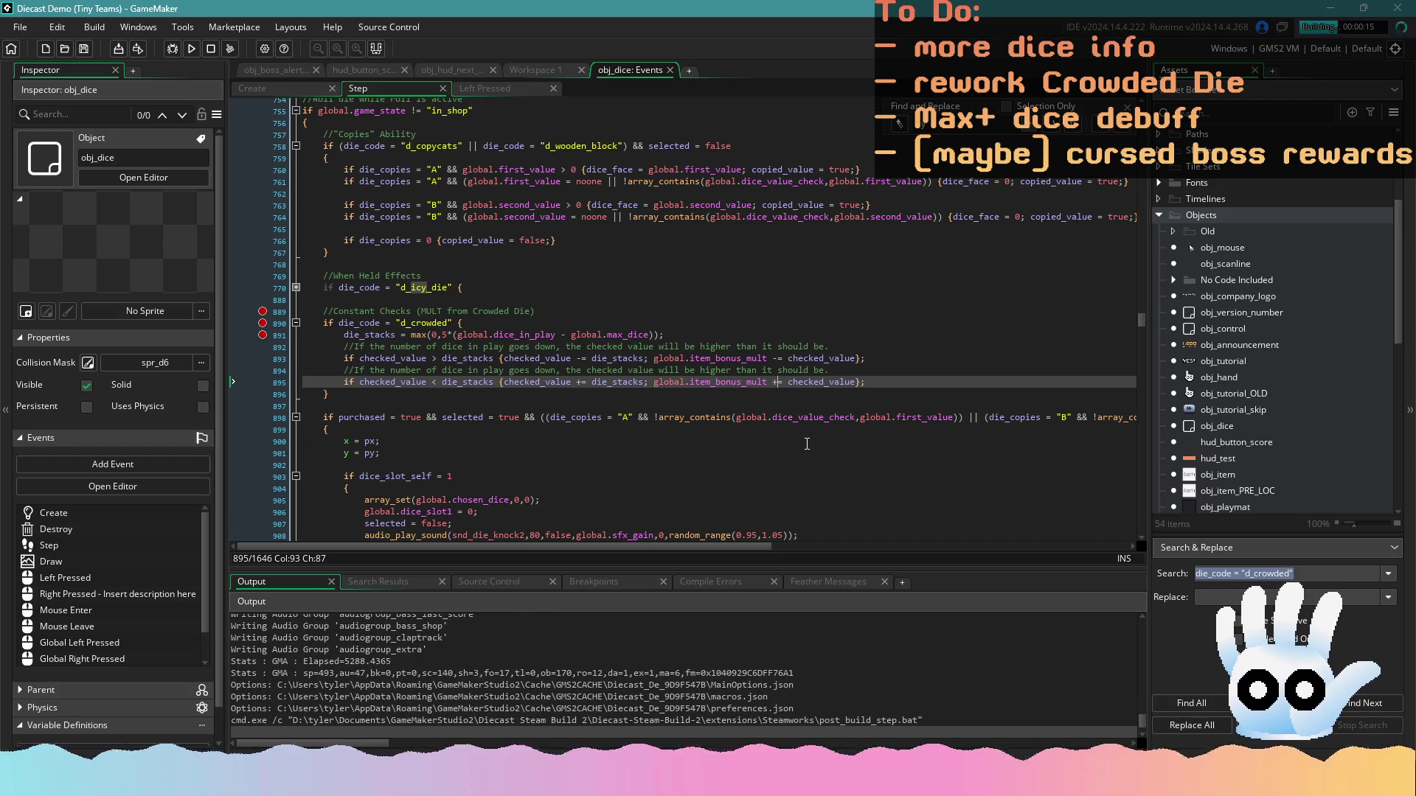
{"action": "left_click", "coordinate": [261, 346]}
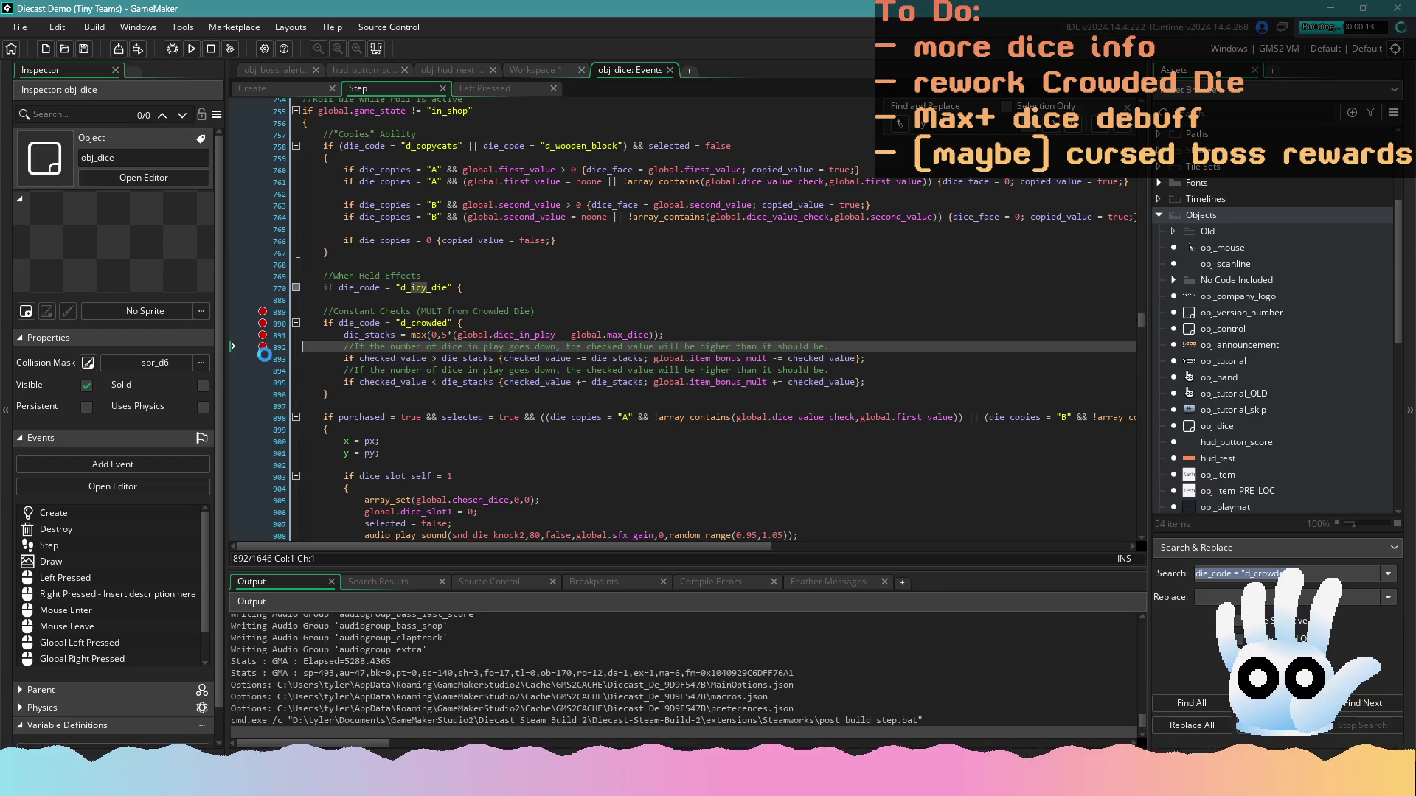
Set breakpoints on the Crowded Die lines of the Step event, through line 896
{"action": "left_click", "coordinate": [261, 358]}
{"action": "left_click", "coordinate": [262, 370]}
{"action": "left_click", "coordinate": [262, 382]}
{"action": "left_click", "coordinate": [263, 394]}
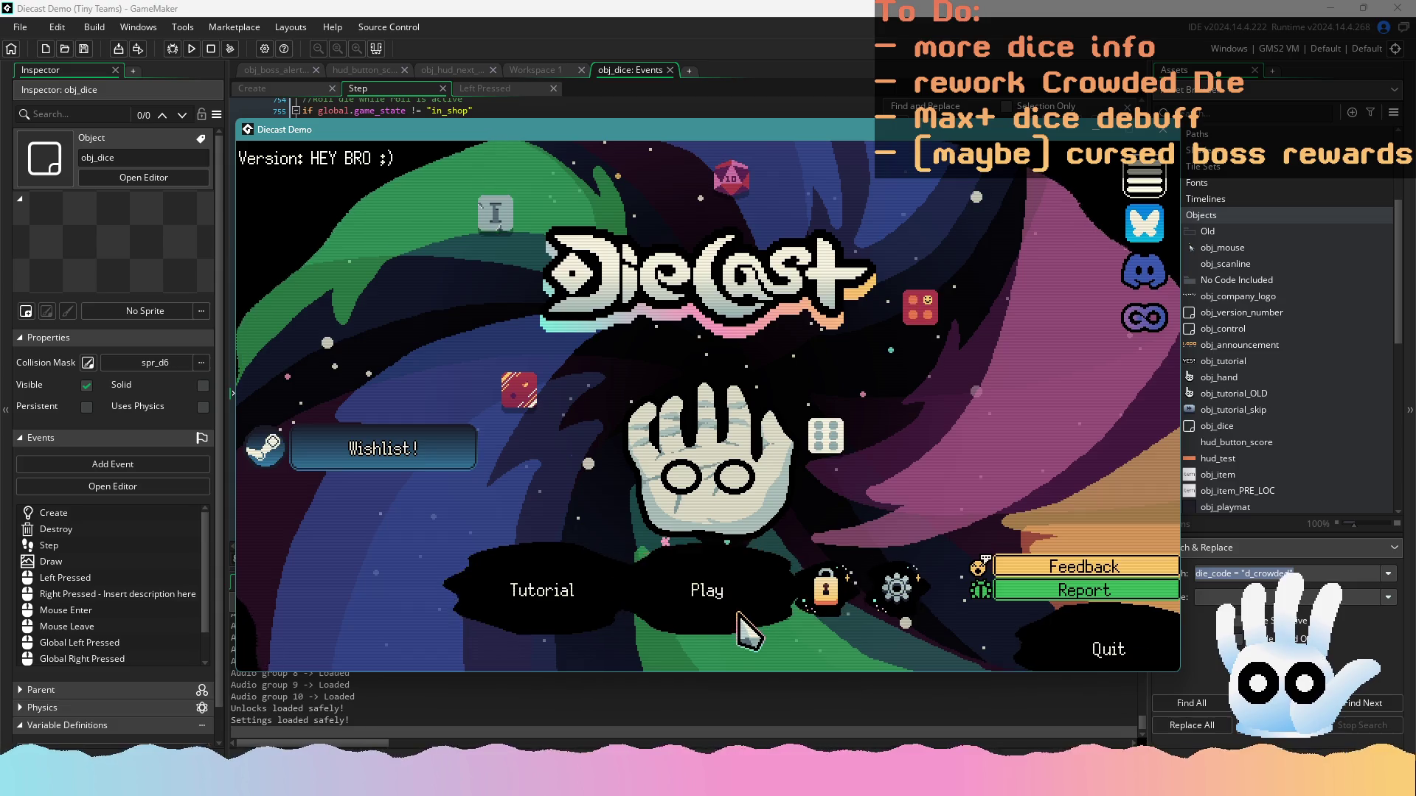
Skip the intro, continue the saved Sector 1 round, and move the golden 6 die into and out of the selection, then reroll
{"action": "left_click", "coordinate": [738, 620]}
{"action": "left_click", "coordinate": [720, 578]}
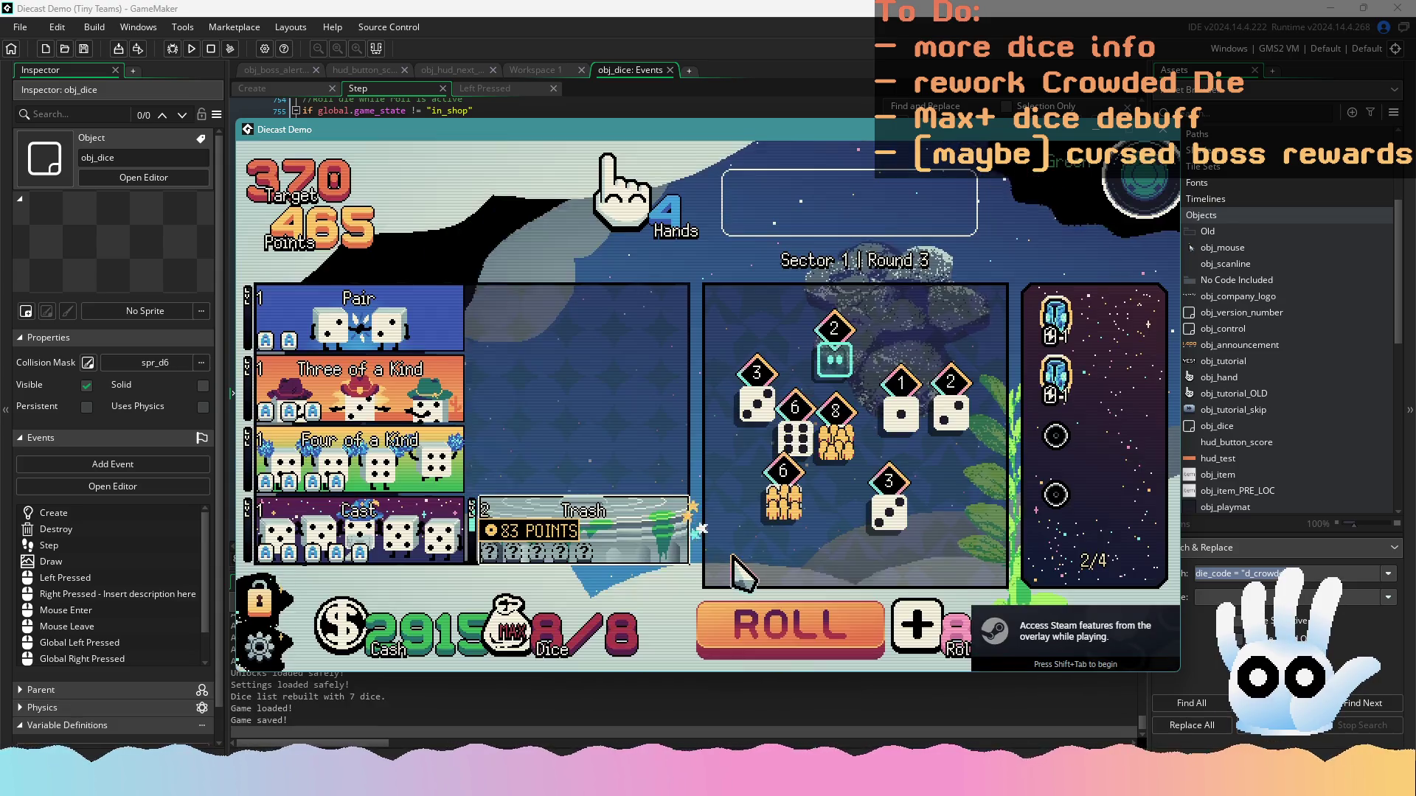
{"action": "left_click", "coordinate": [784, 498]}
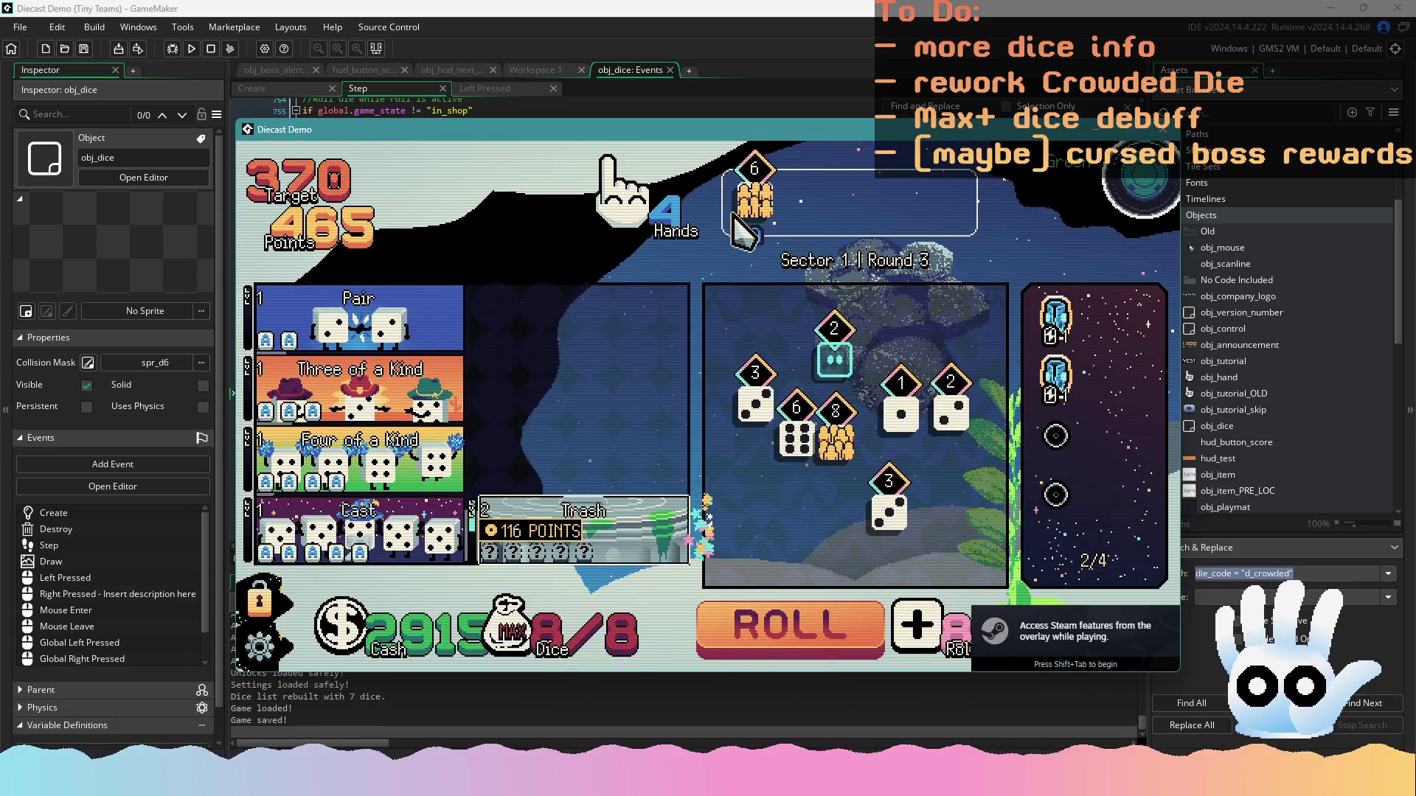
{"action": "mouse_move", "coordinate": [686, 531]}
{"action": "left_click", "coordinate": [753, 196]}
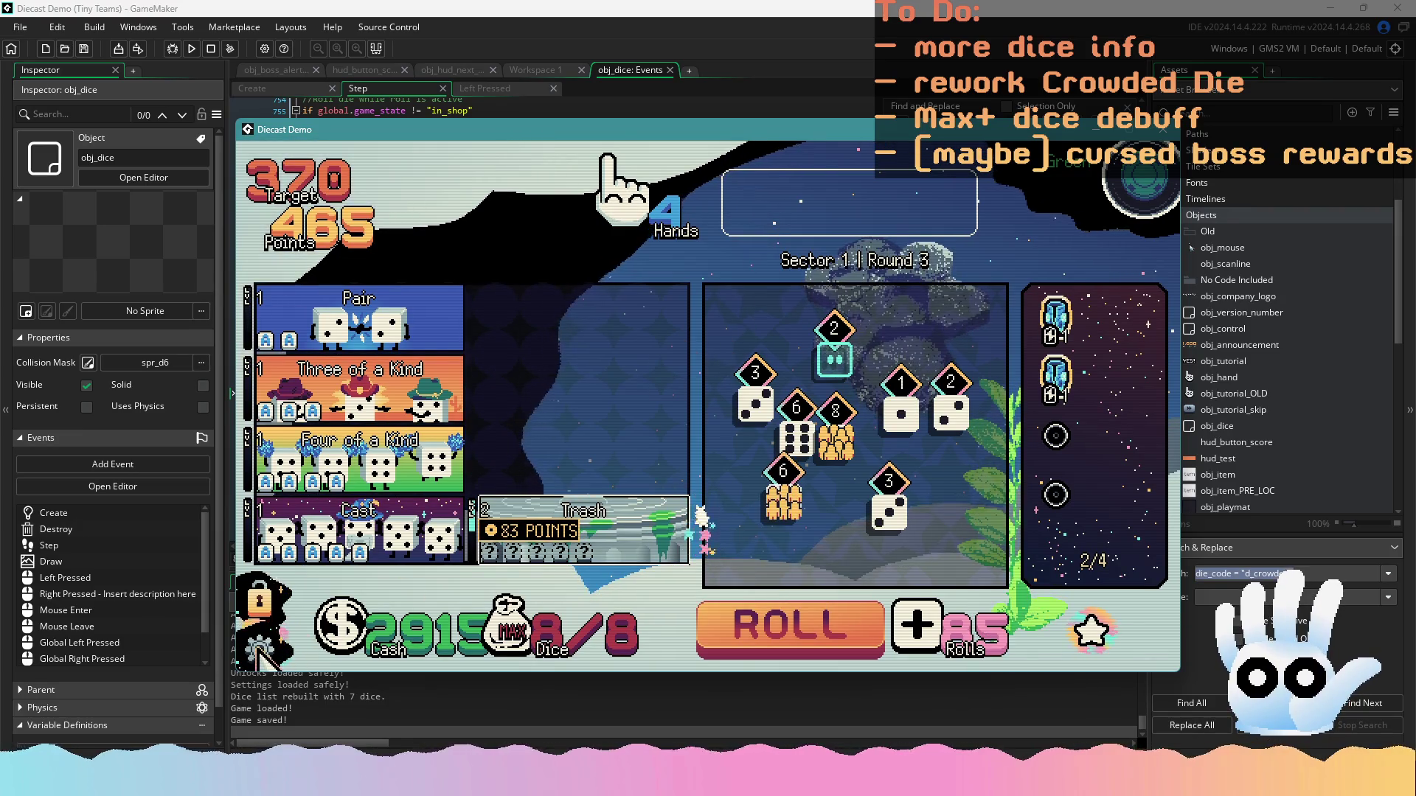
{"action": "left_click", "coordinate": [796, 439]}
Select both 6 dice, send them back to the tray, and reroll
{"action": "left_click", "coordinate": [786, 503]}
{"action": "left_click", "coordinate": [805, 647]}
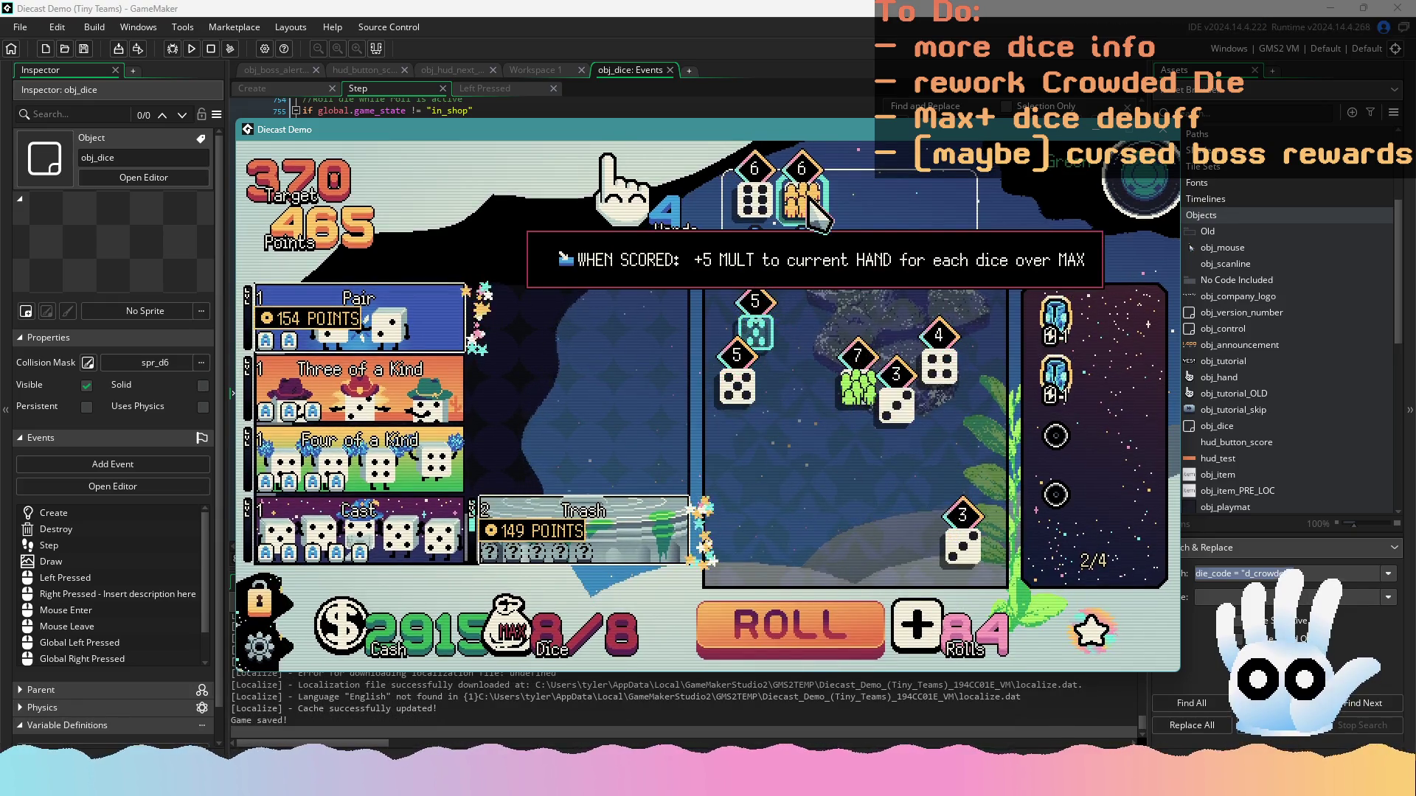
{"action": "mouse_move", "coordinate": [631, 520]}
{"action": "right_click", "coordinate": [730, 560]}
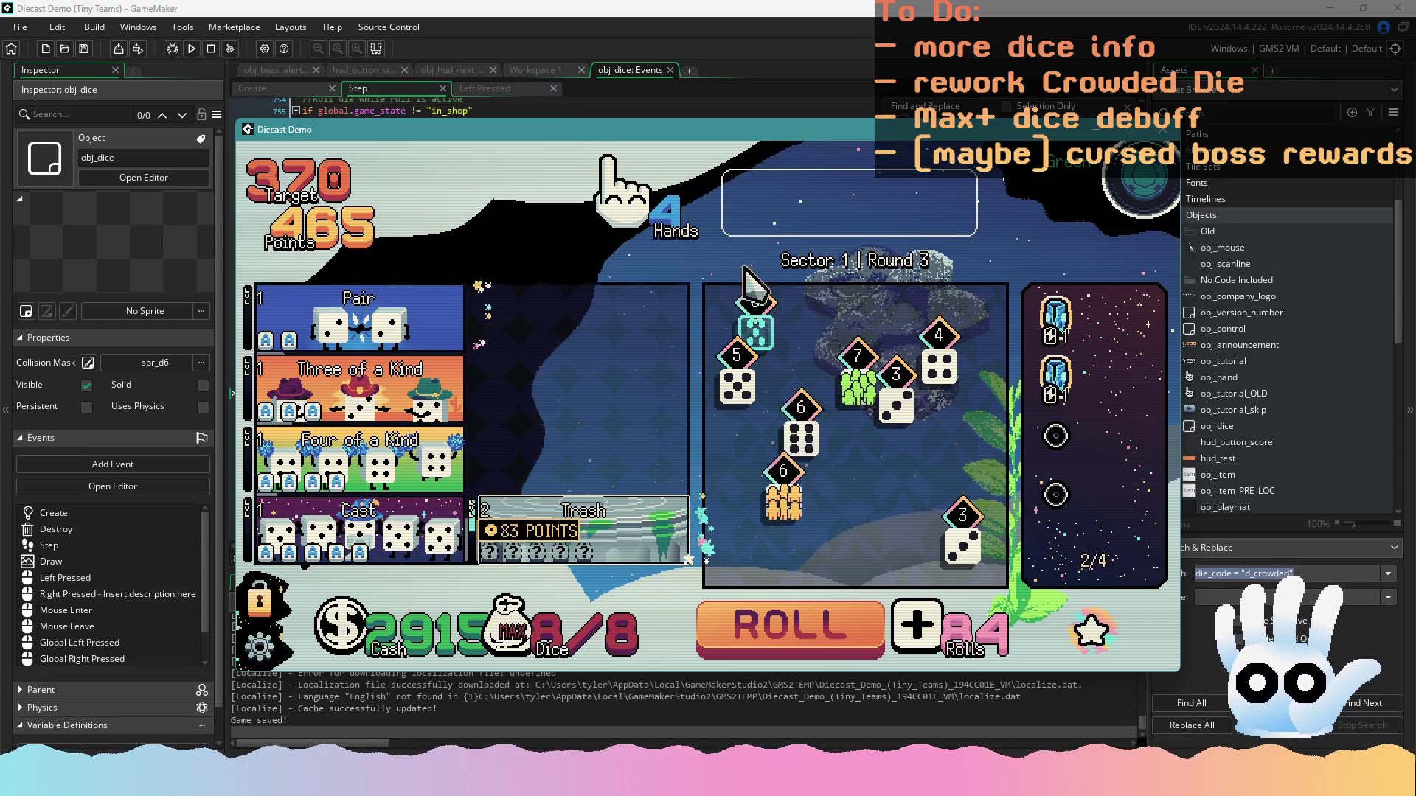
{"action": "left_click", "coordinate": [808, 612]}
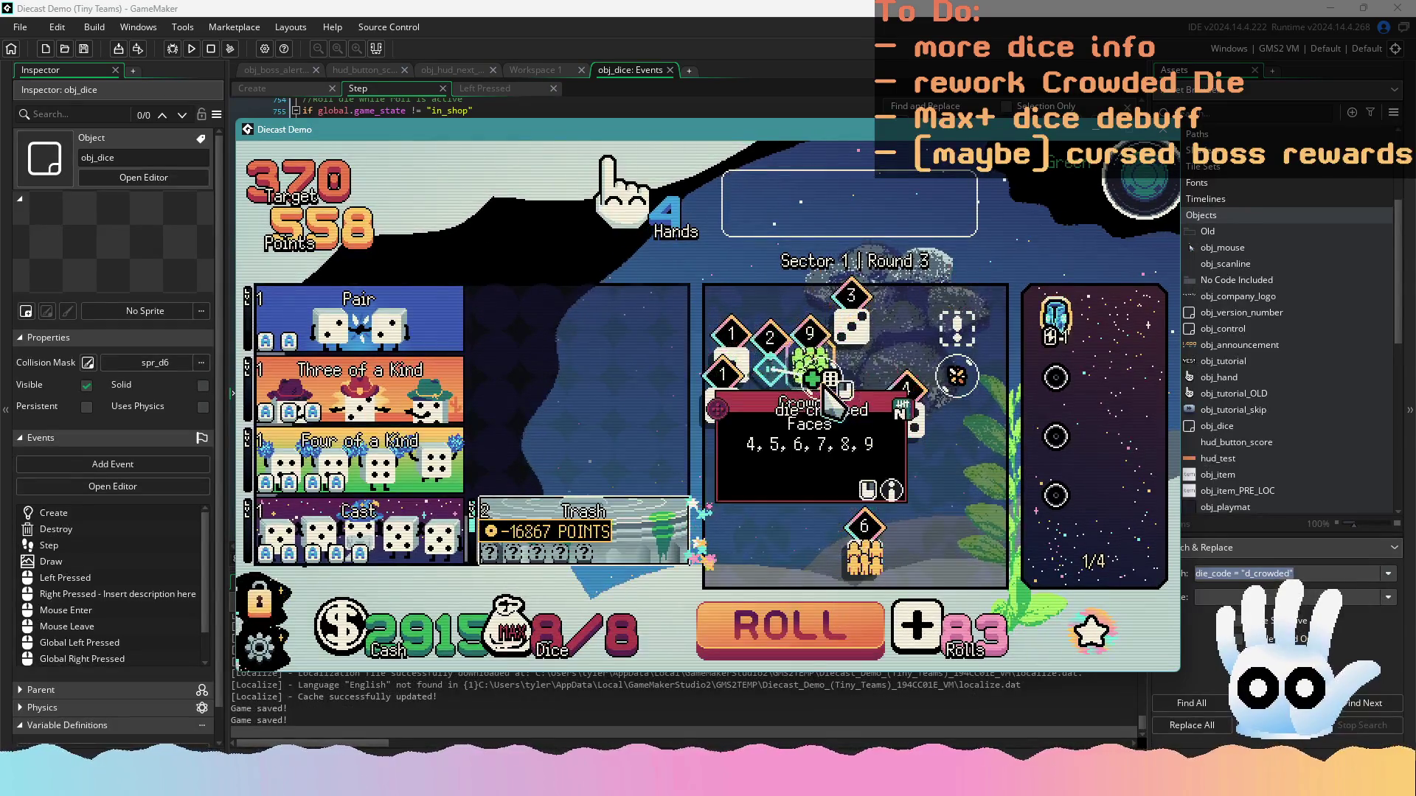
Move the green 9 Crowded die into the selection and back, then stop the game
{"action": "left_click", "coordinate": [957, 332]}
{"action": "right_click", "coordinate": [738, 494]}
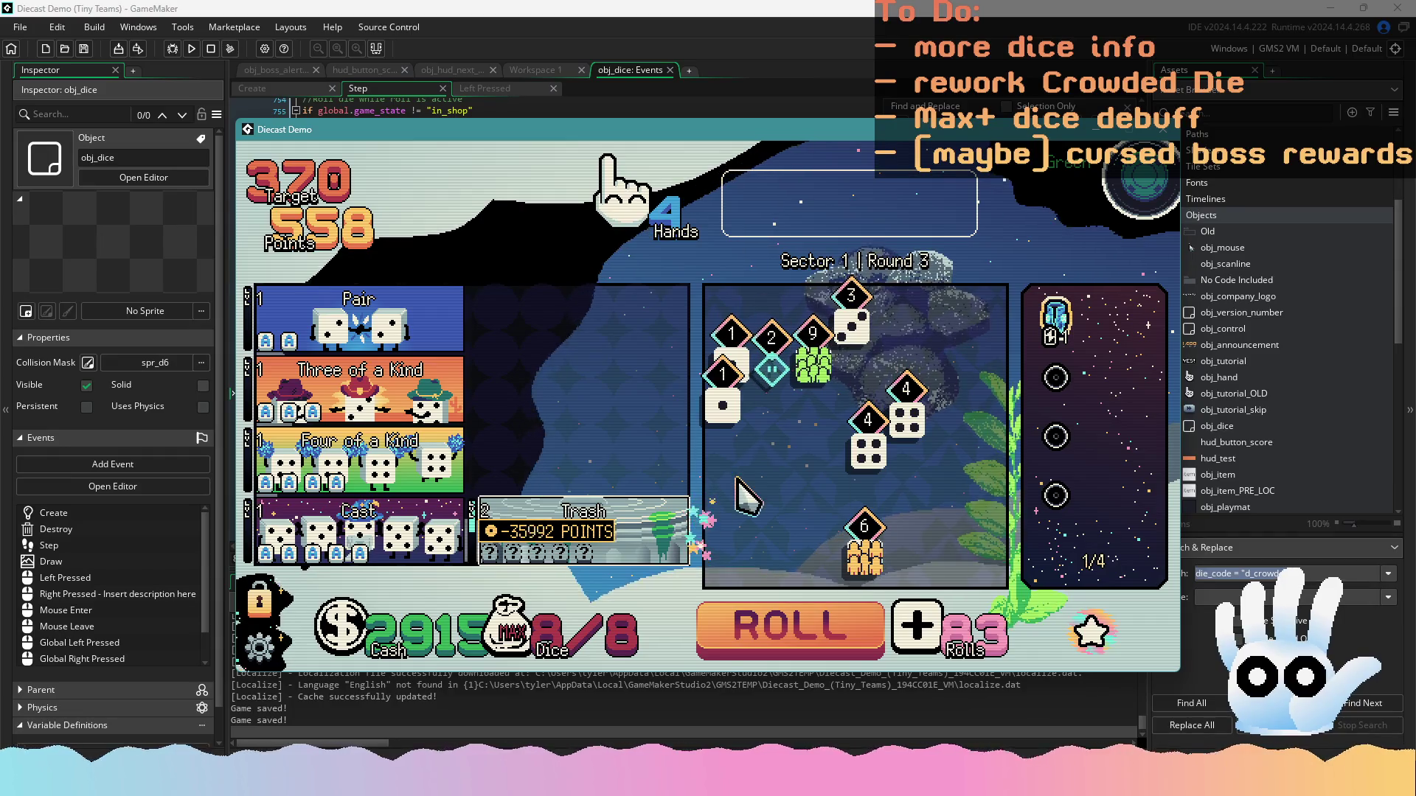
{"action": "mouse_move", "coordinate": [542, 562]}
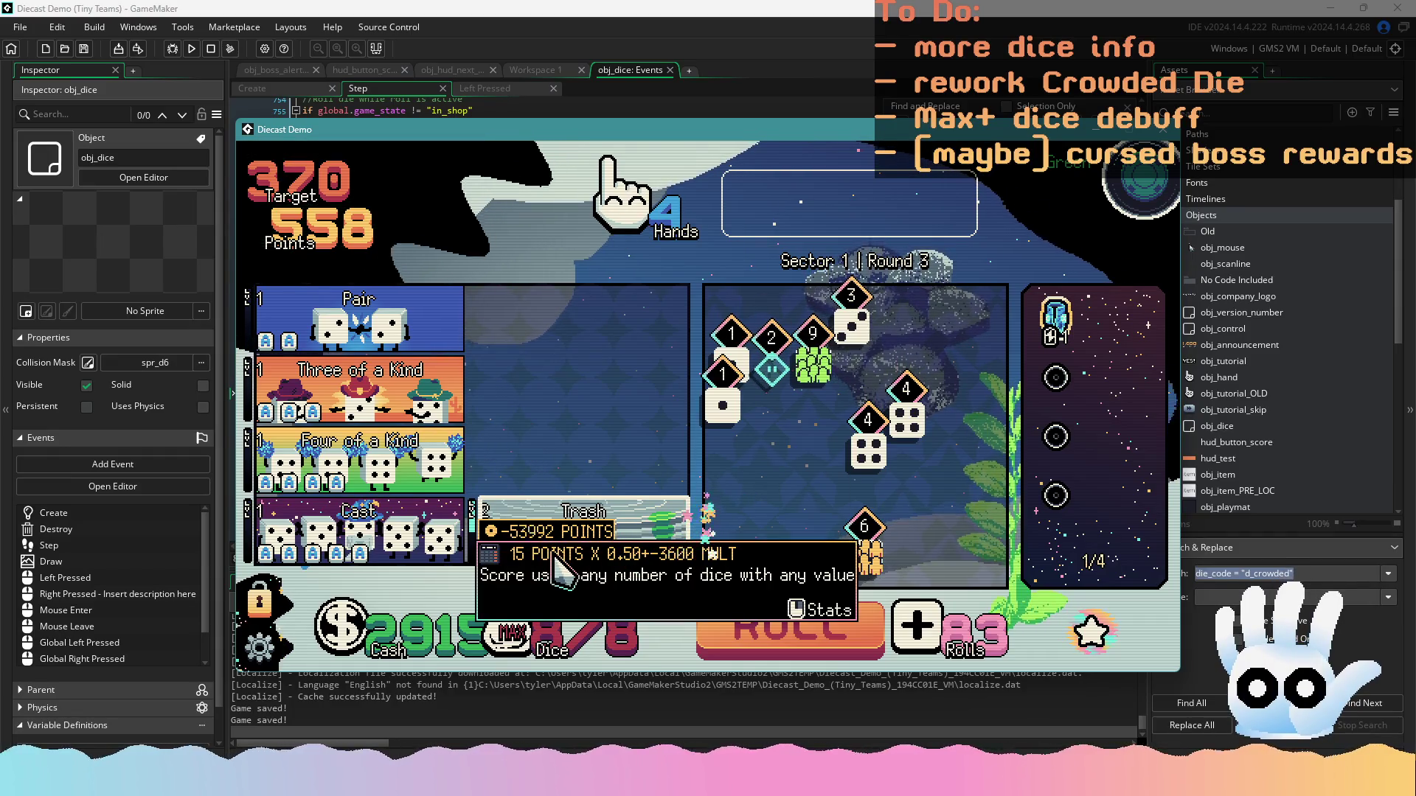
{"action": "key", "text": "Escape"}
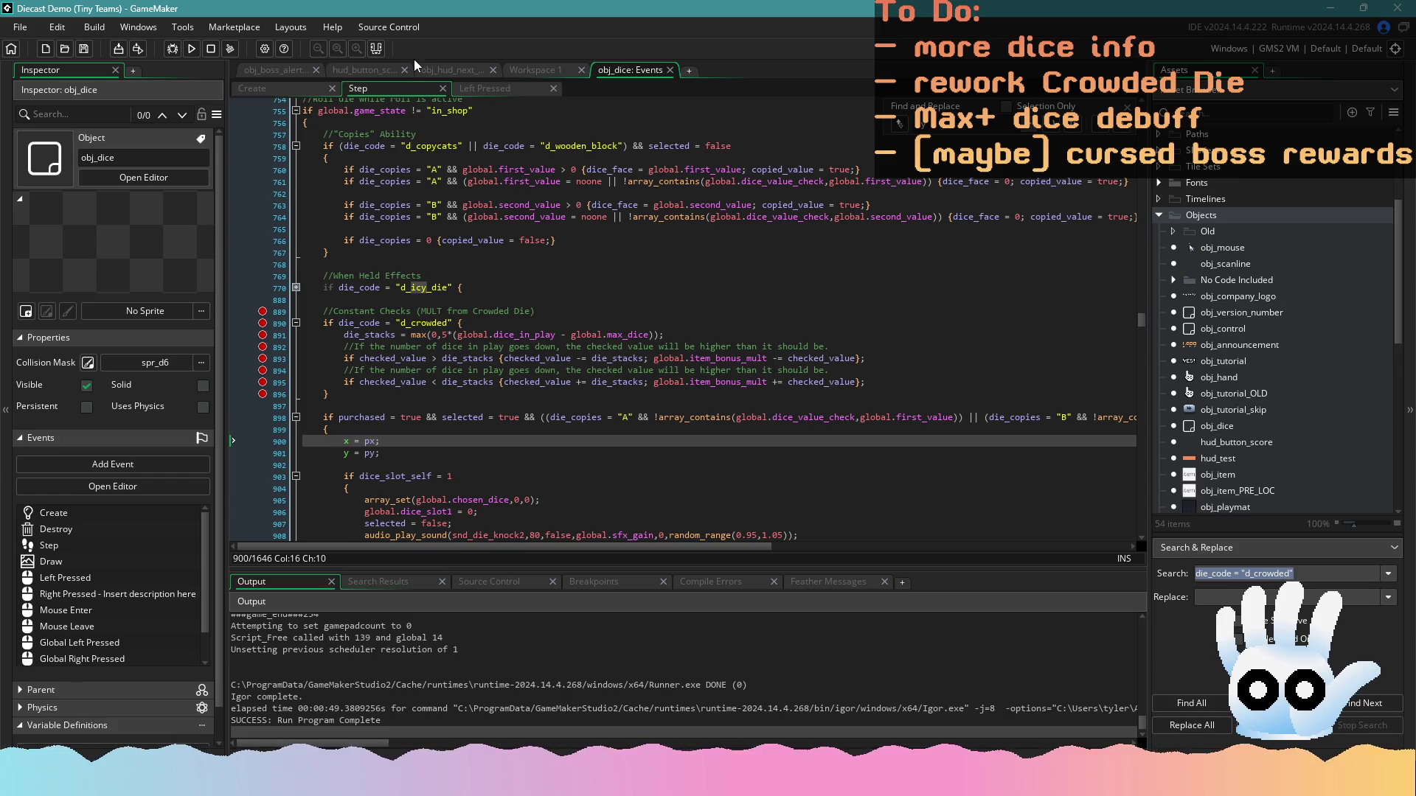
View the hud_button_score Step code, then close its editor and the Workspace 1 tab
{"action": "left_click", "coordinate": [375, 69]}
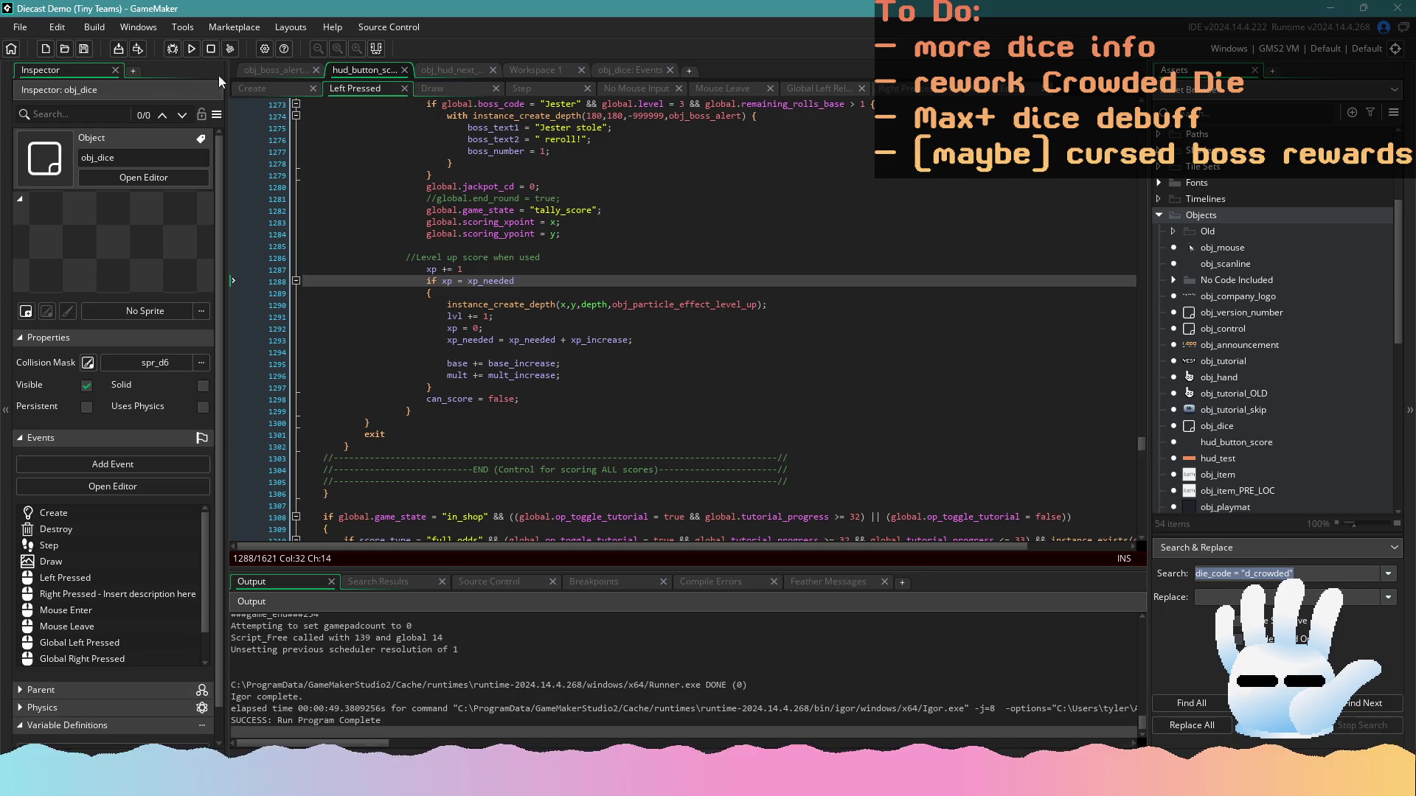
{"action": "left_click", "coordinate": [552, 89]}
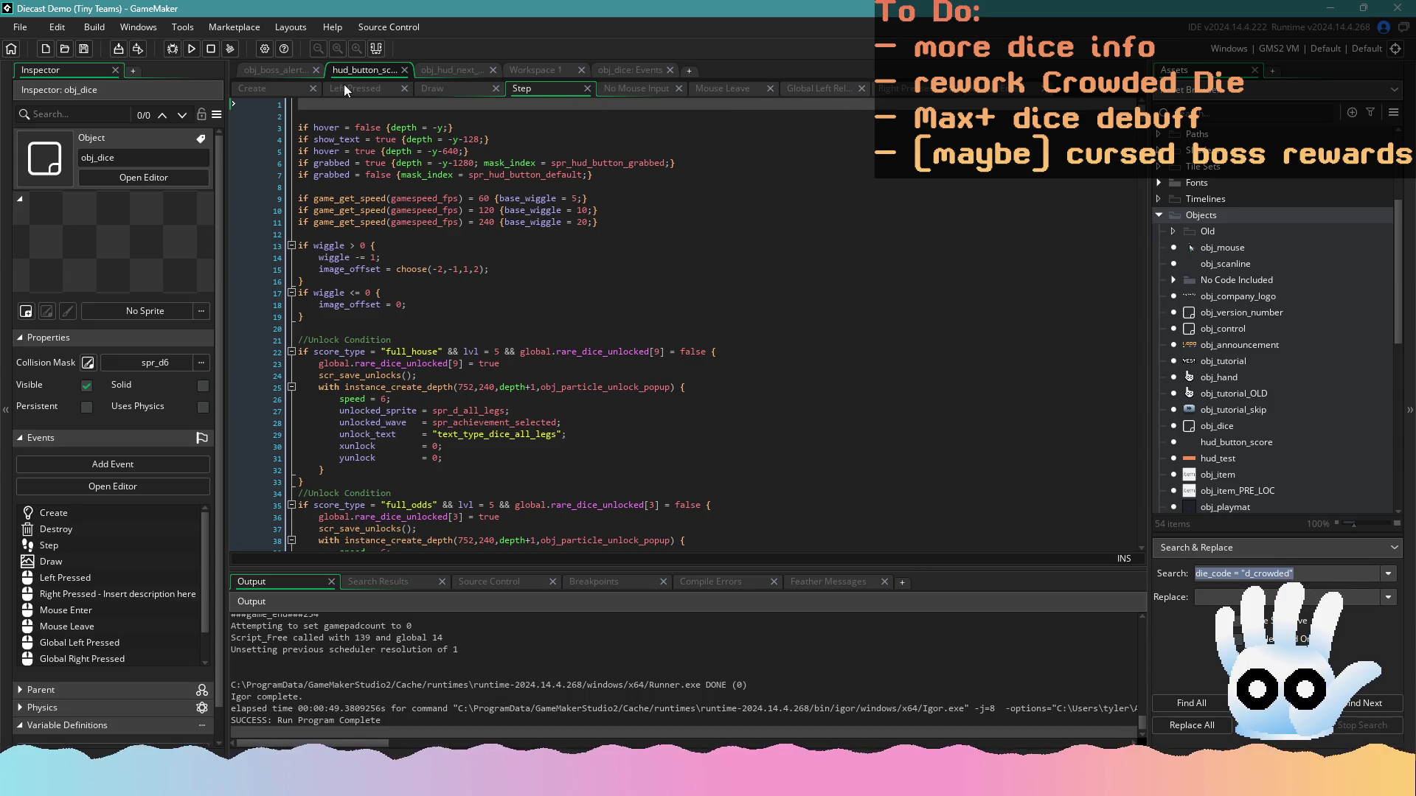
{"action": "left_click", "coordinate": [404, 70]}
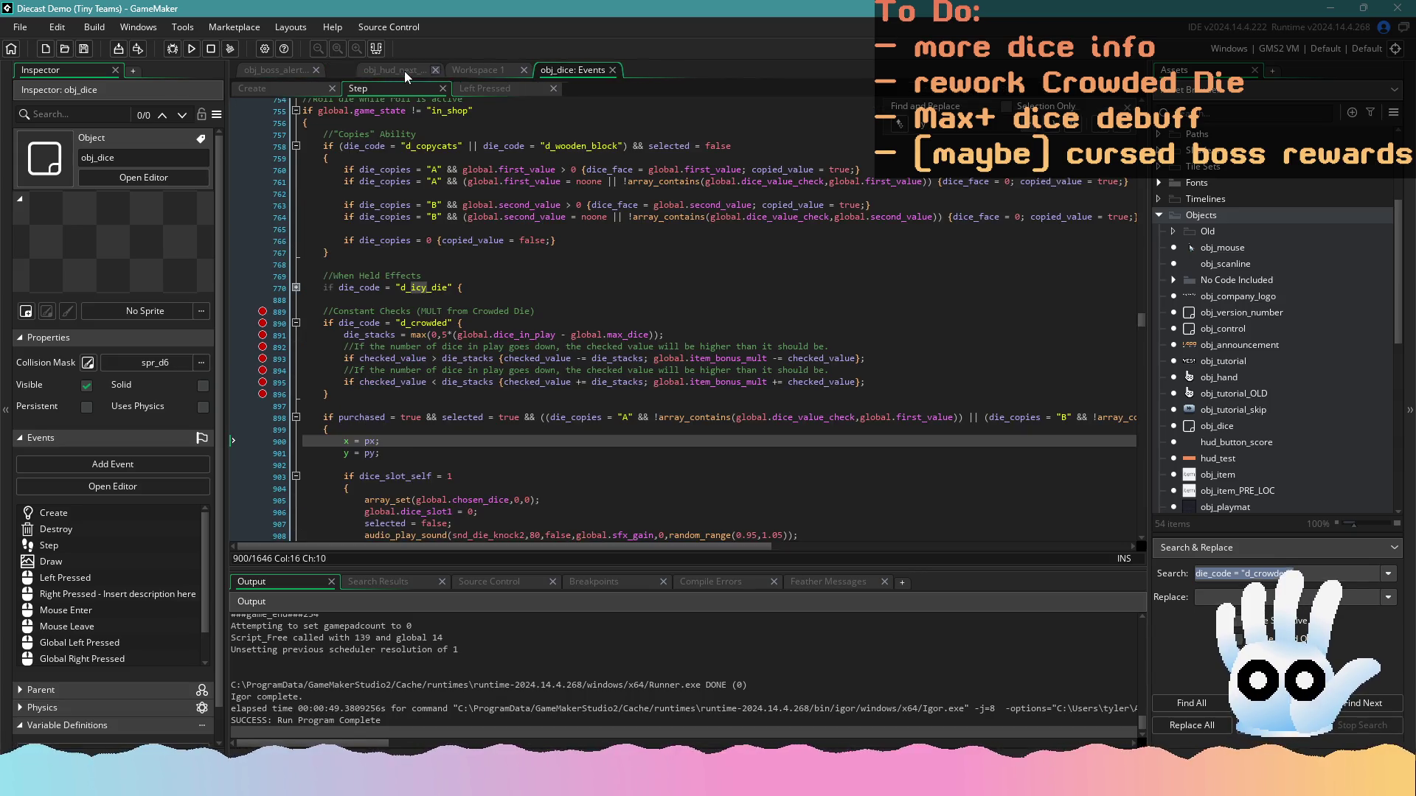
{"action": "left_click", "coordinate": [489, 70]}
{"action": "middle_click", "coordinate": [489, 69]}
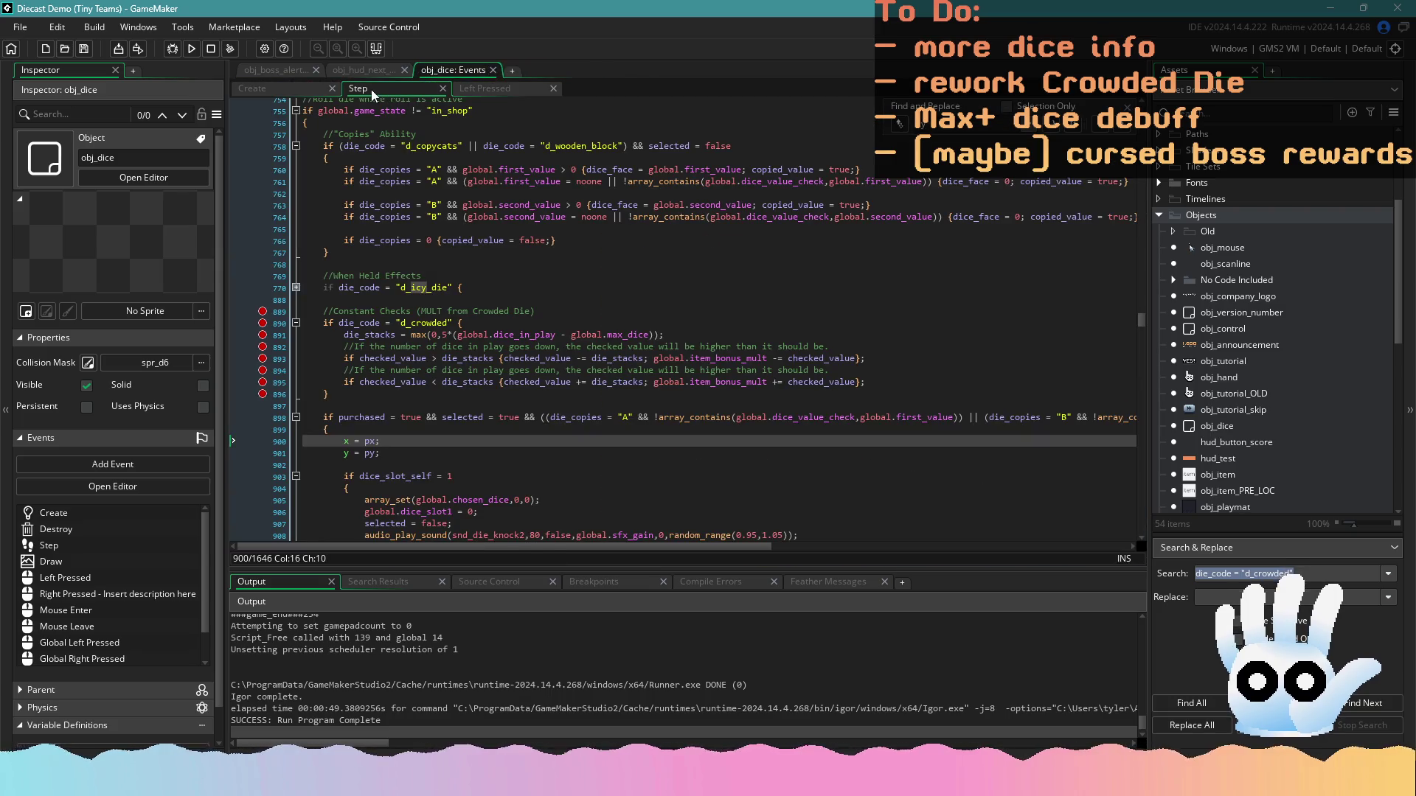
Append '&& selected = true' to the d_crowded condition on line 890, save, and run the game
{"action": "left_click", "coordinate": [472, 87]}
{"action": "left_click", "coordinate": [415, 288]}
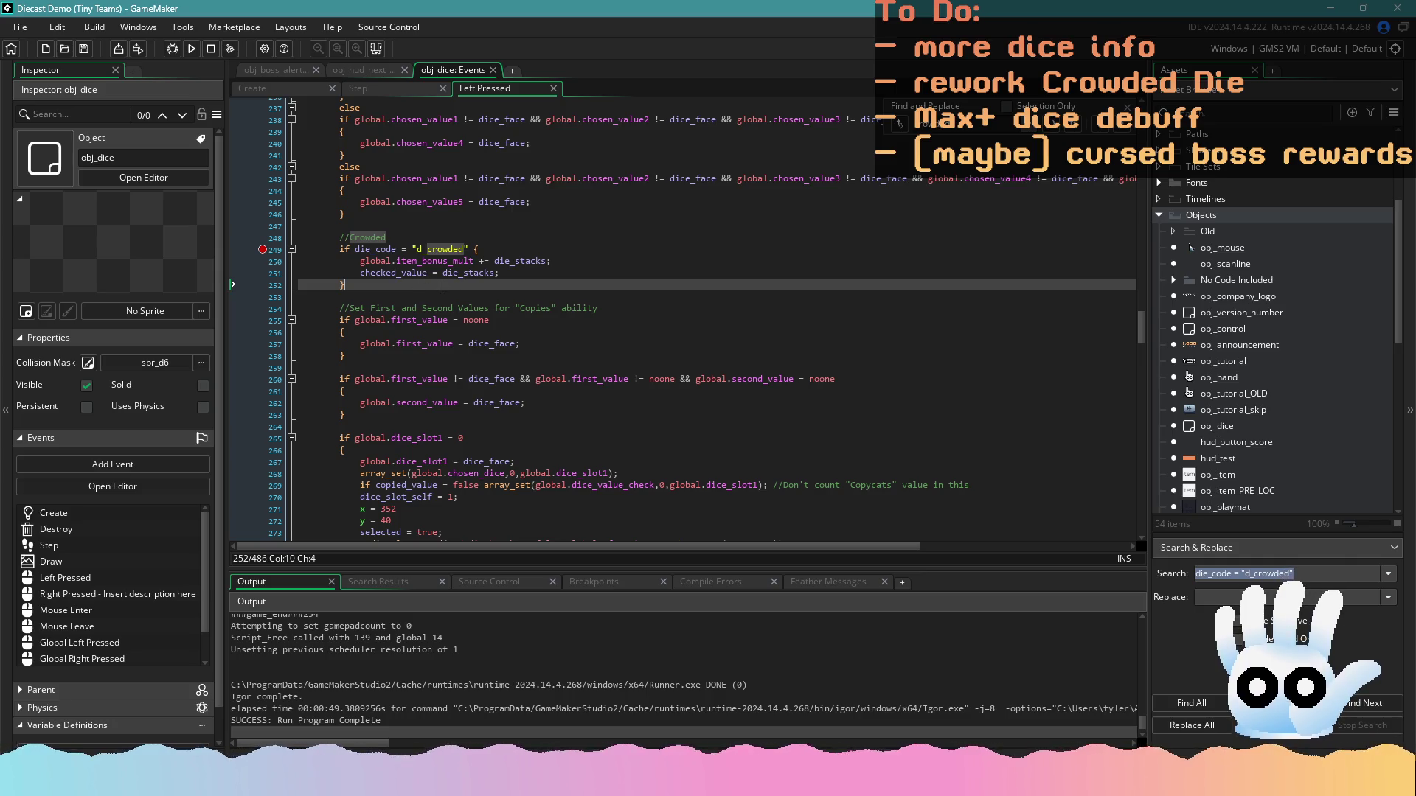
{"action": "left_click", "coordinate": [405, 89]}
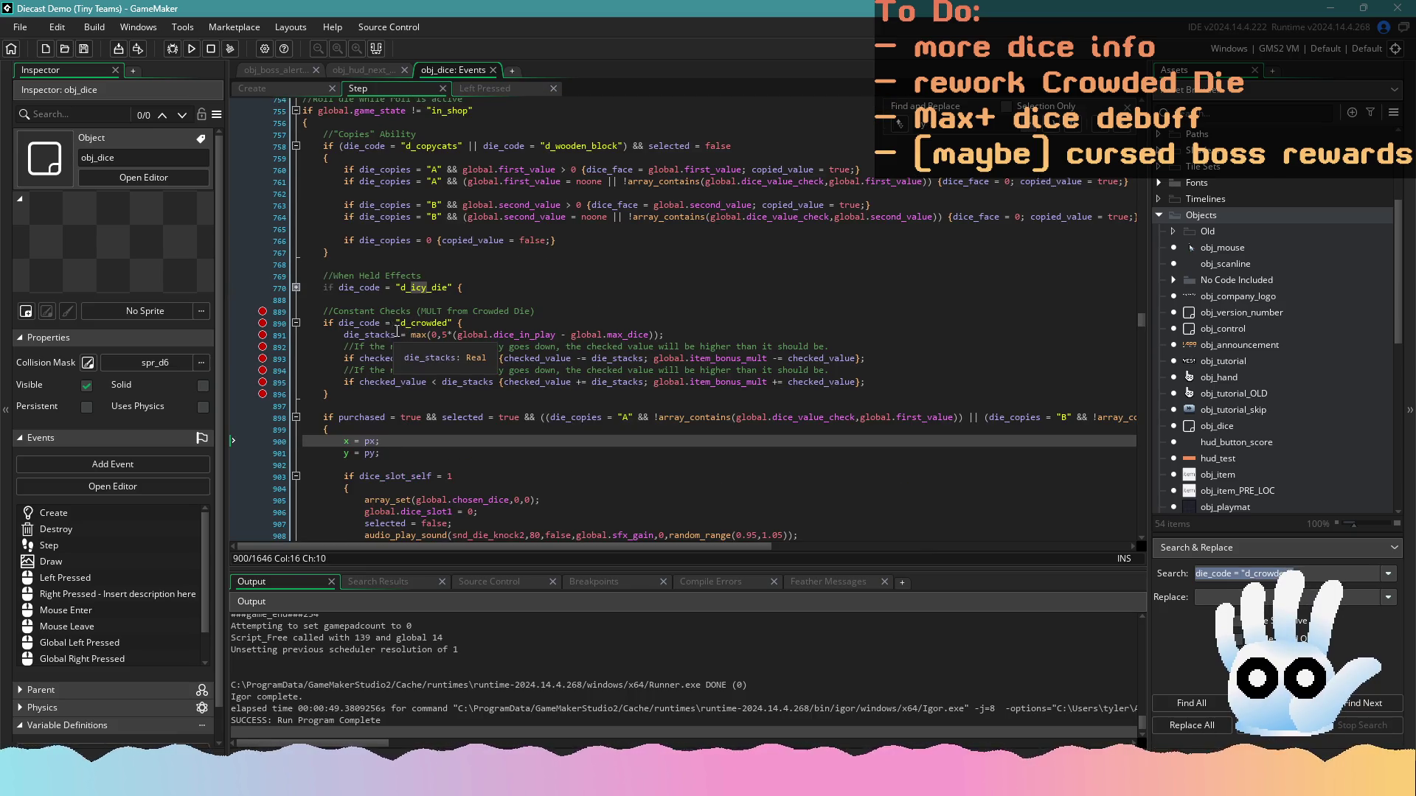
{"action": "left_click", "coordinate": [455, 323]}
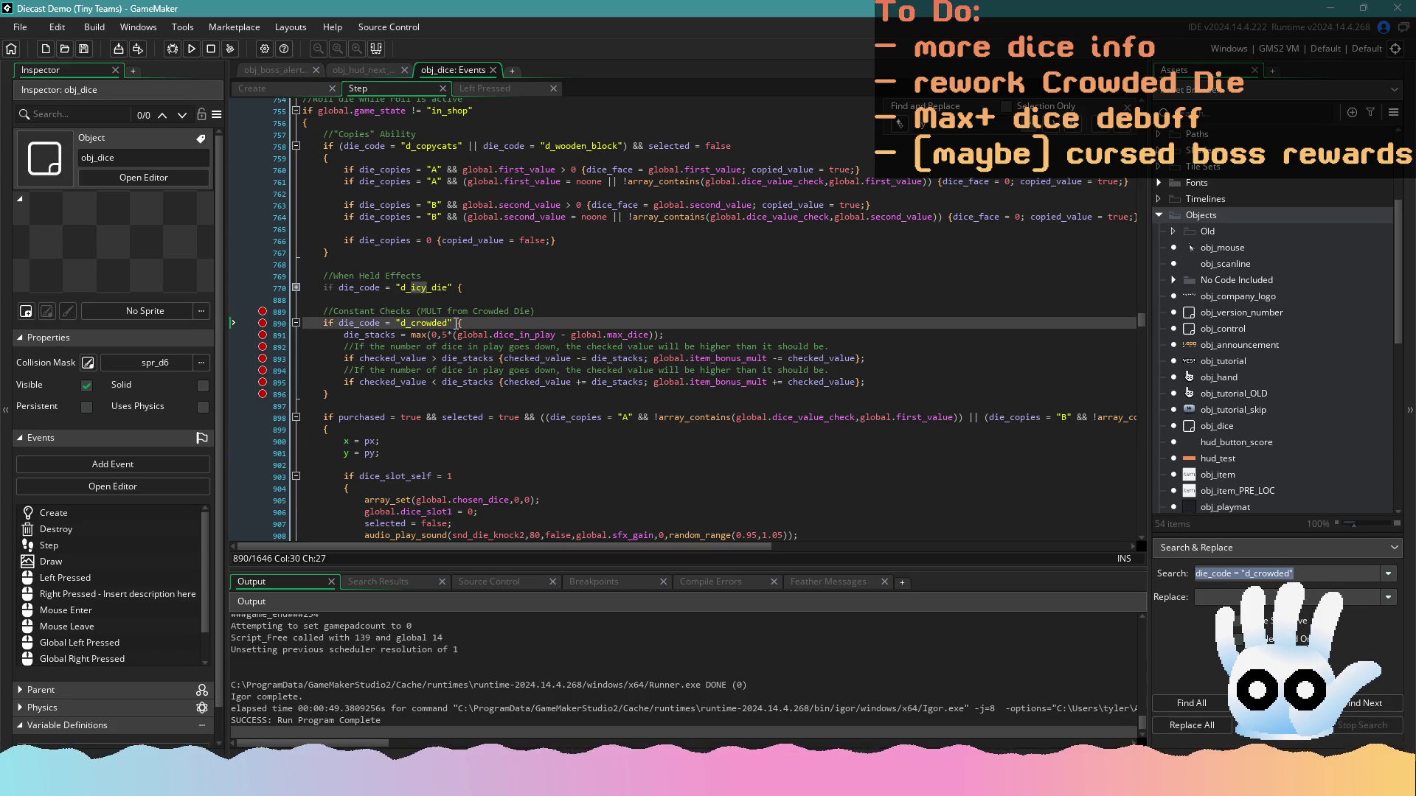
{"action": "scroll", "coordinate": [456, 324], "scroll_direction": "up", "scroll_amount": 4}
{"action": "scroll", "coordinate": [455, 325], "scroll_direction": "down", "scroll_amount": 3}
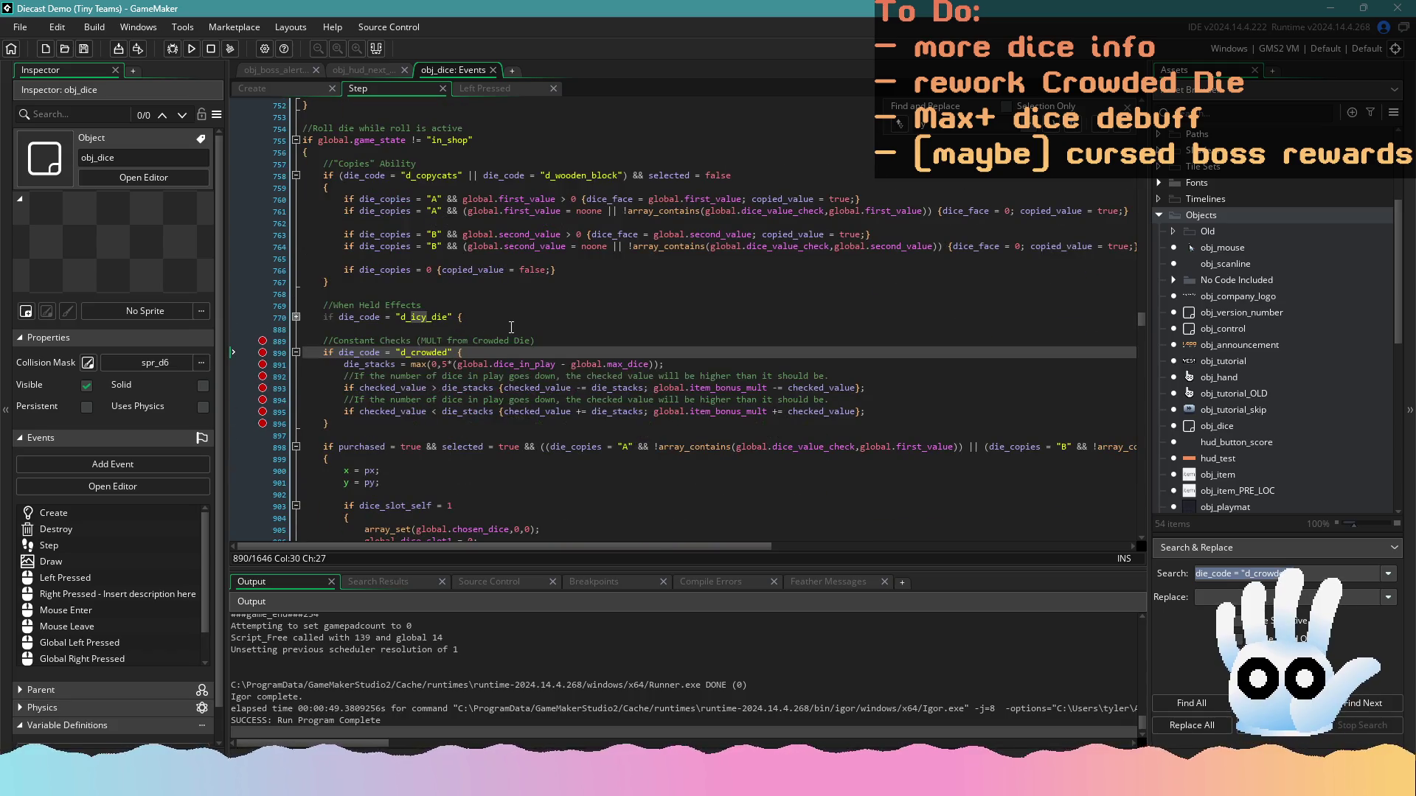
{"action": "type", "text": "&& selecte"}
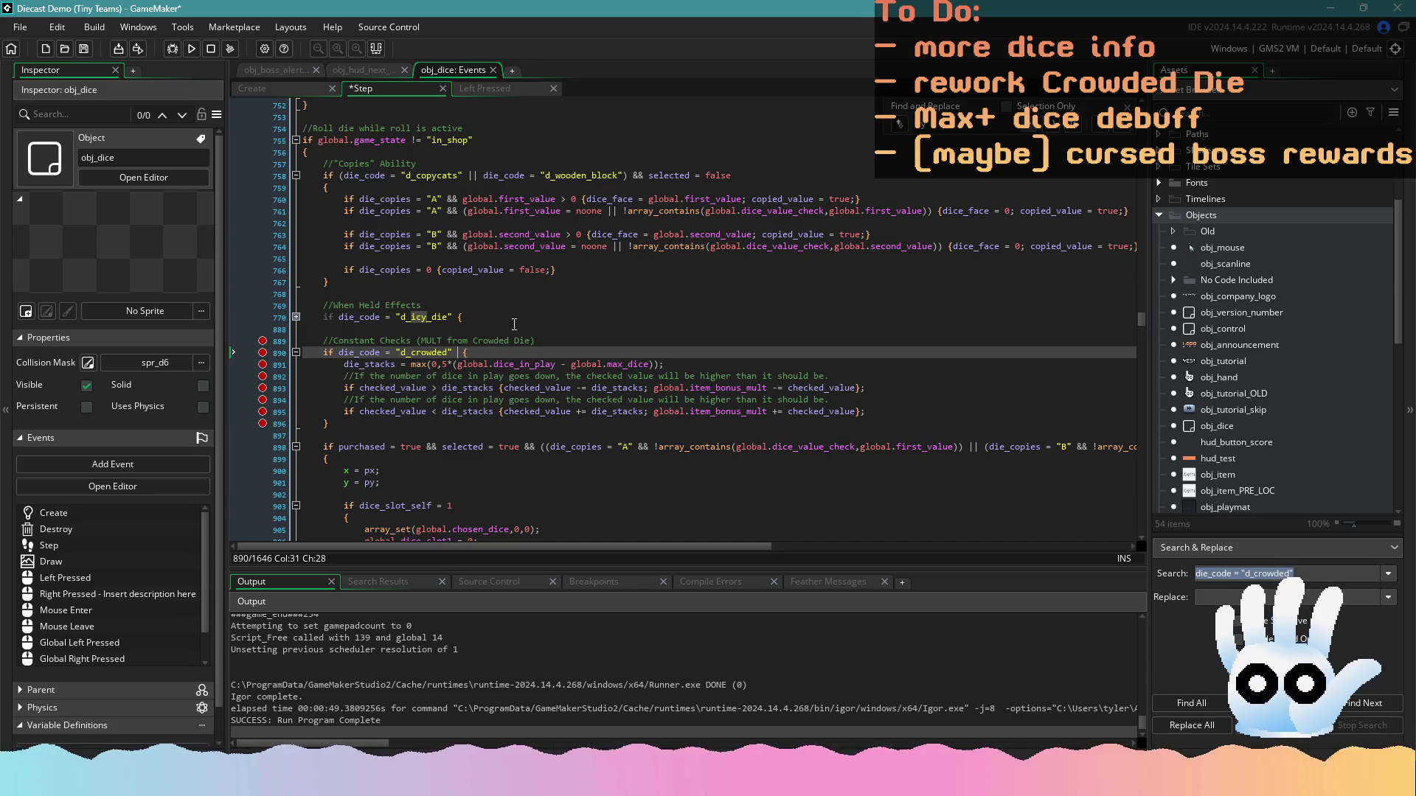
{"action": "type", "text": "d = true"}
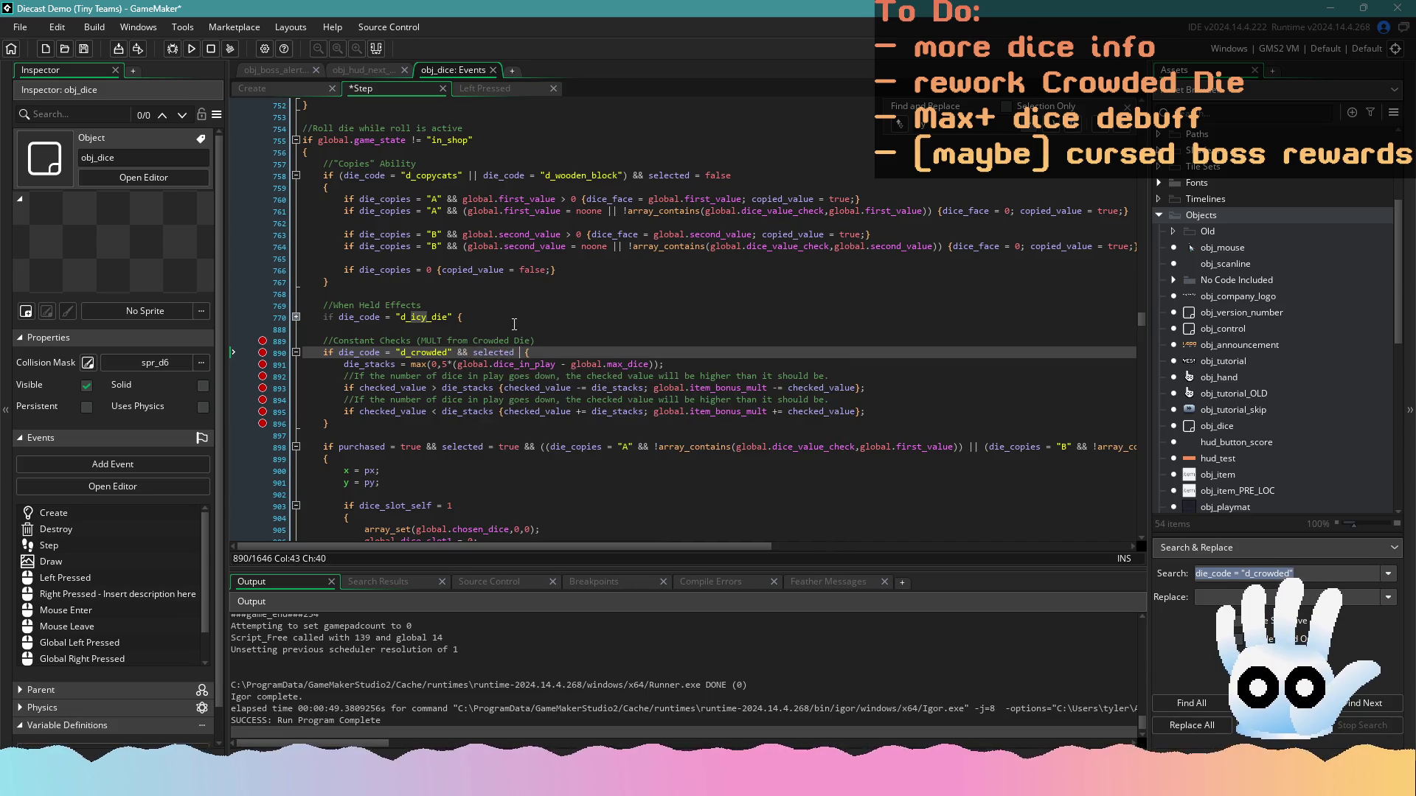
{"action": "key", "text": "ctrl+s"}
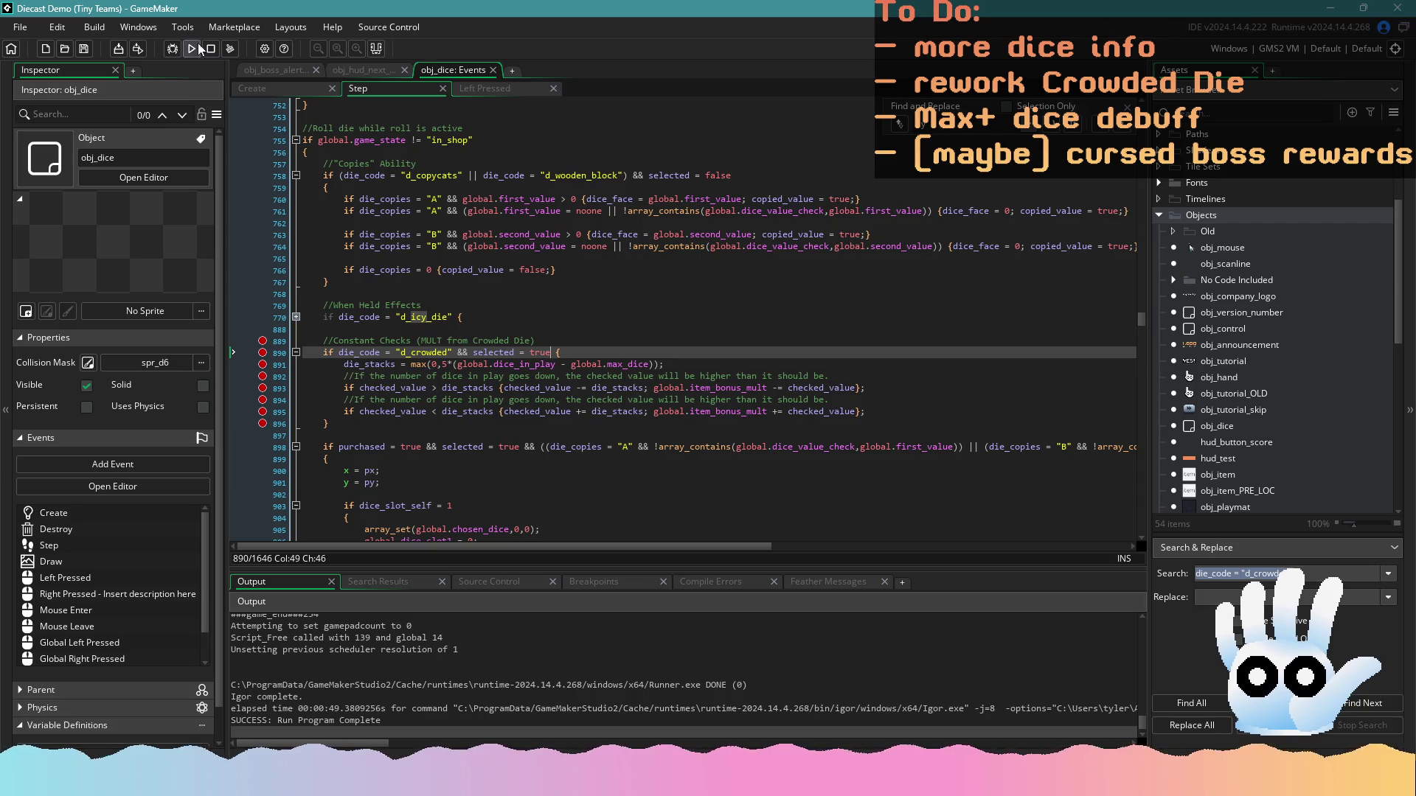
{"action": "left_click", "coordinate": [194, 49]}
Review the max(0, …) call on line 891 and the Crowded block during the rebuild, then skip the intro
{"action": "left_click", "coordinate": [485, 364]}
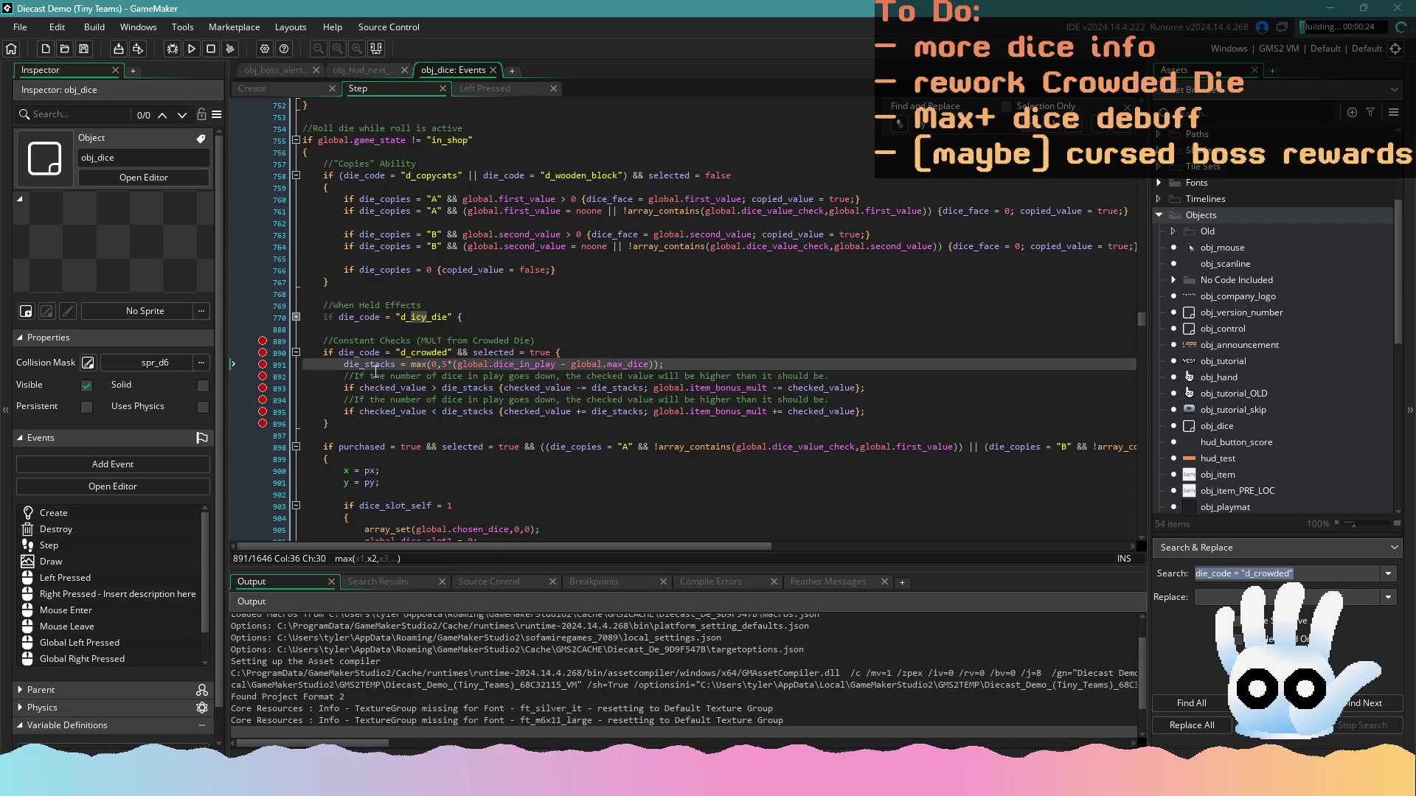
{"action": "left_click", "coordinate": [438, 364]}
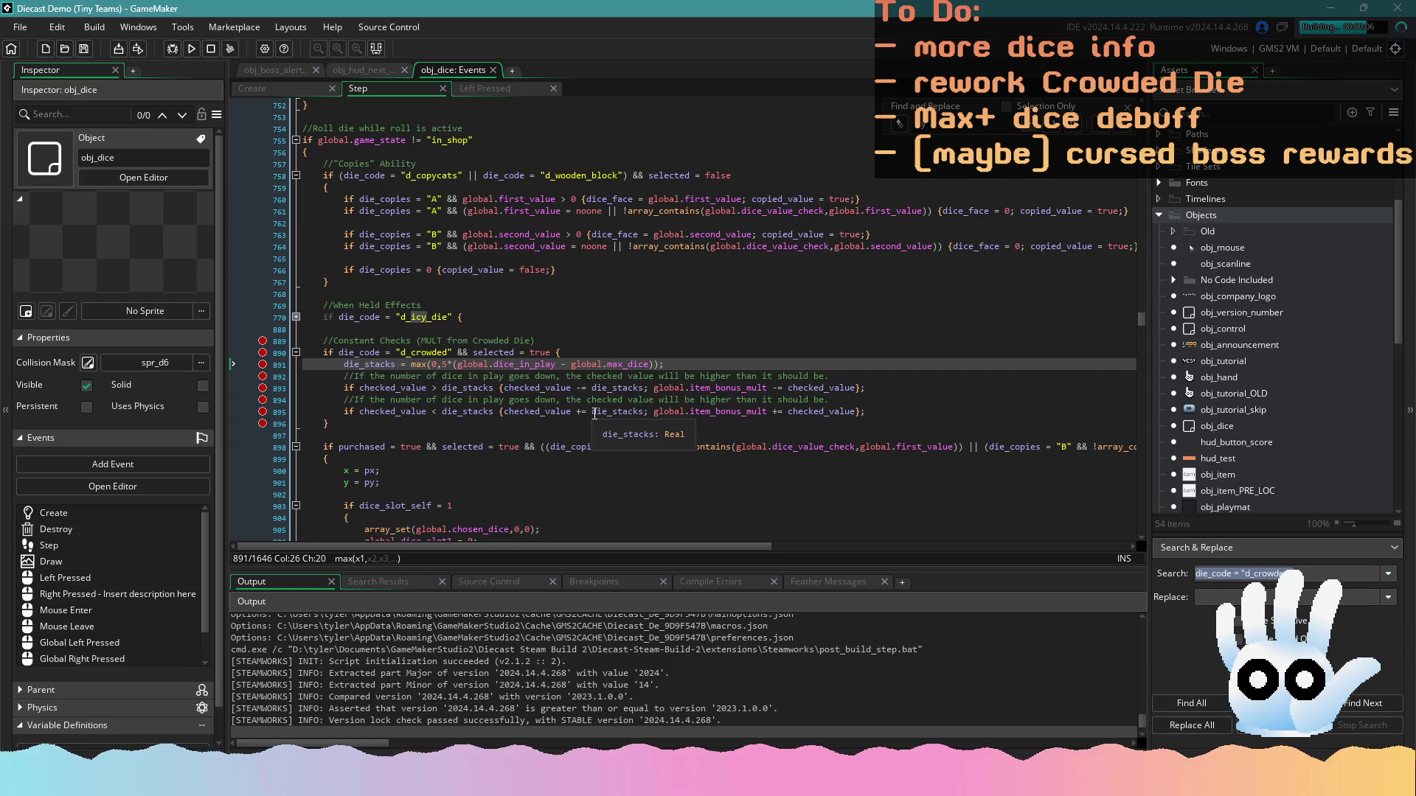
{"action": "left_click", "coordinate": [522, 425]}
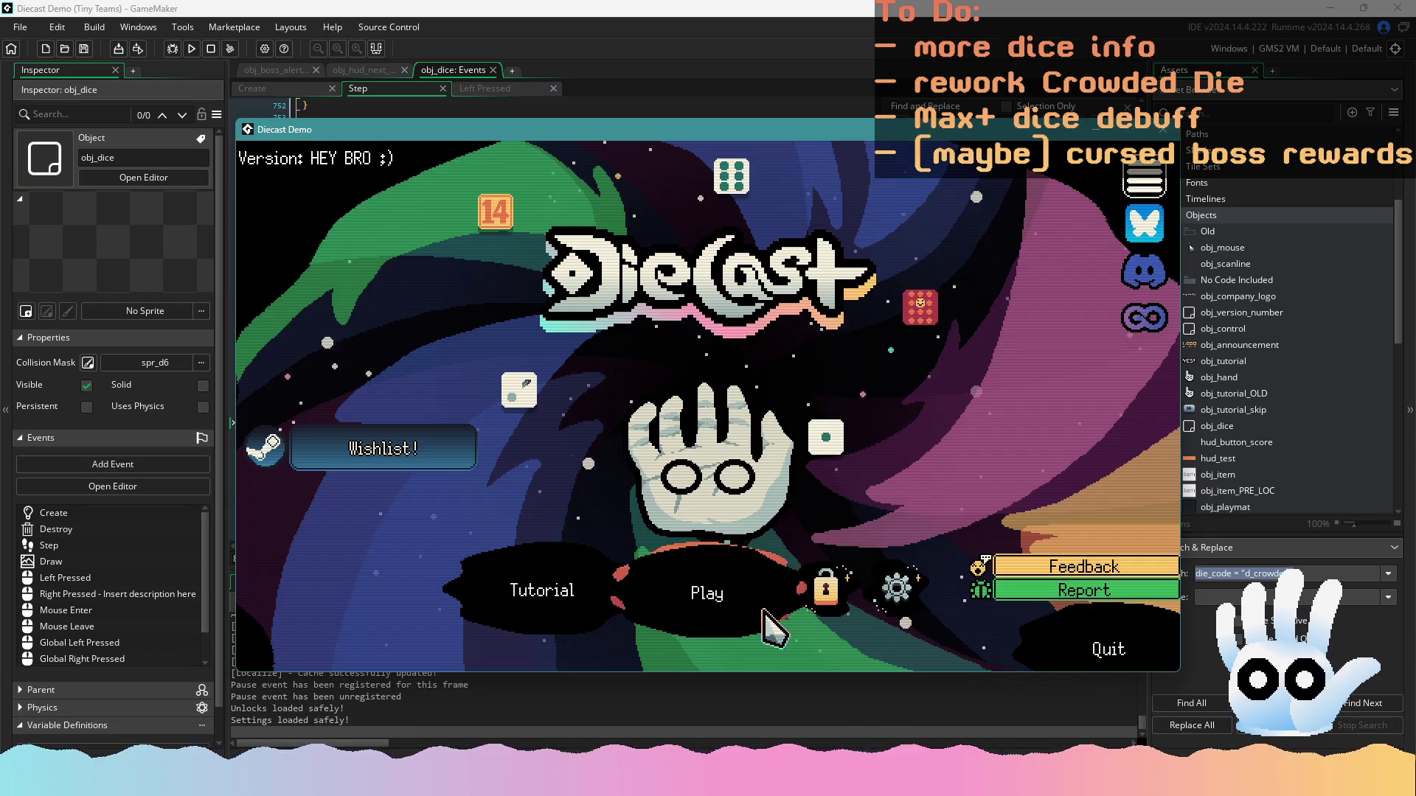
{"action": "left_click", "coordinate": [738, 609]}
Continue the saved run, roll twice, and move the Crowded 6 die into the selection box and back
{"action": "left_click", "coordinate": [712, 555]}
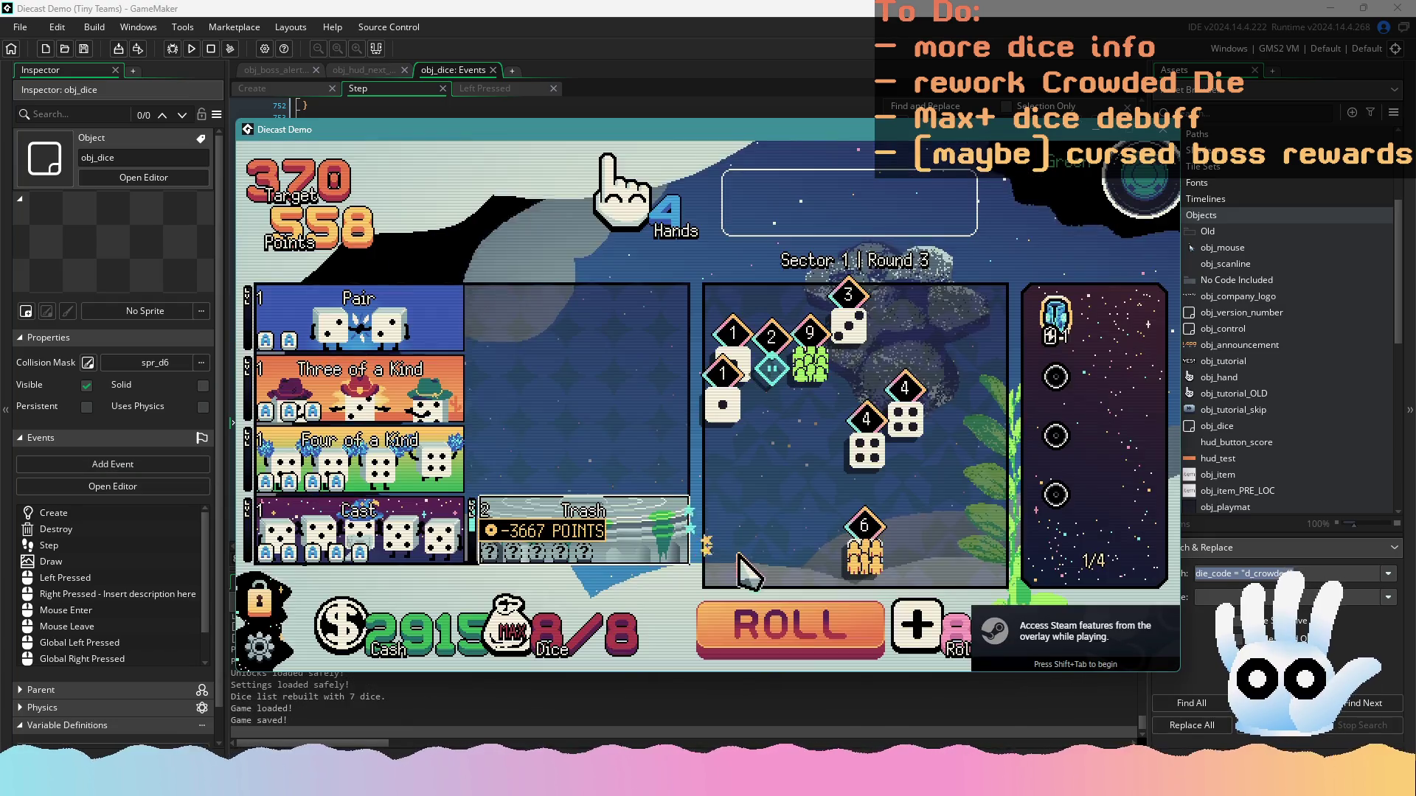
{"action": "mouse_move", "coordinate": [880, 569]}
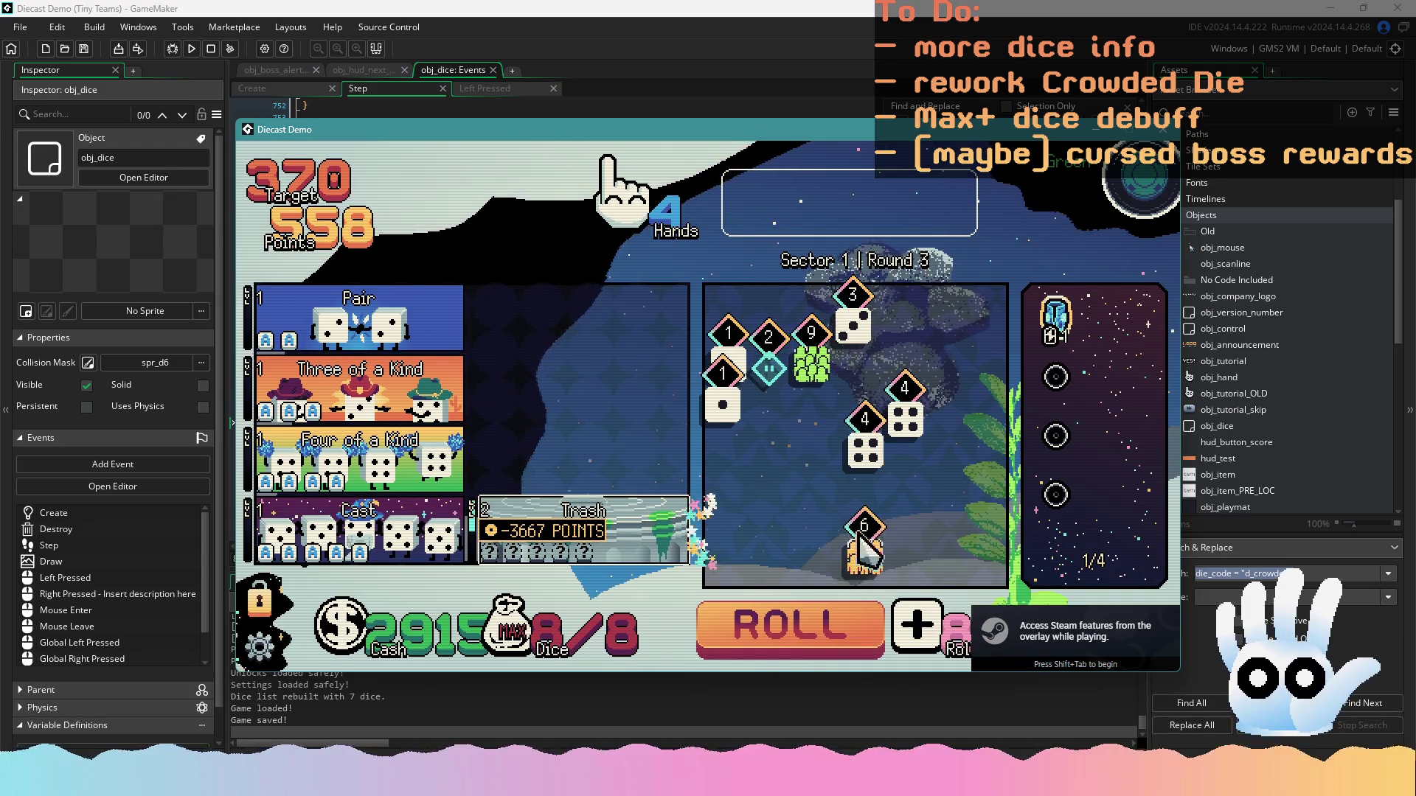
{"action": "left_click", "coordinate": [814, 643]}
{"action": "left_click", "coordinate": [814, 643]}
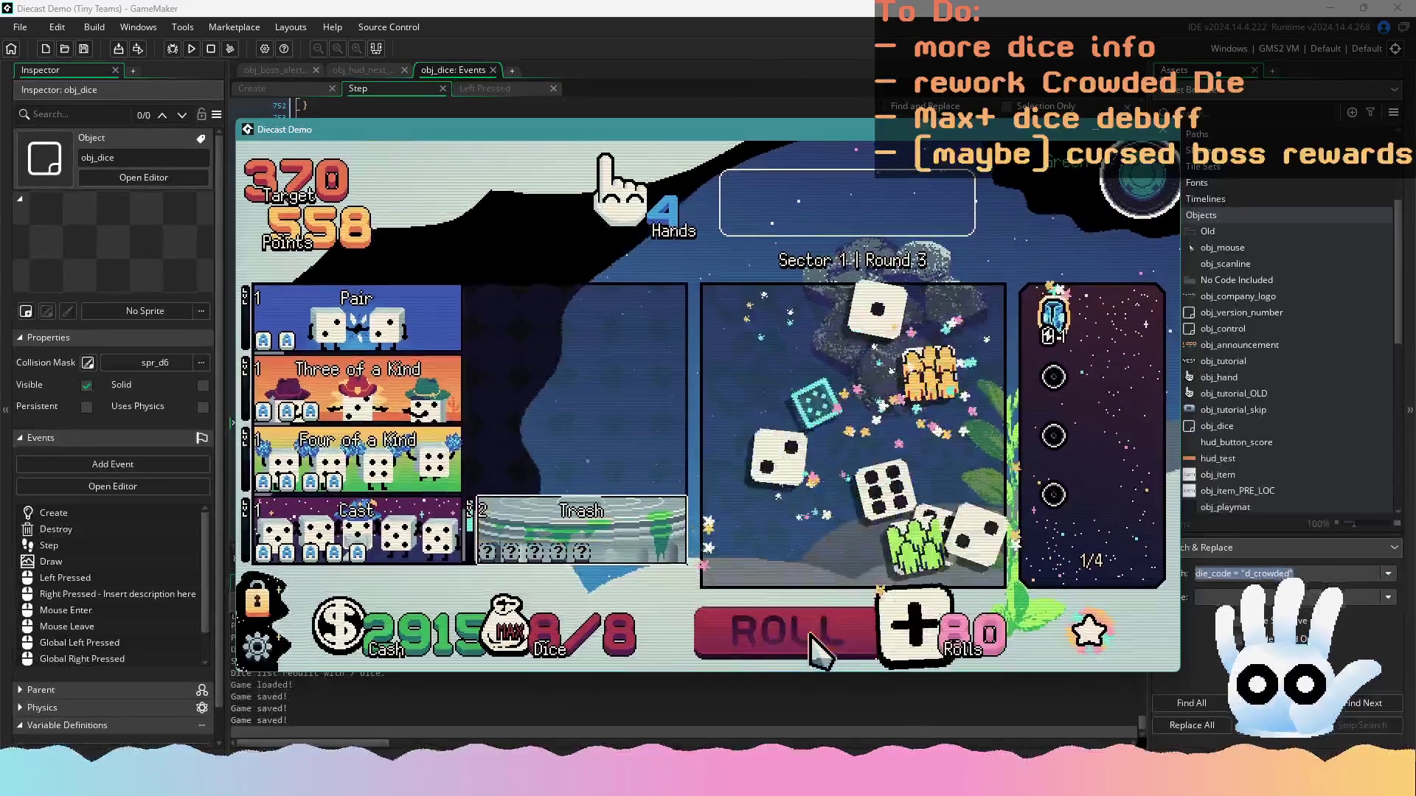
{"action": "mouse_move", "coordinate": [944, 353]}
{"action": "left_click_drag", "start_coordinate": [944, 352], "coordinate": [748, 229]}
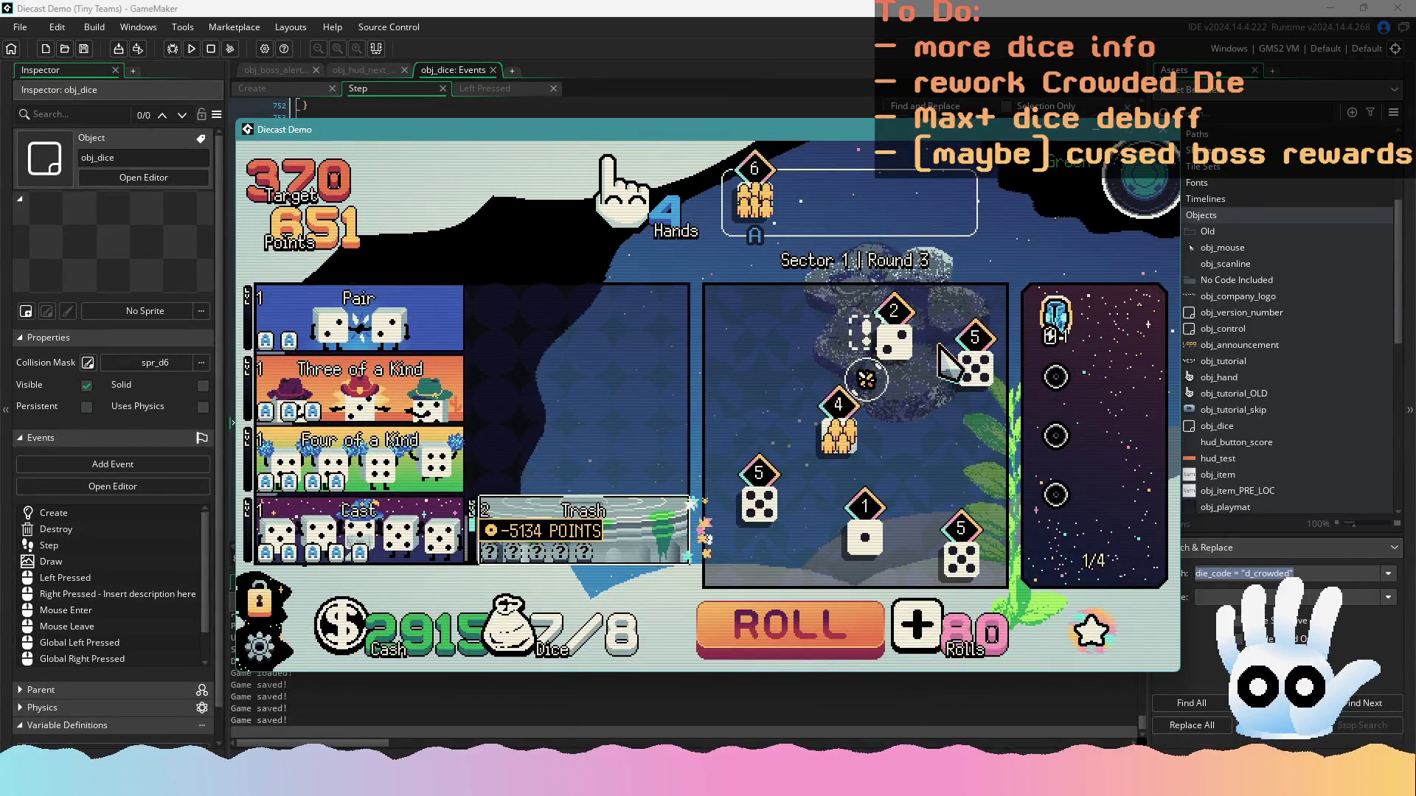
{"action": "left_click", "coordinate": [749, 221]}
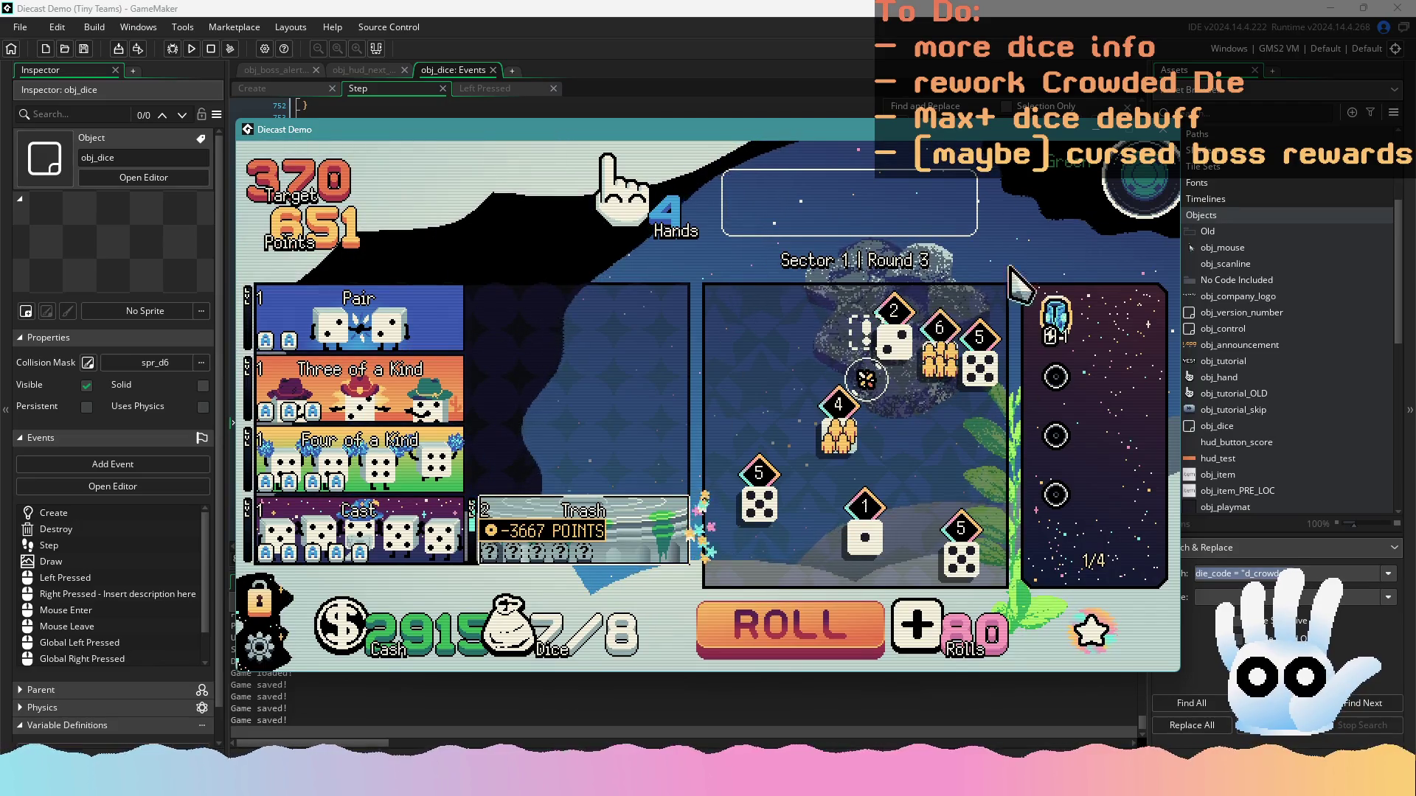
Select the Crowded 4 die, roll several more times, and close the game window
{"action": "left_click", "coordinate": [838, 435]}
{"action": "left_click", "coordinate": [859, 627]}
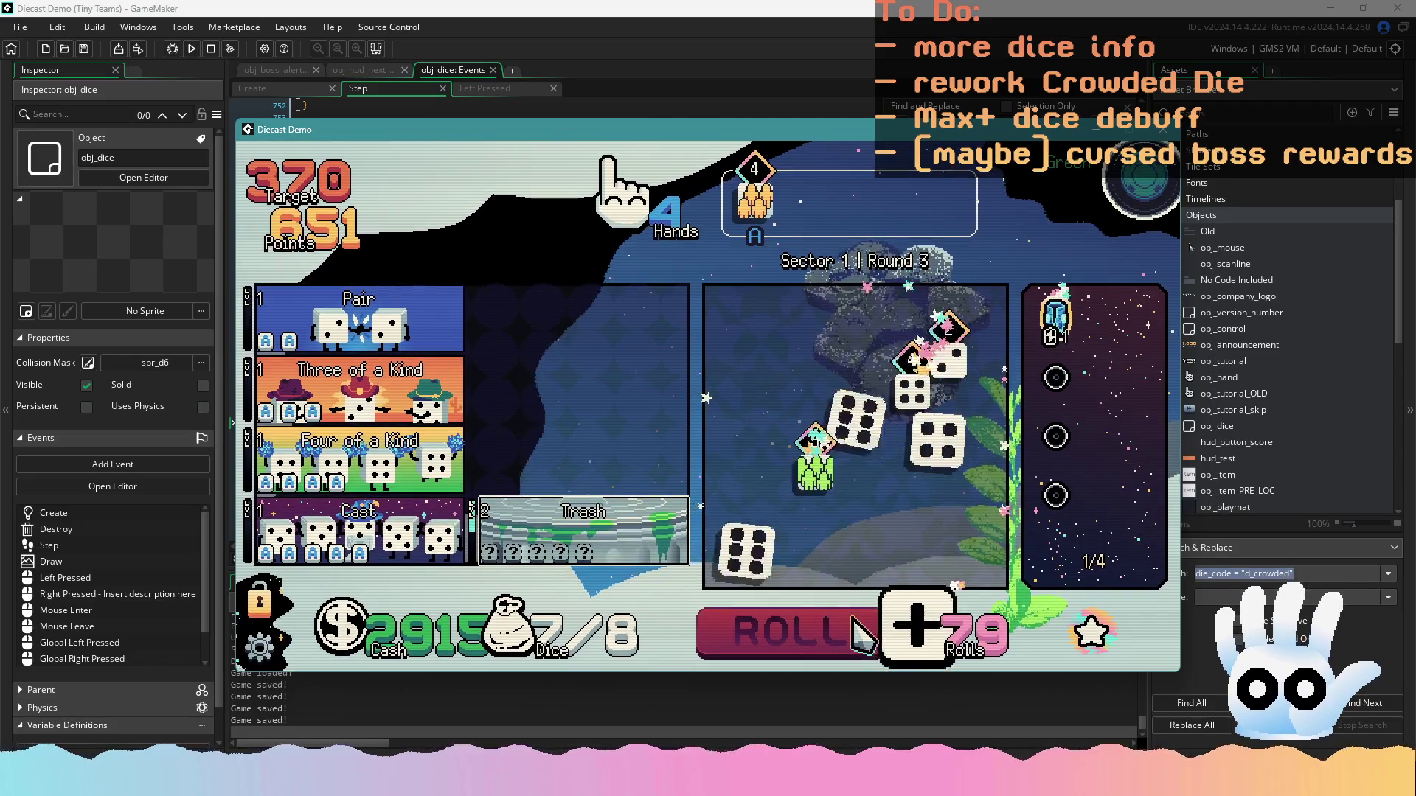
{"action": "left_click", "coordinate": [859, 627]}
{"action": "mouse_move", "coordinate": [601, 553]}
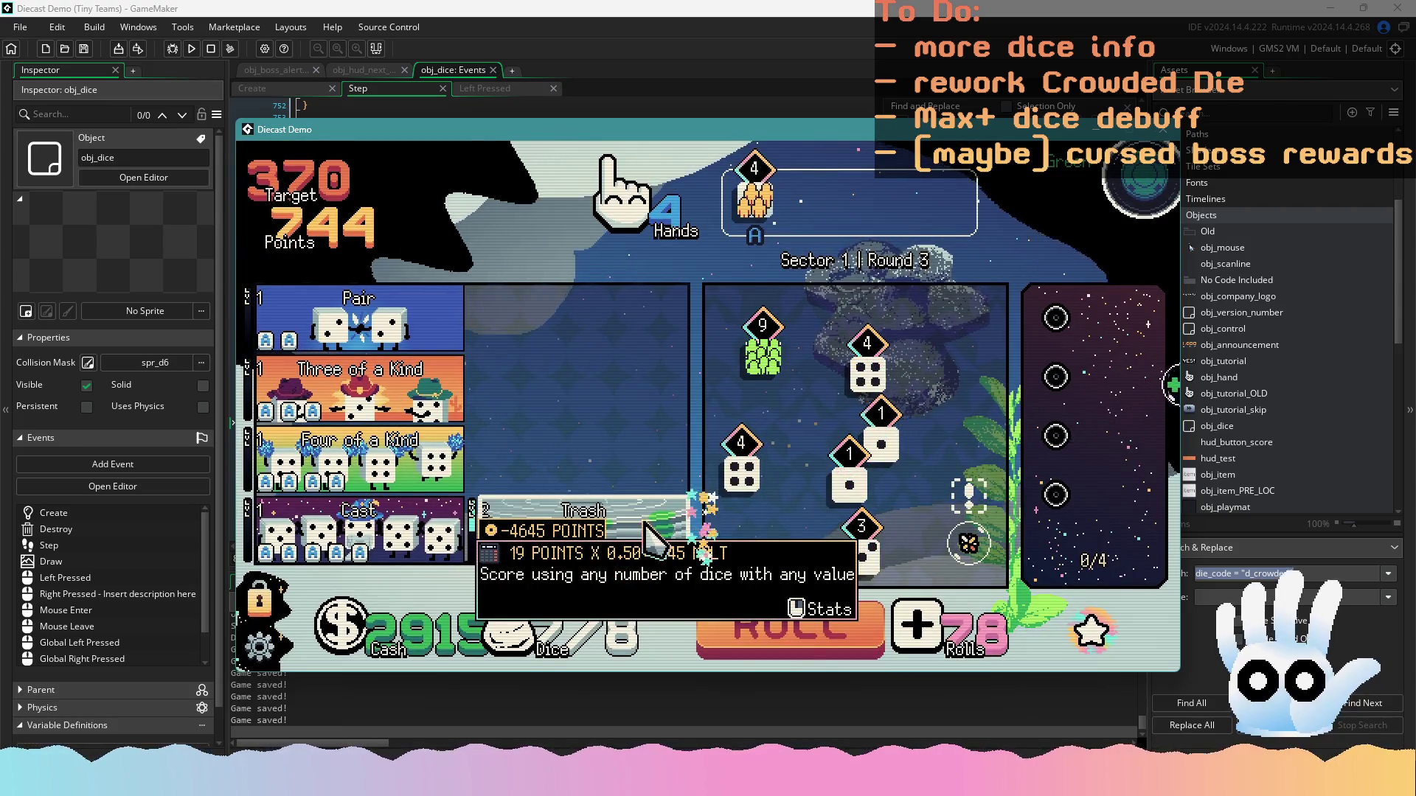
{"action": "left_click", "coordinate": [759, 619]}
{"action": "left_click", "coordinate": [1158, 133]}
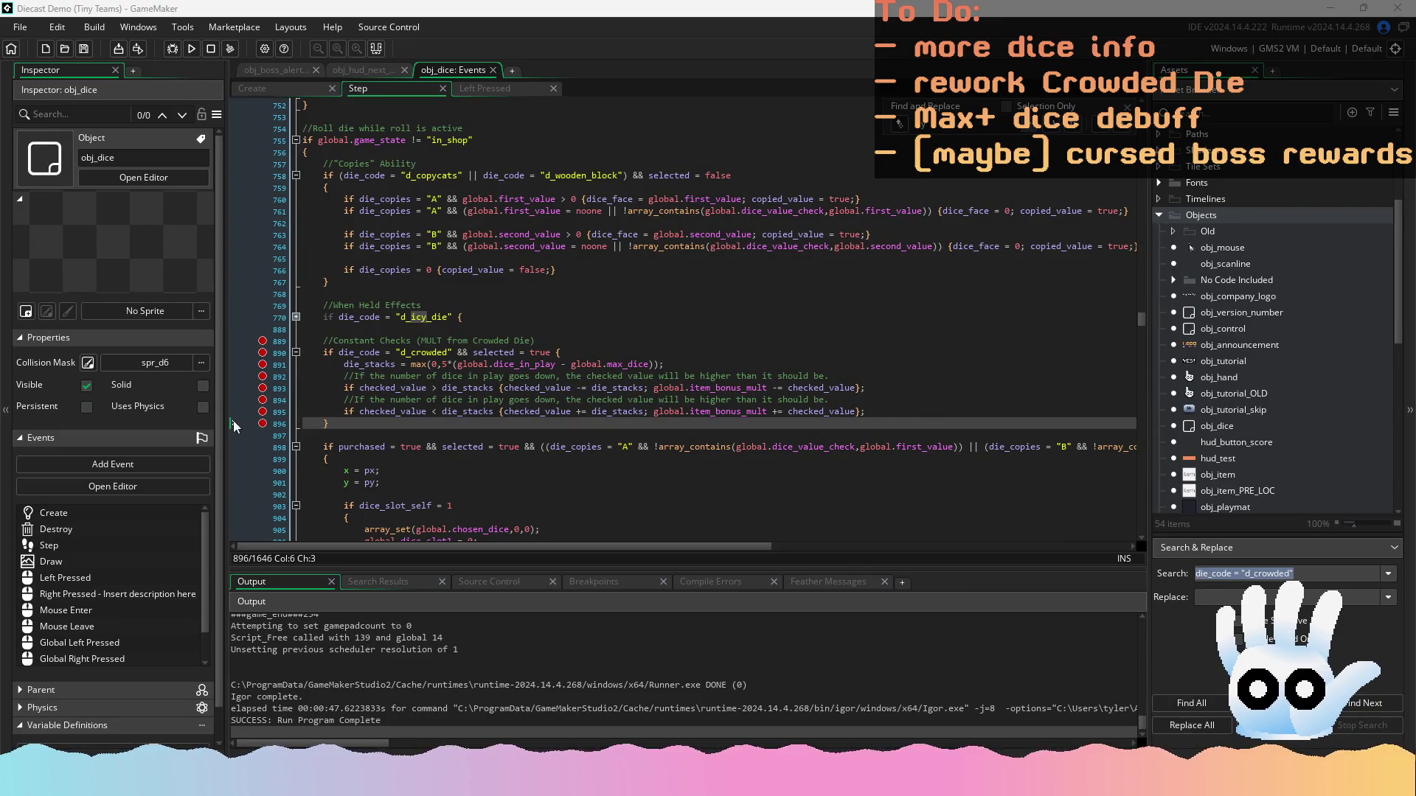
Select the Step Crowded Die block with its comment, then mark the d_crowded block in Left Pressed
{"action": "left_click_drag", "start_coordinate": [335, 424], "coordinate": [257, 354]}
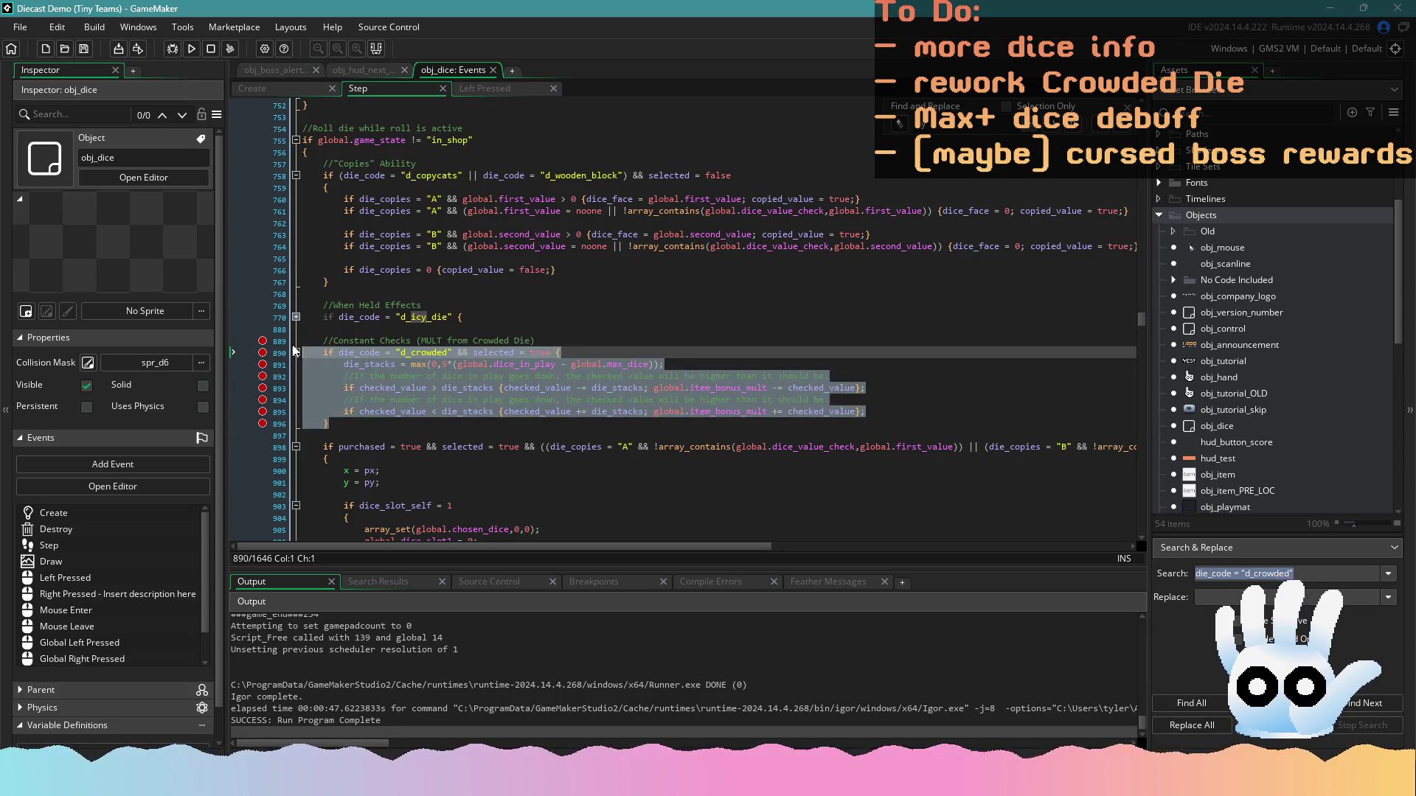
{"action": "key", "text": "shift+Up"}
{"action": "key", "text": "alt+Tab"}
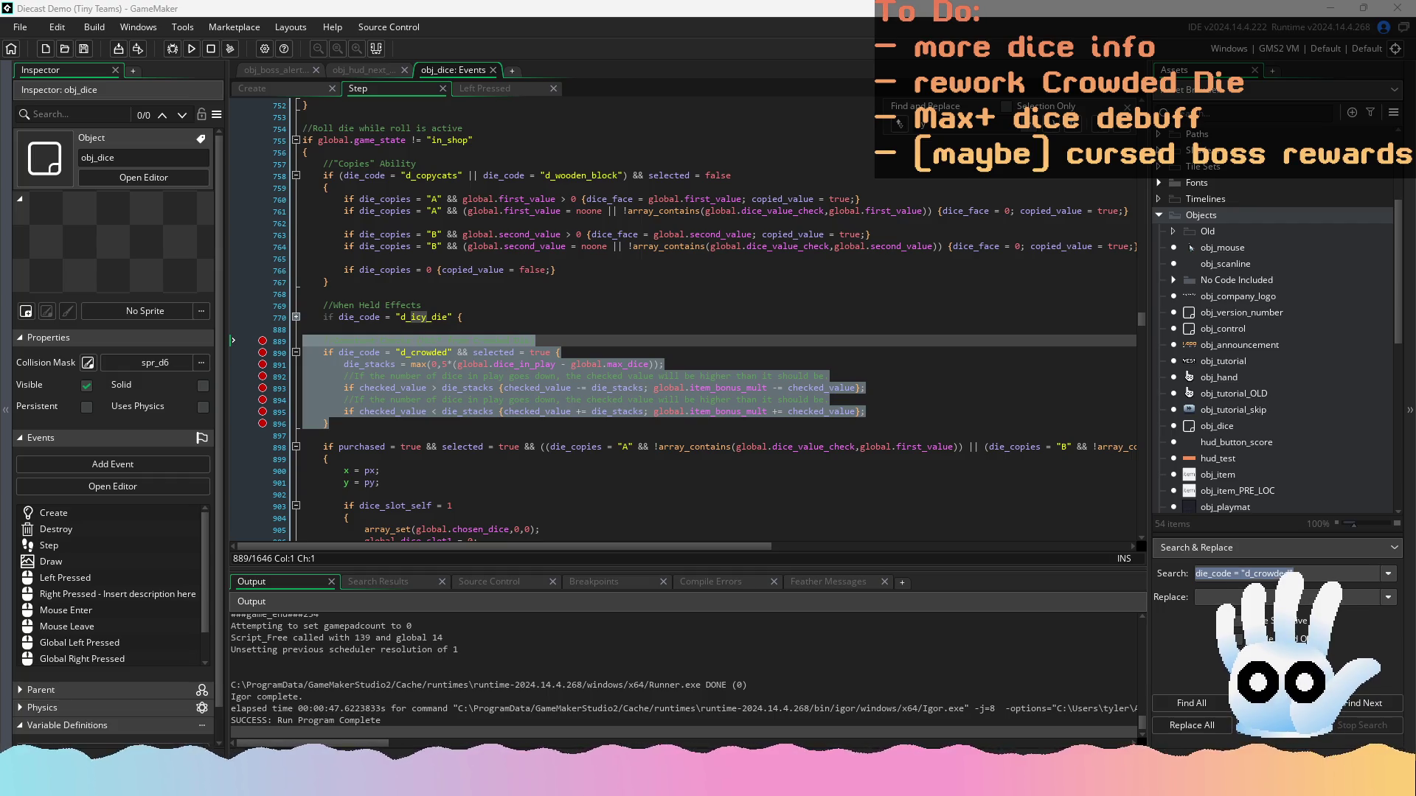
{"action": "left_click", "coordinate": [488, 90]}
{"action": "left_click_drag", "start_coordinate": [350, 285], "coordinate": [236, 235]}
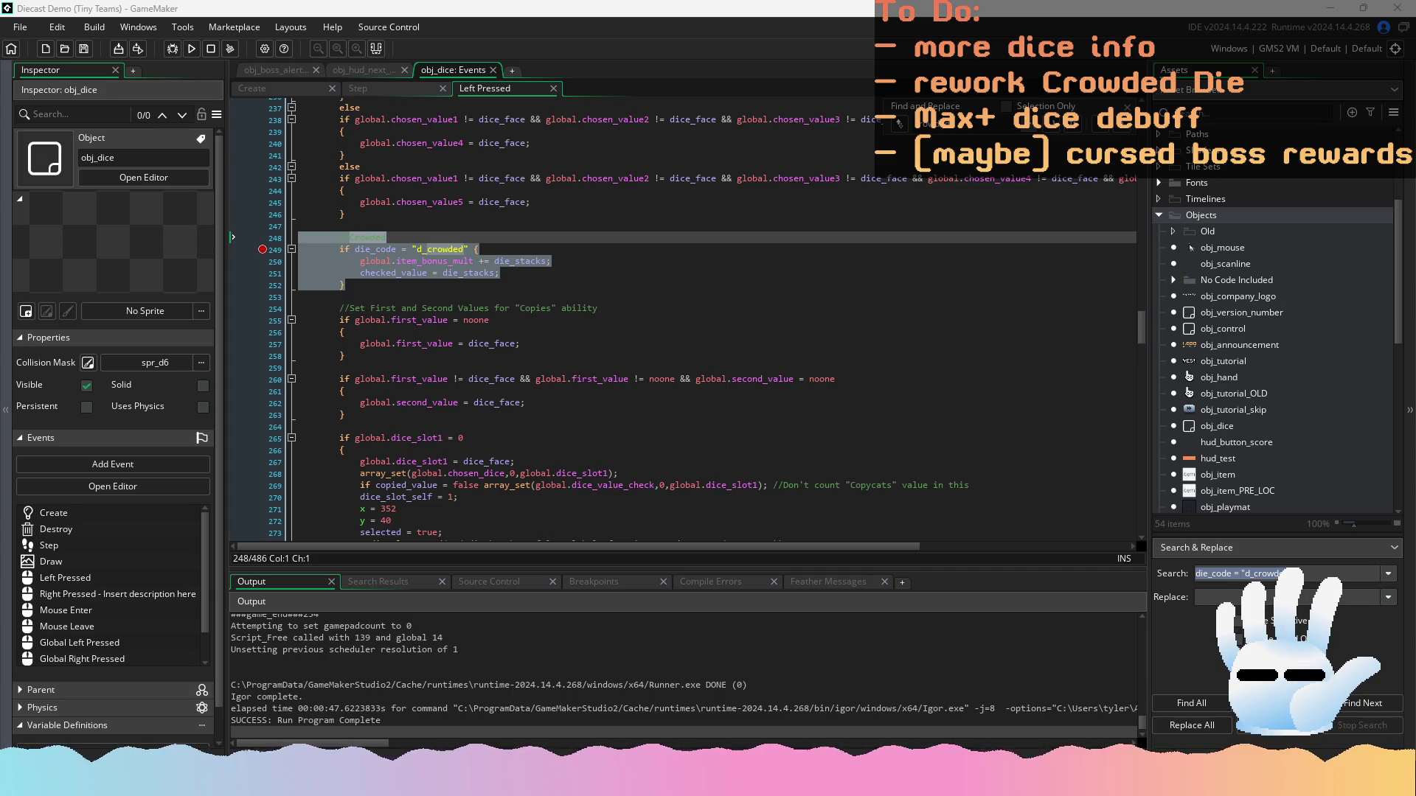
Check the die_stacks calculation on line 891 of Step, then return to the Left Pressed code
{"action": "left_click", "coordinate": [376, 86]}
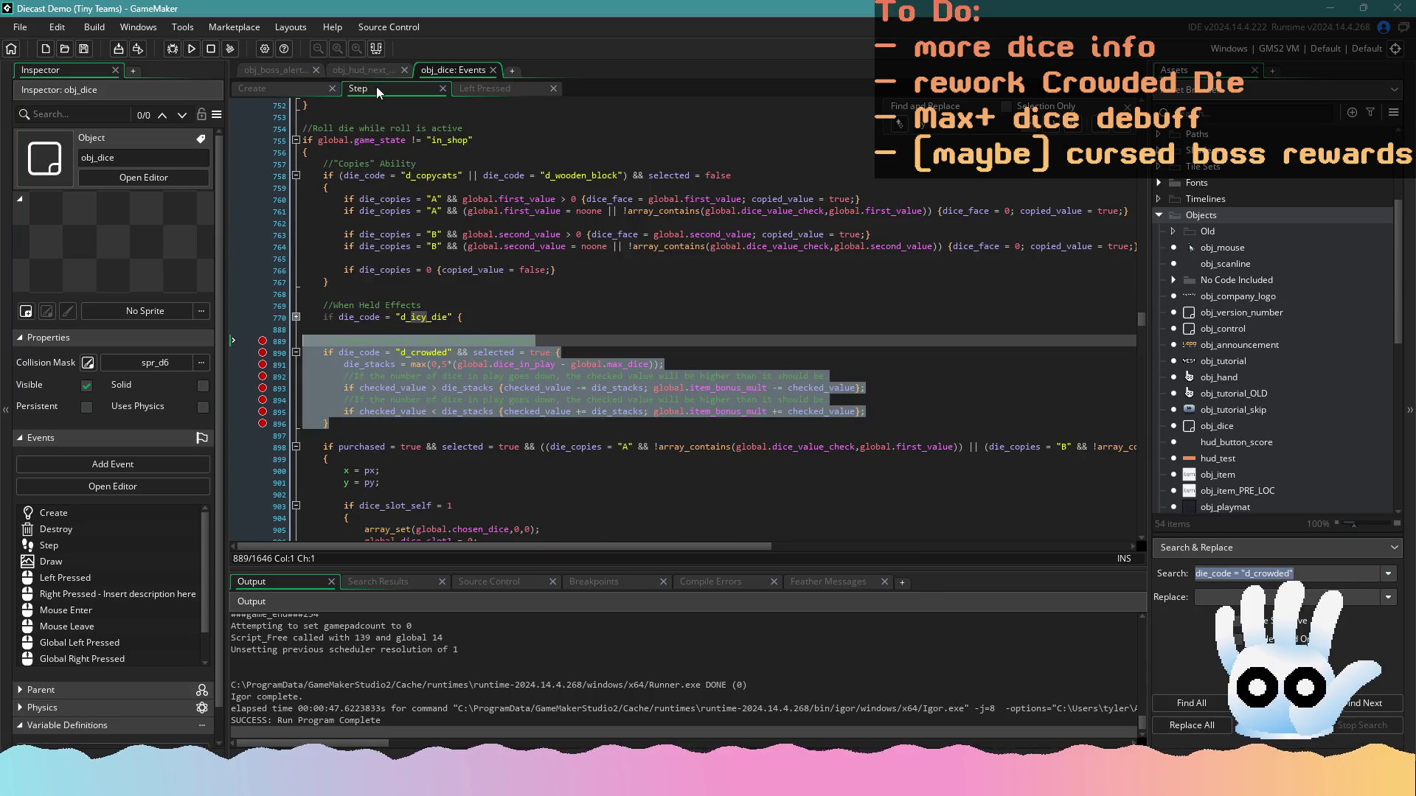
{"action": "left_click", "coordinate": [572, 364]}
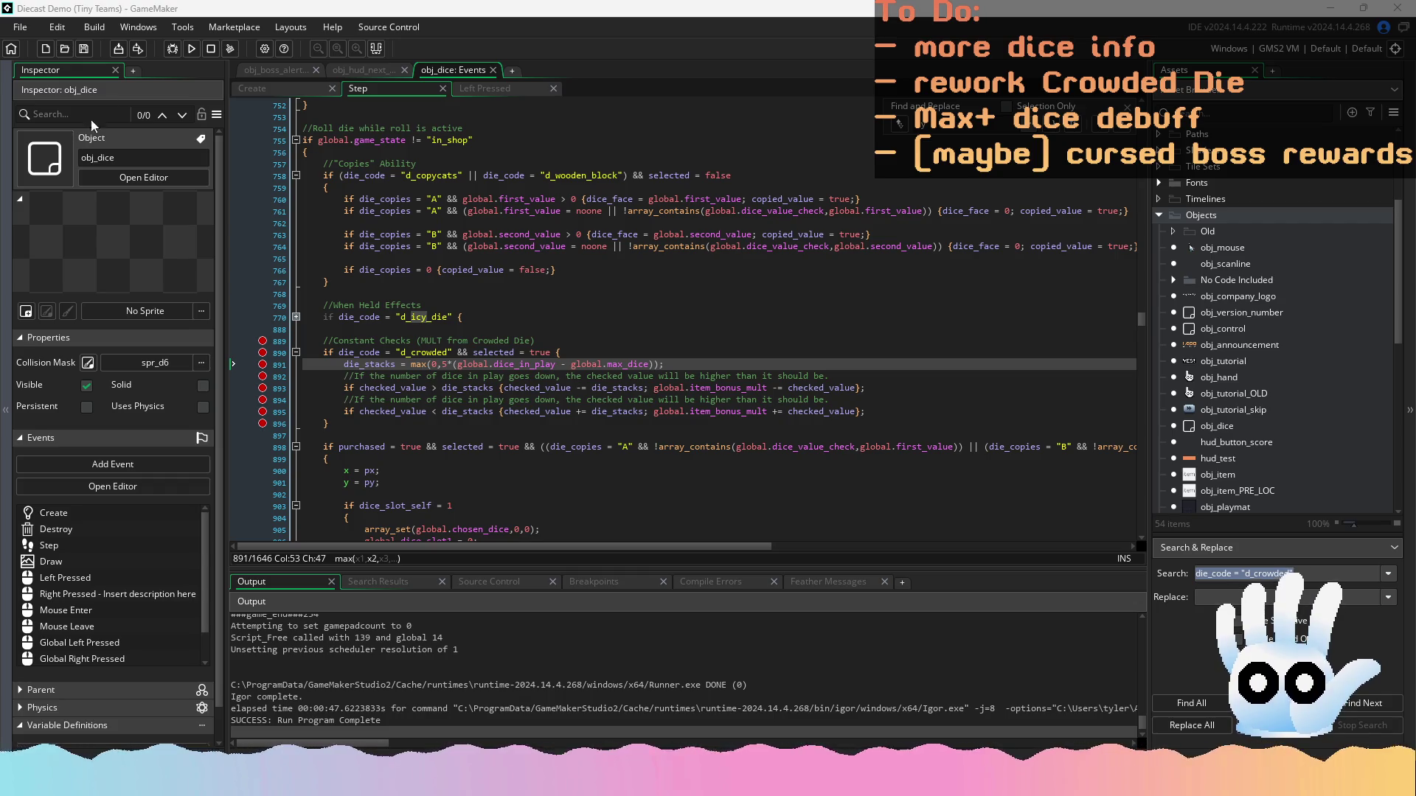
{"action": "left_click", "coordinate": [472, 87]}
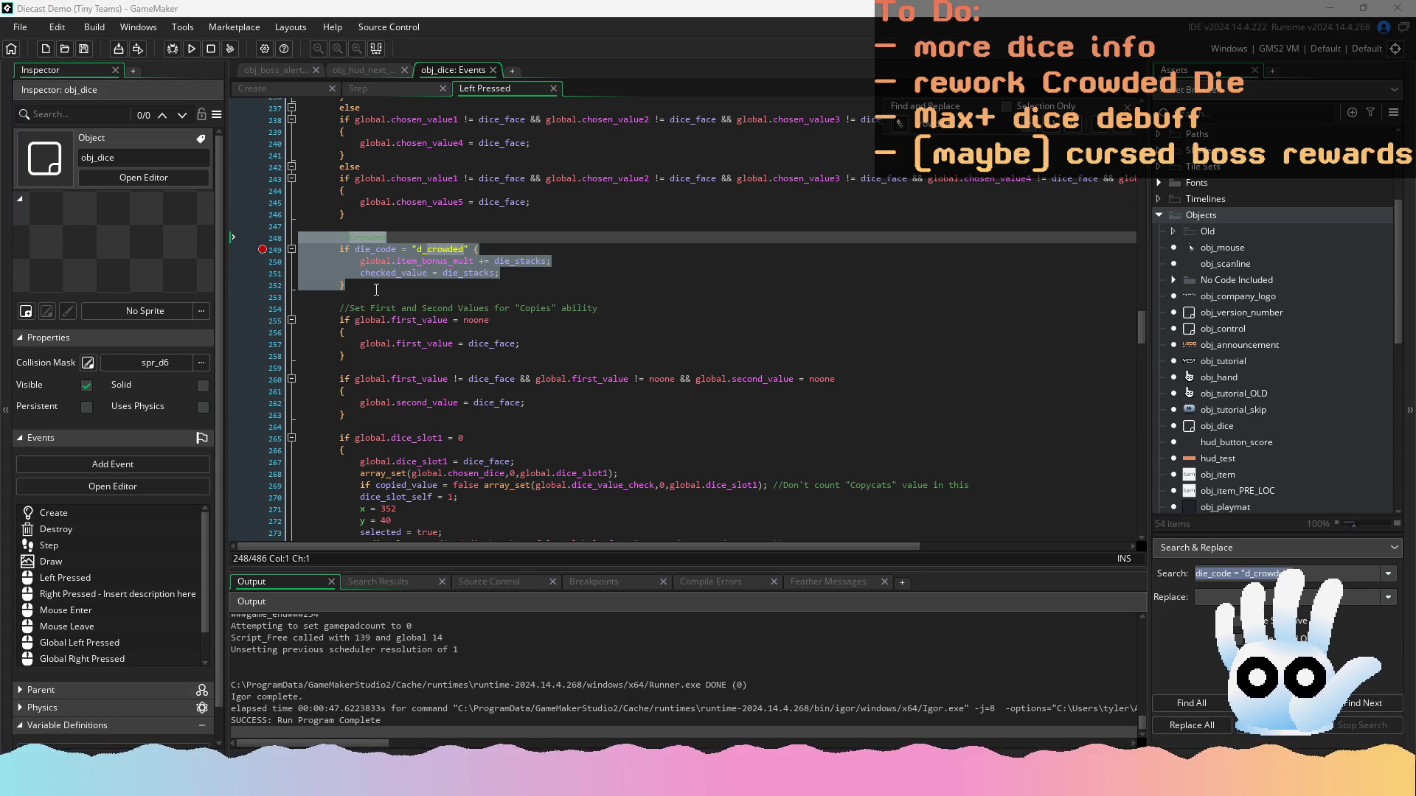
{"action": "left_click", "coordinate": [383, 91]}
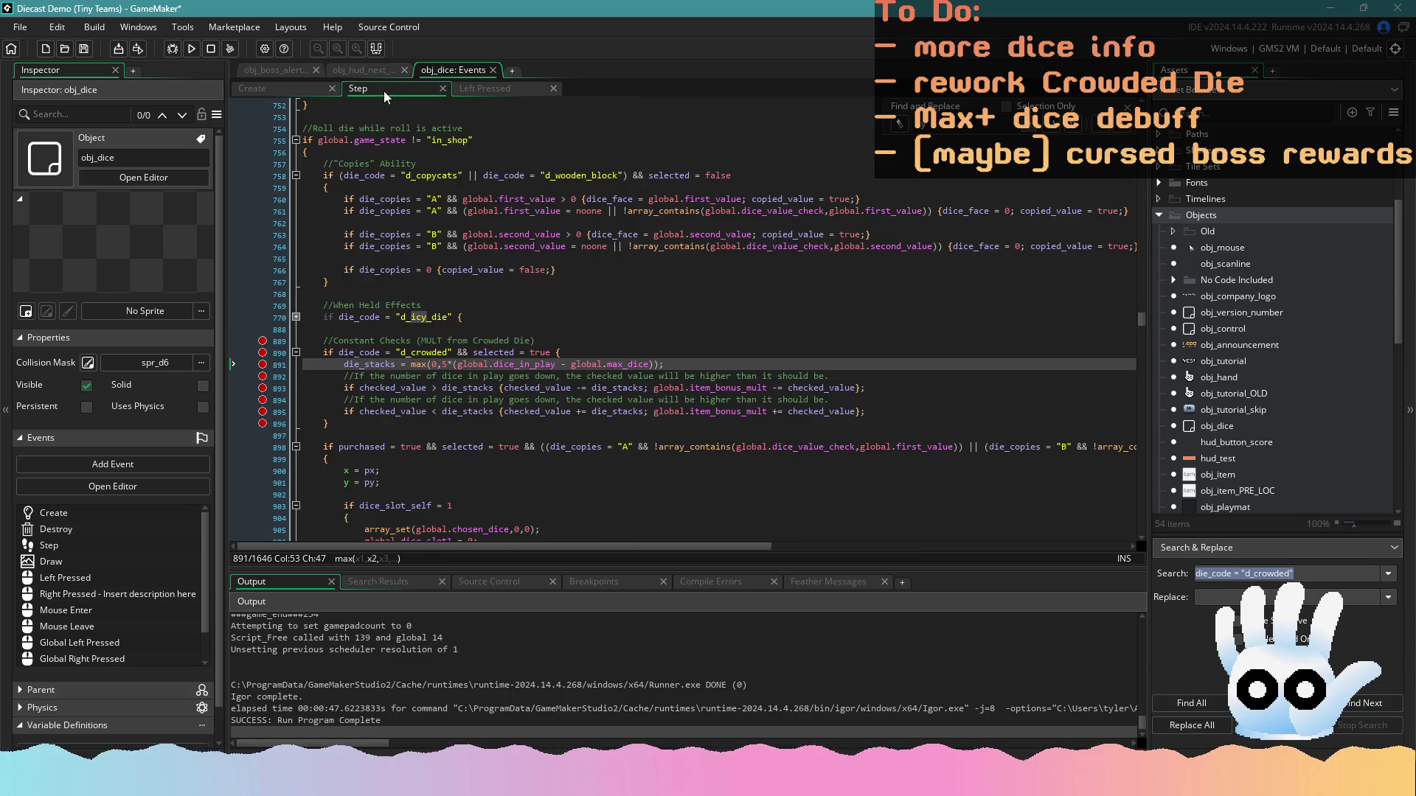
{"action": "mouse_move", "coordinate": [331, 424]}
{"action": "left_mouse_down"}
{"action": "mouse_move", "coordinate": [295, 369]}
{"action": "mouse_move", "coordinate": [325, 347]}
{"action": "left_mouse_up"}
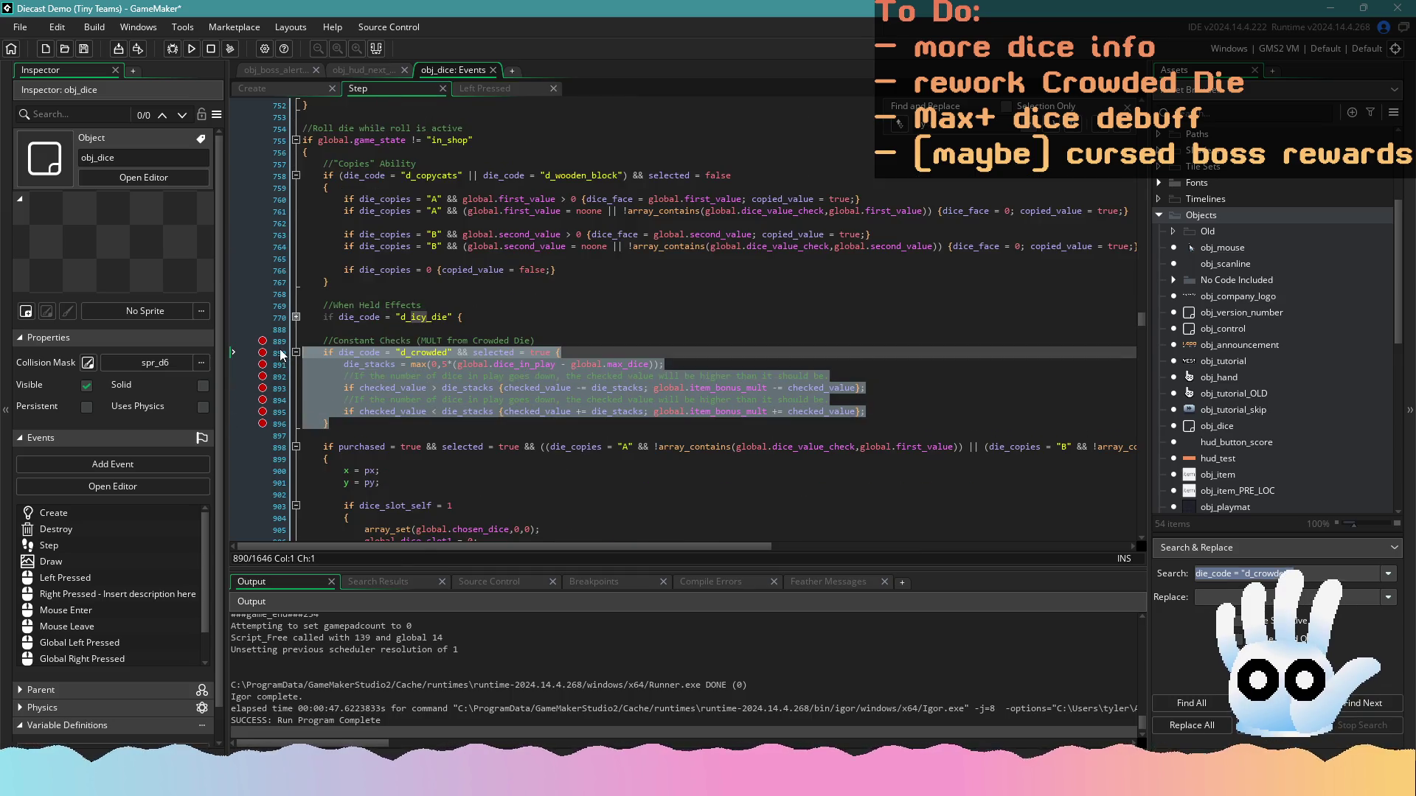
Paste the checked_value != die_stacks block using _diff over lines 889–896, remove the duplicate comment, indent, and save
{"action": "type", "text": "// Constant Checks (MULT from Crowded Die) if die_code = \"d_crowded\" && selected = true {     die_stacks = max(0, 5 * (global.dice_in_play - global.max_dice));      if checked_value != die_stacks {         var _diff = die_stacks - checked_value;         global.item_bonus_mult += _diff;         checked_value = die_stacks;     } }"}
{"action": "left_click_drag", "start_coordinate": [328, 459], "coordinate": [286, 339]}
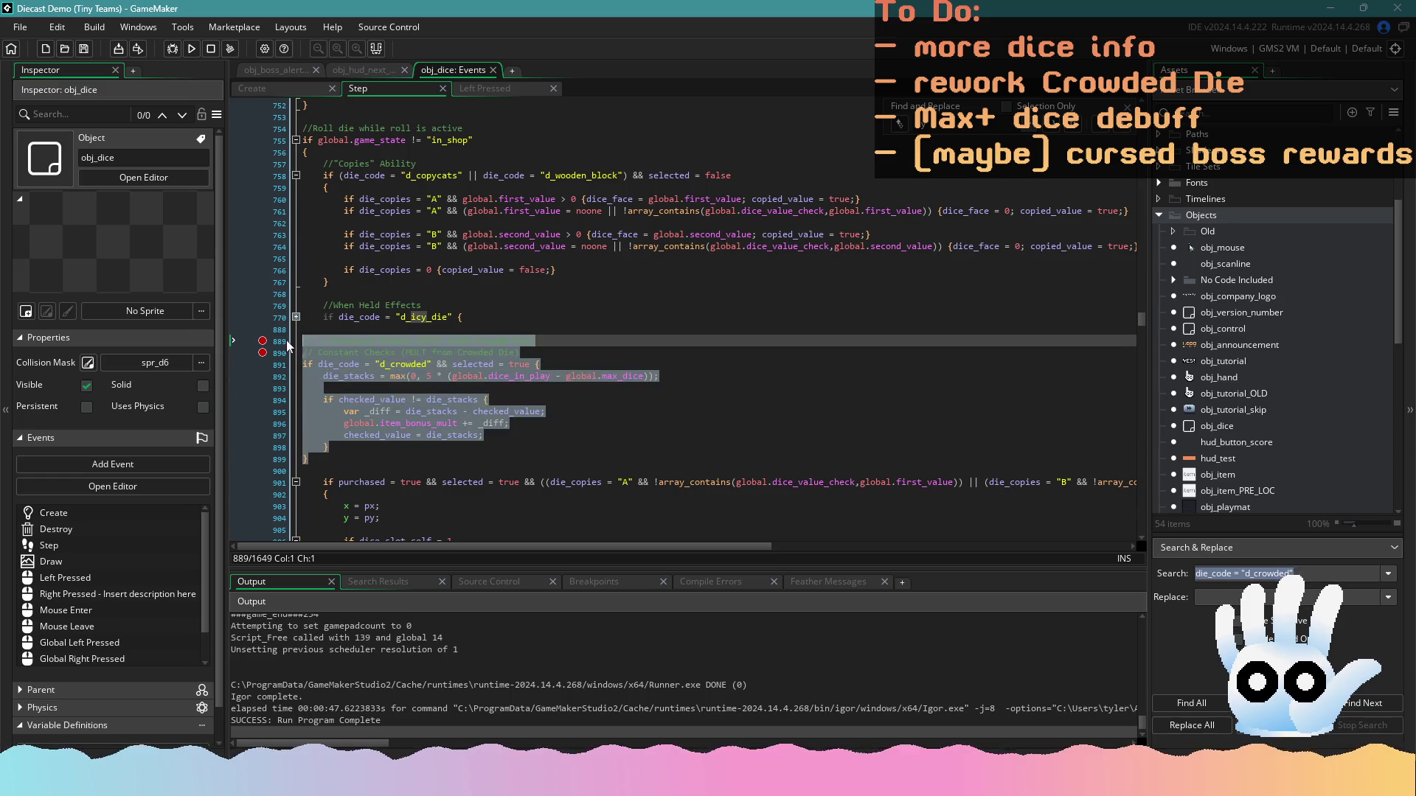
{"action": "key", "text": "ctrl+z"}
{"action": "left_click_drag", "start_coordinate": [331, 452], "coordinate": [287, 342]}
{"action": "key", "text": "Tab"}
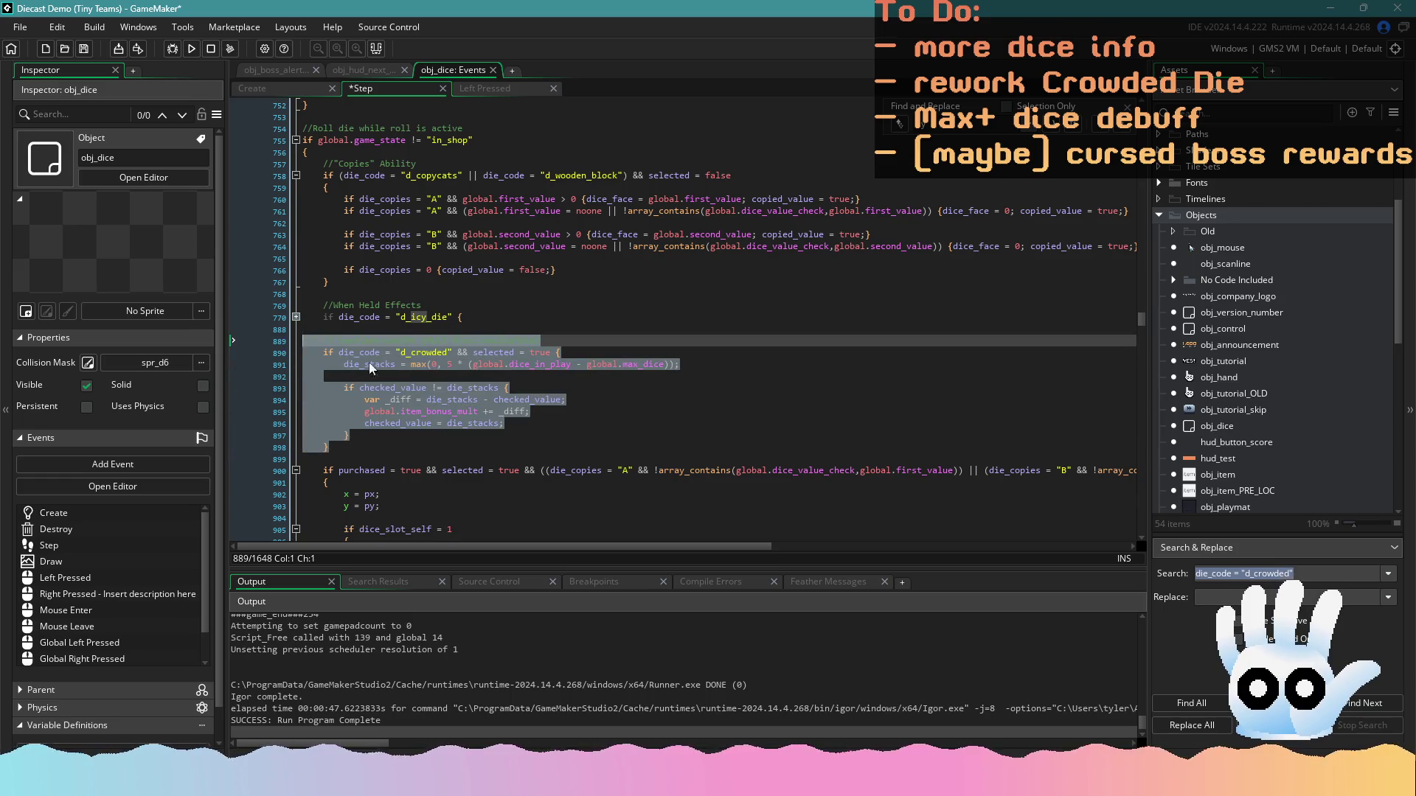
{"action": "left_click", "coordinate": [531, 388]}
{"action": "key", "text": "ctrl+s"}
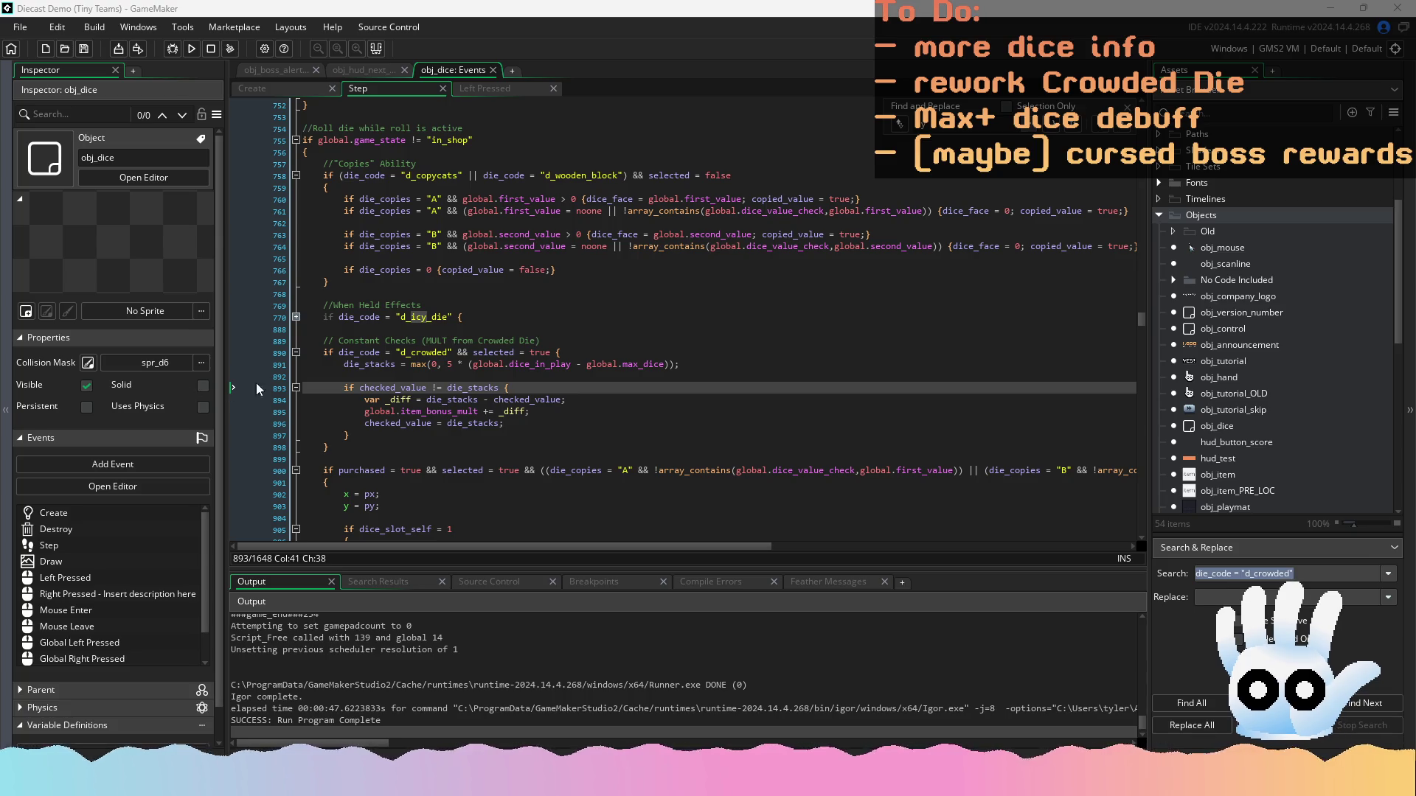
Save the project and review the Crowded Die block in the Left Pressed code
{"action": "left_click", "coordinate": [487, 413]}
{"action": "key", "text": "ctrl+s"}
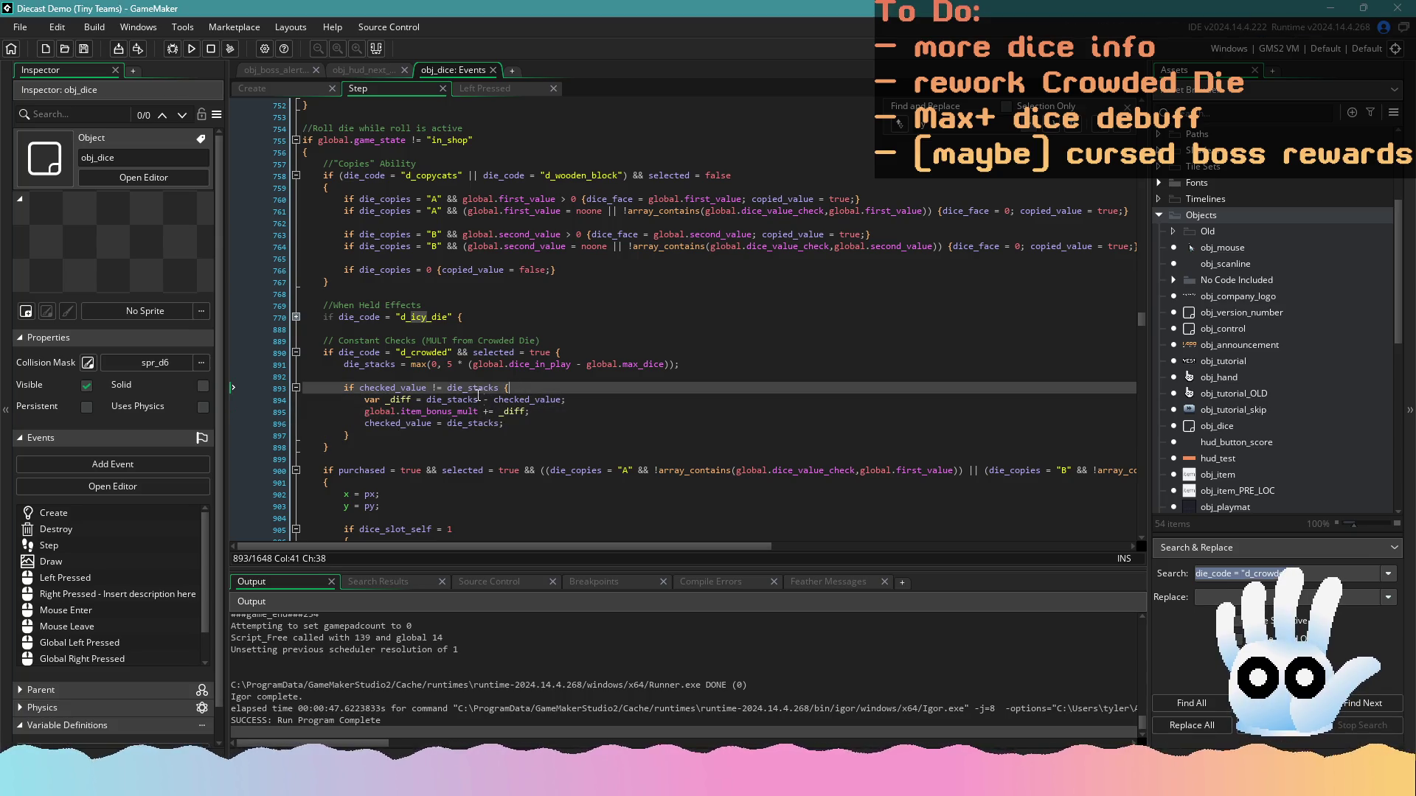
{"action": "left_click", "coordinate": [493, 96]}
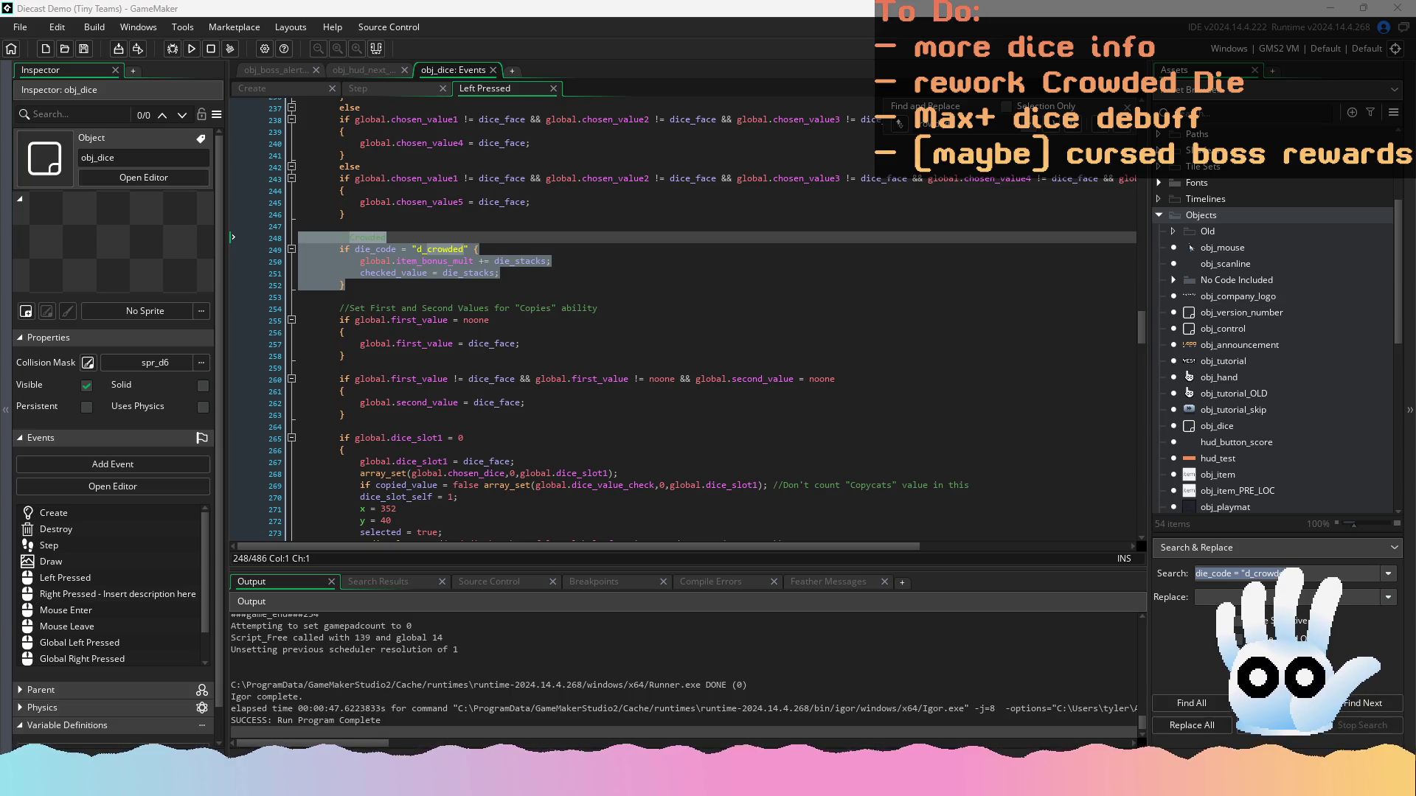
{"action": "left_click", "coordinate": [493, 391]}
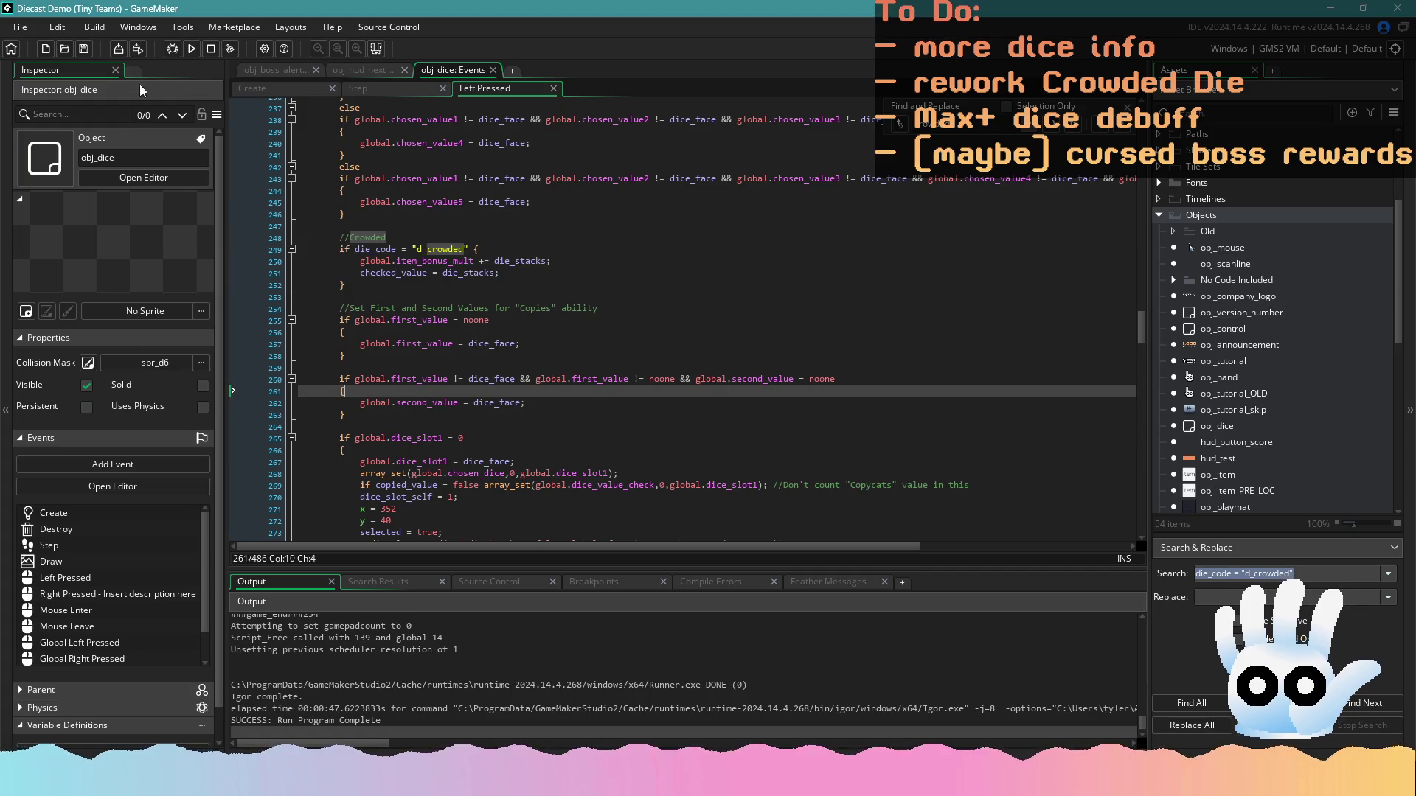
Start the build and compare the Step and Left Pressed code while it compiles
{"action": "left_click", "coordinate": [191, 50]}
{"action": "left_click", "coordinate": [357, 88]}
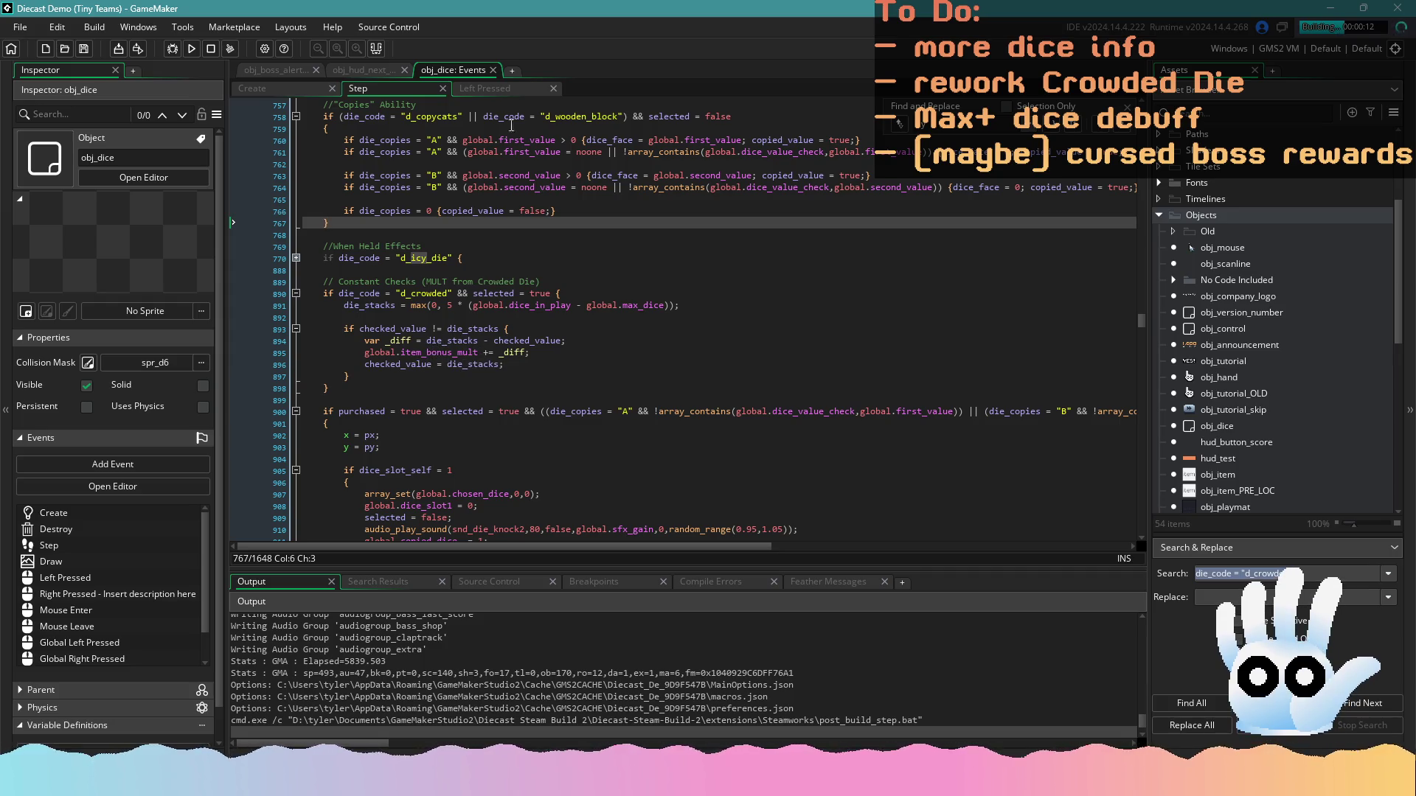
{"action": "left_click", "coordinate": [499, 90]}
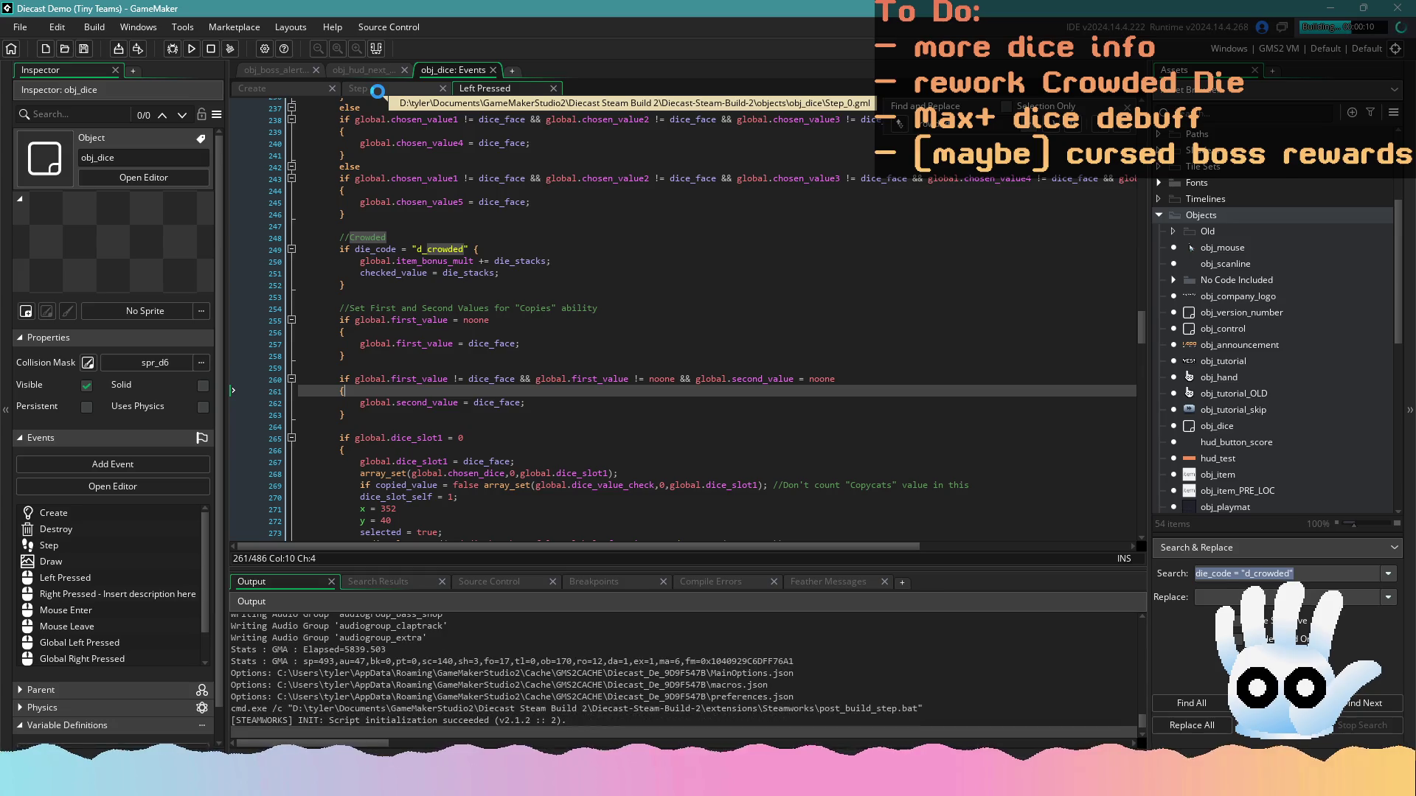
{"action": "left_click", "coordinate": [376, 89]}
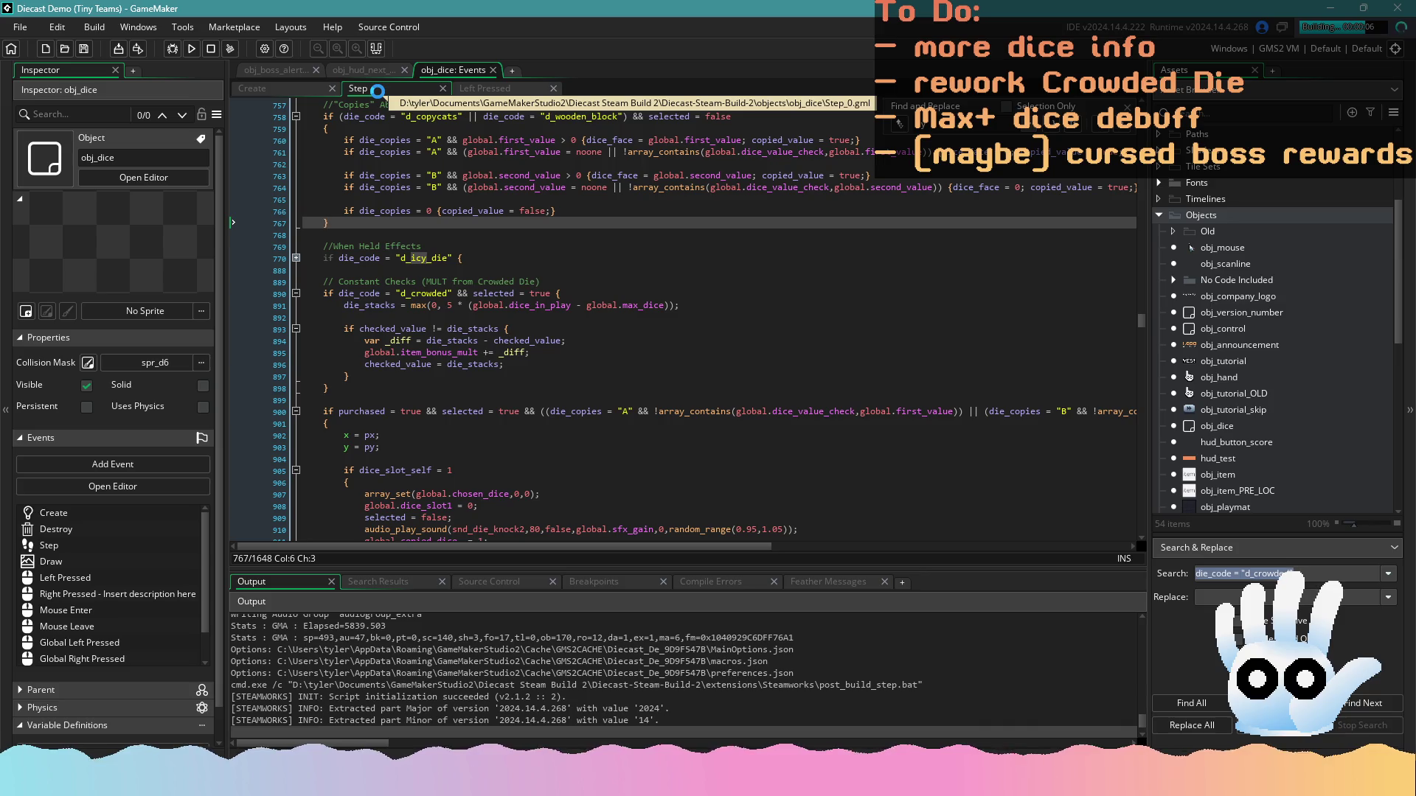
{"action": "left_click", "coordinate": [475, 89]}
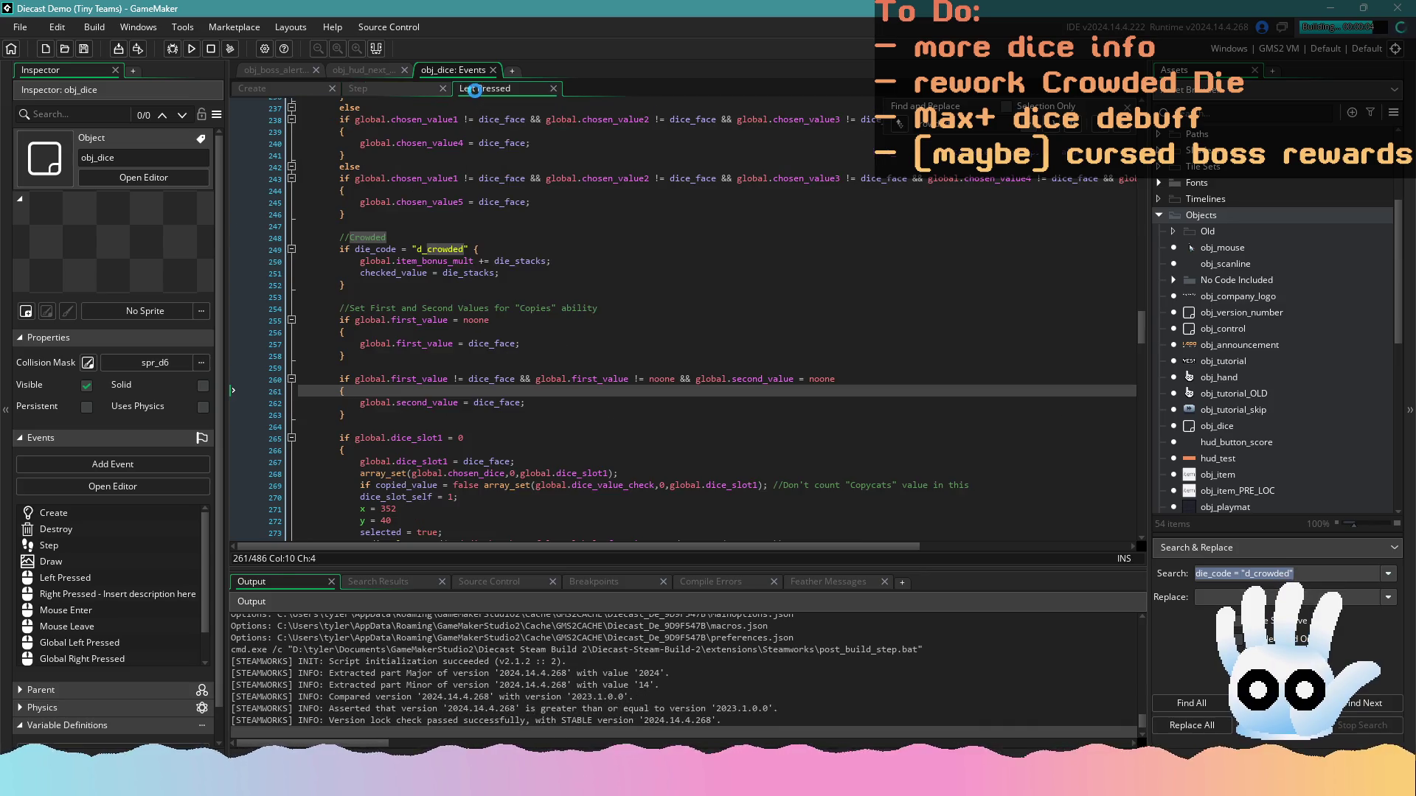
Return to the Step event code while the build finishes
{"action": "left_click", "coordinate": [407, 89]}
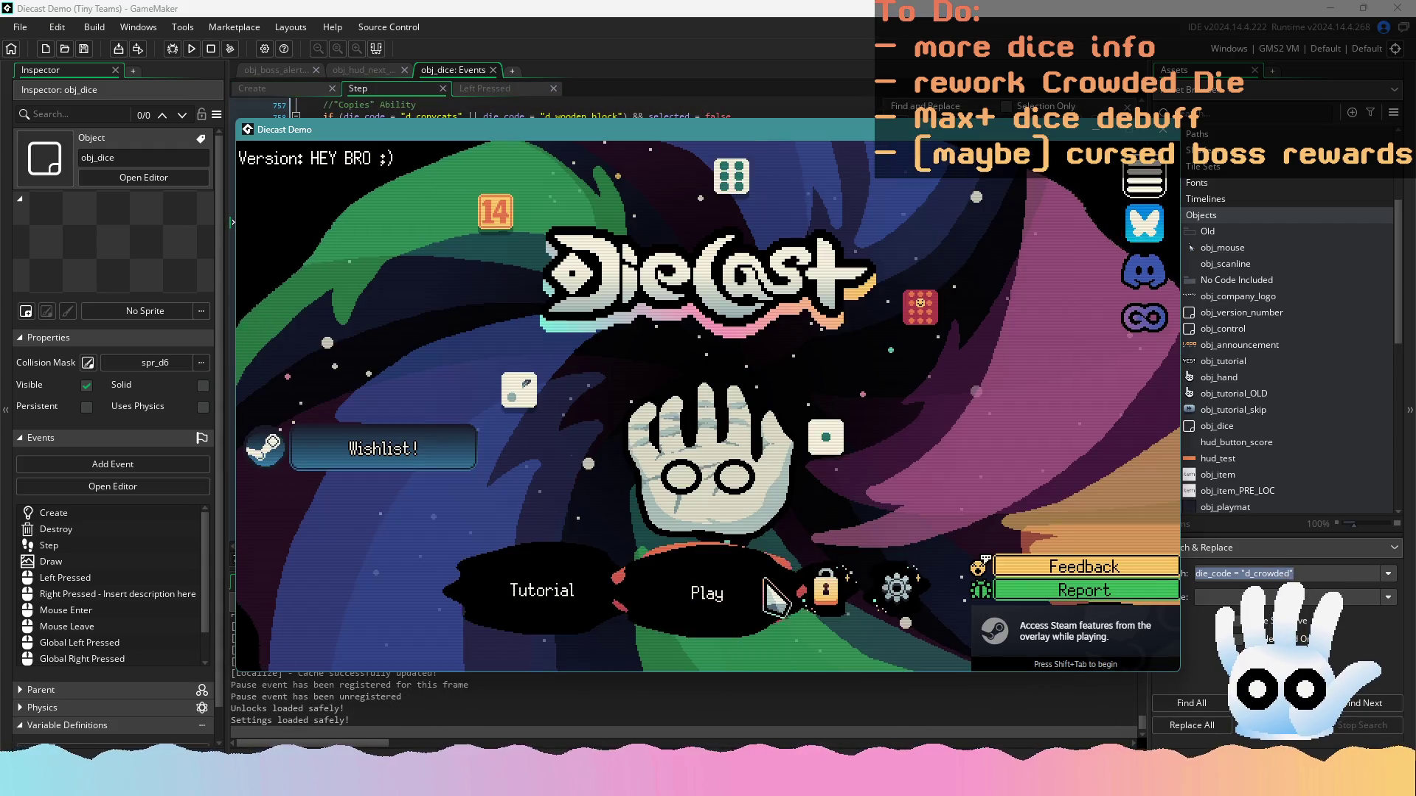
Abandon the loaded saved run through Settings, return to the main menu, and start a fresh run
{"action": "left_click", "coordinate": [765, 582]}
{"action": "left_click", "coordinate": [719, 561]}
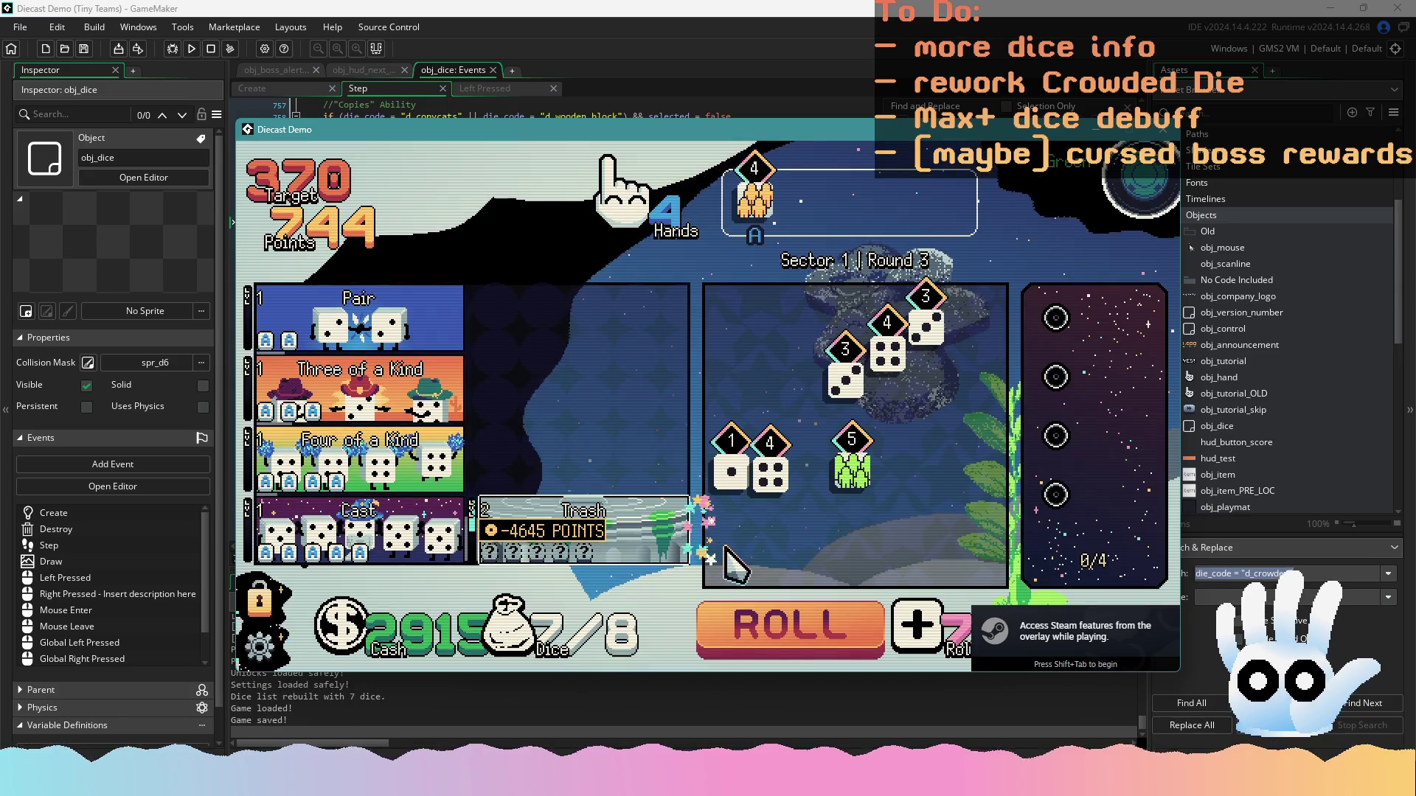
{"action": "key", "text": "Escape"}
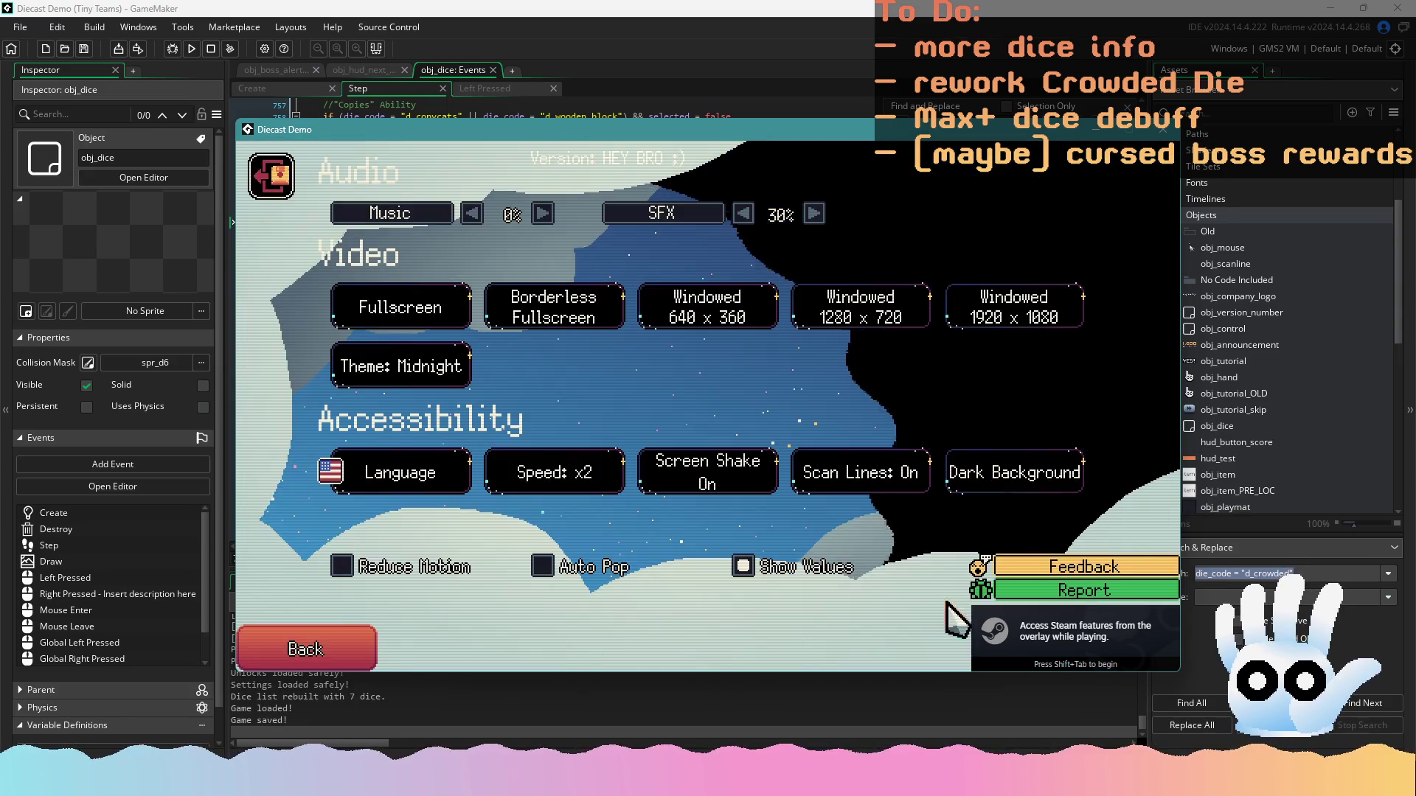
{"action": "left_click", "coordinate": [1070, 660]}
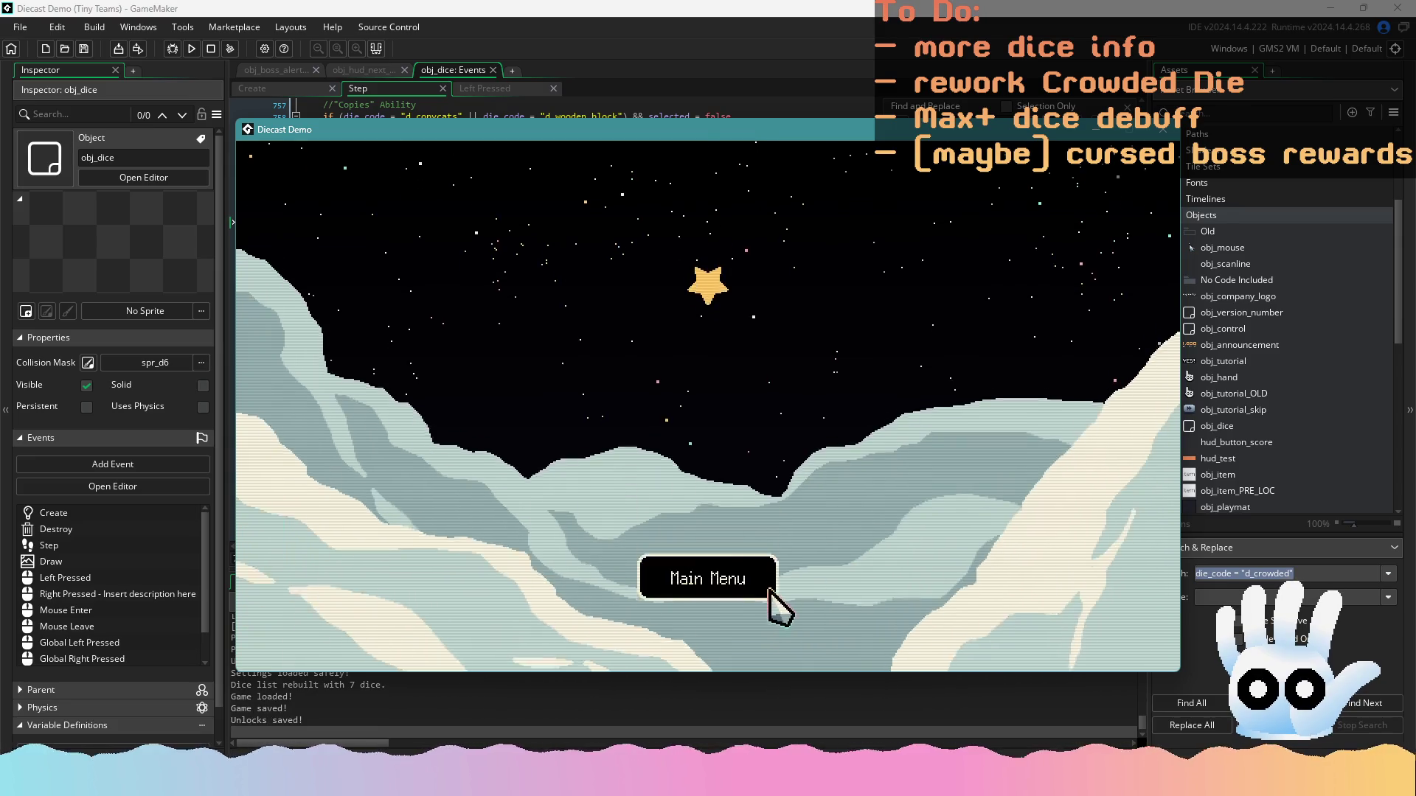
{"action": "left_click", "coordinate": [768, 589]}
{"action": "left_click", "coordinate": [759, 590]}
{"action": "left_click", "coordinate": [730, 573]}
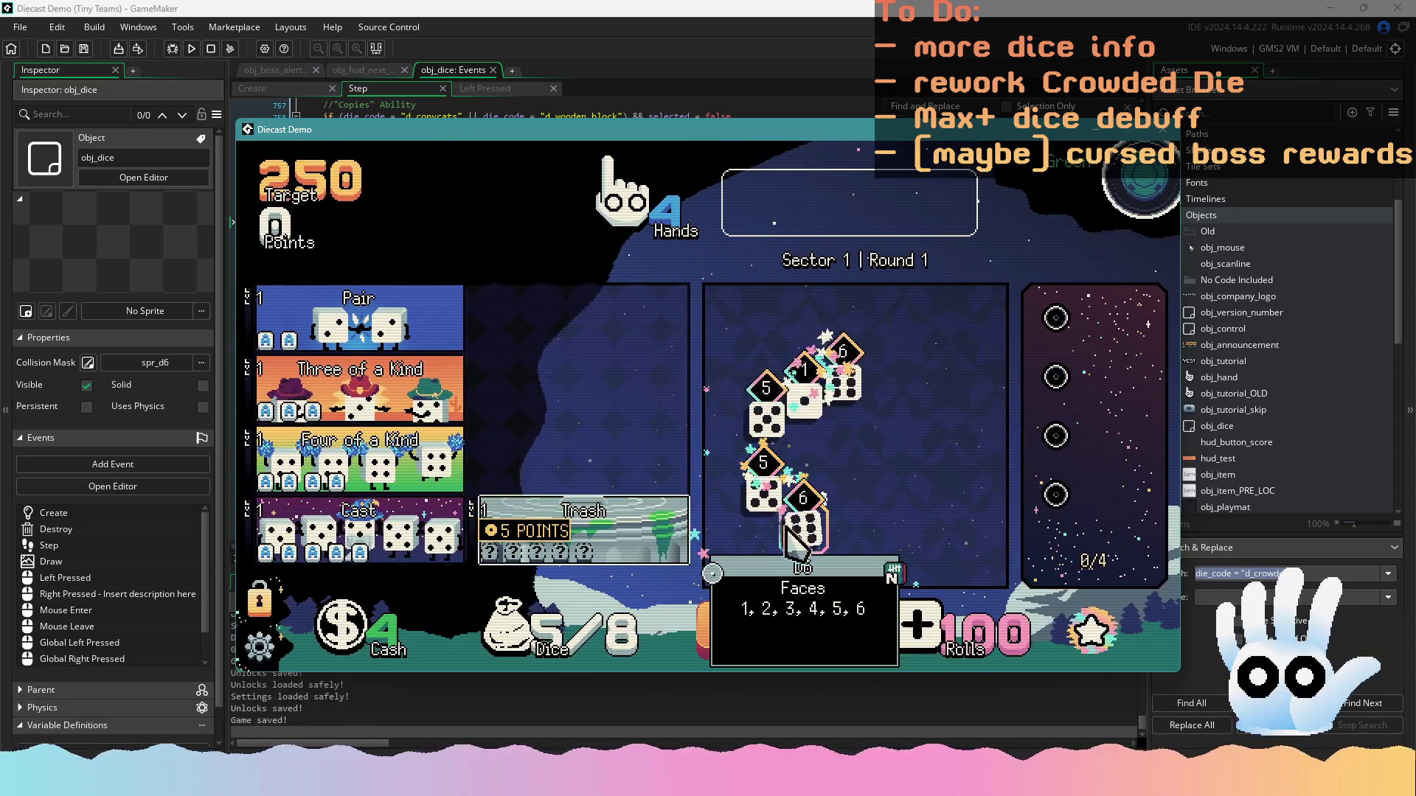
Score the two 6 dice as a Pair, then show the debug overlay in the shop
{"action": "left_click", "coordinate": [803, 523]}
{"action": "left_click", "coordinate": [841, 384]}
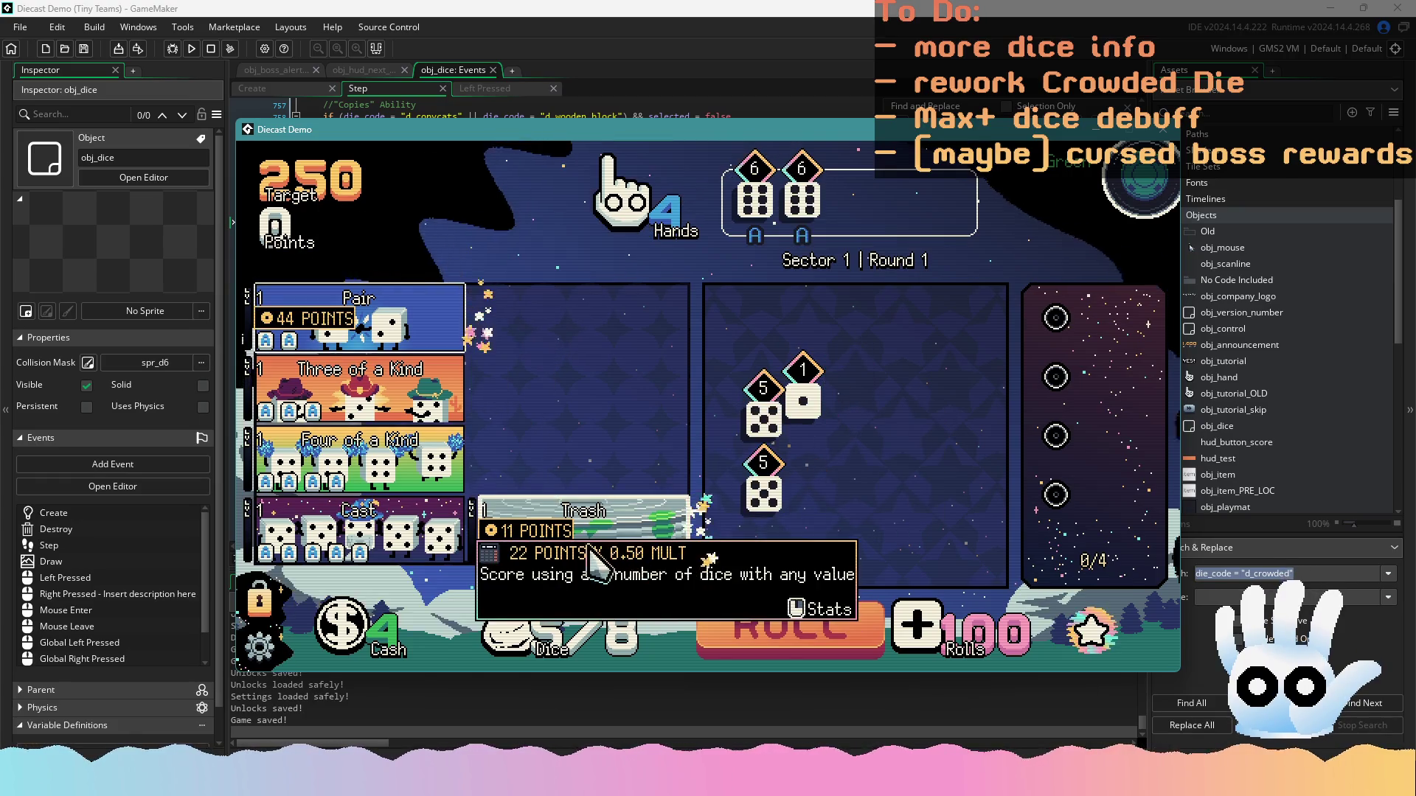
{"action": "left_click", "coordinate": [360, 310]}
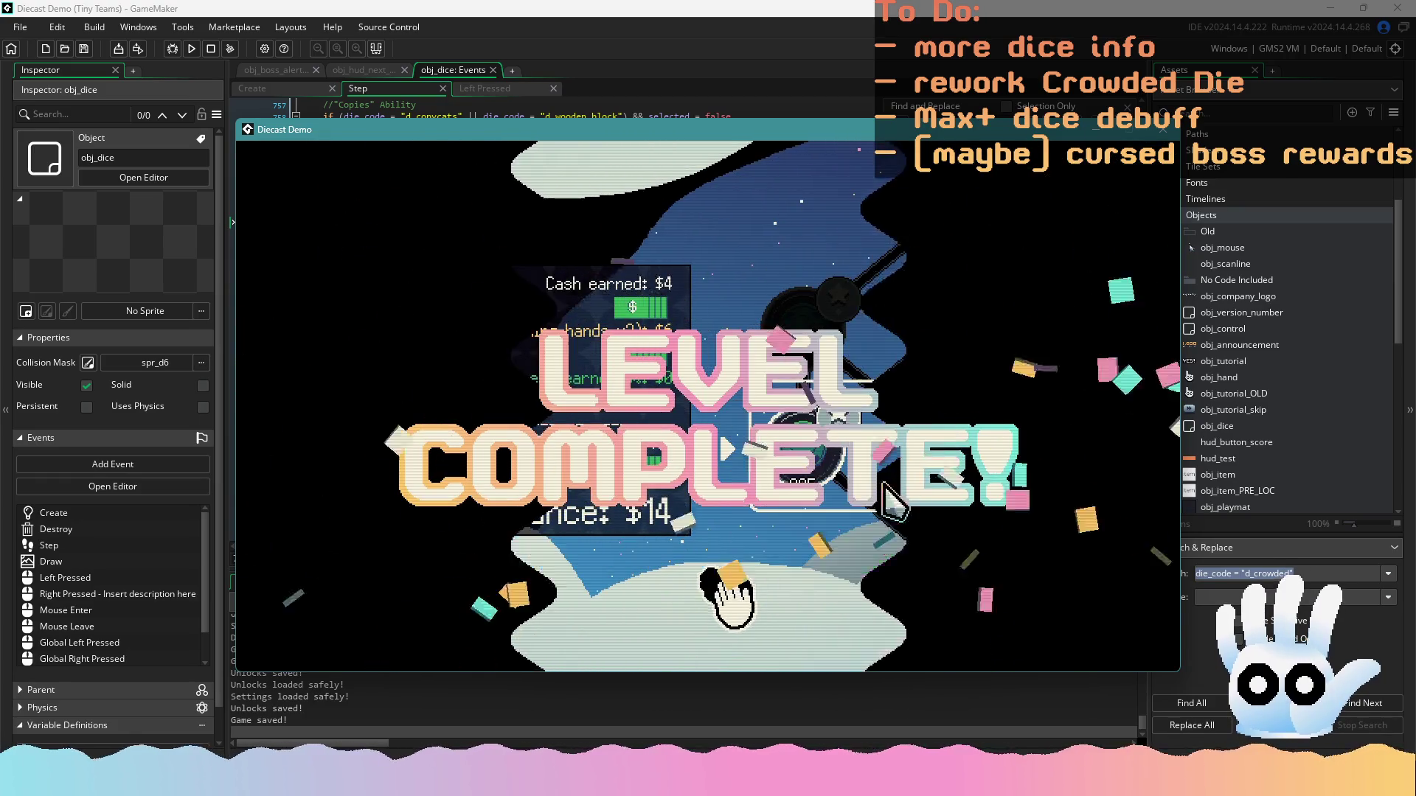
{"action": "key", "text": "F1"}
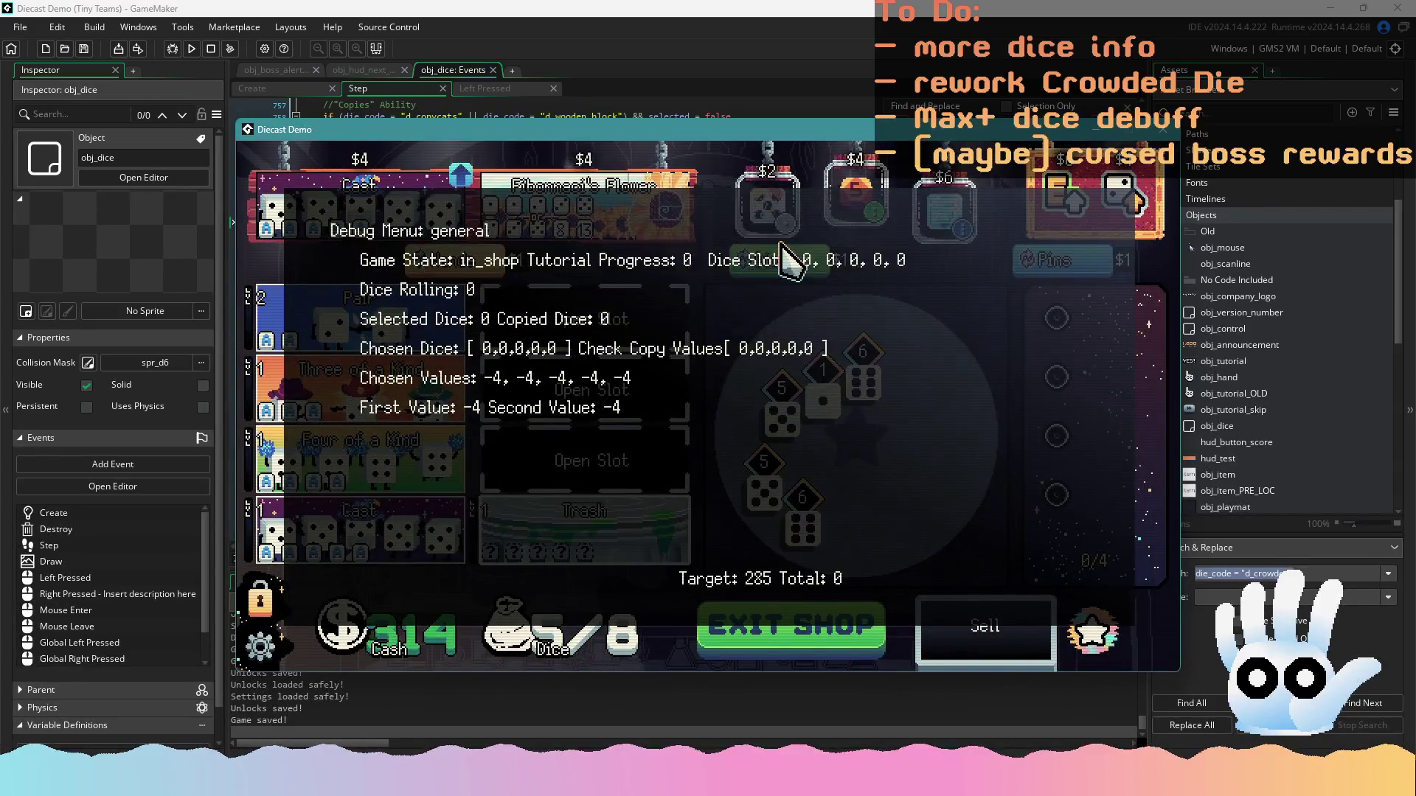
Reroll the shop's offerings eight times in Diecast Demo
{"action": "left_click", "coordinate": [781, 251]}
{"action": "left_click", "coordinate": [783, 264]}
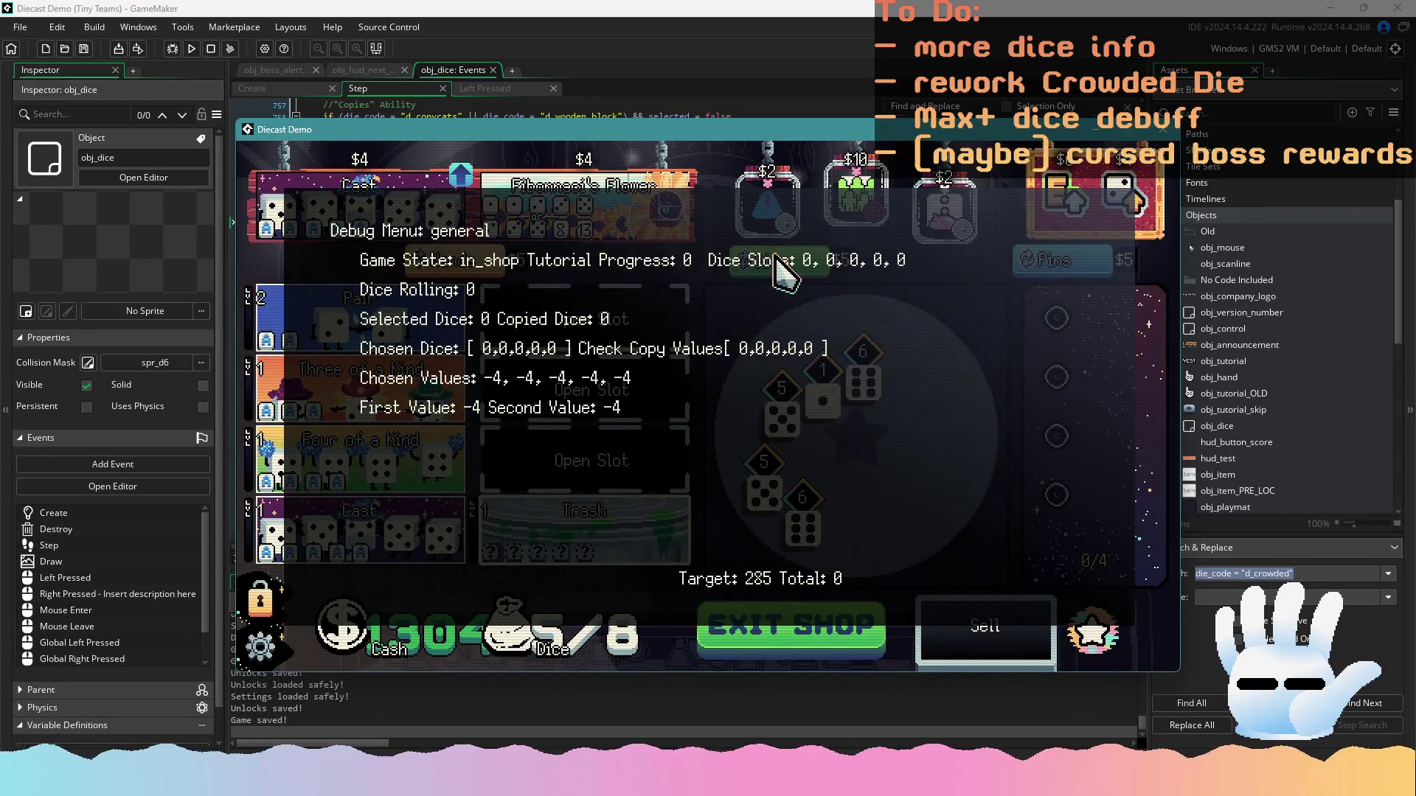
{"action": "left_click", "coordinate": [783, 265]}
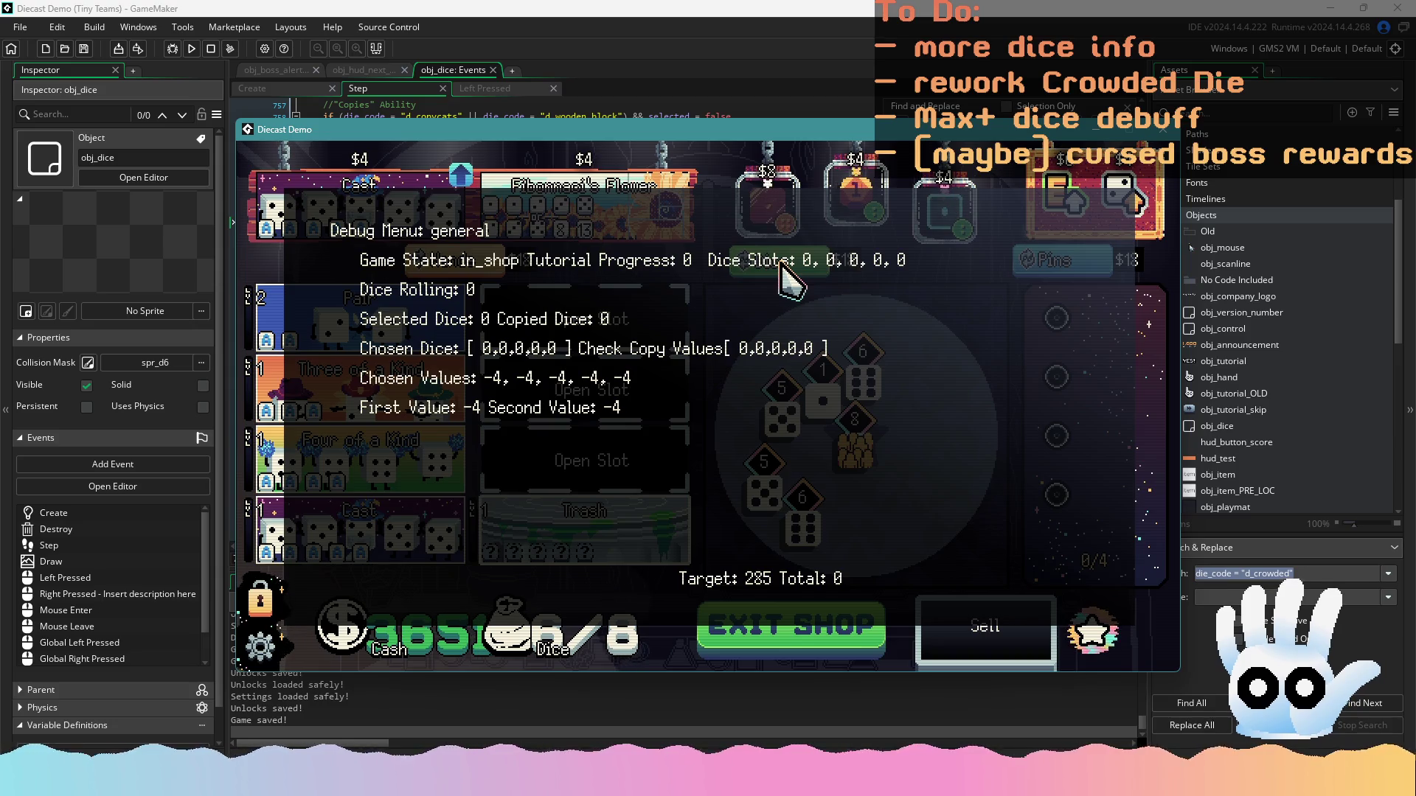
{"action": "left_click", "coordinate": [782, 267]}
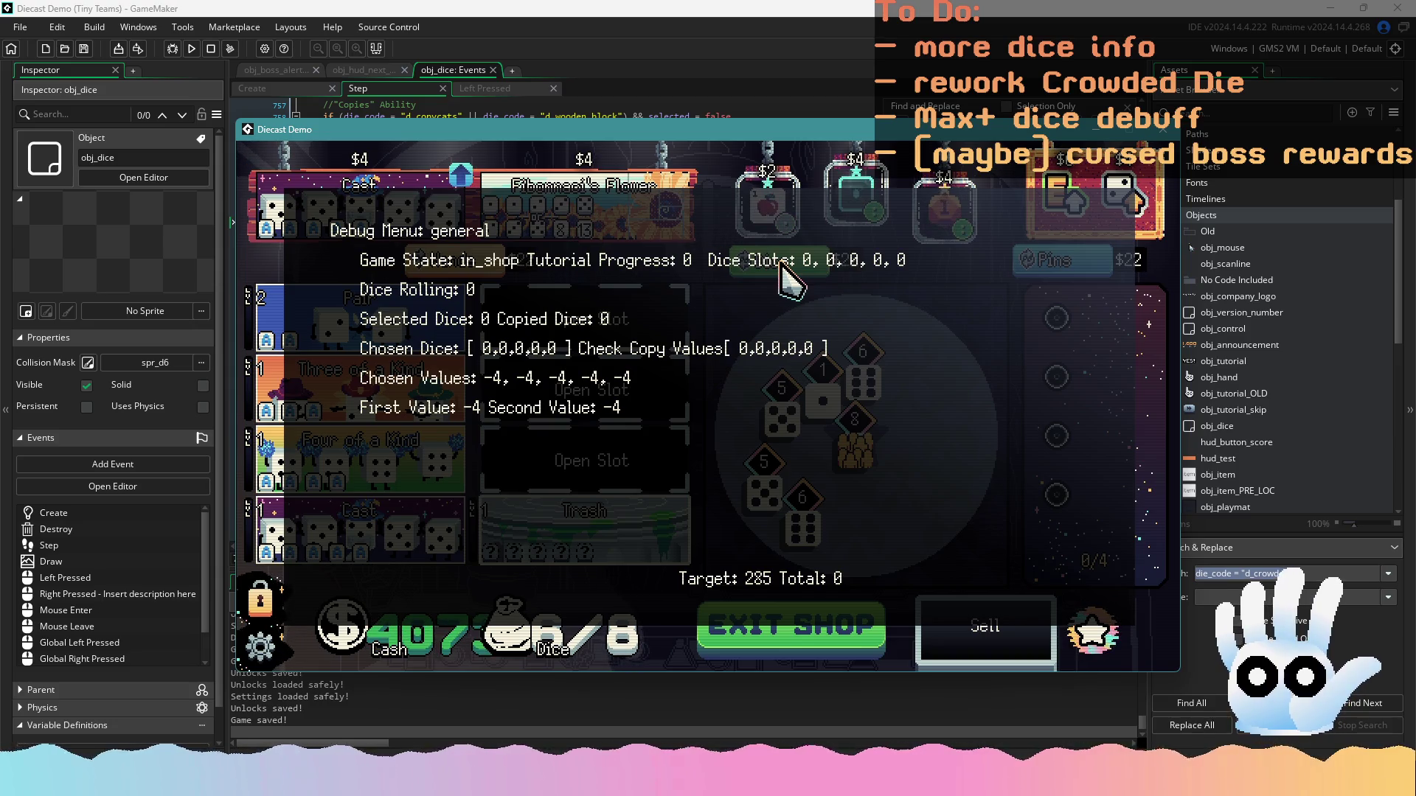
{"action": "left_click", "coordinate": [783, 265]}
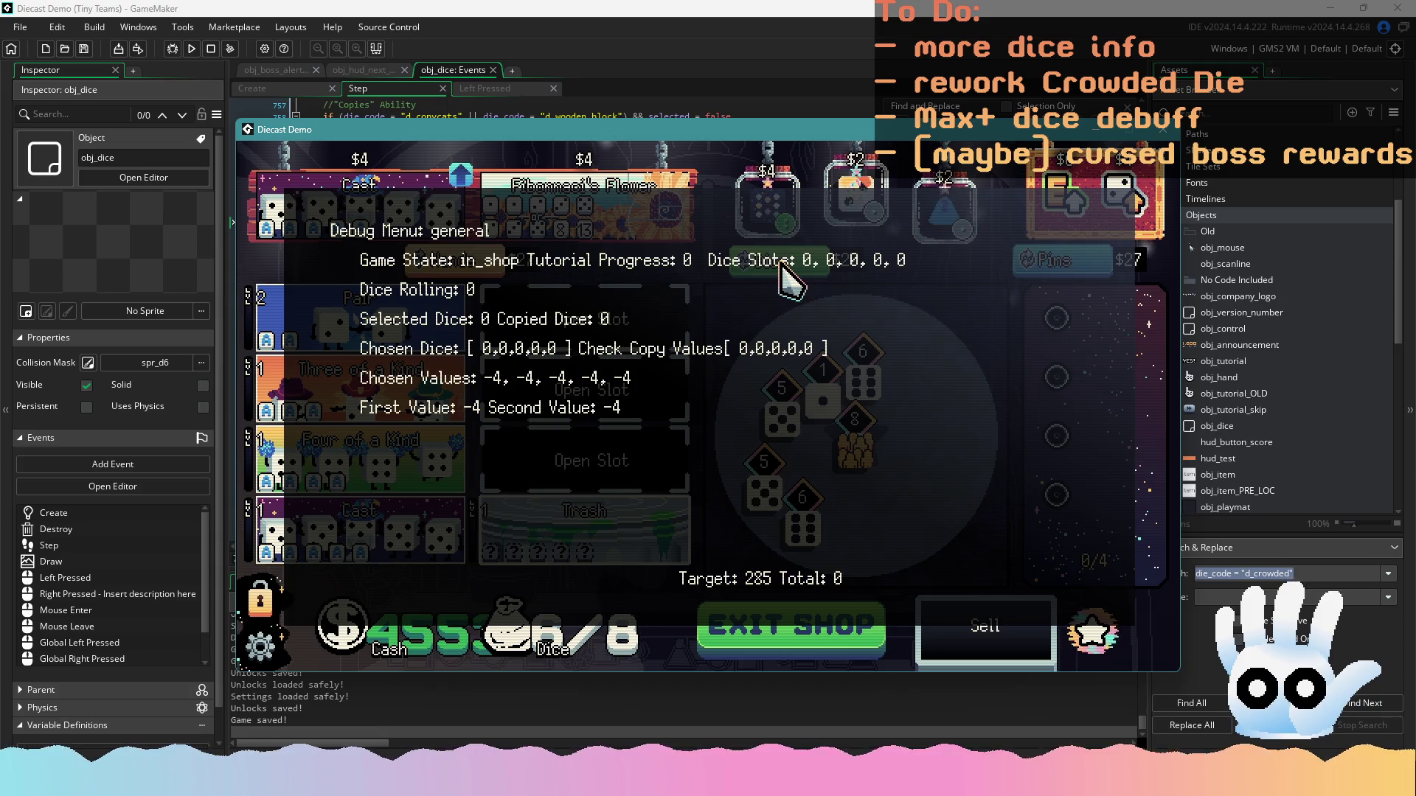
{"action": "left_click", "coordinate": [784, 267]}
{"action": "left_click", "coordinate": [783, 267]}
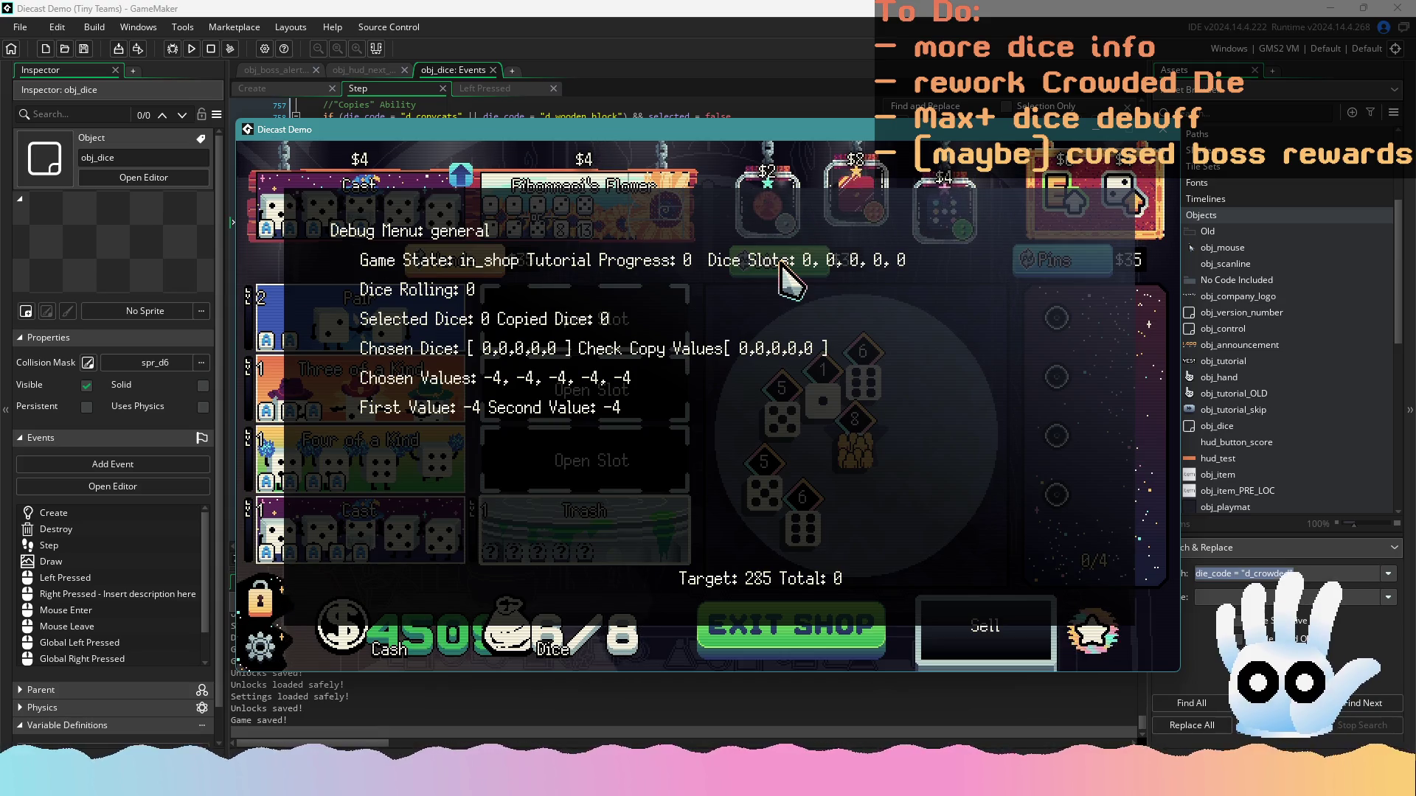
{"action": "left_click", "coordinate": [788, 262]}
Reroll the offerings eight more times, then exit the shop to start the next round
{"action": "left_click", "coordinate": [796, 259]}
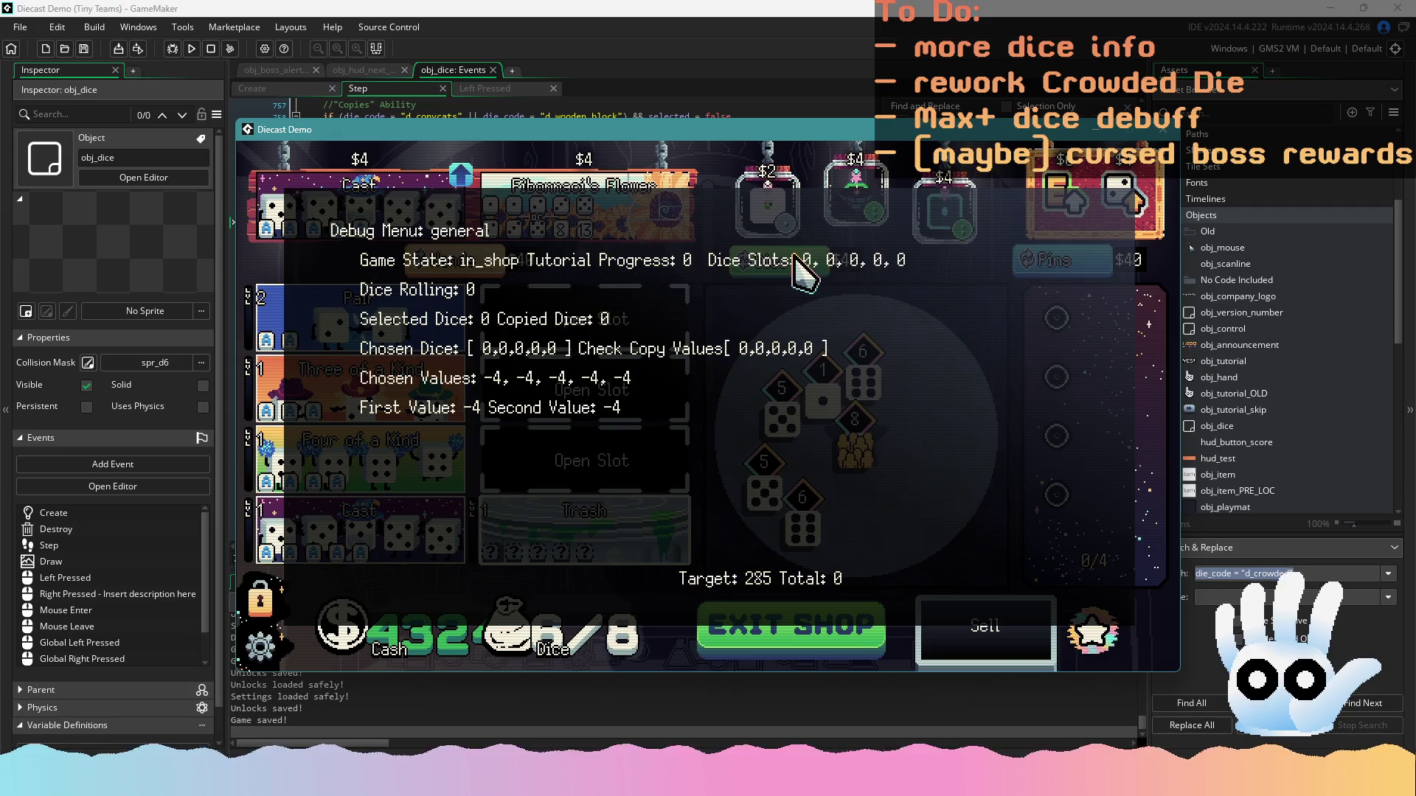
{"action": "left_click", "coordinate": [797, 259]}
{"action": "left_click", "coordinate": [796, 260]}
{"action": "left_click", "coordinate": [796, 260]}
{"action": "left_click", "coordinate": [797, 259]}
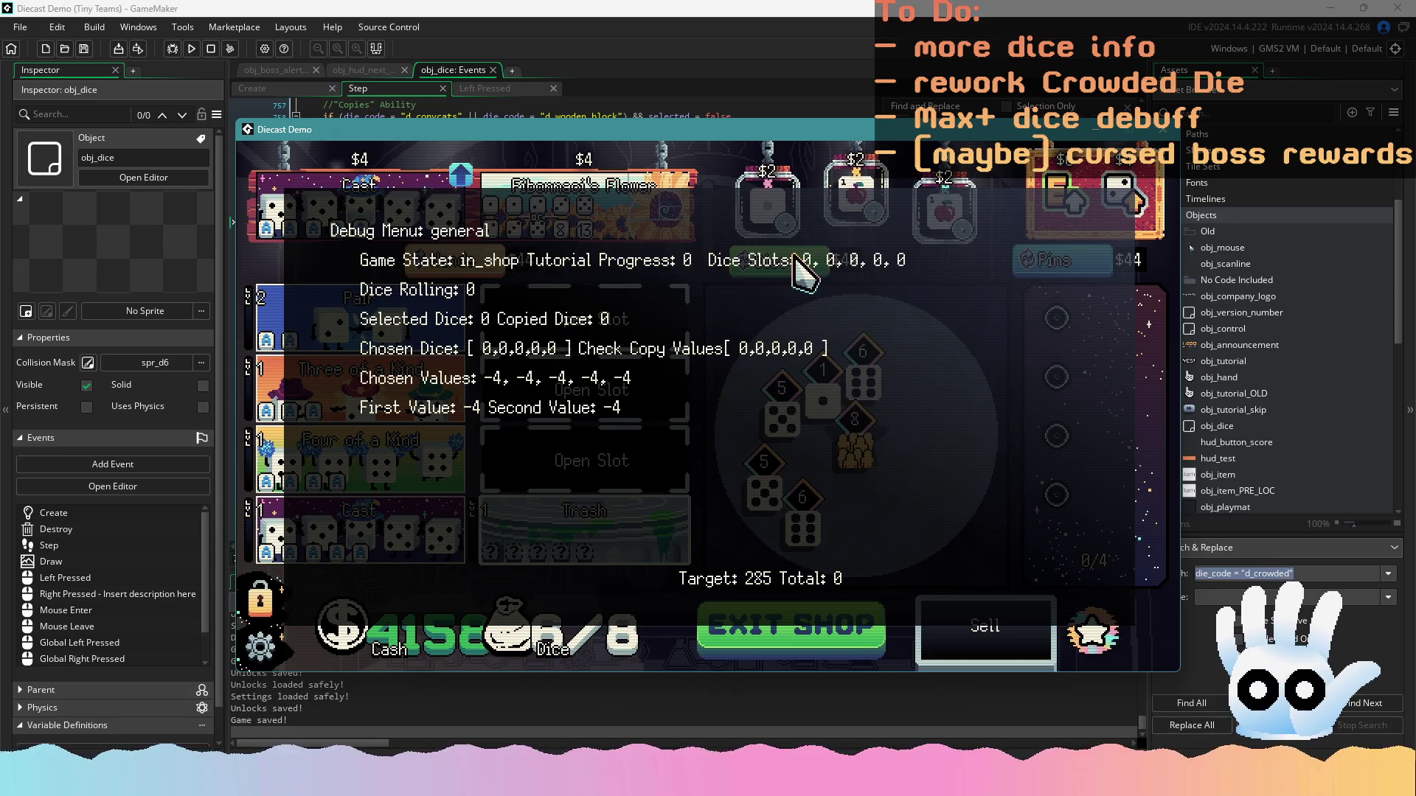
{"action": "left_click", "coordinate": [796, 259]}
{"action": "left_click", "coordinate": [797, 260]}
{"action": "left_click", "coordinate": [797, 260]}
{"action": "left_click", "coordinate": [828, 605]}
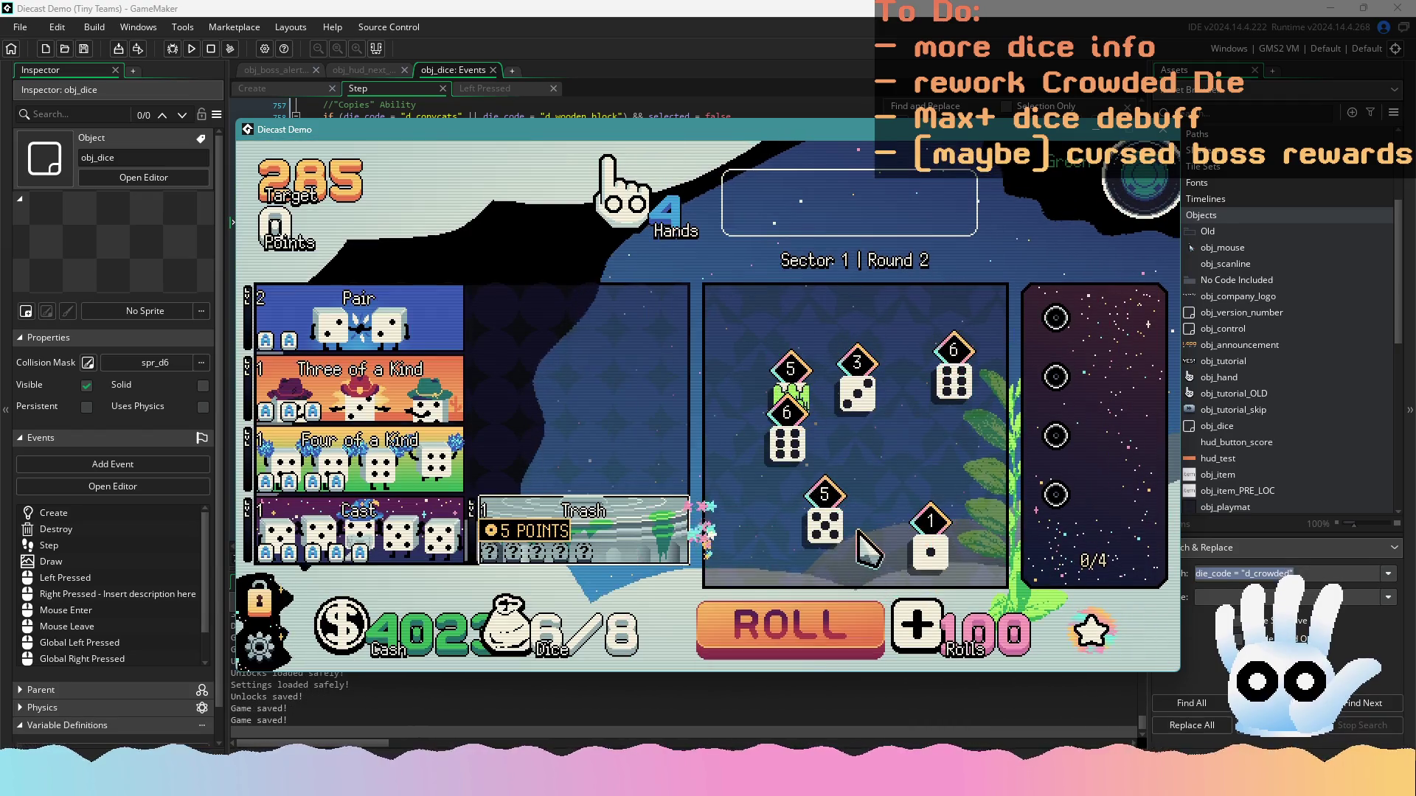
Rearrange the hand: hold the two sixes, sending the Crowded die and the five back
{"action": "left_click", "coordinate": [825, 520]}
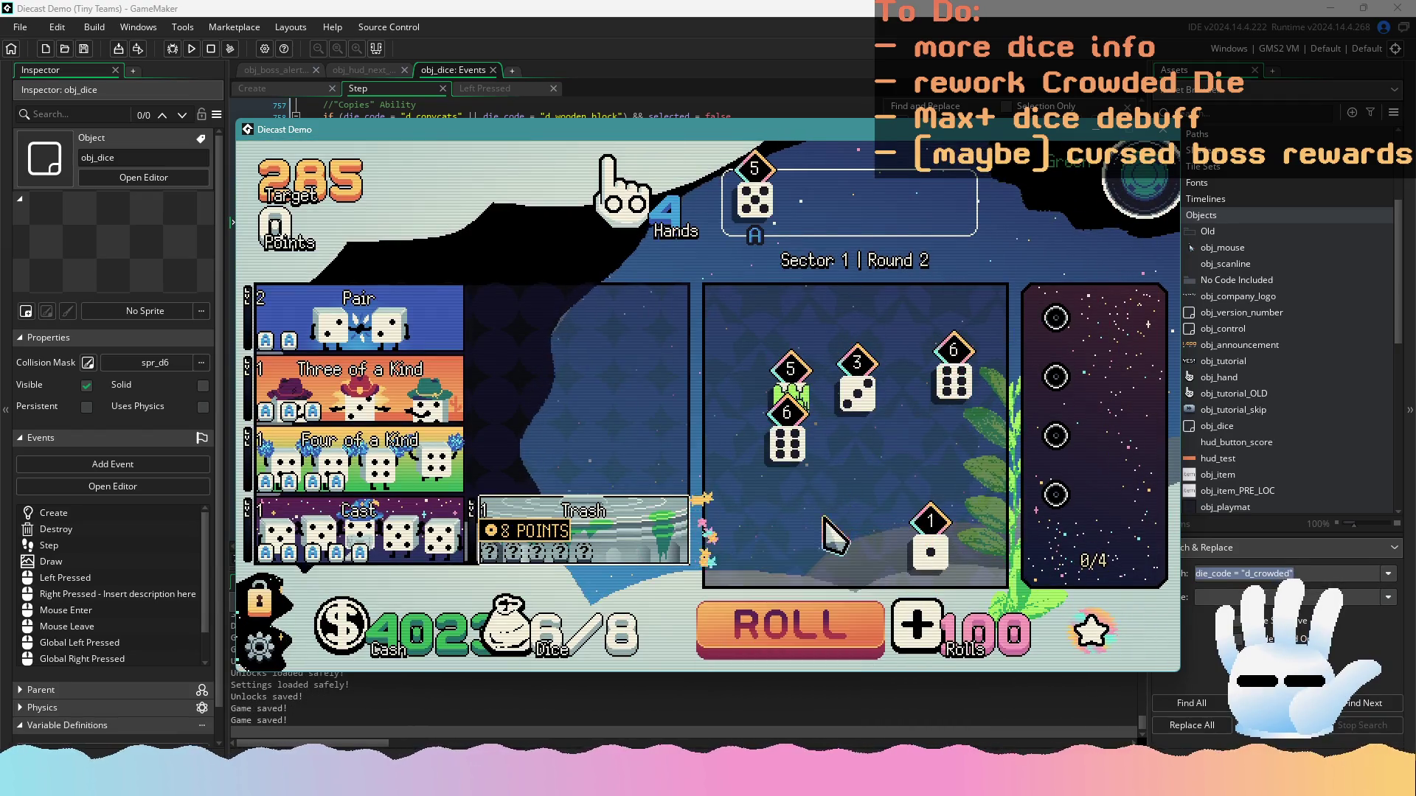
{"action": "left_click", "coordinate": [789, 394]}
{"action": "mouse_move", "coordinate": [443, 325]}
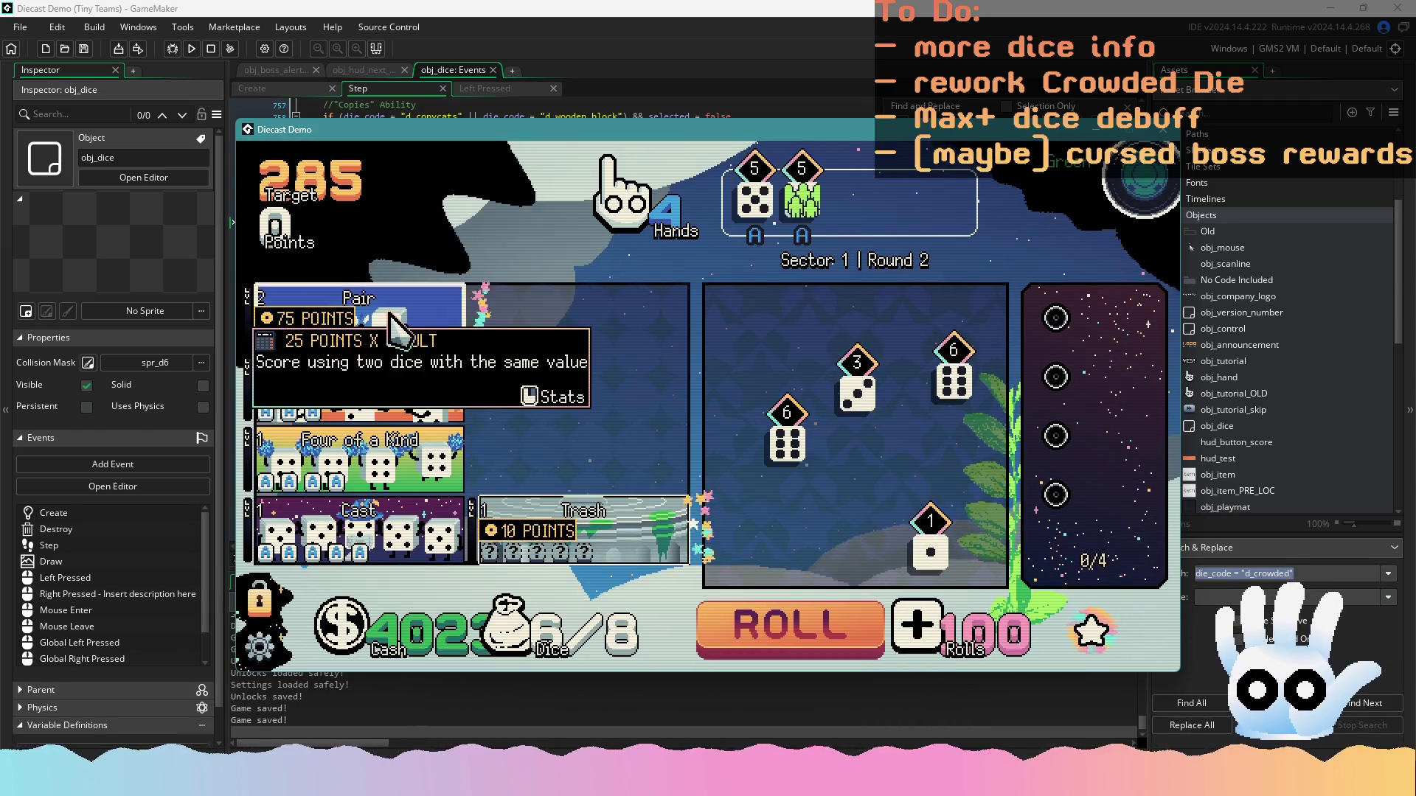
{"action": "left_click", "coordinate": [802, 201]}
{"action": "mouse_move", "coordinate": [803, 413]}
{"action": "left_click", "coordinate": [754, 201]}
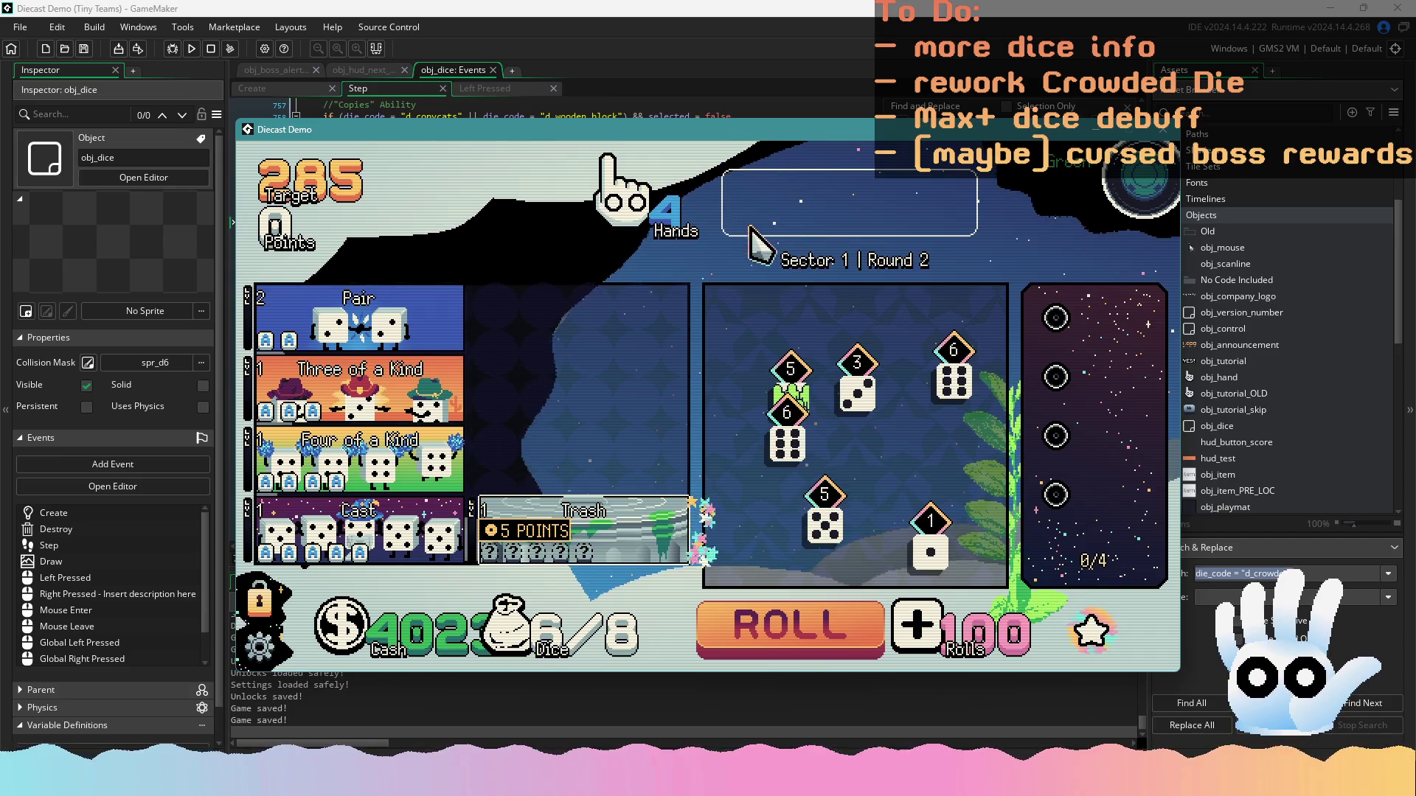
{"action": "left_click", "coordinate": [954, 380]}
Reroll the board dice three times, then score the four sixes as Four of a Kind
{"action": "left_click", "coordinate": [848, 625]}
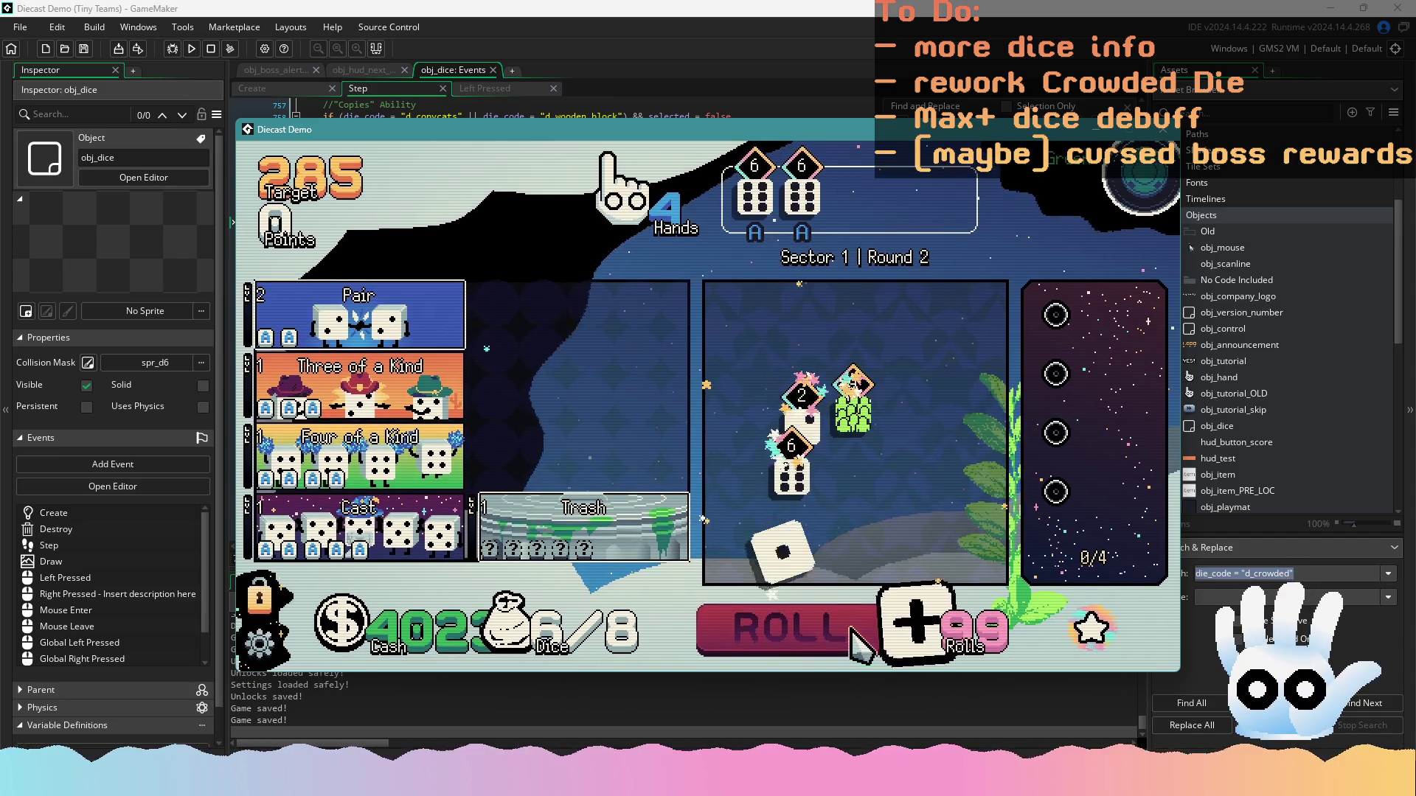
{"action": "left_click", "coordinate": [815, 631]}
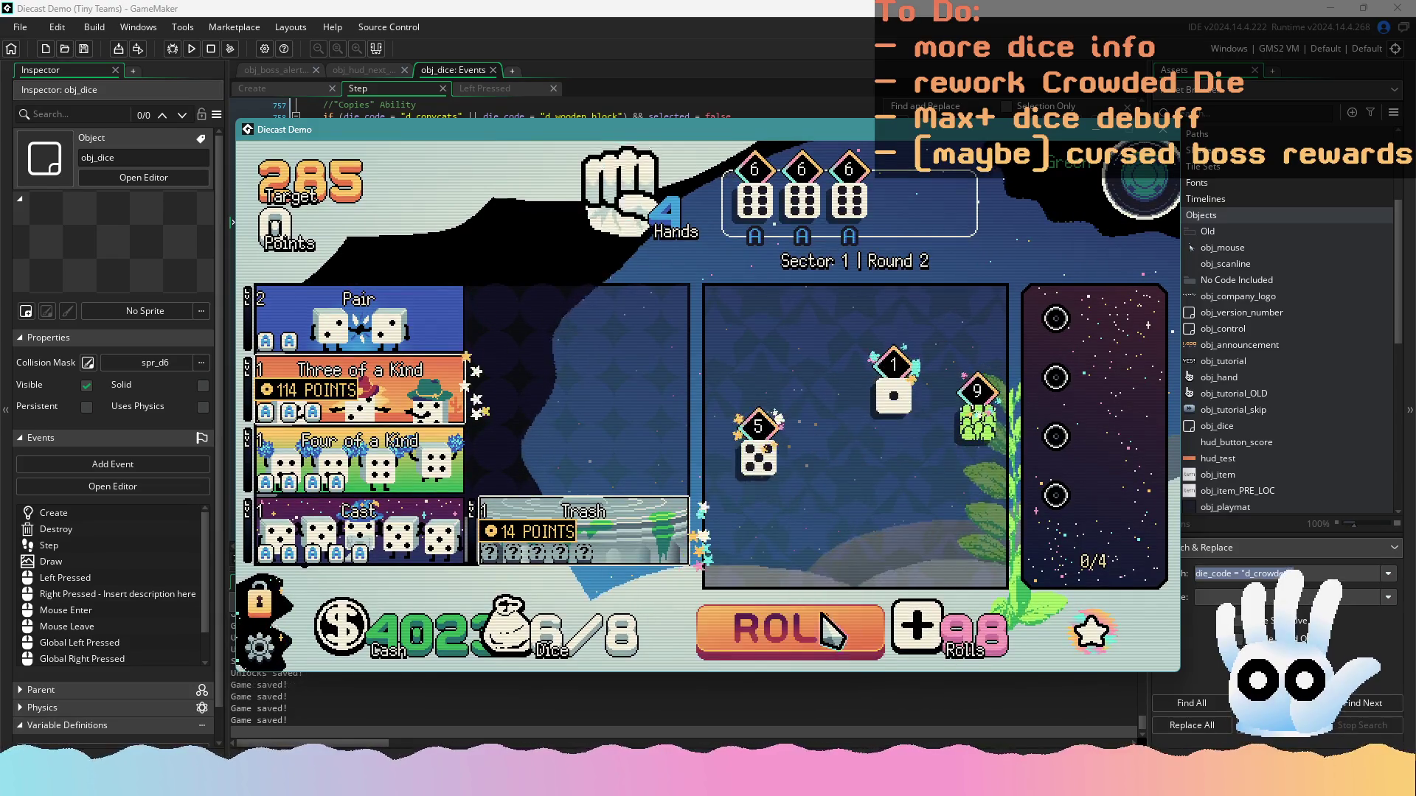
{"action": "left_click", "coordinate": [807, 630]}
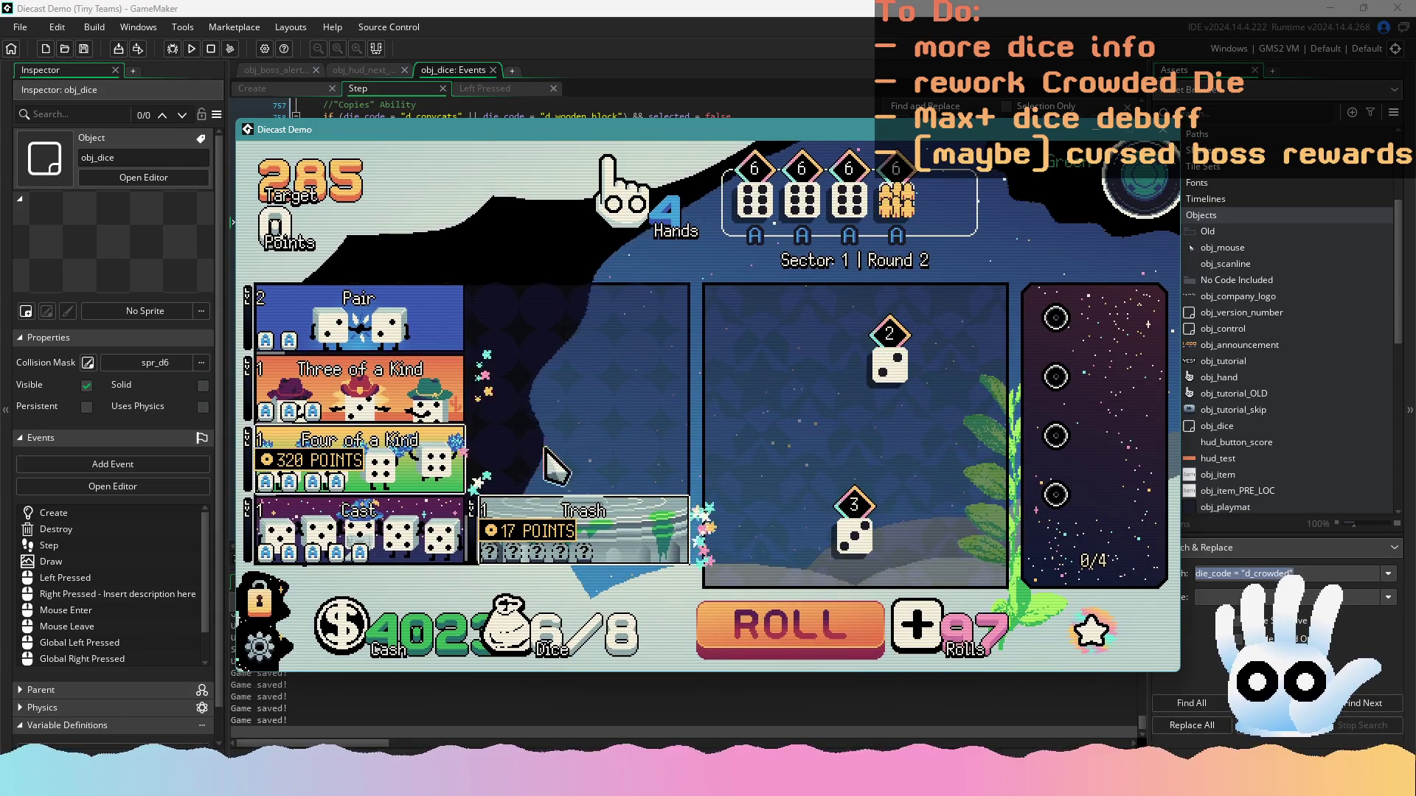
{"action": "left_click", "coordinate": [428, 459]}
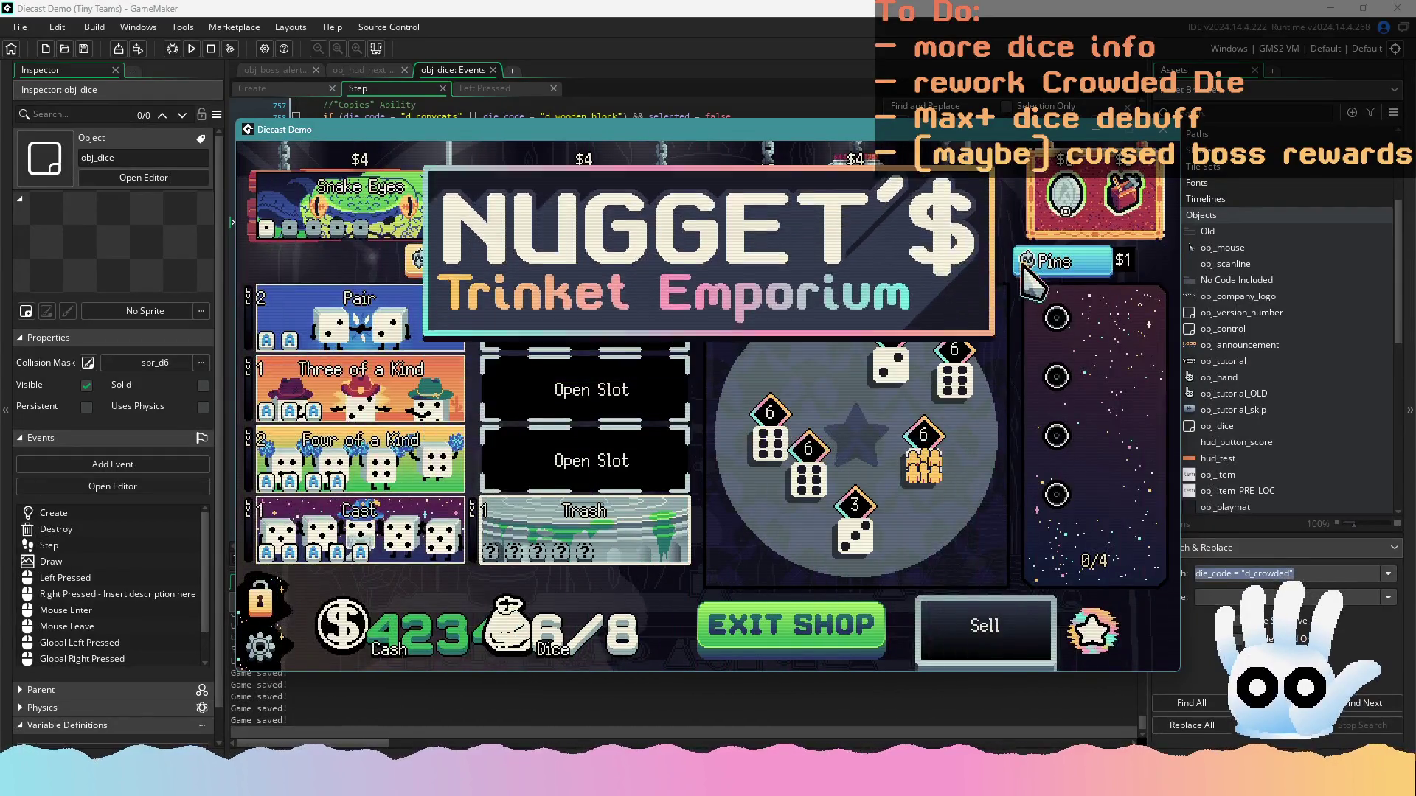
Reroll the trinket shop twice, exit to Round 3, and roll the dice
{"action": "left_click", "coordinate": [1048, 264]}
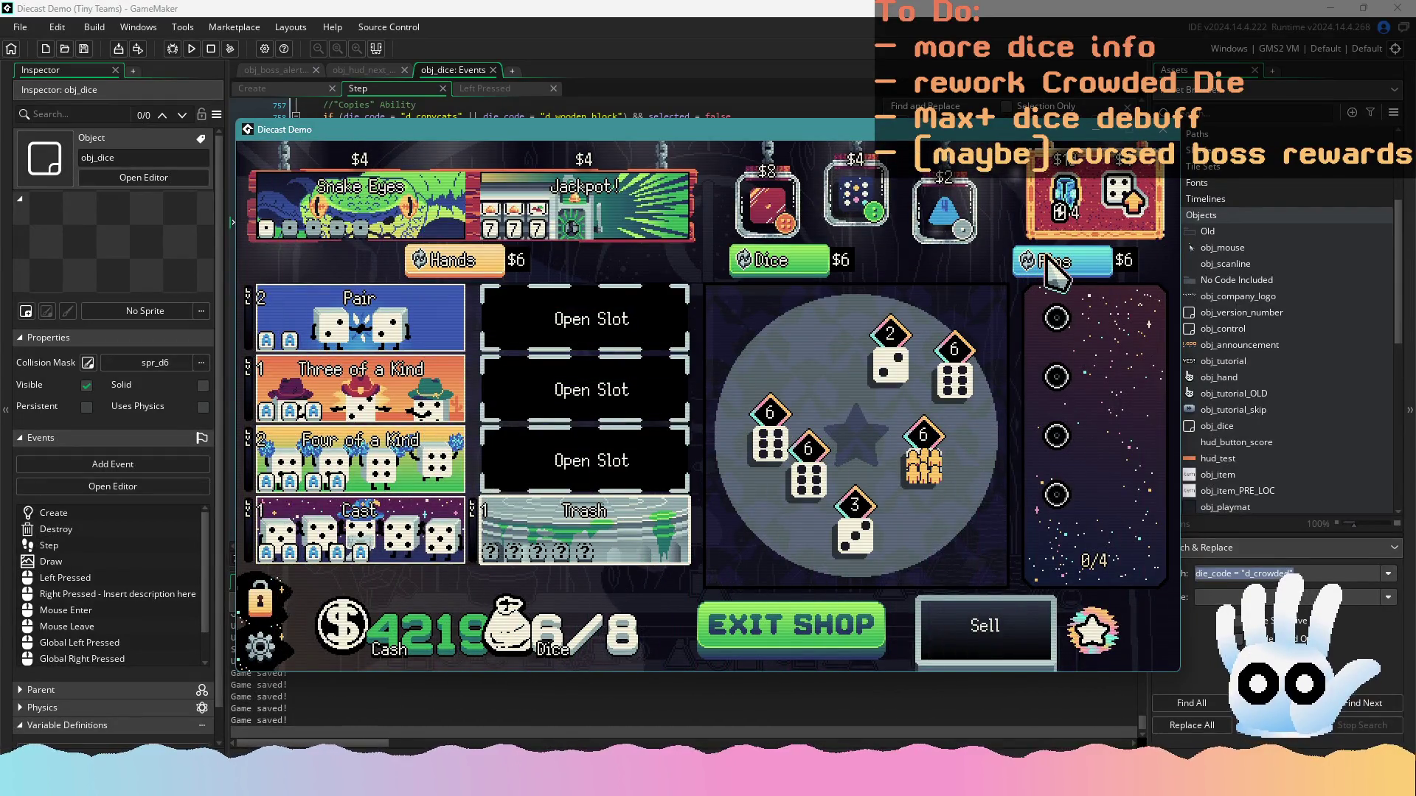
{"action": "left_click", "coordinate": [1056, 263]}
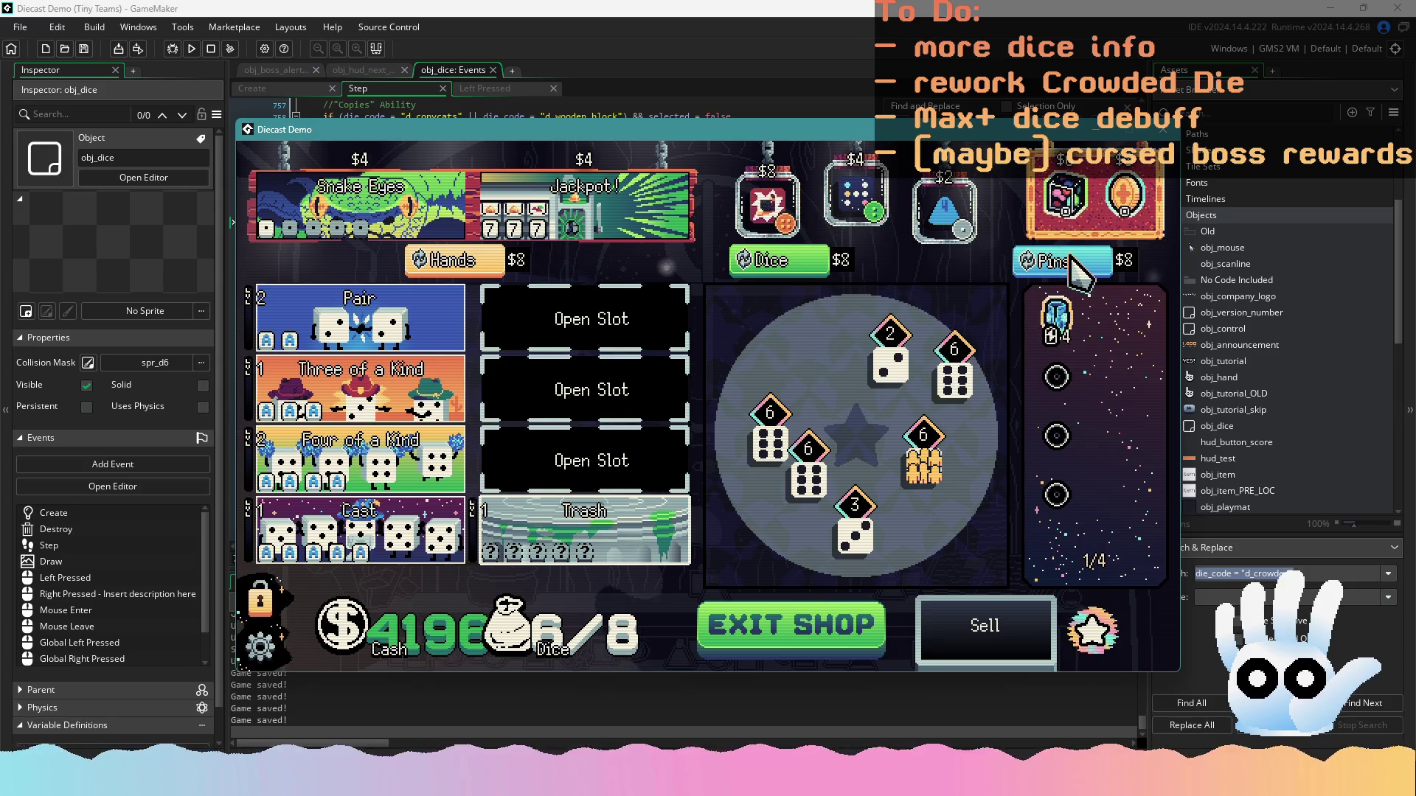
{"action": "left_click", "coordinate": [870, 623]}
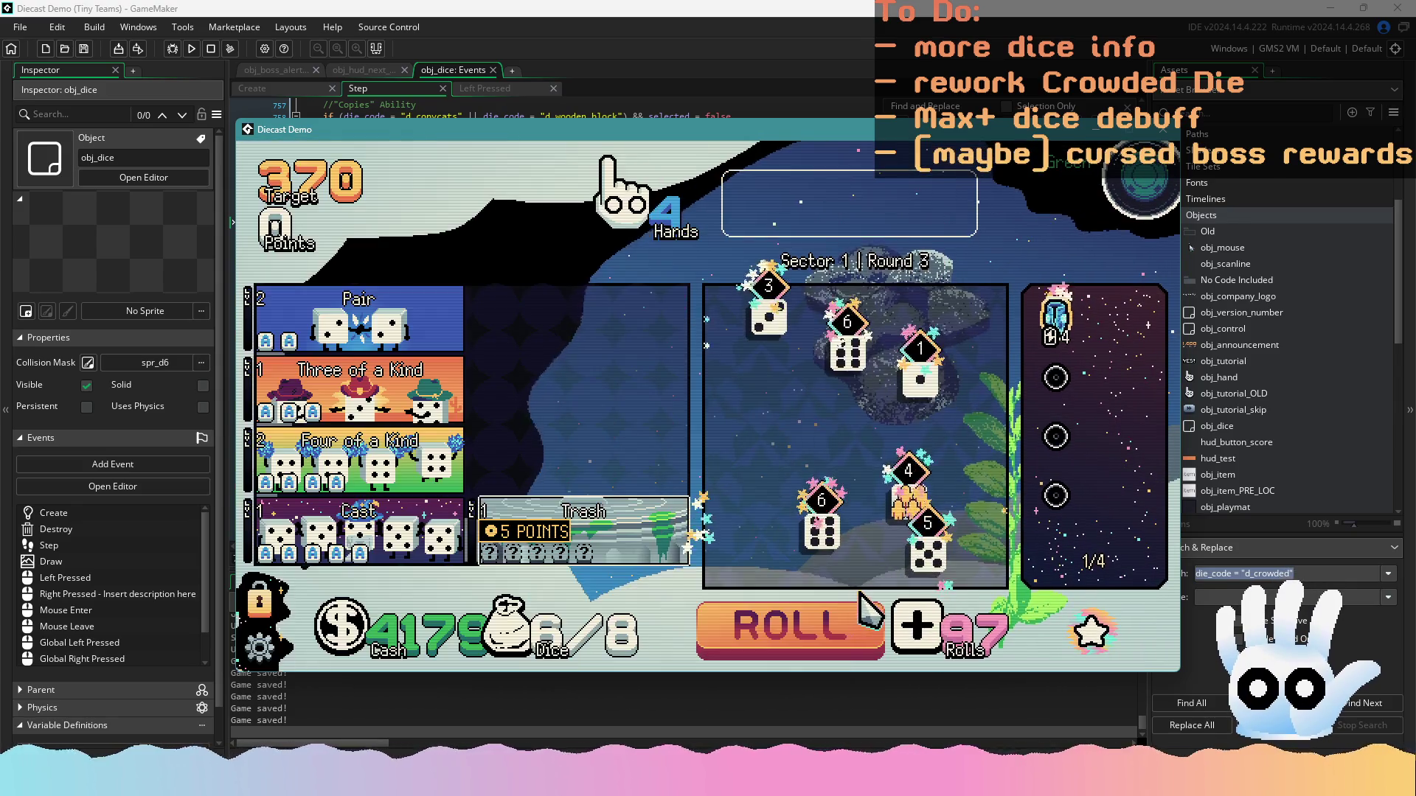
{"action": "left_click", "coordinate": [860, 613]}
{"action": "left_click", "coordinate": [854, 616]}
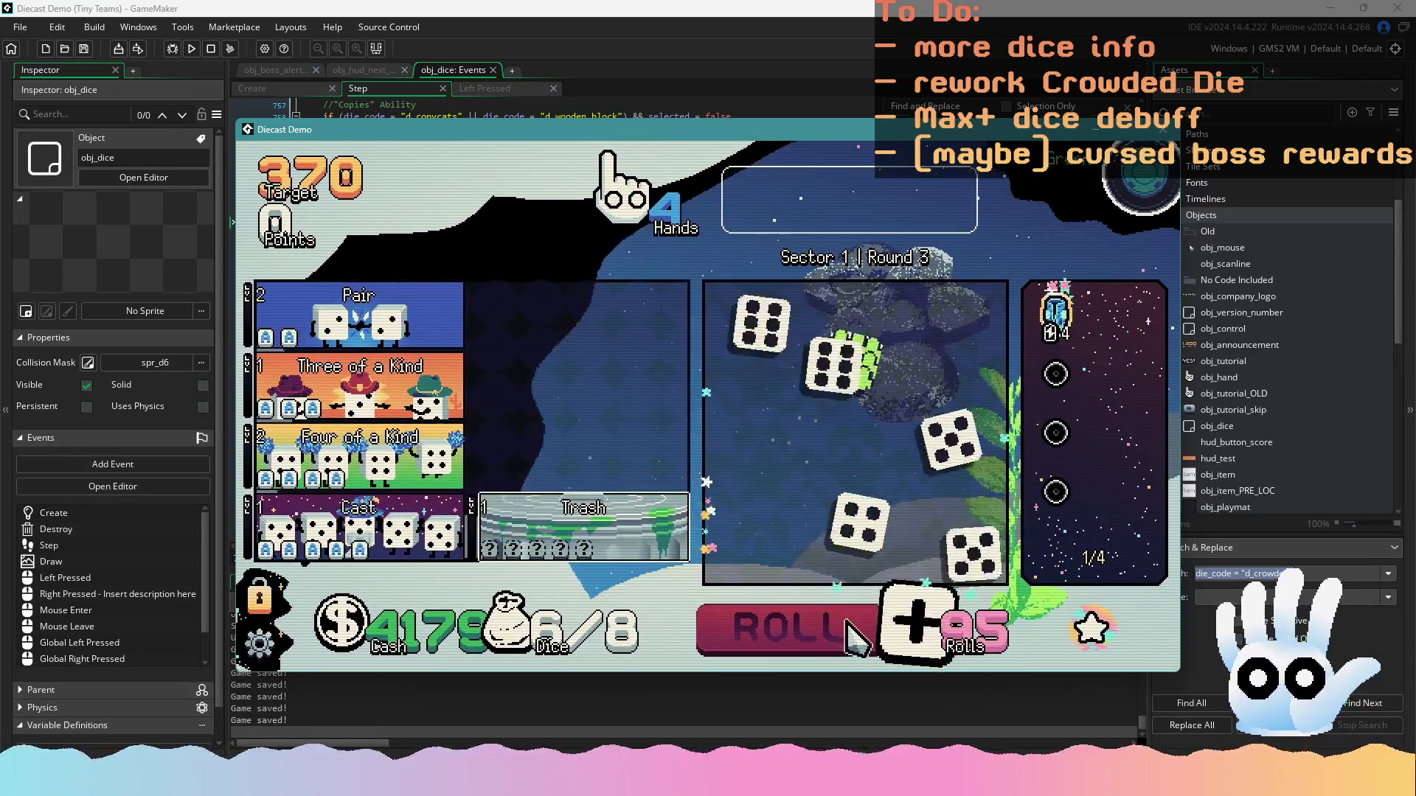
Roll until five fours including the Crowded die are held, then cast them for 668 points
{"action": "left_click", "coordinate": [848, 619]}
{"action": "left_click", "coordinate": [848, 623]}
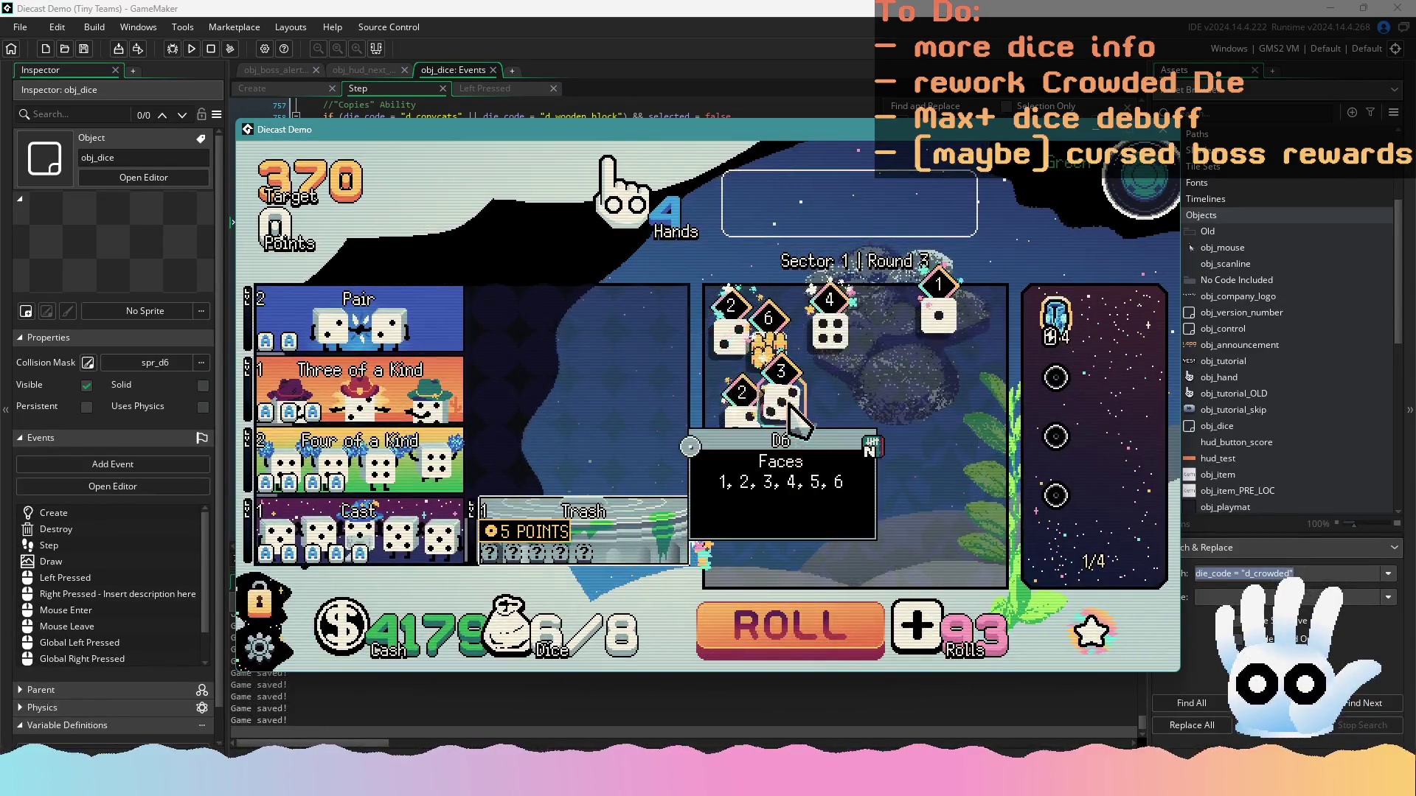
{"action": "left_click", "coordinate": [820, 631]}
{"action": "left_click", "coordinate": [815, 632]}
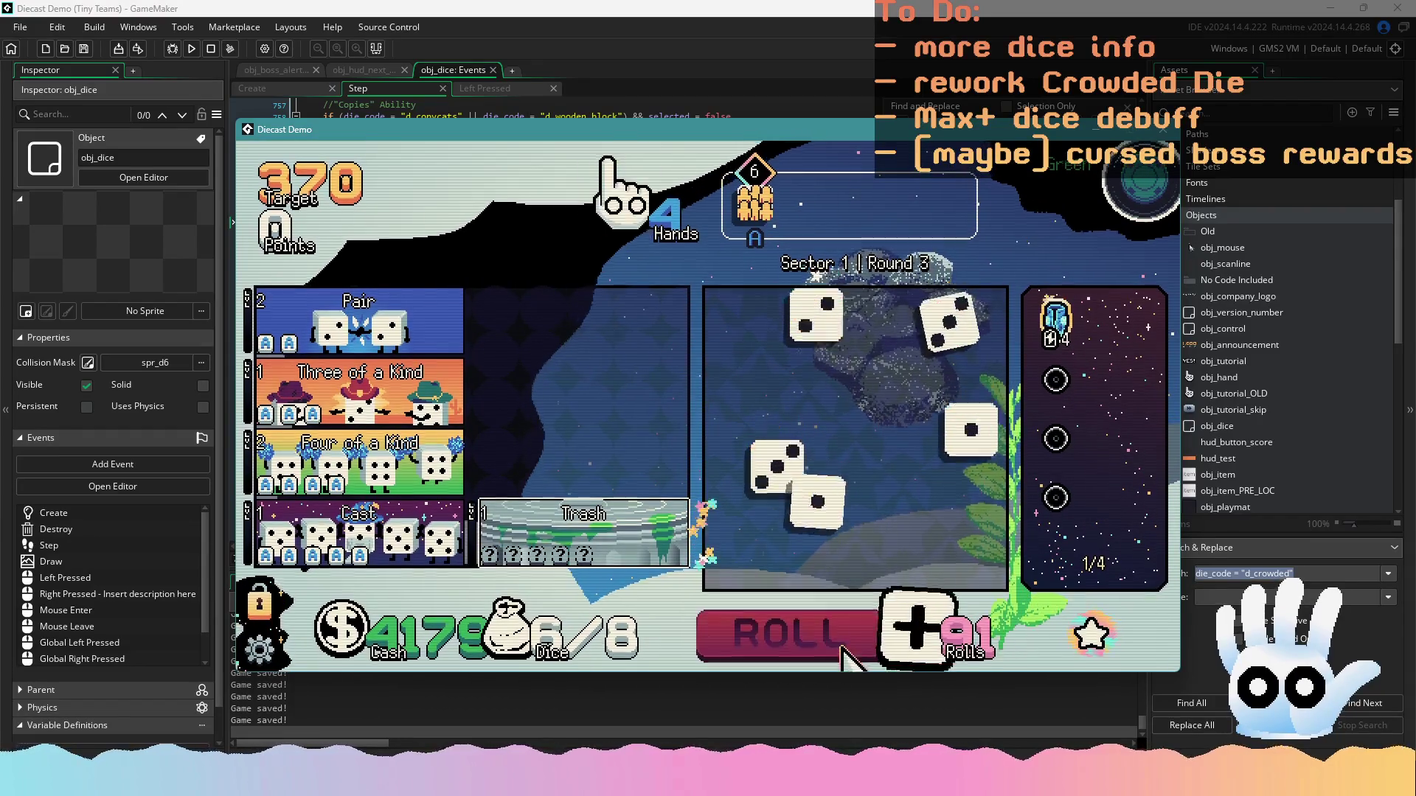
{"action": "left_click", "coordinate": [796, 463]}
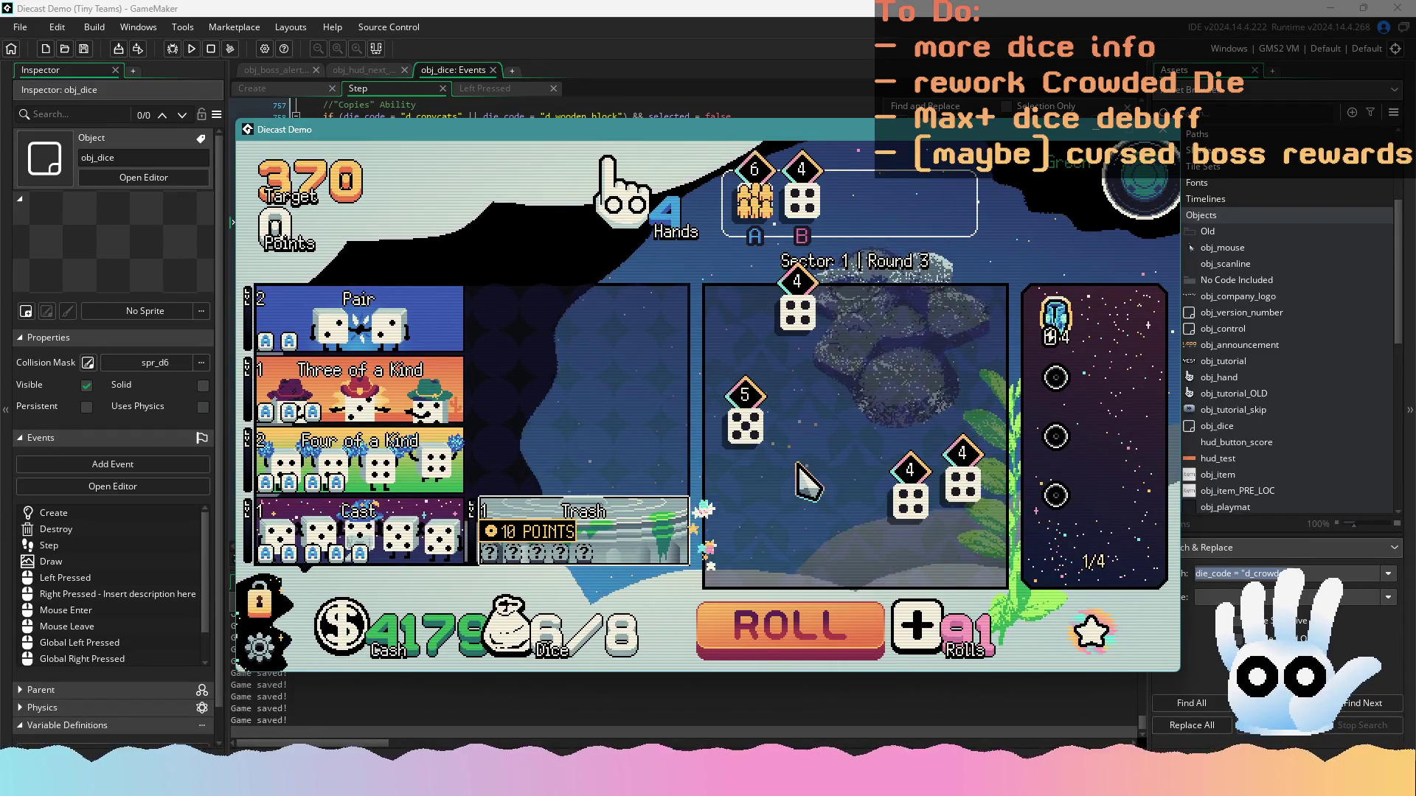
{"action": "left_click", "coordinate": [780, 649]}
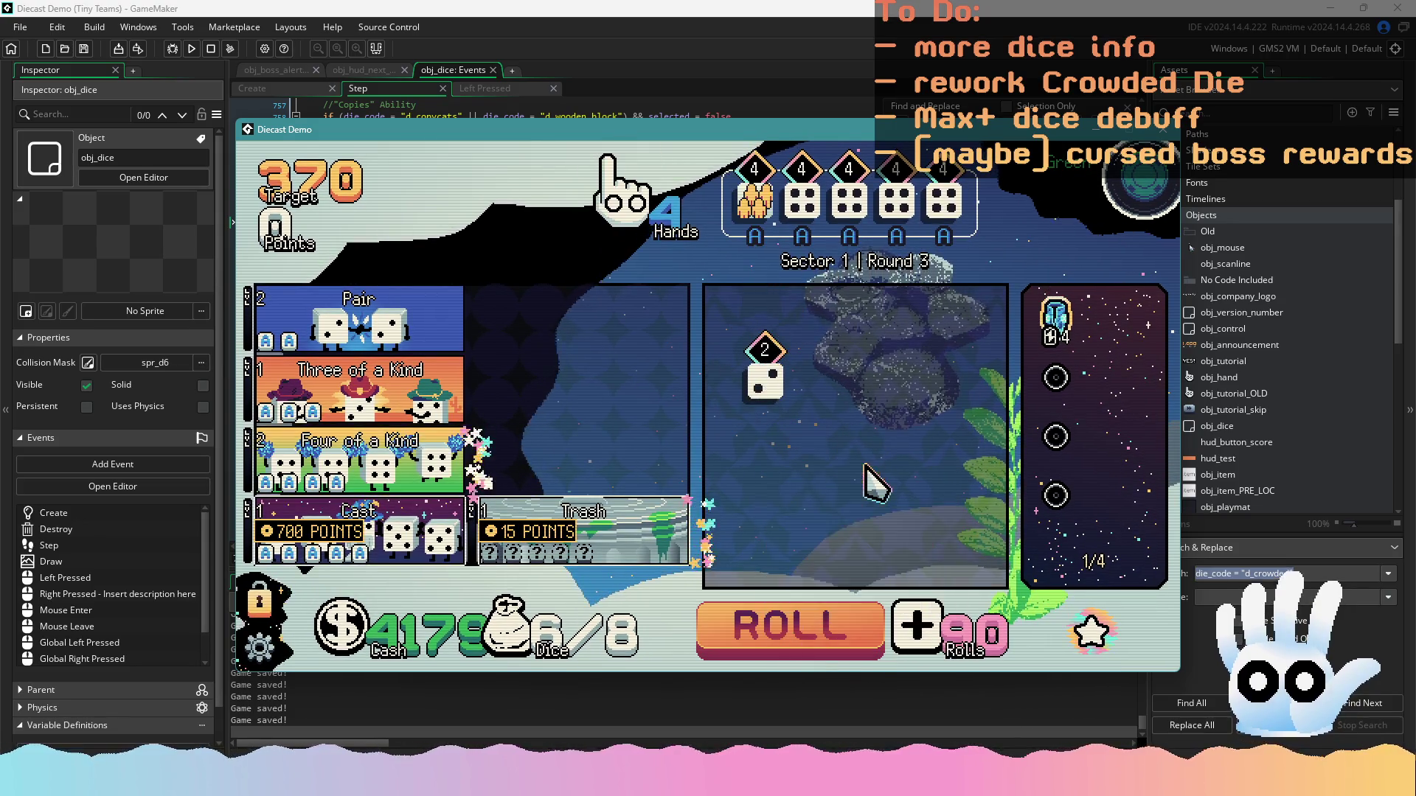
{"action": "left_click", "coordinate": [413, 534]}
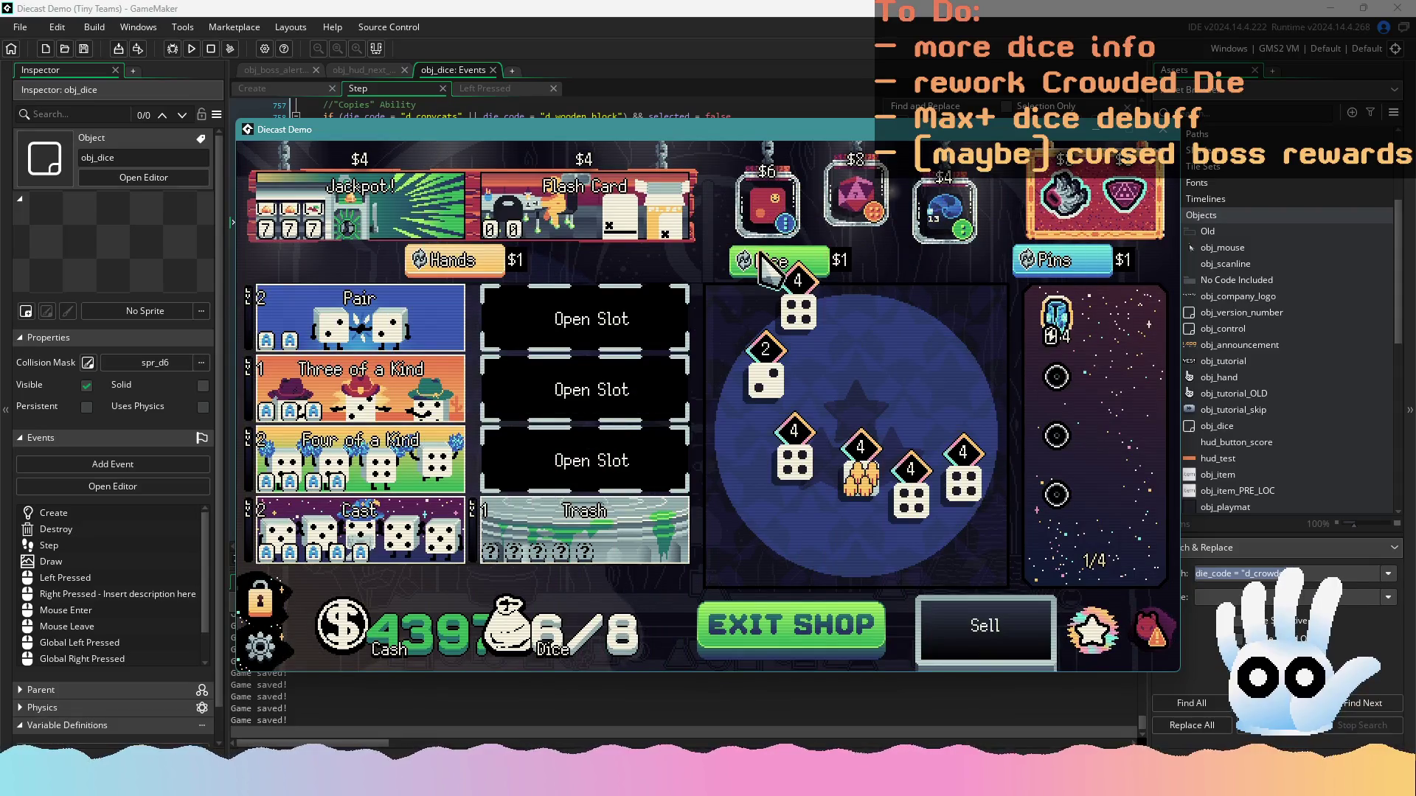
Reroll the dice for sale in the shop about two dozen times
{"action": "left_click", "coordinate": [763, 267]}
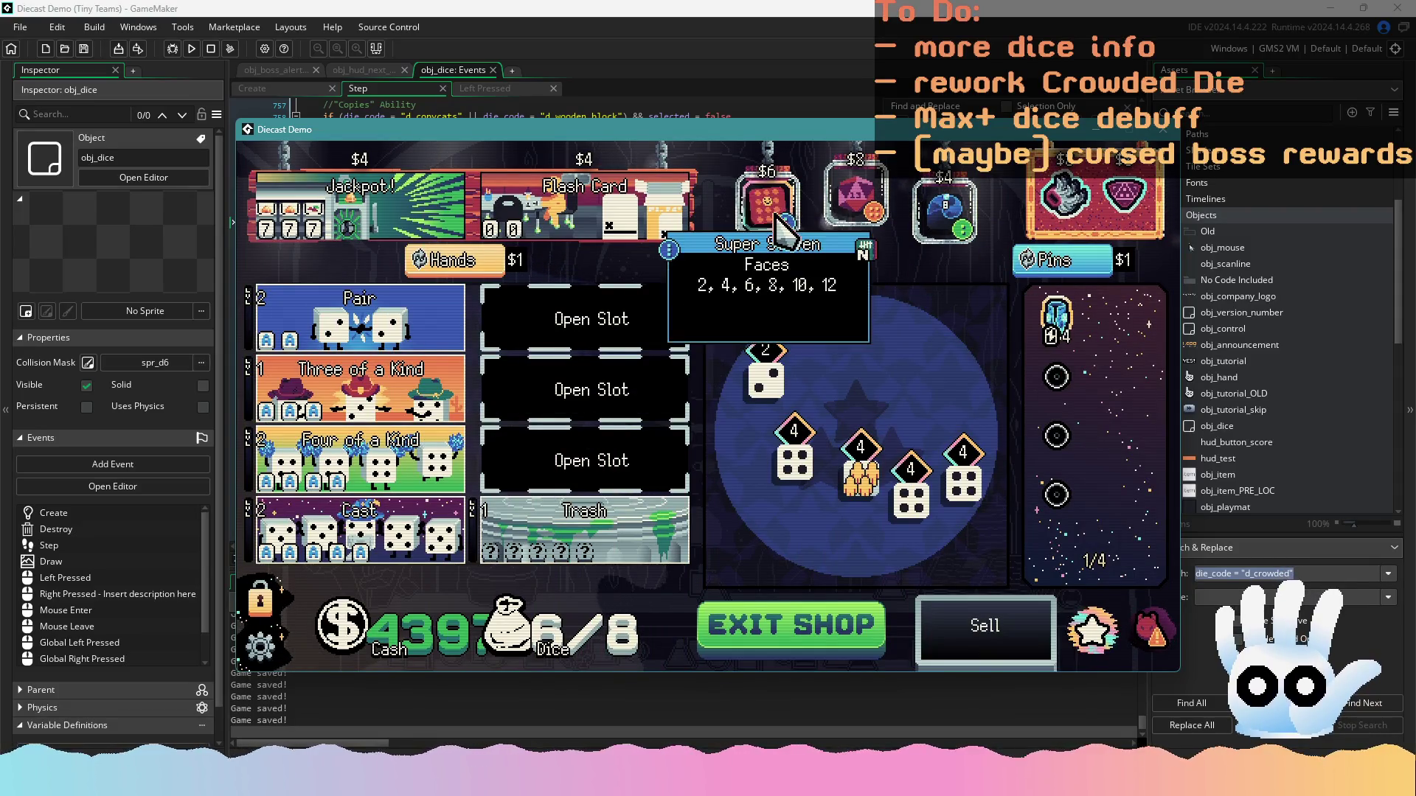
{"action": "left_click", "coordinate": [775, 267]}
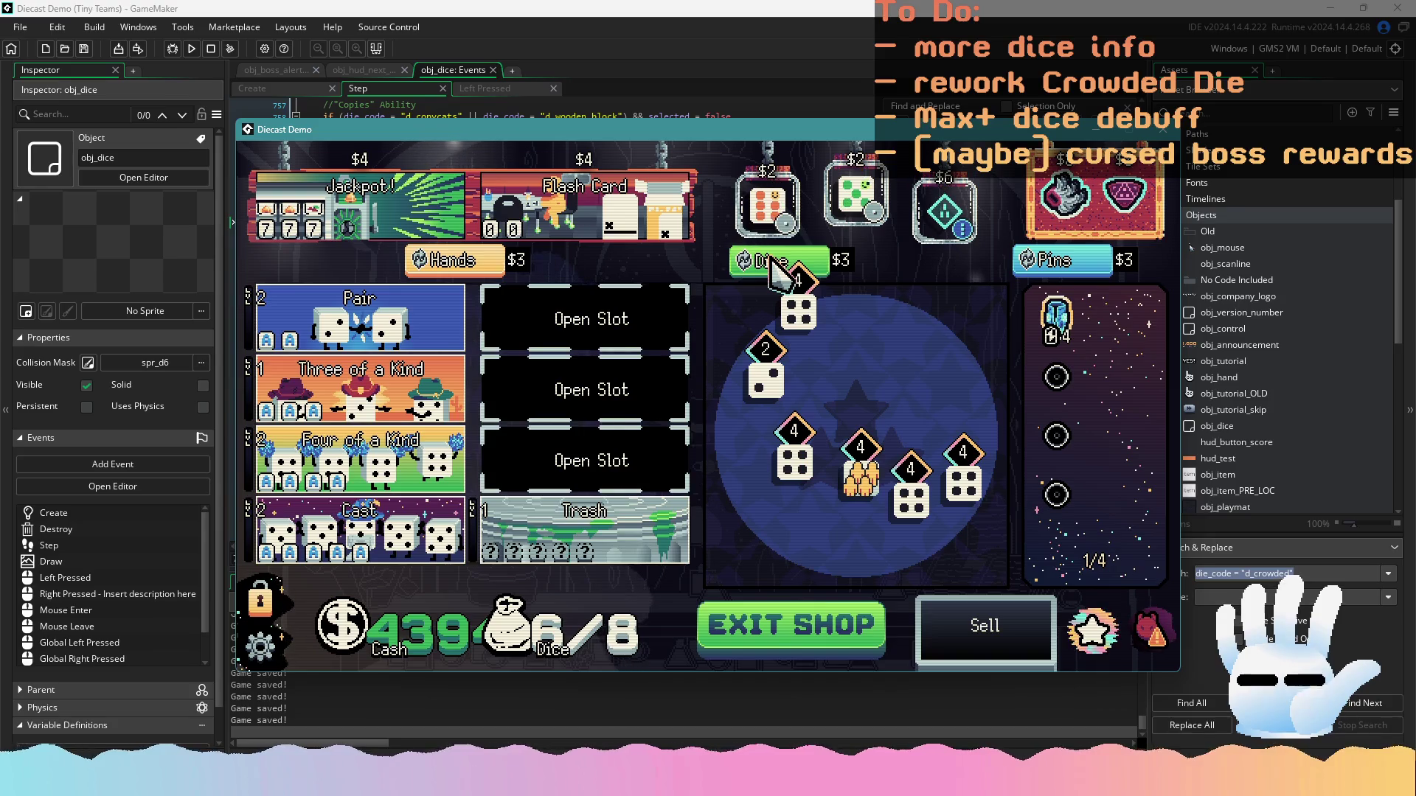
{"action": "left_click", "coordinate": [780, 267]}
{"action": "left_click", "coordinate": [781, 267]}
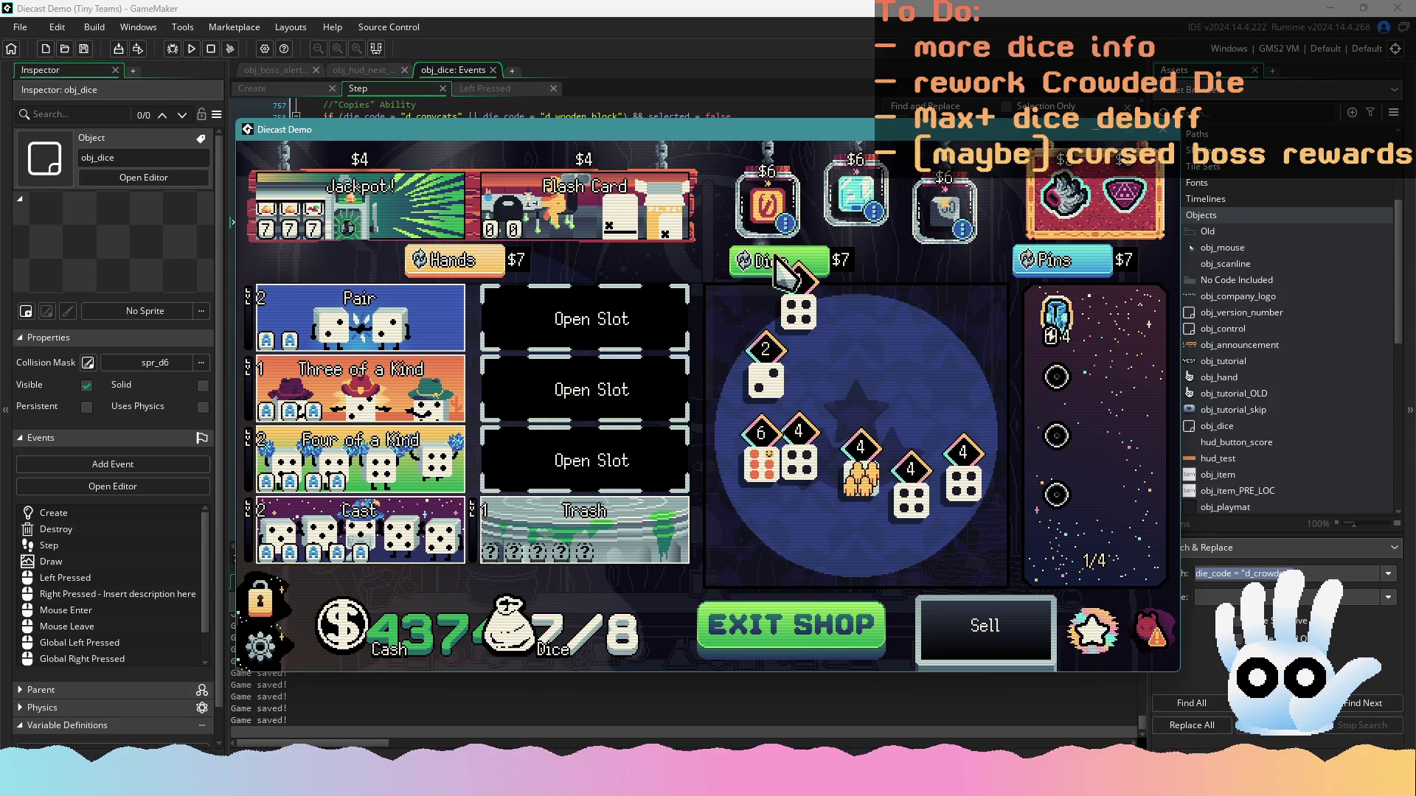
{"action": "left_click", "coordinate": [781, 267]}
{"action": "left_click", "coordinate": [781, 267]}
{"action": "left_click", "coordinate": [780, 265]}
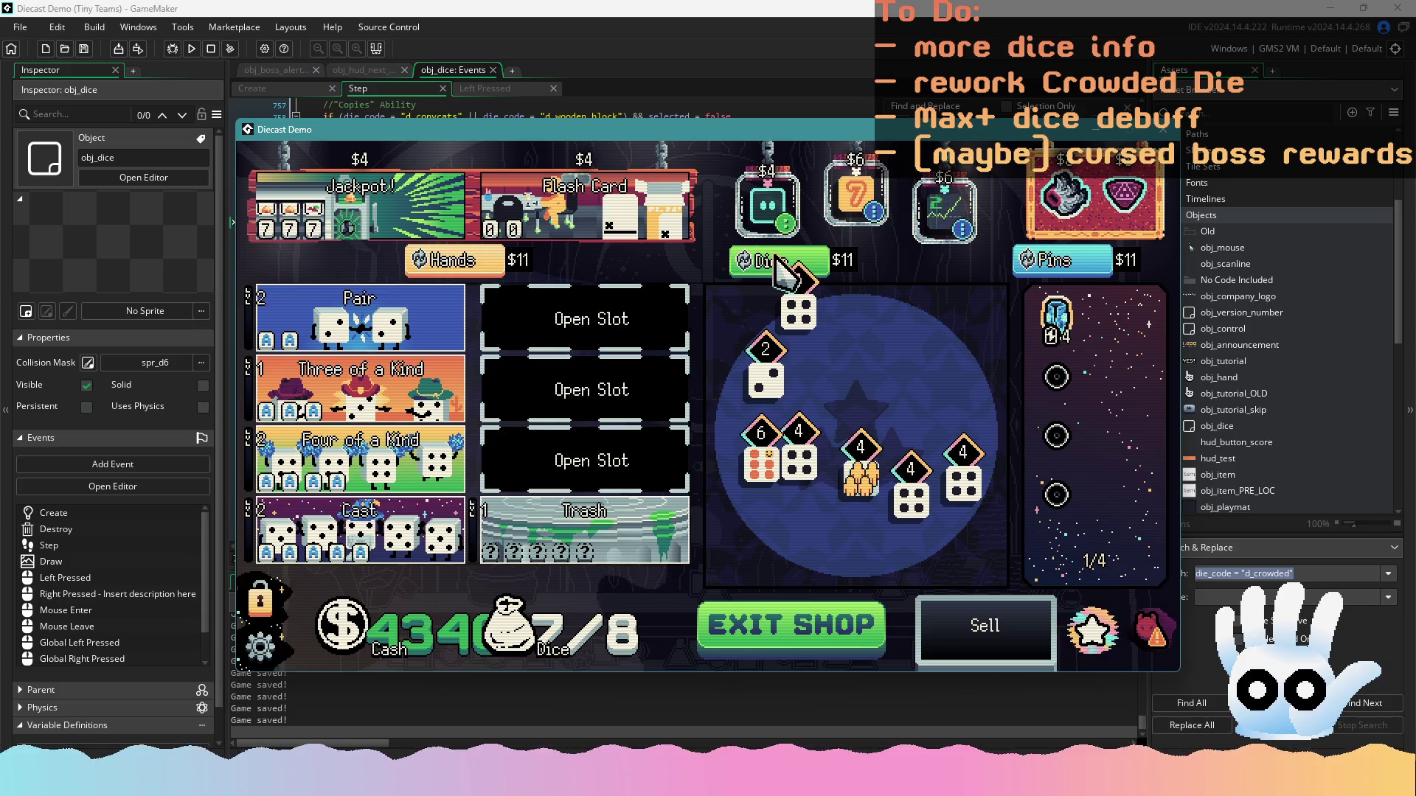
{"action": "left_click", "coordinate": [781, 266]}
{"action": "left_click", "coordinate": [780, 266]}
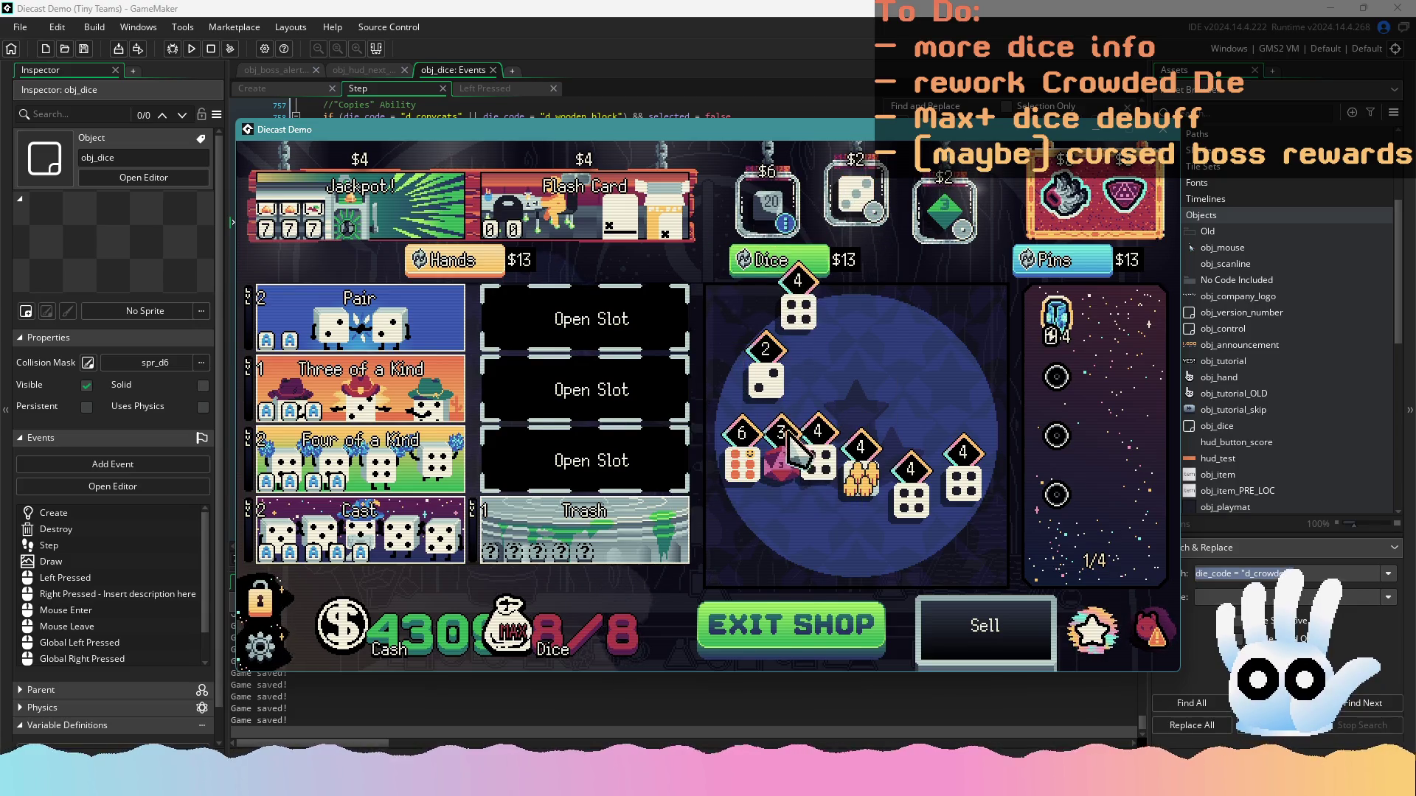
{"action": "left_click", "coordinate": [795, 269]}
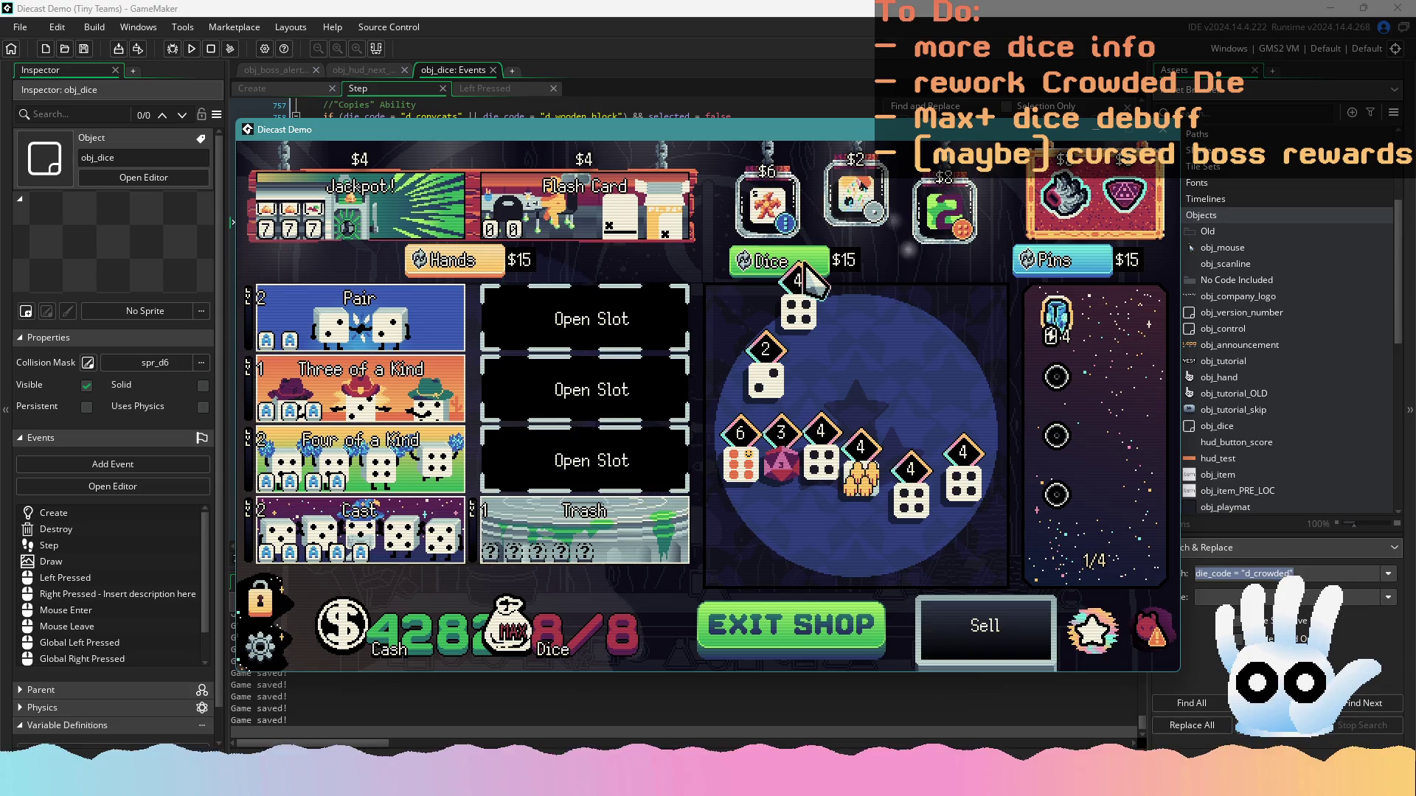
{"action": "left_click", "coordinate": [806, 270]}
{"action": "left_click", "coordinate": [805, 269]}
{"action": "left_click", "coordinate": [805, 269]}
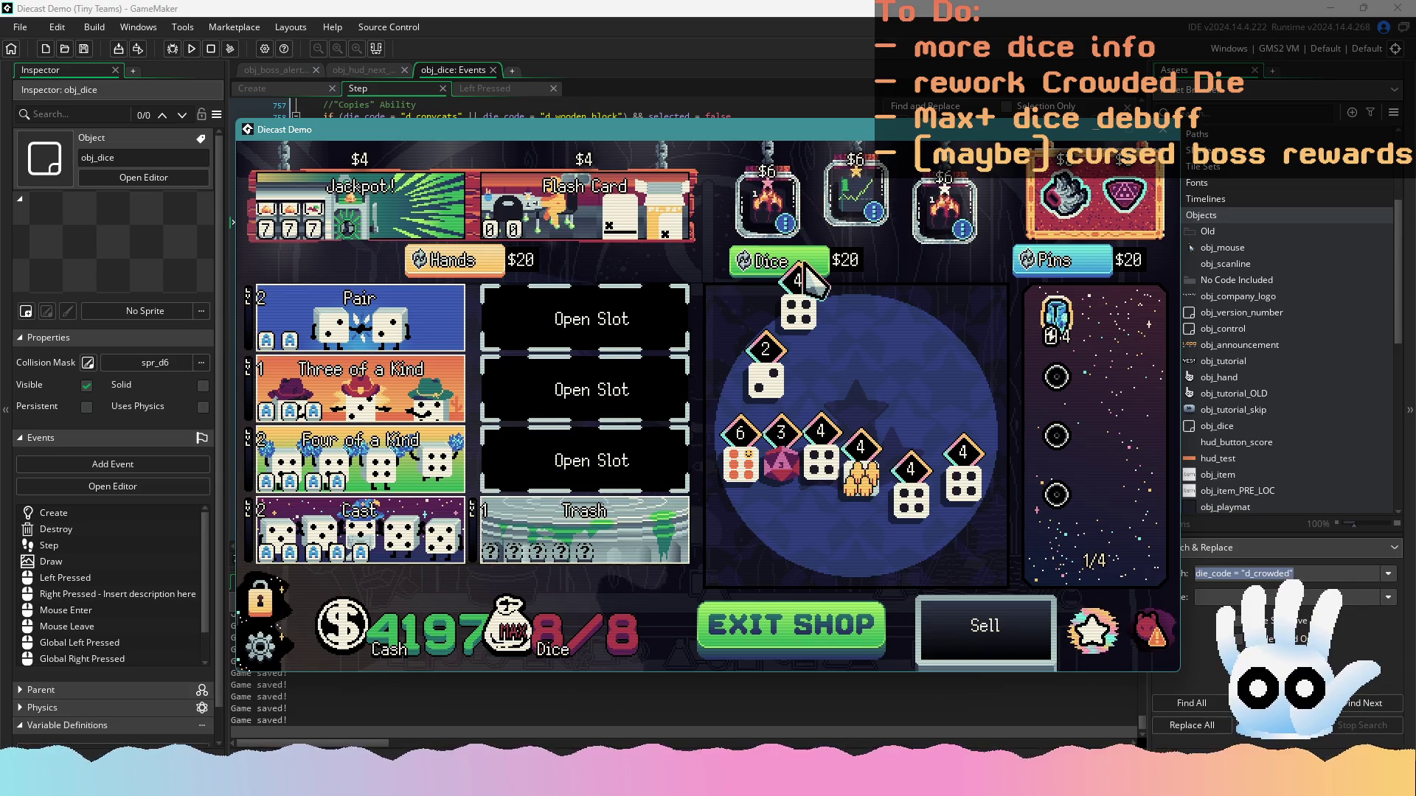
{"action": "left_click", "coordinate": [805, 269]}
{"action": "left_click", "coordinate": [805, 269]}
{"action": "left_click", "coordinate": [805, 269]}
{"action": "left_click", "coordinate": [805, 269]}
{"action": "left_click", "coordinate": [805, 269]}
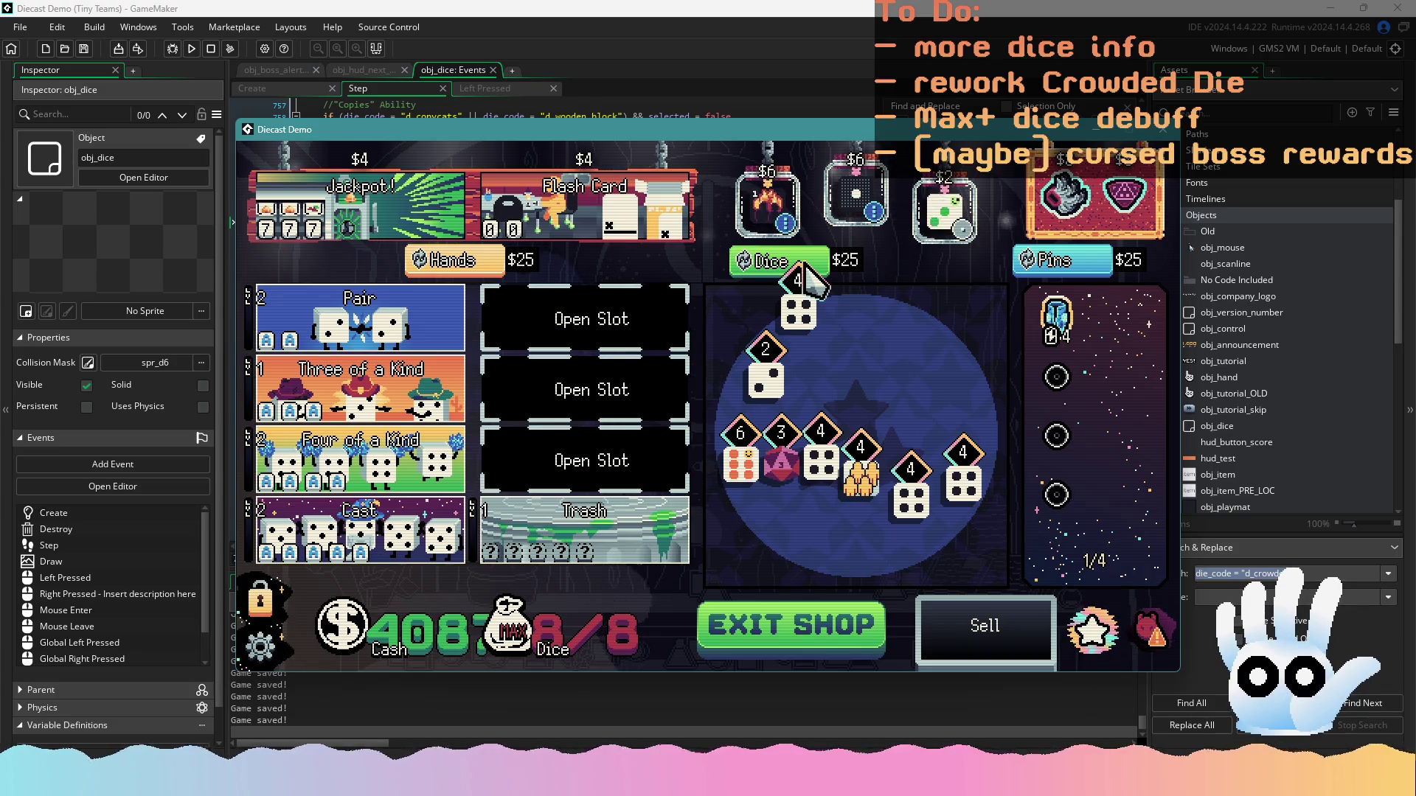
{"action": "left_click", "coordinate": [805, 269]}
{"action": "left_click", "coordinate": [805, 269]}
{"action": "left_click", "coordinate": [806, 269]}
{"action": "left_click", "coordinate": [806, 269]}
{"action": "left_click", "coordinate": [805, 269]}
{"action": "left_click", "coordinate": [805, 269]}
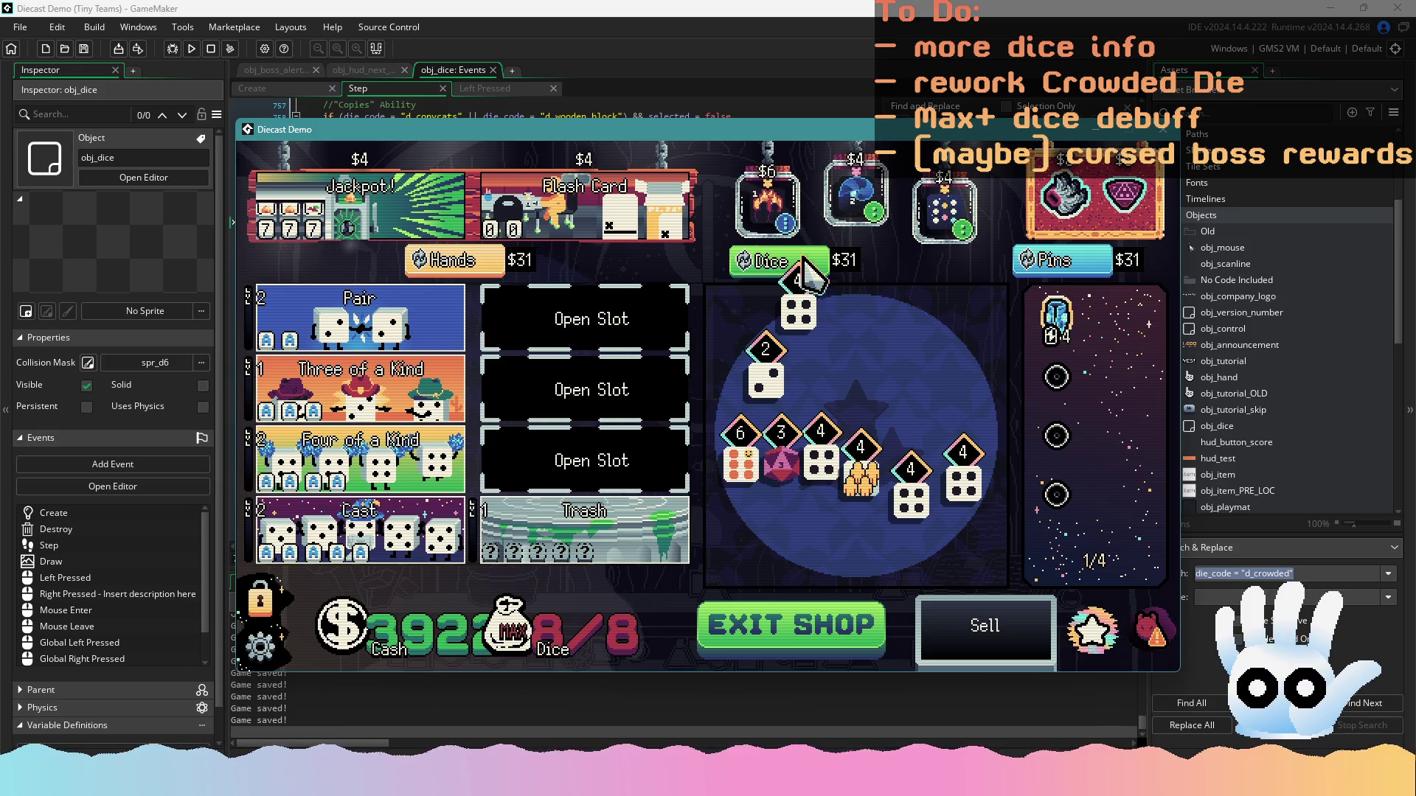
{"action": "left_click", "coordinate": [806, 269]}
{"action": "left_click", "coordinate": [806, 269]}
{"action": "left_click", "coordinate": [811, 266]}
{"action": "left_click", "coordinate": [811, 266]}
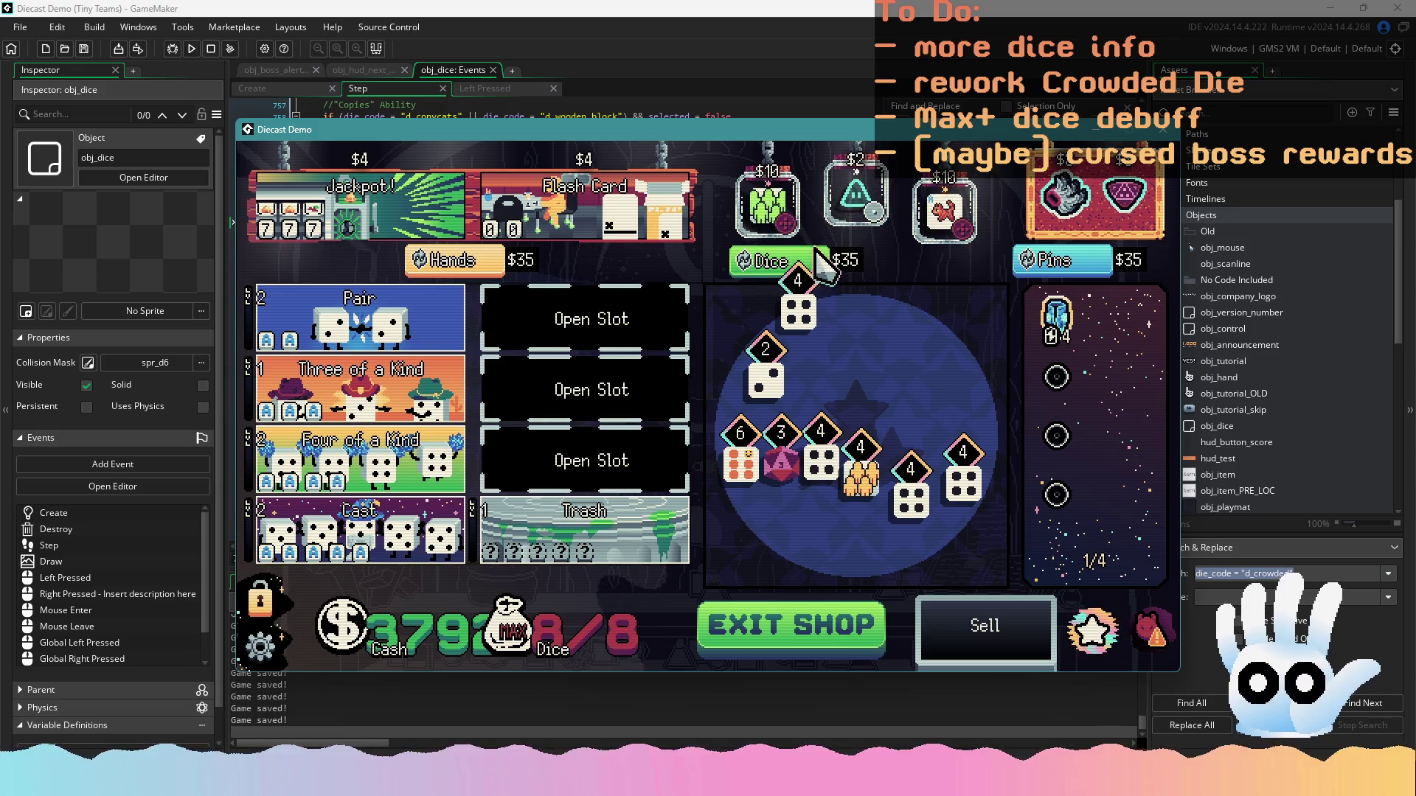
Sell one of the board's dice and buy the green die from the shop
{"action": "mouse_move", "coordinate": [810, 472]}
{"action": "mouse_move", "coordinate": [809, 472]}
{"action": "left_mouse_down"}
{"action": "mouse_move", "coordinate": [939, 632]}
{"action": "mouse_move", "coordinate": [951, 628]}
{"action": "left_mouse_up"}
{"action": "left_click", "coordinate": [767, 207]}
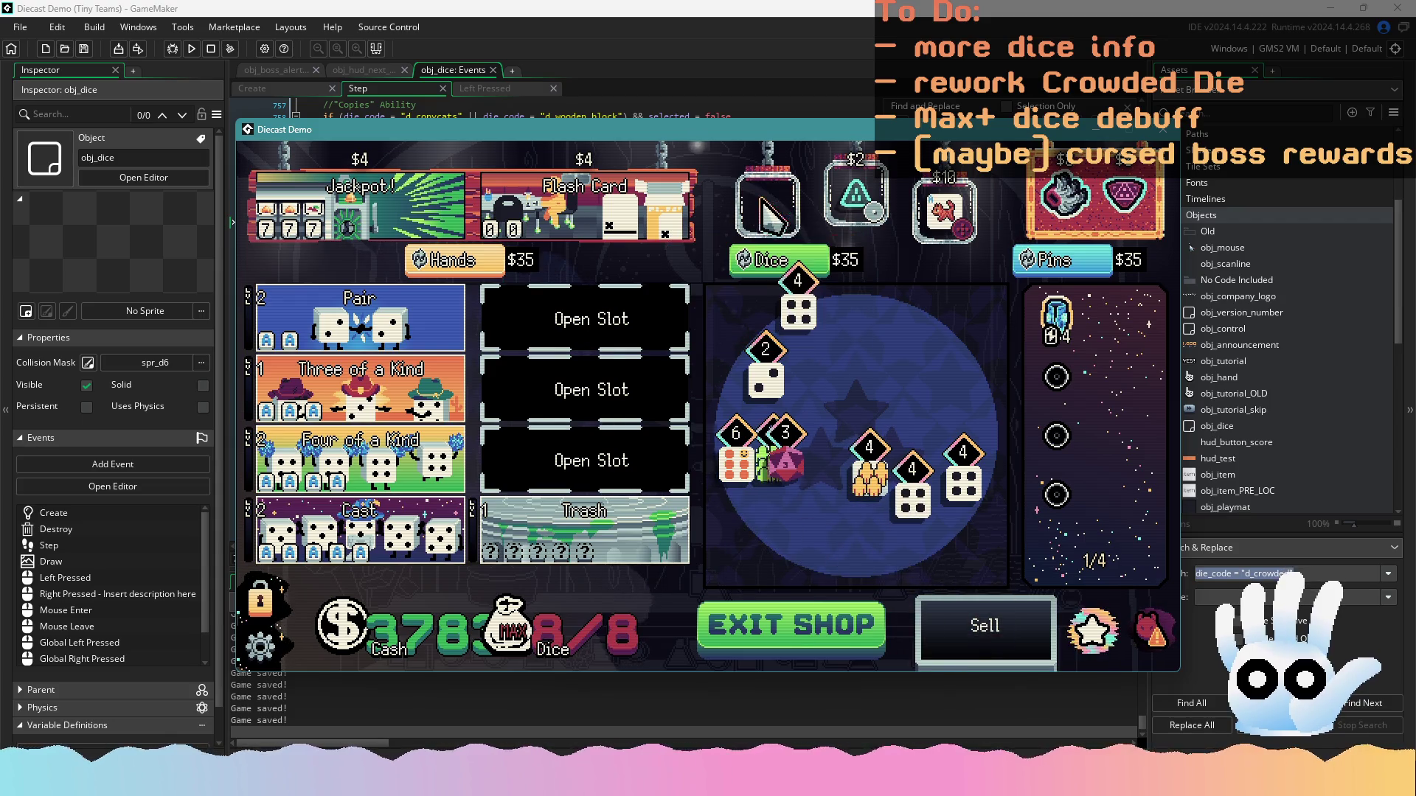
Reroll the pin offerings repeatedly, buy a second pin, and exit the shop to Round 4
{"action": "left_click", "coordinate": [1055, 262]}
{"action": "left_click", "coordinate": [1051, 266]}
{"action": "left_click", "coordinate": [1047, 263]}
{"action": "left_click", "coordinate": [1047, 263]}
{"action": "left_click", "coordinate": [1048, 262]}
{"action": "left_click", "coordinate": [1047, 262]}
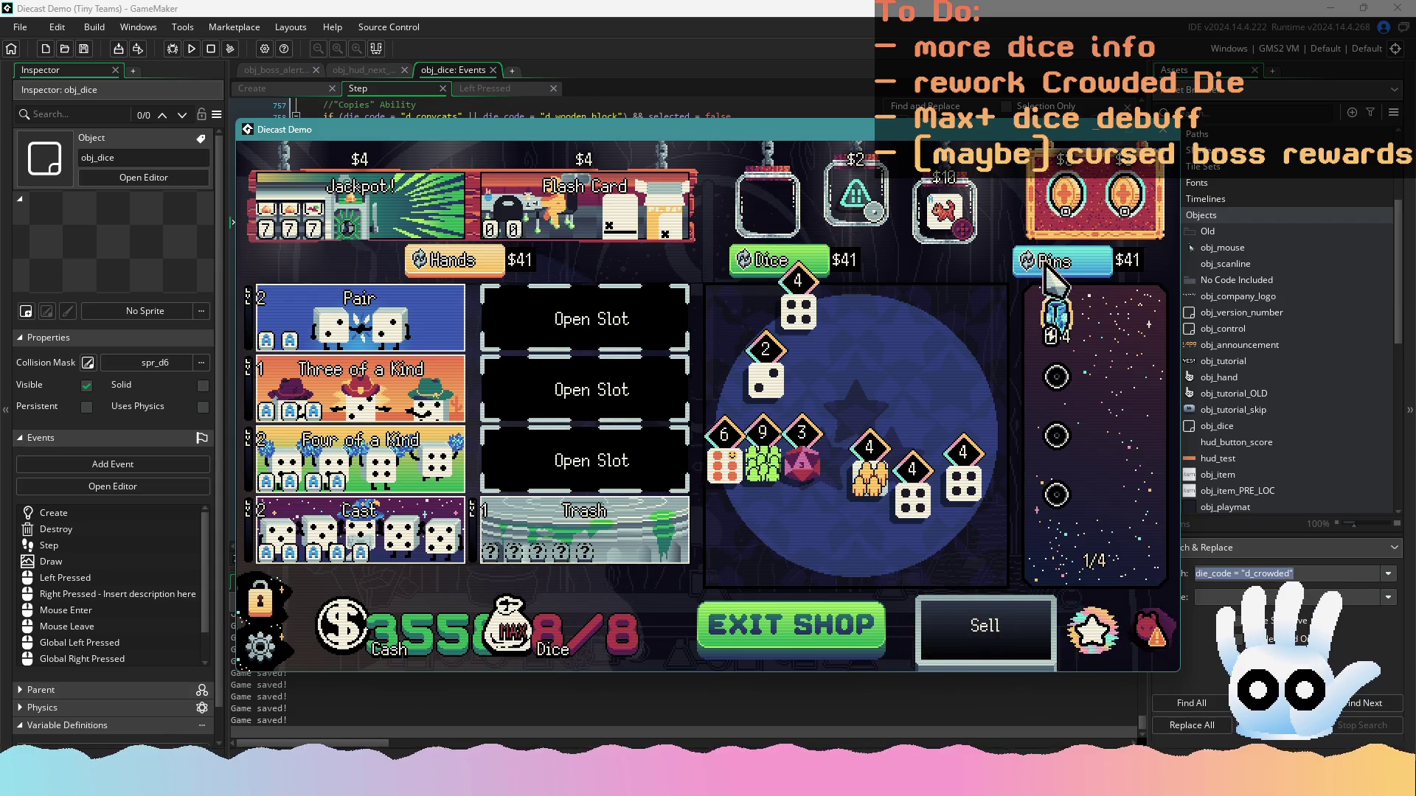
{"action": "left_click", "coordinate": [1047, 262]}
{"action": "left_click", "coordinate": [1048, 263]}
{"action": "left_click", "coordinate": [1048, 262]}
{"action": "left_click", "coordinate": [1047, 263]}
{"action": "left_click", "coordinate": [1047, 263]}
{"action": "left_click", "coordinate": [1048, 262]}
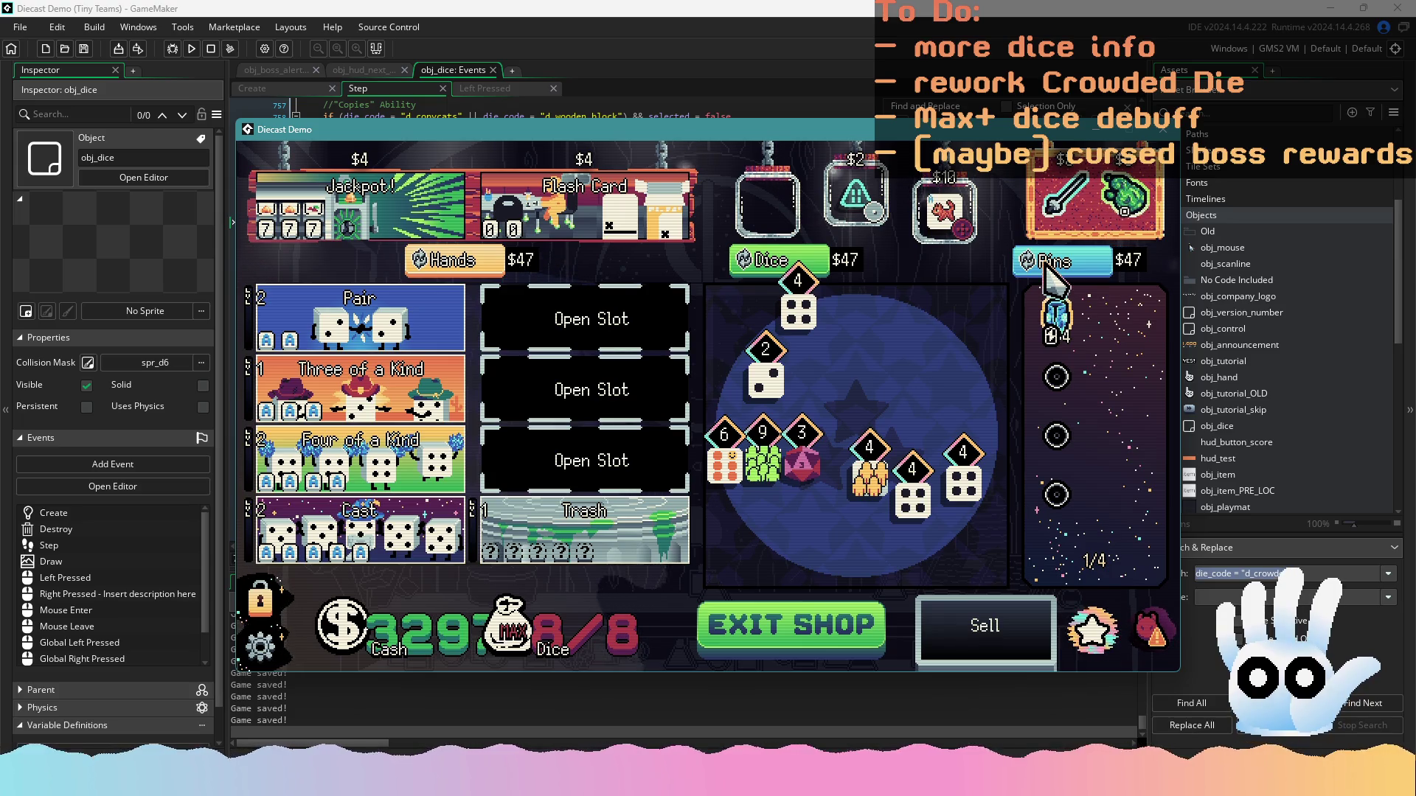
{"action": "left_click", "coordinate": [1047, 262]}
{"action": "left_click", "coordinate": [1048, 262]}
{"action": "left_click", "coordinate": [1047, 263]}
{"action": "left_click", "coordinate": [1047, 263]}
{"action": "left_click", "coordinate": [1047, 263]}
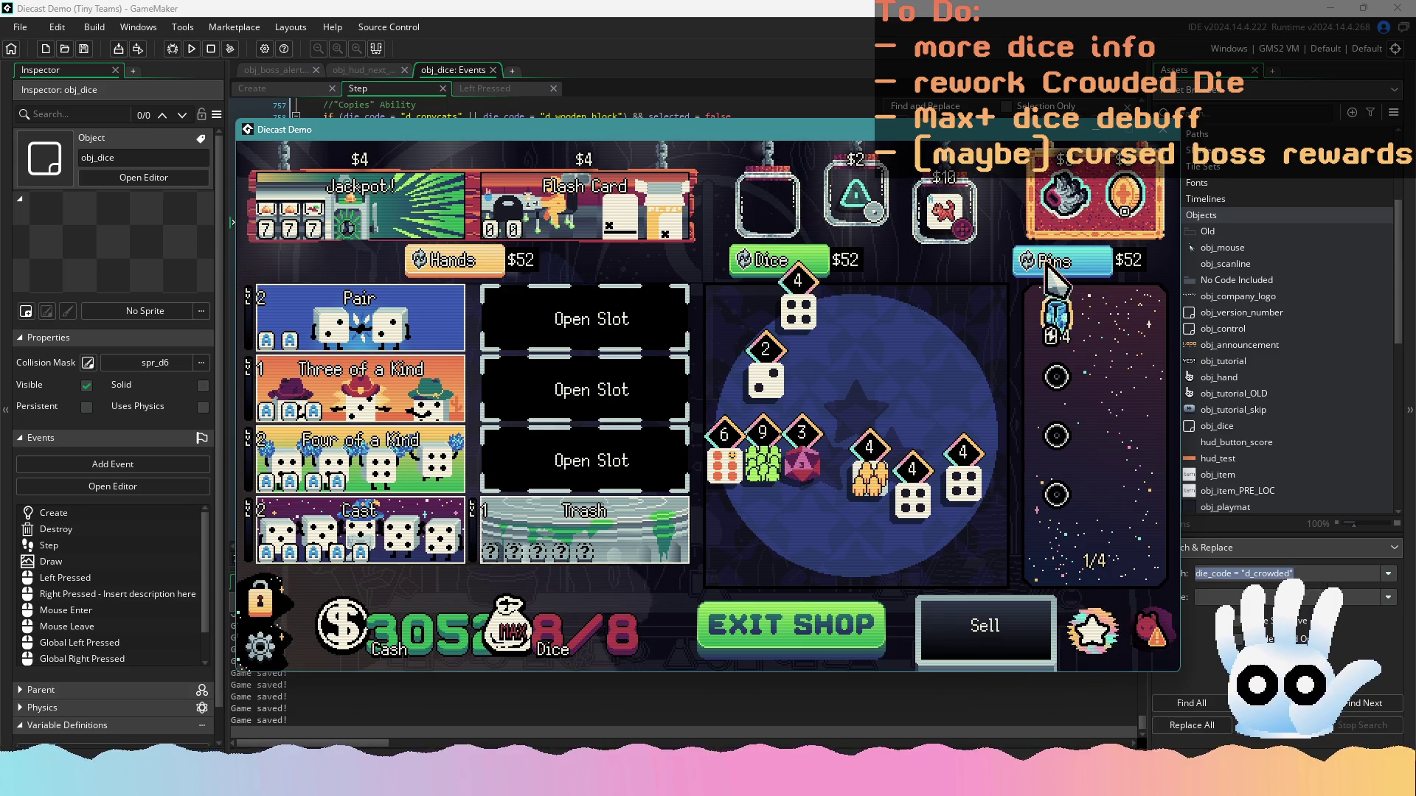
{"action": "left_click", "coordinate": [1047, 263]}
{"action": "left_click", "coordinate": [1048, 263]}
{"action": "left_click", "coordinate": [1047, 263]}
{"action": "left_click", "coordinate": [1047, 262]}
{"action": "left_click", "coordinate": [1047, 262]}
{"action": "left_click", "coordinate": [1048, 262]}
{"action": "left_click", "coordinate": [1047, 263]}
{"action": "left_click", "coordinate": [1048, 262]}
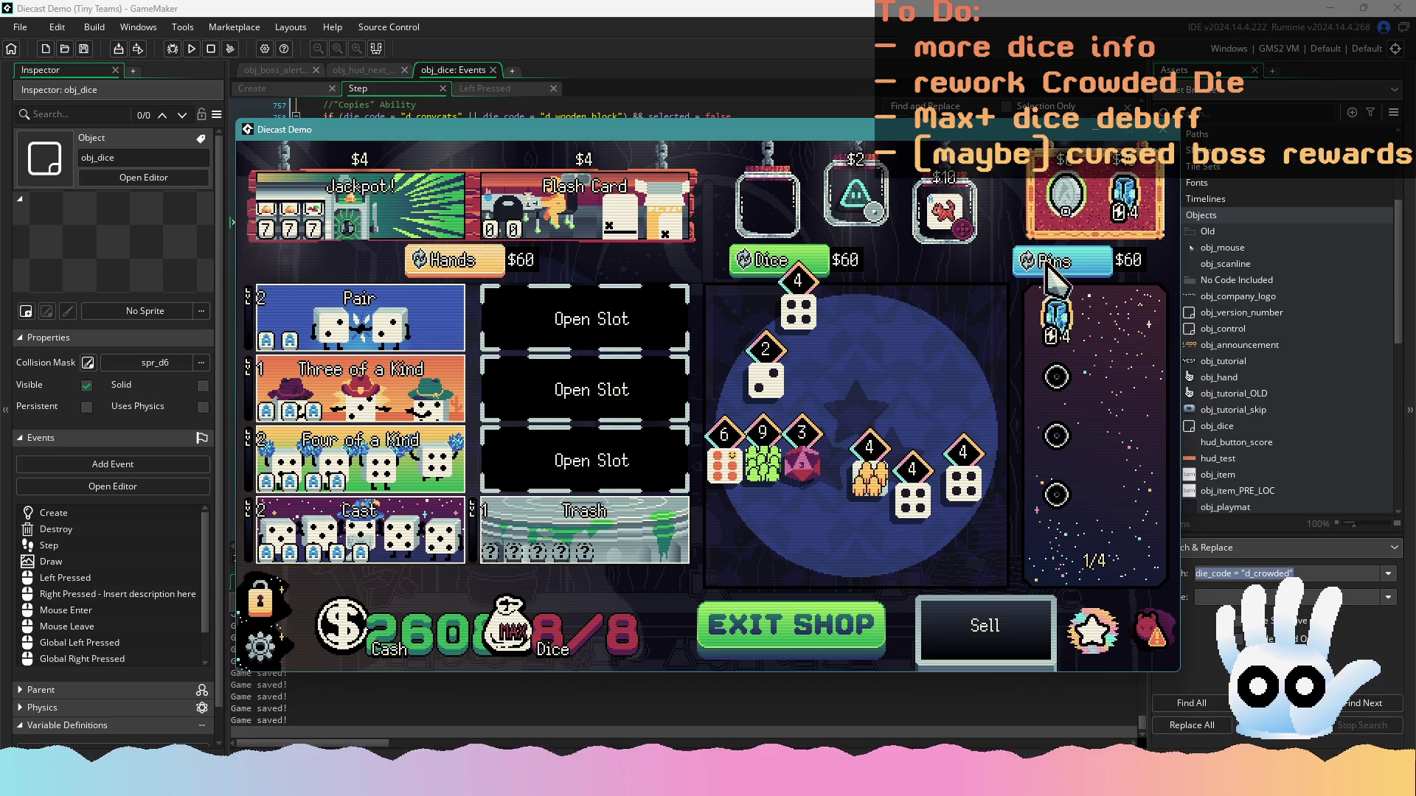
{"action": "left_click", "coordinate": [1124, 196]}
{"action": "left_click", "coordinate": [881, 631]}
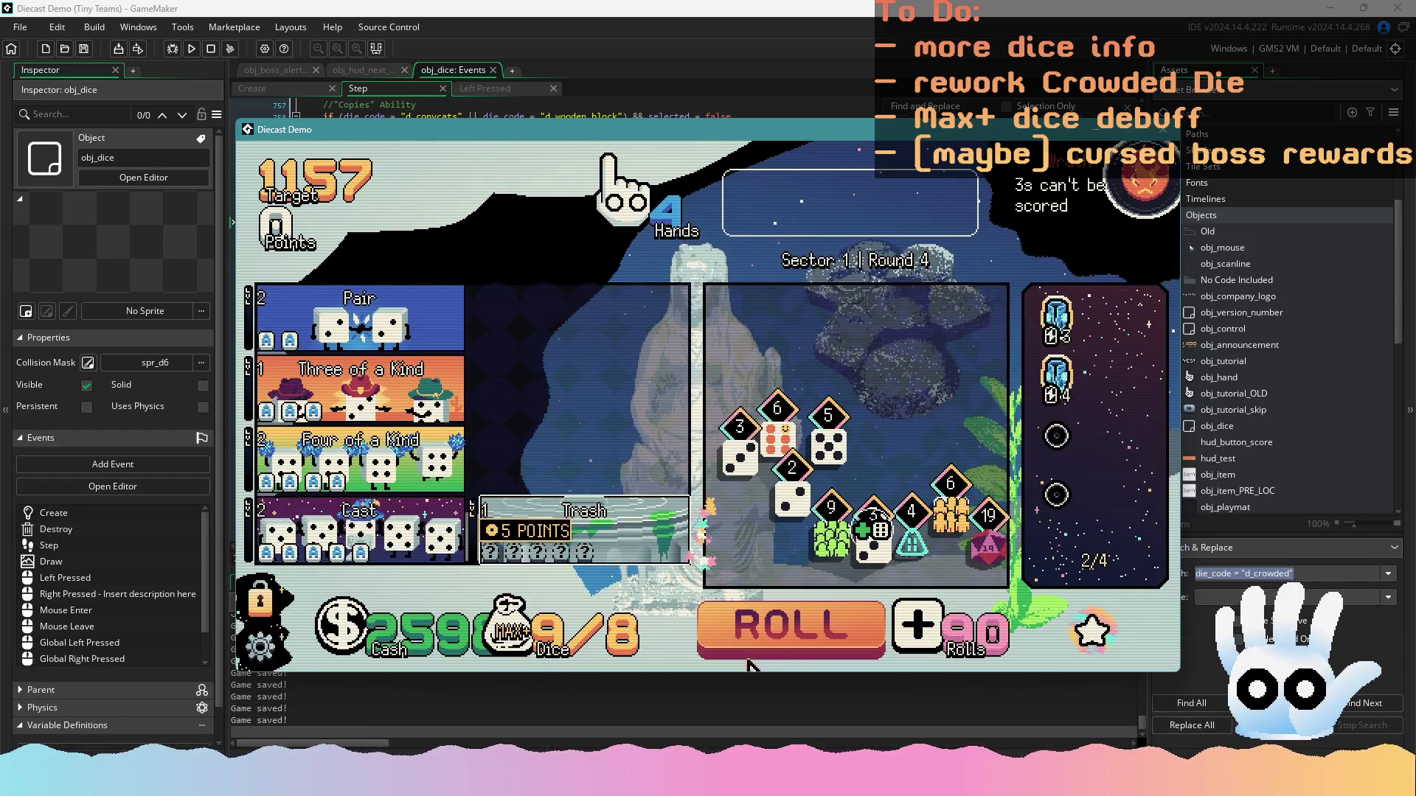
Roll the Round 4 dice eight times
{"action": "left_click", "coordinate": [762, 633]}
{"action": "left_click", "coordinate": [762, 633]}
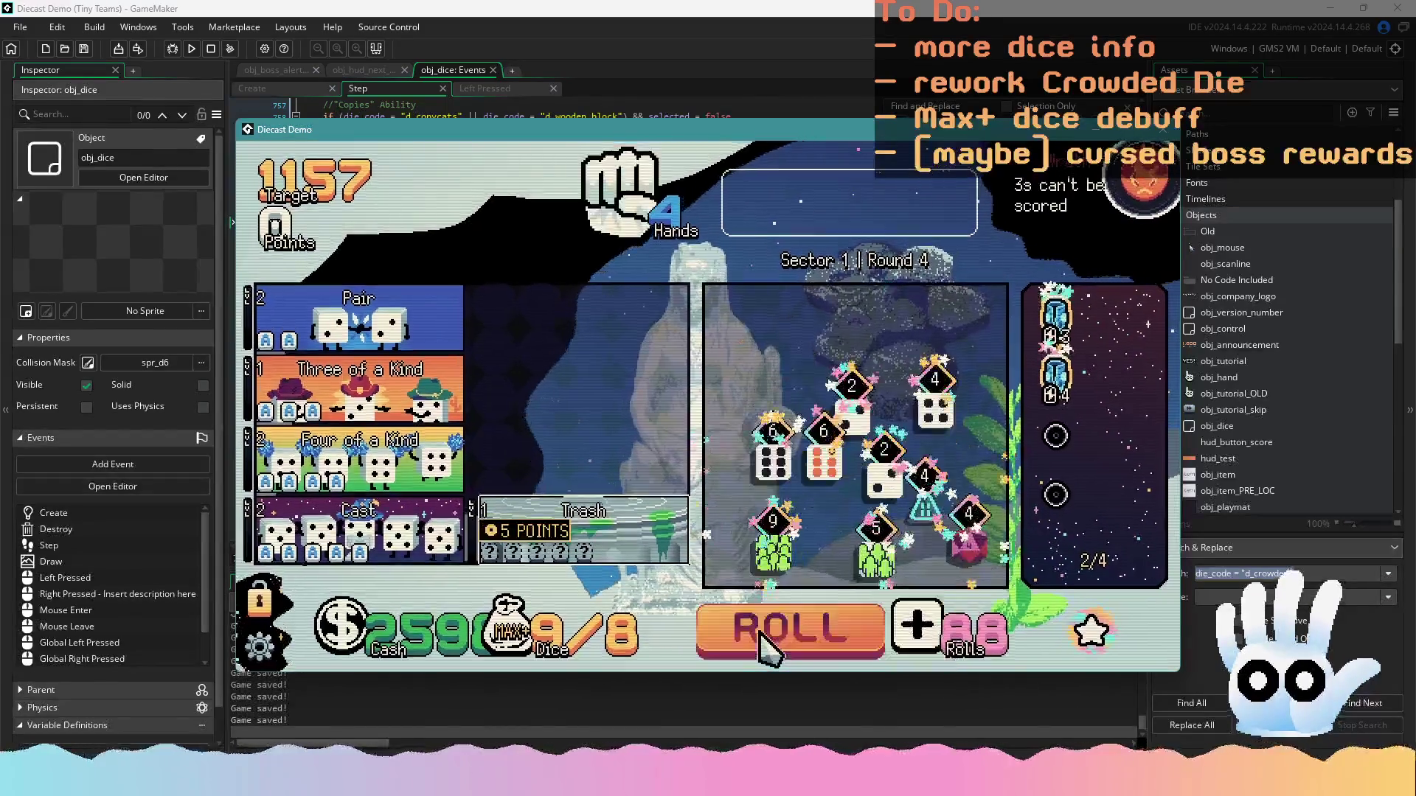
{"action": "left_click", "coordinate": [760, 632]}
{"action": "left_click", "coordinate": [760, 633]}
{"action": "left_click", "coordinate": [761, 633]}
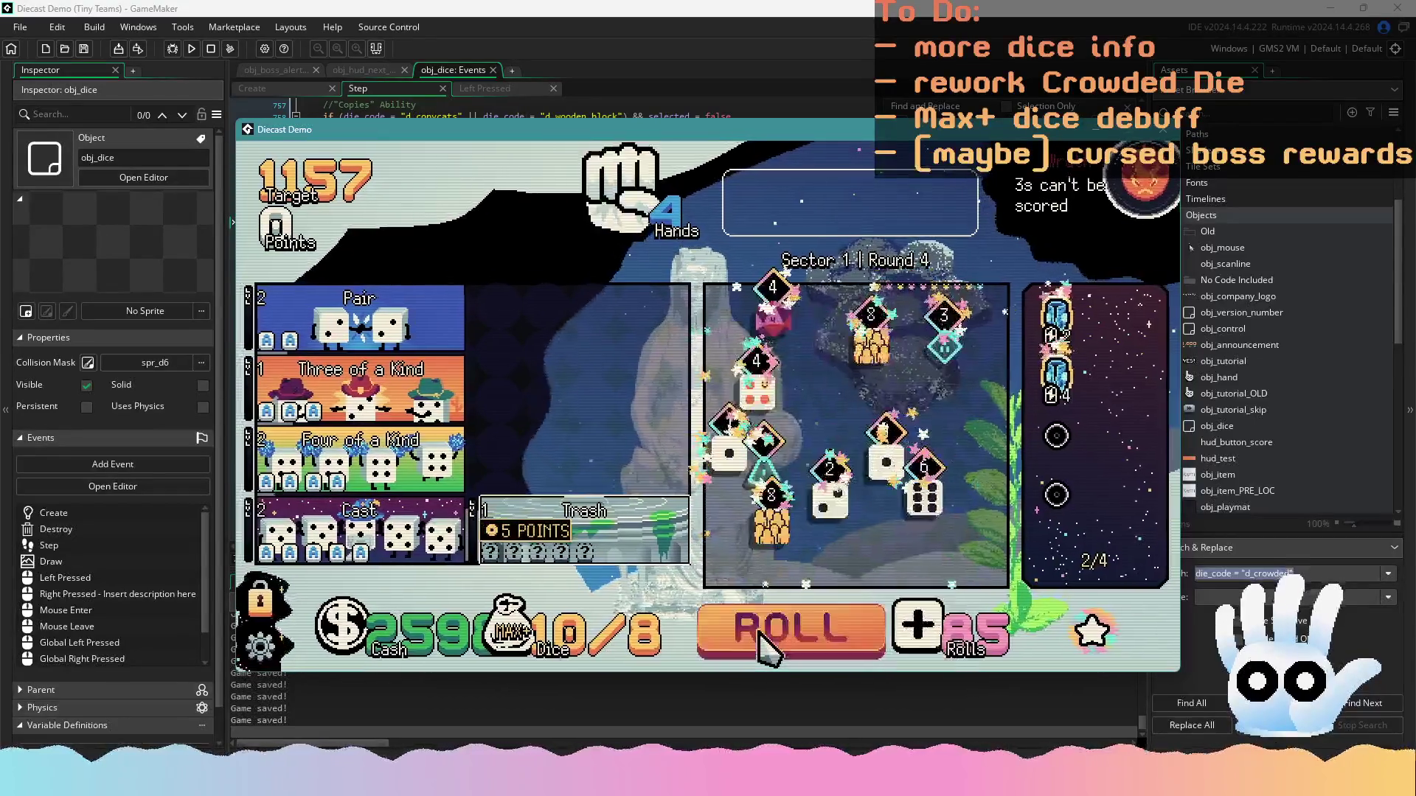
{"action": "left_click", "coordinate": [762, 635]}
{"action": "left_click", "coordinate": [761, 634]}
{"action": "left_click", "coordinate": [761, 634]}
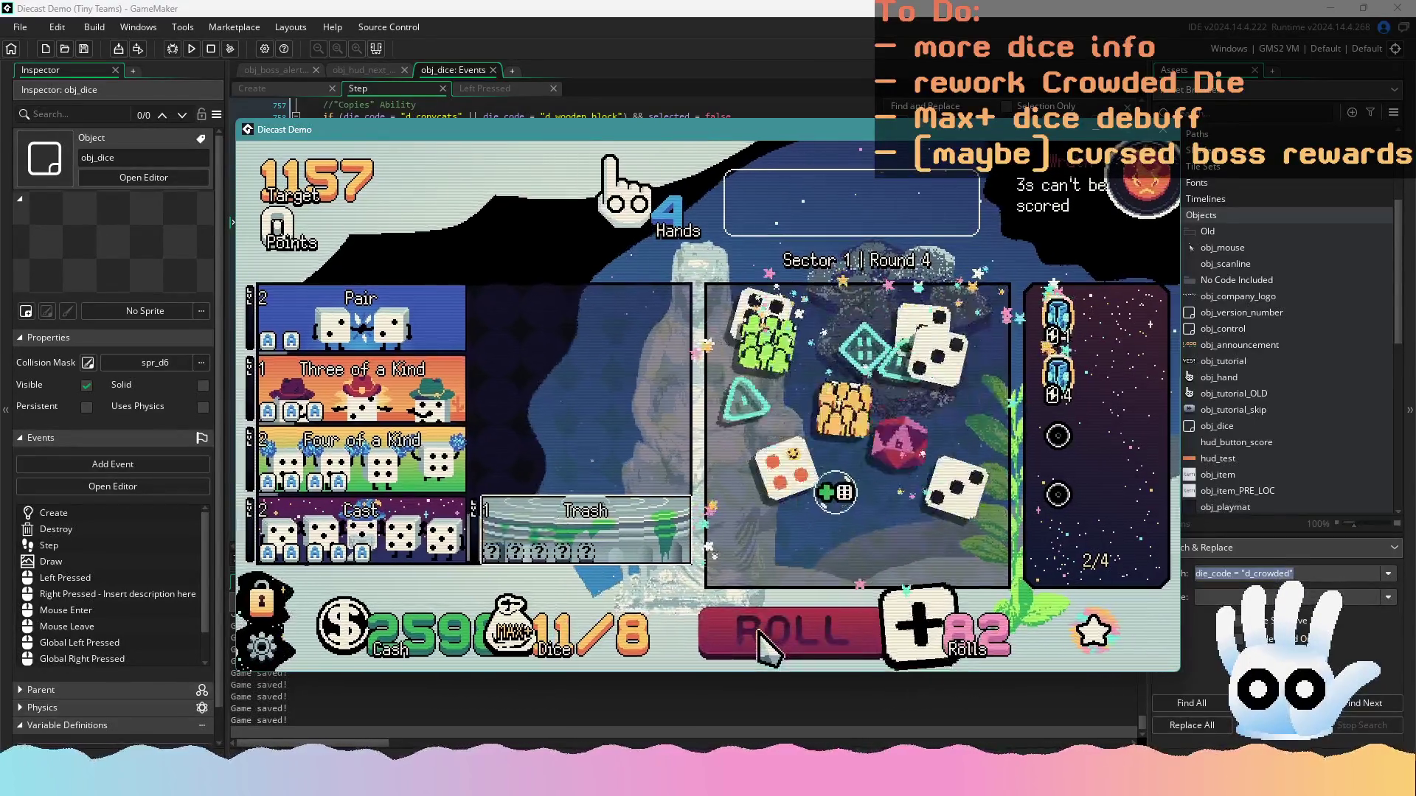
Return the 5 and green 7 dice, score the Pair for 580, then hold a third 5 and the 8
{"action": "mouse_move", "coordinate": [816, 483]}
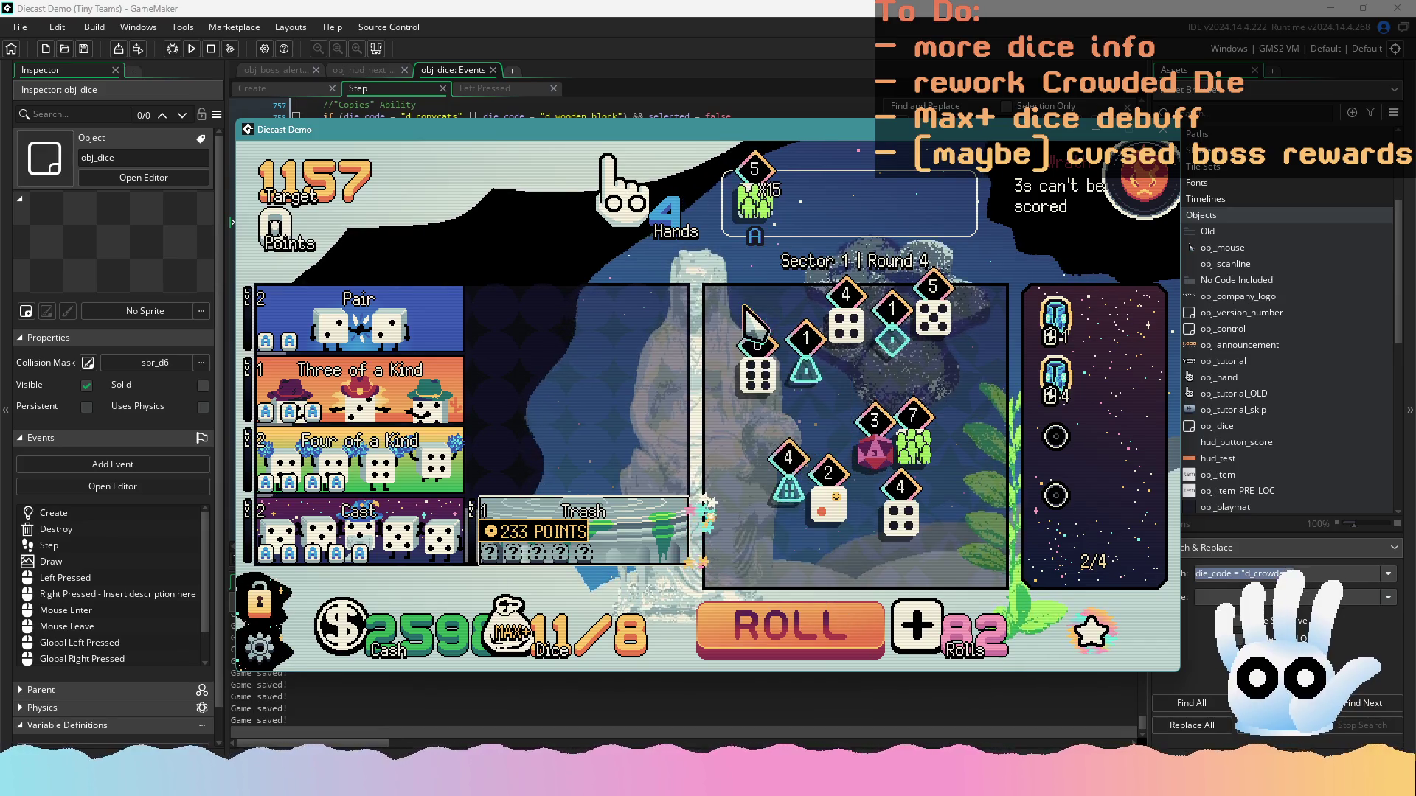
{"action": "mouse_move", "coordinate": [885, 472]}
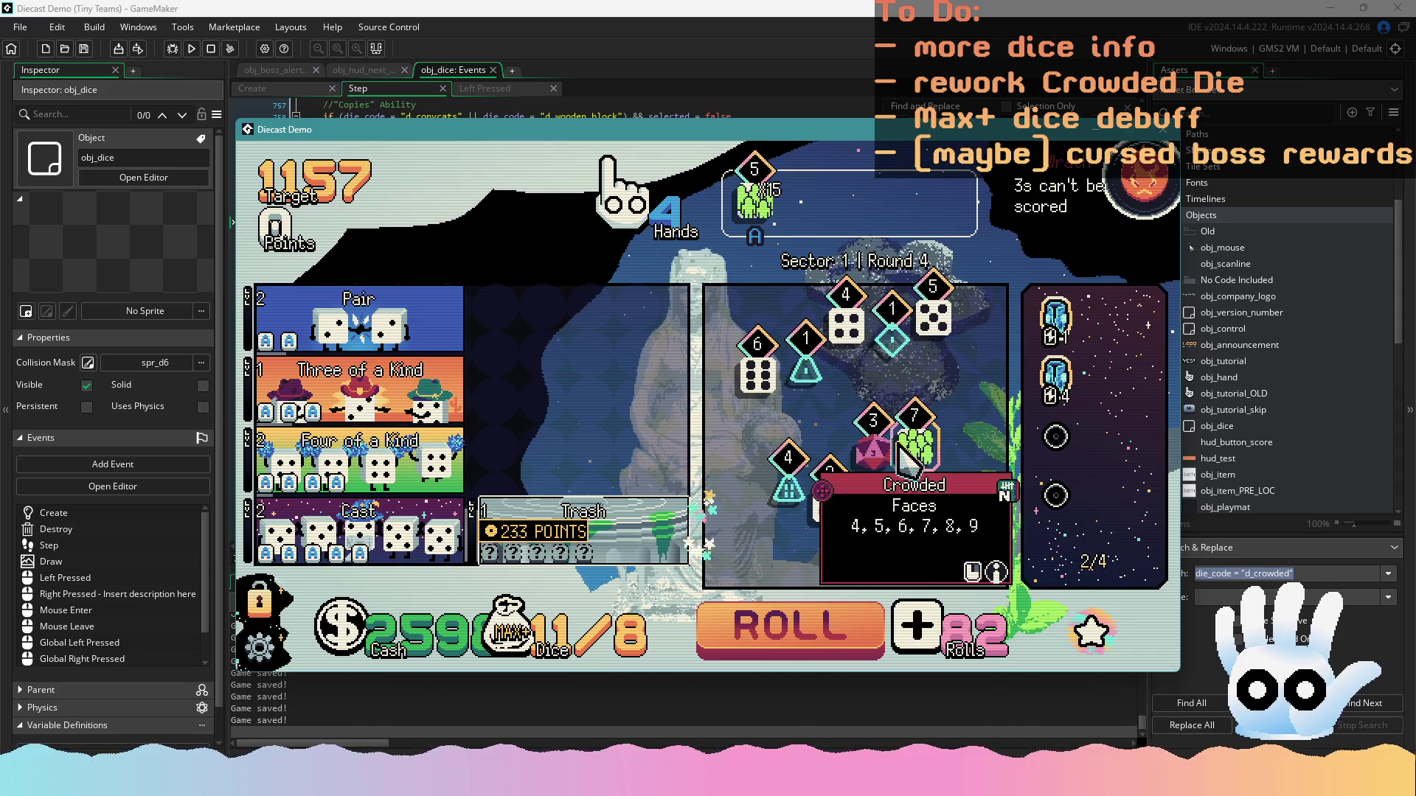
{"action": "left_click", "coordinate": [756, 197]}
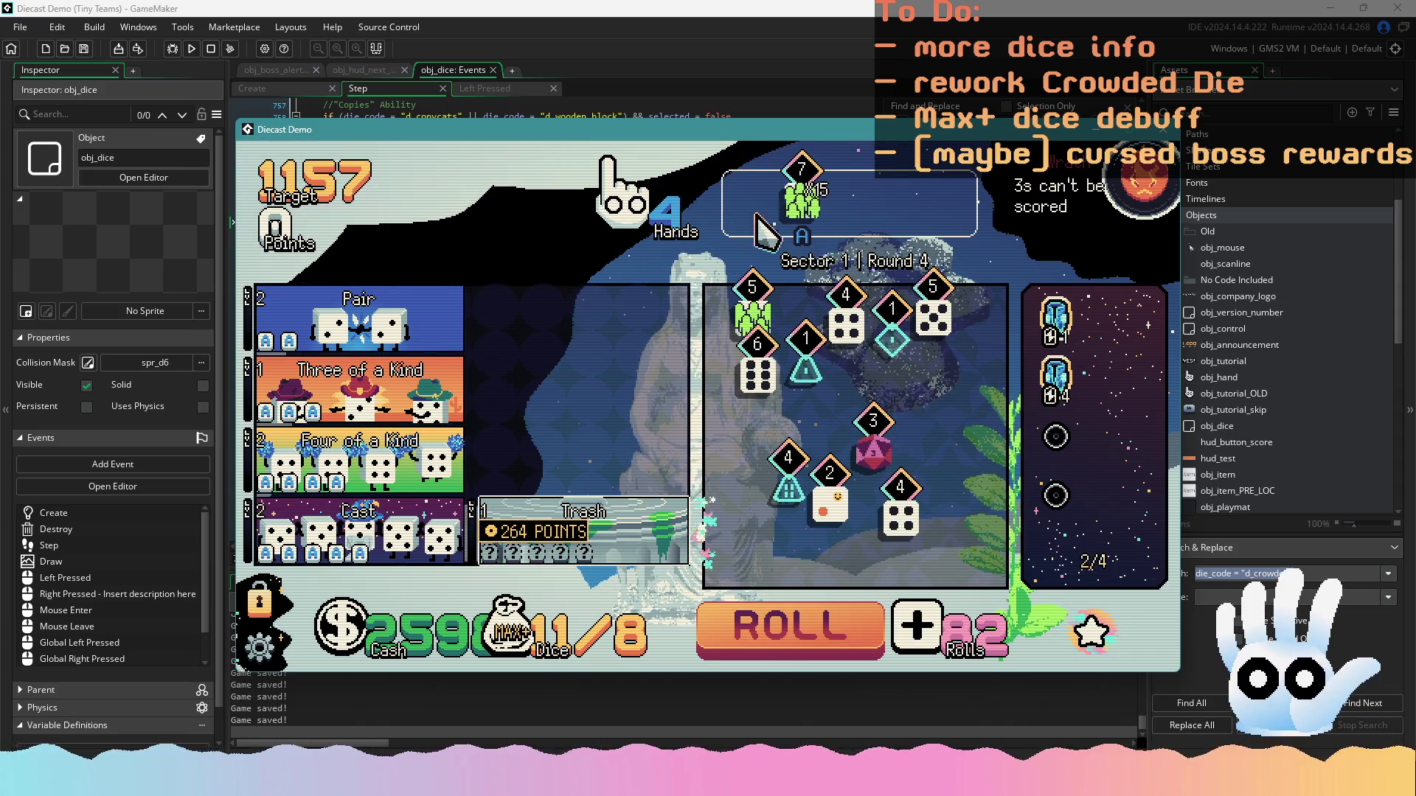
{"action": "mouse_move", "coordinate": [623, 531]}
{"action": "left_click", "coordinate": [804, 193]}
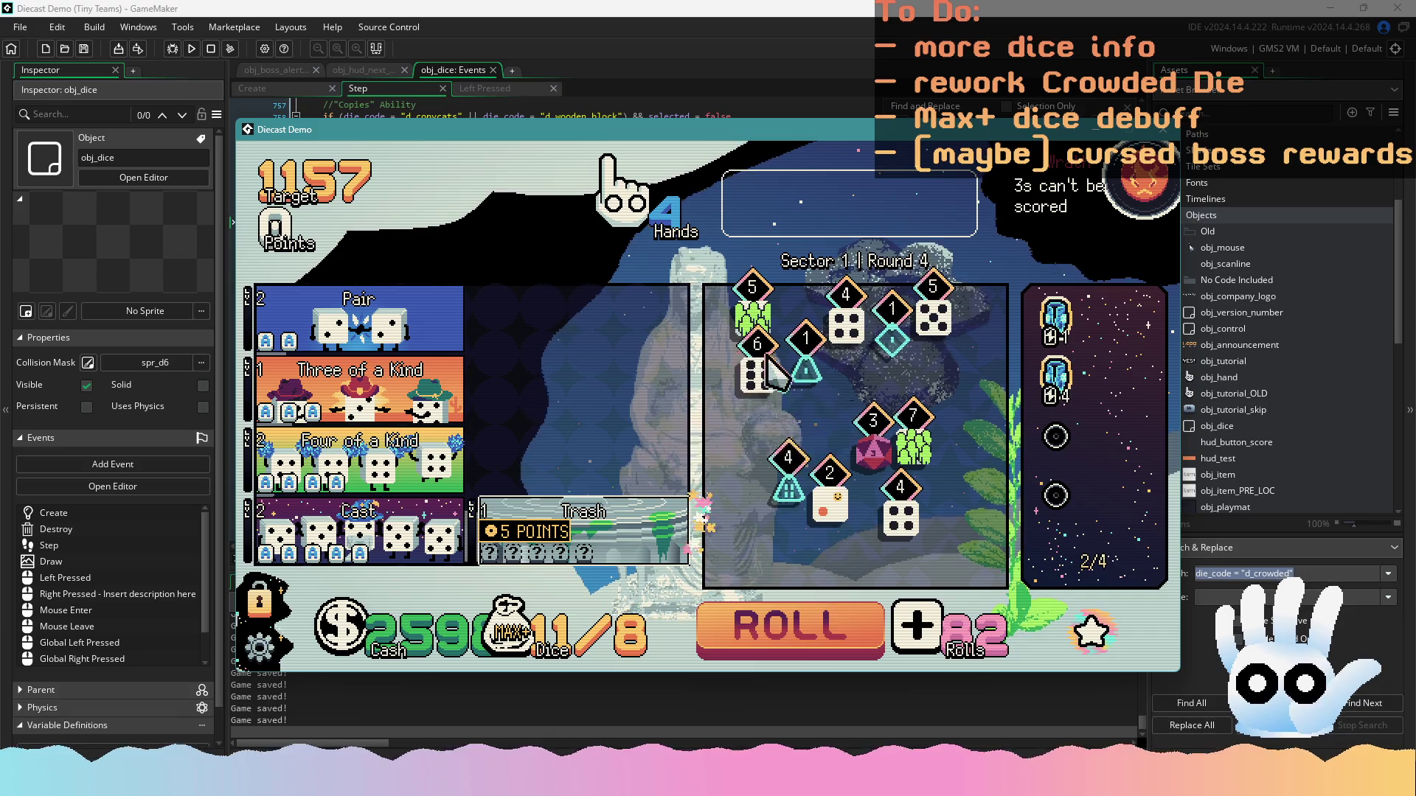
{"action": "key", "text": "space"}
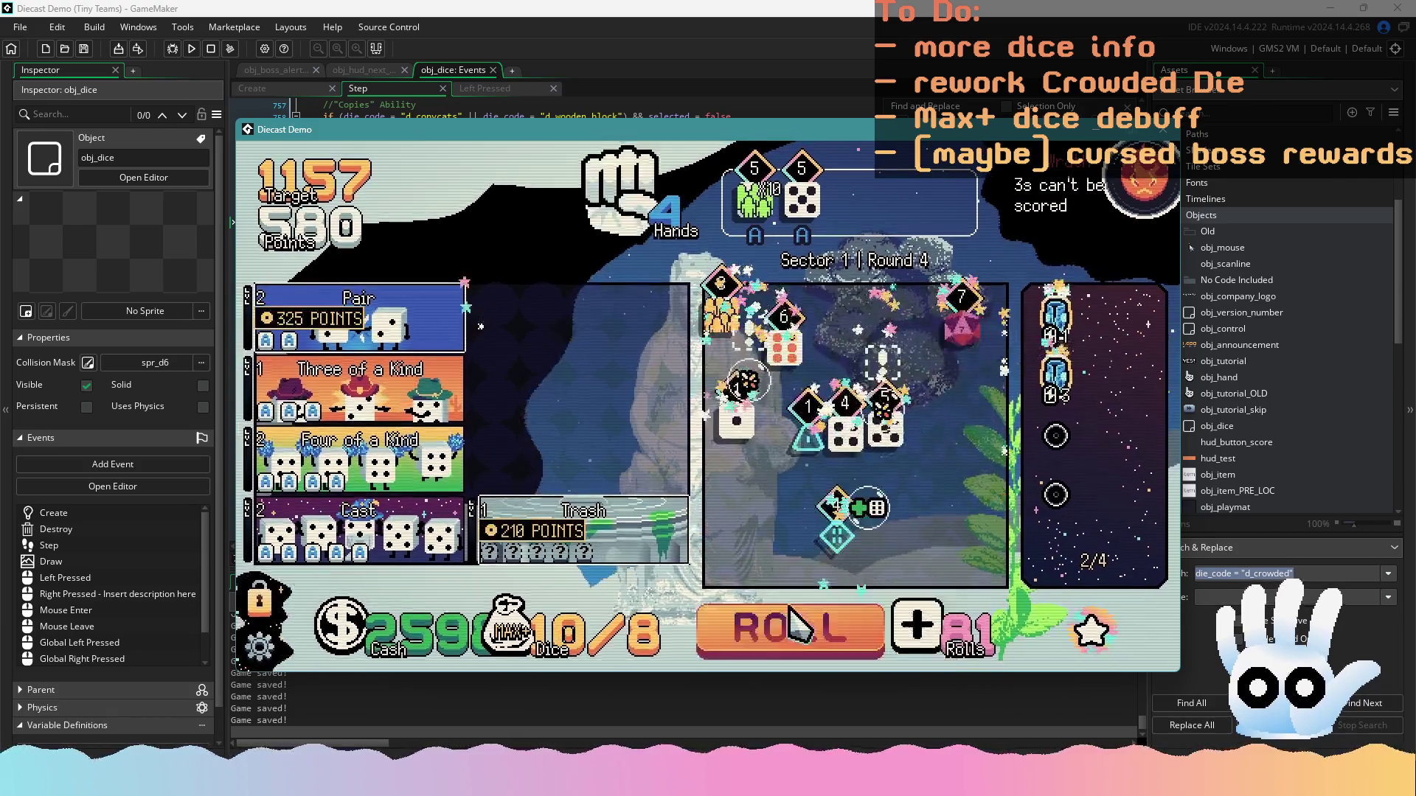
{"action": "left_click", "coordinate": [891, 446]}
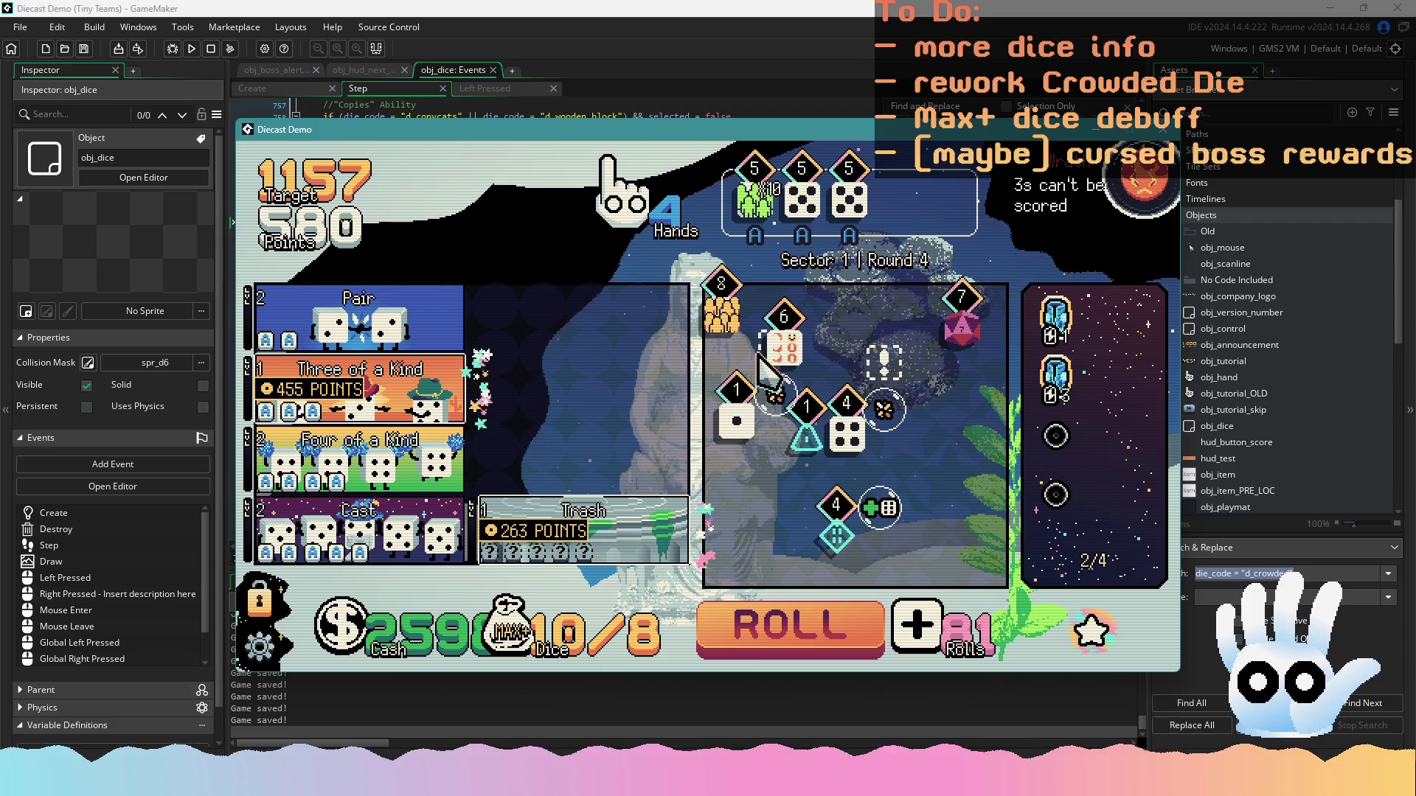
{"action": "left_click", "coordinate": [723, 322]}
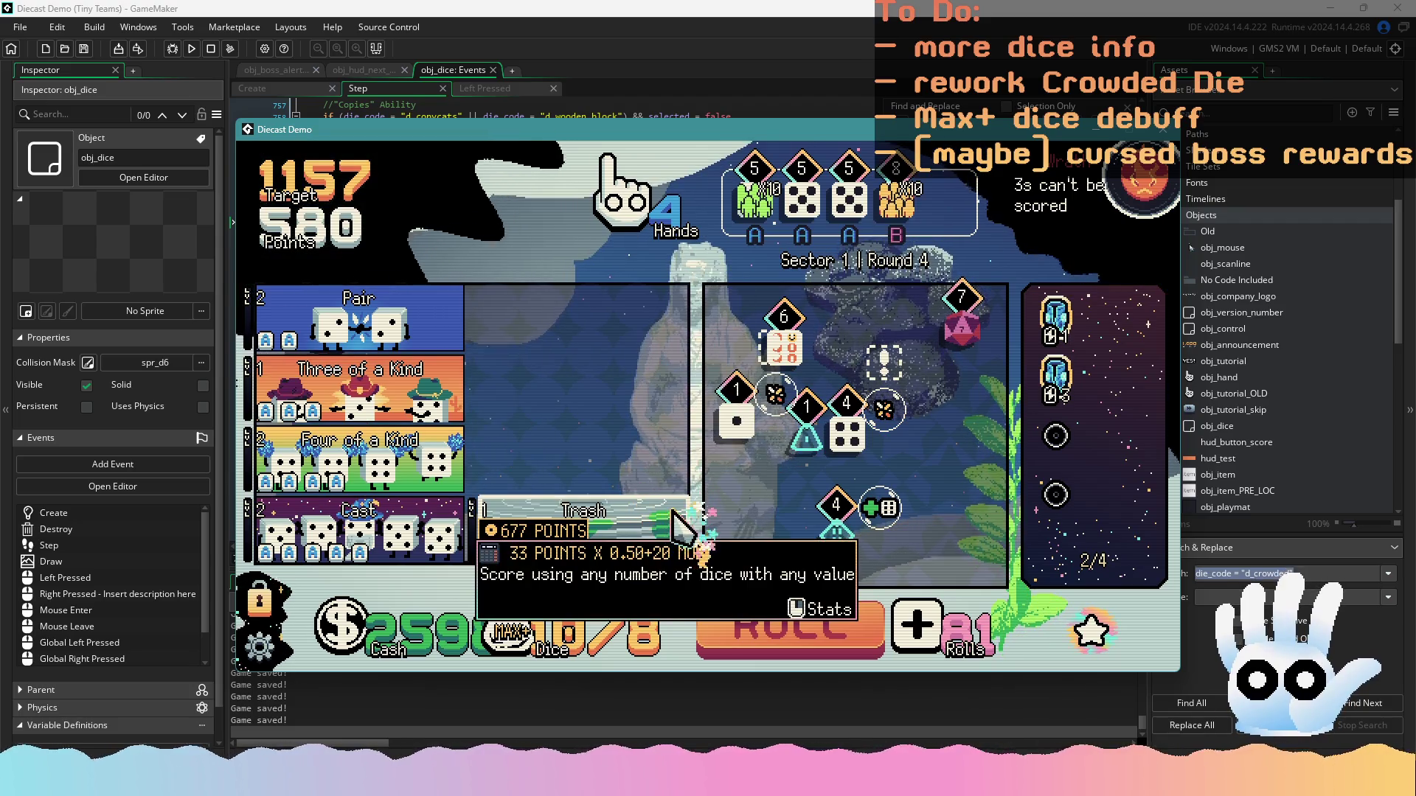
Drop the 8 and green 7 from the hand and reroll the board dice several times
{"action": "left_click", "coordinate": [895, 206]}
{"action": "left_click", "coordinate": [826, 628]}
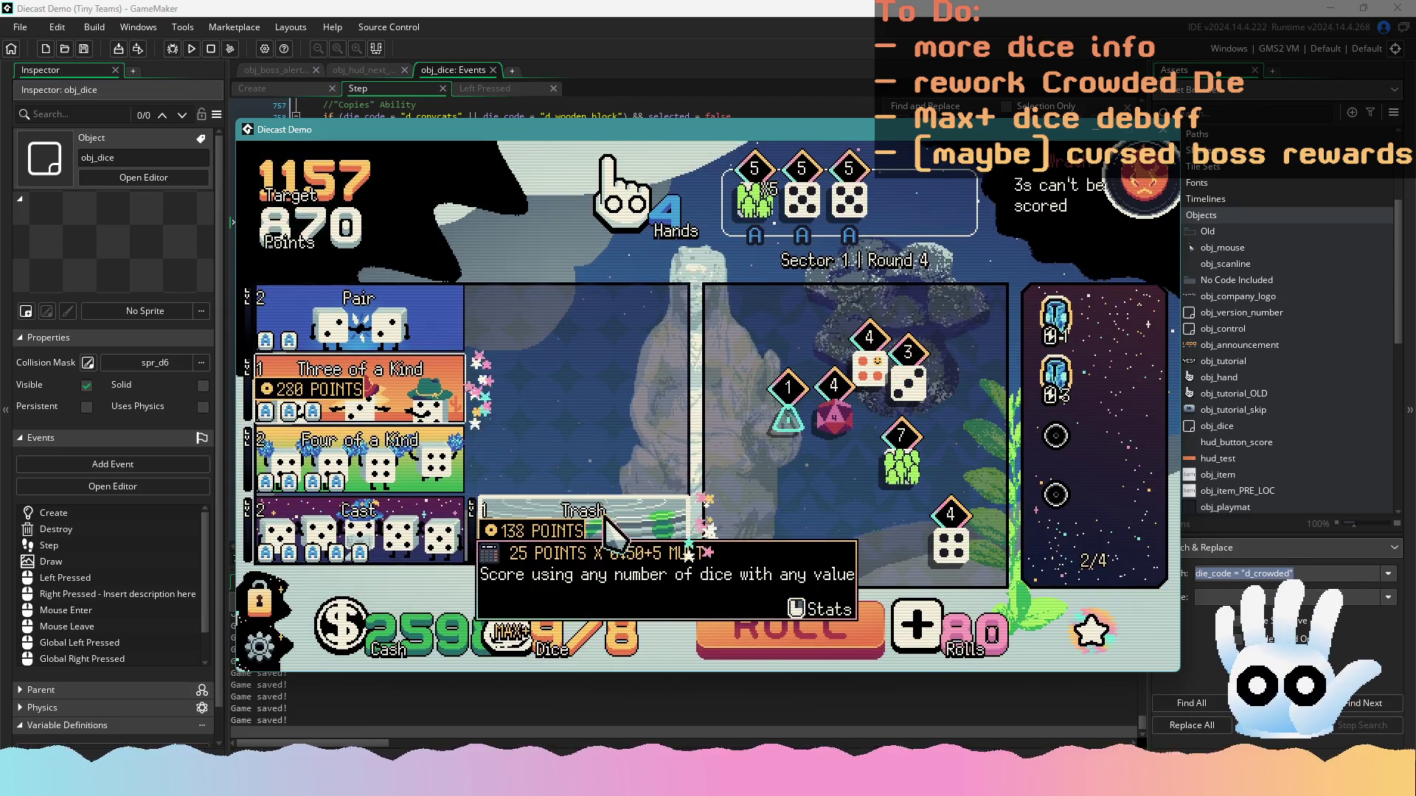
{"action": "left_click", "coordinate": [901, 457]}
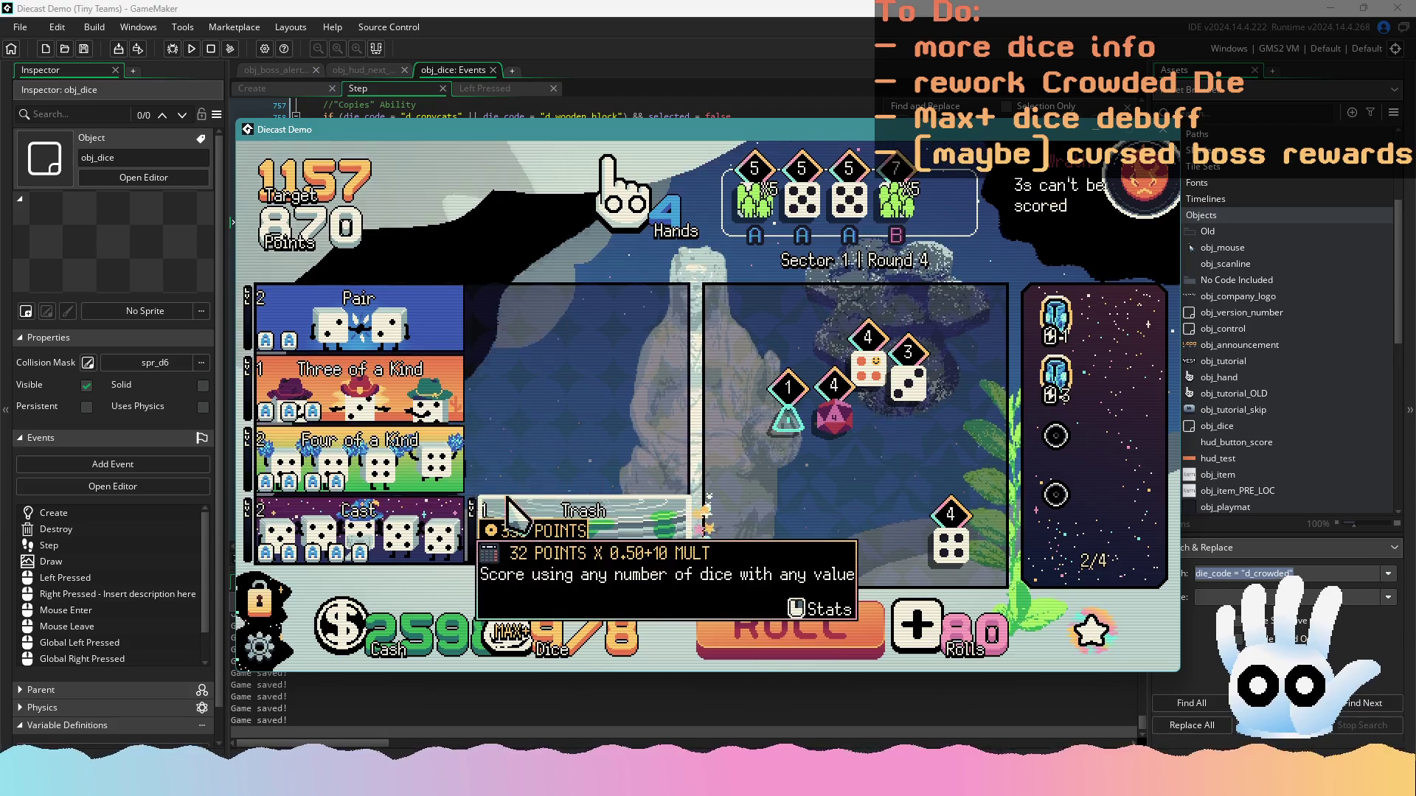
{"action": "left_click", "coordinate": [896, 196]}
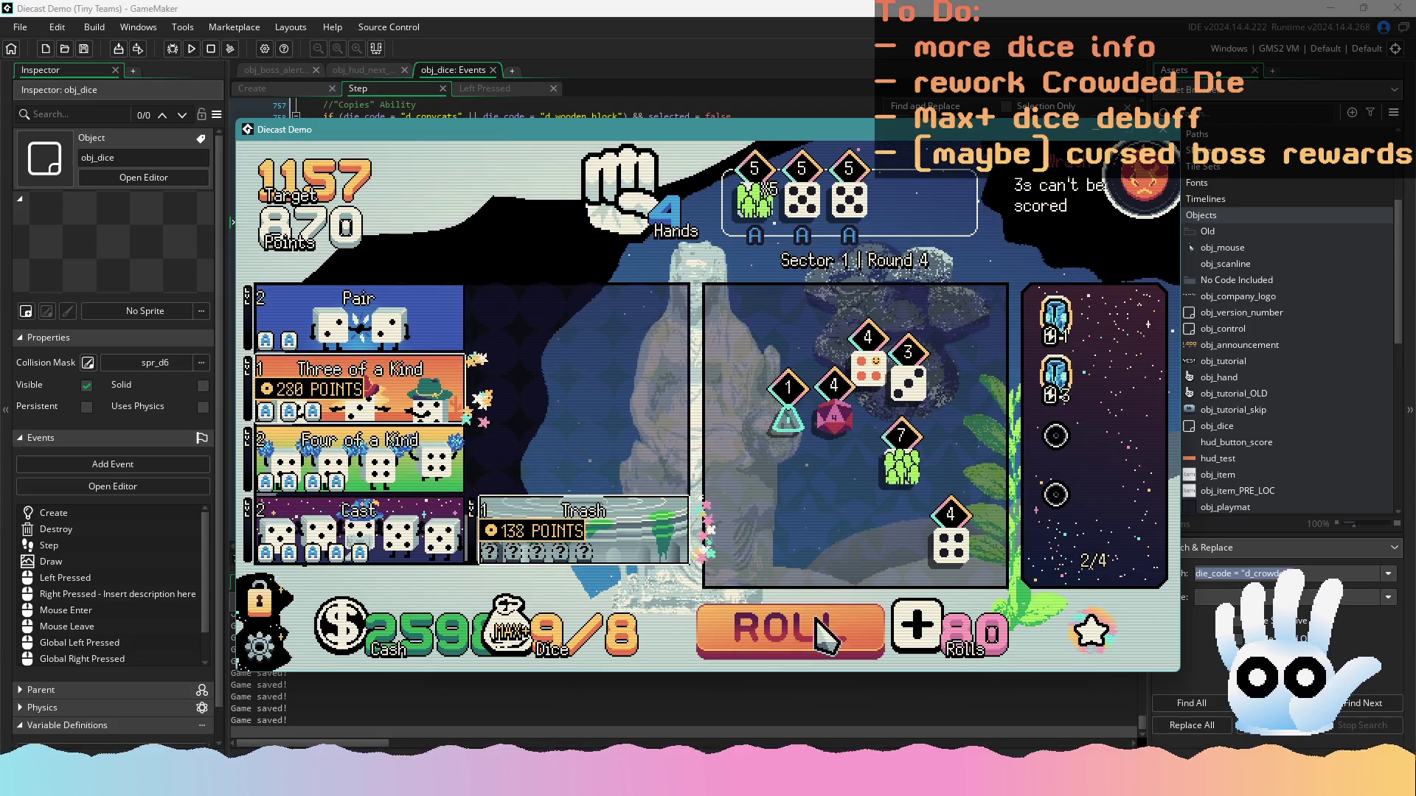
{"action": "left_click", "coordinate": [786, 623]}
{"action": "left_click", "coordinate": [792, 623]}
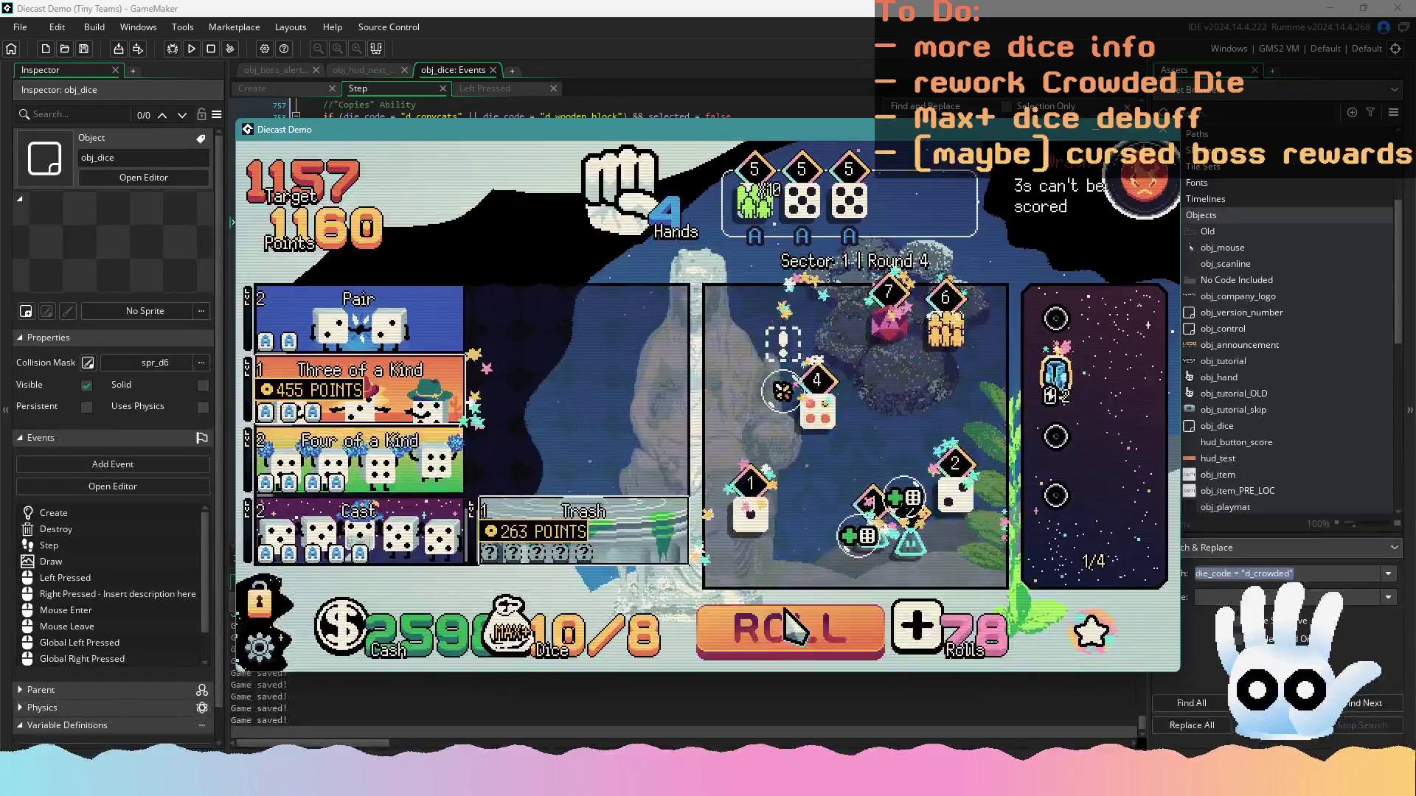
{"action": "left_click", "coordinate": [793, 627]}
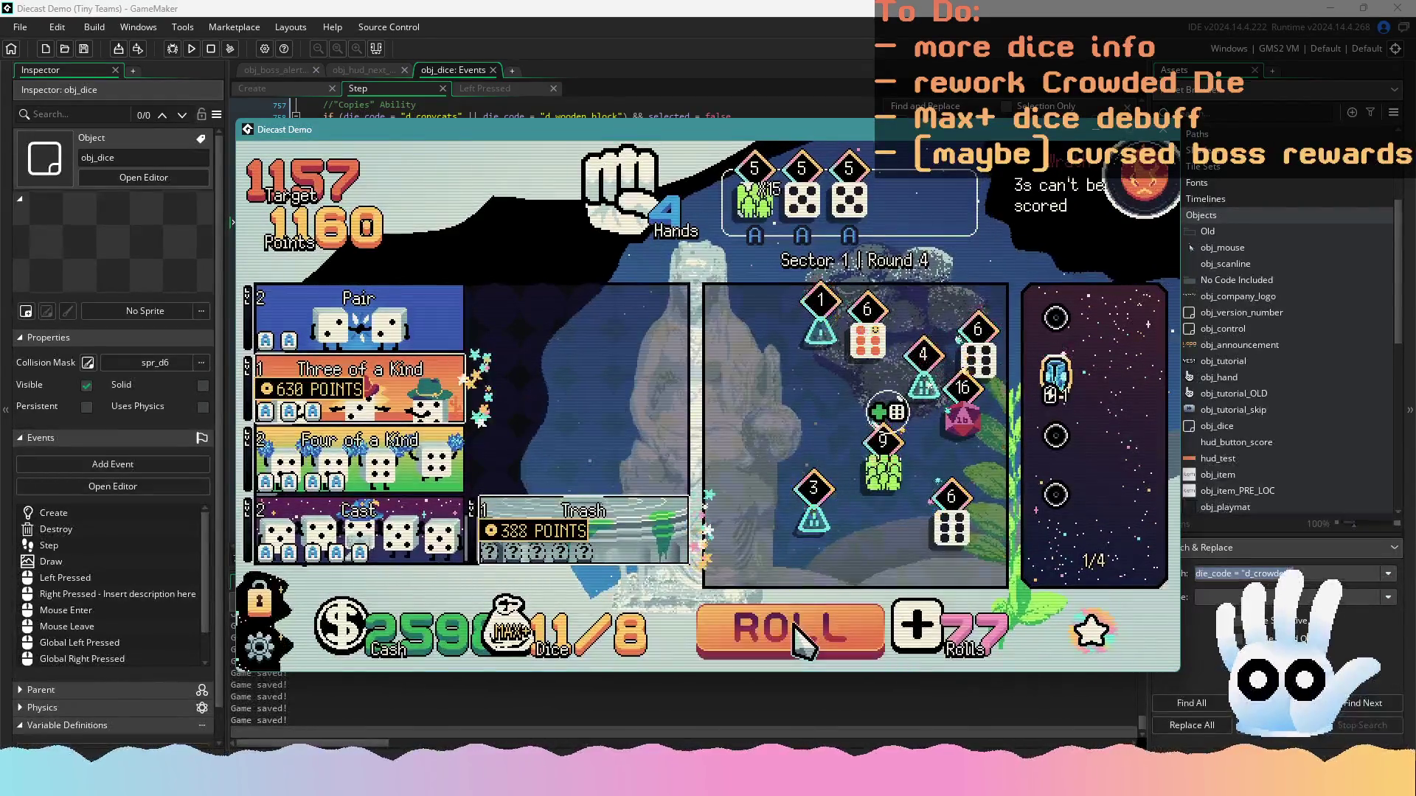
{"action": "left_click", "coordinate": [799, 634]}
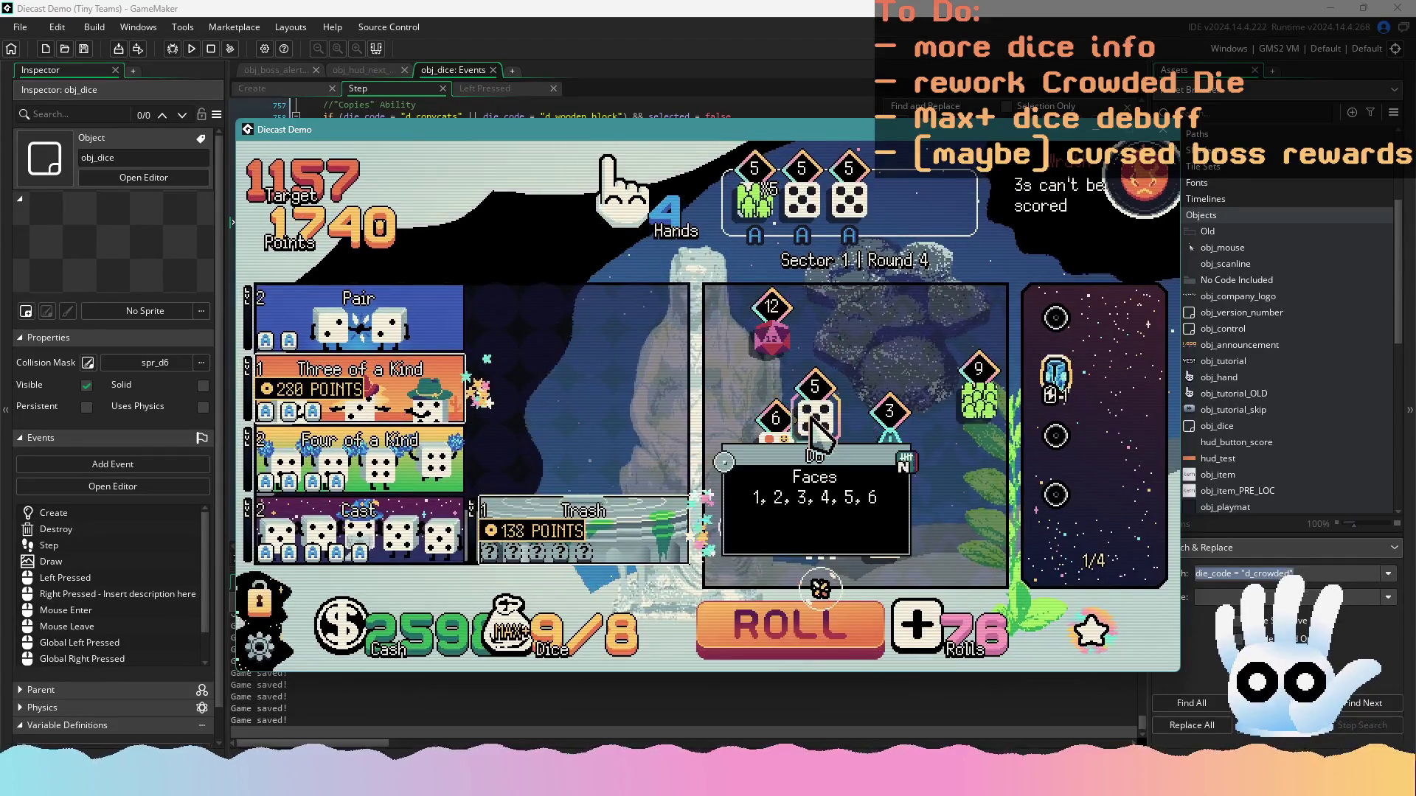
Reroll once more, add the green 5 as the fifth match, and cast the five-of-a-kind for 4129 points
{"action": "mouse_move", "coordinate": [442, 499]}
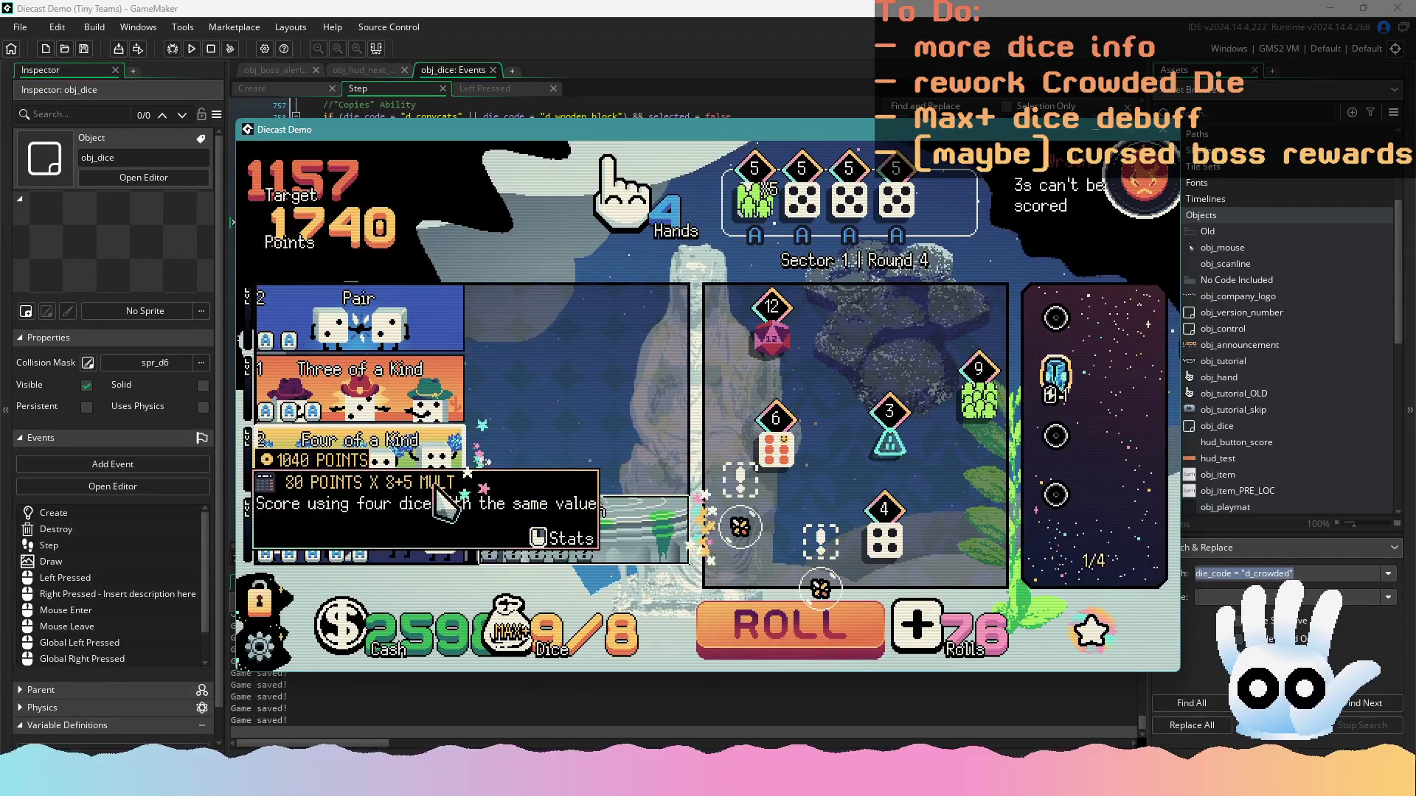
{"action": "left_click", "coordinate": [837, 632]}
{"action": "left_click", "coordinate": [869, 398]}
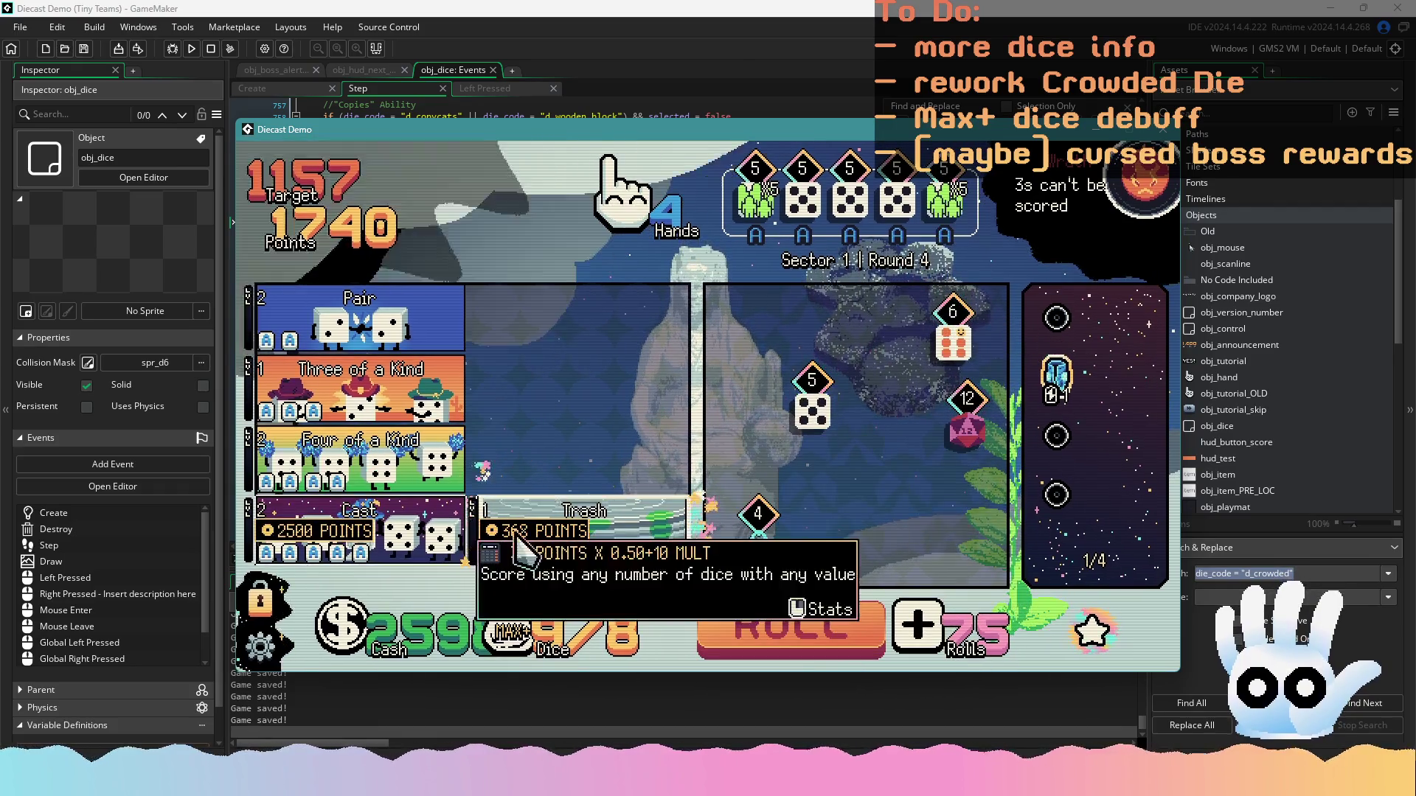
{"action": "mouse_move", "coordinate": [443, 520]}
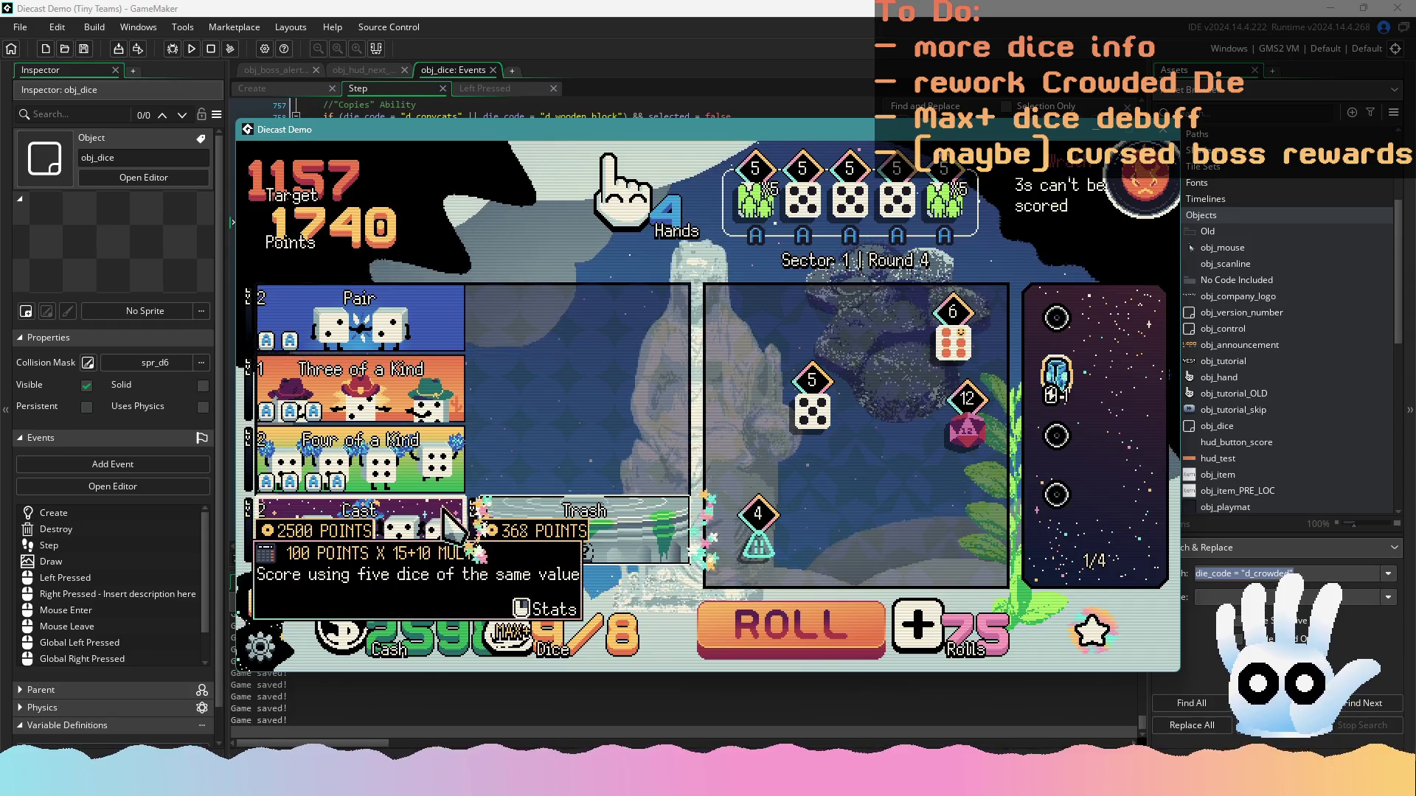
{"action": "left_click", "coordinate": [443, 512]}
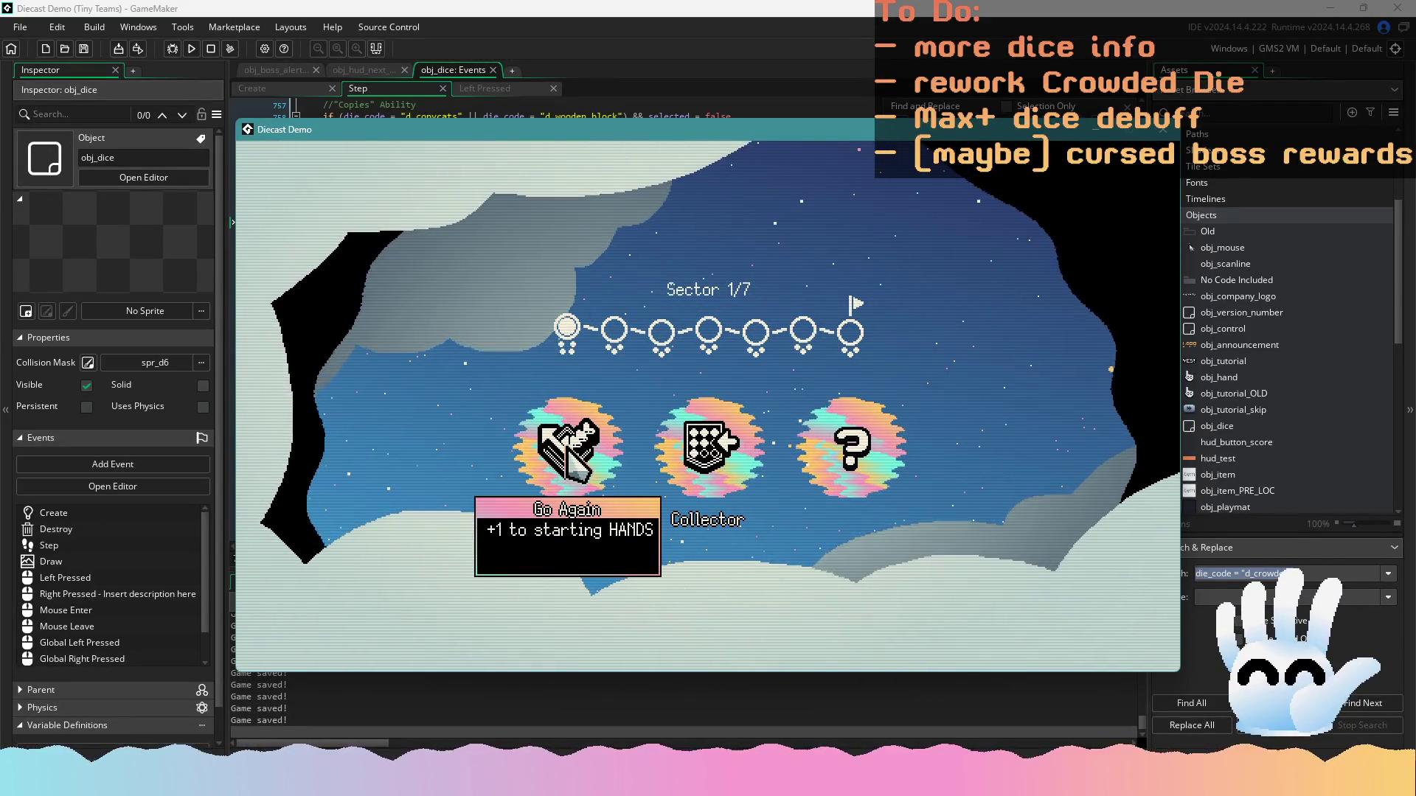
Take a sector reward, reroll the shop four times, exit to Sector 2, and close the game
{"action": "left_click", "coordinate": [795, 439]}
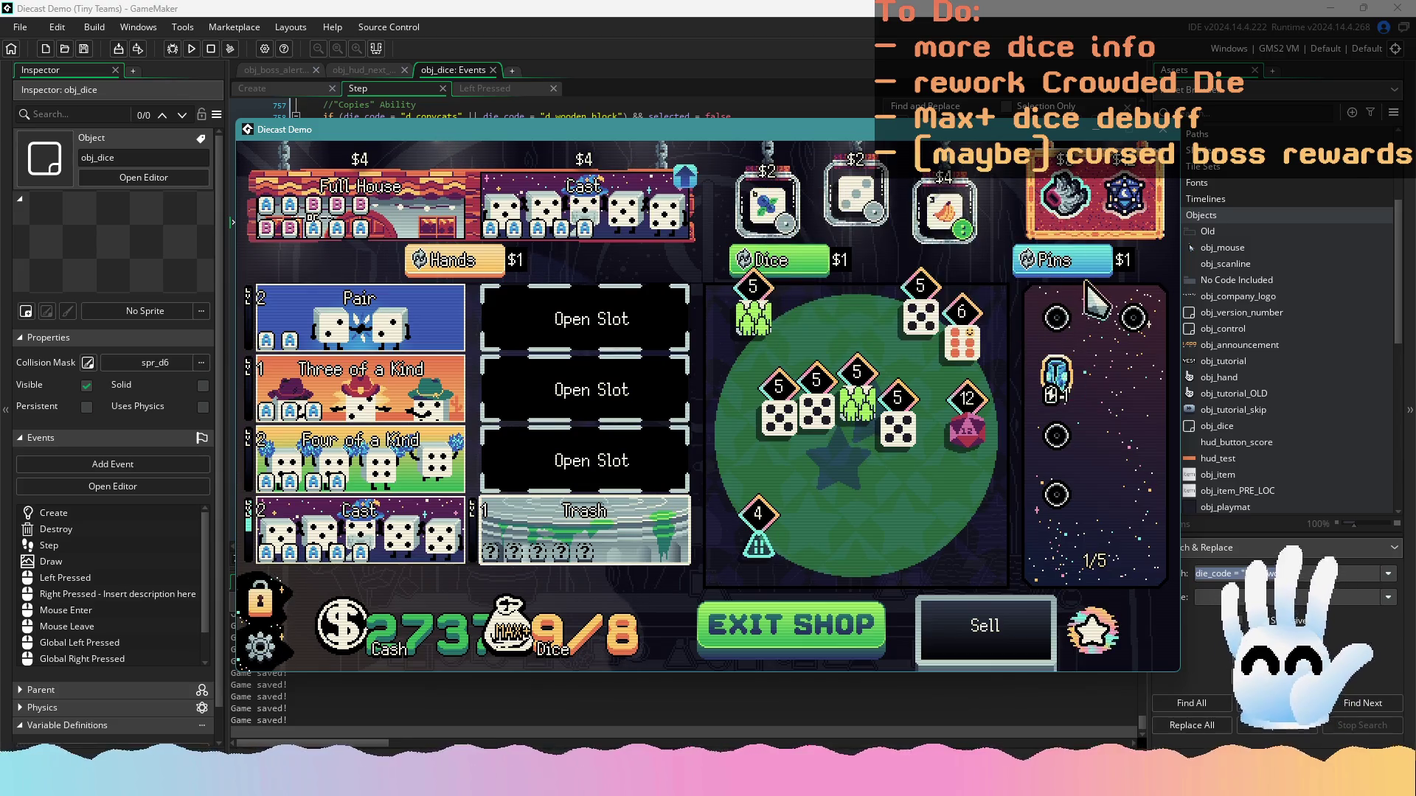
{"action": "left_click", "coordinate": [1067, 259]}
{"action": "left_click", "coordinate": [1069, 259]}
{"action": "left_click", "coordinate": [1071, 260]}
{"action": "left_click", "coordinate": [1070, 261]}
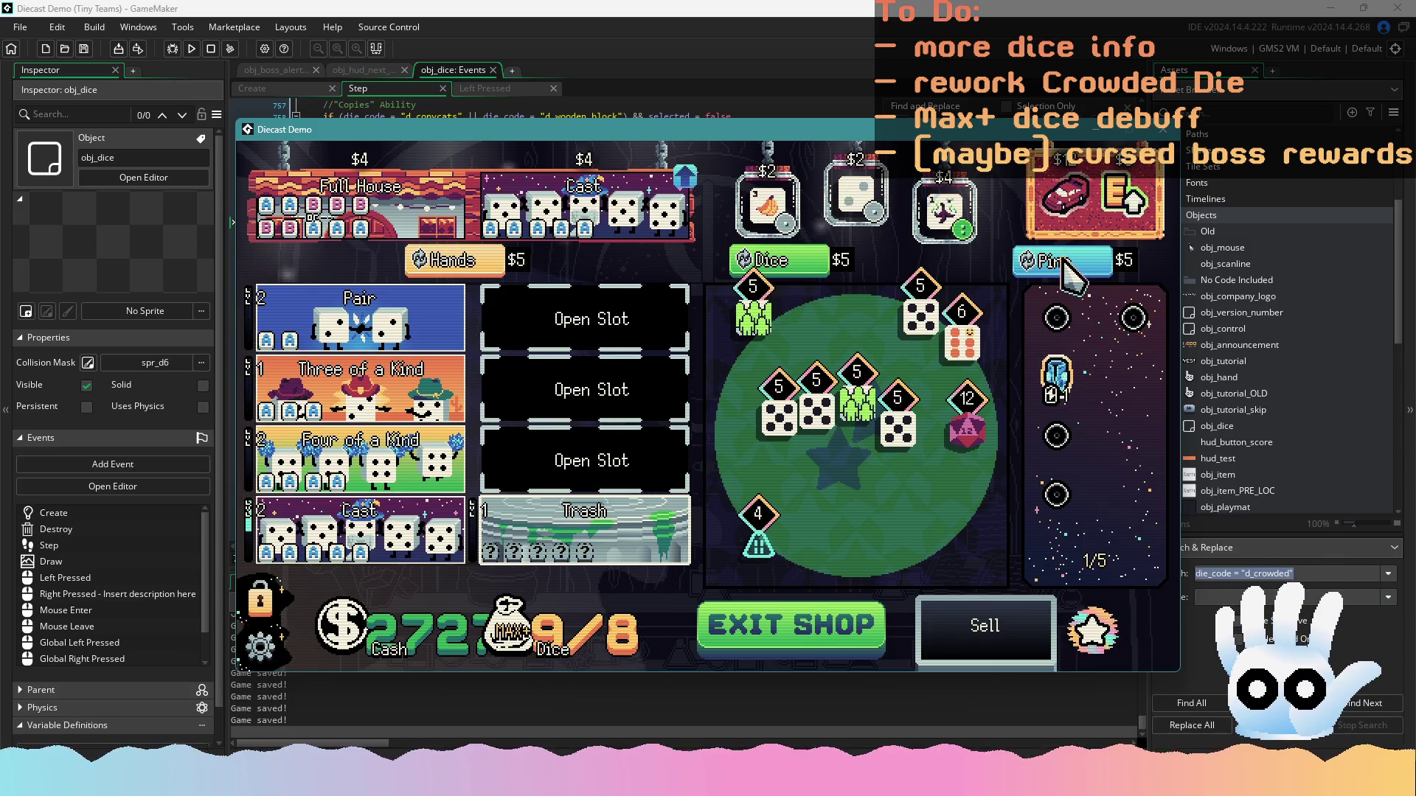
{"action": "left_click", "coordinate": [1069, 260]}
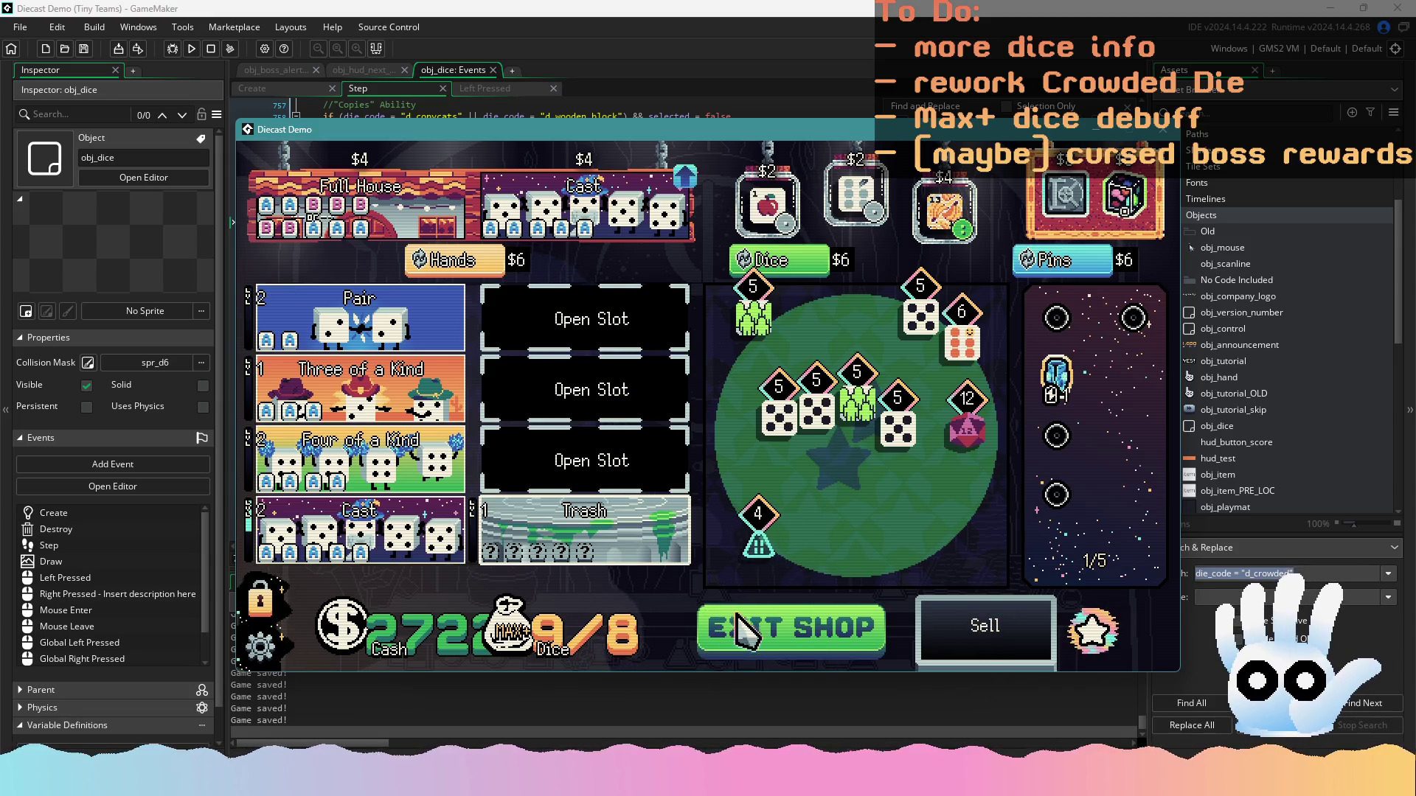
{"action": "left_click", "coordinate": [760, 619]}
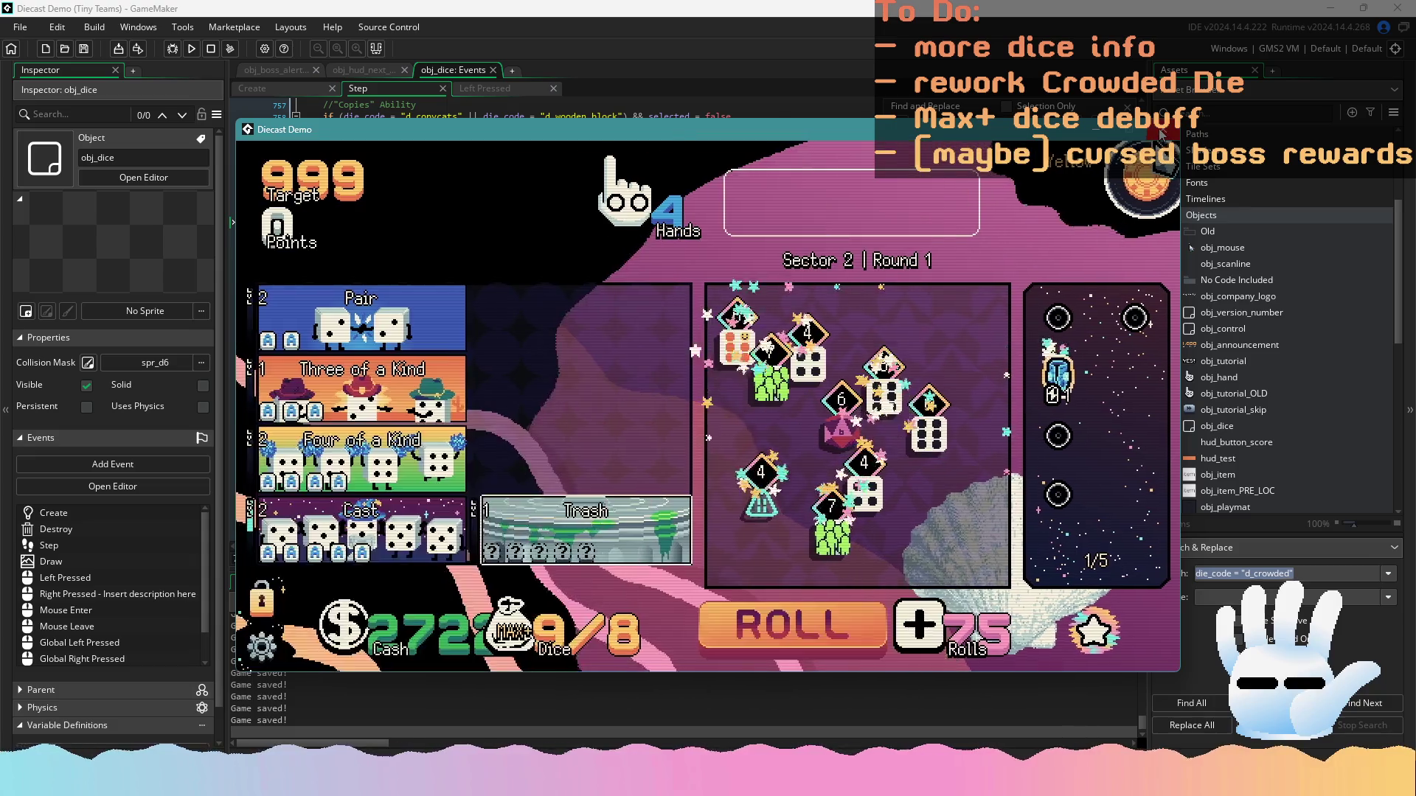
{"action": "left_click", "coordinate": [1163, 131]}
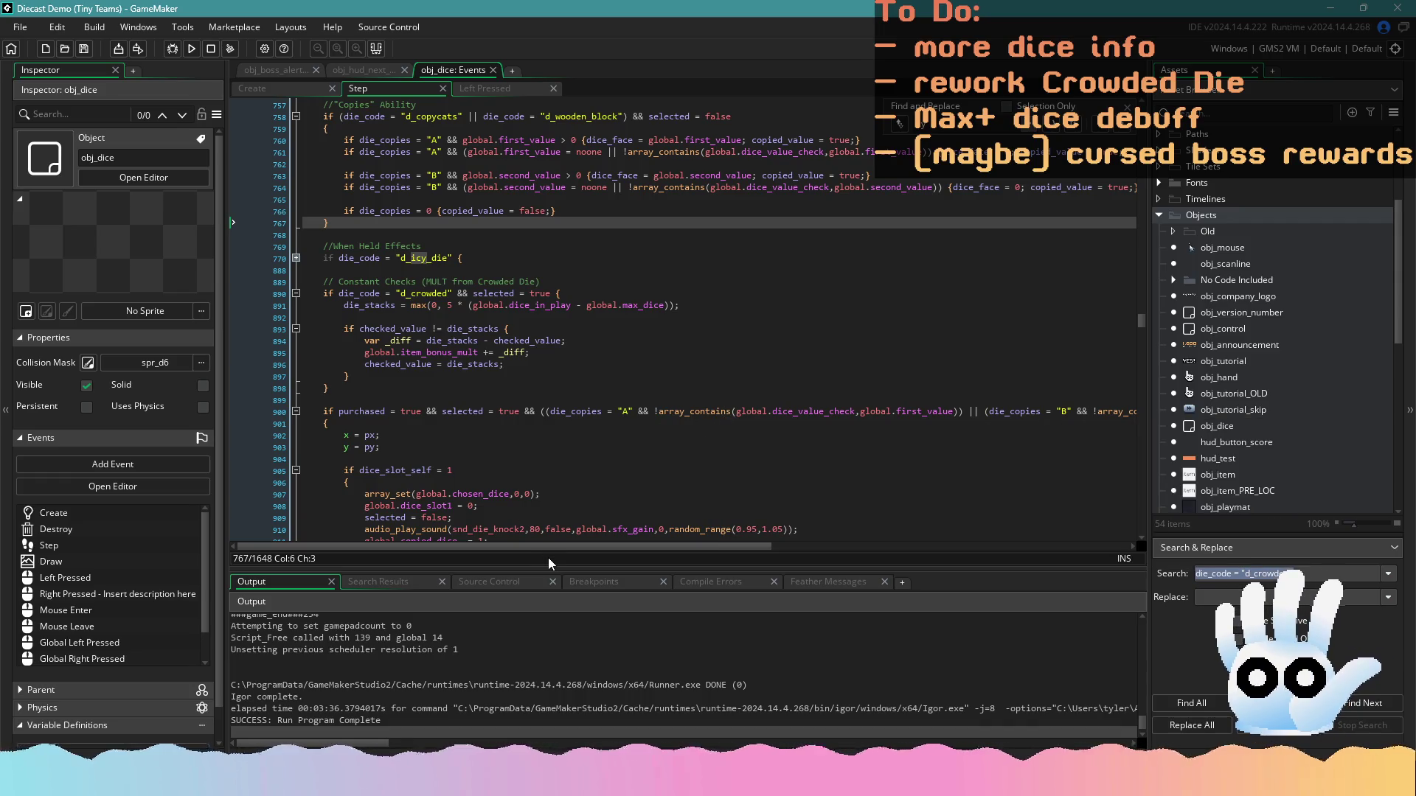
Build and run Diecast Demo again from the GameMaker toolbar
{"action": "left_click", "coordinate": [191, 50]}
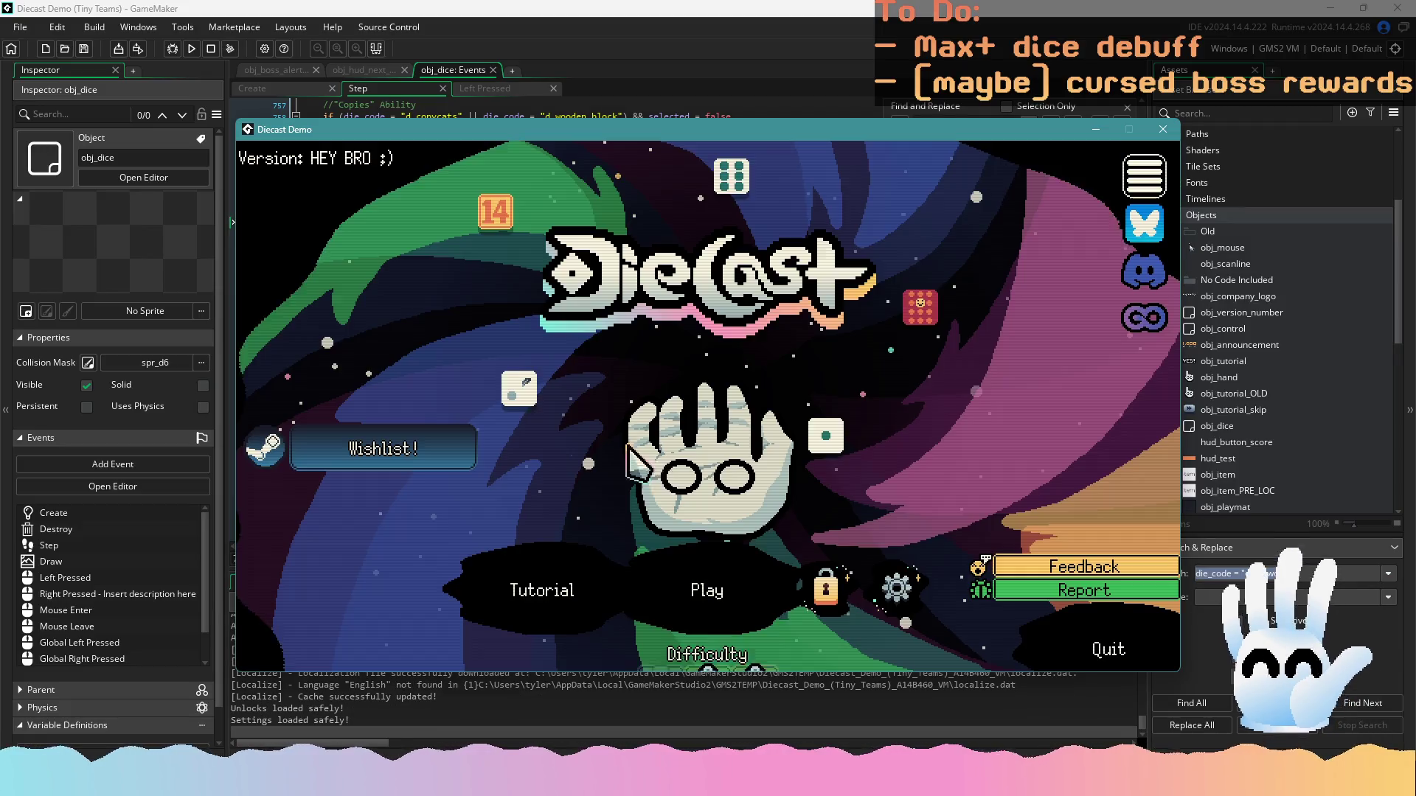
Continue the saved Sector 2 run and hold both green 7 dice for a Pair
{"action": "left_click", "coordinate": [706, 590]}
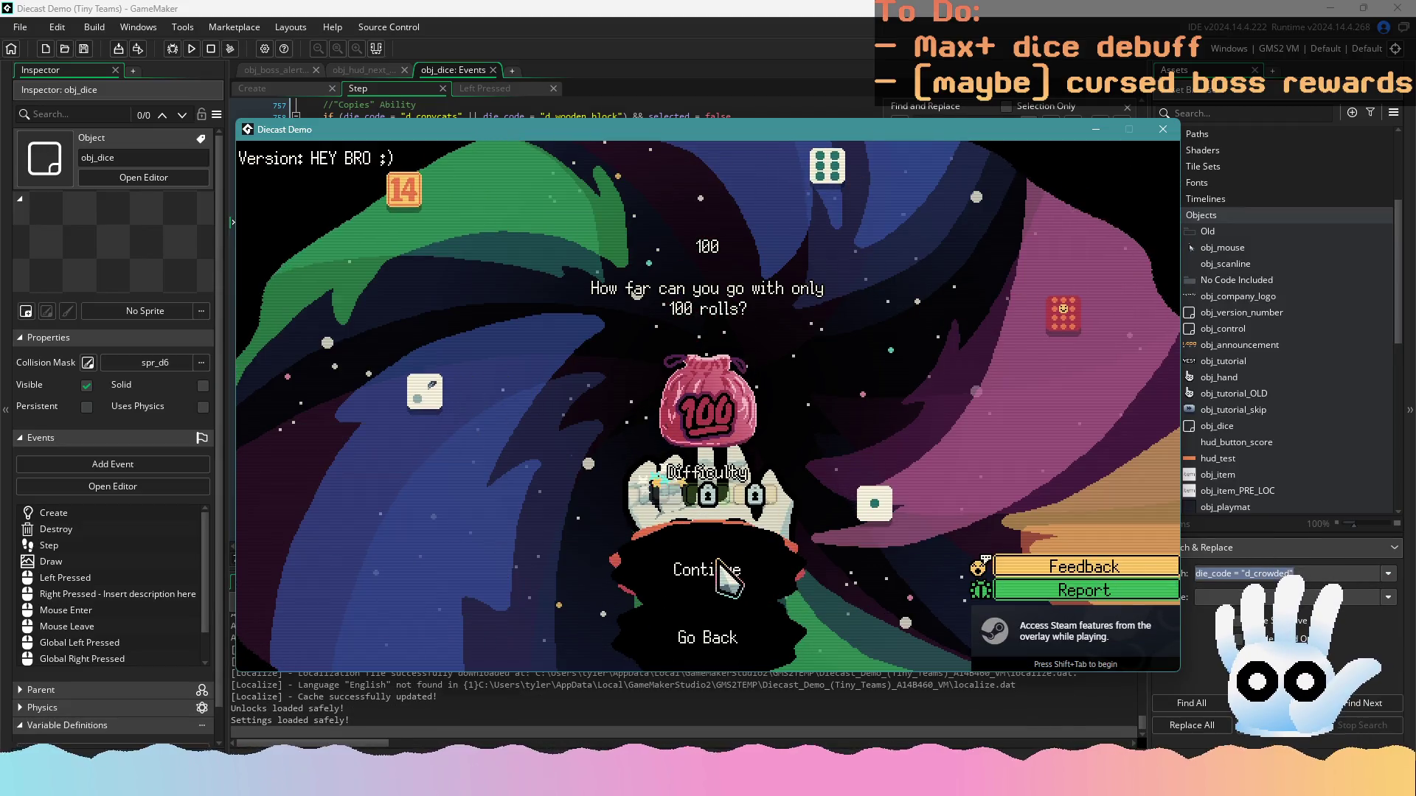
{"action": "left_click", "coordinate": [722, 579]}
{"action": "left_click", "coordinate": [832, 528]}
{"action": "left_click", "coordinate": [782, 383]}
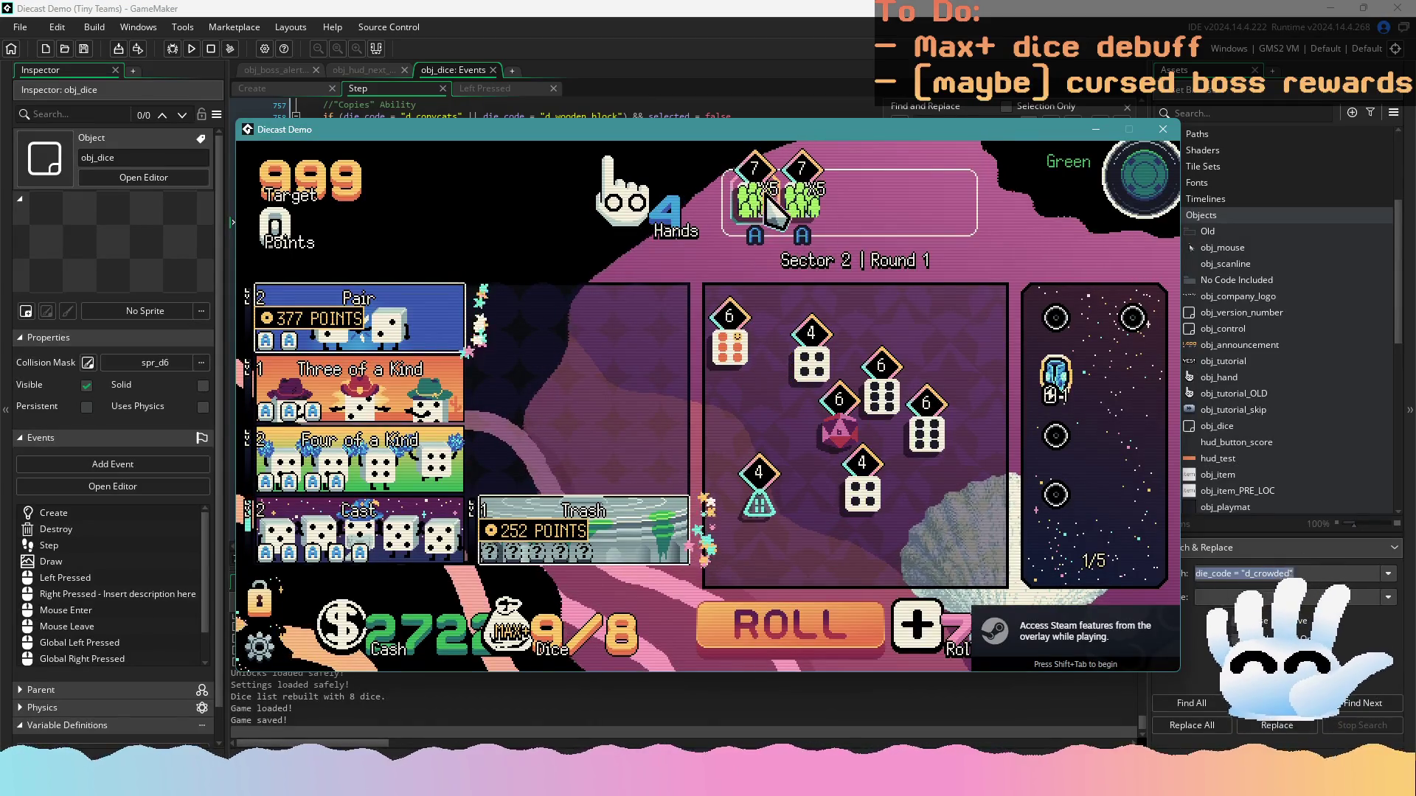
Read the item's and green 7 dice's +5 MULT tooltips, then close the game window
{"action": "mouse_move", "coordinate": [1056, 391]}
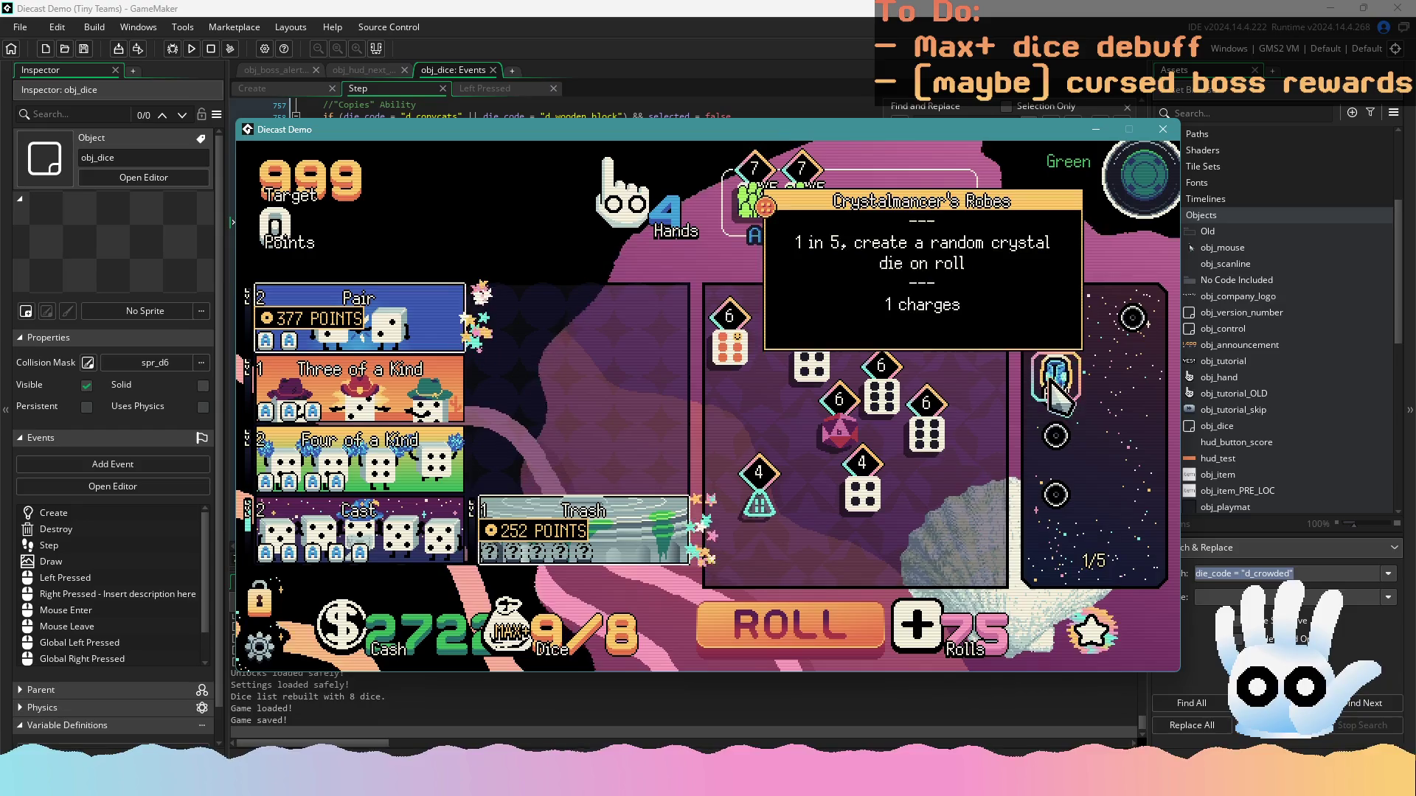
{"action": "mouse_move", "coordinate": [763, 213]}
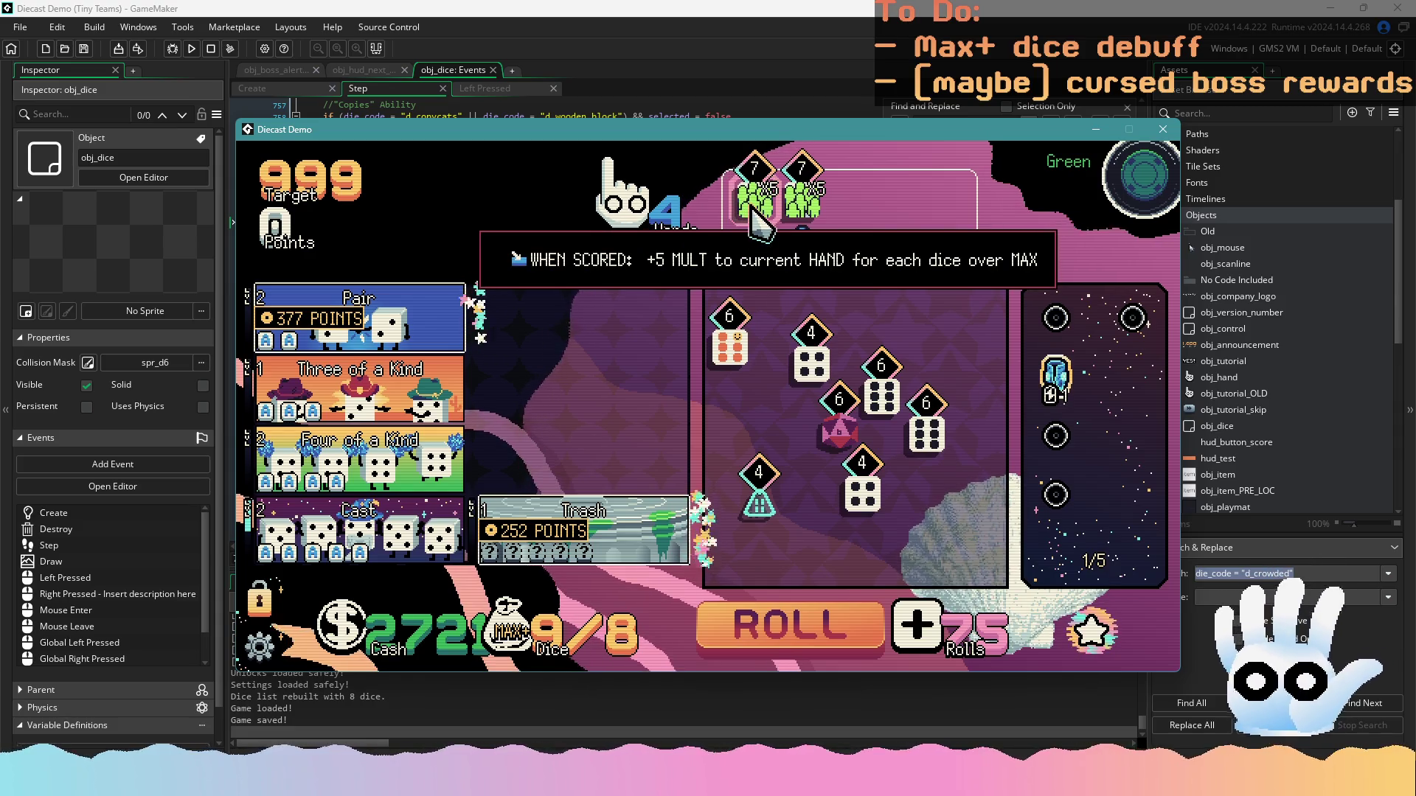
{"action": "mouse_move", "coordinate": [405, 306]}
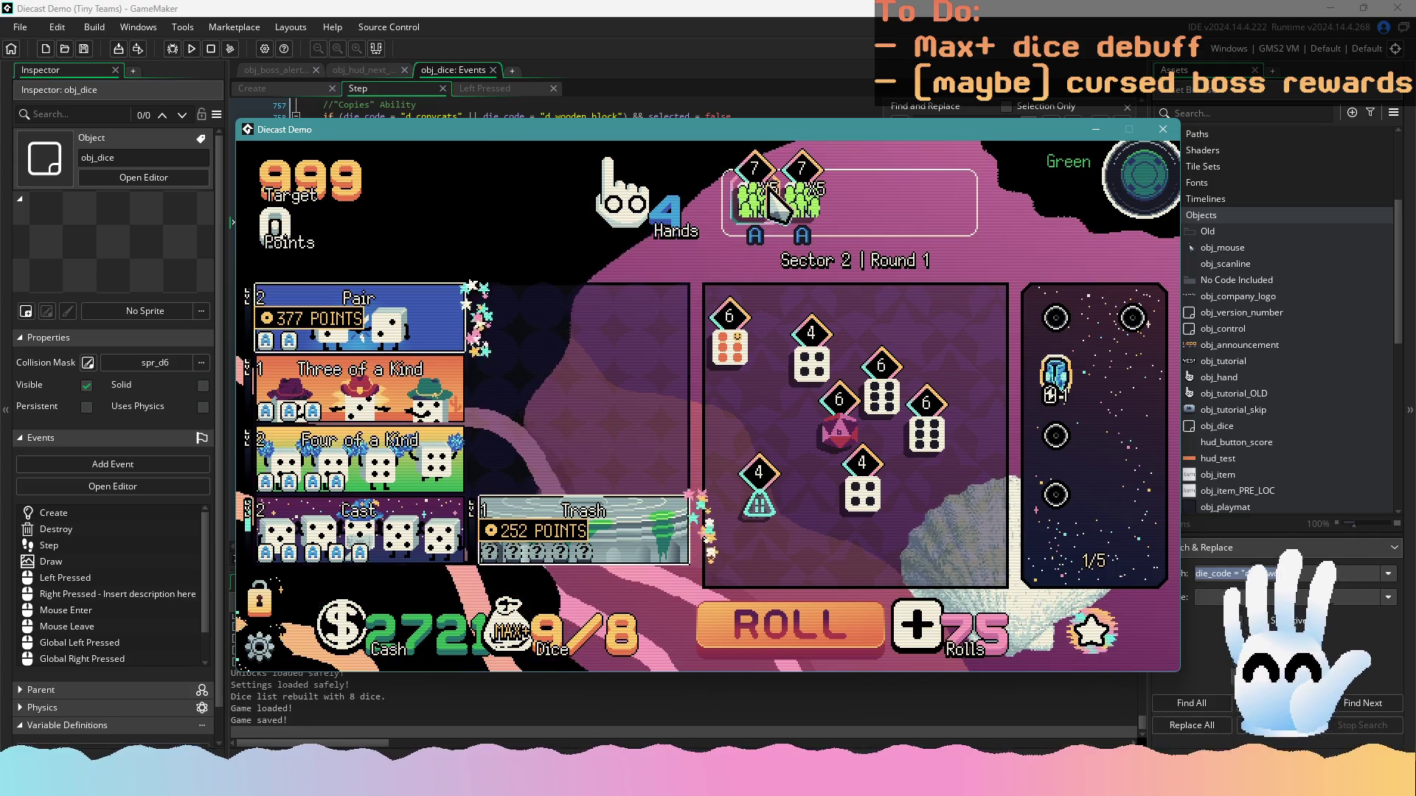
{"action": "left_click", "coordinate": [1163, 130]}
Open all of obj_dice's event scripts and search the Draw event for 'crowded'
{"action": "left_click", "coordinate": [475, 92]}
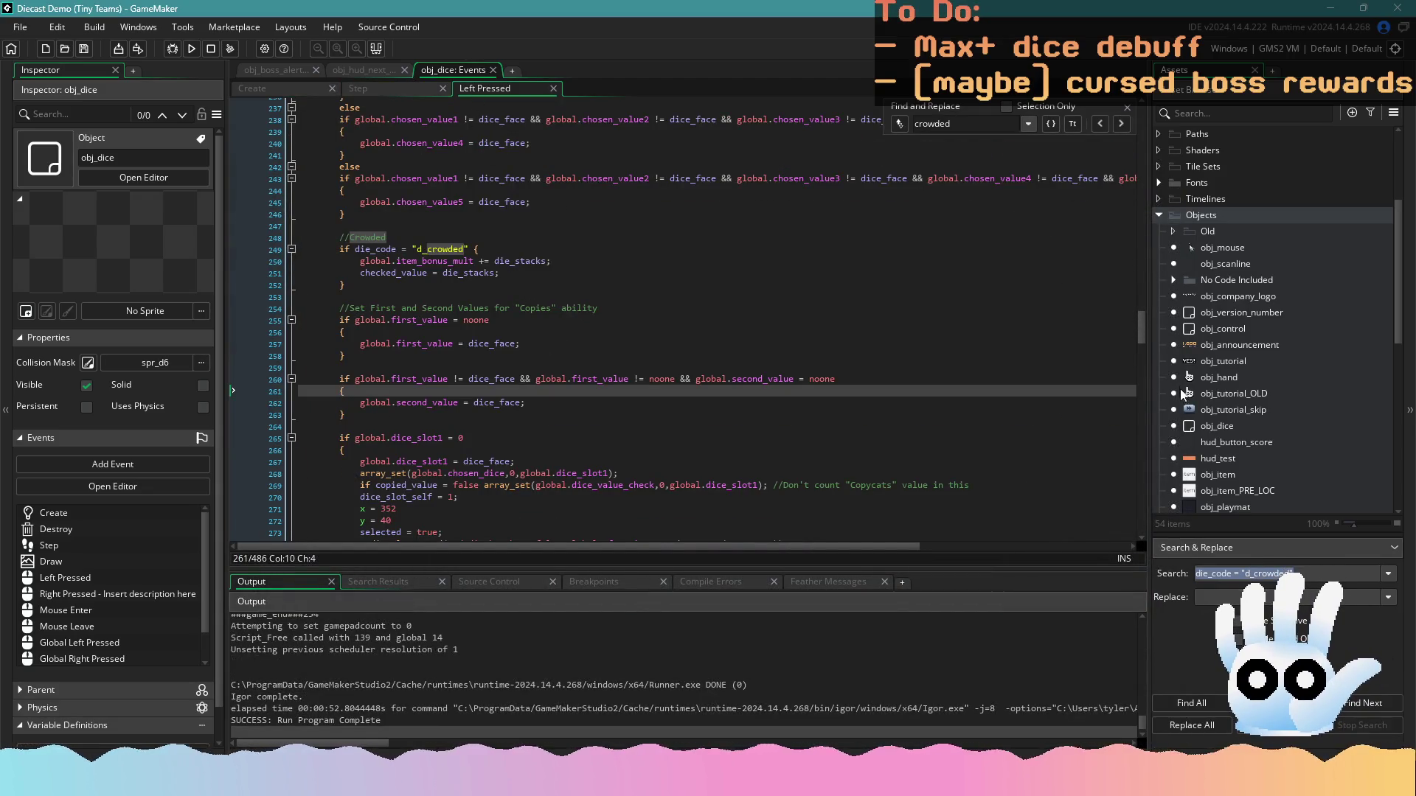
{"action": "right_click", "coordinate": [1224, 428]}
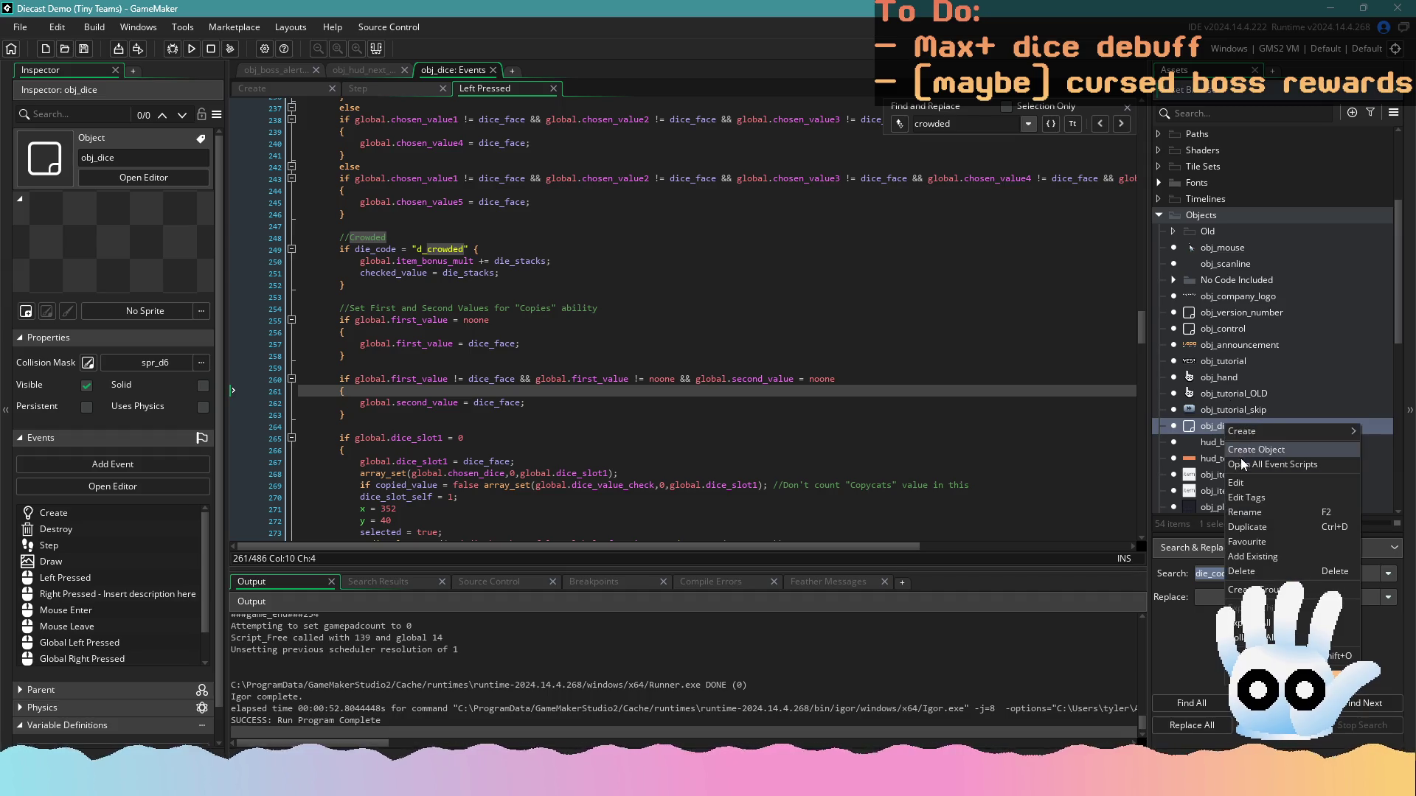
{"action": "left_click", "coordinate": [1254, 450]}
{"action": "left_click", "coordinate": [461, 89]}
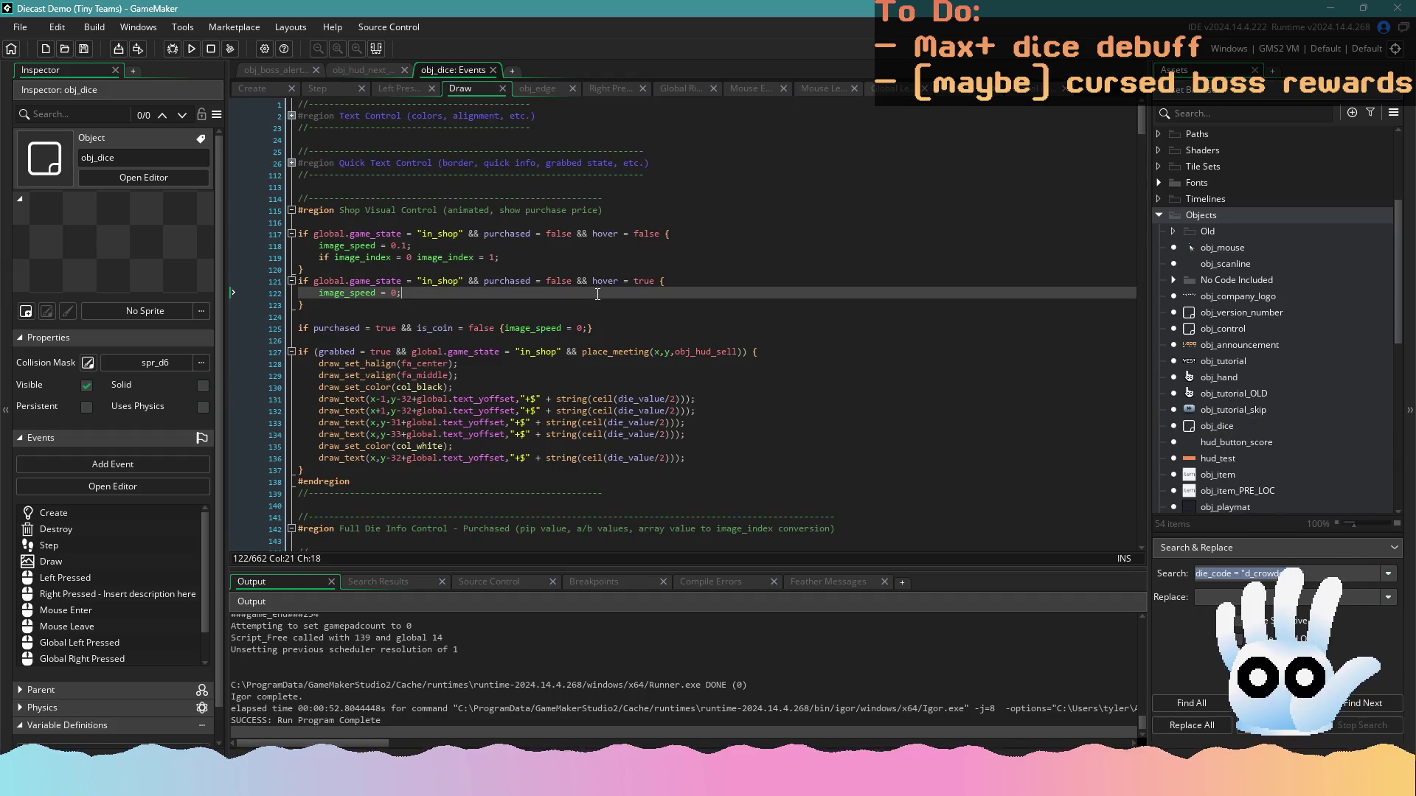
{"action": "key", "text": "ctrl+f"}
{"action": "type", "text": "crowded"}
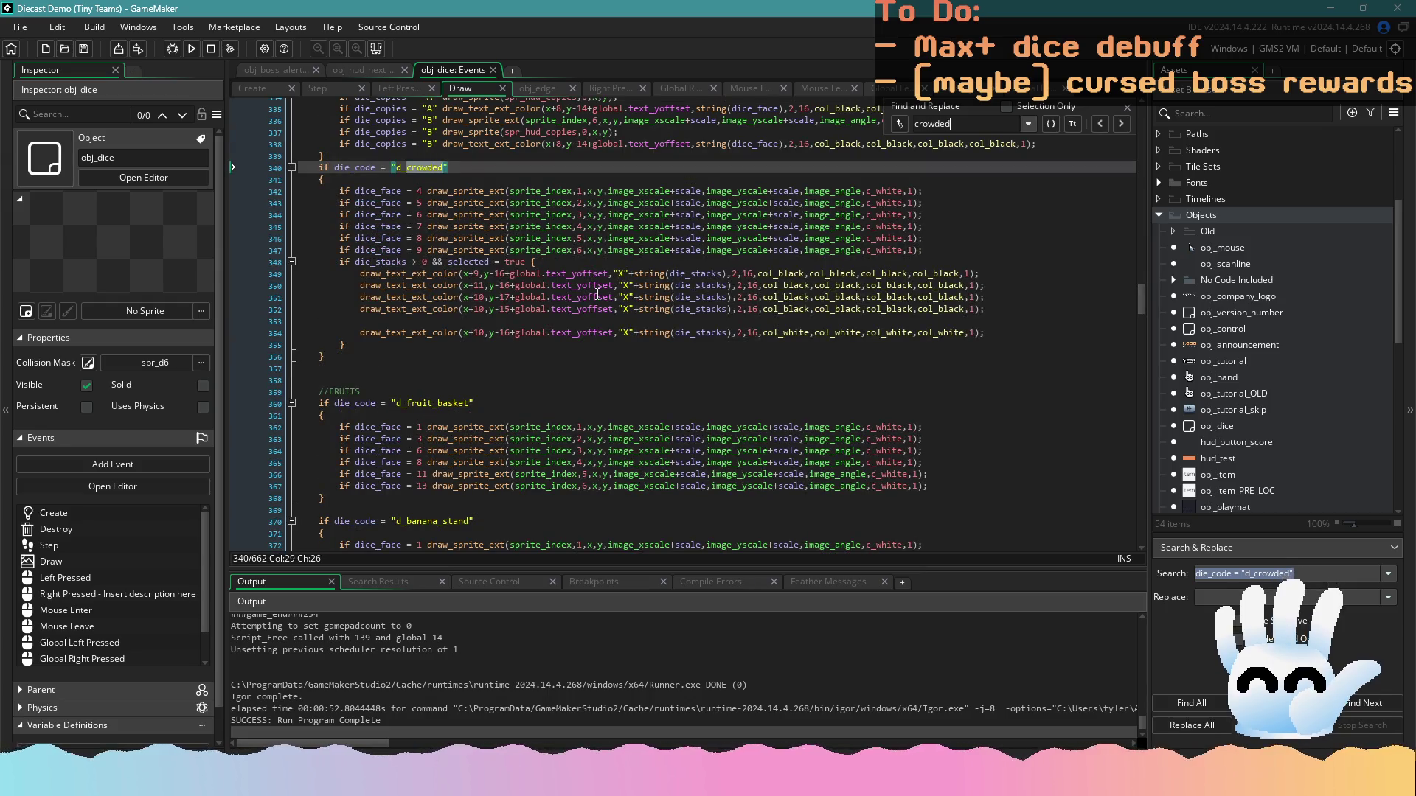
Select the "X" stack-count labels on lines 349–350 for editing
{"action": "left_click", "coordinate": [622, 274]}
{"action": "type", "text": "+"}
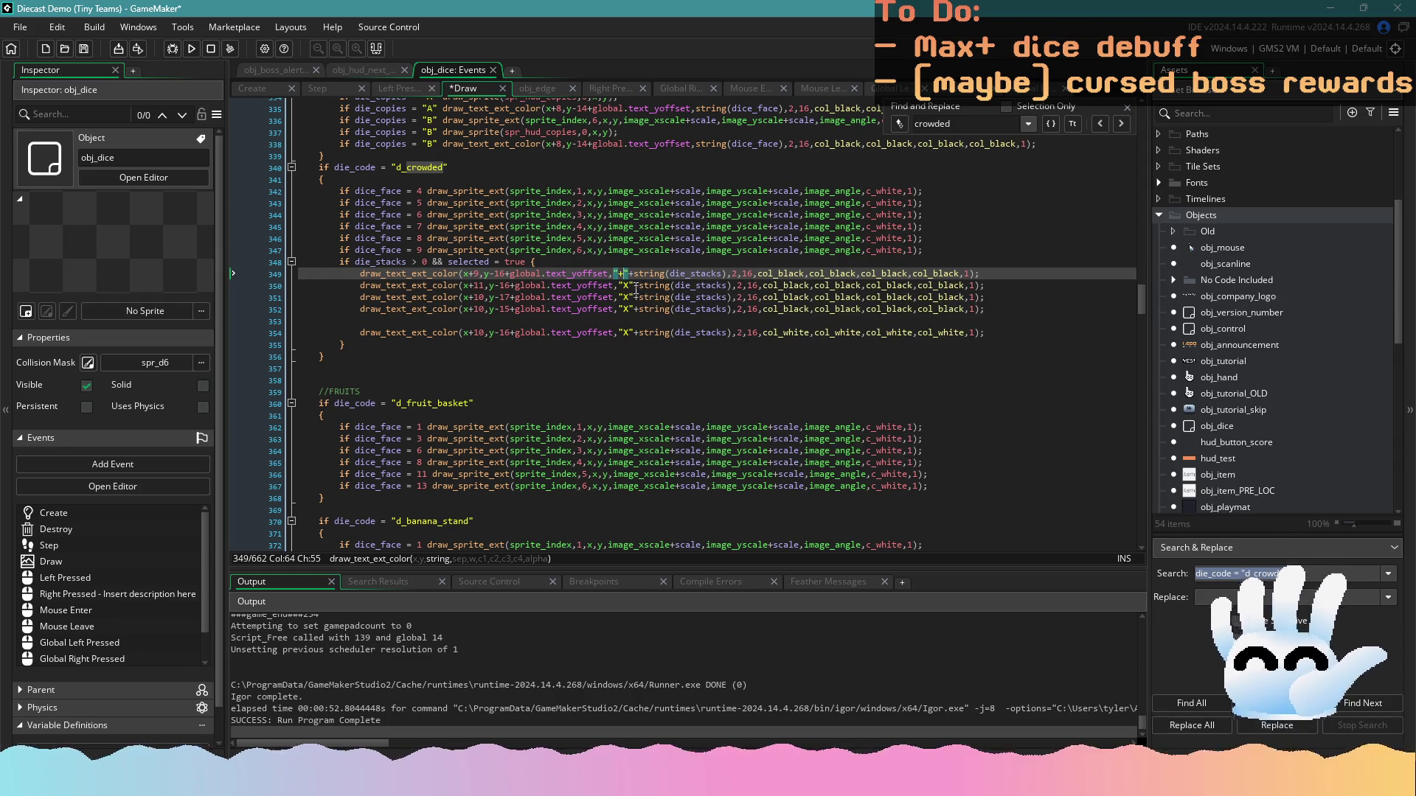
{"action": "left_click_drag", "start_coordinate": [624, 280], "coordinate": [629, 334]}
{"action": "left_click", "coordinate": [626, 286]}
Change the remaining stack-count labels from "X" to "+" and save the Draw event
{"action": "type", "text": "+\"+"}
{"action": "key", "text": "ctrl+s"}
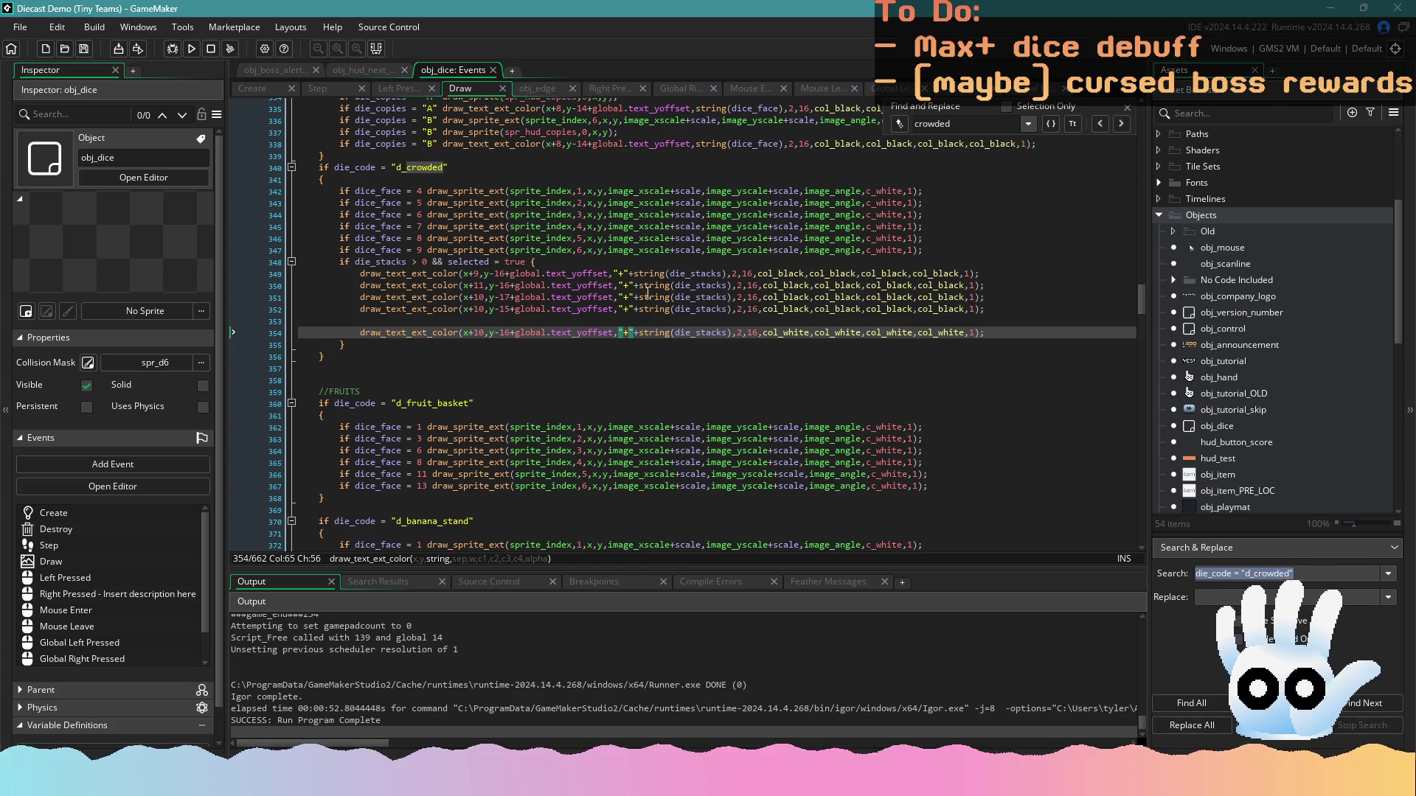
{"action": "left_click", "coordinate": [636, 285]}
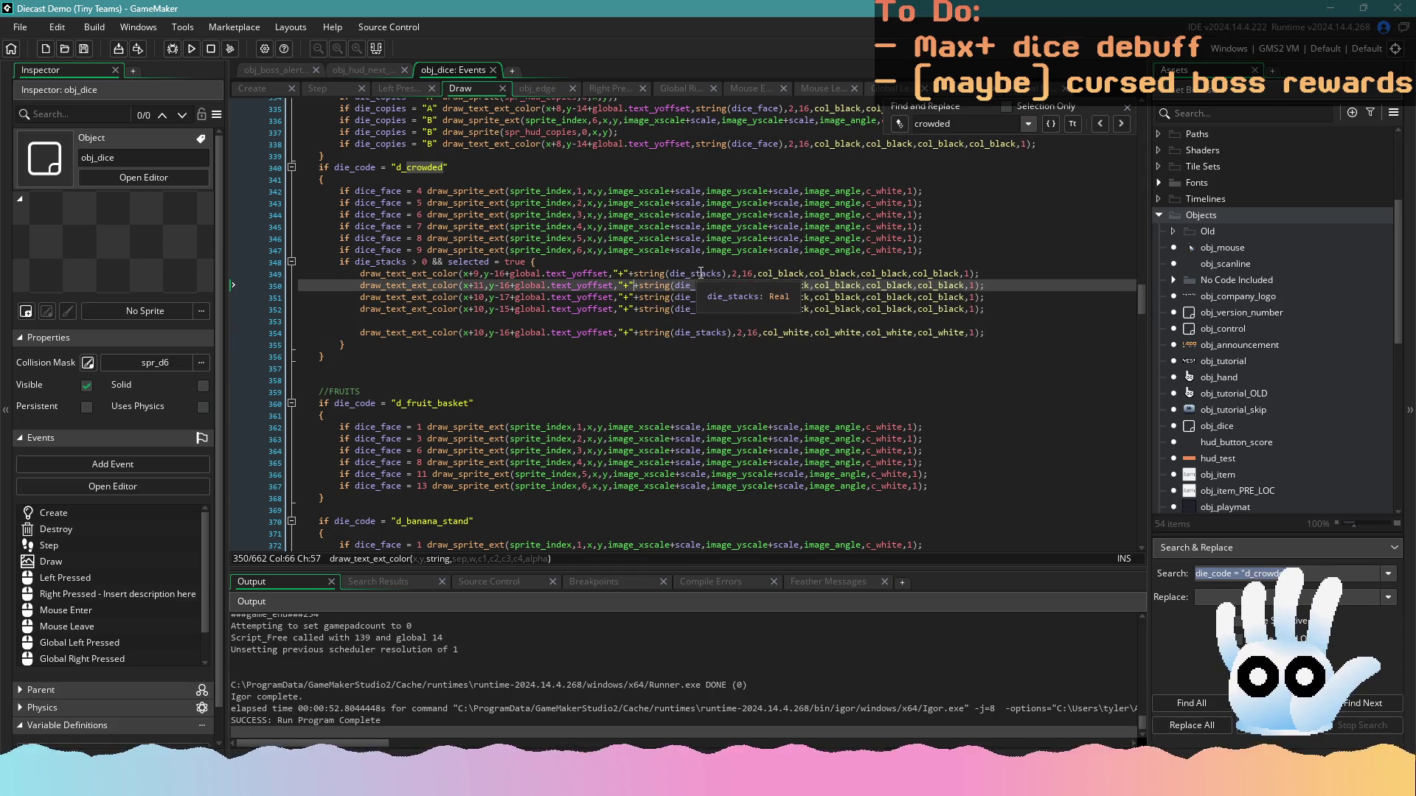
Insert a new line 349 with a draw_sprite(spr_mult) call using autocomplete
{"action": "left_click", "coordinate": [601, 264]}
{"action": "key", "text": "Return"}
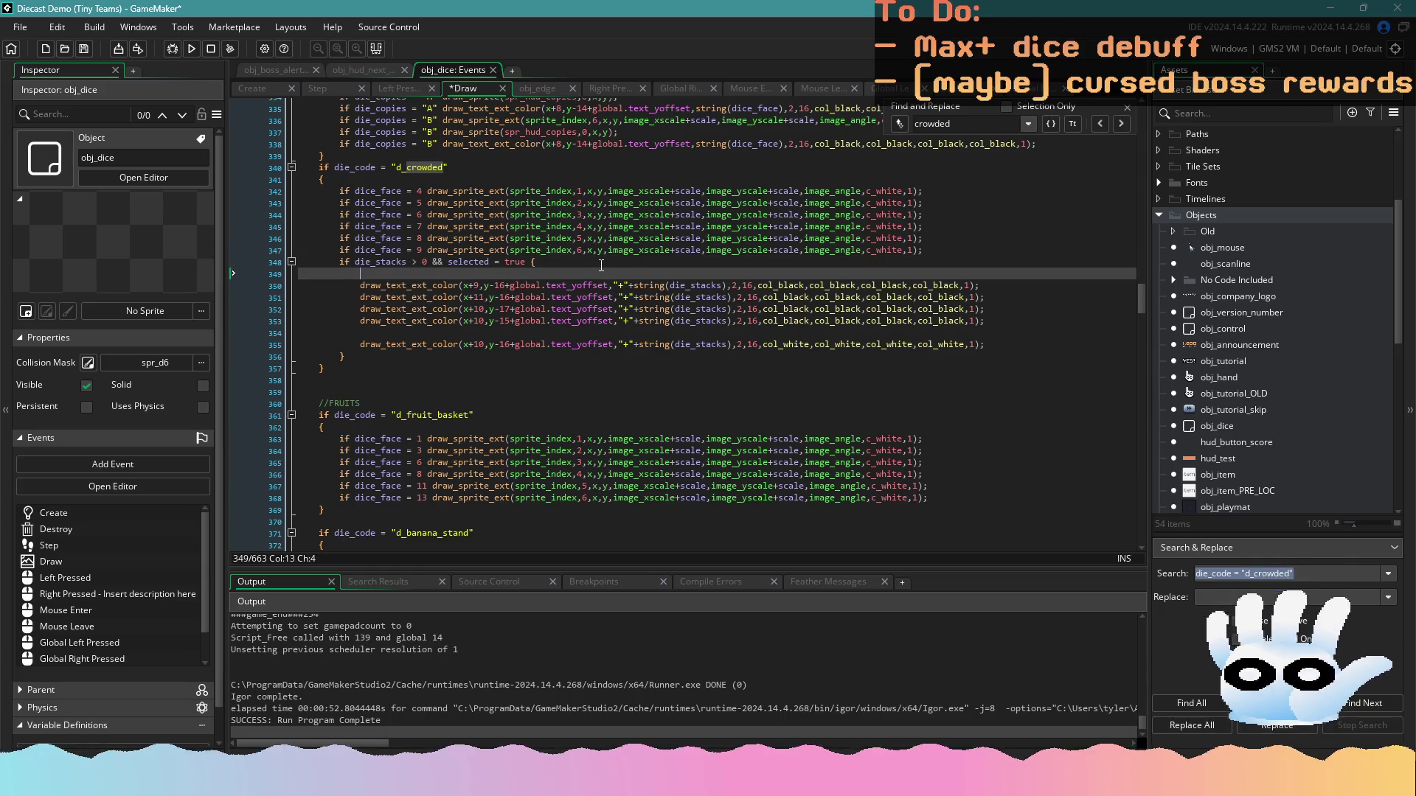
{"action": "type", "text": "draw_sprite"}
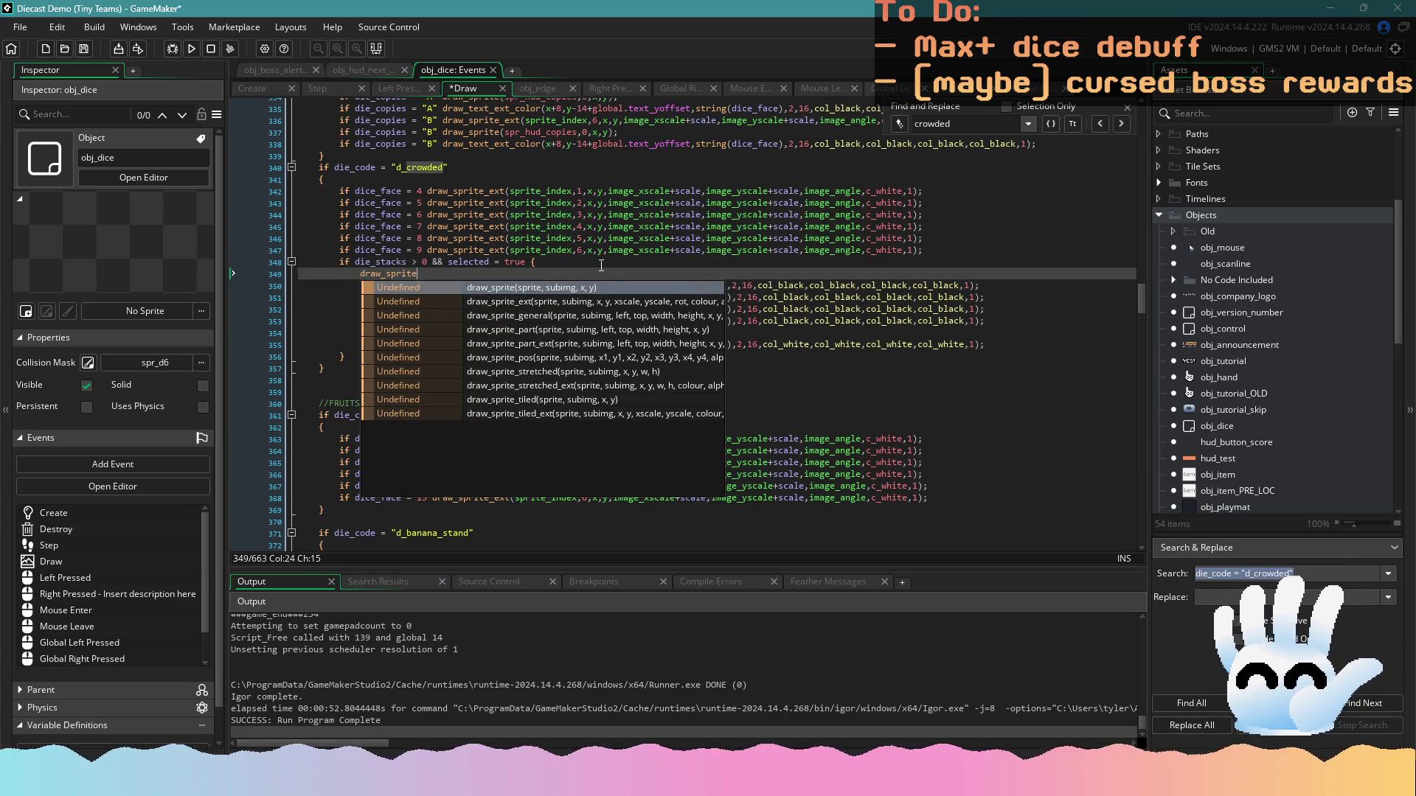
{"action": "key", "text": "Return"}
{"action": "type", "text": "r_mu"}
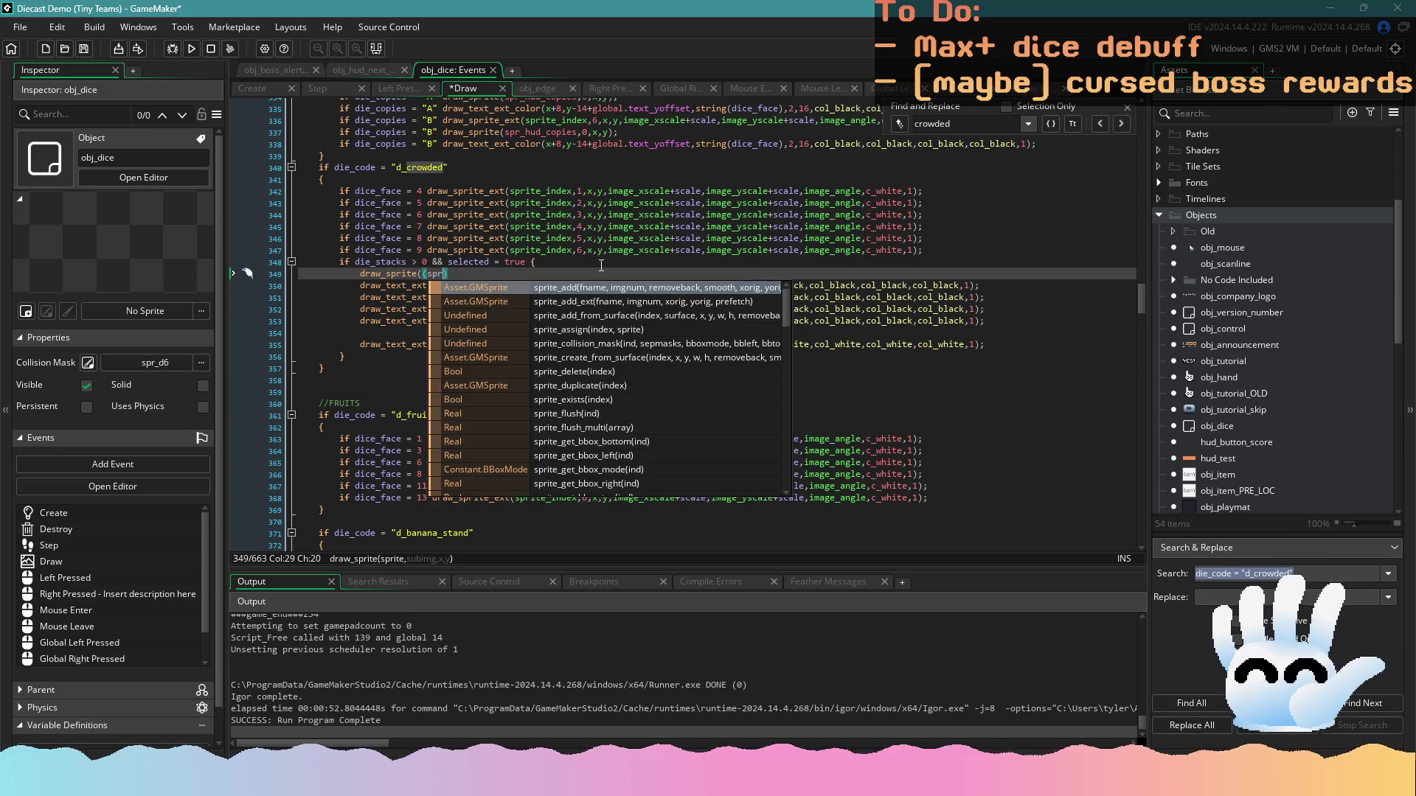
{"action": "type", "text": "lt"}
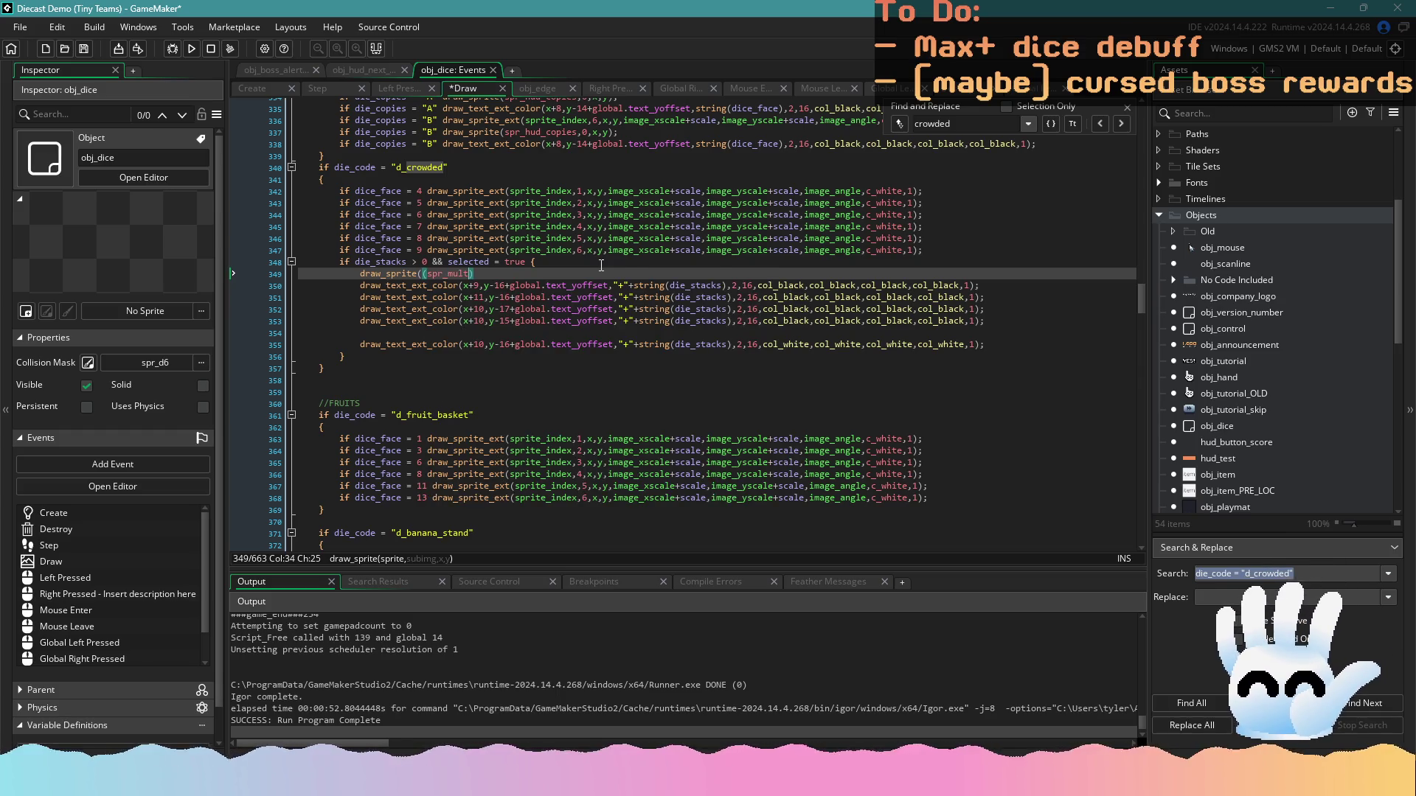
{"action": "left_click", "coordinate": [450, 275]}
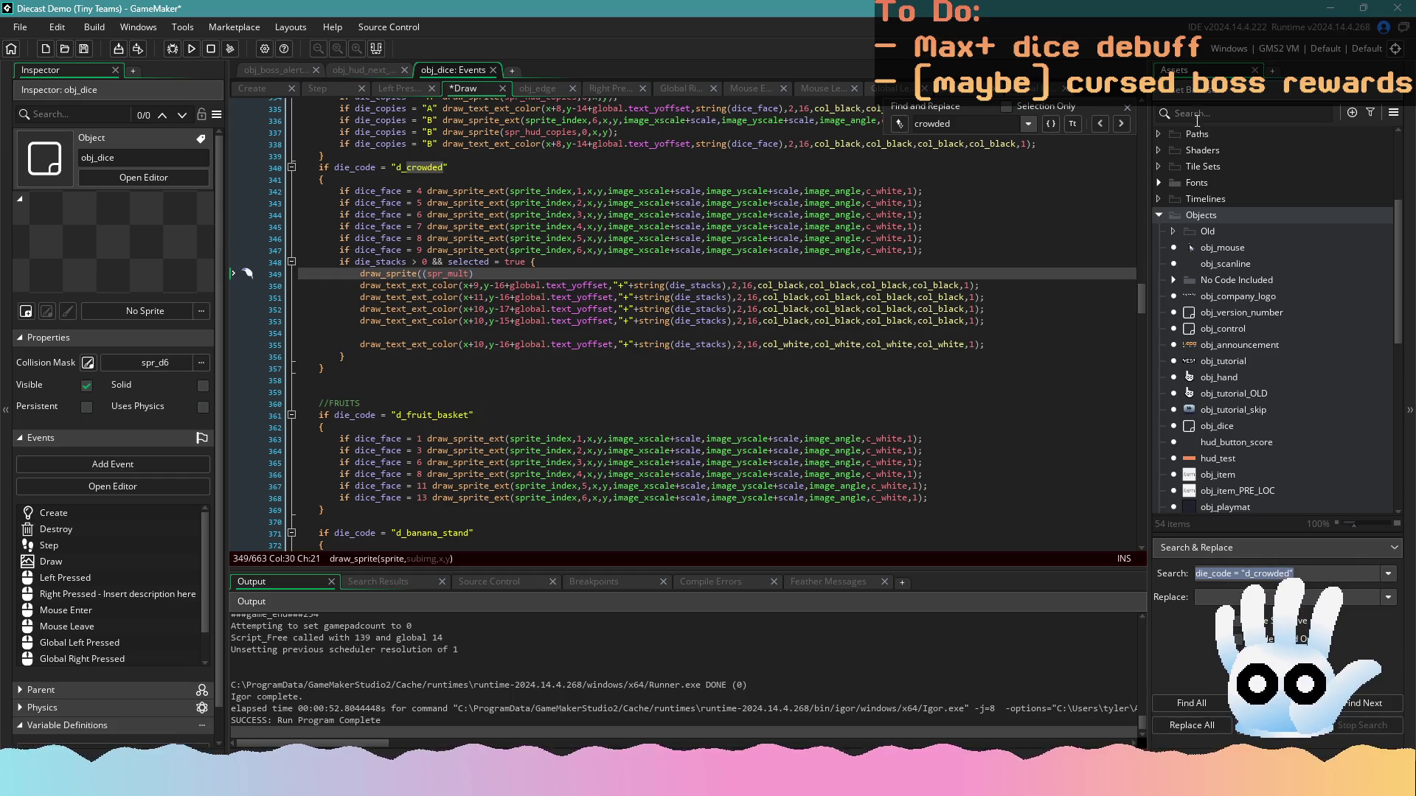
{"action": "type", "text": "s"}
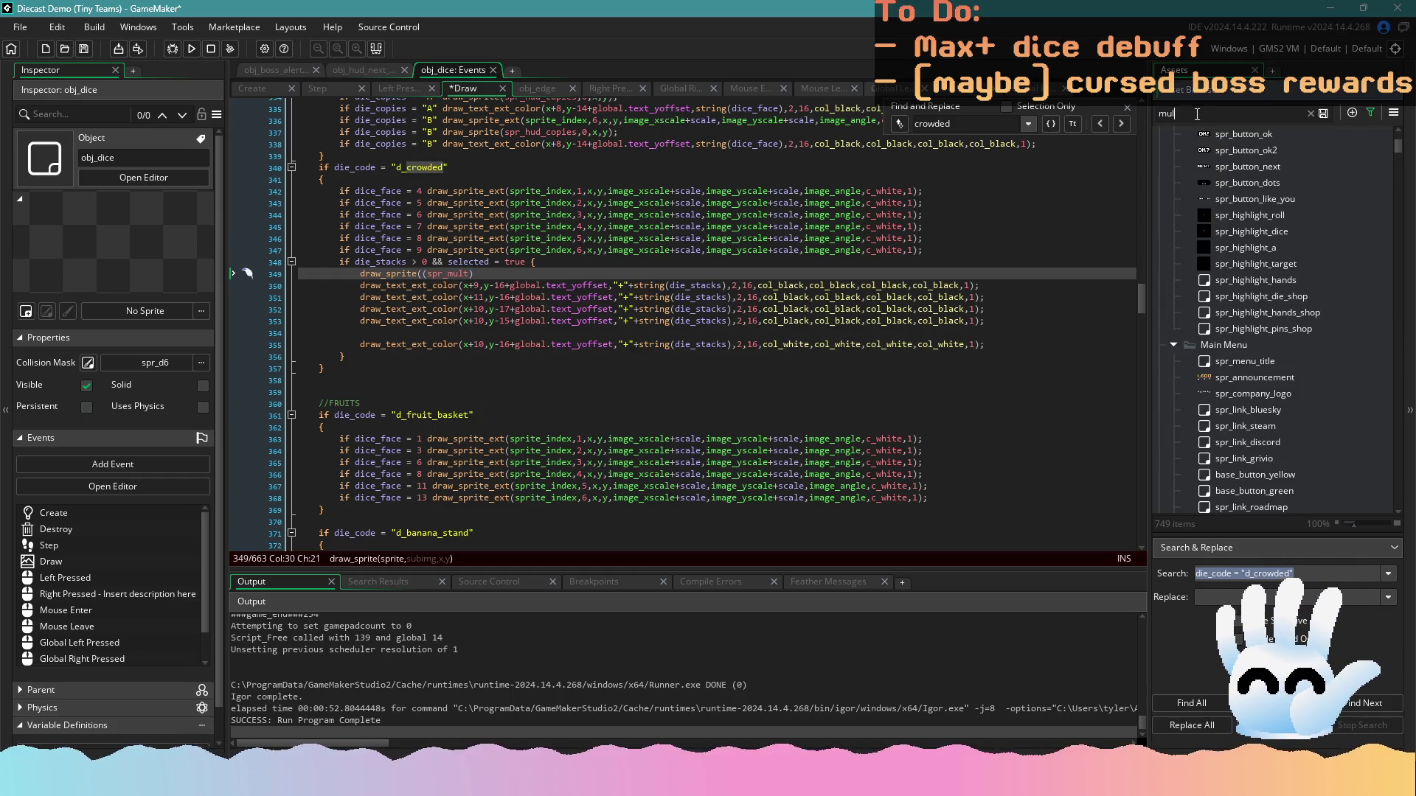
{"action": "type", "text": "t"}
{"action": "key", "text": "BackSpace"}
{"action": "key", "text": "BackSpace"}
{"action": "key", "text": "BackSpace"}
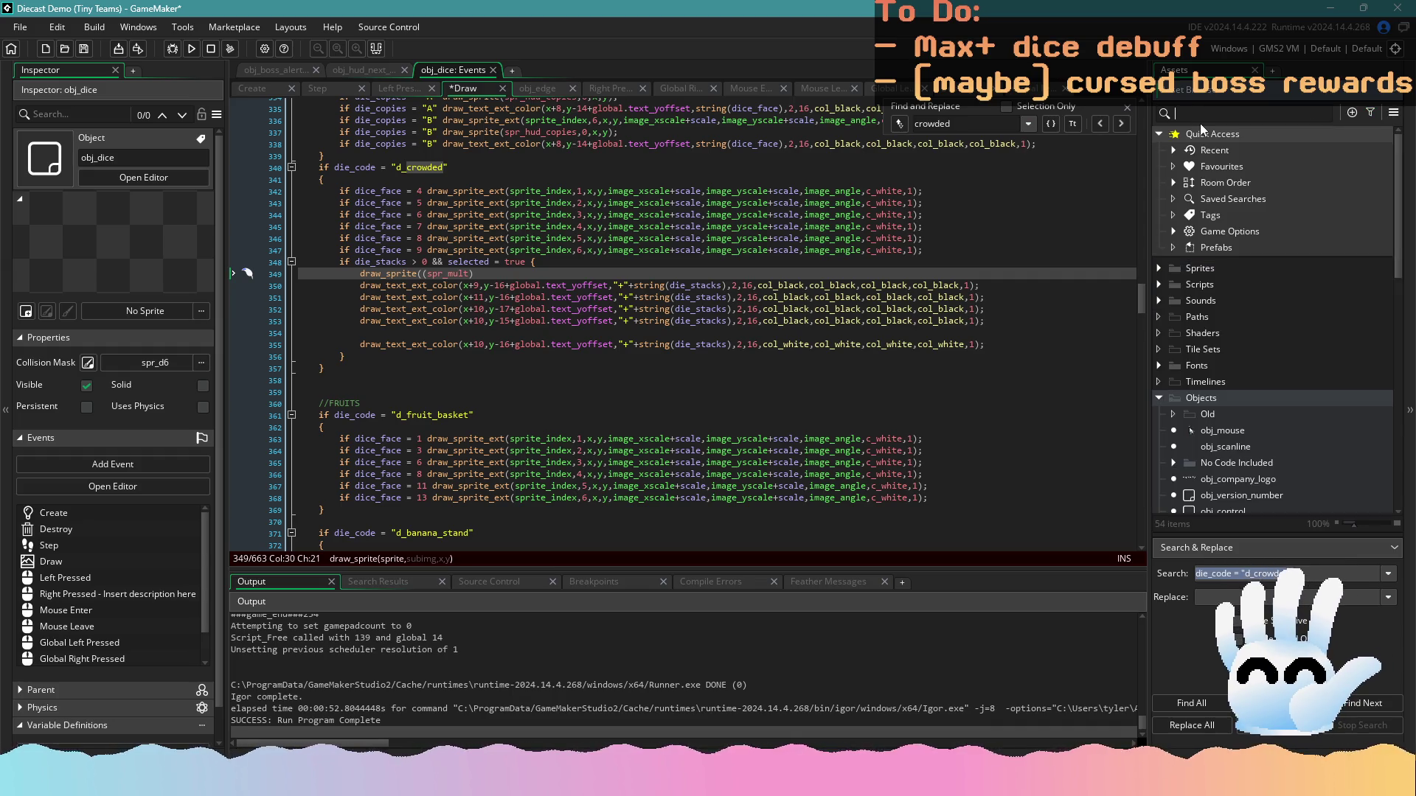
Clear the asset search and expand Sprites > HUD Elements in the Asset Browser
{"action": "type", "text": "times"}
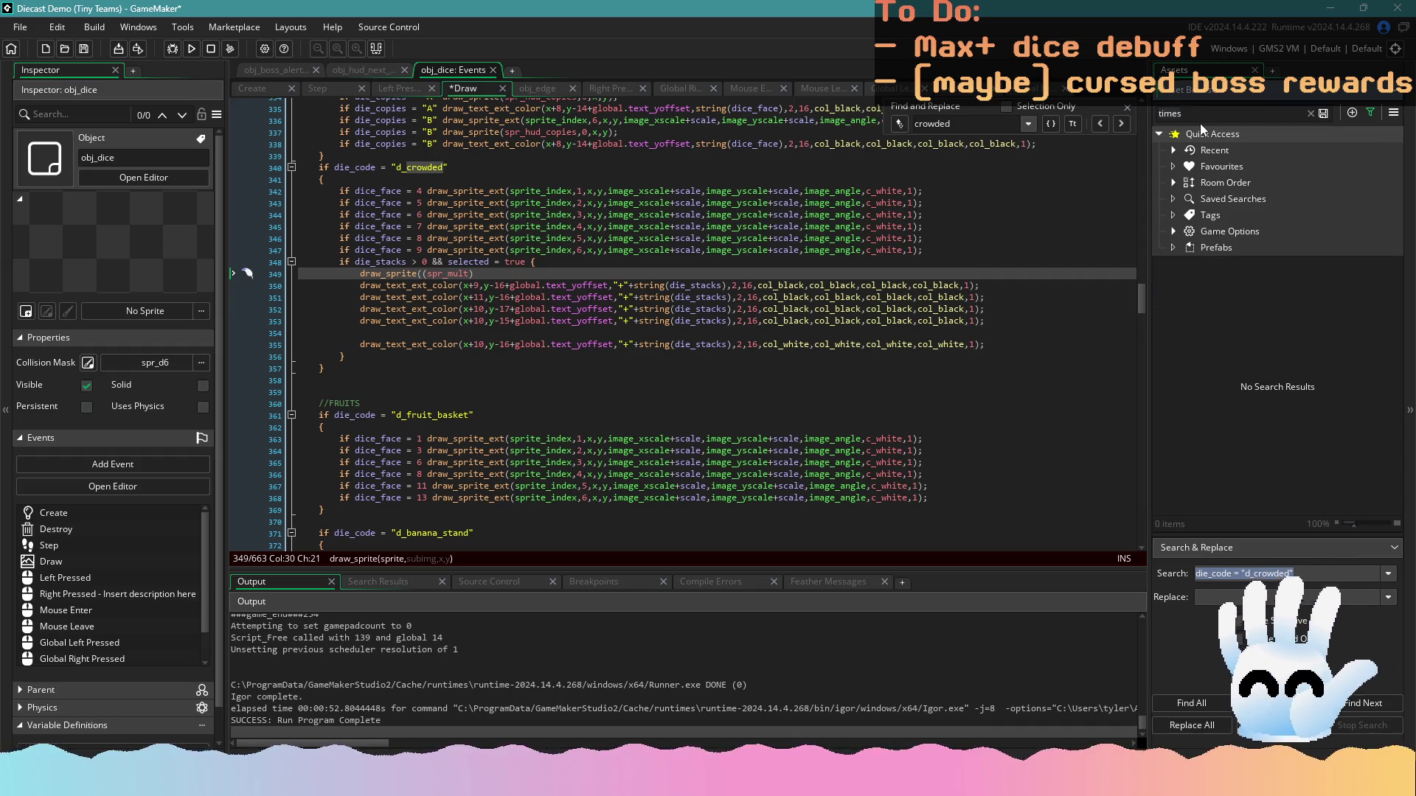
{"action": "key", "text": "BackSpace"}
{"action": "scroll", "coordinate": [1259, 441], "scroll_direction": "down", "scroll_amount": 5}
{"action": "scroll", "coordinate": [1258, 442], "scroll_direction": "up", "scroll_amount": 3}
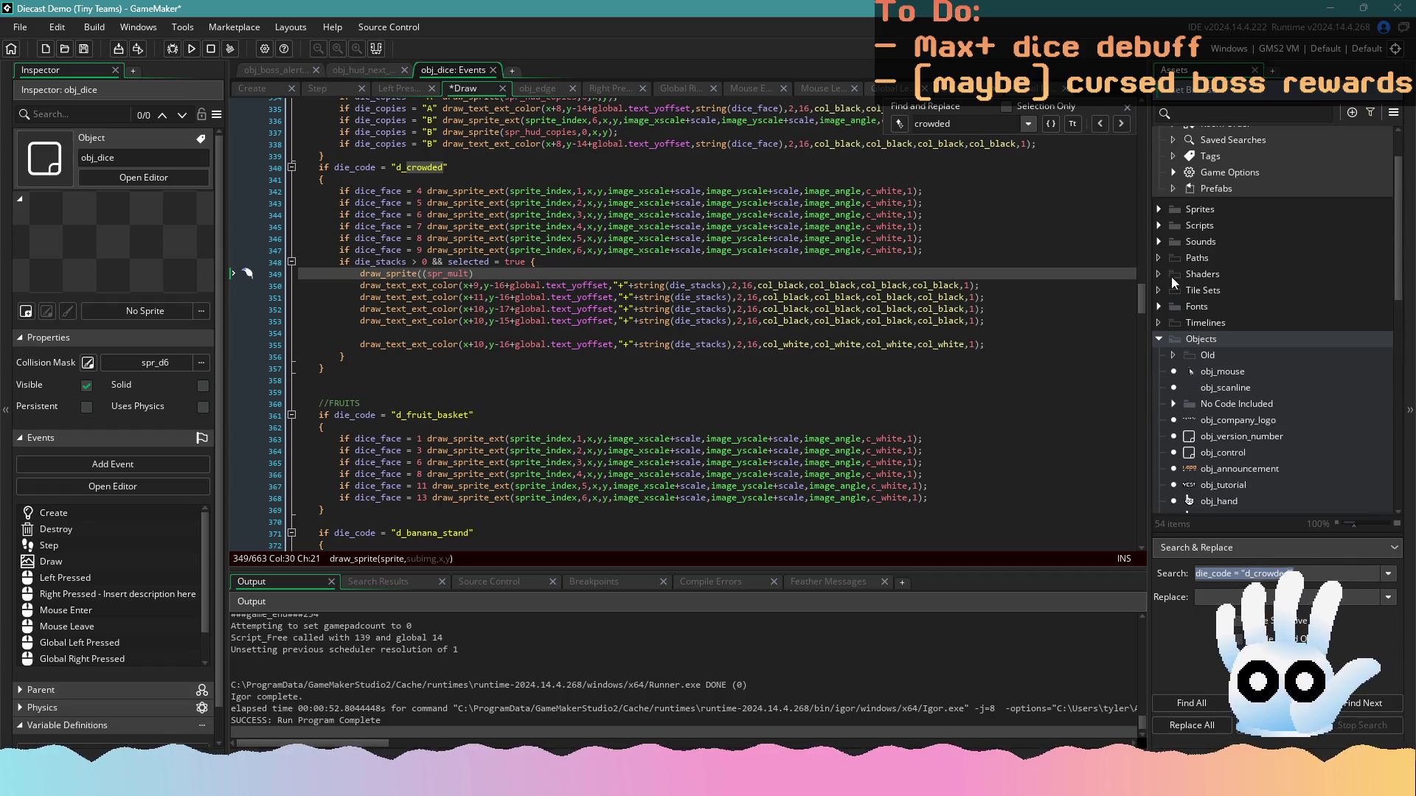
{"action": "left_click", "coordinate": [1160, 240]}
{"action": "scroll", "coordinate": [1236, 322], "scroll_direction": "down", "scroll_amount": 2}
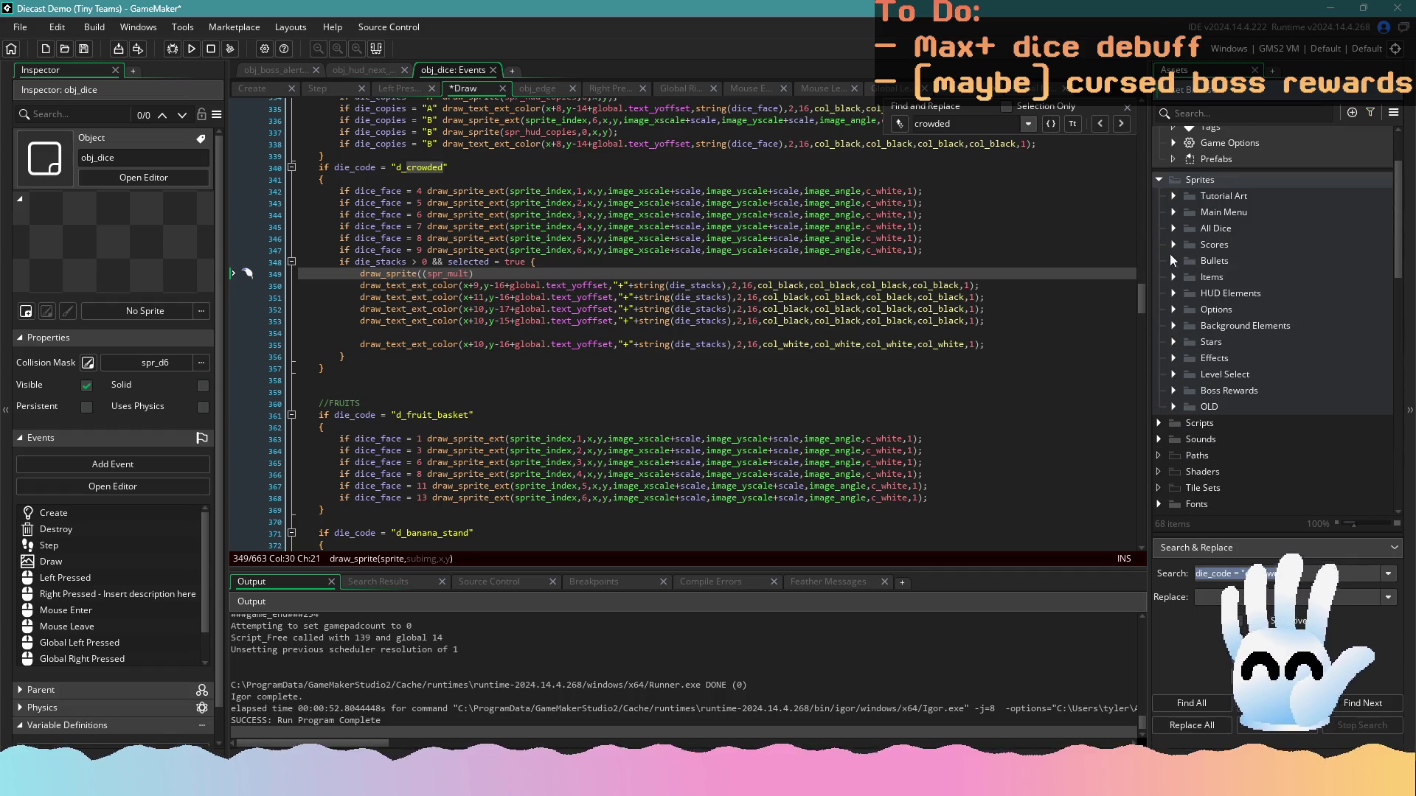
{"action": "left_click", "coordinate": [1174, 293]}
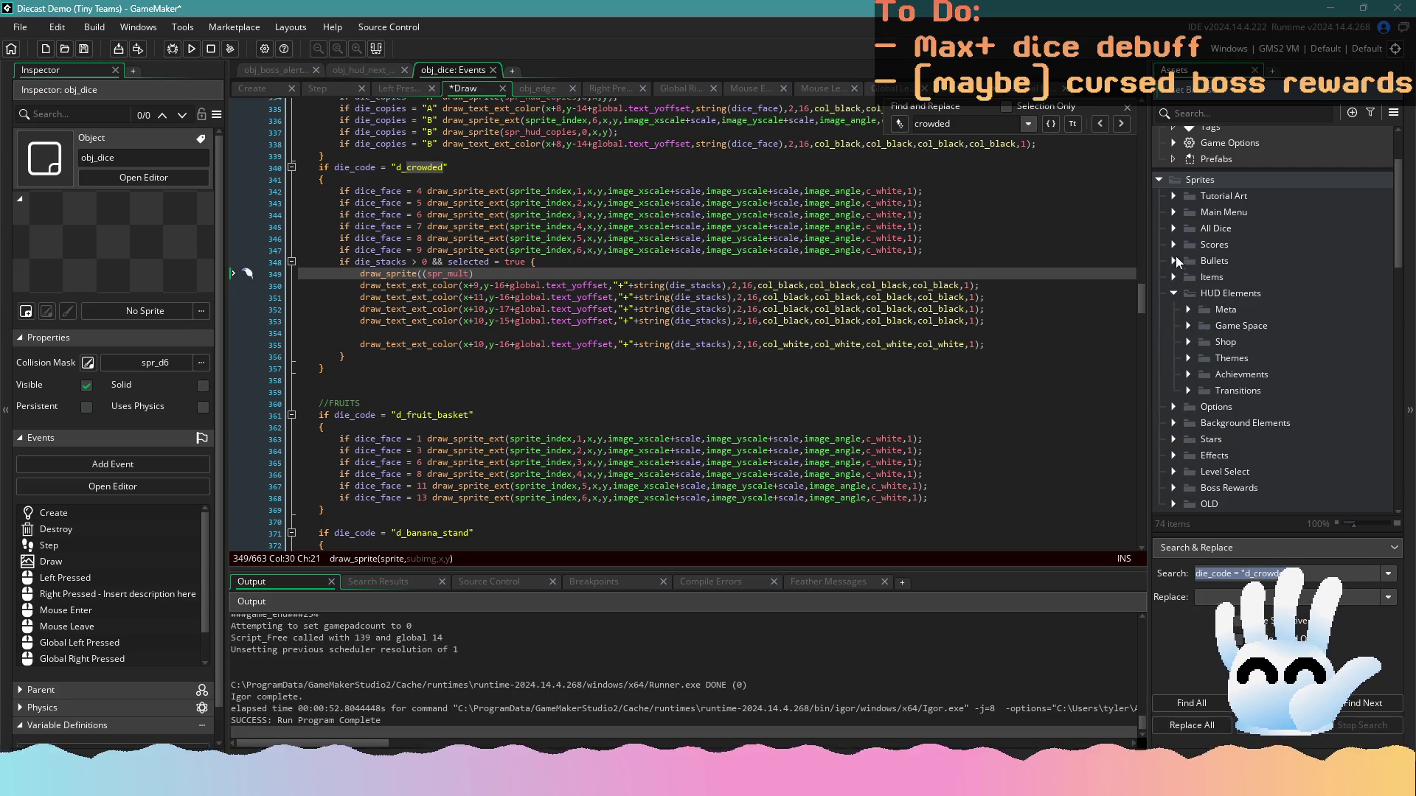
Look through the Game Space, Effects and Meta sprite folders, collapsing each afterward
{"action": "scroll", "coordinate": [1189, 336], "scroll_direction": "down", "scroll_amount": 5}
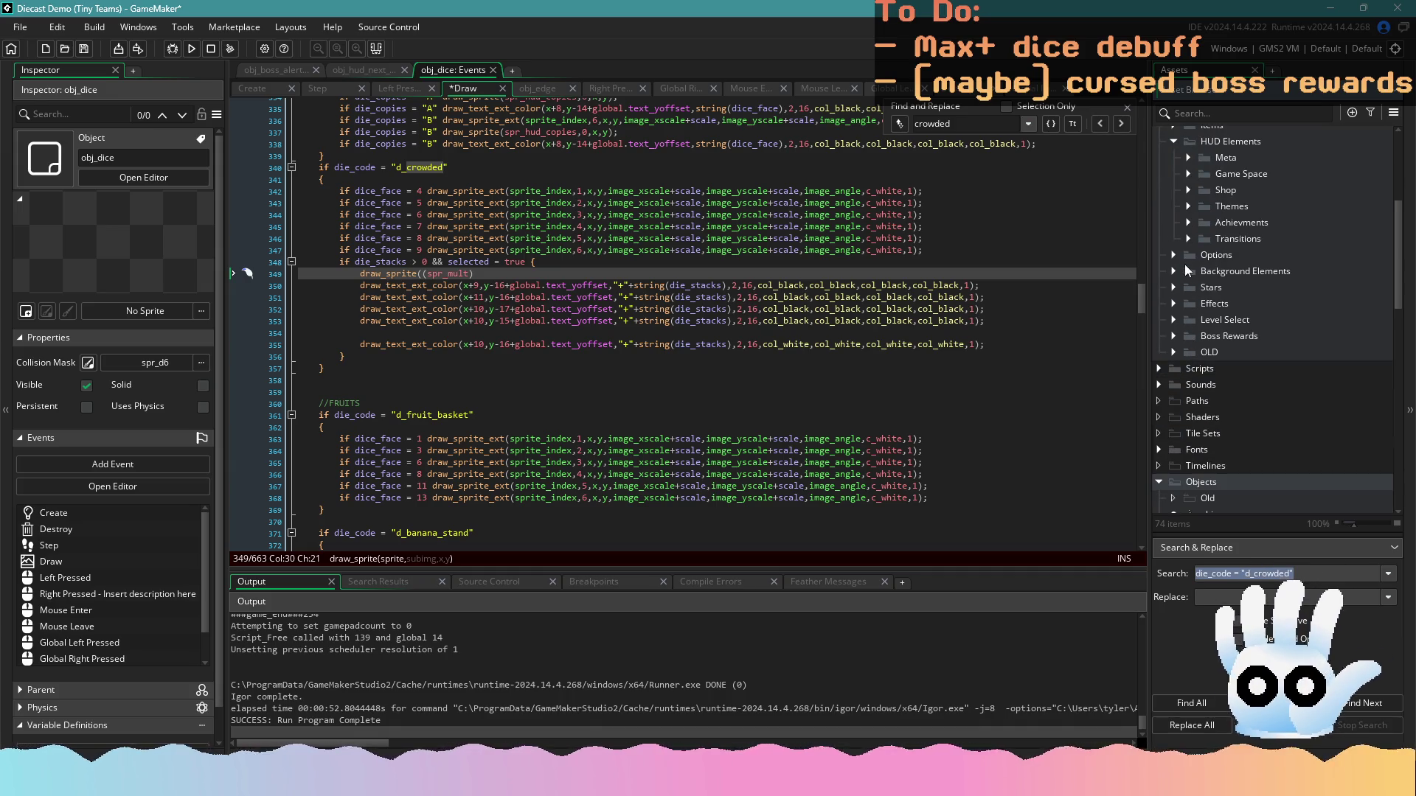
{"action": "scroll", "coordinate": [1185, 265], "scroll_direction": "up", "scroll_amount": 2}
{"action": "left_click", "coordinate": [1192, 231]}
{"action": "scroll", "coordinate": [1281, 319], "scroll_direction": "down", "scroll_amount": 4}
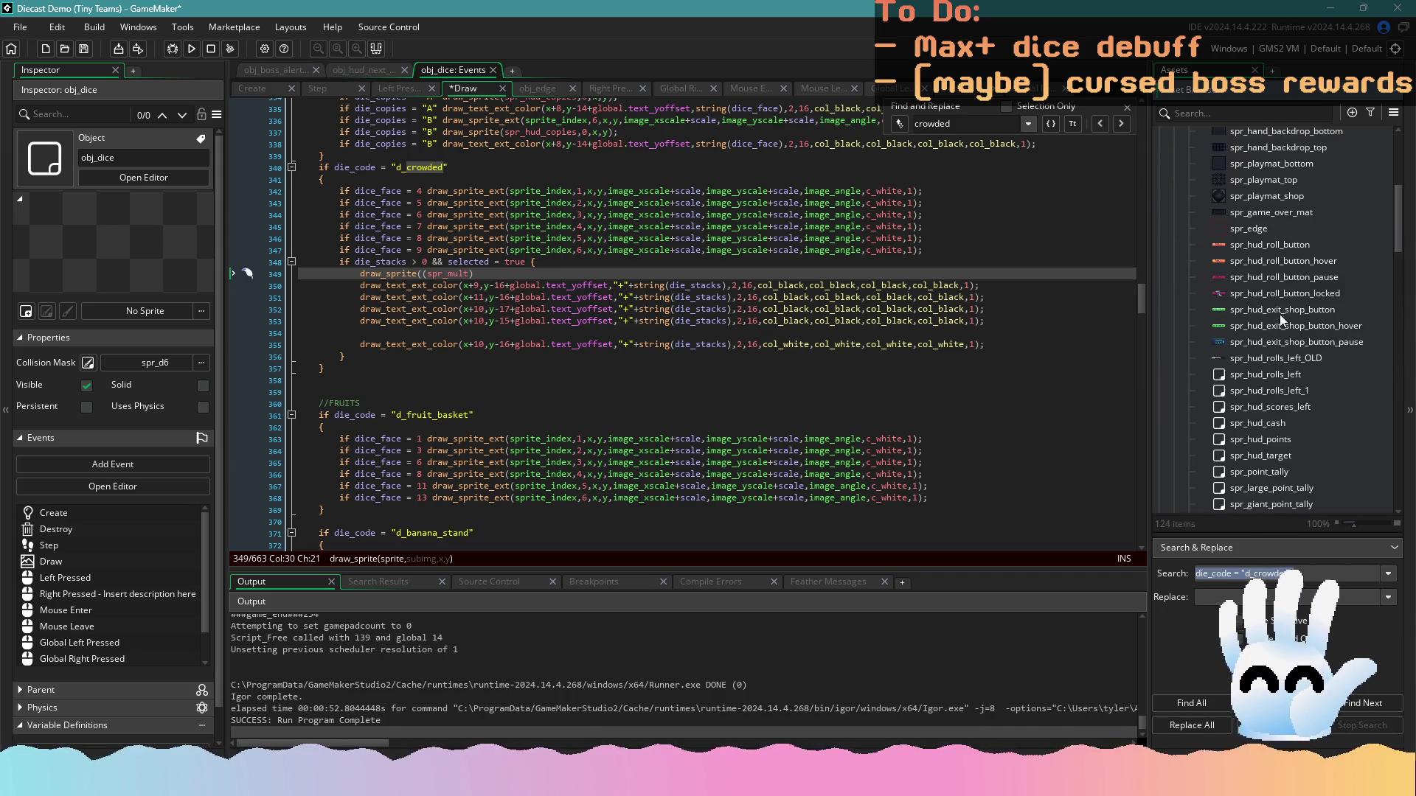
{"action": "scroll", "coordinate": [1287, 328], "scroll_direction": "down", "scroll_amount": 6}
{"action": "scroll", "coordinate": [1276, 329], "scroll_direction": "down", "scroll_amount": 10}
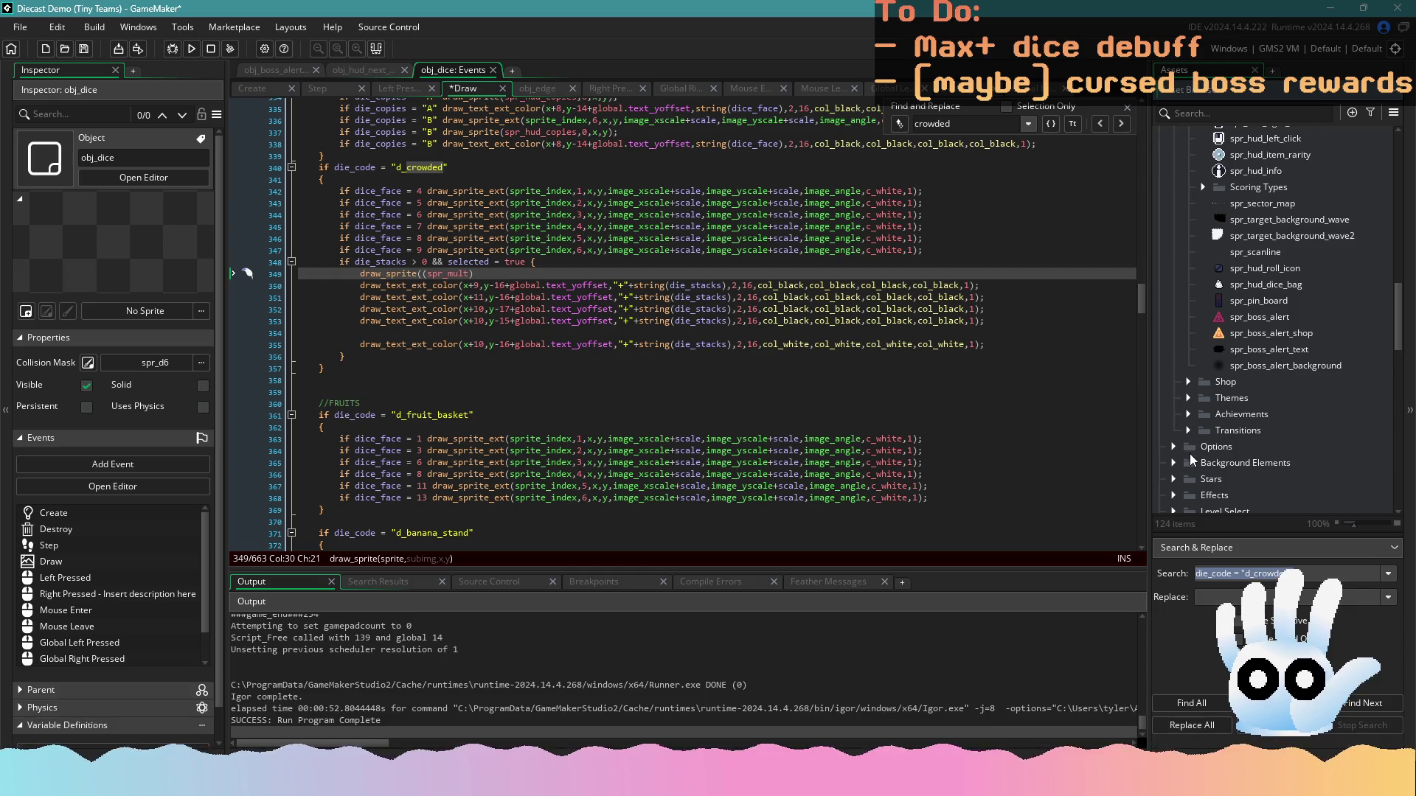
{"action": "scroll", "coordinate": [1193, 459], "scroll_direction": "down", "scroll_amount": 1}
{"action": "left_click", "coordinate": [1174, 468]}
{"action": "scroll", "coordinate": [1180, 442], "scroll_direction": "down", "scroll_amount": 9}
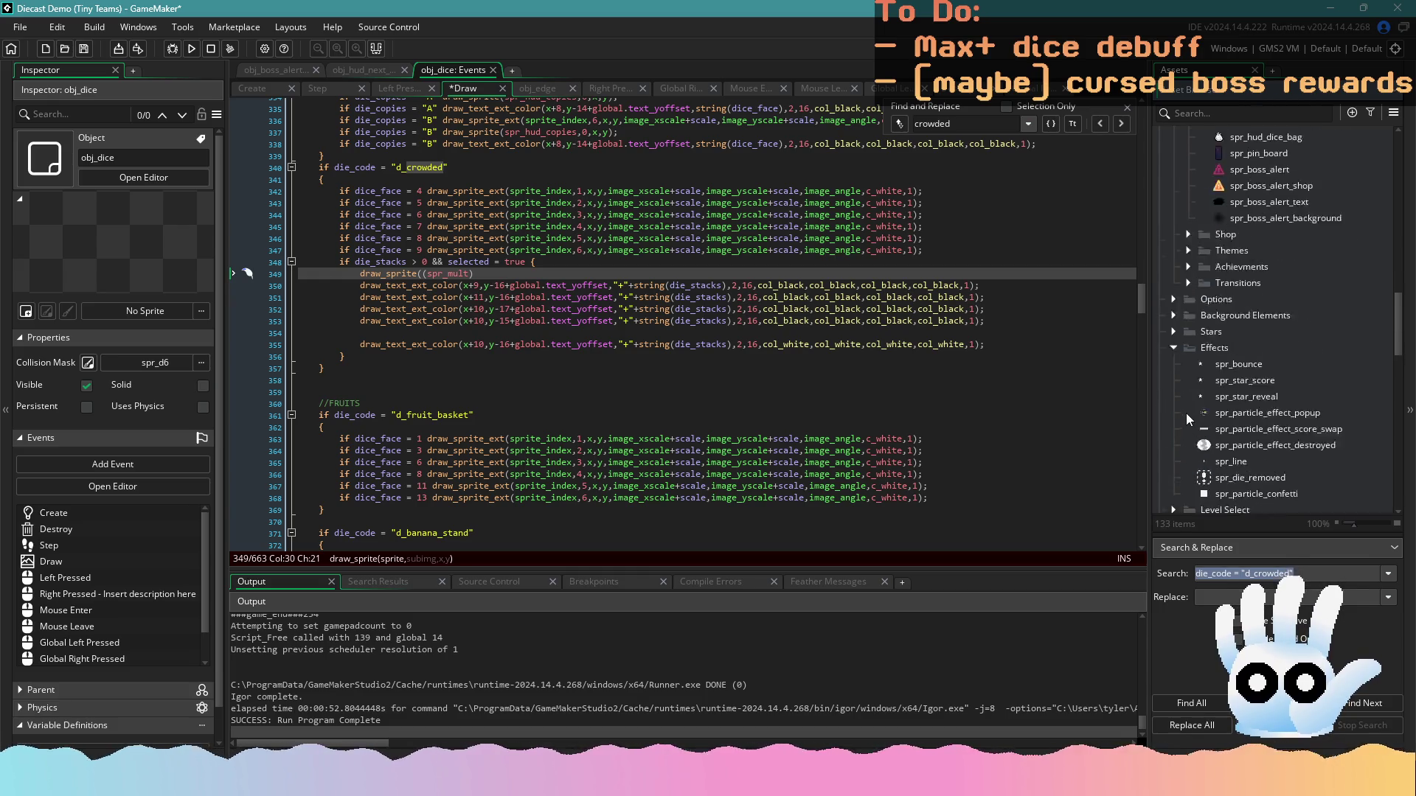
{"action": "left_click", "coordinate": [1171, 201]}
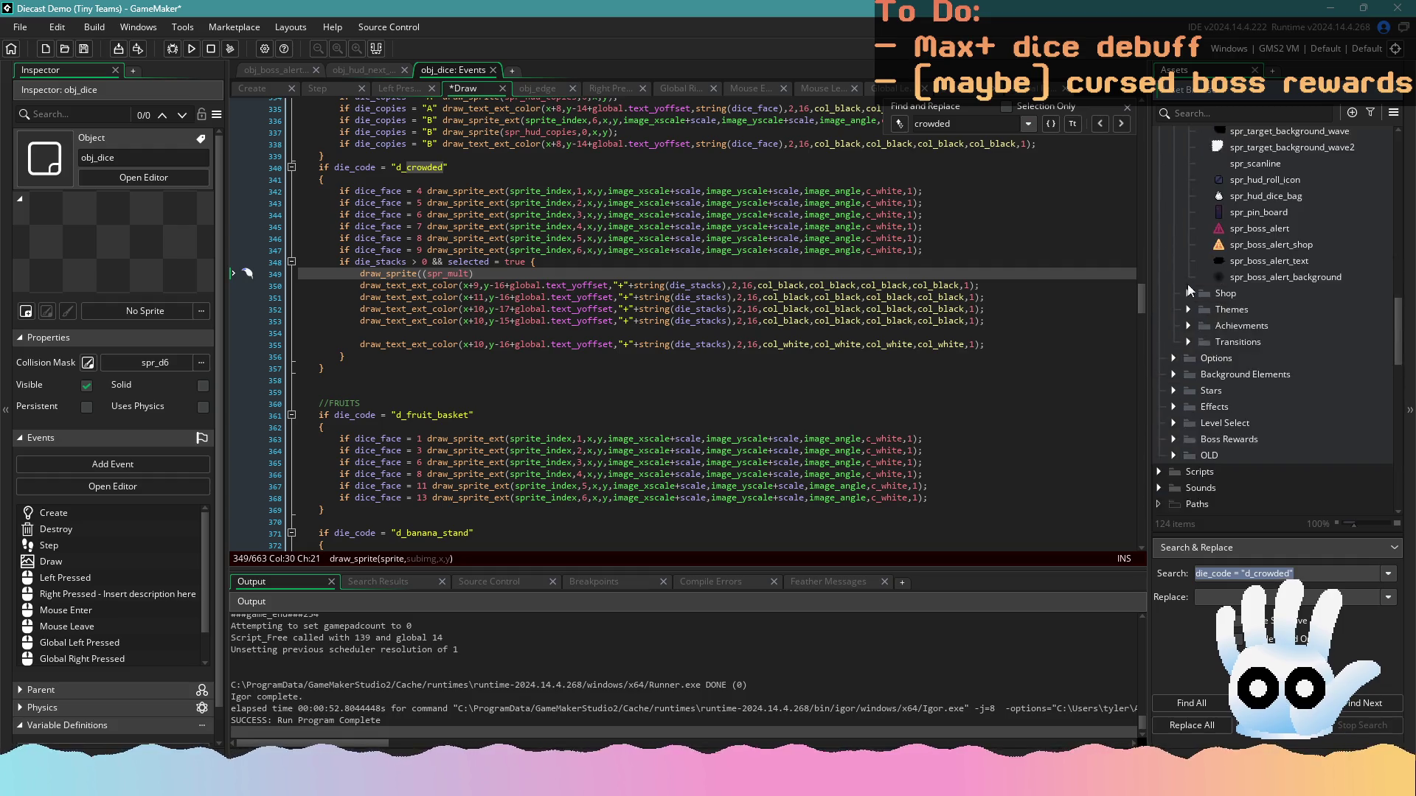
{"action": "scroll", "coordinate": [1184, 339], "scroll_direction": "up", "scroll_amount": 10}
{"action": "left_click", "coordinate": [1189, 368]}
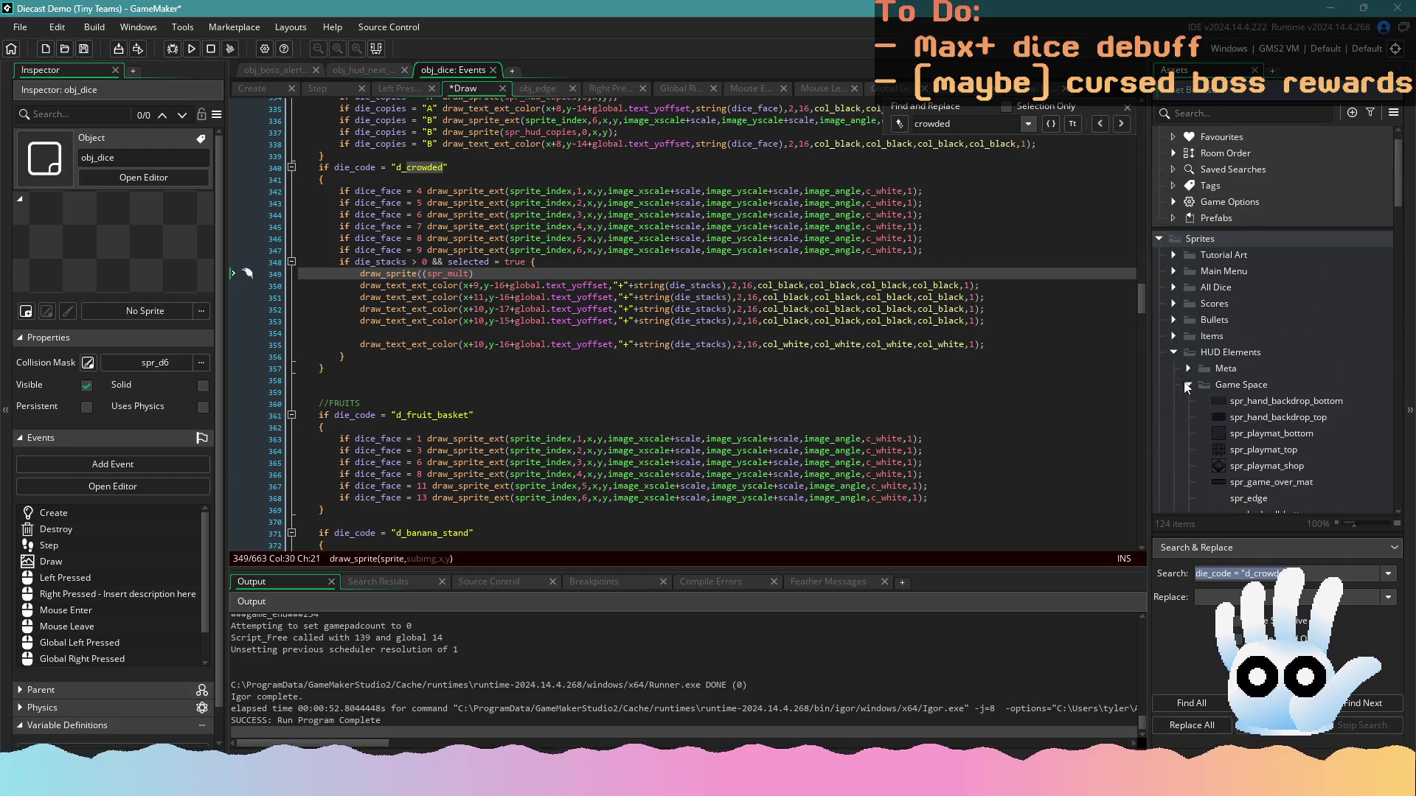
{"action": "left_click", "coordinate": [1188, 433]}
{"action": "scroll", "coordinate": [1205, 382], "scroll_direction": "down", "scroll_amount": 1}
{"action": "left_click", "coordinate": [1189, 340]}
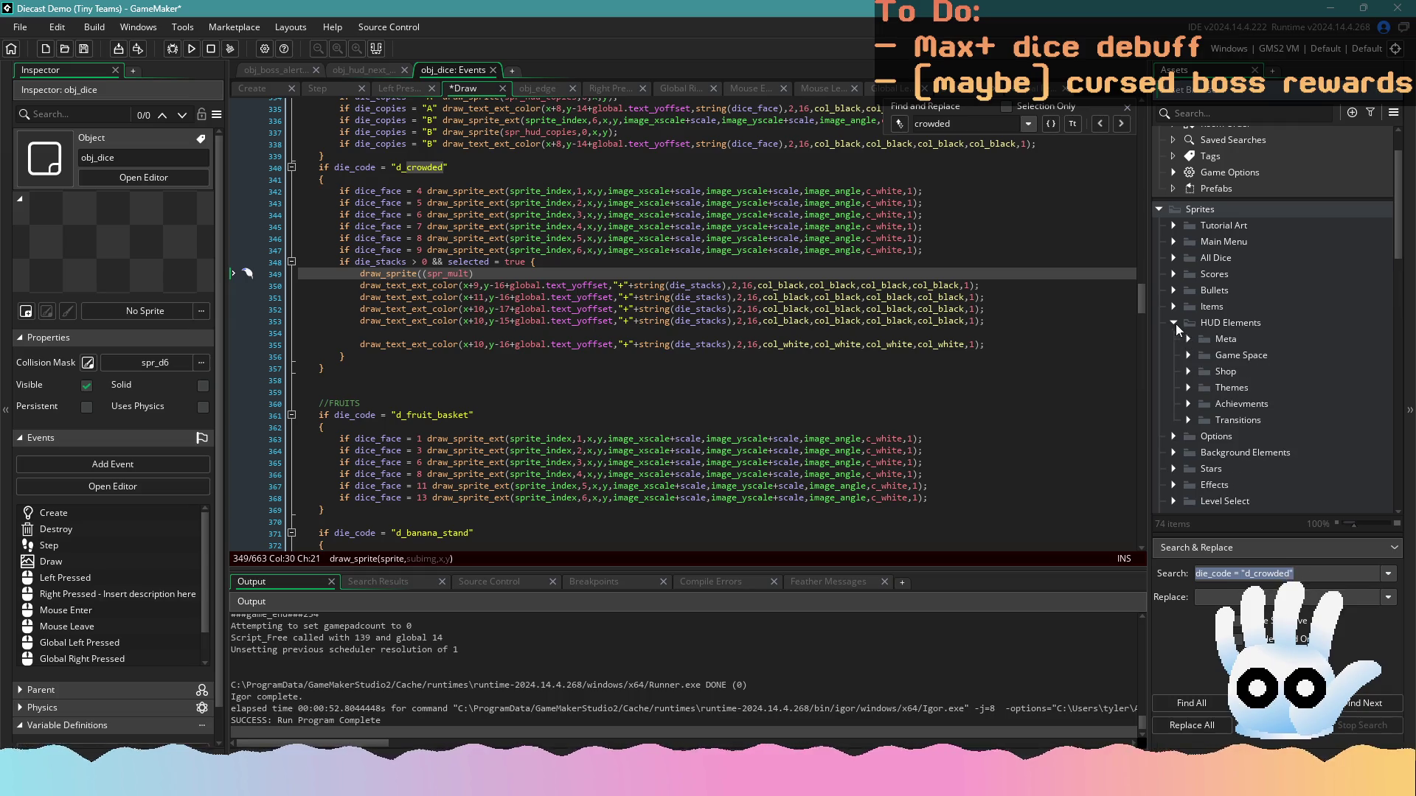
Expand the Shop folder and open spr_mult (21×16, origin 0,8) in the sprite editor
{"action": "left_click", "coordinate": [1189, 371]}
{"action": "scroll", "coordinate": [1217, 368], "scroll_direction": "down", "scroll_amount": 5}
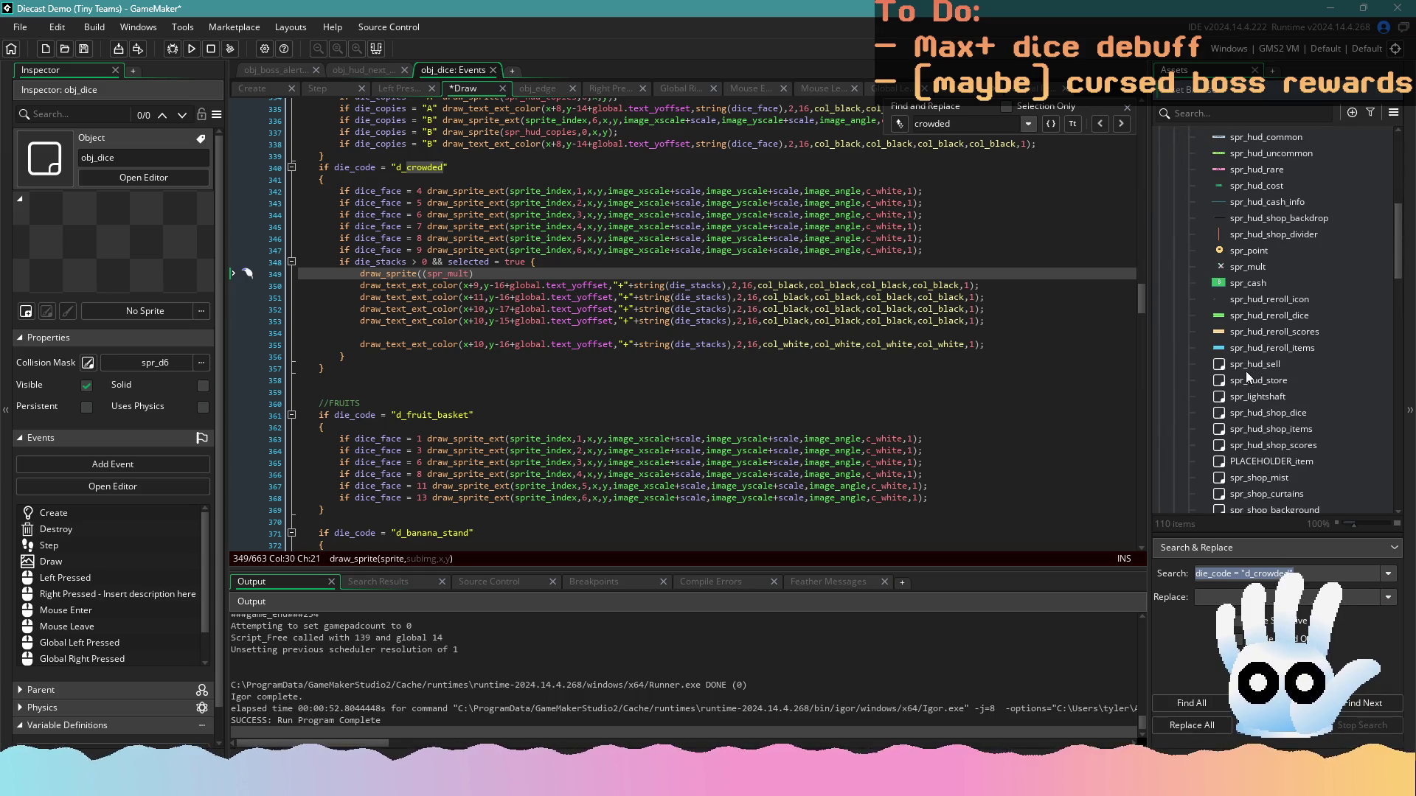
{"action": "scroll", "coordinate": [1239, 270], "scroll_direction": "down", "scroll_amount": 3}
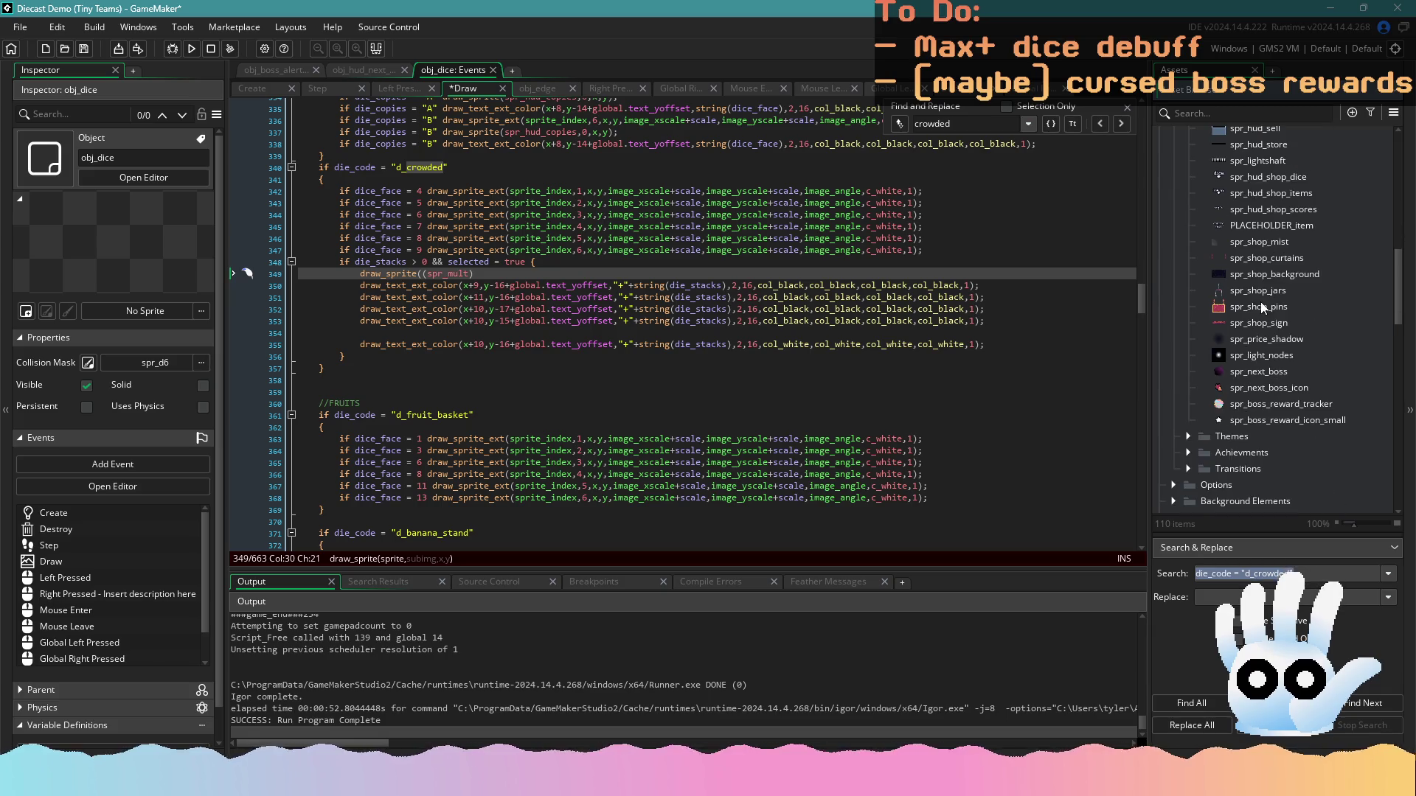
{"action": "double_click", "coordinate": [1241, 177]}
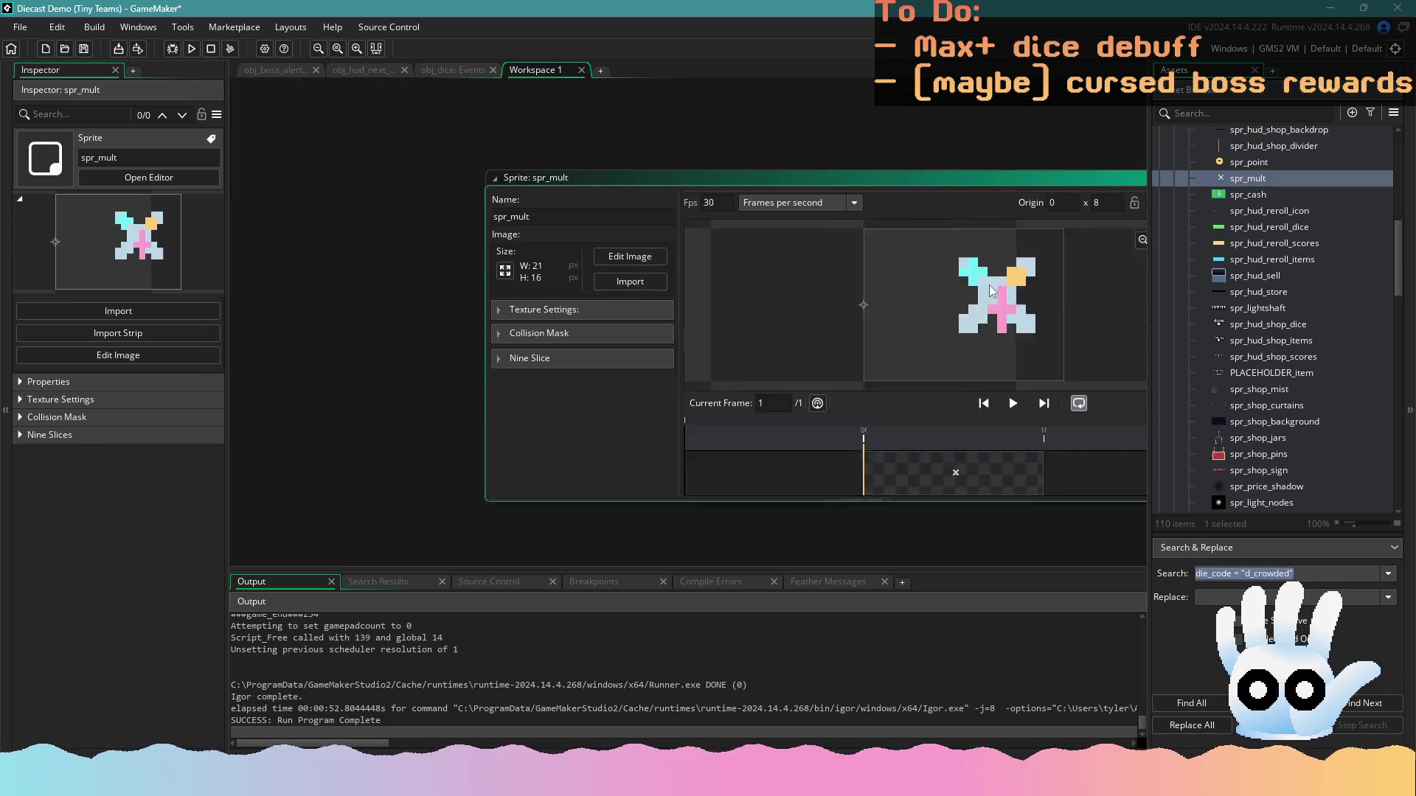
Close spr_mult and expand the Main Menu, Dice Bags, Patch Notes and Scores folders
{"action": "left_click", "coordinate": [1117, 105]}
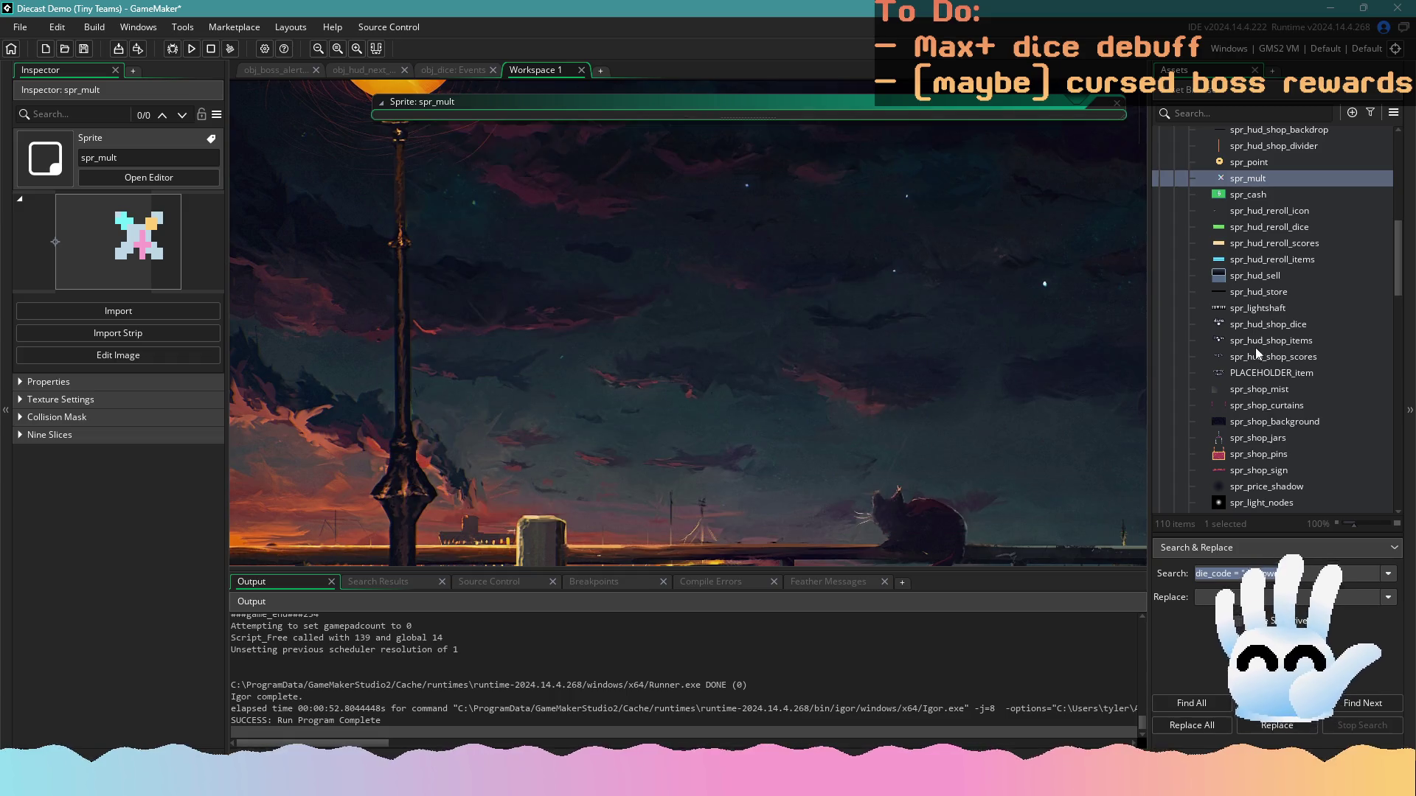
{"action": "scroll", "coordinate": [1254, 382], "scroll_direction": "up", "scroll_amount": 7}
{"action": "scroll", "coordinate": [1254, 382], "scroll_direction": "up", "scroll_amount": 6}
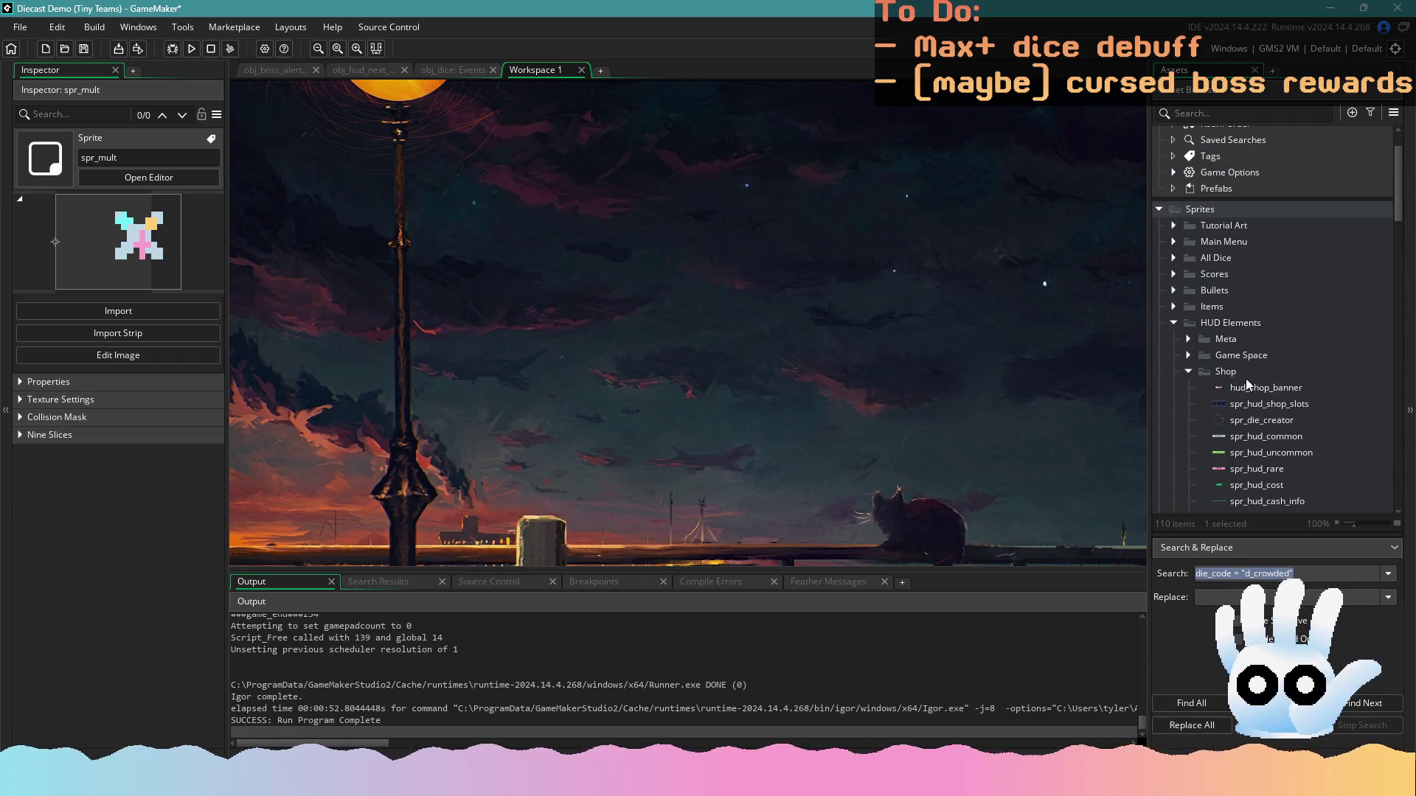
{"action": "left_click", "coordinate": [1188, 371]}
{"action": "left_click", "coordinate": [1174, 241]}
{"action": "scroll", "coordinate": [1268, 310], "scroll_direction": "down", "scroll_amount": 7}
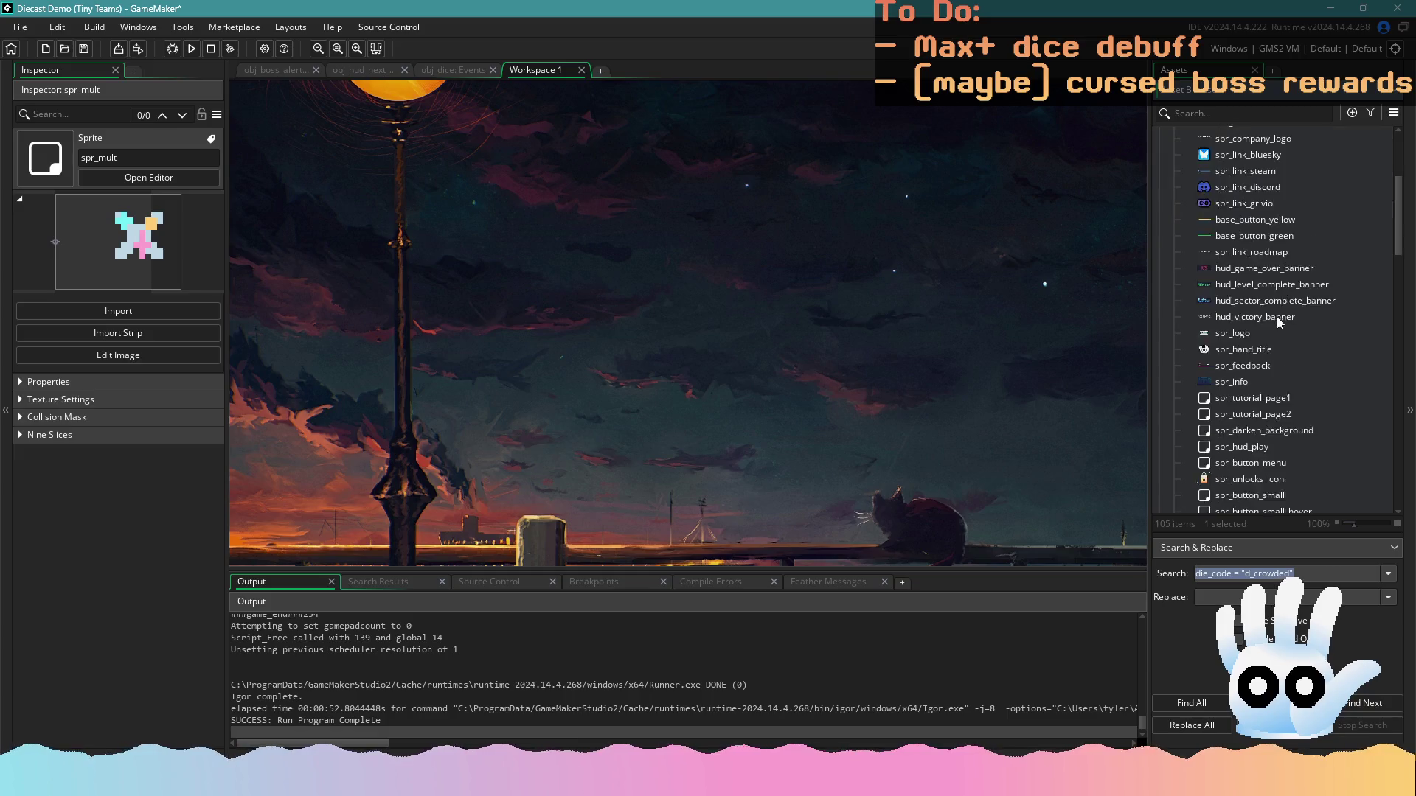
{"action": "left_click", "coordinate": [1189, 385]}
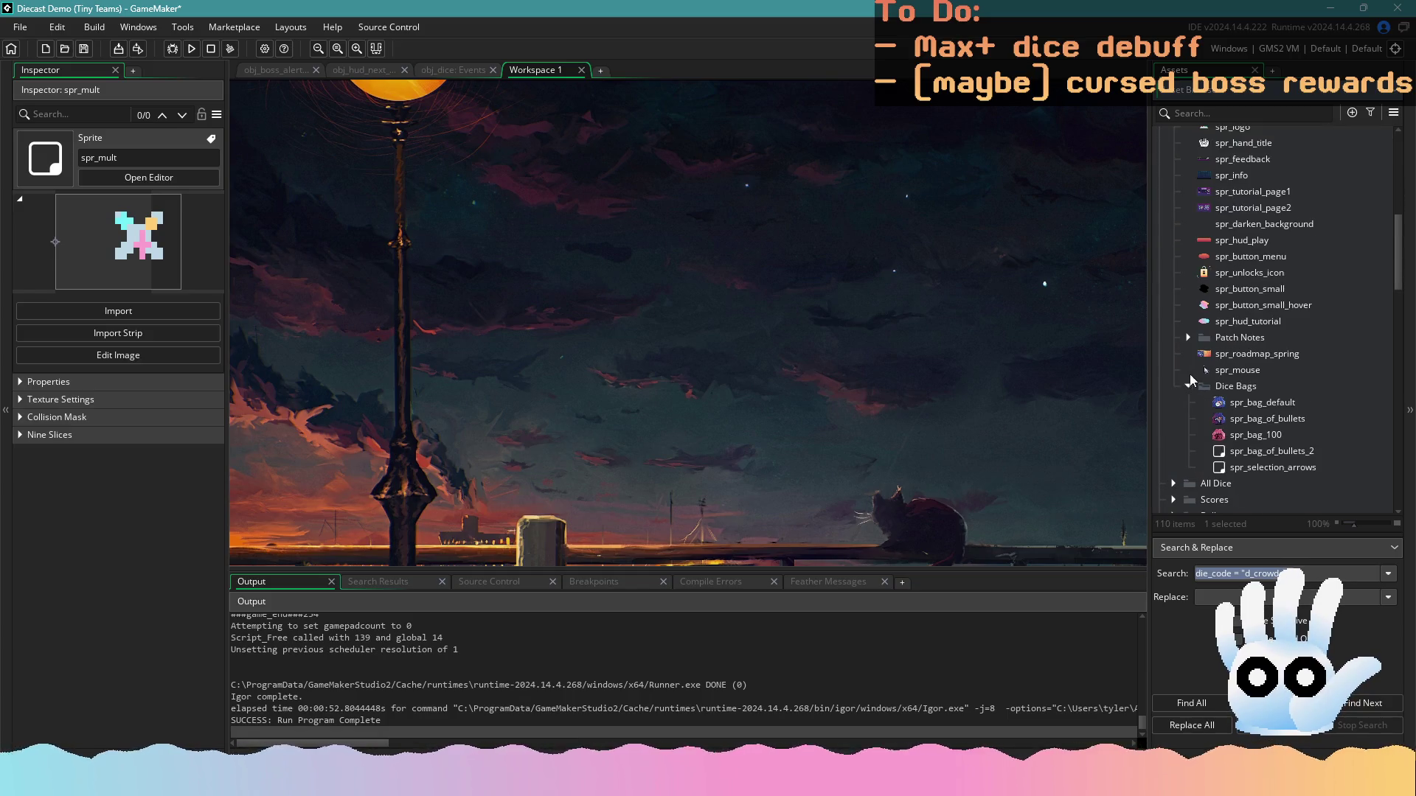
{"action": "left_click", "coordinate": [1186, 337]}
{"action": "scroll", "coordinate": [1184, 337], "scroll_direction": "down", "scroll_amount": 5}
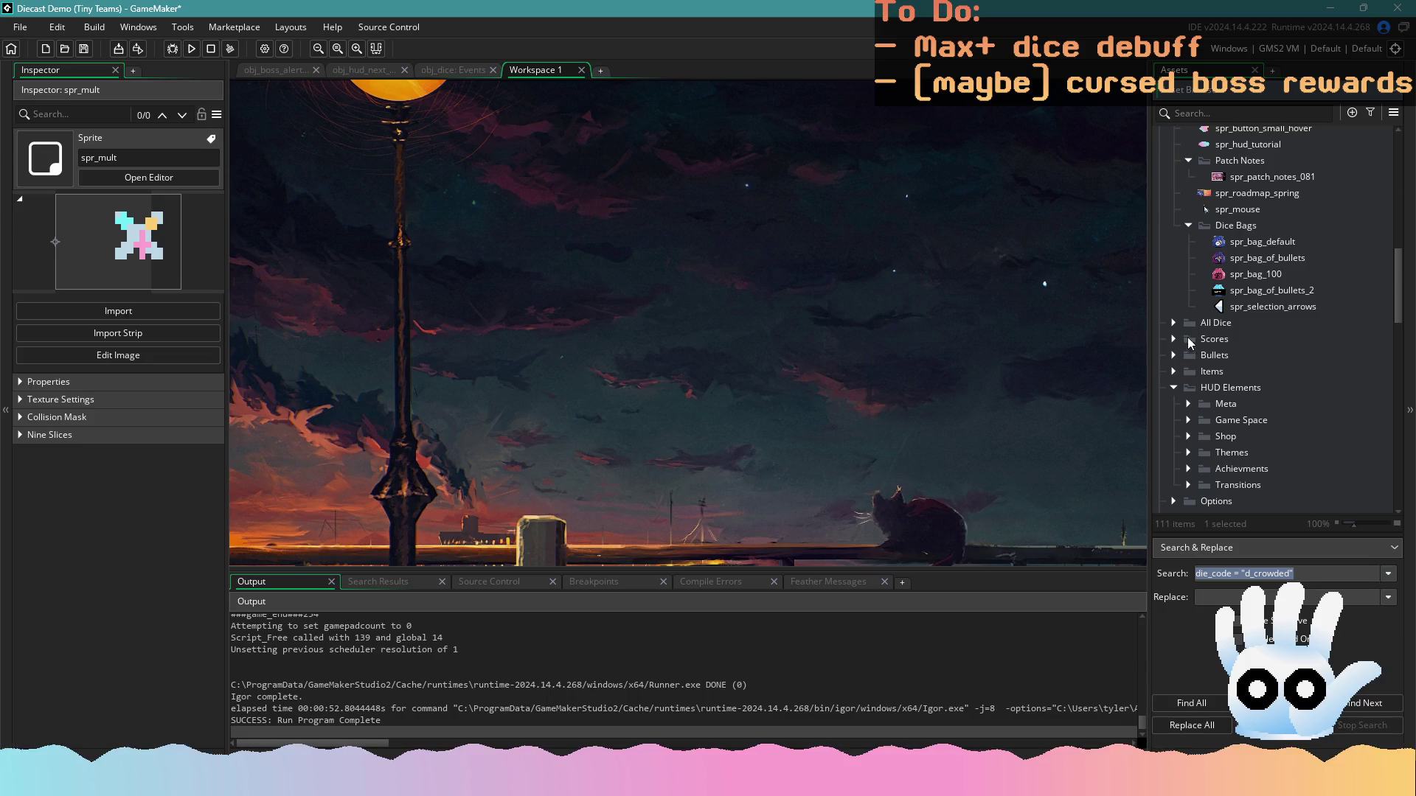
{"action": "left_click", "coordinate": [1174, 338]}
{"action": "scroll", "coordinate": [1180, 339], "scroll_direction": "down", "scroll_amount": 3}
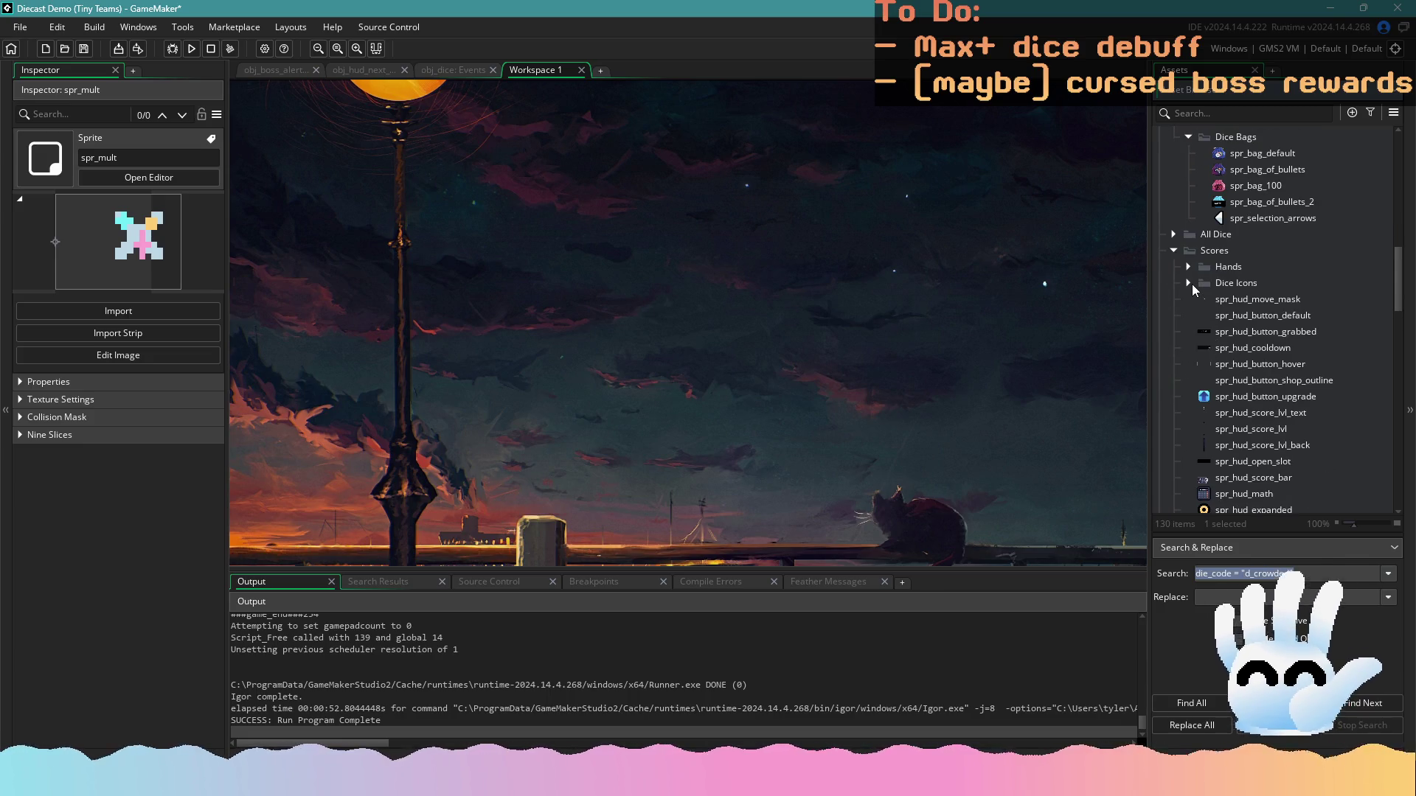
{"action": "scroll", "coordinate": [1245, 384], "scroll_direction": "down", "scroll_amount": 3}
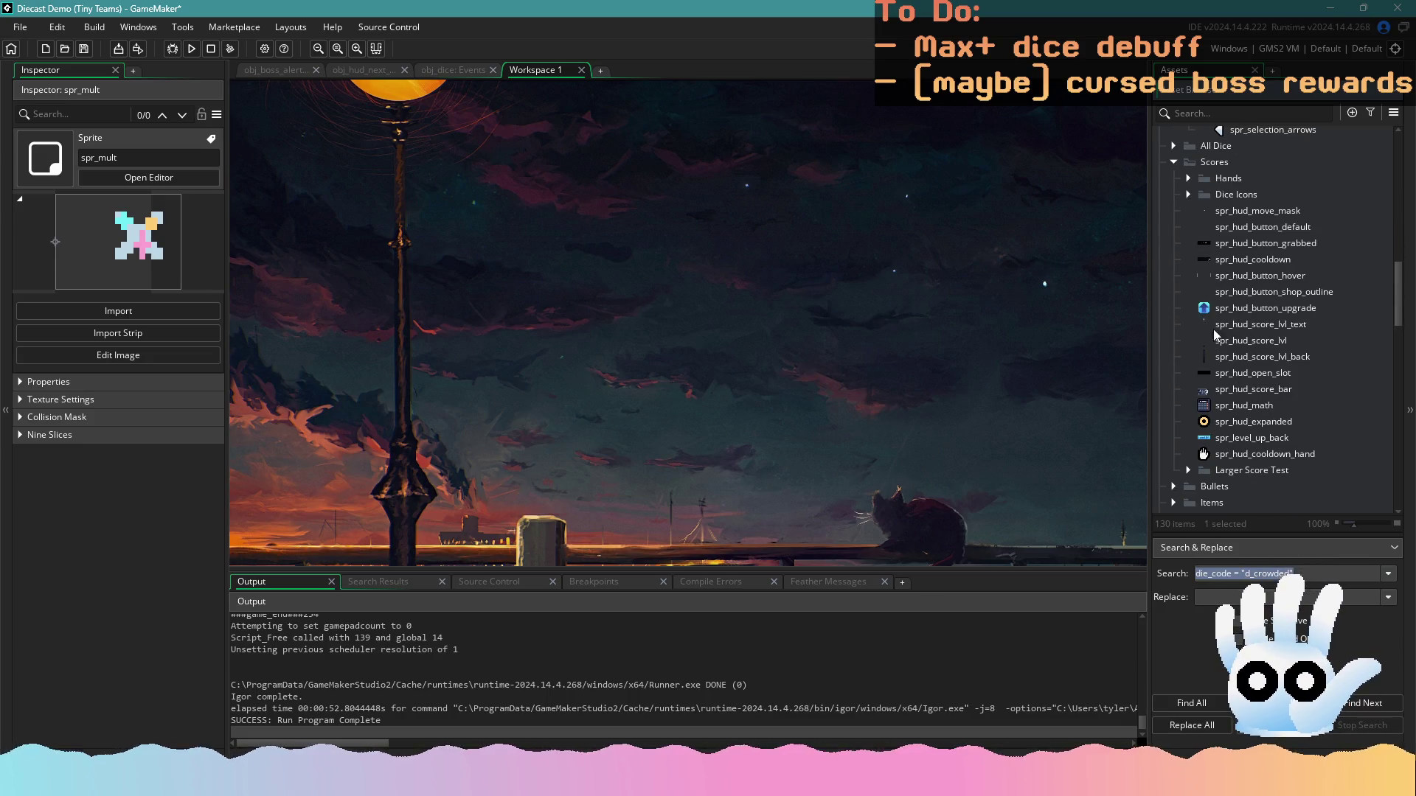
Expand the Dice Icons, Hands and Larger Score Test sprite folders
{"action": "left_click", "coordinate": [1187, 194]}
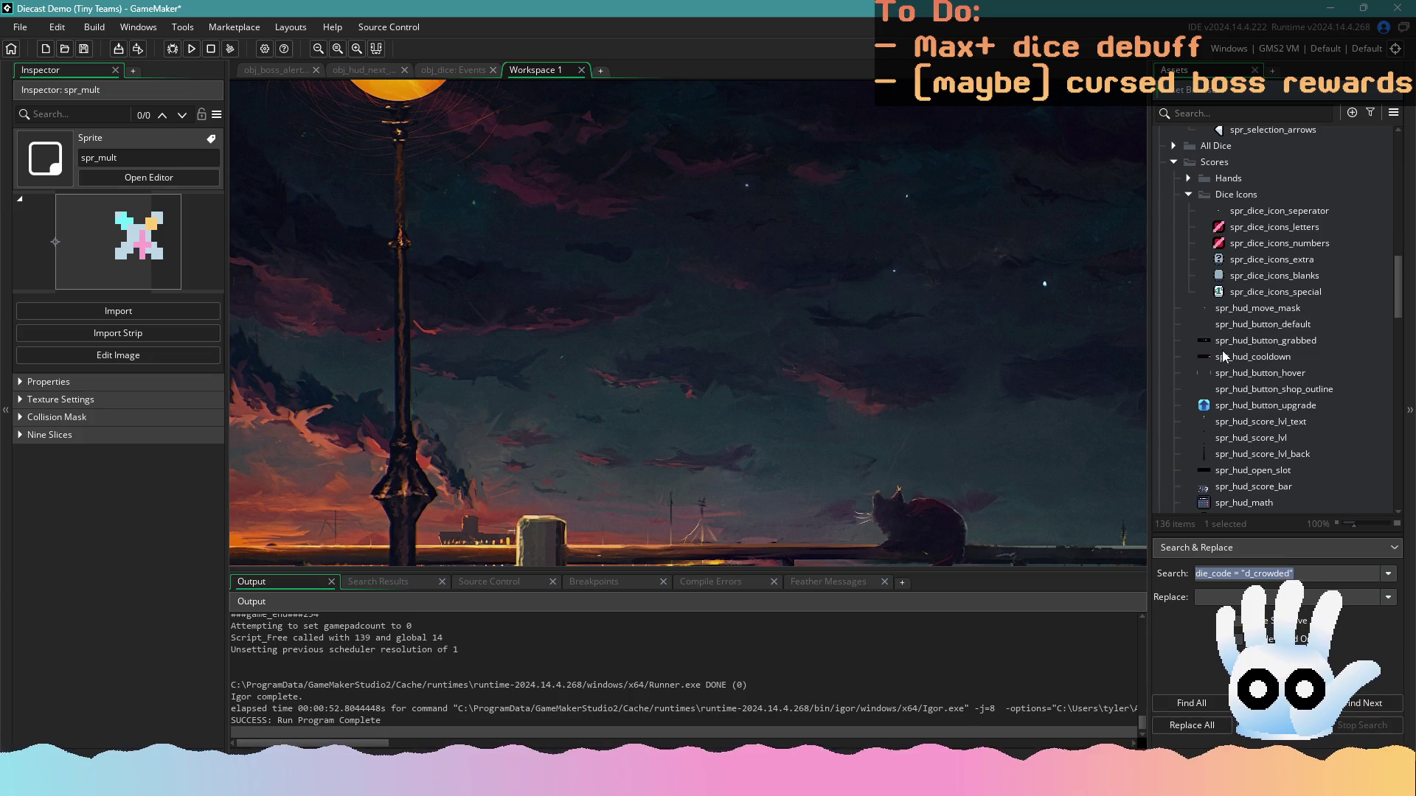
{"action": "left_click", "coordinate": [1186, 179]}
{"action": "scroll", "coordinate": [1254, 332], "scroll_direction": "down", "scroll_amount": 5}
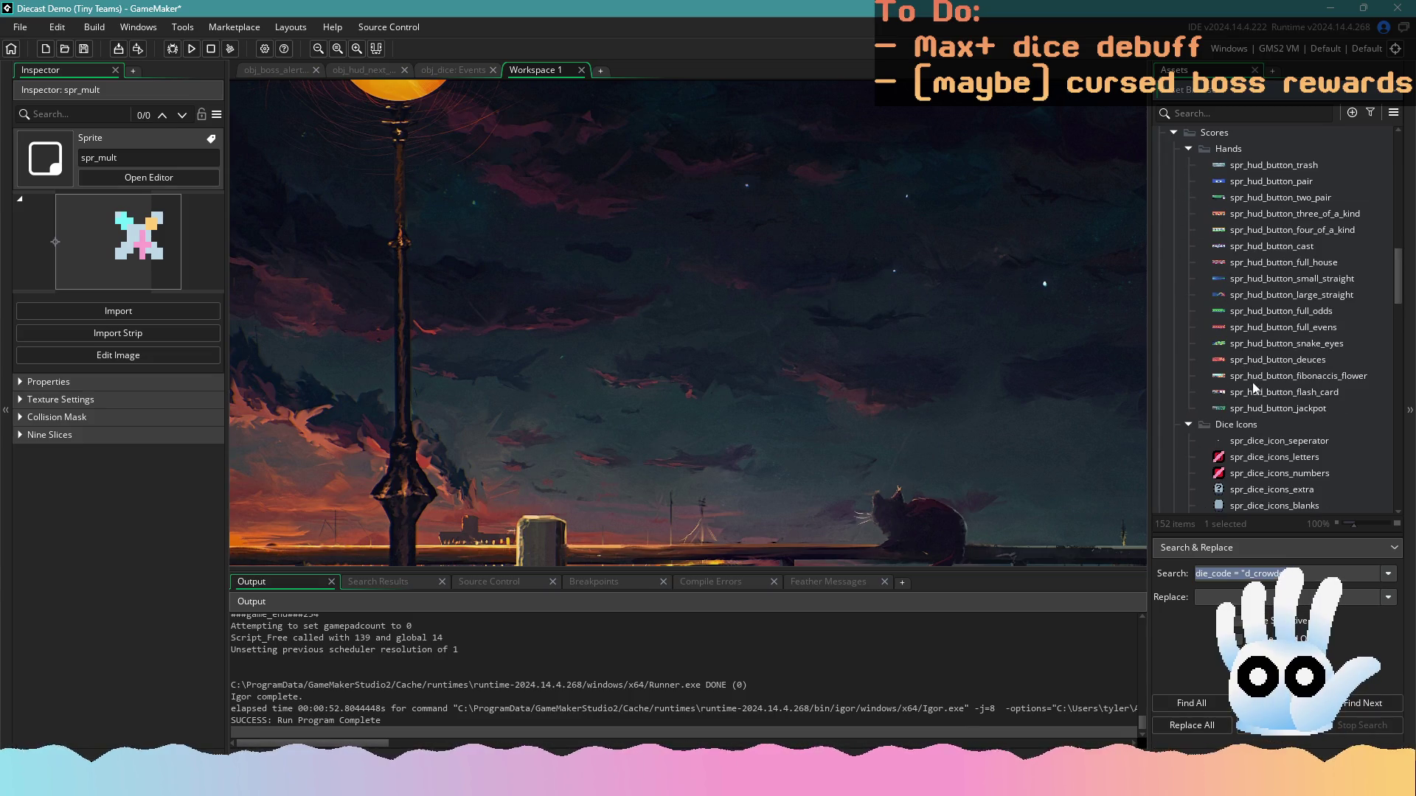
{"action": "scroll", "coordinate": [1261, 397], "scroll_direction": "down", "scroll_amount": 3}
{"action": "left_click", "coordinate": [1187, 473]}
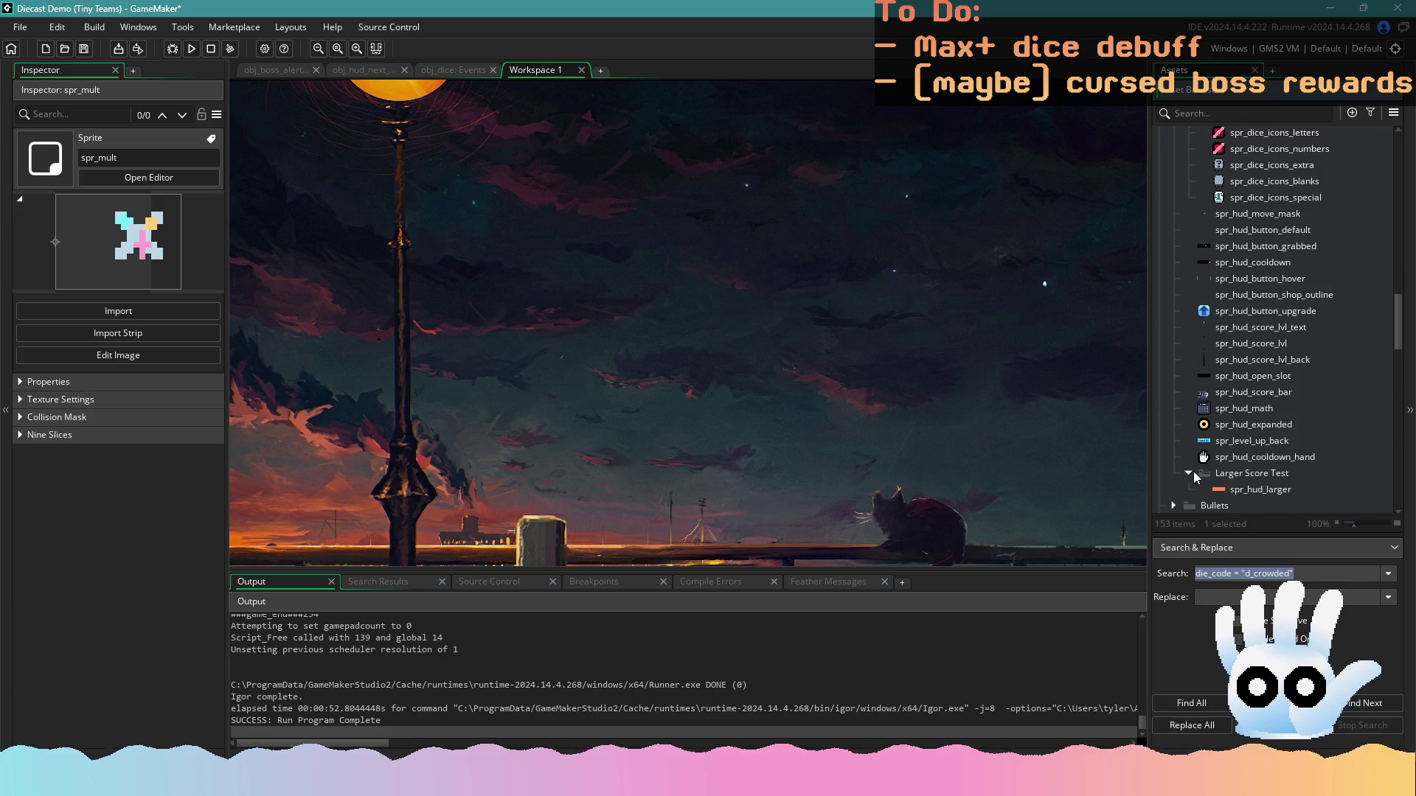
{"action": "scroll", "coordinate": [1254, 442], "scroll_direction": "down", "scroll_amount": 3}
{"action": "scroll", "coordinate": [1254, 413], "scroll_direction": "up", "scroll_amount": 2}
{"action": "left_click", "coordinate": [1247, 410]}
Open spr_hud_expanded and view its X icon frame, then go back to the Draw code
{"action": "double_click", "coordinate": [1238, 394]}
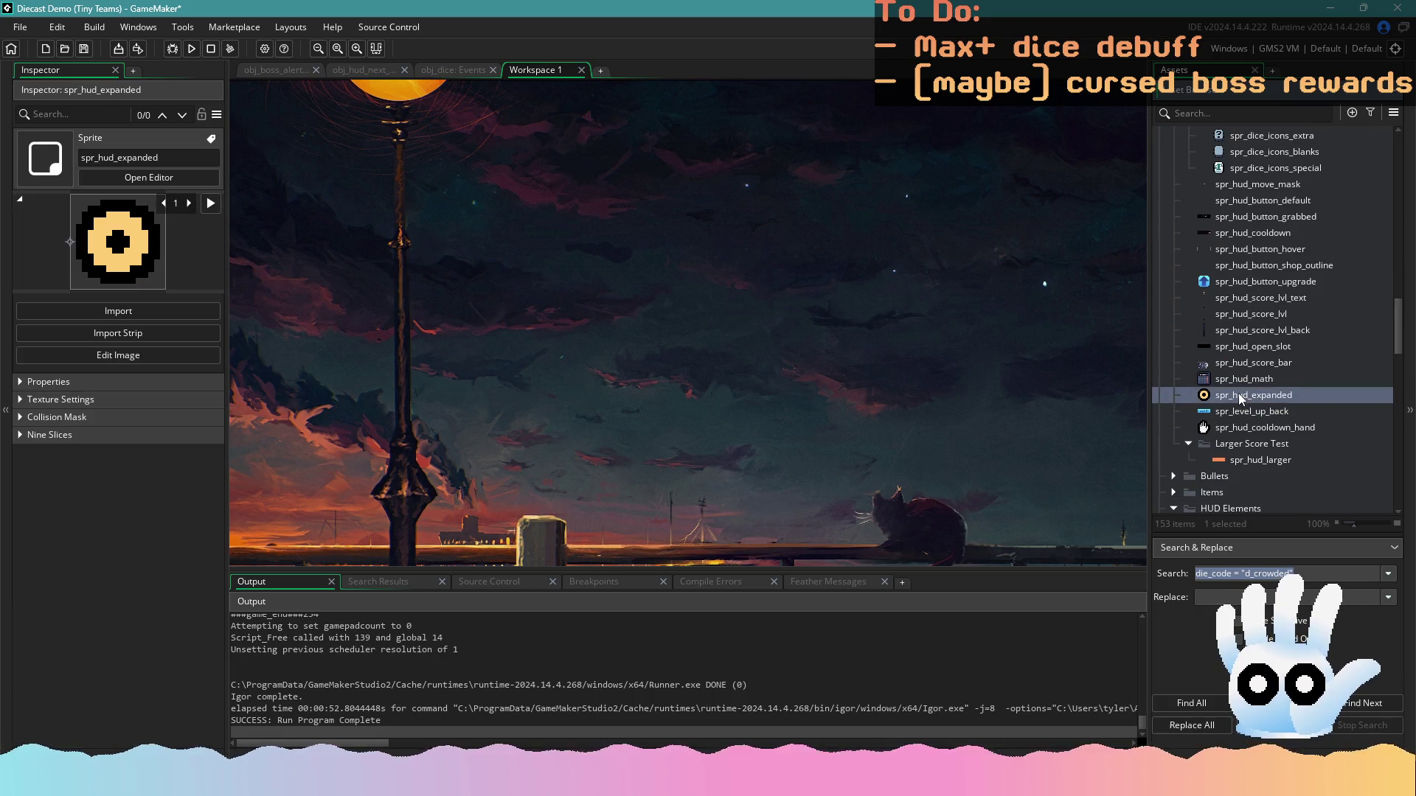
{"action": "left_click", "coordinate": [817, 506]}
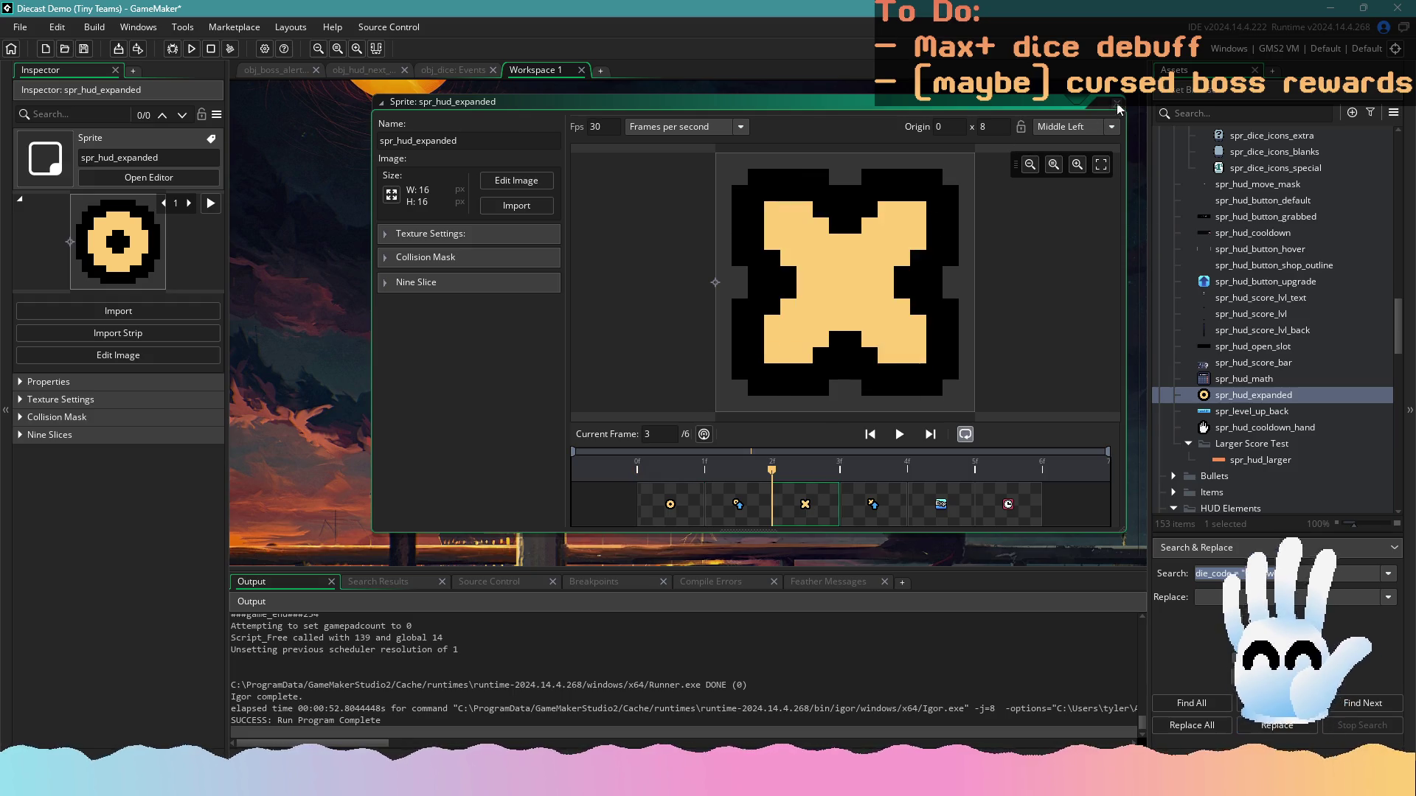
{"action": "left_click", "coordinate": [478, 69]}
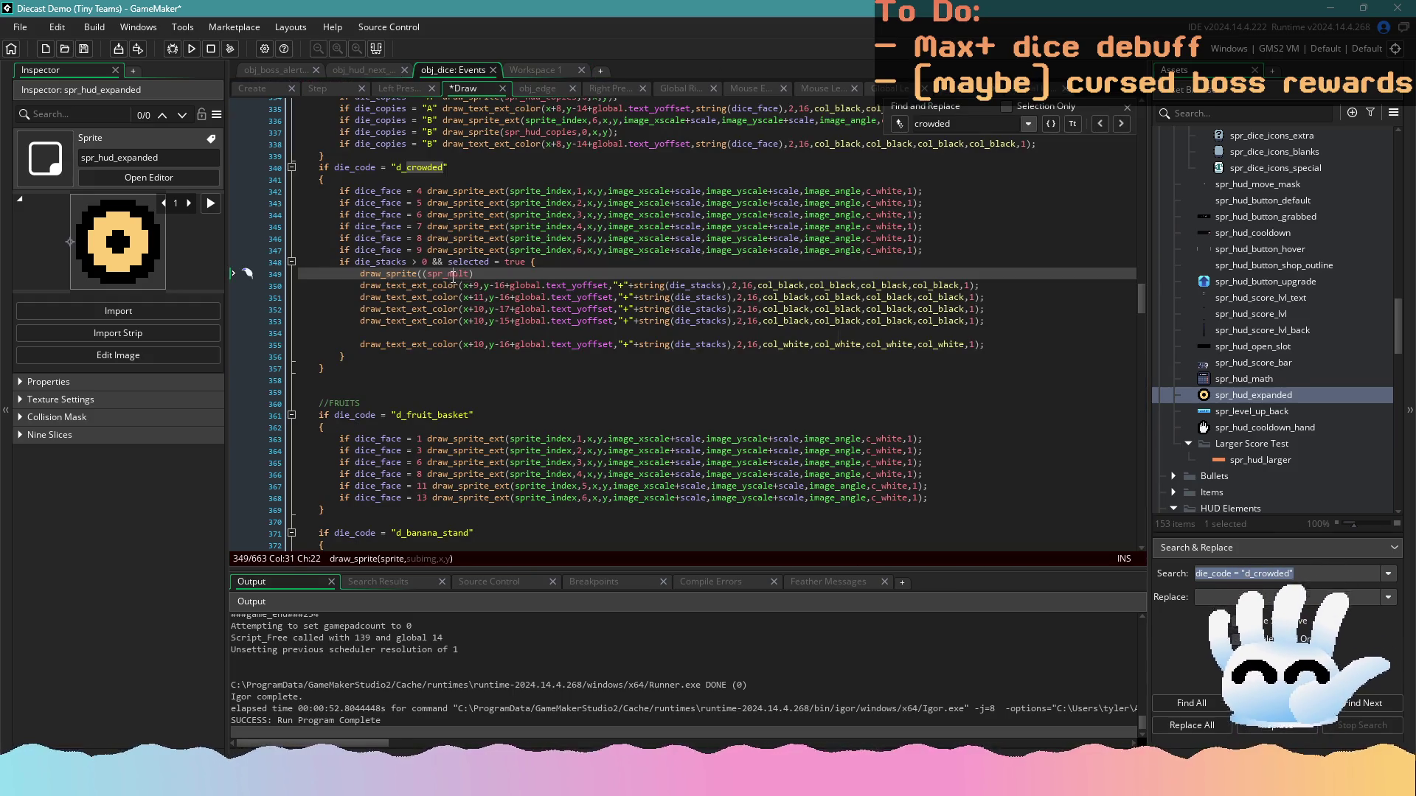
Replace spr_mult with spr_hud_expanded on line 349 via autocomplete
{"action": "double_click", "coordinate": [453, 273]}
{"action": "type", "text": "s"}
{"action": "key", "text": "Escape"}
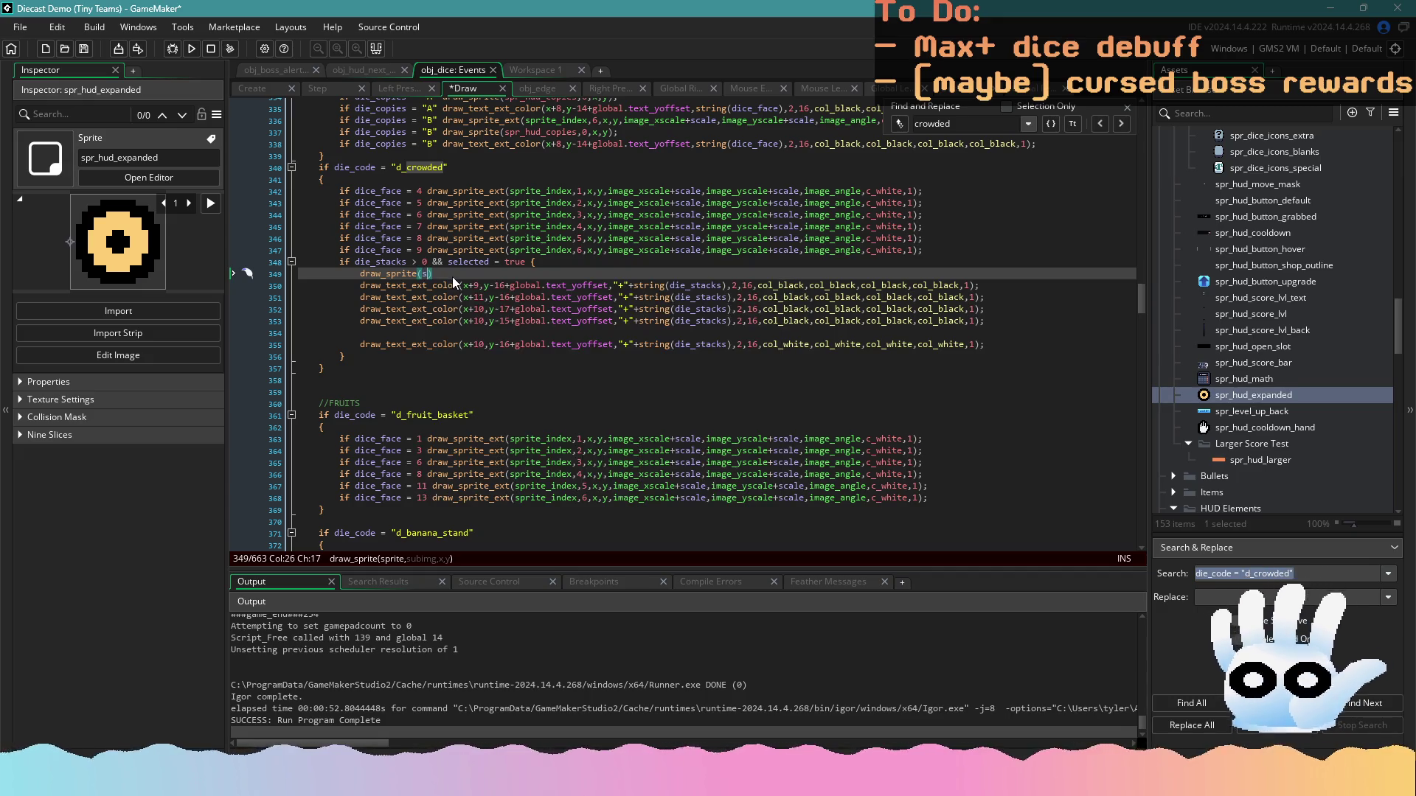
{"action": "type", "text": "pr_hud_e"}
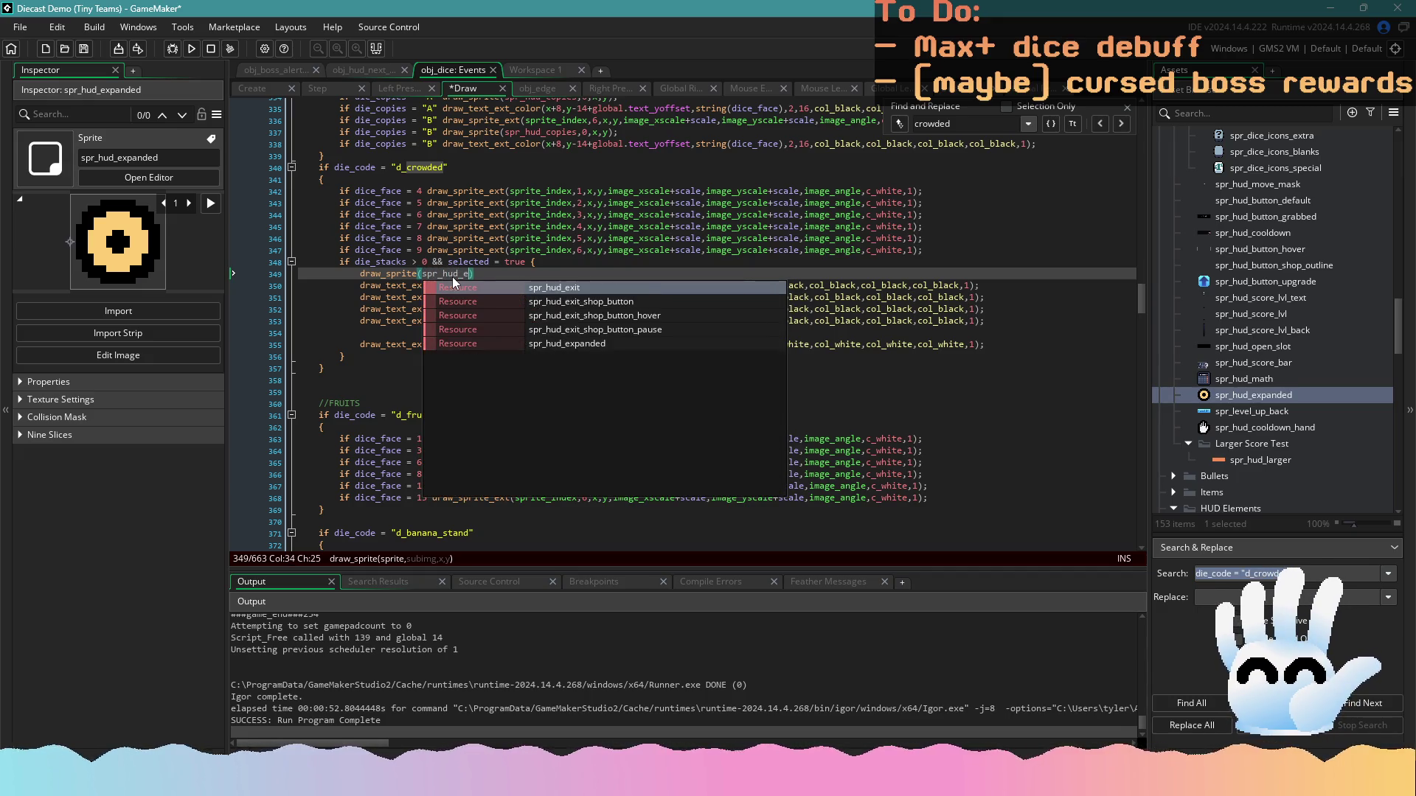
{"action": "type", "text": "xpa"}
{"action": "key", "text": "Return"}
{"action": "type", "text": ","}
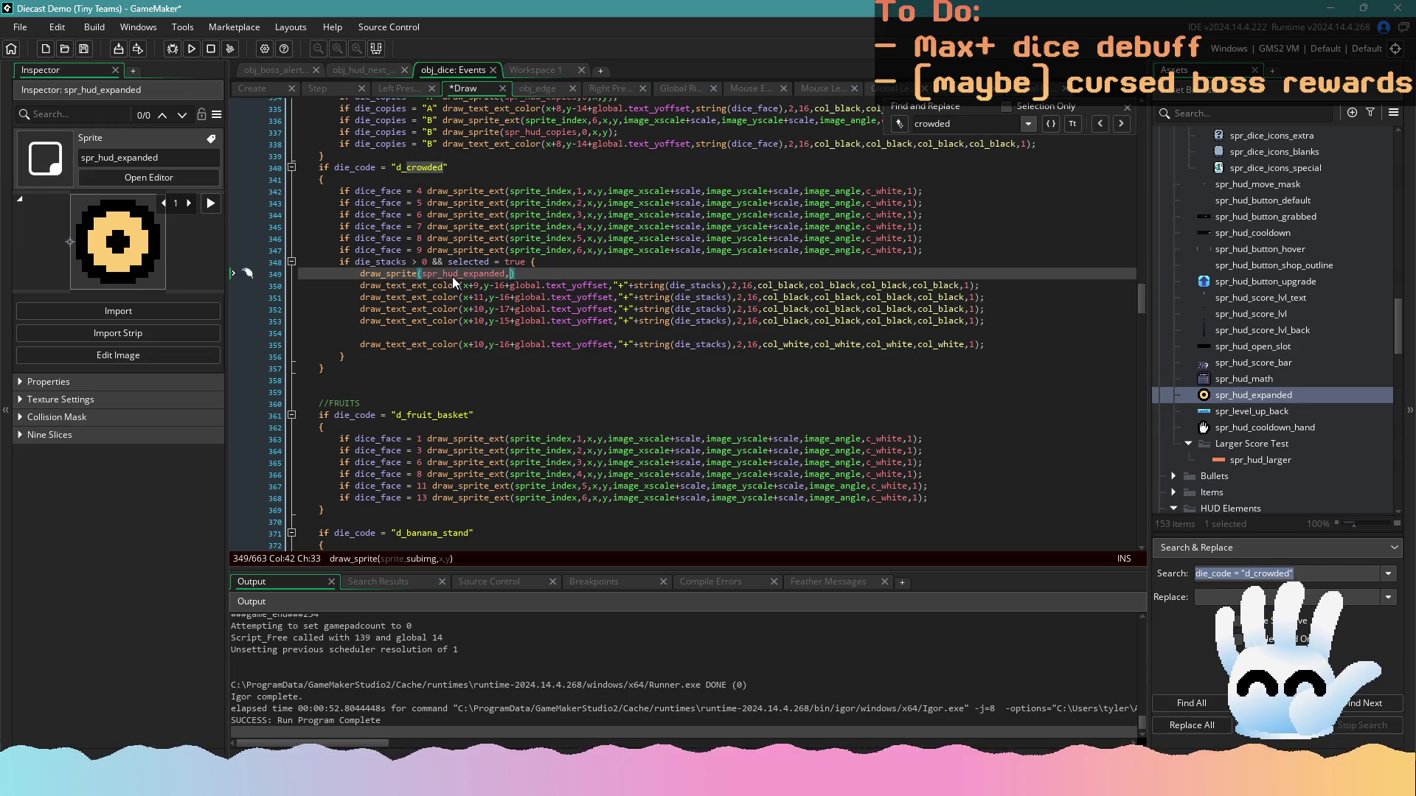
Open spr_hud_expanded from the code and compare its frames to locate the X icon
{"action": "left_click", "coordinate": [458, 275]}
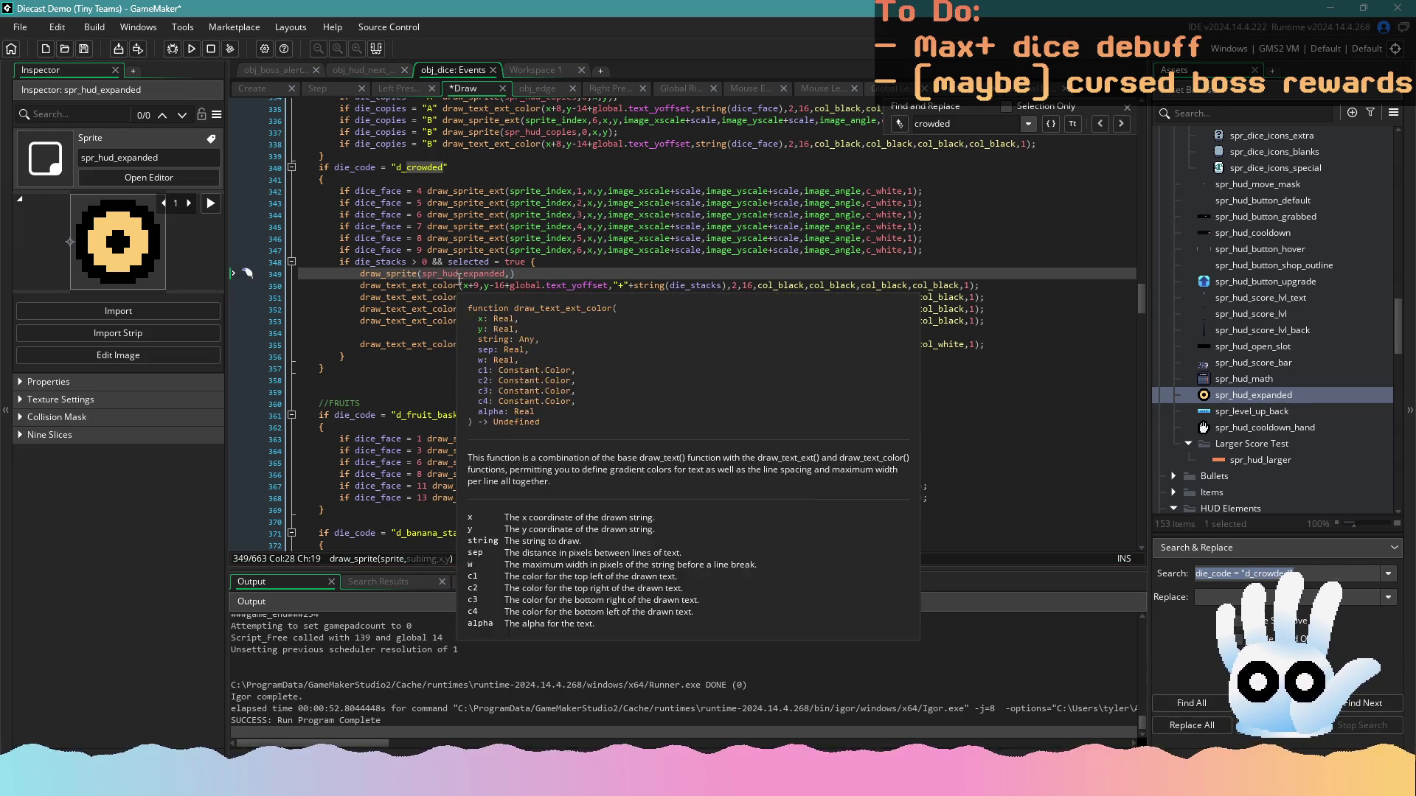
{"action": "middle_click", "coordinate": [459, 274]}
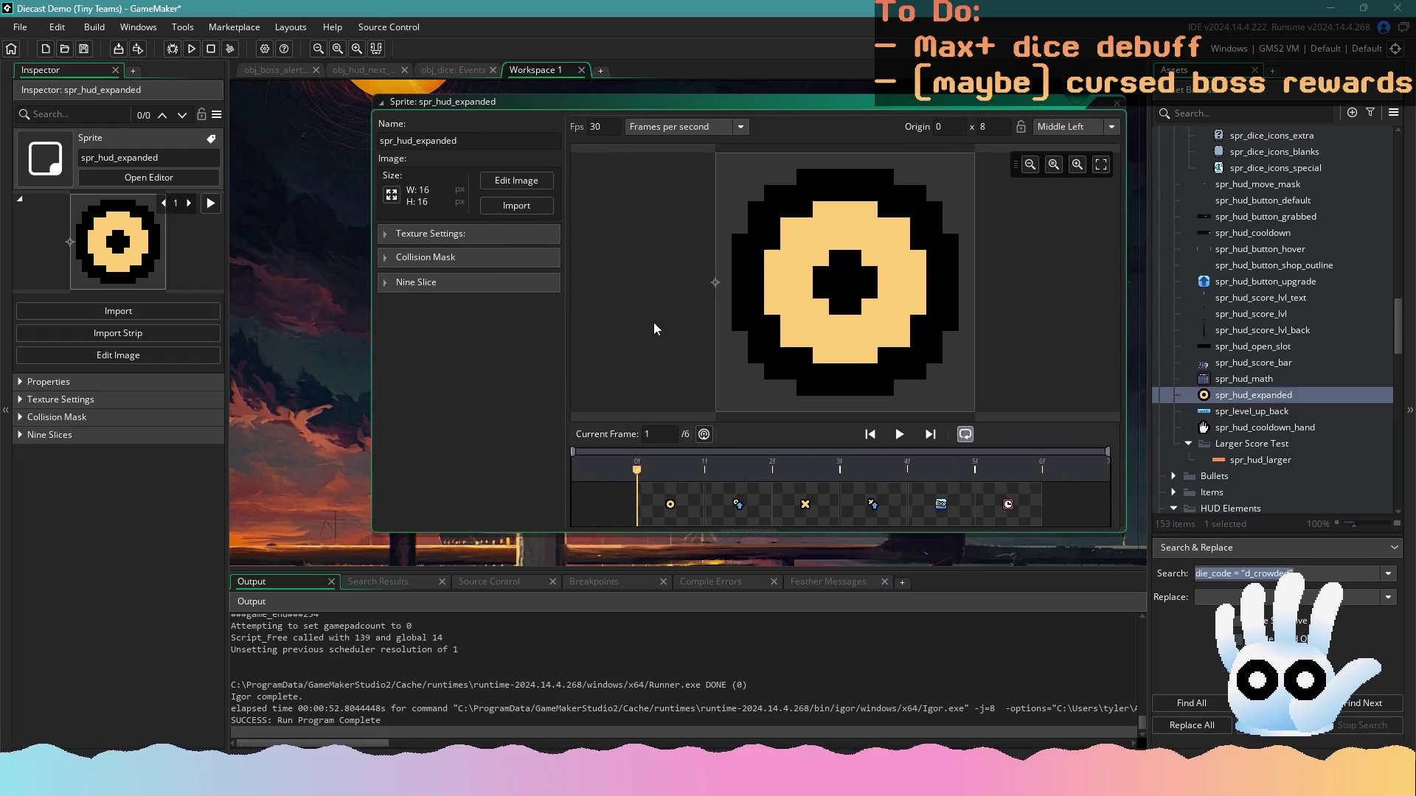
{"action": "left_click_drag", "start_coordinate": [680, 507], "coordinate": [831, 511]}
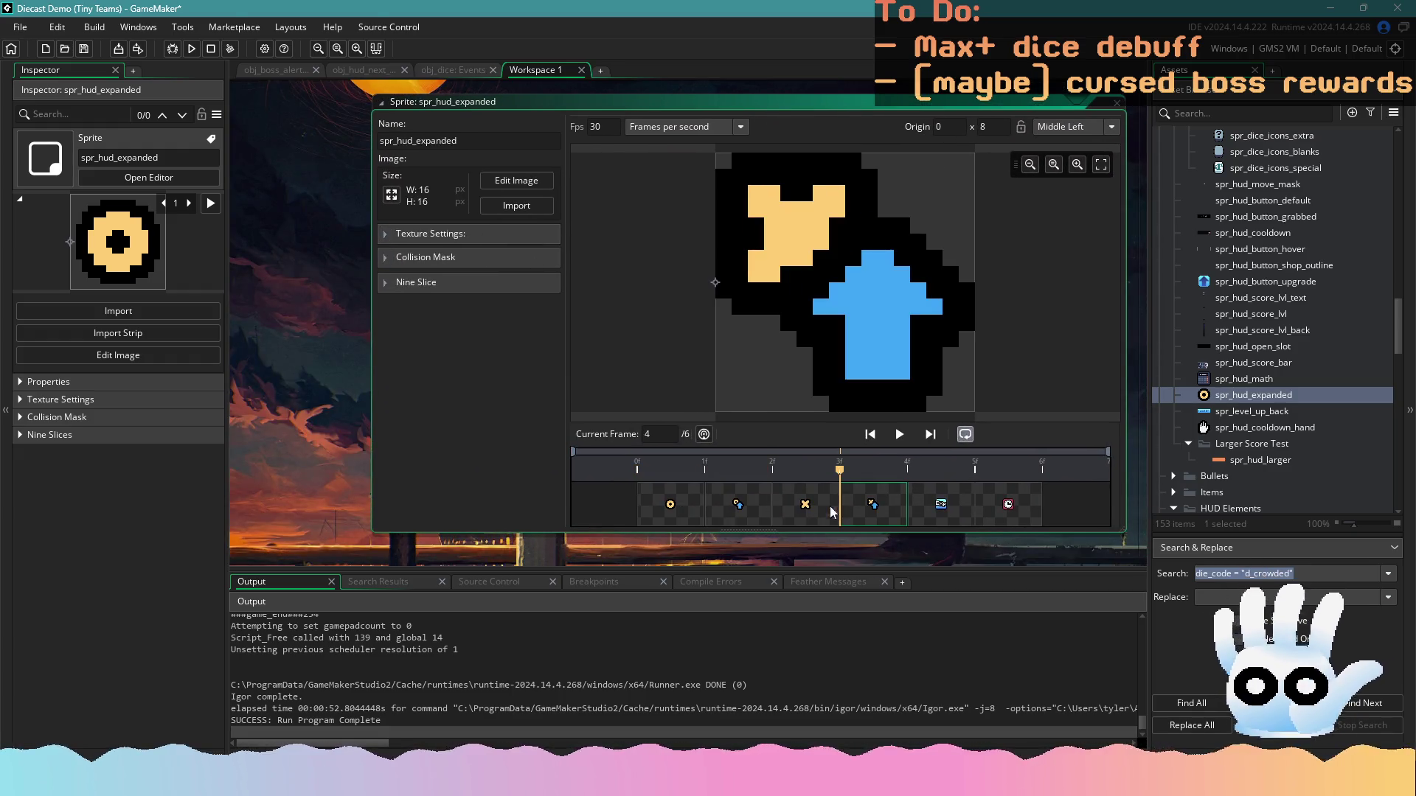
{"action": "left_click", "coordinate": [806, 512]}
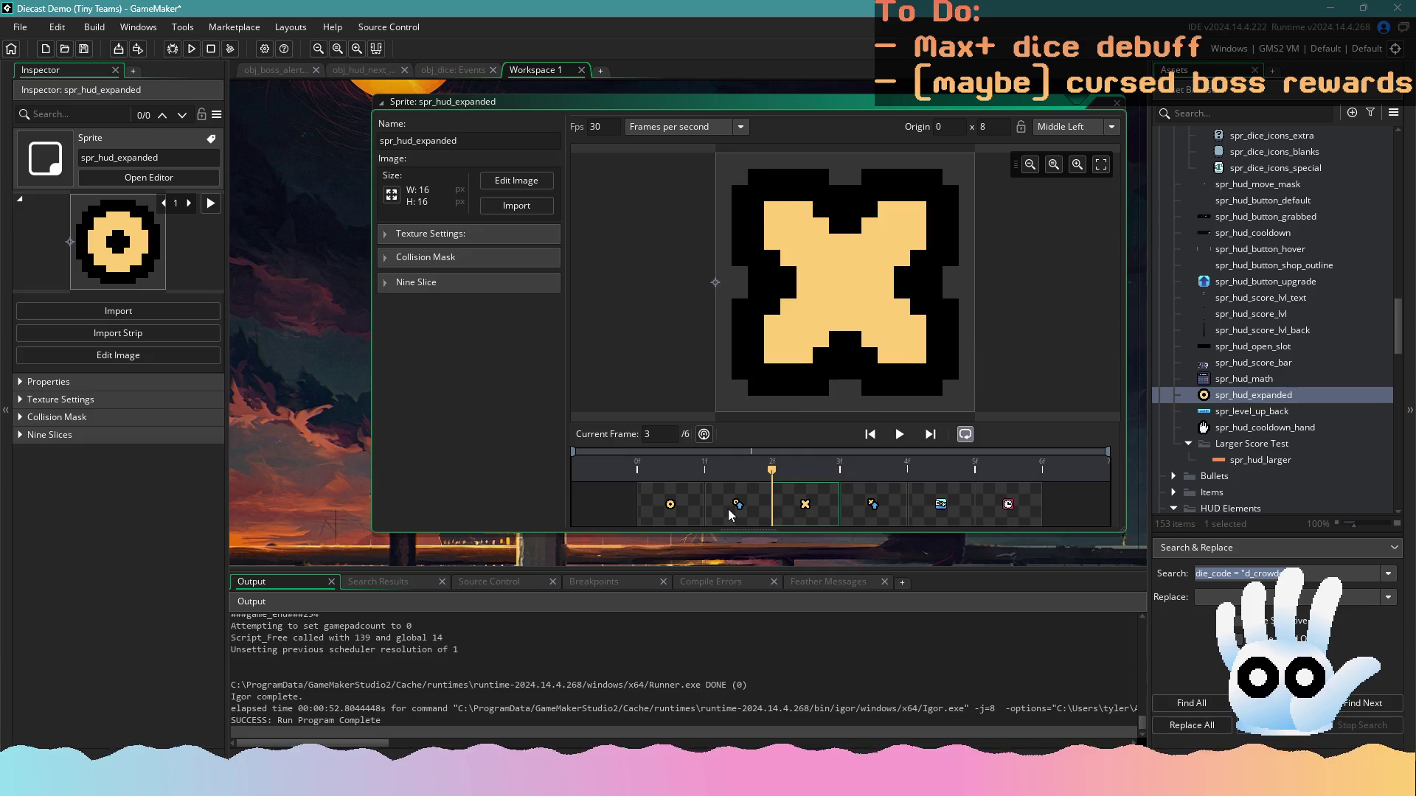
{"action": "left_click", "coordinate": [732, 511]}
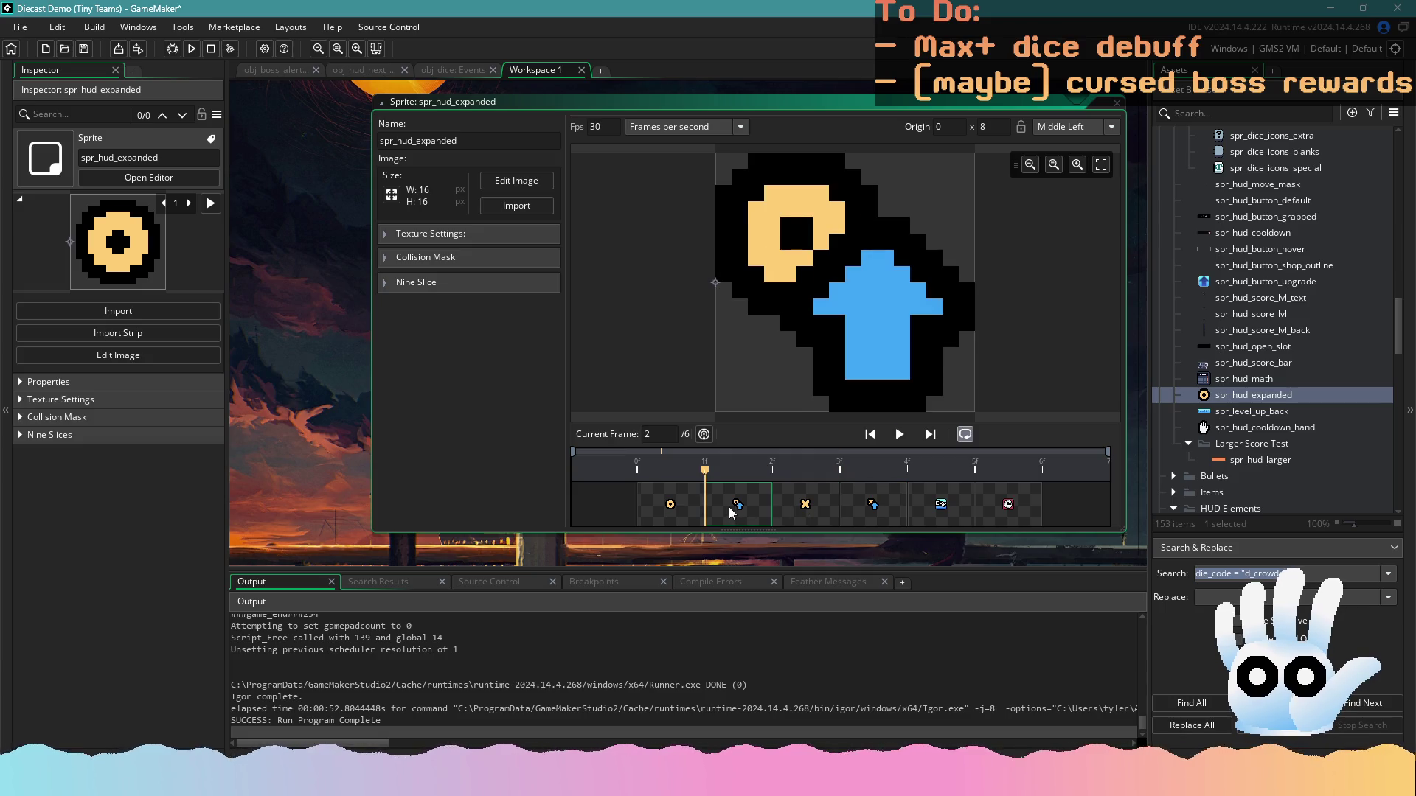
{"action": "left_click", "coordinate": [797, 504]}
{"action": "left_click", "coordinate": [449, 70]}
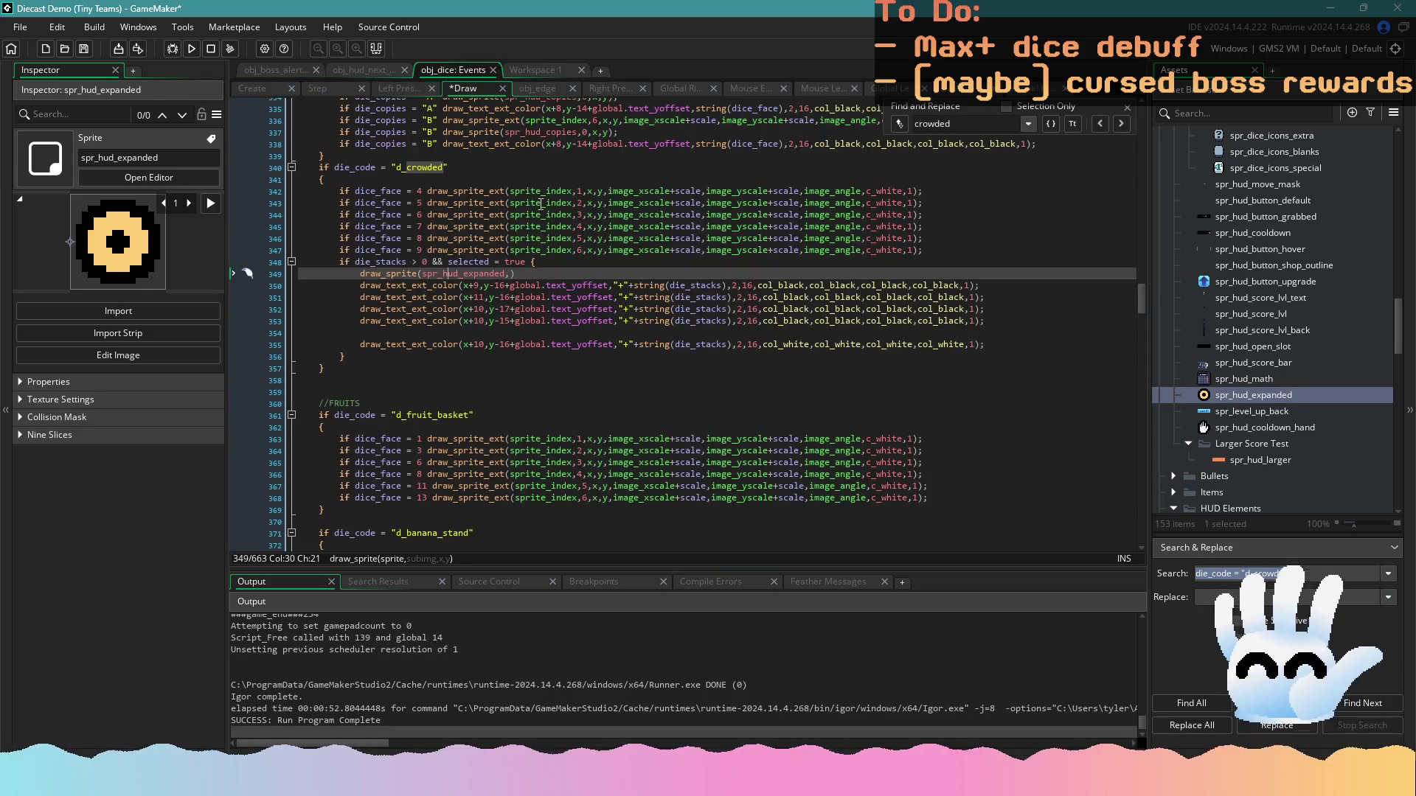
{"action": "left_click", "coordinate": [535, 70]}
{"action": "left_click", "coordinate": [479, 68]}
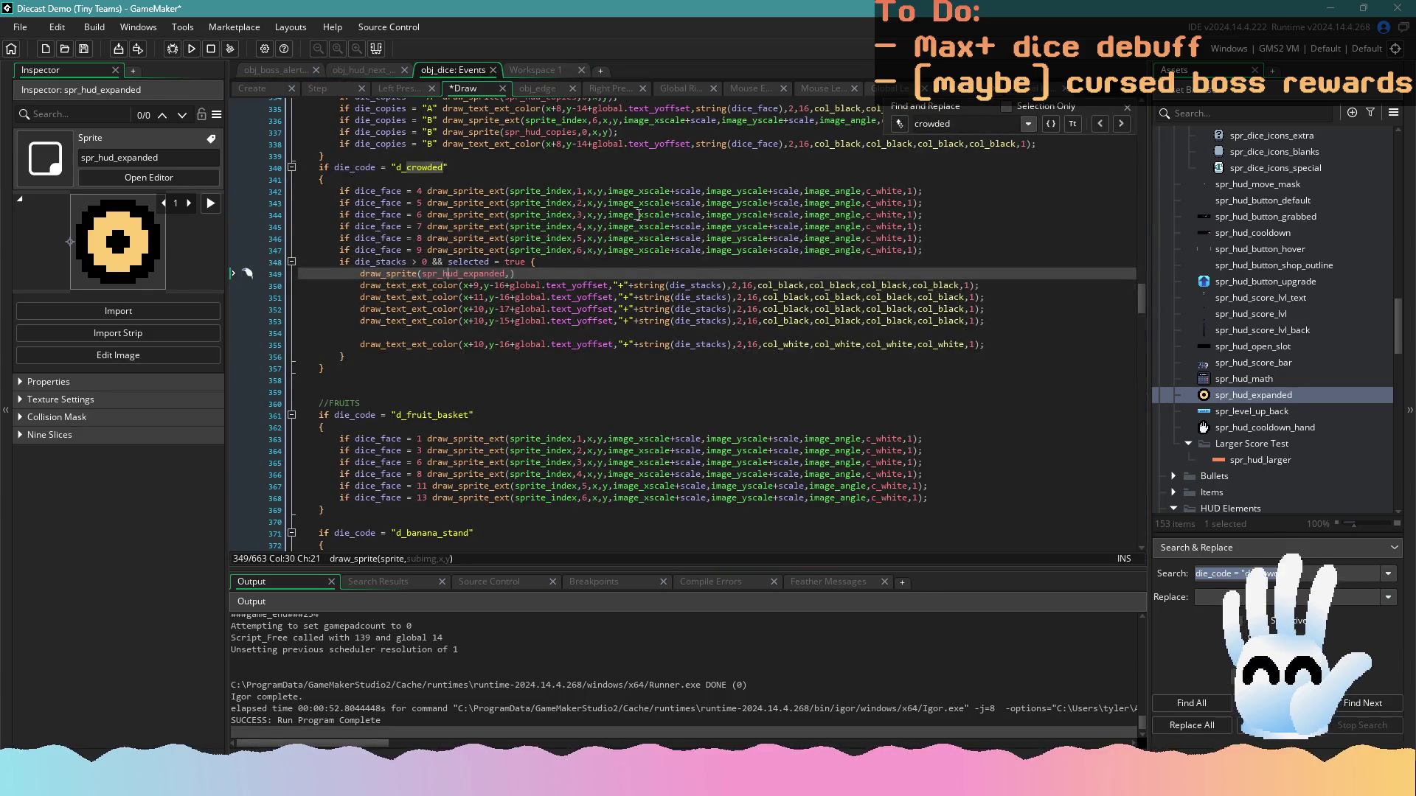
Complete the call as draw_sprite(spr_hud_expanded,2,x+10,y-16) and run the game
{"action": "left_click", "coordinate": [516, 274]}
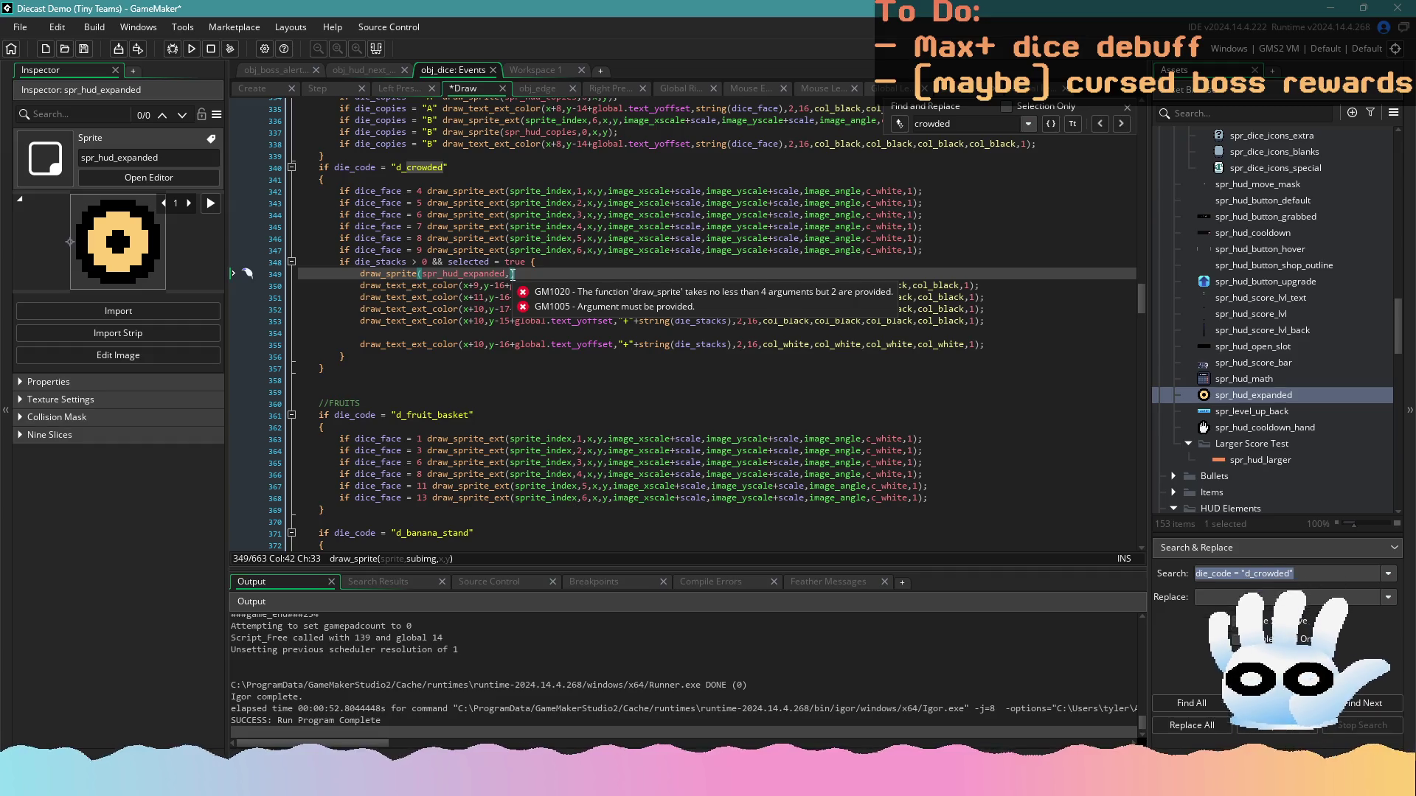
{"action": "type", "text": "0,"}
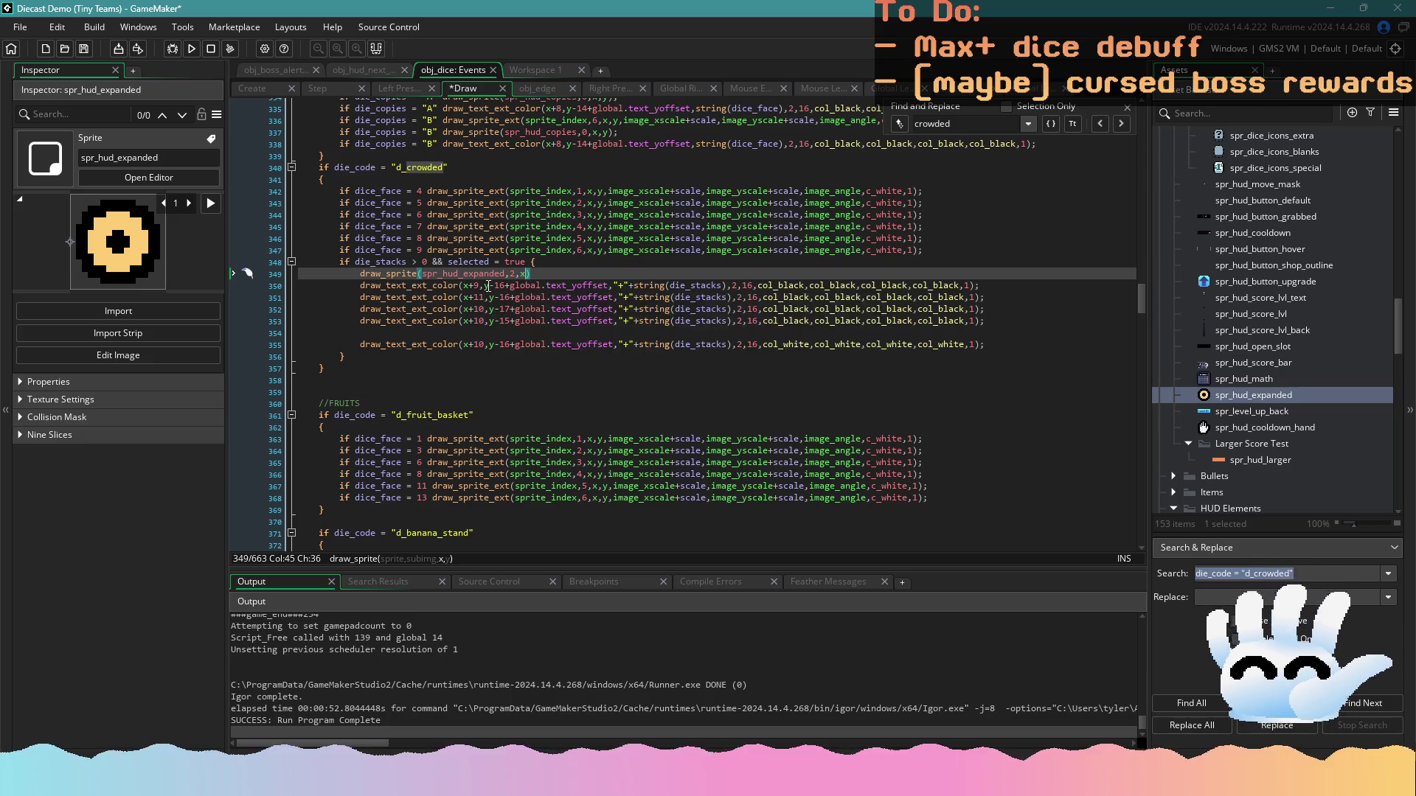
{"action": "type", "text": "x"}
{"action": "left_click", "coordinate": [510, 69]}
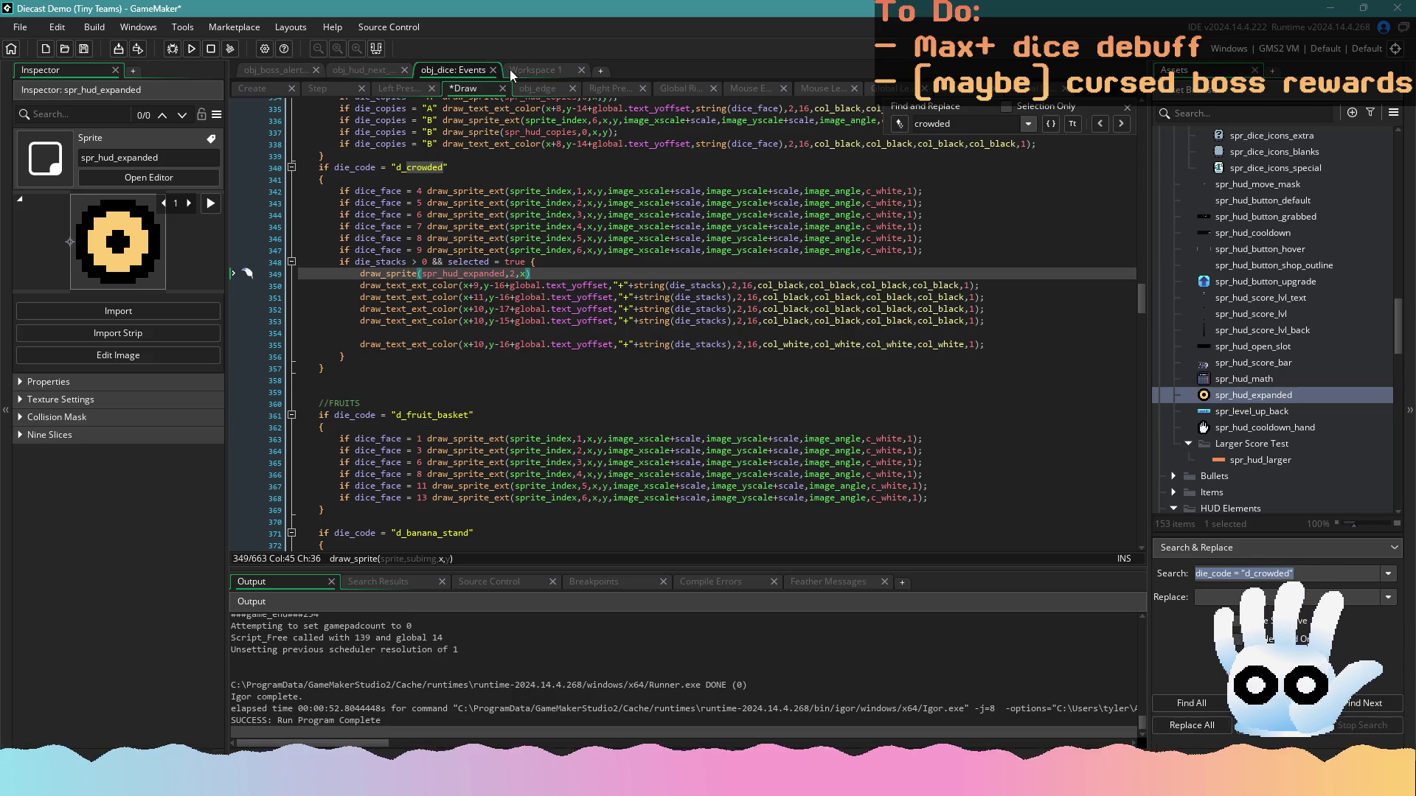
{"action": "left_click", "coordinate": [453, 70]}
{"action": "type", "text": "+9,y-16"}
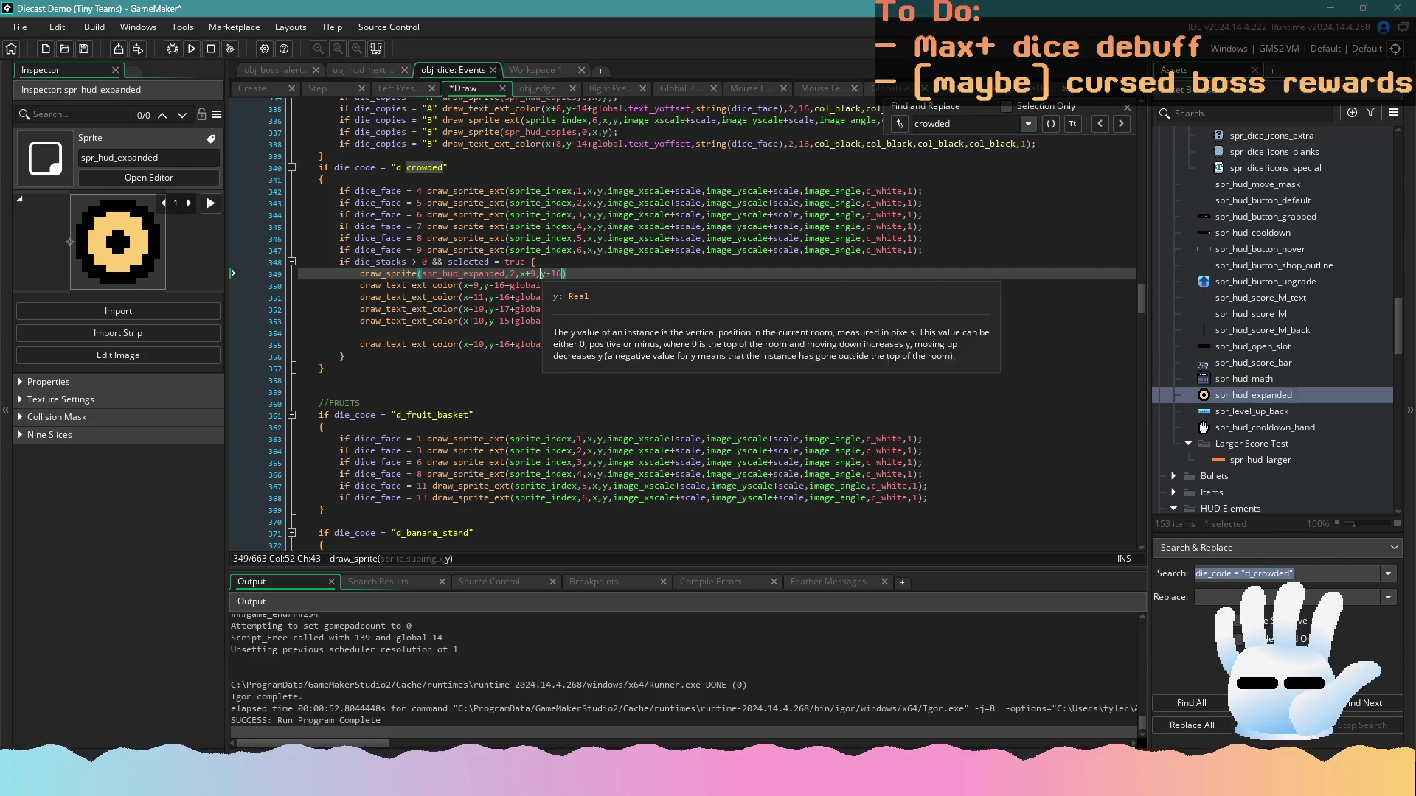
{"action": "left_click", "coordinate": [539, 278]}
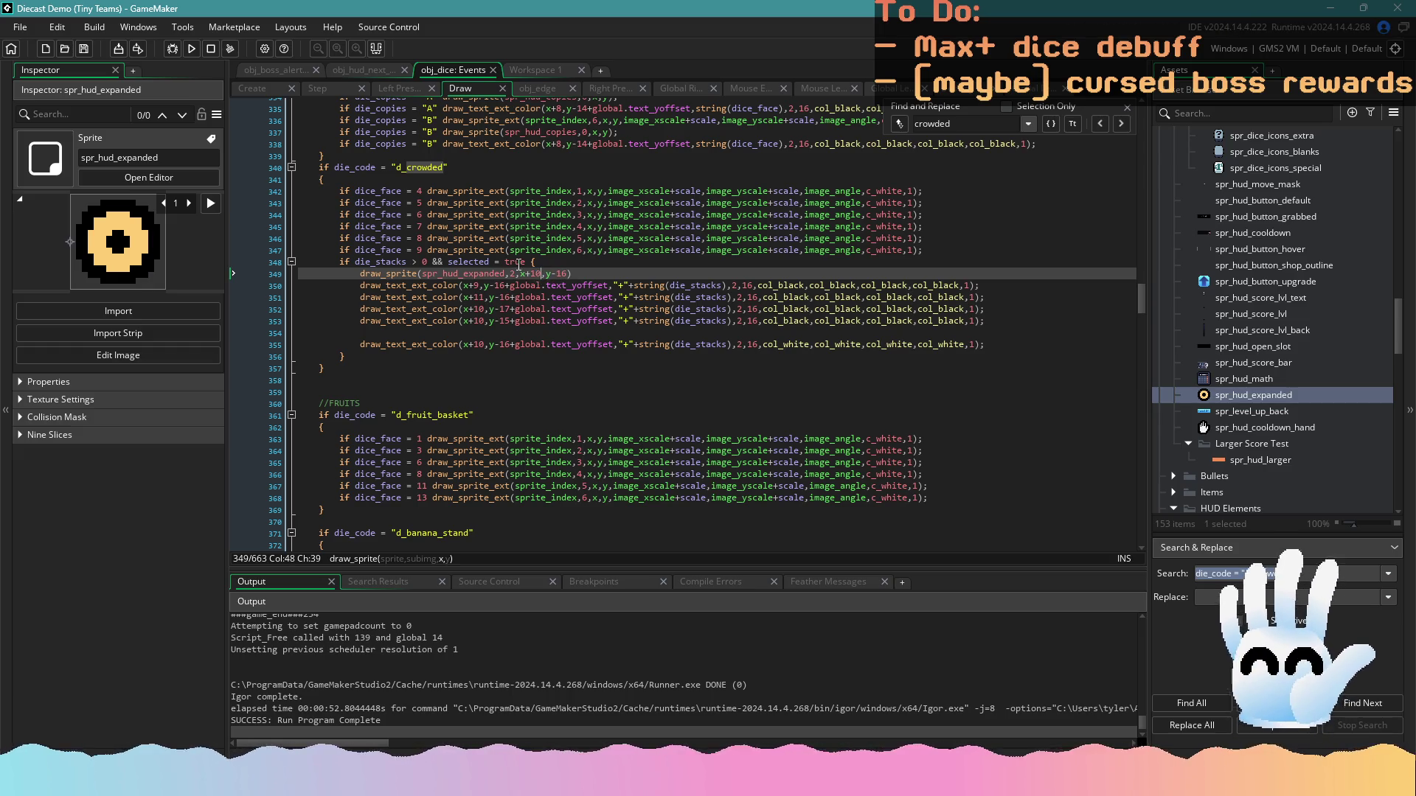
{"action": "left_click", "coordinate": [196, 50]}
{"action": "left_click", "coordinate": [465, 345]}
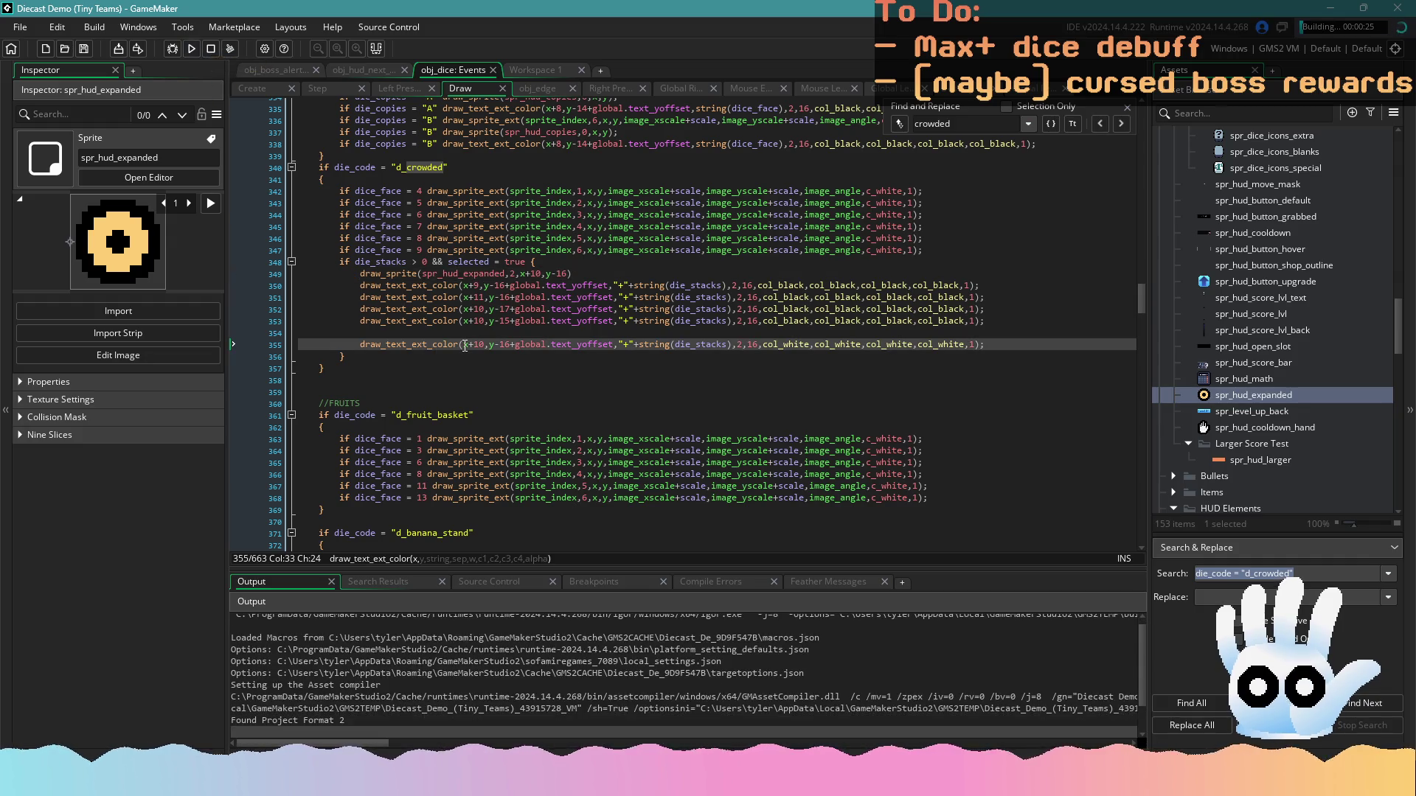
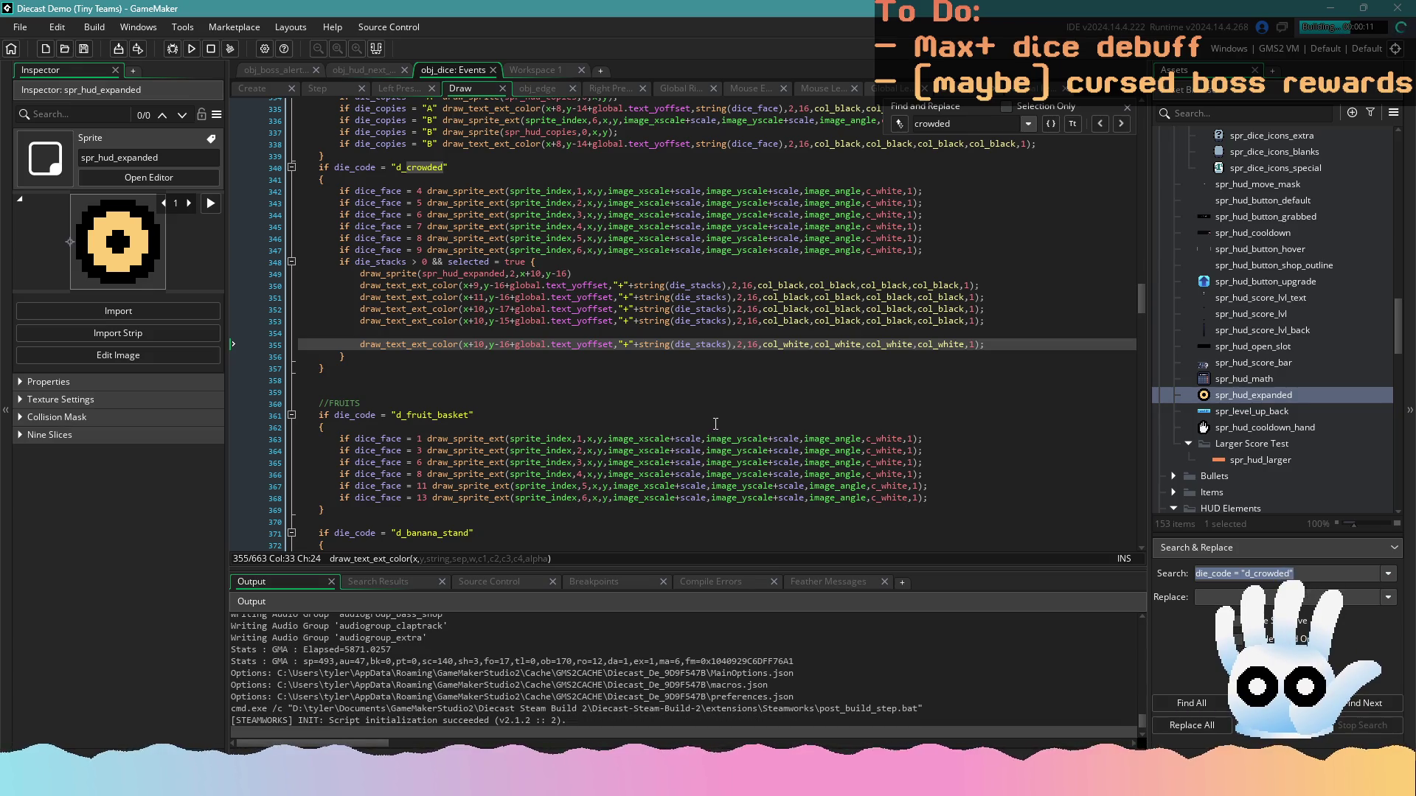
Compile and launch Diecast Demo from the current project to test the dice code
{"action": "scroll", "coordinate": [499, 440], "scroll_direction": "down", "scroll_amount": 4}
{"action": "scroll", "coordinate": [505, 426], "scroll_direction": "up", "scroll_amount": 5}
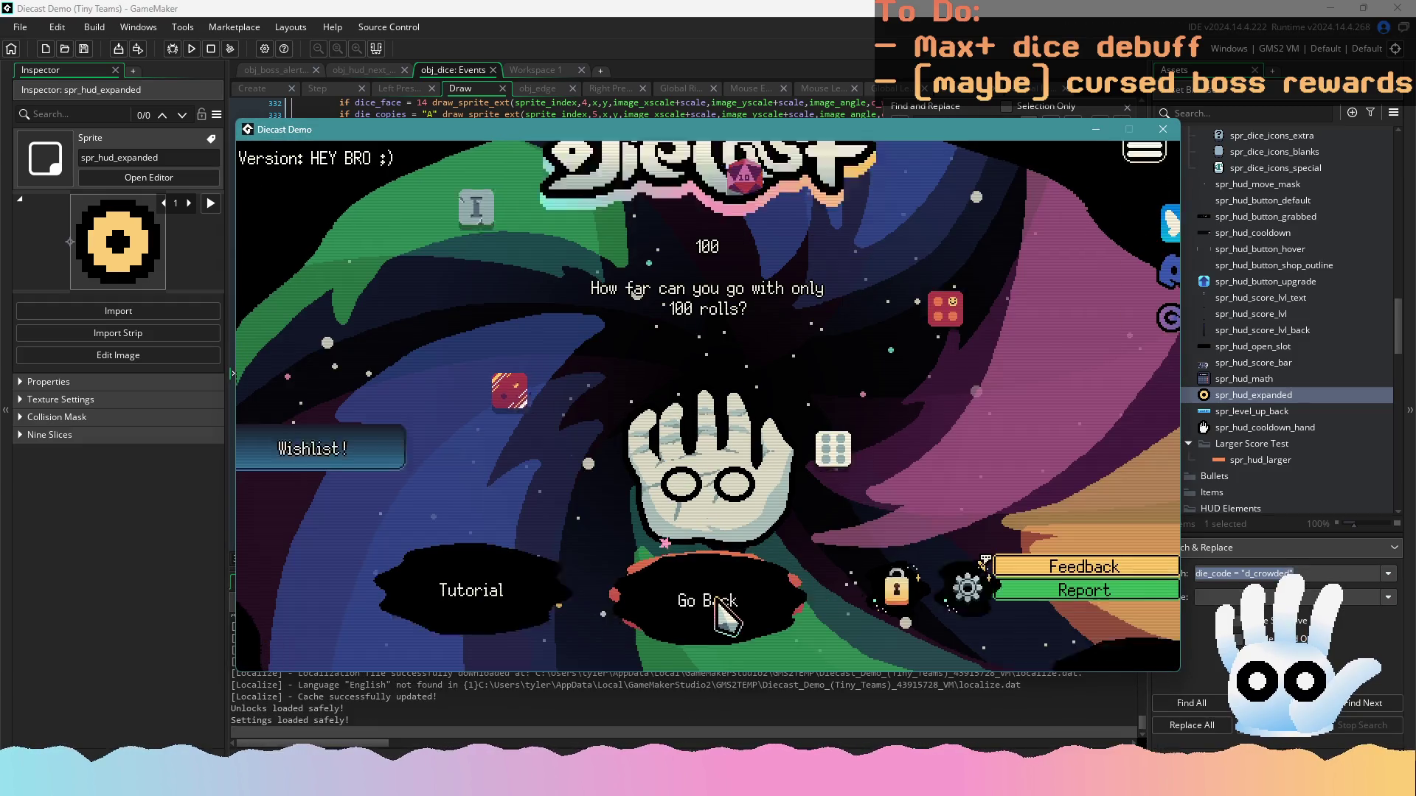
Start a new run, reach the board, and move the green 7 die in and out of the hand
{"action": "left_click", "coordinate": [721, 618]}
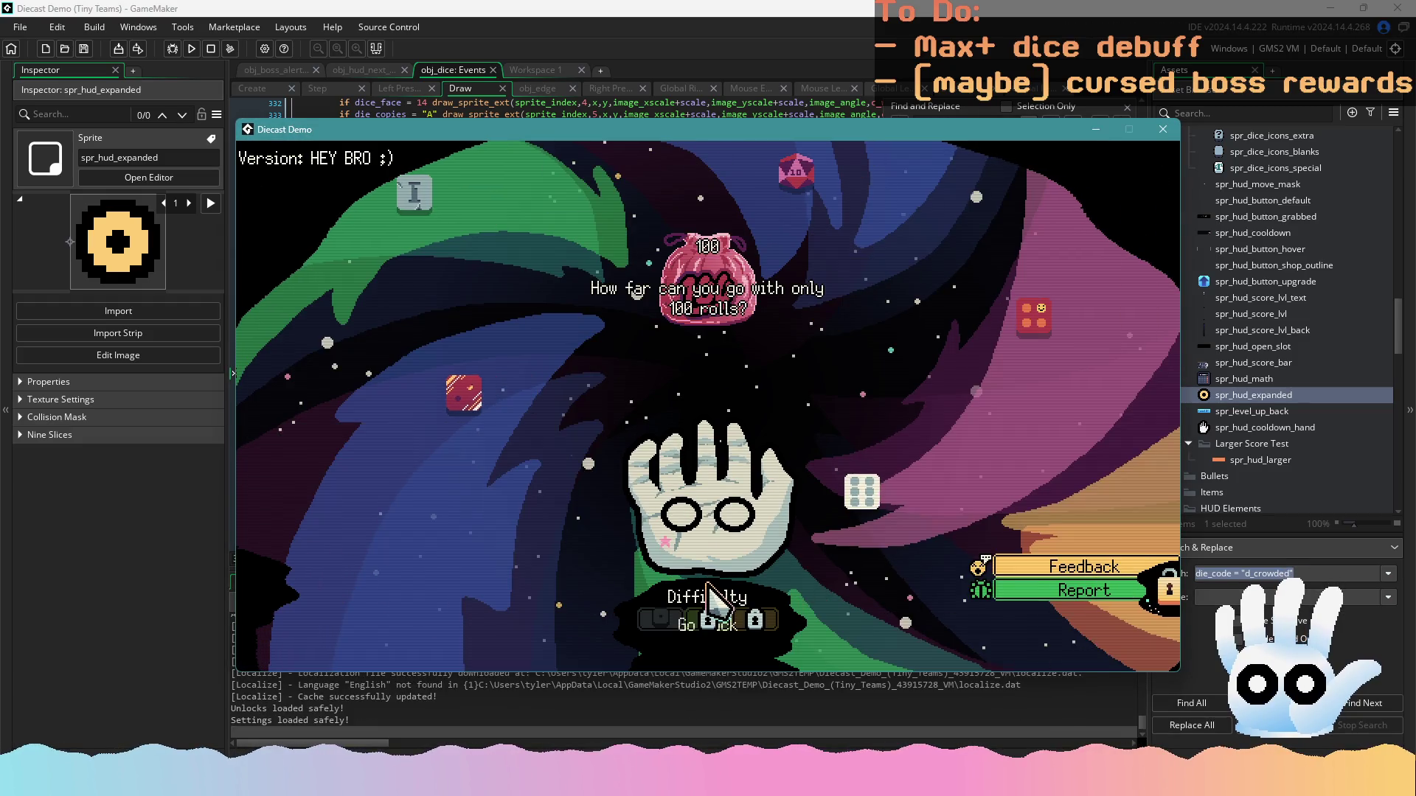
{"action": "left_click", "coordinate": [719, 566]}
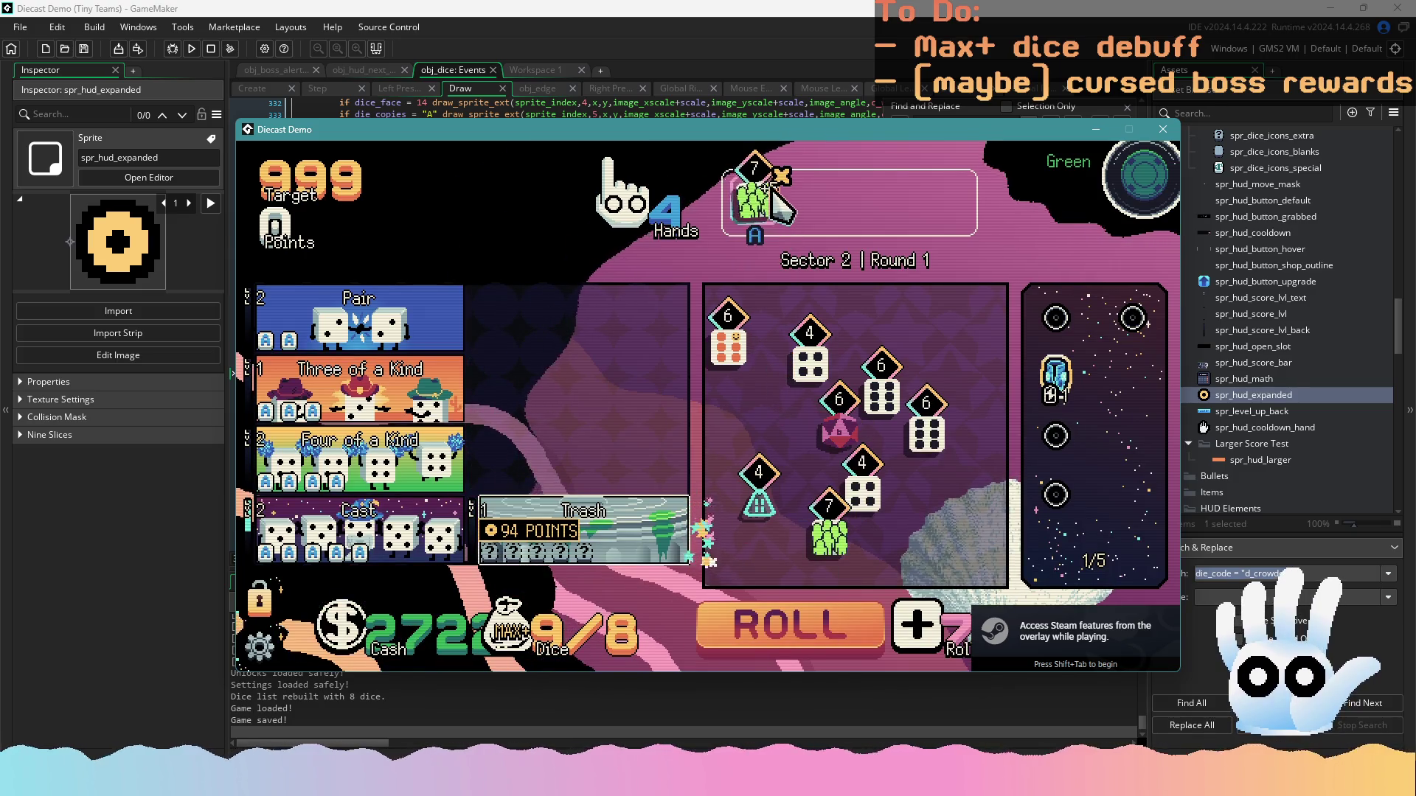
{"action": "left_click", "coordinate": [780, 387]}
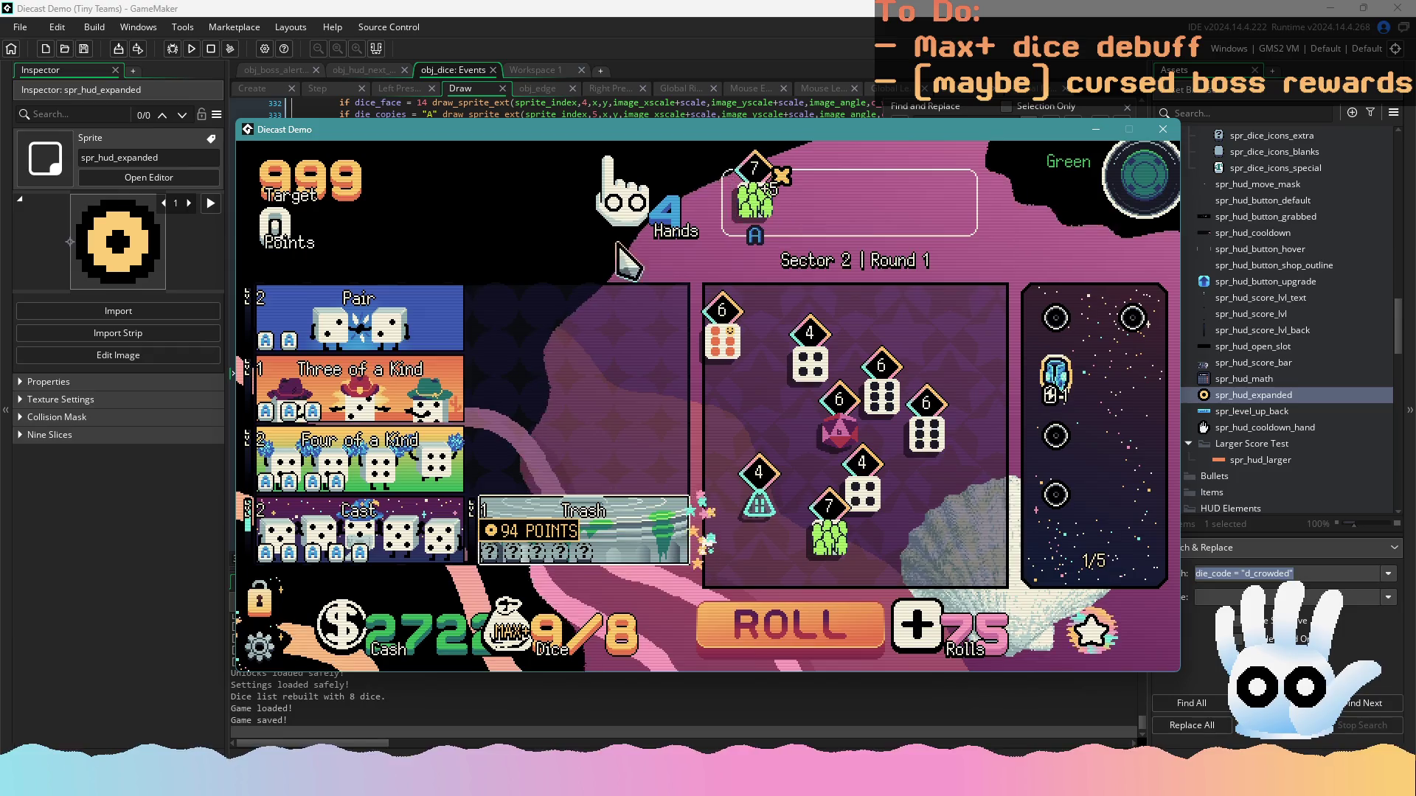
{"action": "left_click", "coordinate": [753, 199]}
{"action": "left_click", "coordinate": [759, 365]}
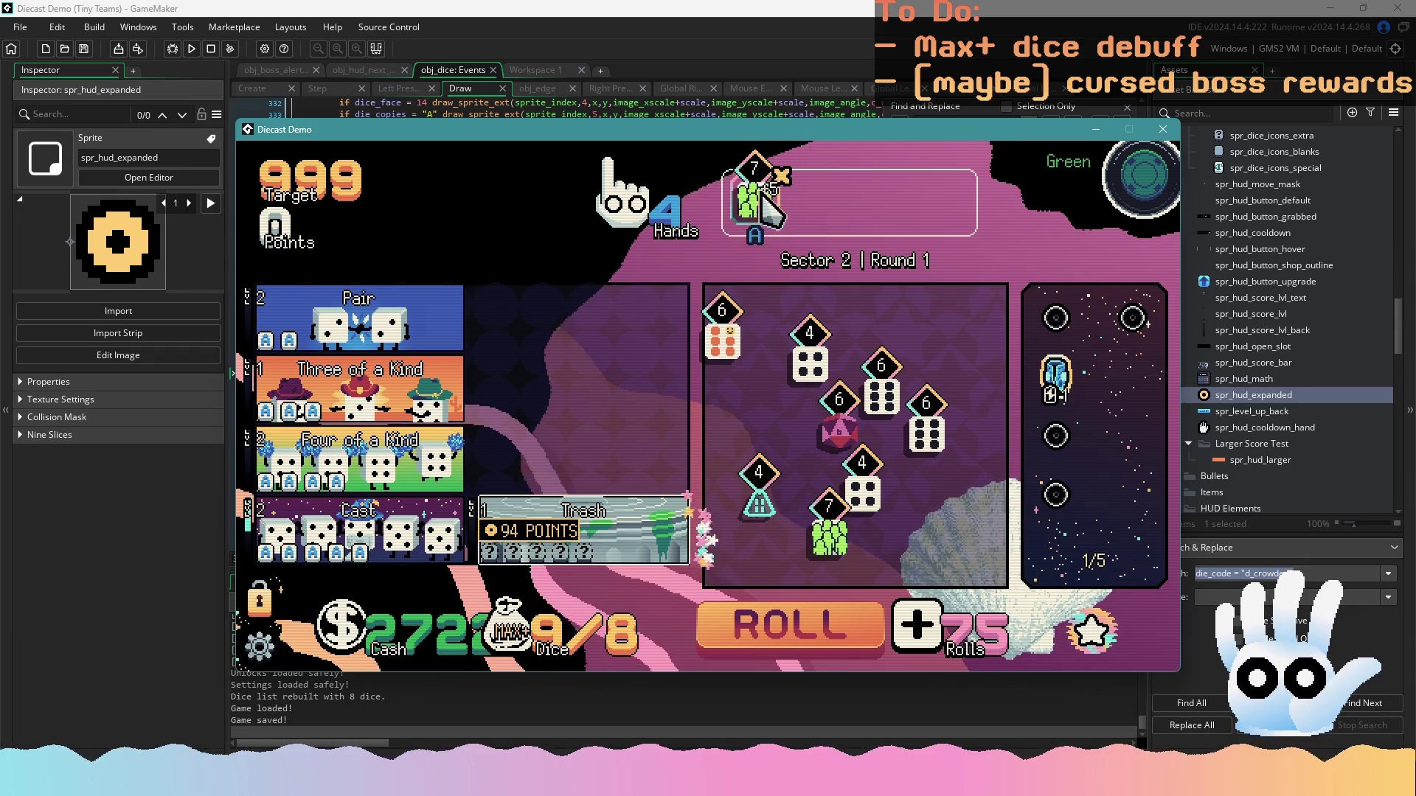
Add a second green 7 die, return both to the board, pick one again, then close the game
{"action": "left_click", "coordinate": [751, 210]}
{"action": "left_click", "coordinate": [751, 373]}
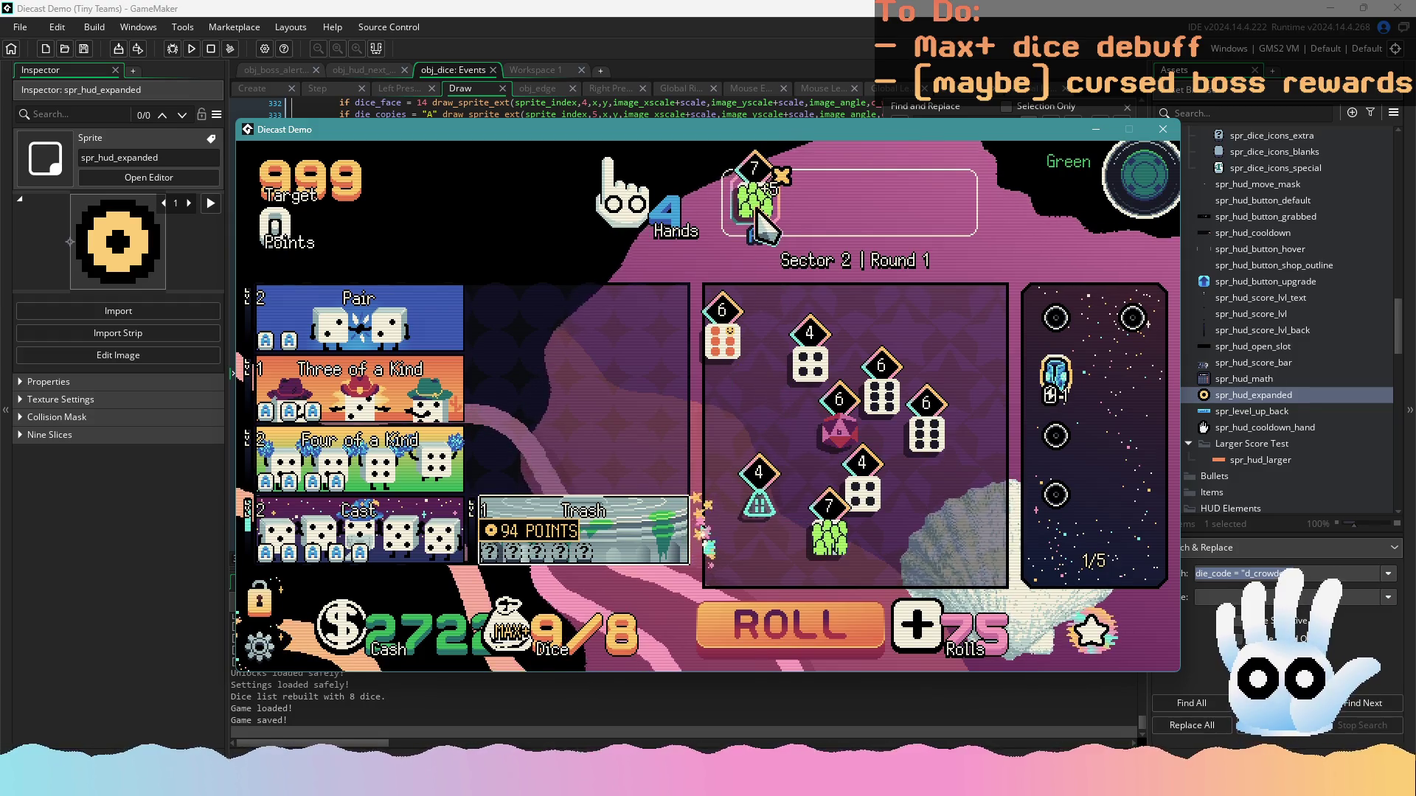
{"action": "left_click", "coordinate": [806, 475]}
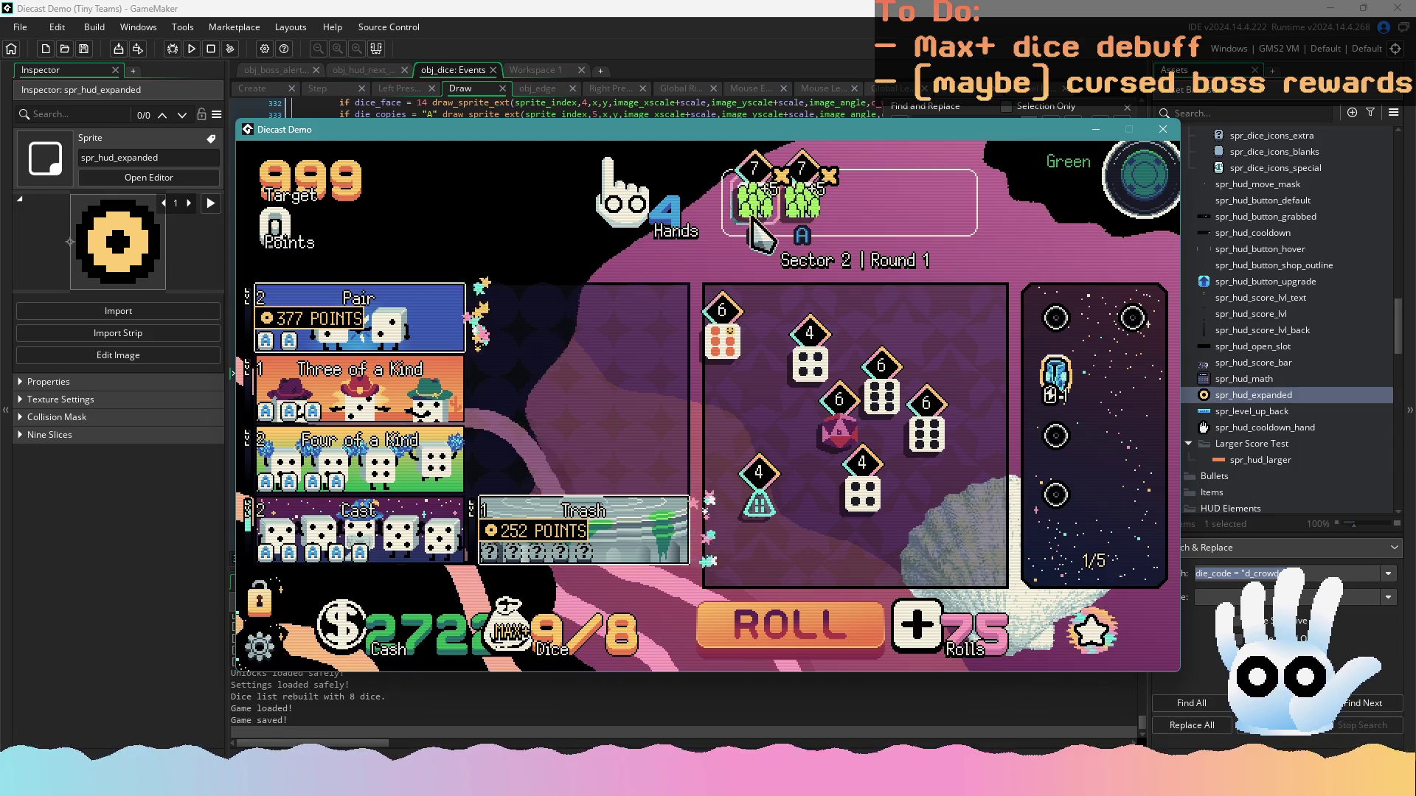
{"action": "left_click", "coordinate": [795, 217]}
{"action": "left_click", "coordinate": [755, 197]}
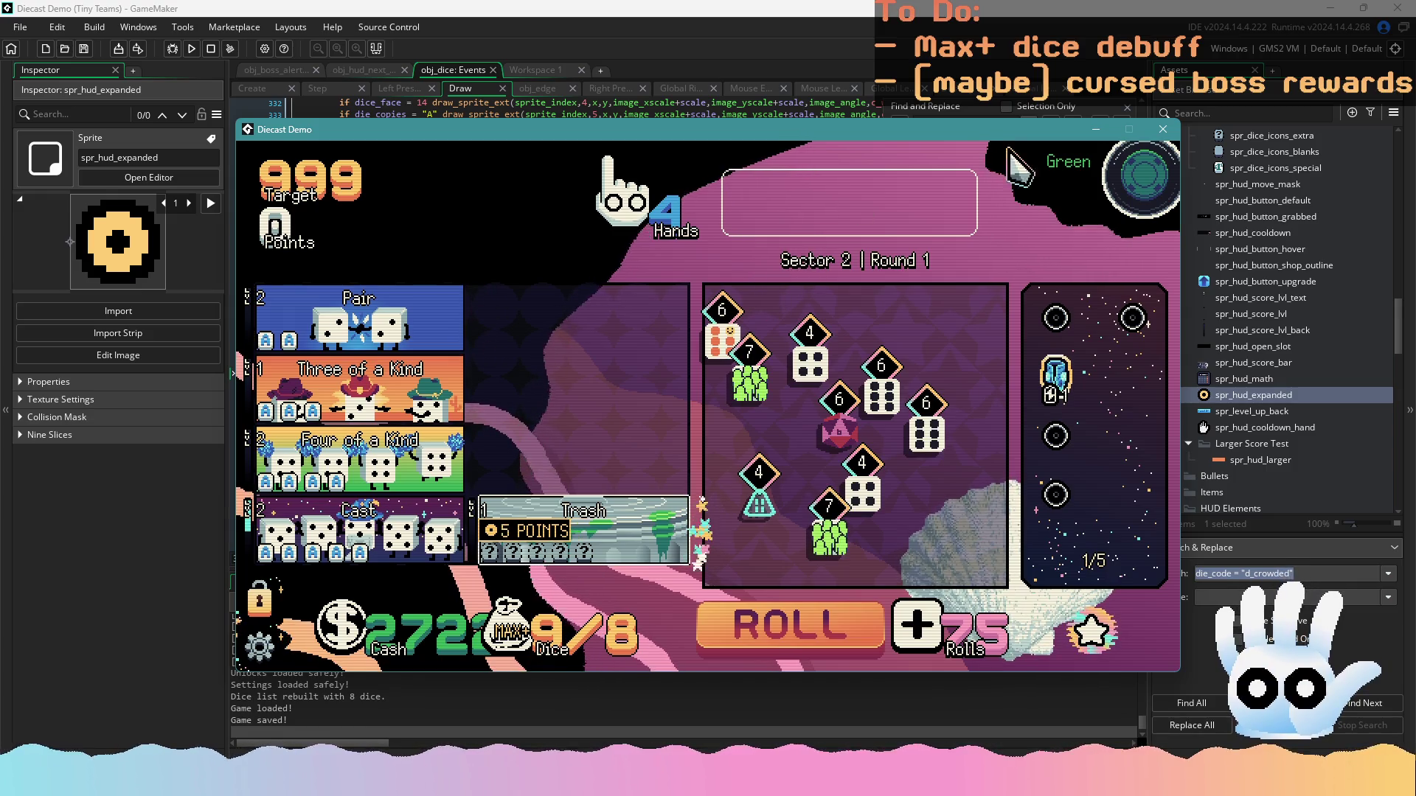
{"action": "left_click", "coordinate": [750, 376]}
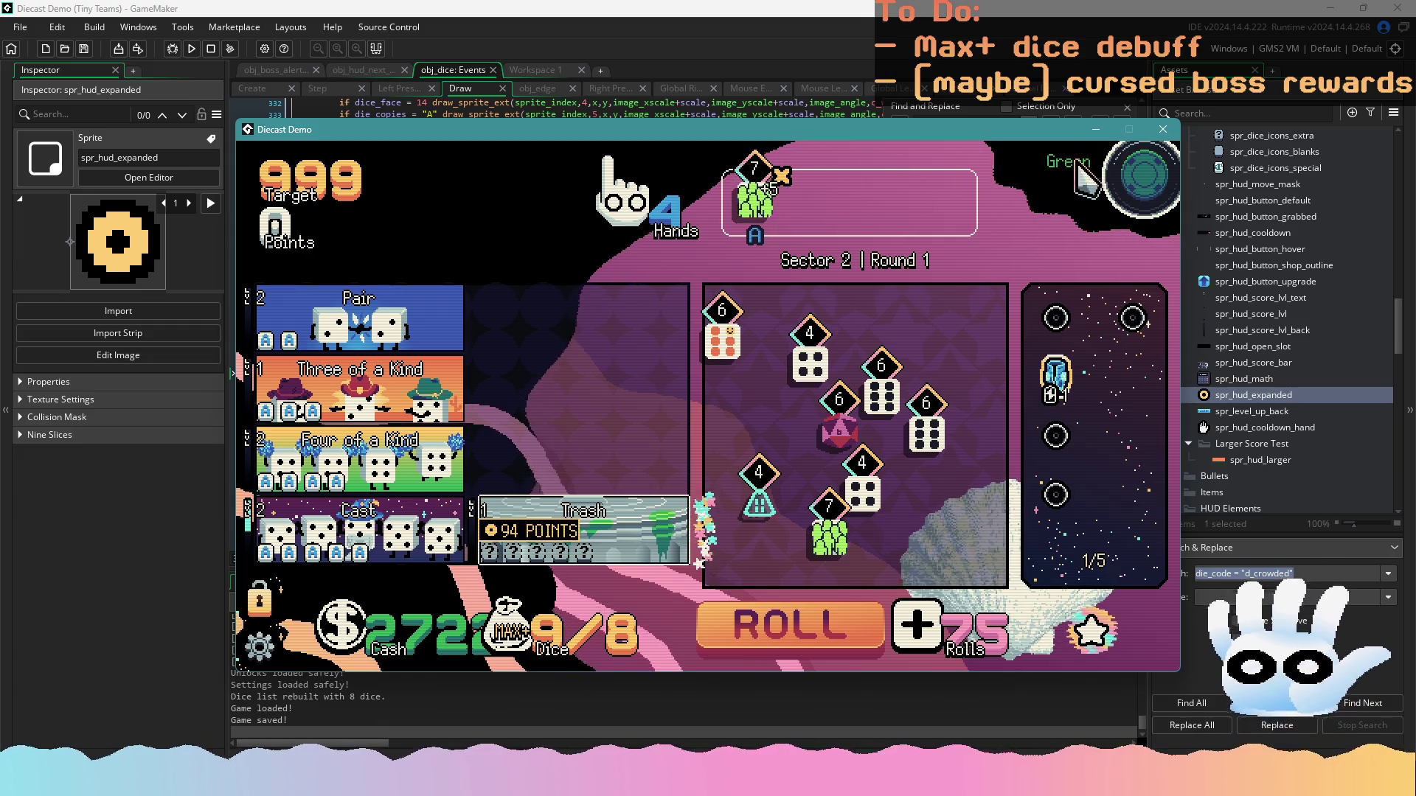
{"action": "key", "text": "Escape"}
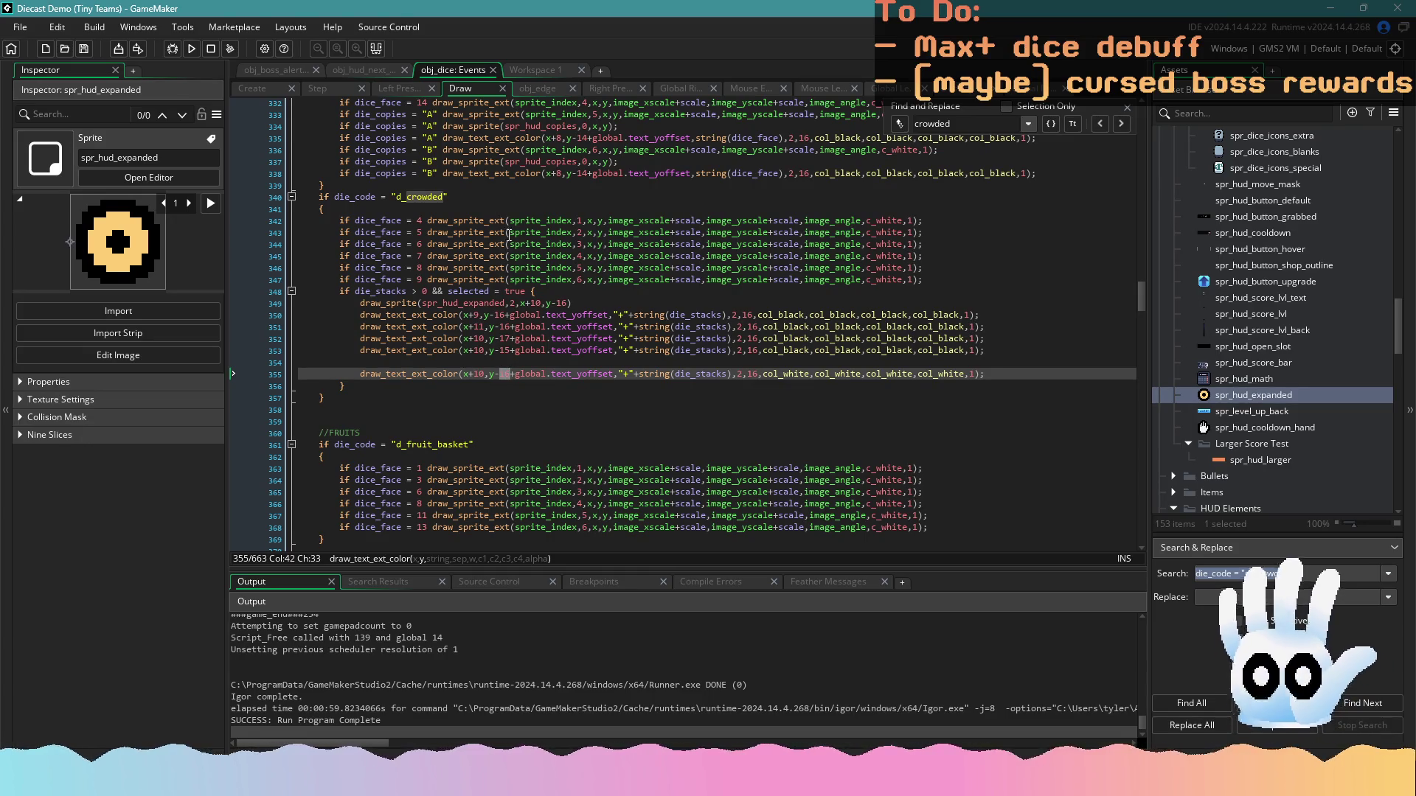
Add the comment 'Draw MULT icon' to the Crowded icon draw call on line 349
{"action": "left_click", "coordinate": [558, 303]}
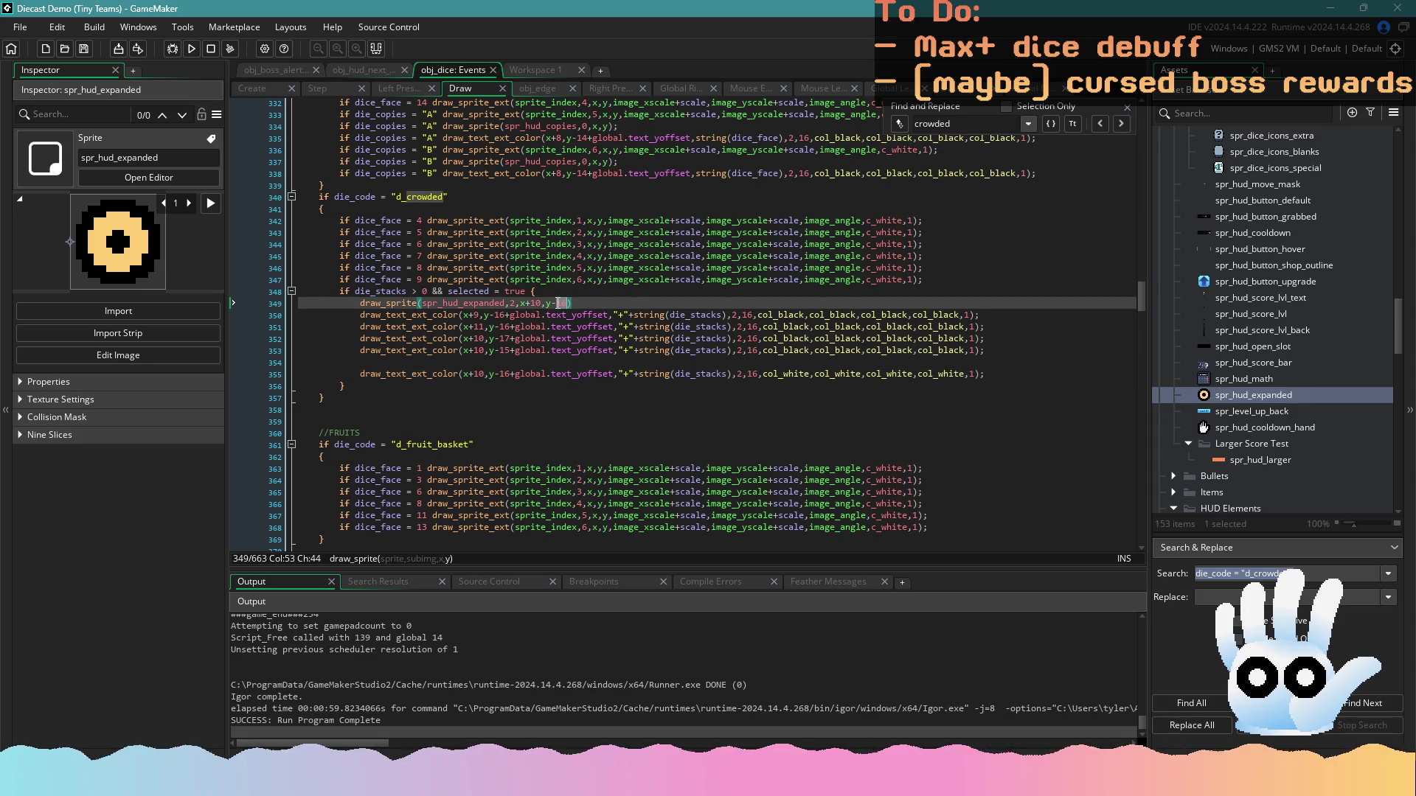
{"action": "type", "text": "8"}
{"action": "left_click", "coordinate": [191, 48]}
{"action": "left_click", "coordinate": [606, 303]}
{"action": "type", "text": "///D"}
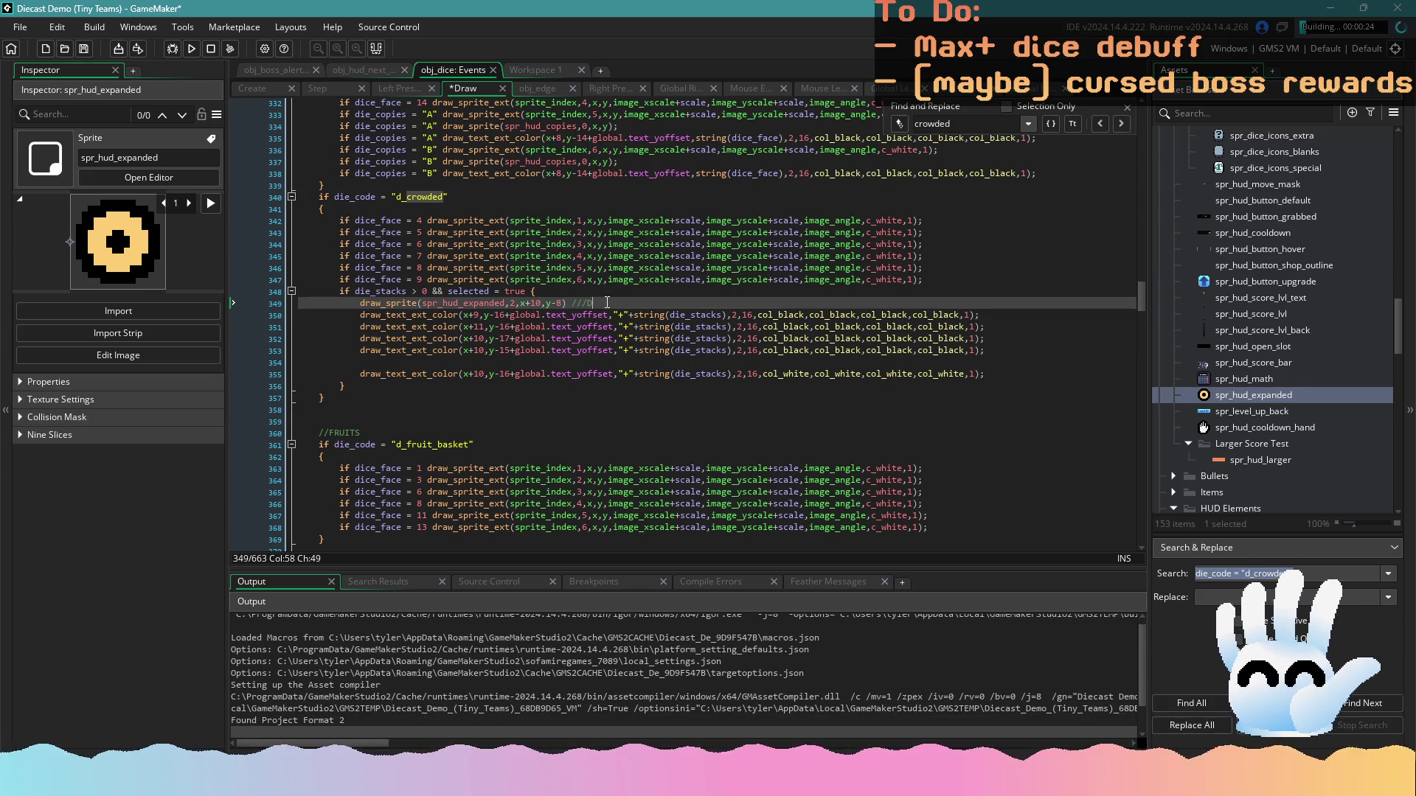
{"action": "key", "text": "BackSpace"}
{"action": "key", "text": "BackSpace"}
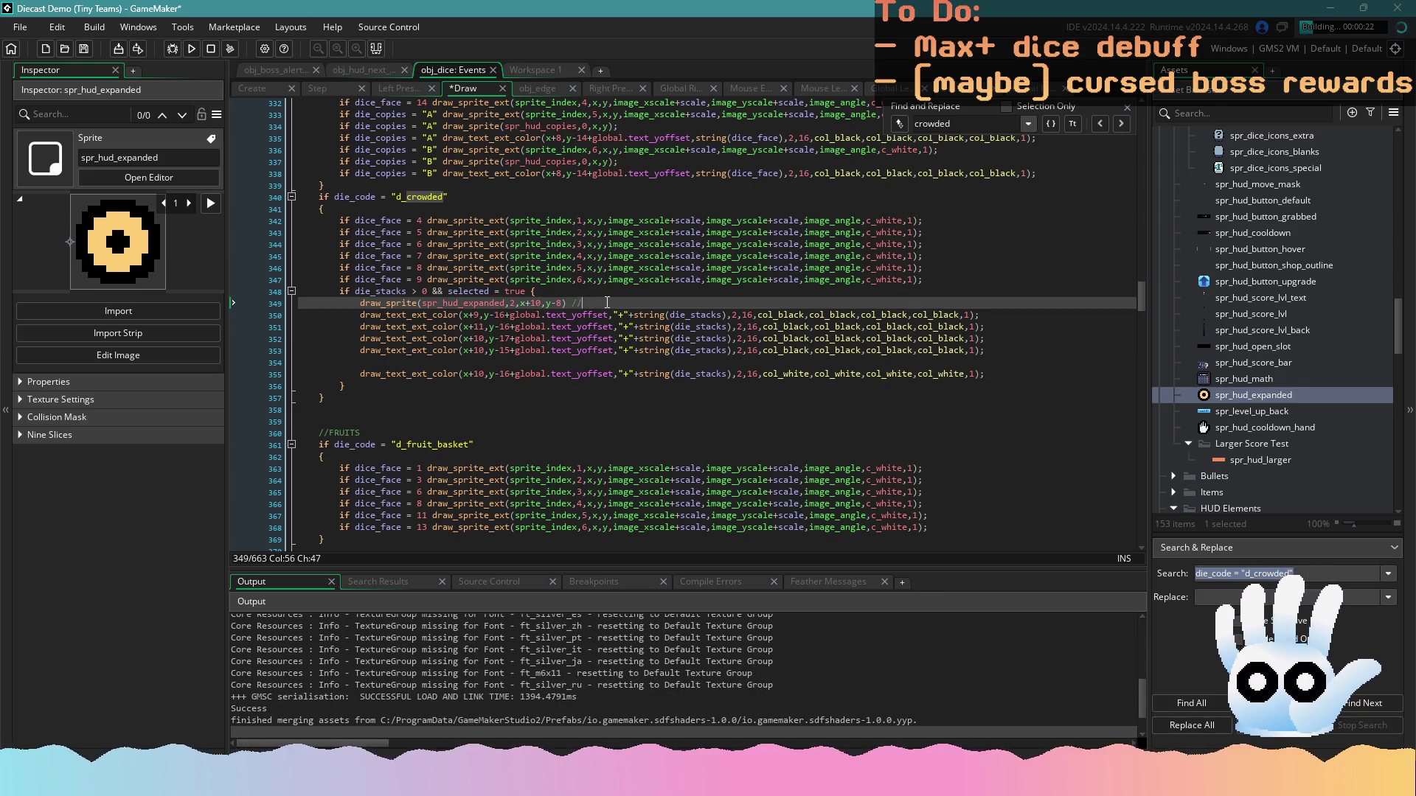
{"action": "type", "text": "Draw MULT icon"}
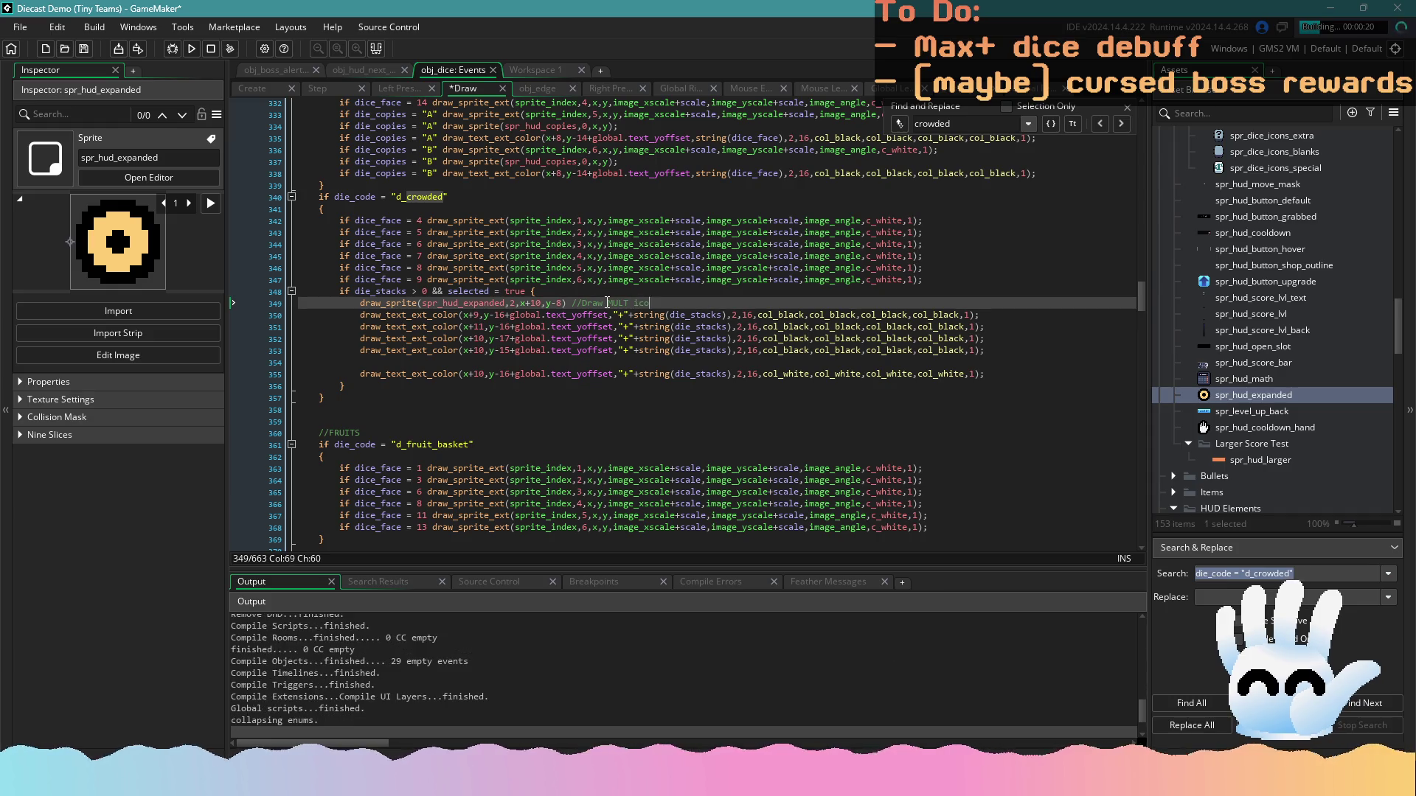
{"action": "key", "text": "F5"}
Copy the MULT icon draw line and paste it below line 391 in the d_grape_harvest block
{"action": "left_click", "coordinate": [606, 338]}
{"action": "left_click", "coordinate": [640, 305]}
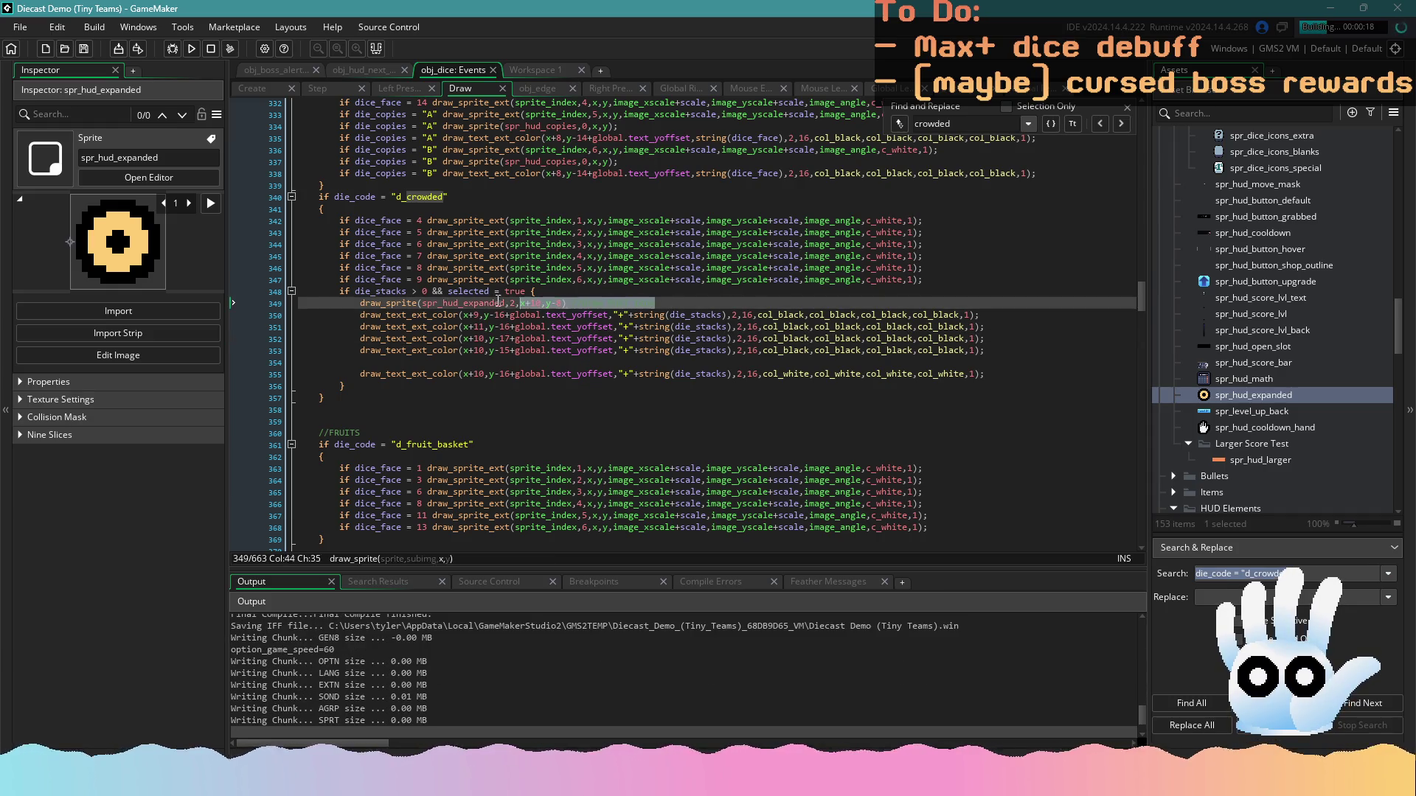
{"action": "left_click", "coordinate": [364, 303]}
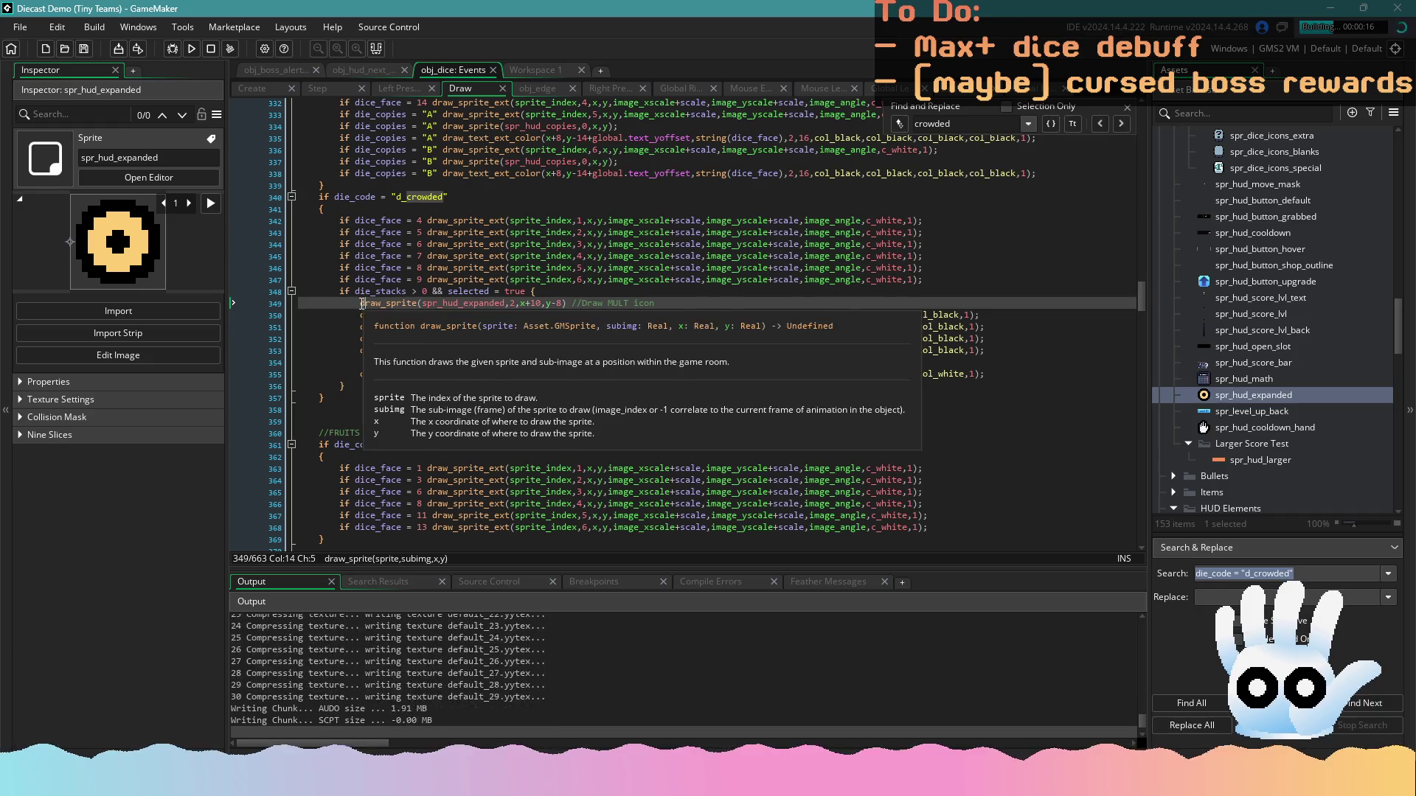
{"action": "left_click_drag", "start_coordinate": [363, 303], "coordinate": [687, 305]}
{"action": "key", "text": "ctrl+f"}
{"action": "type", "text": "graphe"}
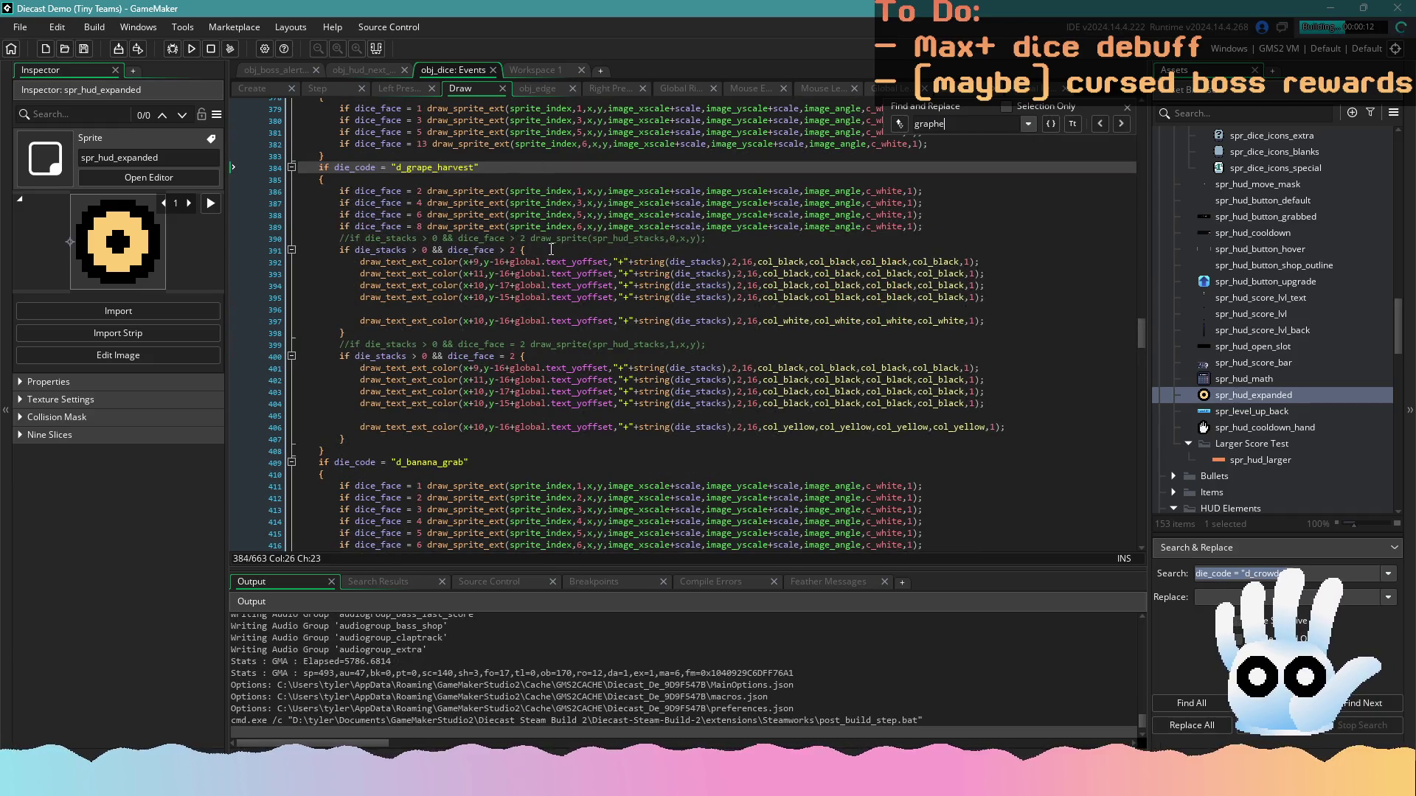
{"action": "left_click", "coordinate": [550, 250]}
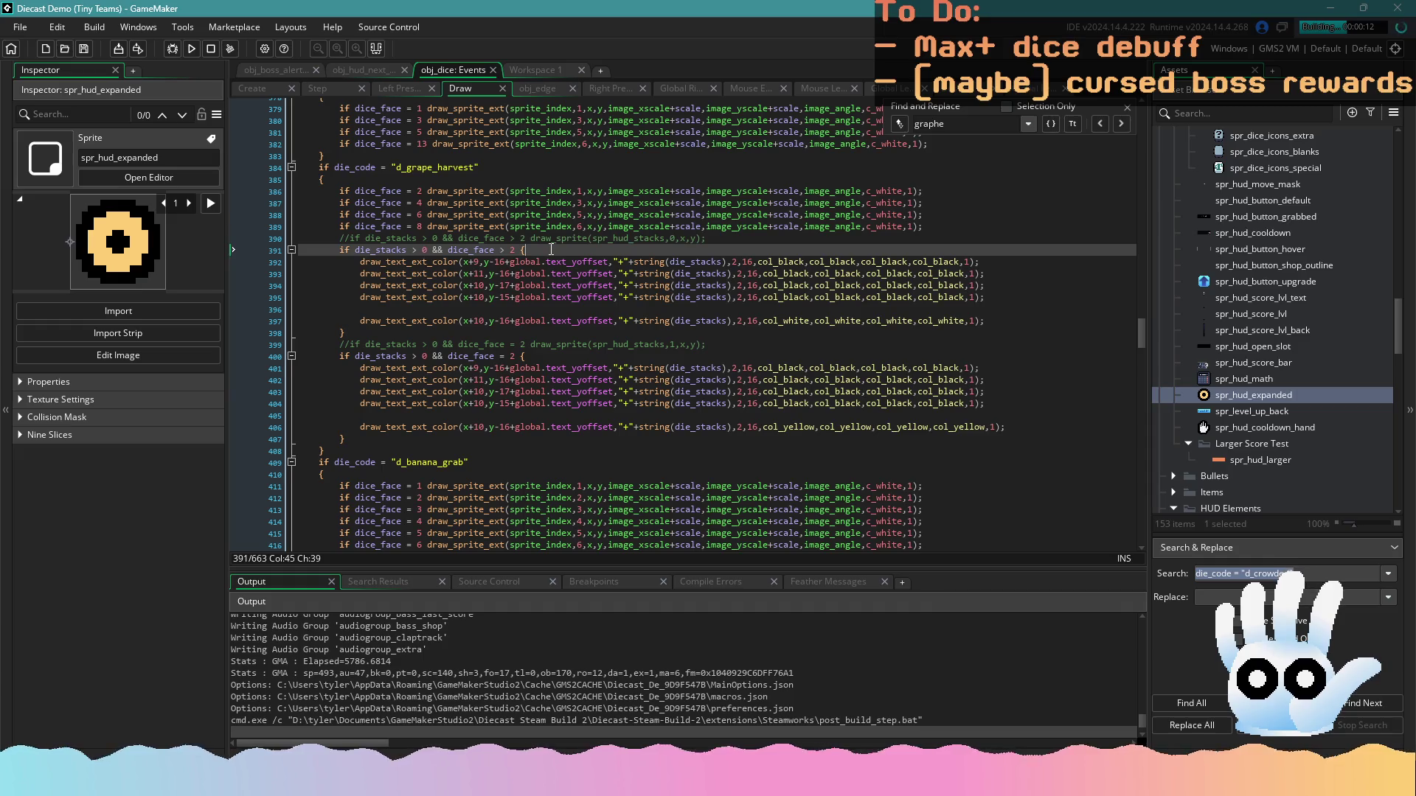
{"action": "key", "text": "Return"}
{"action": "type", "text": "draw_sprite(spr_hud_expanded,2,x+10,y-8) //Draw MULT icon"}
Set the pasted call to spr_hud_expanded frame 0 and rename its comment to POINTS
{"action": "left_click", "coordinate": [531, 71]}
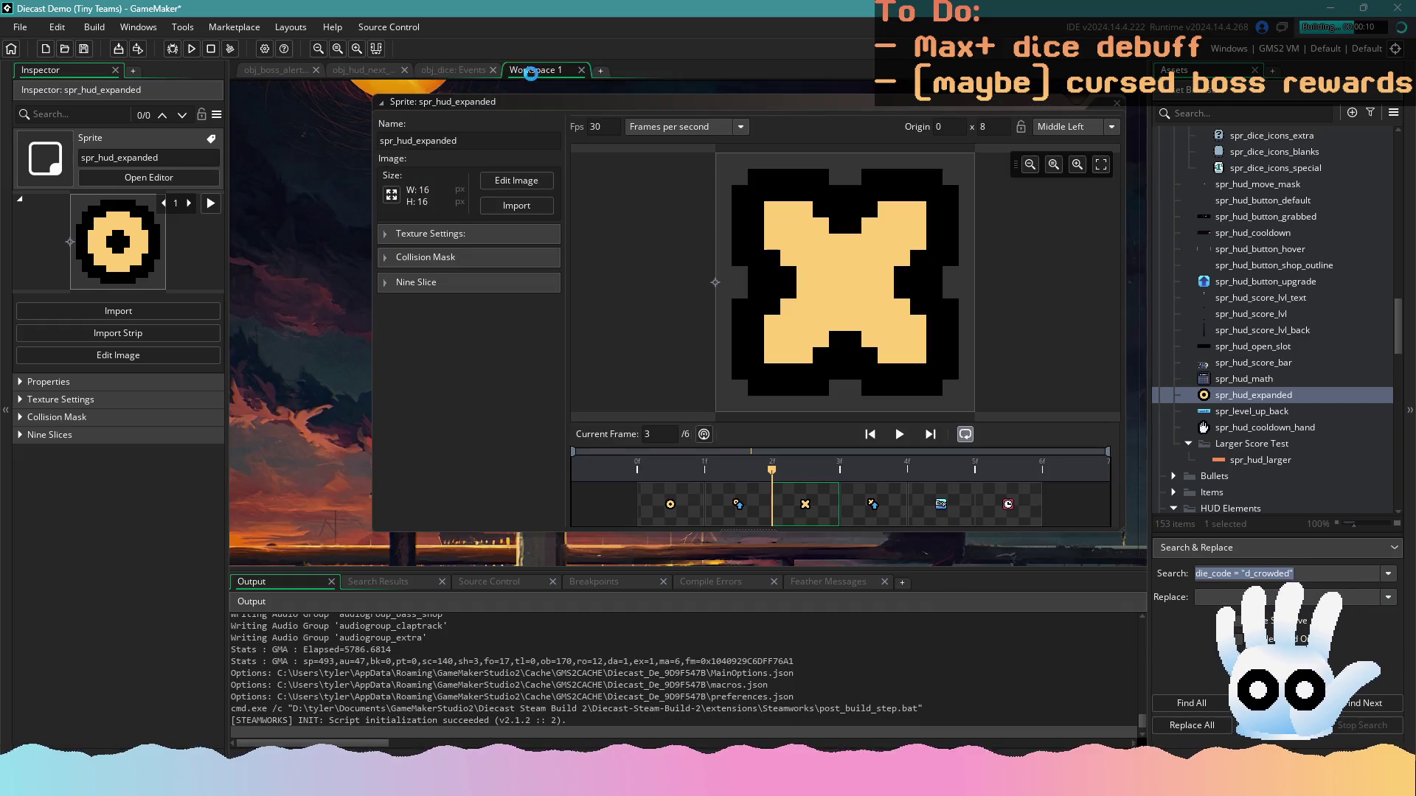
{"action": "left_click", "coordinate": [476, 71]}
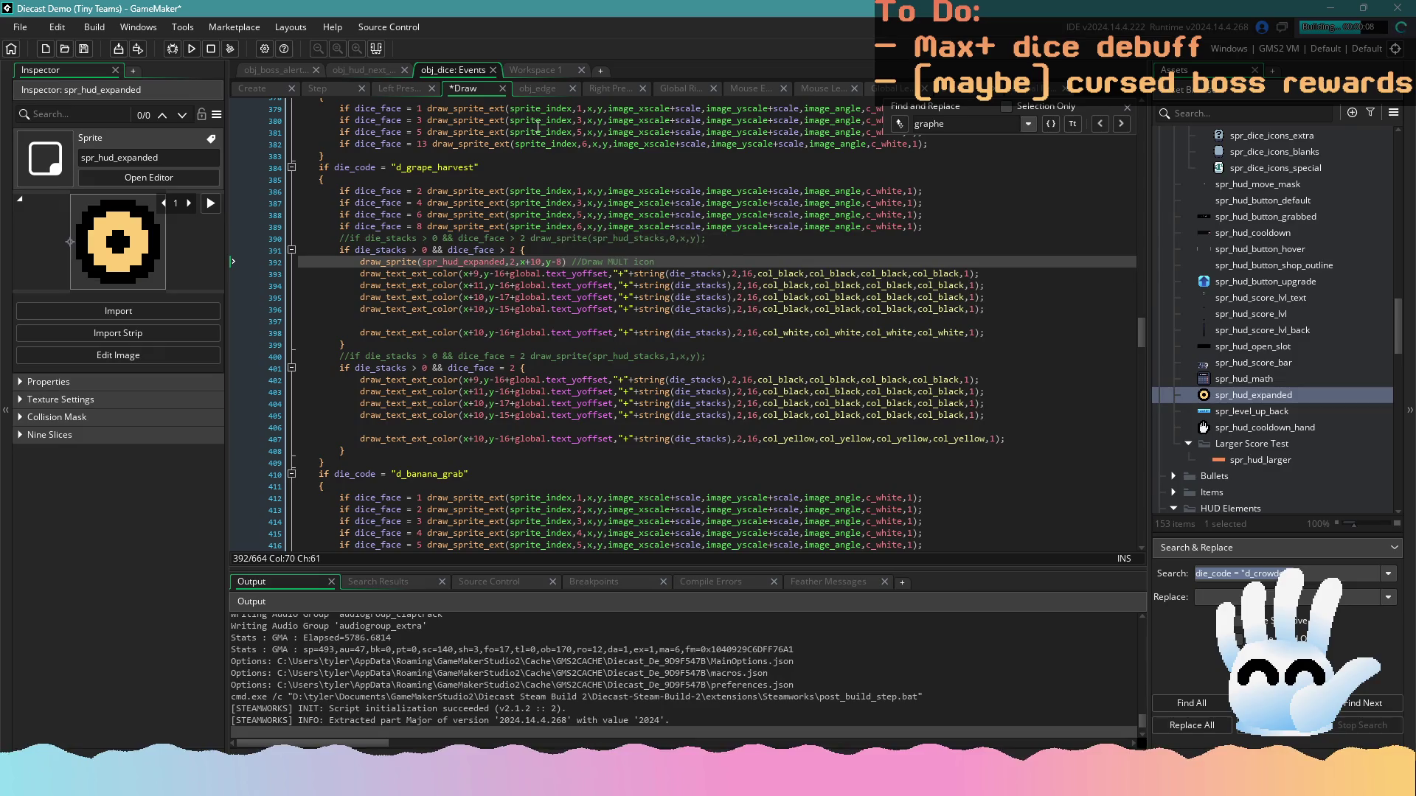
{"action": "left_click", "coordinate": [514, 71]}
{"action": "left_click", "coordinate": [459, 70]}
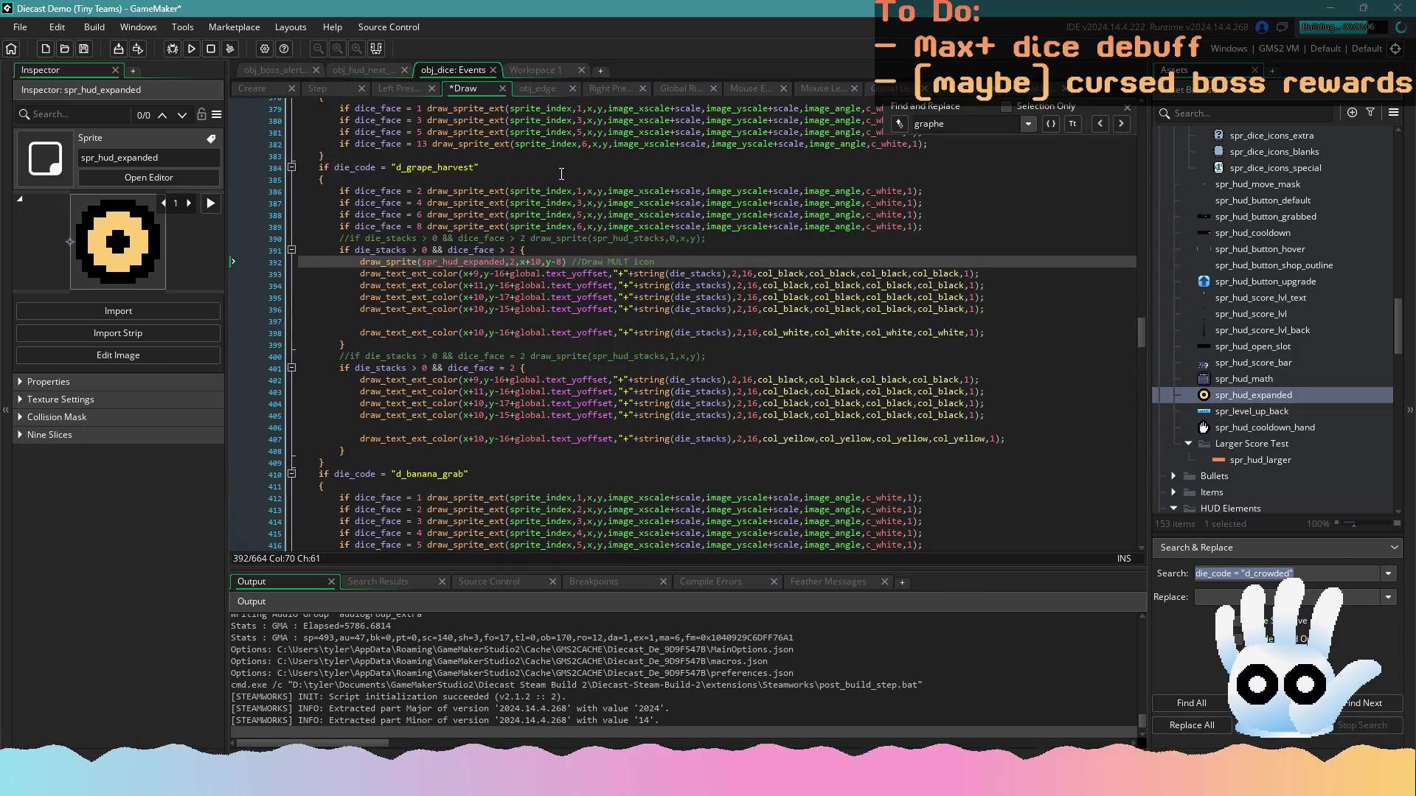
{"action": "left_click", "coordinate": [516, 262]}
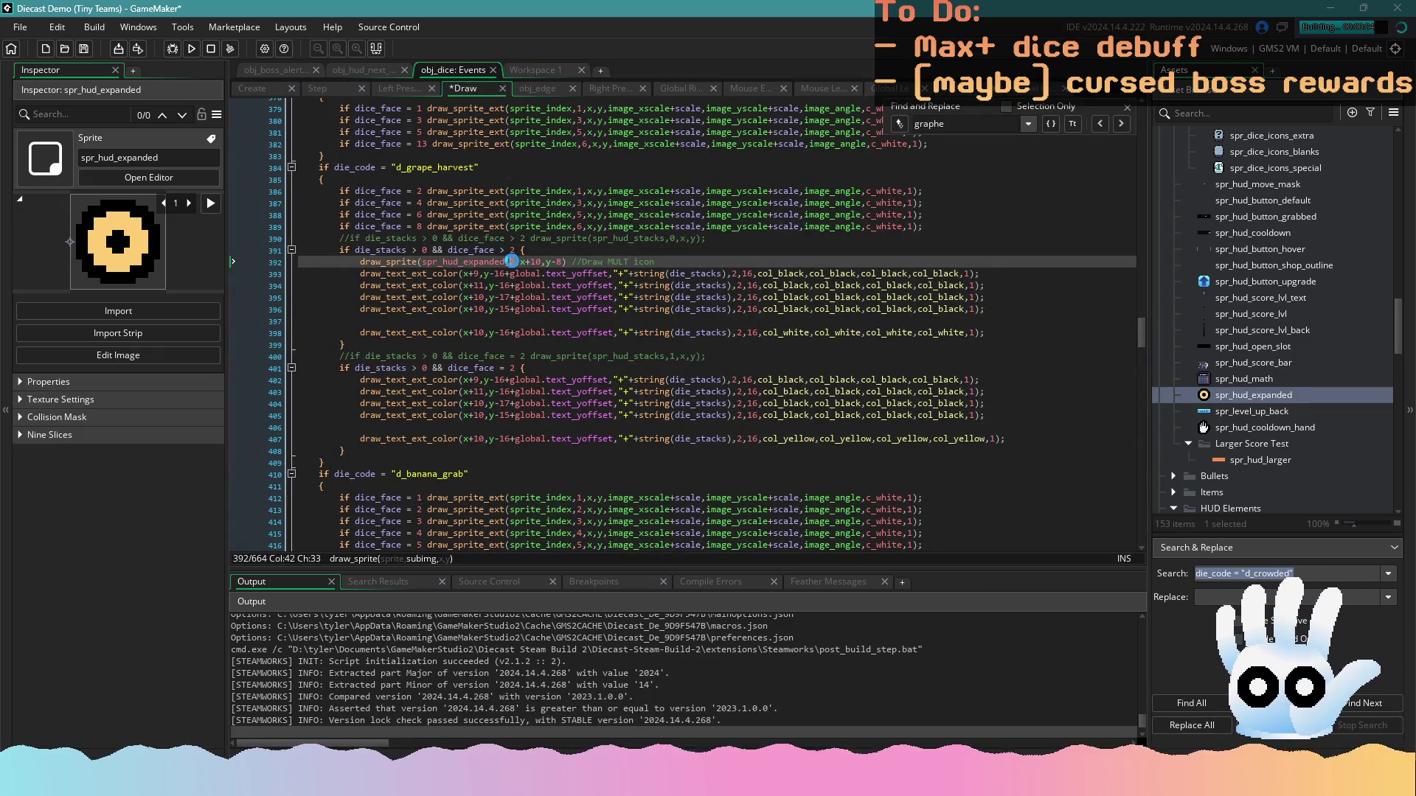
{"action": "type", "text": "4"}
{"action": "double_click", "coordinate": [612, 262]}
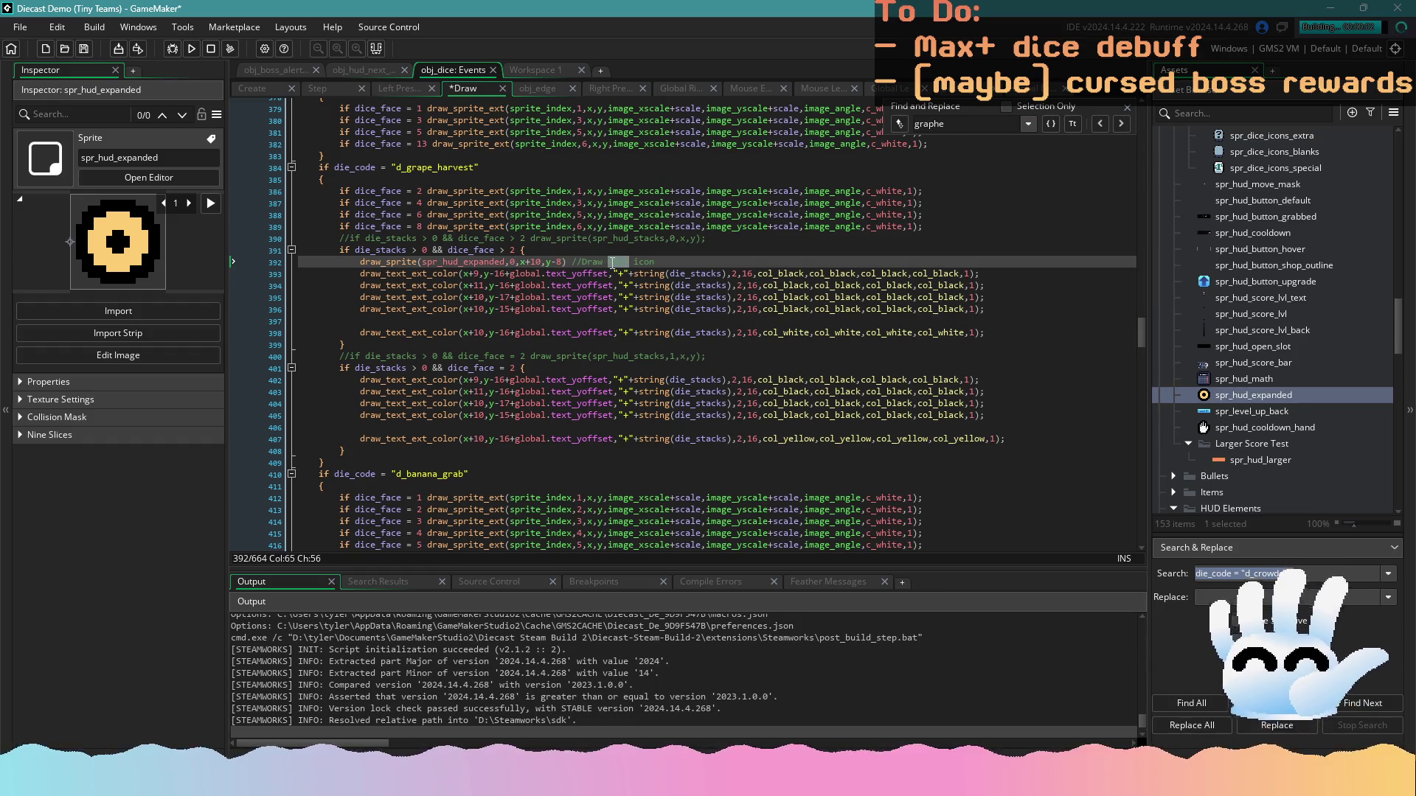
{"action": "type", "text": "S"}
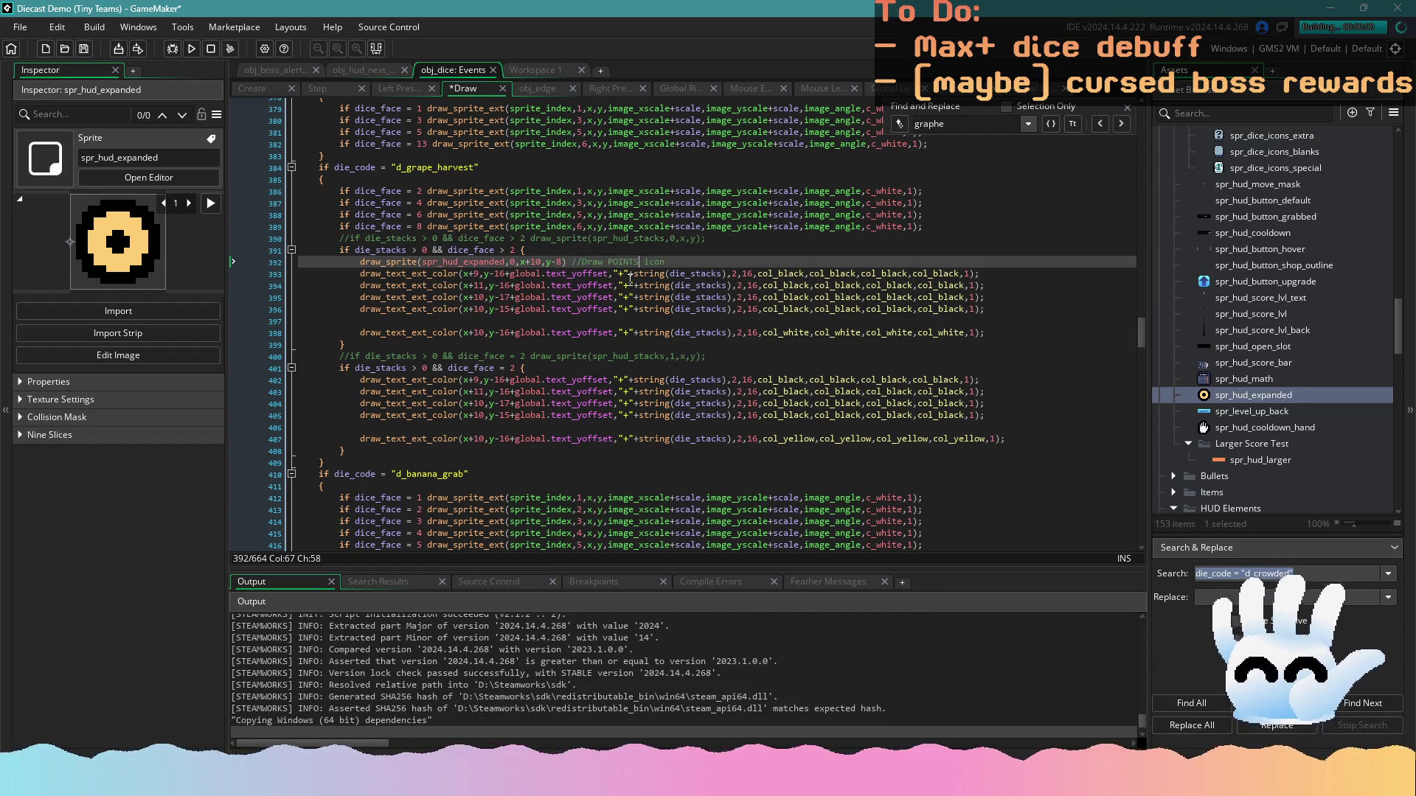
{"action": "left_click", "coordinate": [632, 285]}
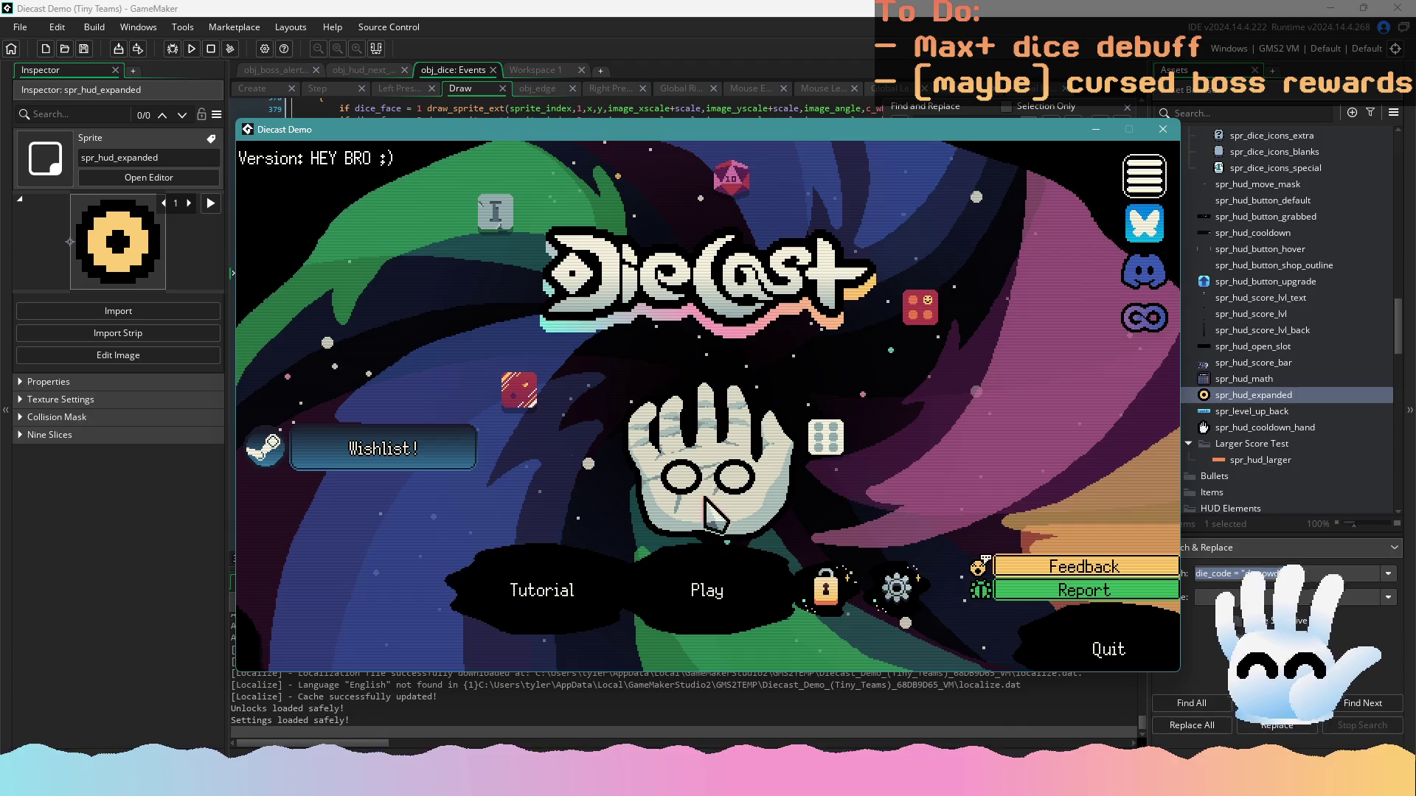
Enter the gameplay board, add the white 4 die to the hand, and close the game
{"action": "left_click", "coordinate": [719, 579]}
{"action": "left_click", "coordinate": [721, 555]}
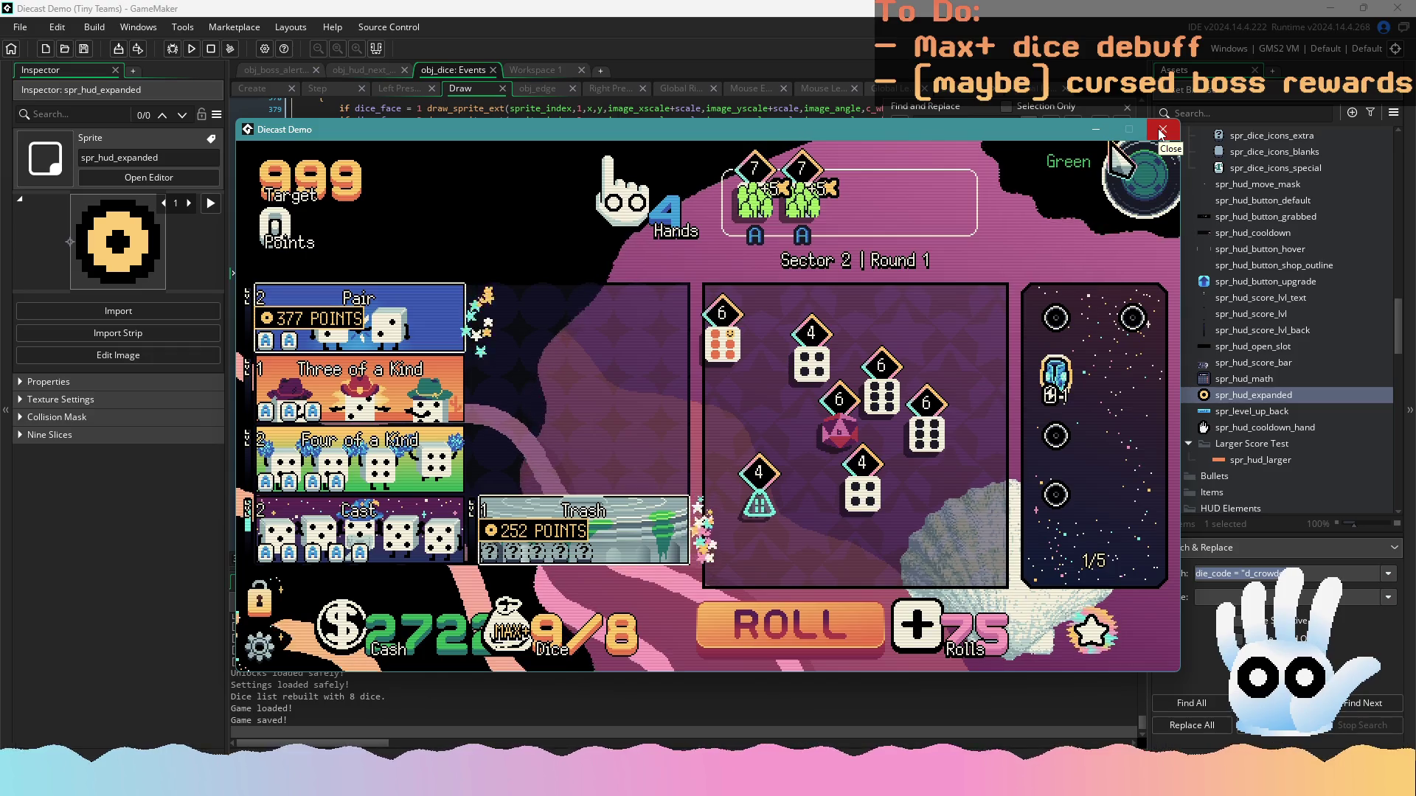
{"action": "left_click", "coordinate": [811, 354]}
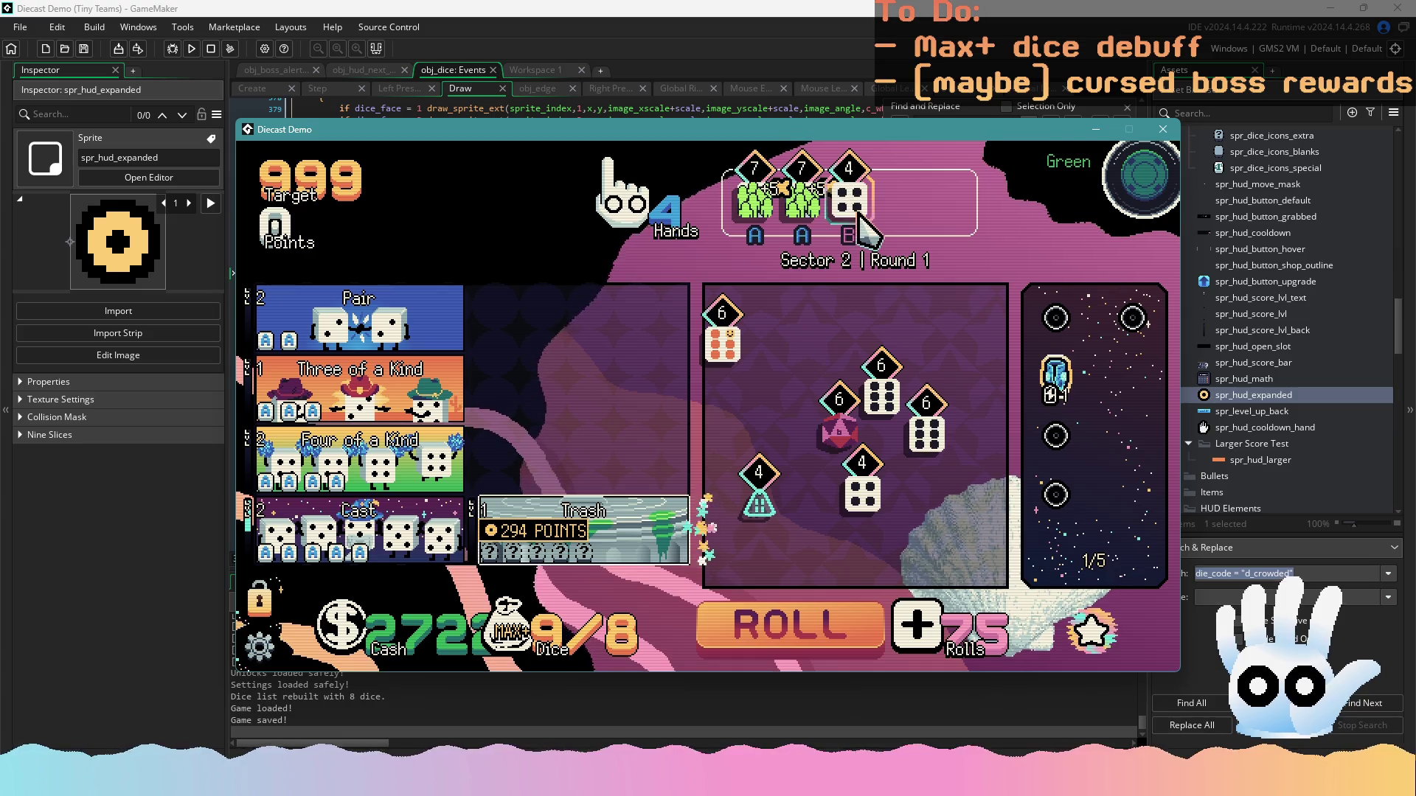
{"action": "key", "text": "Escape"}
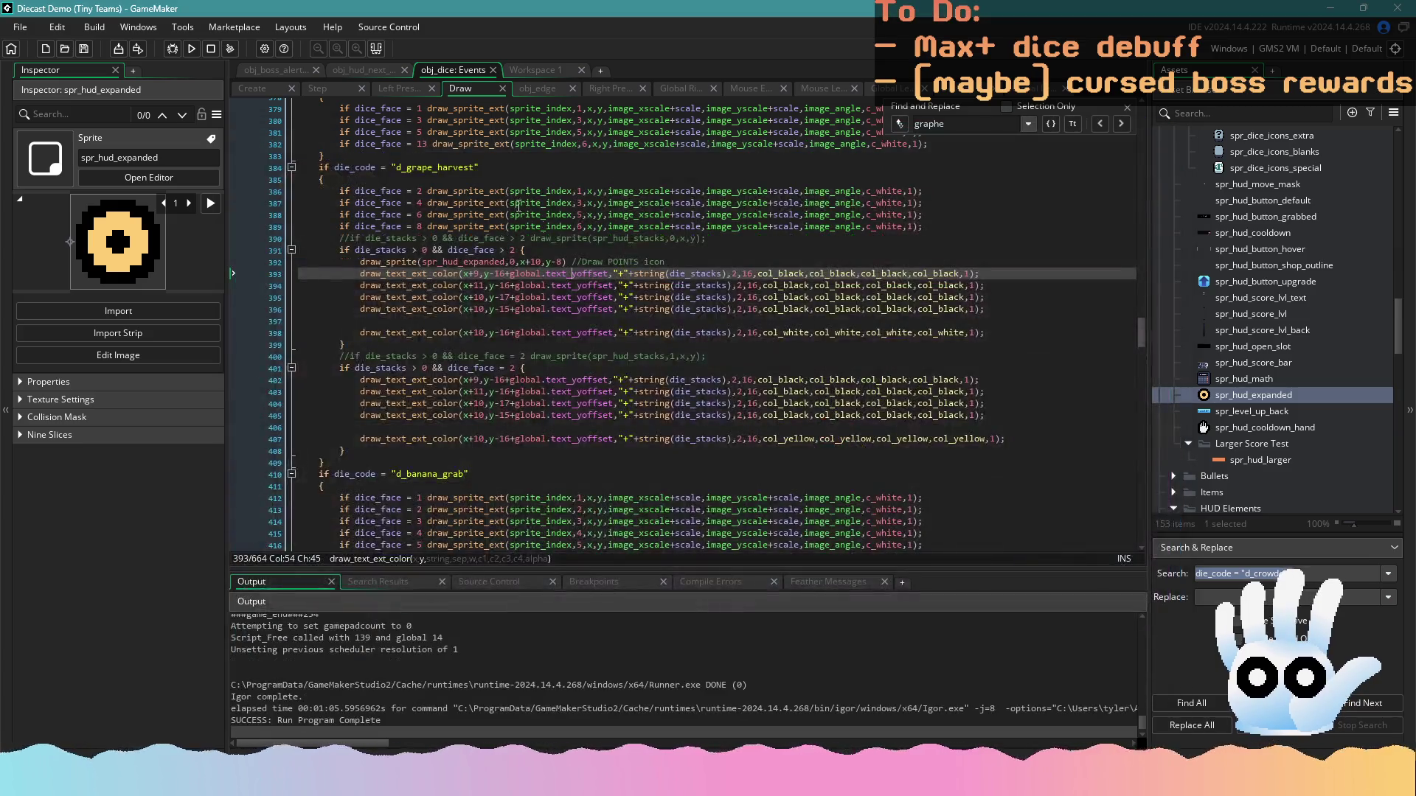
Review the obj_dice Step code and spr_hud_expanded frames, then run the game from the Draw code
{"action": "left_click", "coordinate": [352, 94]}
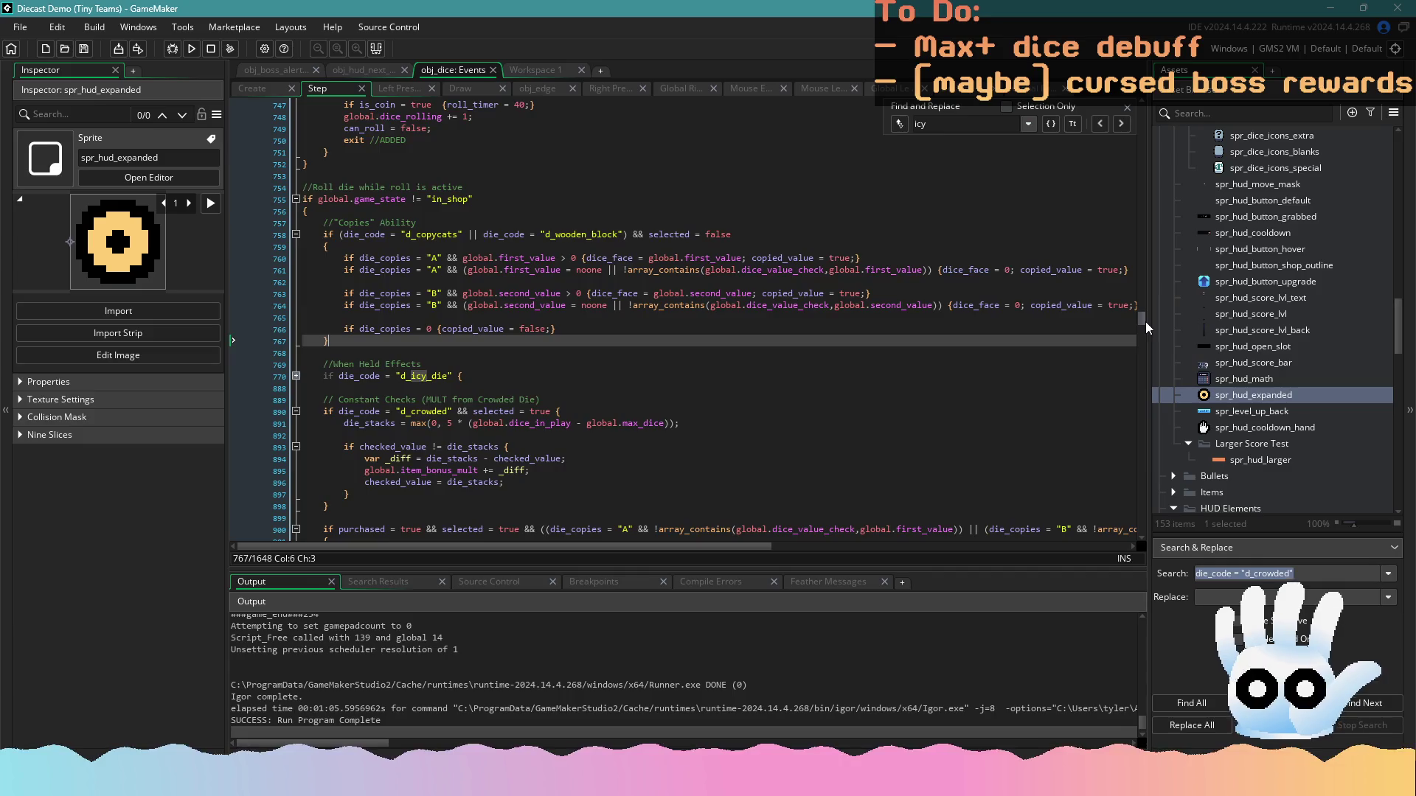
{"action": "left_click_drag", "start_coordinate": [1144, 322], "coordinate": [1143, 103]}
{"action": "left_click", "coordinate": [453, 105]}
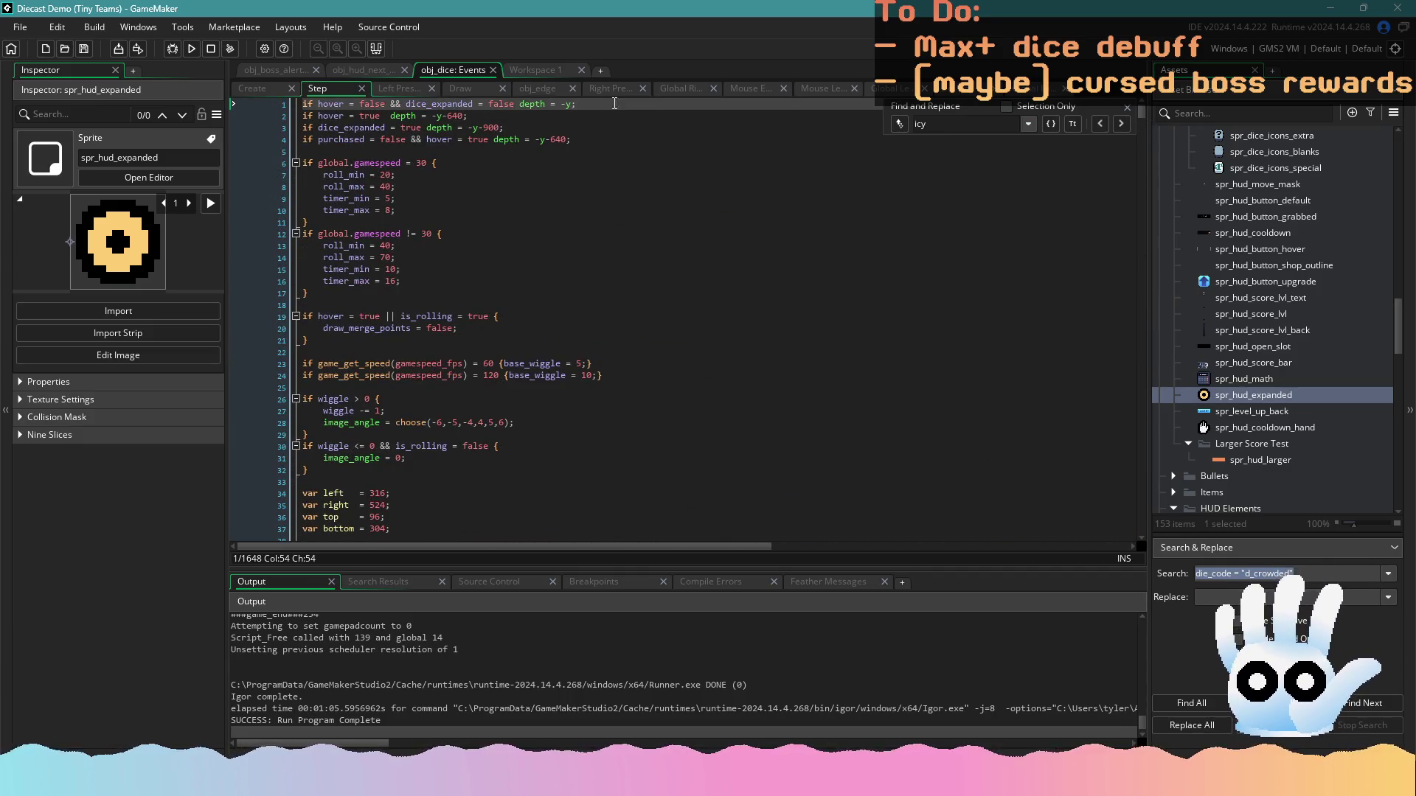
{"action": "left_click", "coordinate": [546, 71]}
{"action": "left_click", "coordinate": [461, 69]}
{"action": "left_click", "coordinate": [531, 71]}
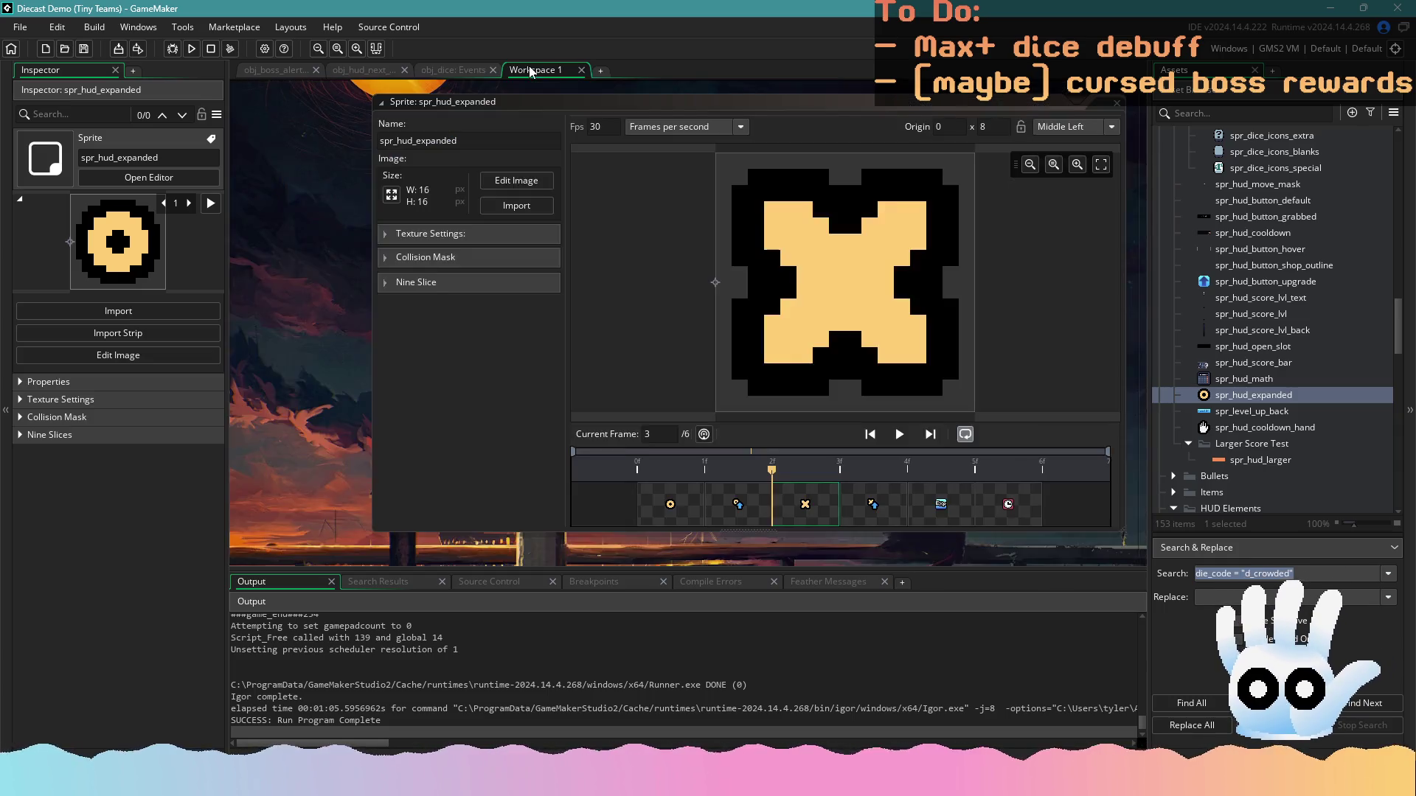
{"action": "left_click", "coordinate": [472, 70]}
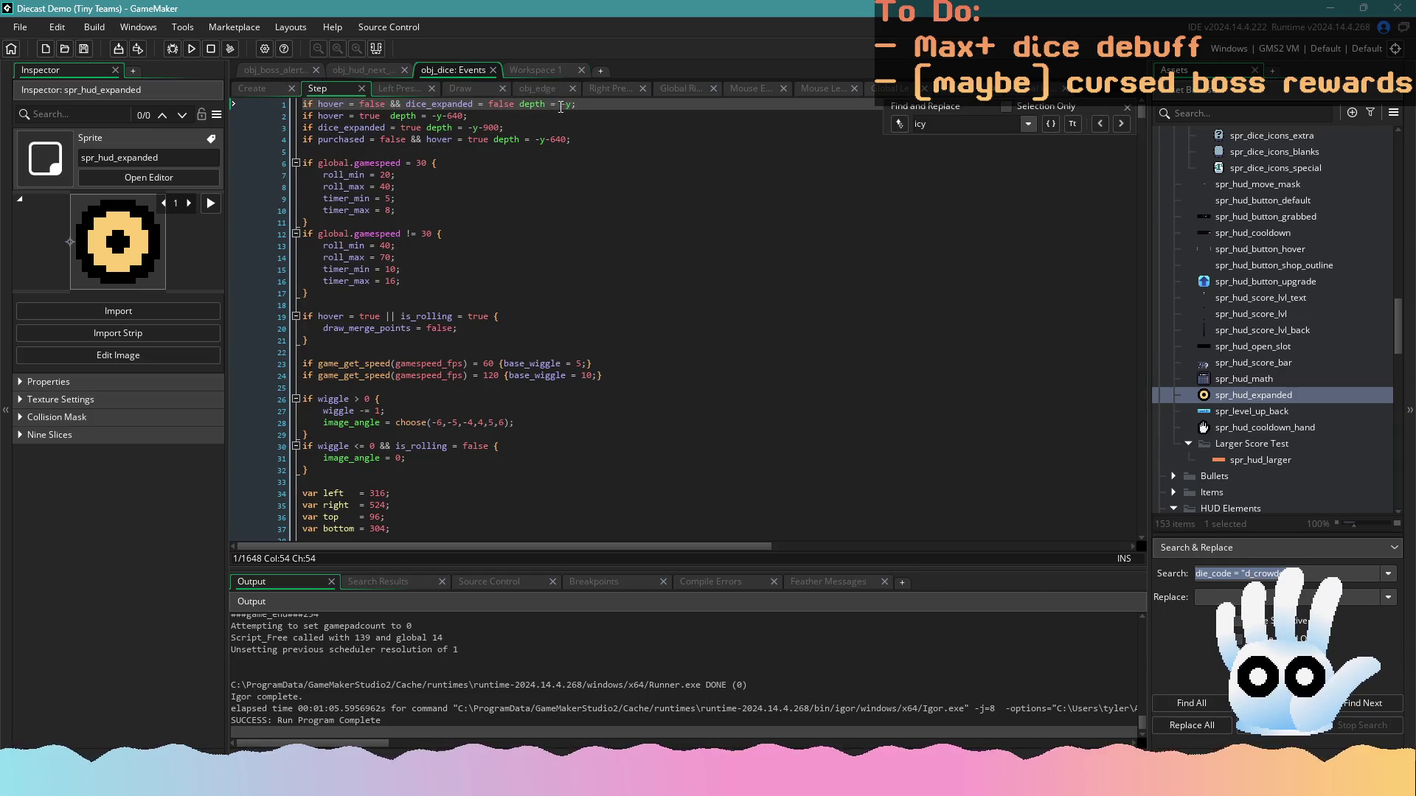
{"action": "left_click", "coordinate": [531, 71]}
{"action": "left_click", "coordinate": [460, 71]}
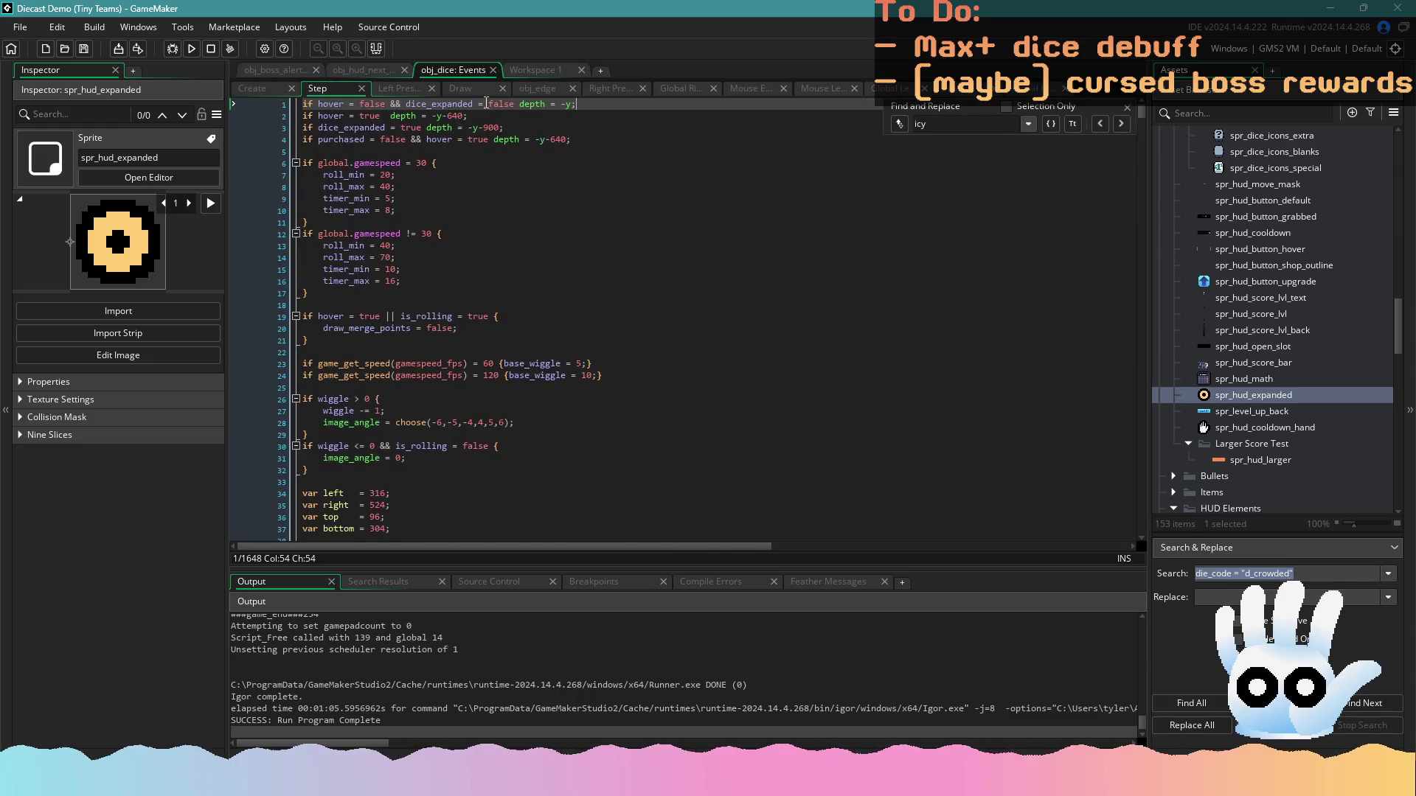
{"action": "left_click", "coordinate": [464, 88]}
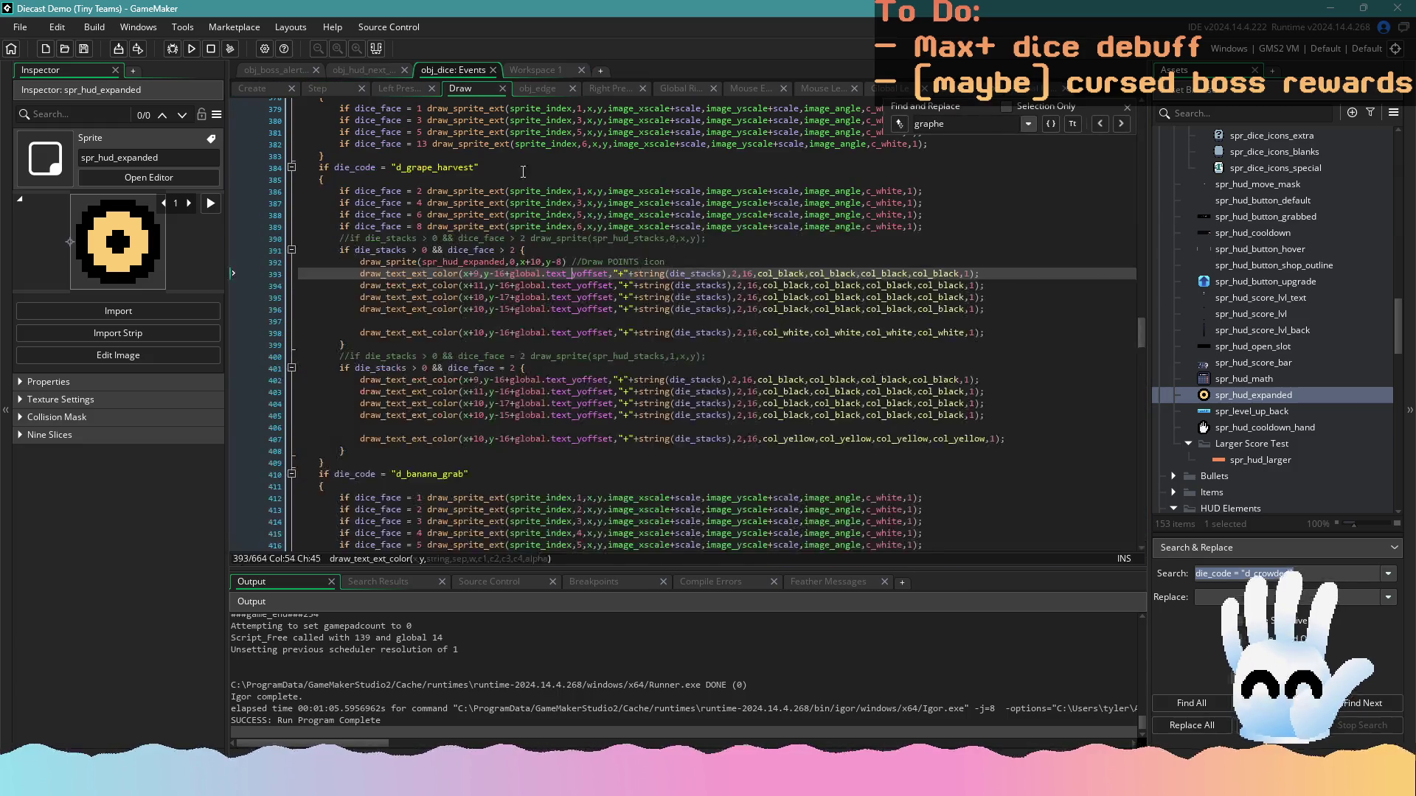
{"action": "left_click", "coordinate": [193, 49]}
{"action": "left_click", "coordinate": [626, 309]}
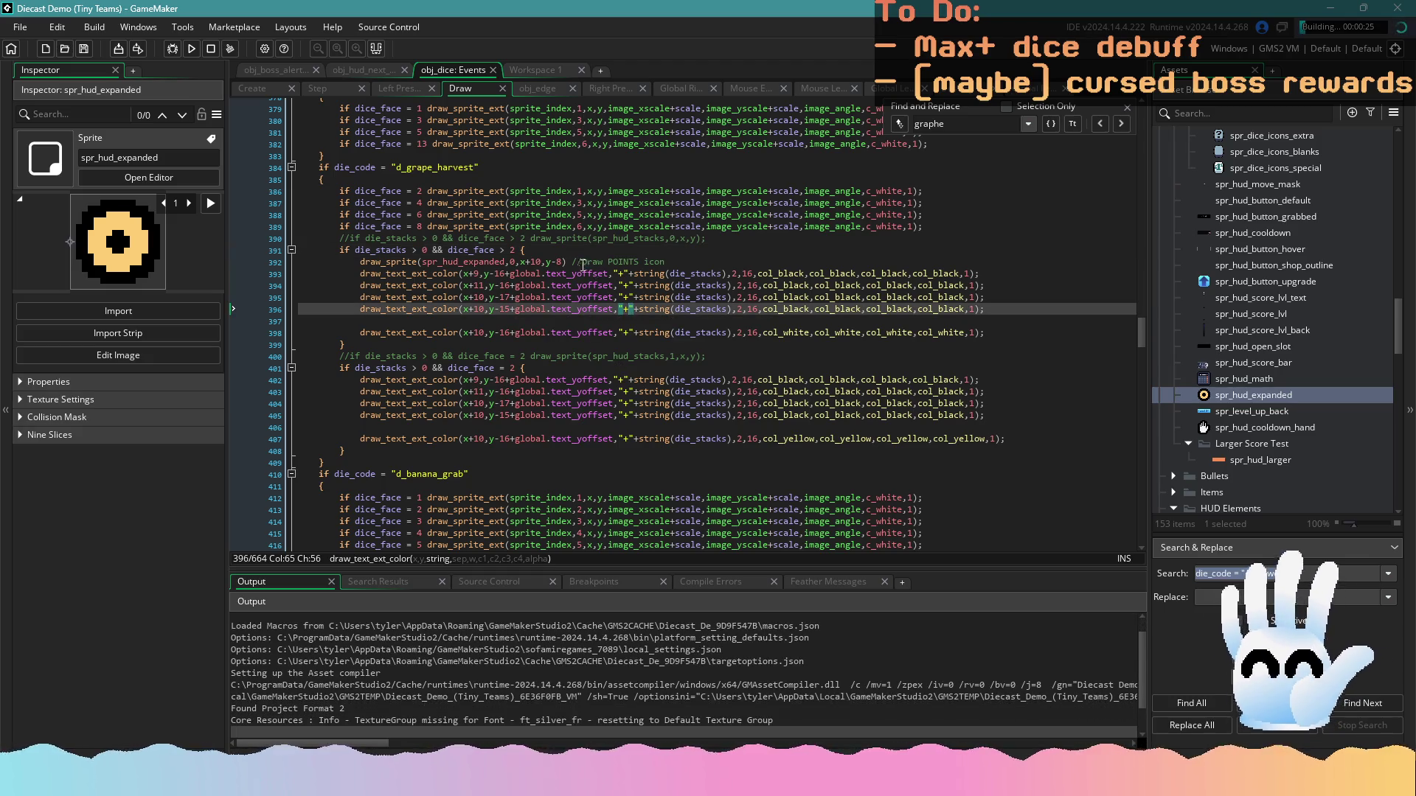
Move the points-icon draw_sprite line into the dice_face = 2 branch
{"action": "left_click_drag", "start_coordinate": [666, 263], "coordinate": [363, 263]}
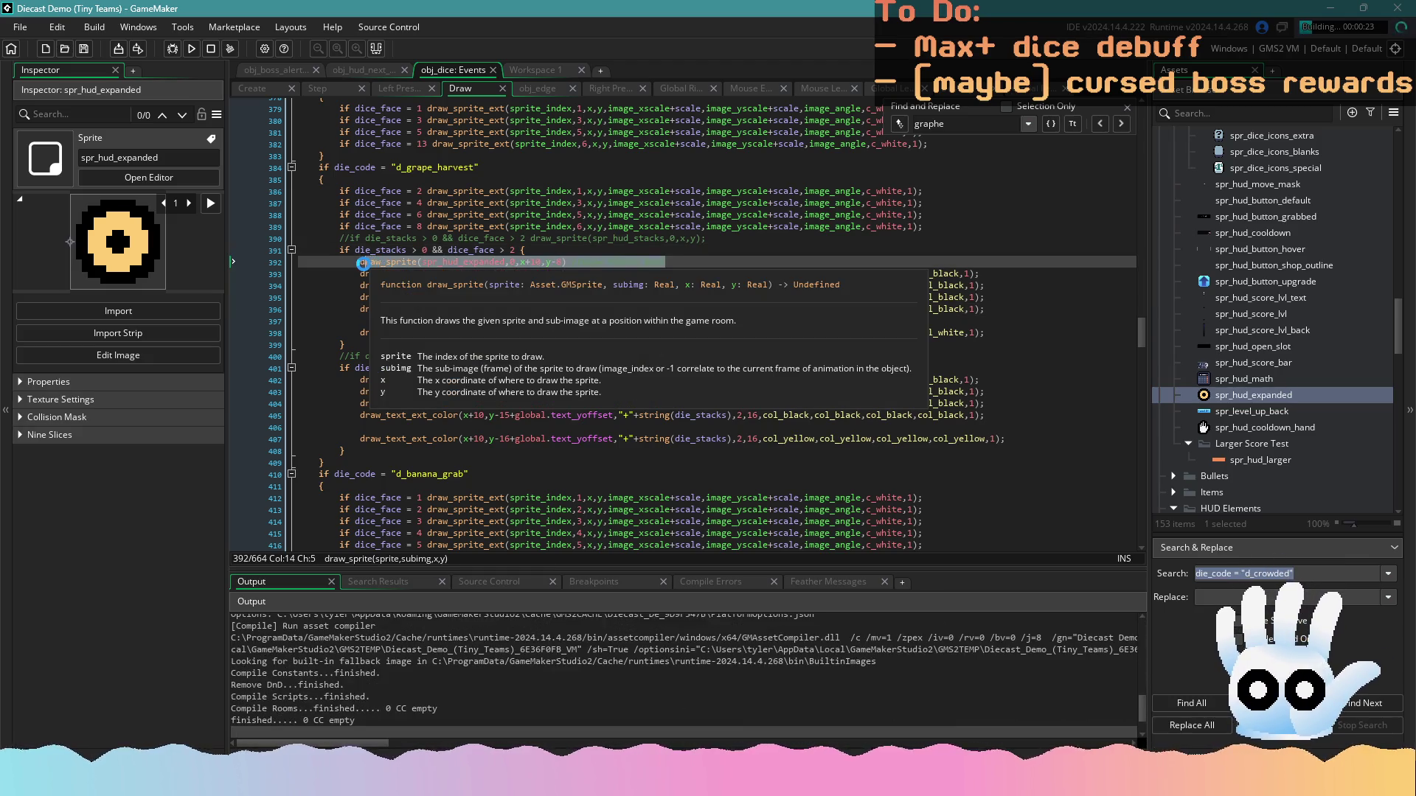
{"action": "left_click", "coordinate": [479, 262]}
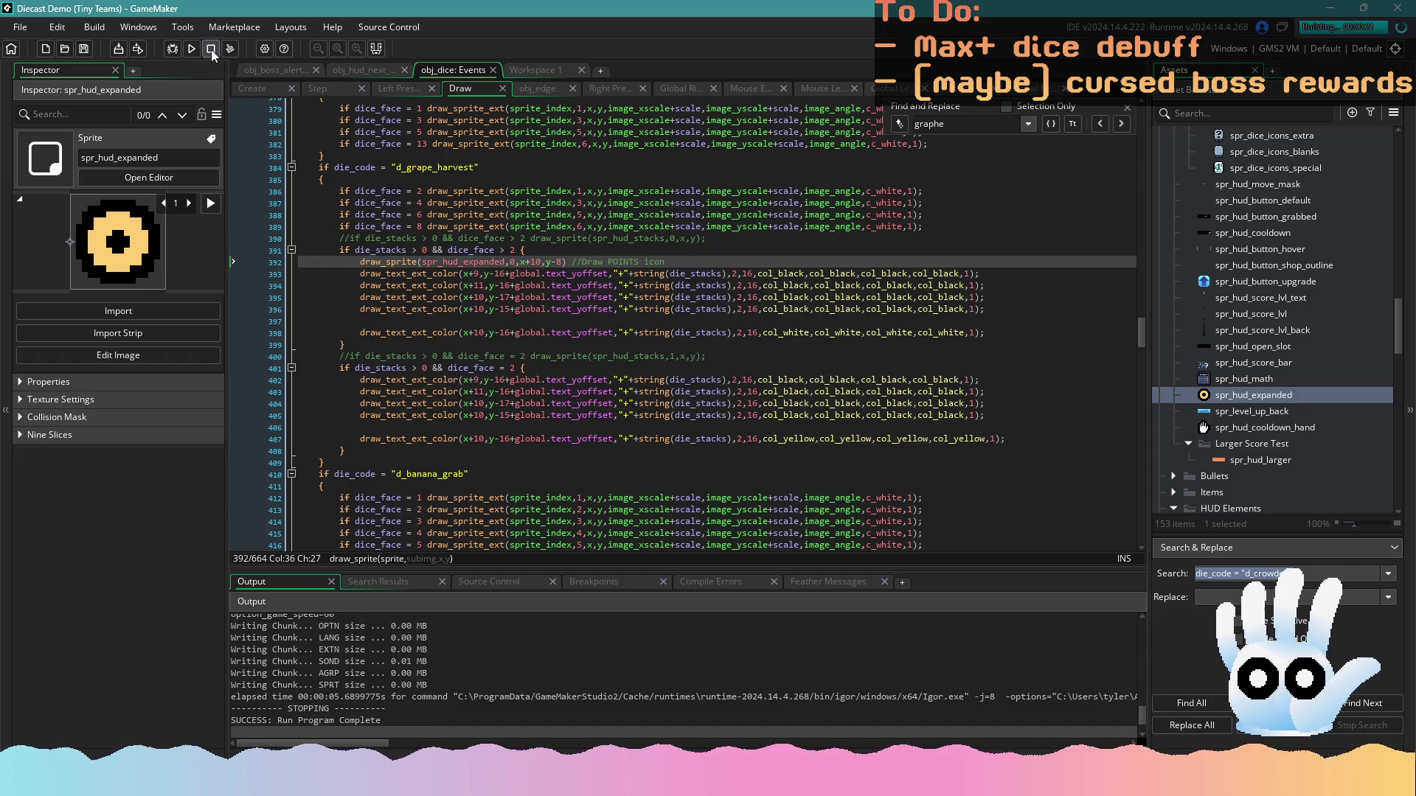
{"action": "left_click_drag", "start_coordinate": [694, 264], "coordinate": [360, 264]}
{"action": "key", "text": "BackSpace"}
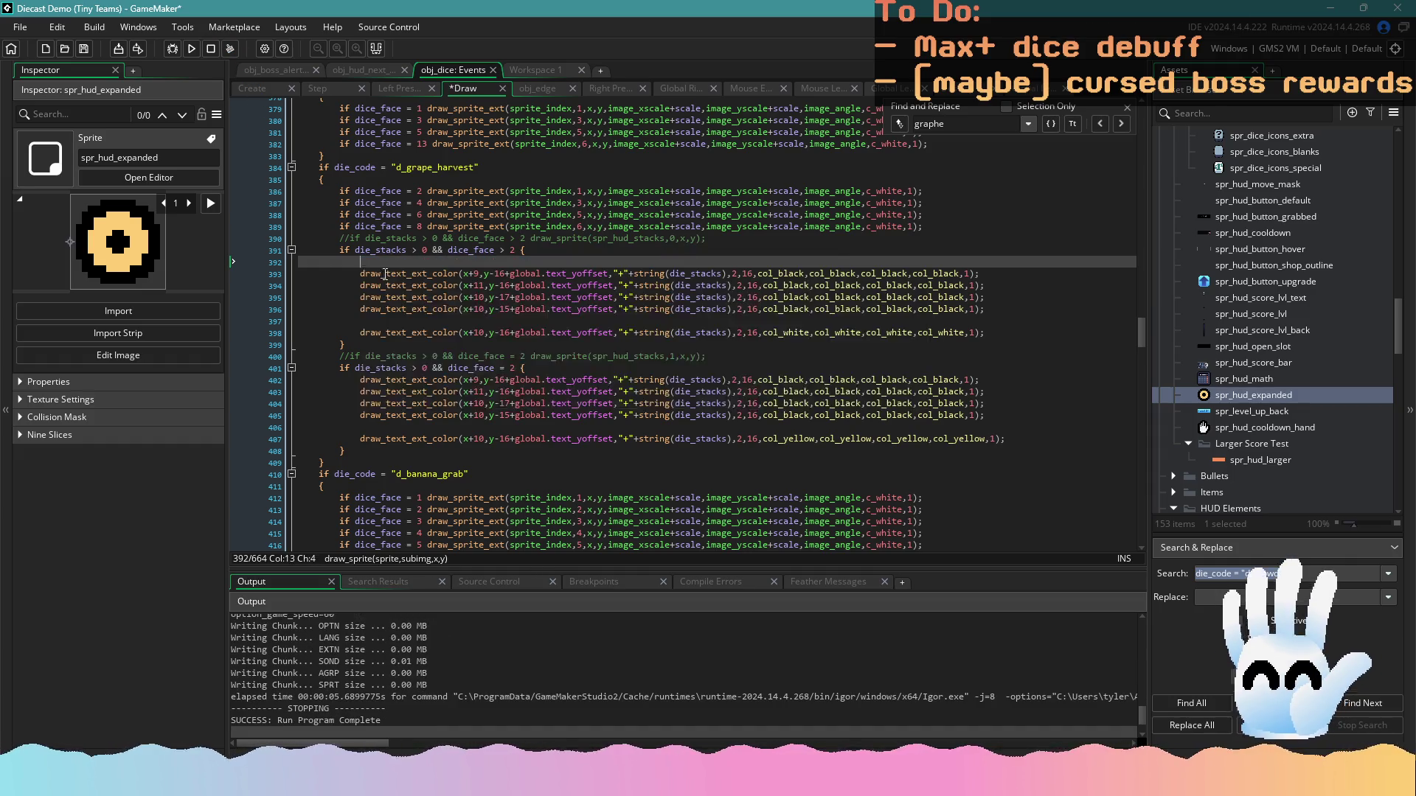
{"action": "left_click", "coordinate": [599, 368]}
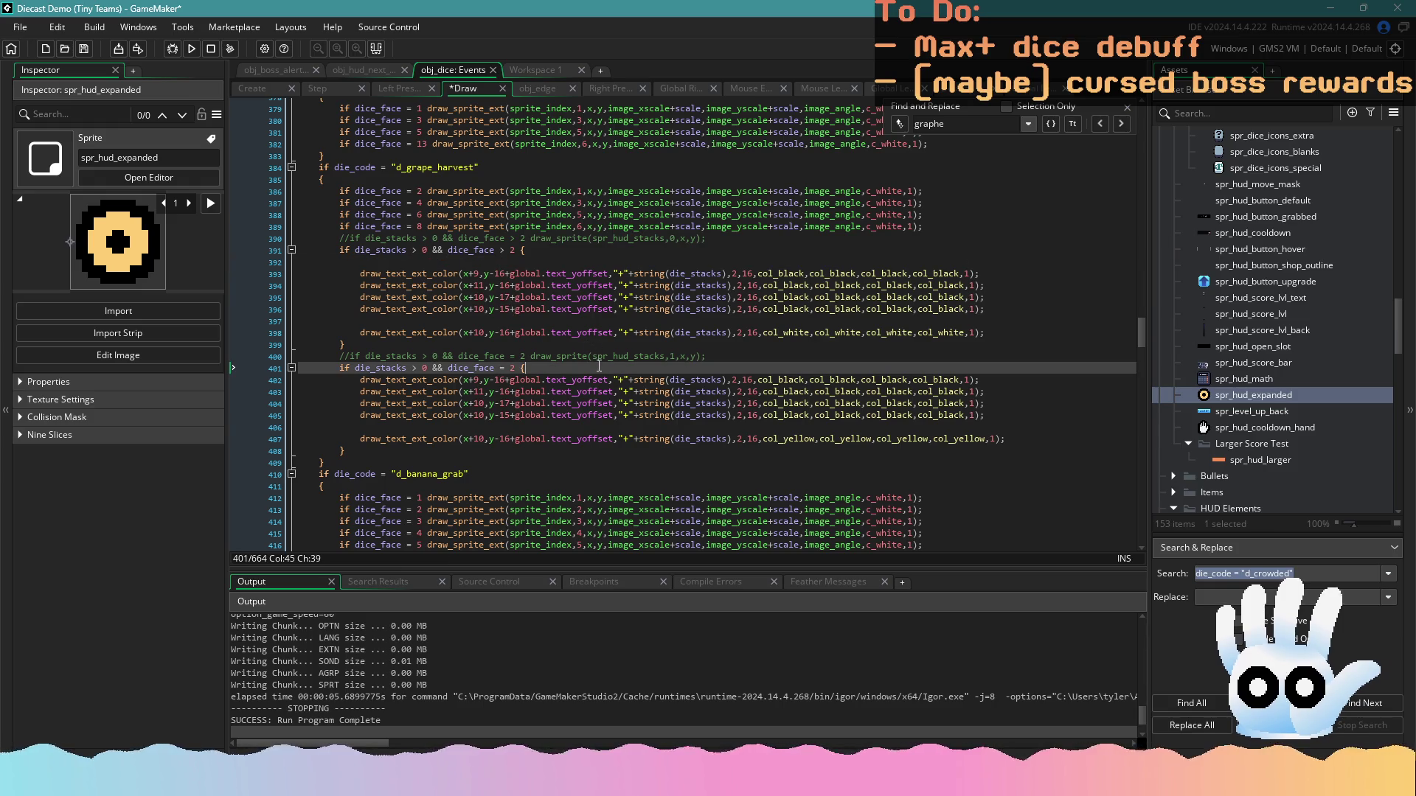
{"action": "key", "text": "Return"}
{"action": "type", "text": "draw_sprite(spr_hud_expanded,0,x+10,y-8) //Draw POINTS icon"}
{"action": "left_click", "coordinate": [378, 262]}
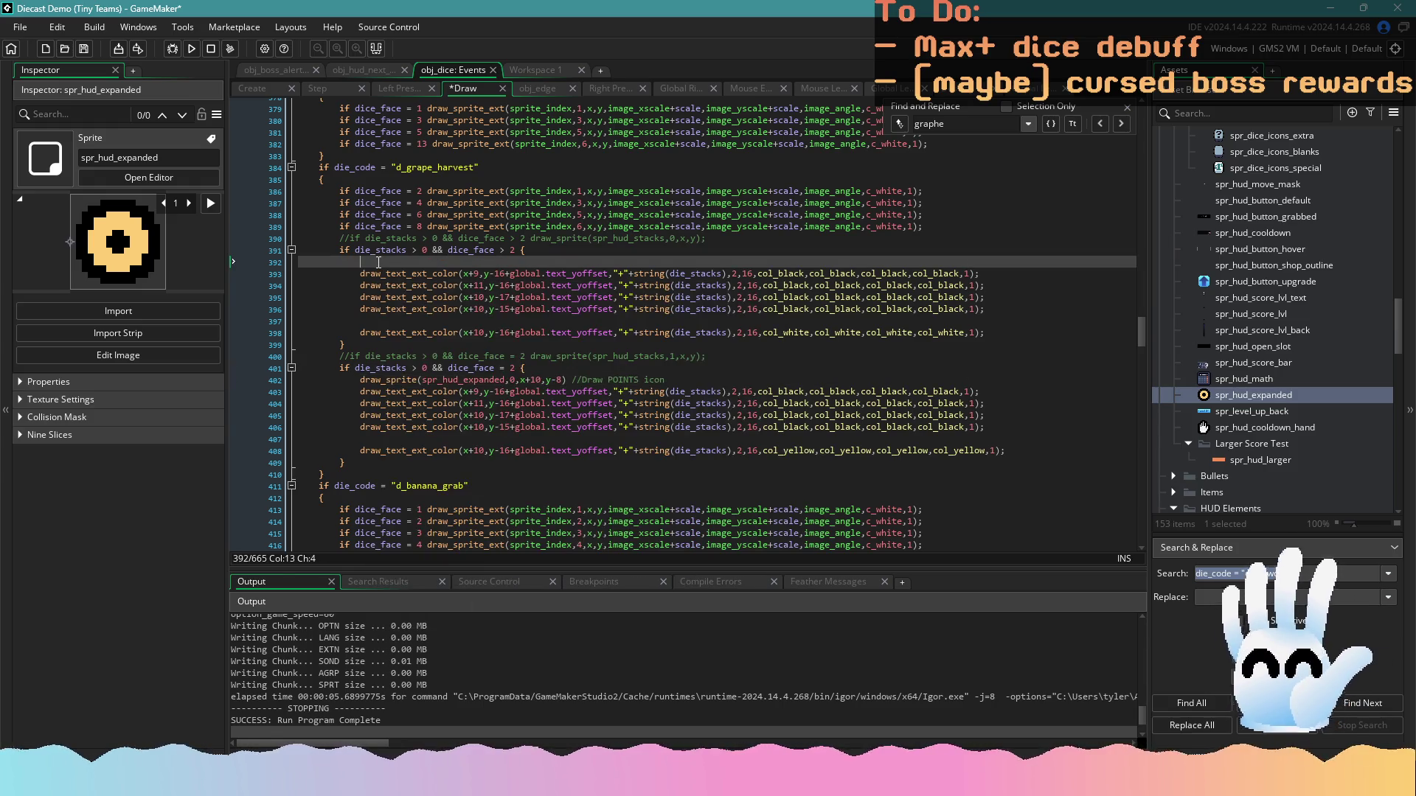
{"action": "key", "text": "BackSpace"}
{"action": "type", "text": "&& s"}
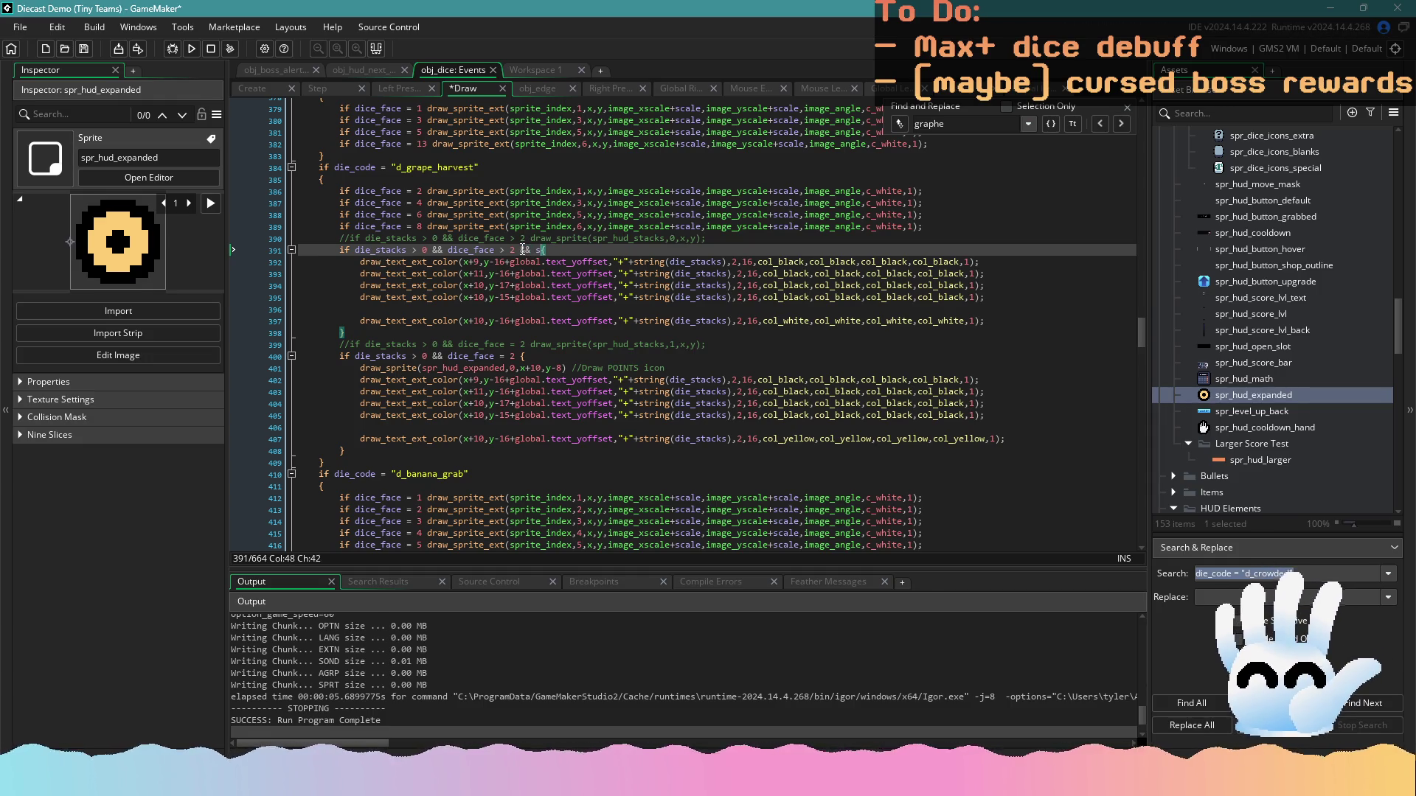
Add '&& selected = false' to the other stack text condition, save, and run the game
{"action": "type", "text": "elected = false"}
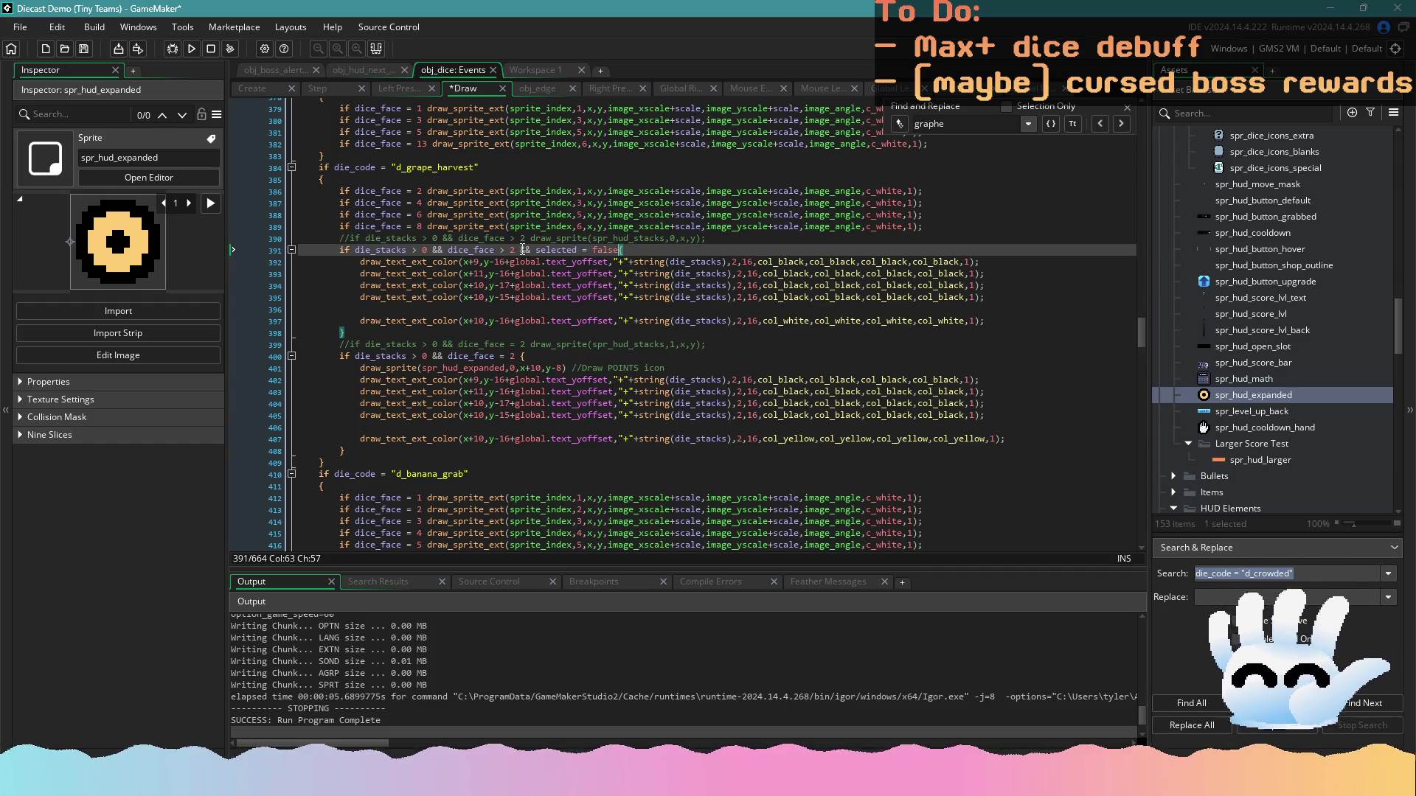
{"action": "key", "text": "ctrl+s"}
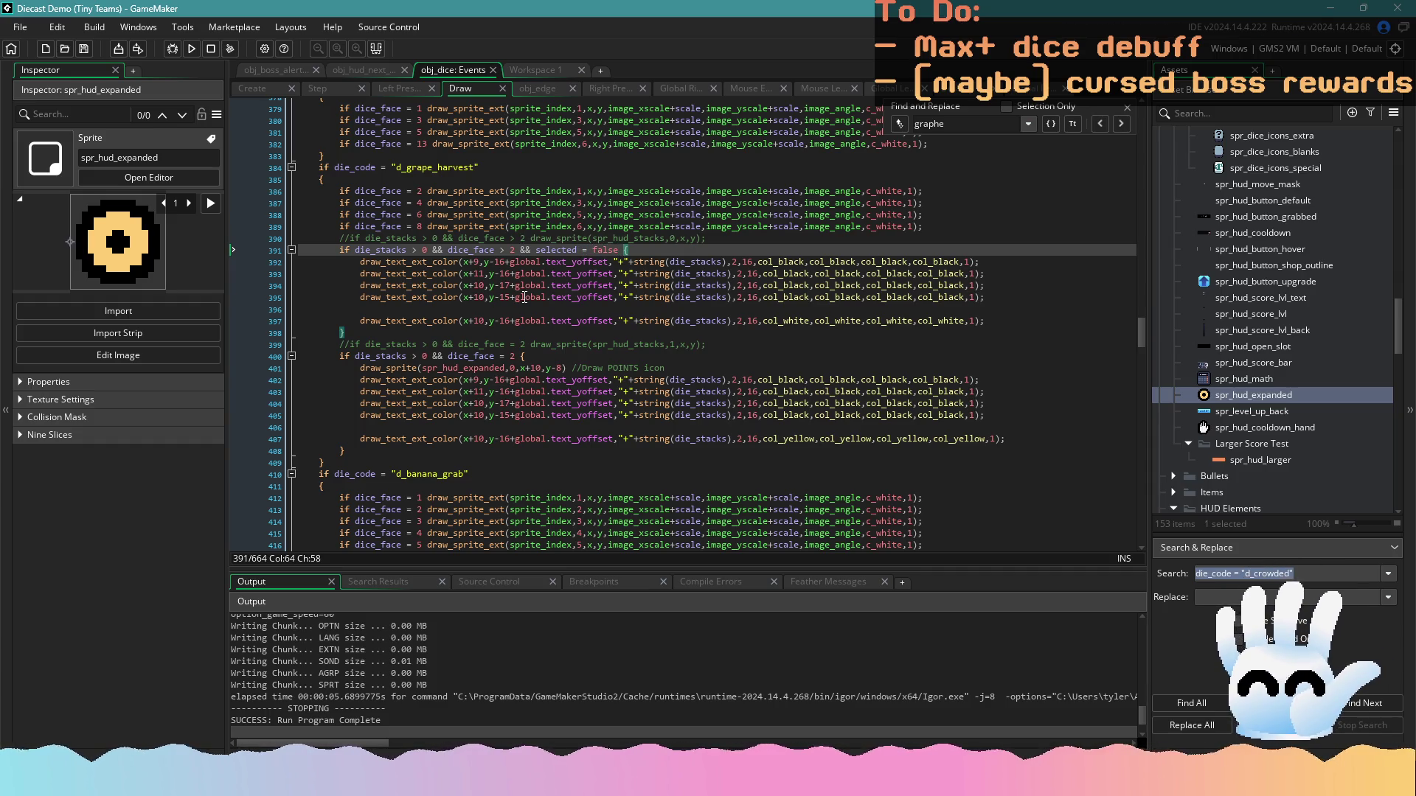
{"action": "left_click", "coordinate": [520, 297]}
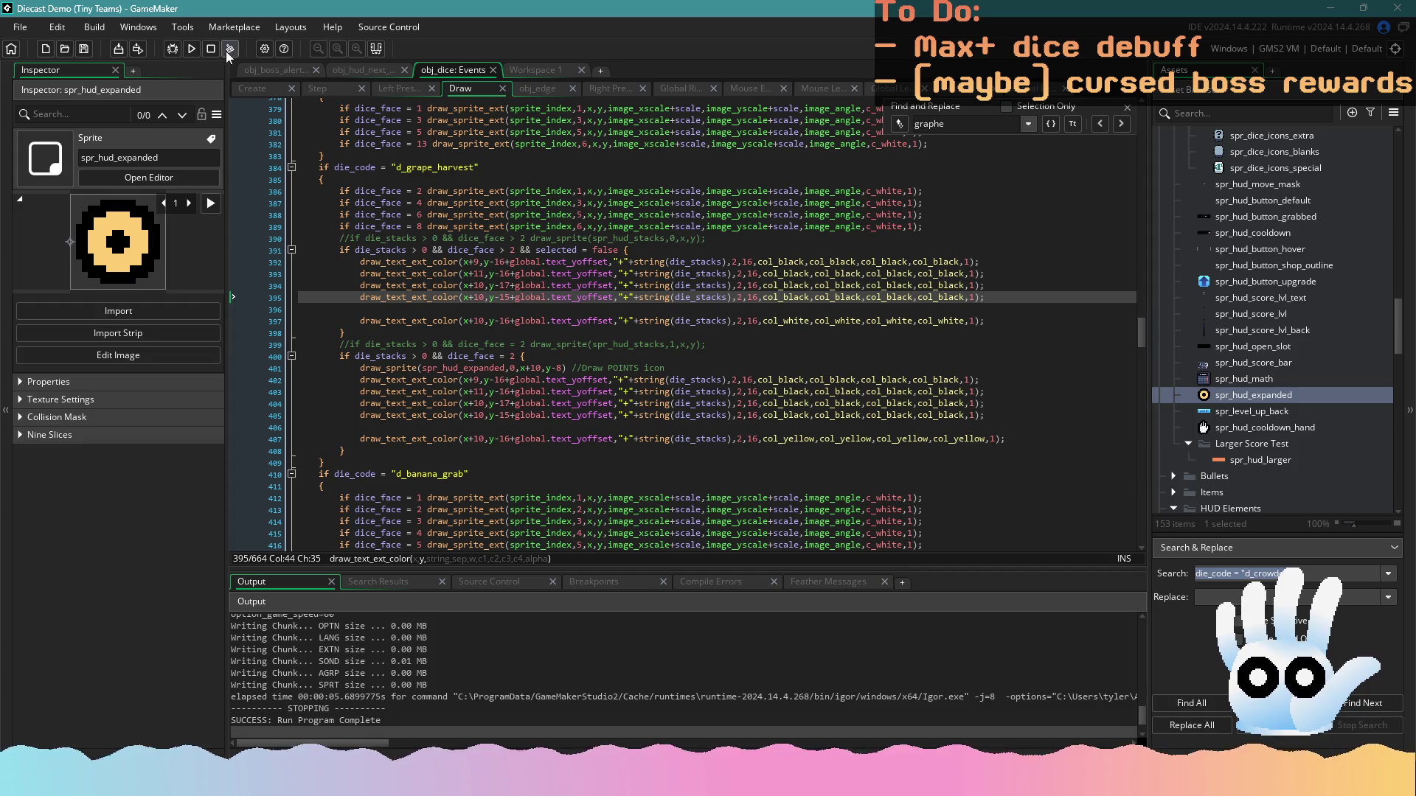
{"action": "left_click", "coordinate": [195, 50]}
{"action": "left_click", "coordinate": [512, 274]}
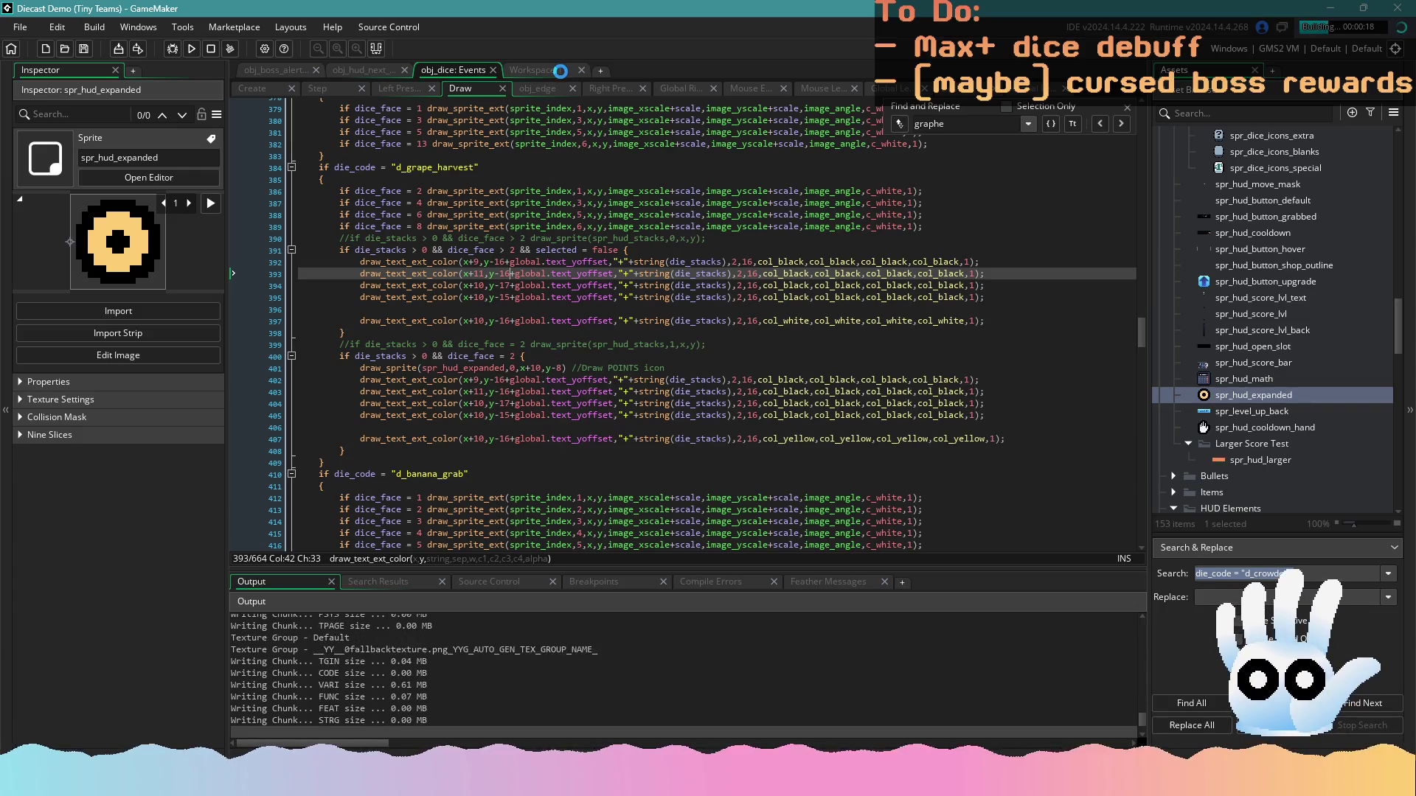
Duplicate the X frame of spr_hud_expanded as a new seventh frame and switch to Aseprite
{"action": "middle_click", "coordinate": [431, 368]}
{"action": "left_click", "coordinate": [841, 512]}
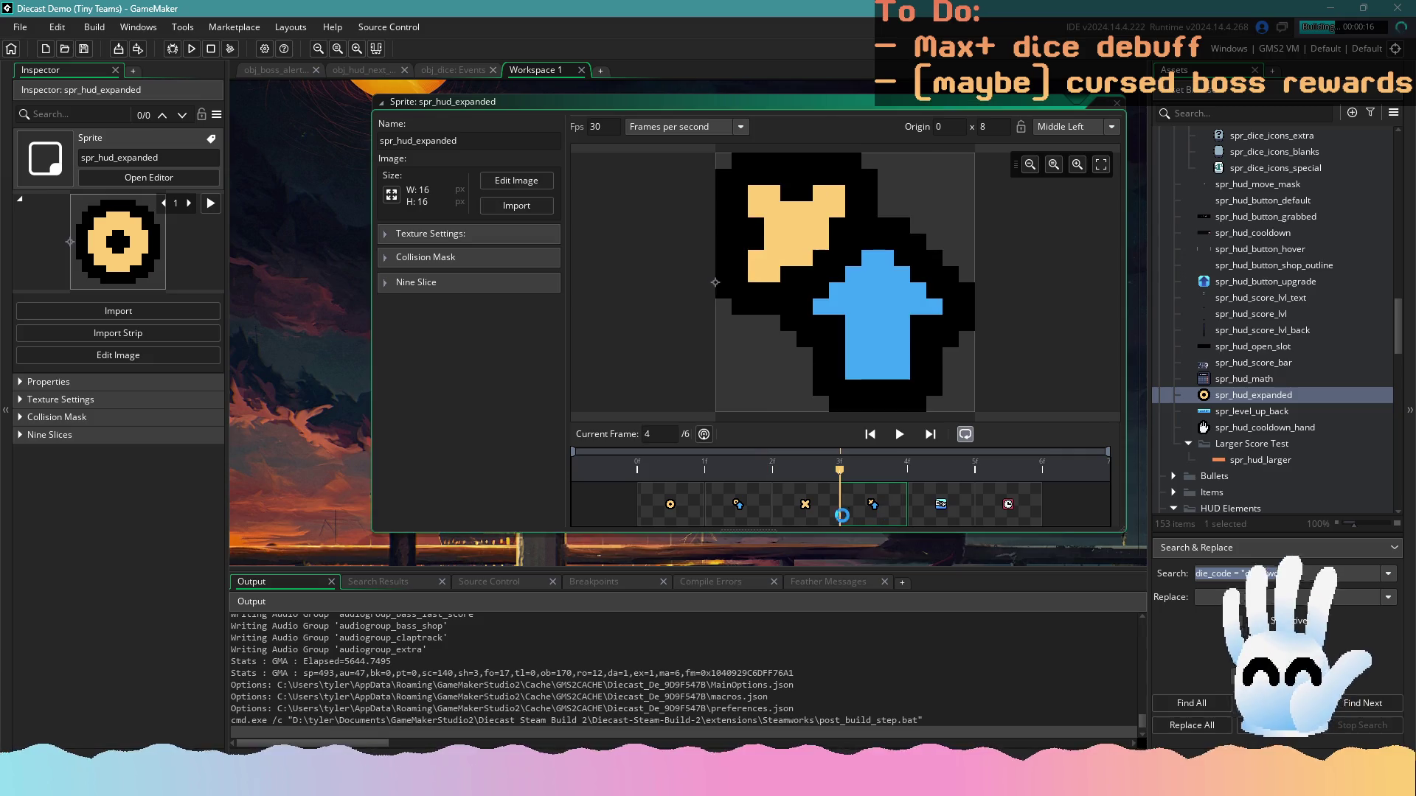
{"action": "left_click", "coordinate": [826, 512]}
{"action": "key", "text": "ctrl+c"}
{"action": "left_click", "coordinate": [980, 506]}
{"action": "key", "text": "ctrl+v"}
{"action": "left_click", "coordinate": [1030, 514]}
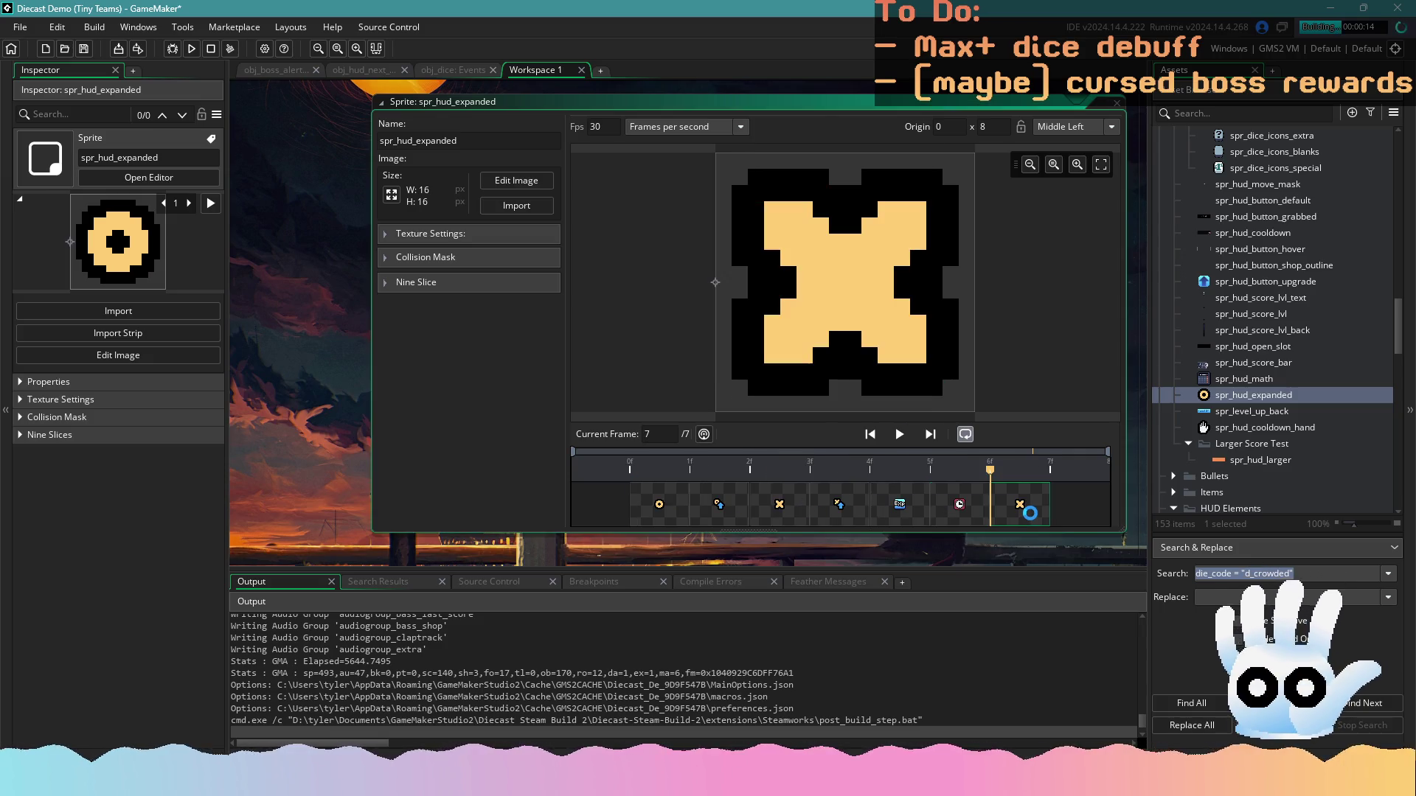
{"action": "key", "text": "alt+Tab"}
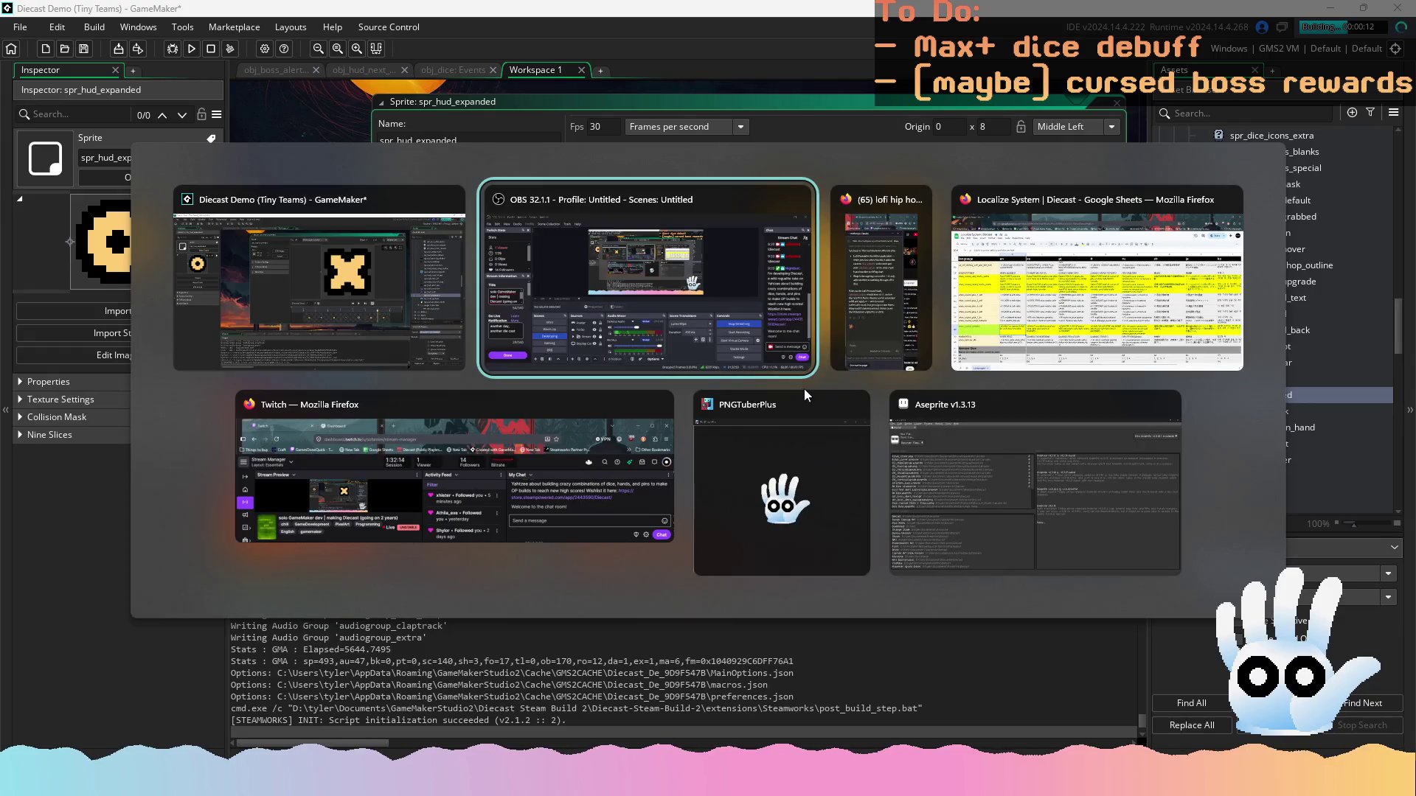
{"action": "left_click", "coordinate": [908, 494]}
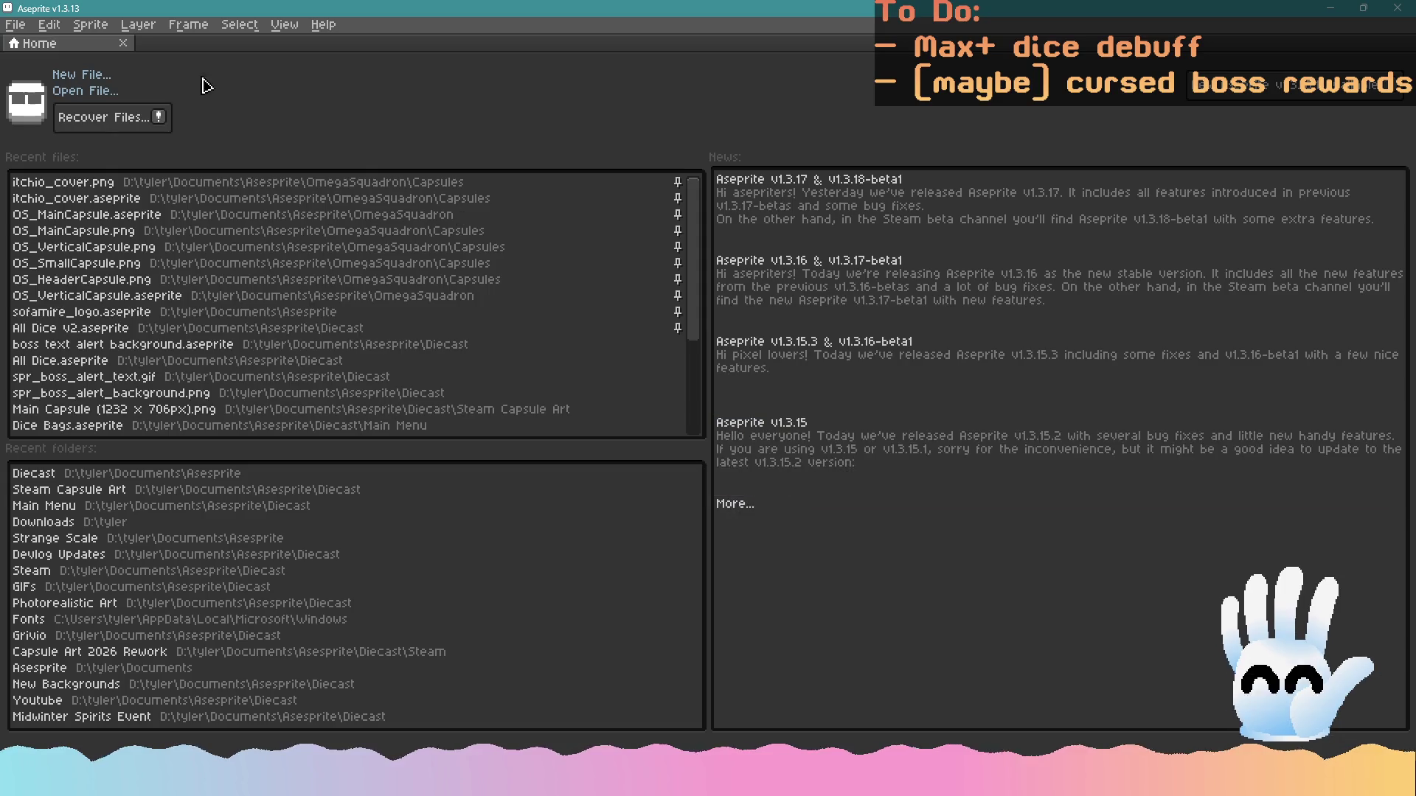
Open All Dice.aseprite from the File menu
{"action": "left_click", "coordinate": [17, 23]}
{"action": "key", "text": "Return"}
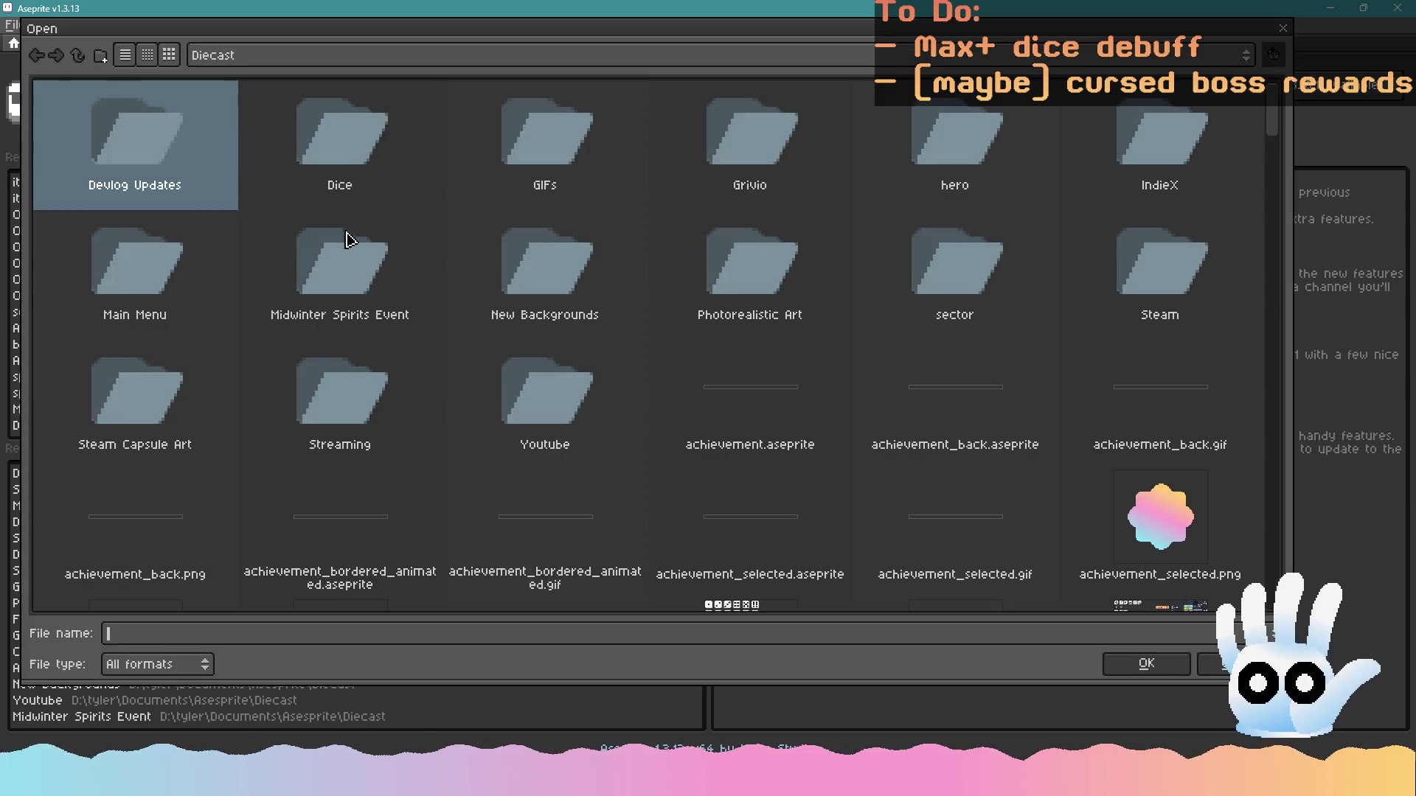
{"action": "scroll", "coordinate": [389, 408], "scroll_direction": "down", "scroll_amount": 3}
{"action": "double_click", "coordinate": [146, 449]}
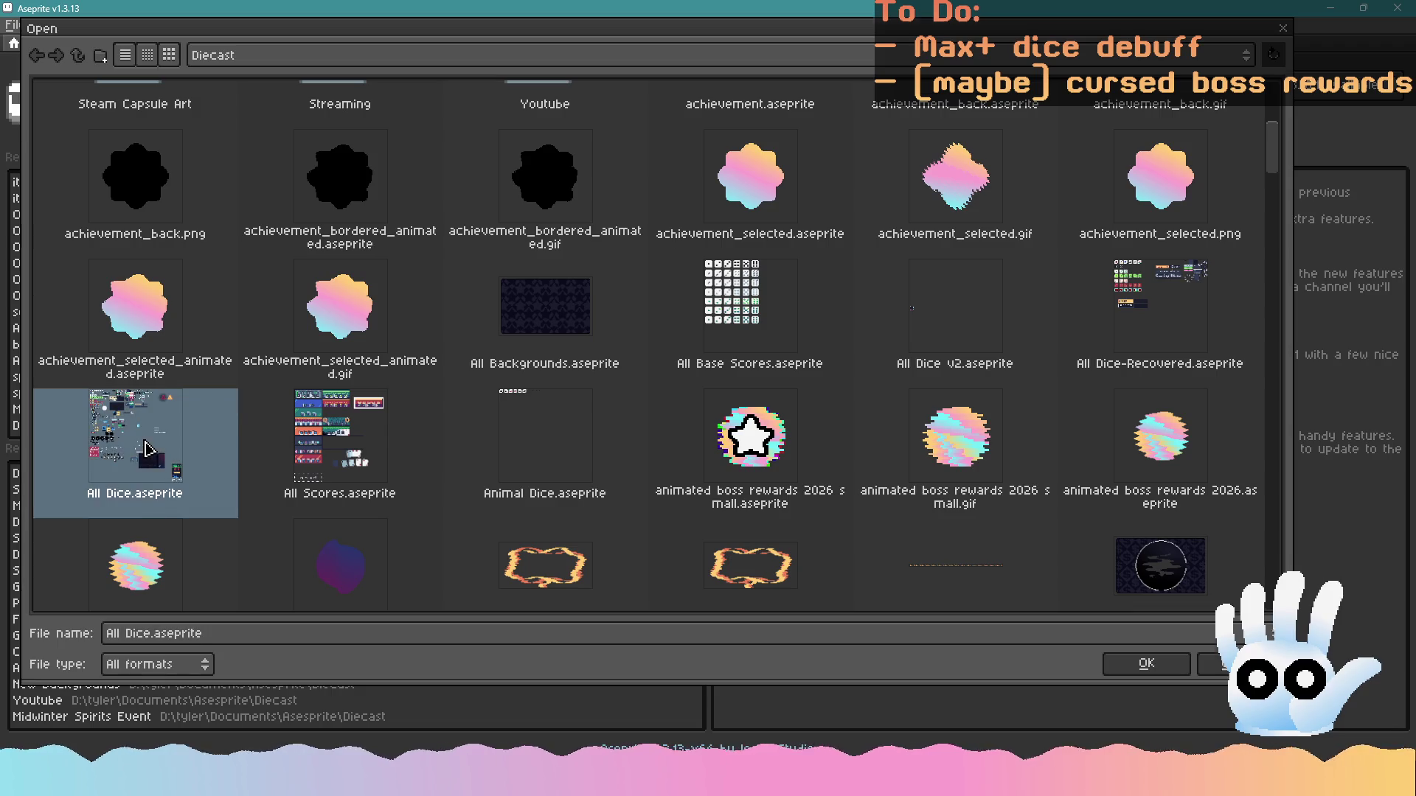
{"action": "scroll", "coordinate": [474, 233], "scroll_direction": "up", "scroll_amount": 5}
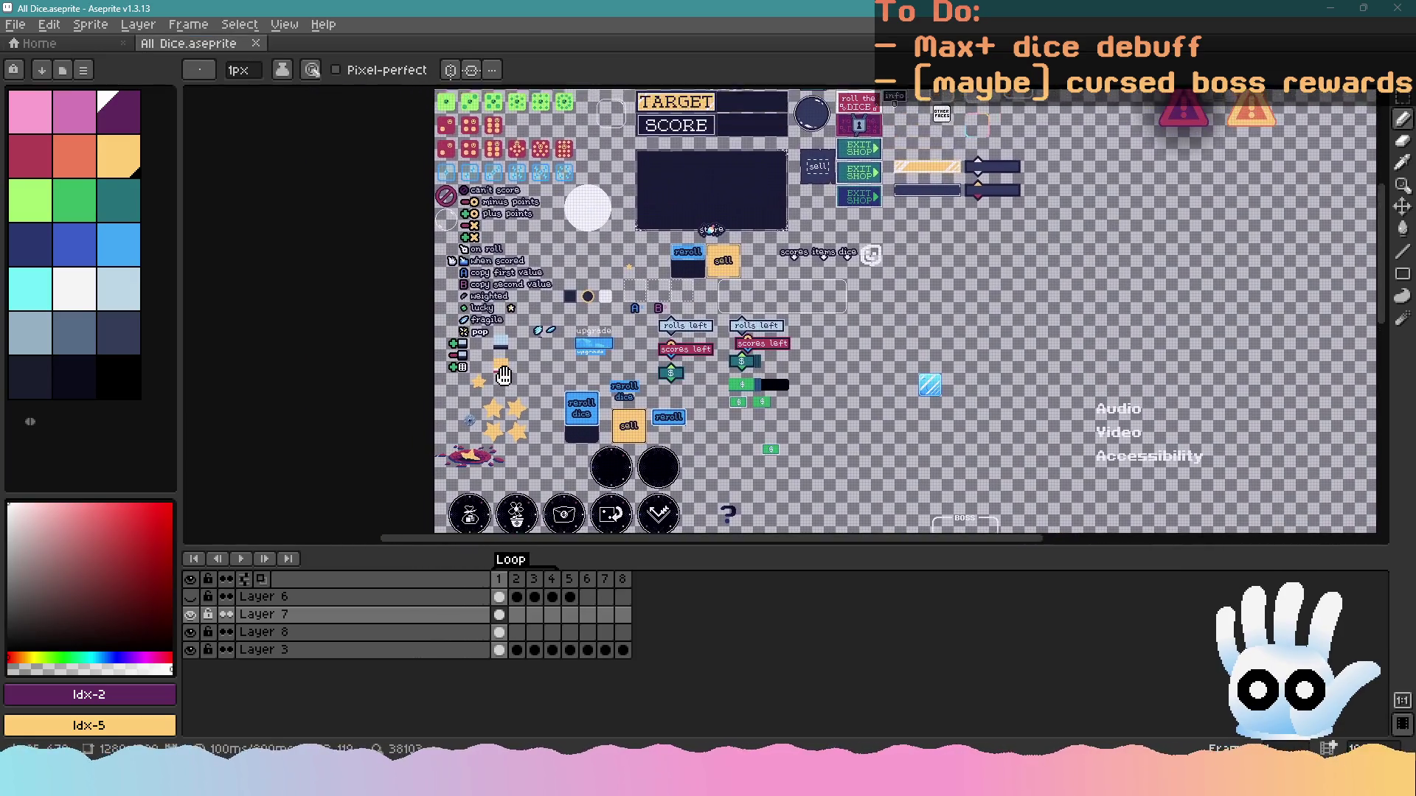
{"action": "scroll", "coordinate": [679, 148], "scroll_direction": "up", "scroll_amount": 3}
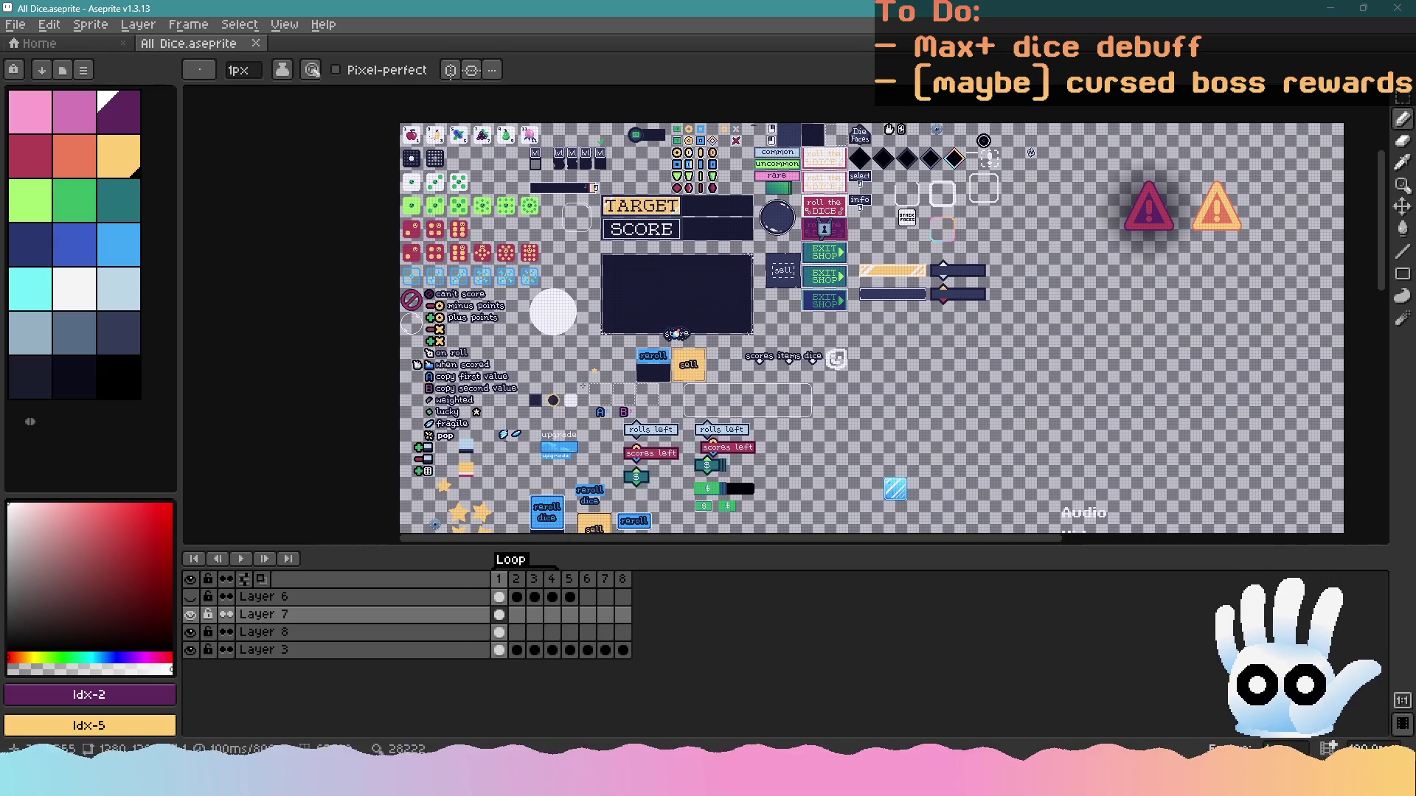
{"action": "scroll", "coordinate": [586, 281], "scroll_direction": "down", "scroll_amount": 2}
{"action": "scroll", "coordinate": [579, 346], "scroll_direction": "up", "scroll_amount": 1}
Toggle Layers 6, 7, 8 and 3 on and off to inspect their contents
{"action": "left_click", "coordinate": [191, 615]}
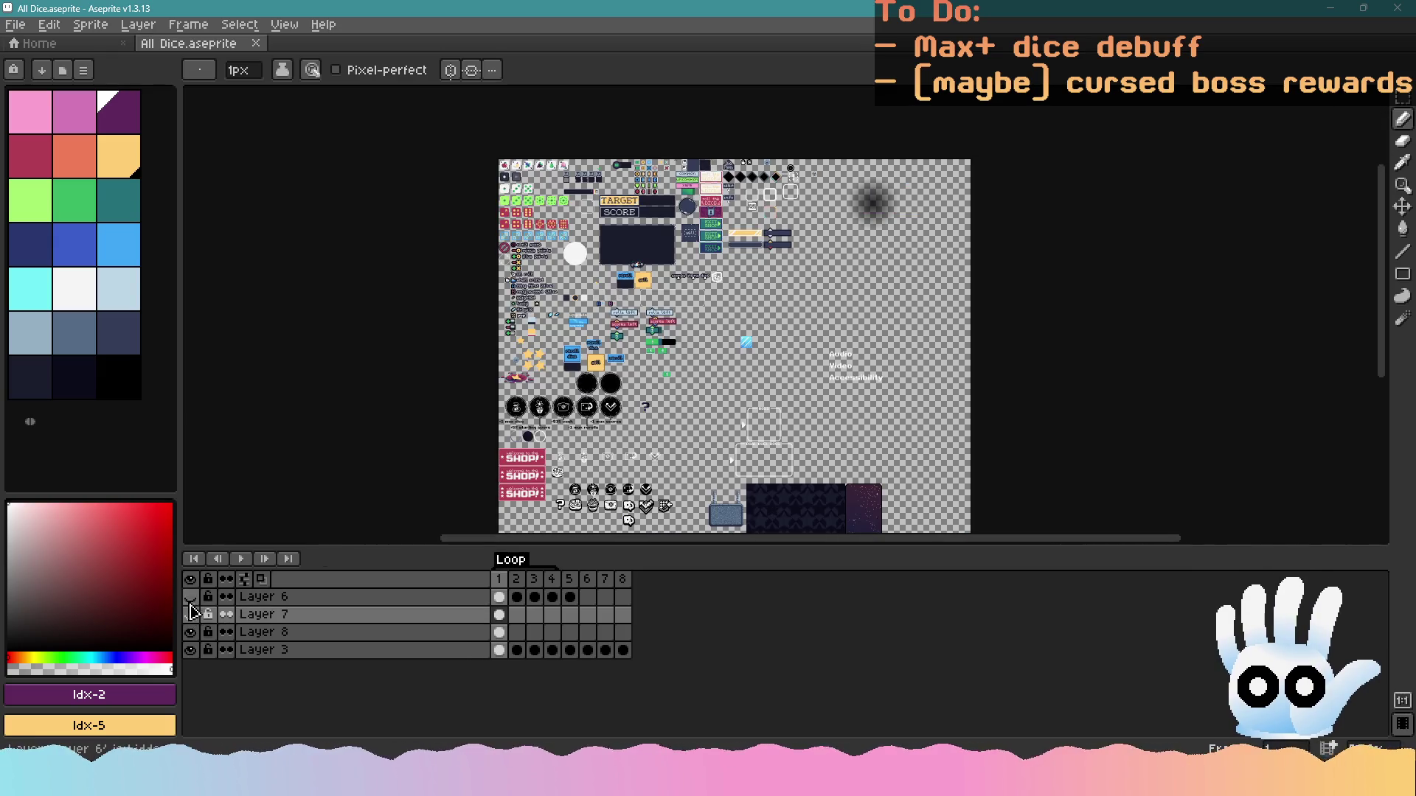
{"action": "left_click", "coordinate": [190, 601]}
{"action": "left_click", "coordinate": [190, 604]}
{"action": "left_click_drag", "start_coordinate": [194, 635], "coordinate": [193, 651]}
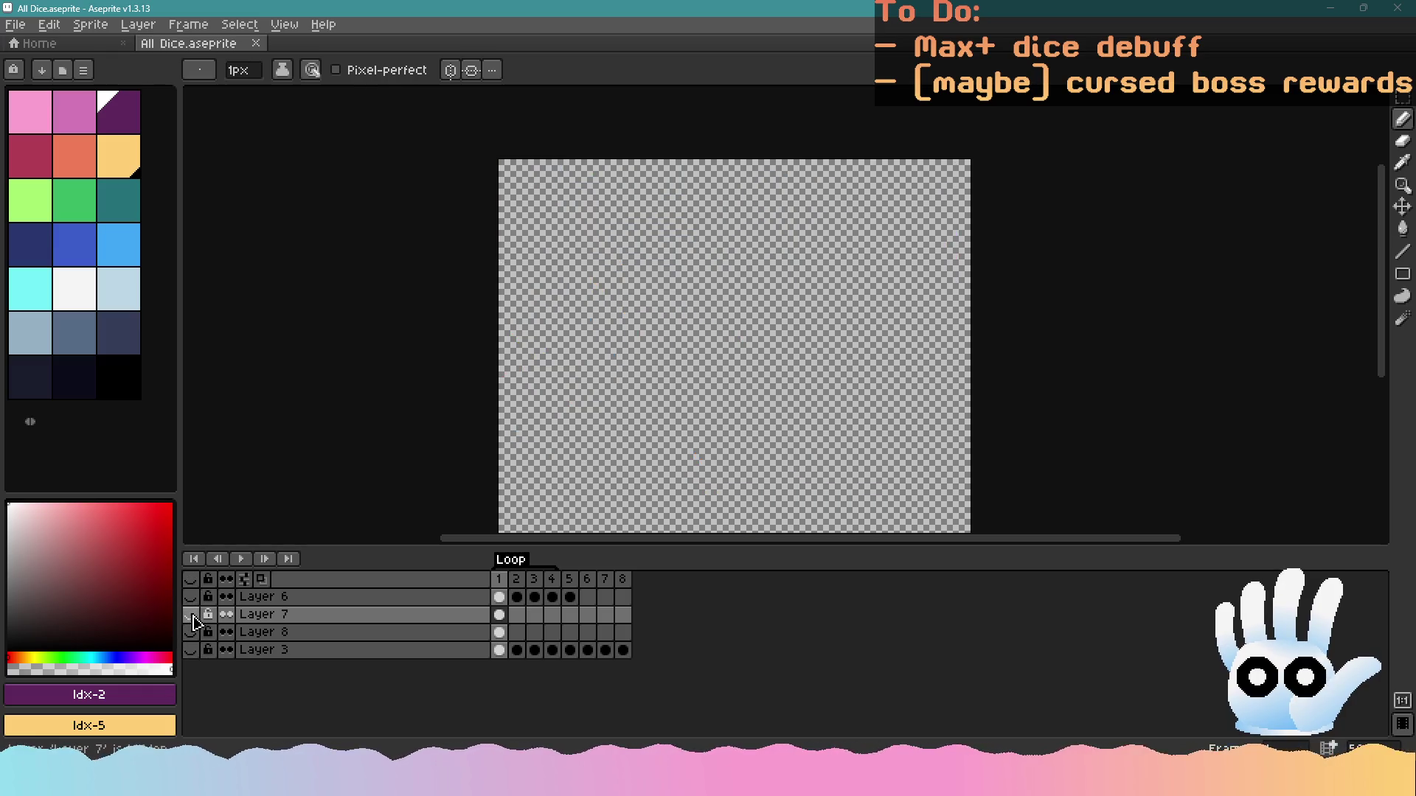
{"action": "left_click", "coordinate": [191, 598]}
{"action": "scroll", "coordinate": [615, 283], "scroll_direction": "up", "scroll_amount": 1}
{"action": "mouse_move", "coordinate": [616, 283]}
{"action": "left_mouse_down"}
{"action": "mouse_move", "coordinate": [571, 399]}
{"action": "mouse_move", "coordinate": [535, 372]}
{"action": "mouse_move", "coordinate": [551, 256]}
{"action": "left_mouse_up"}
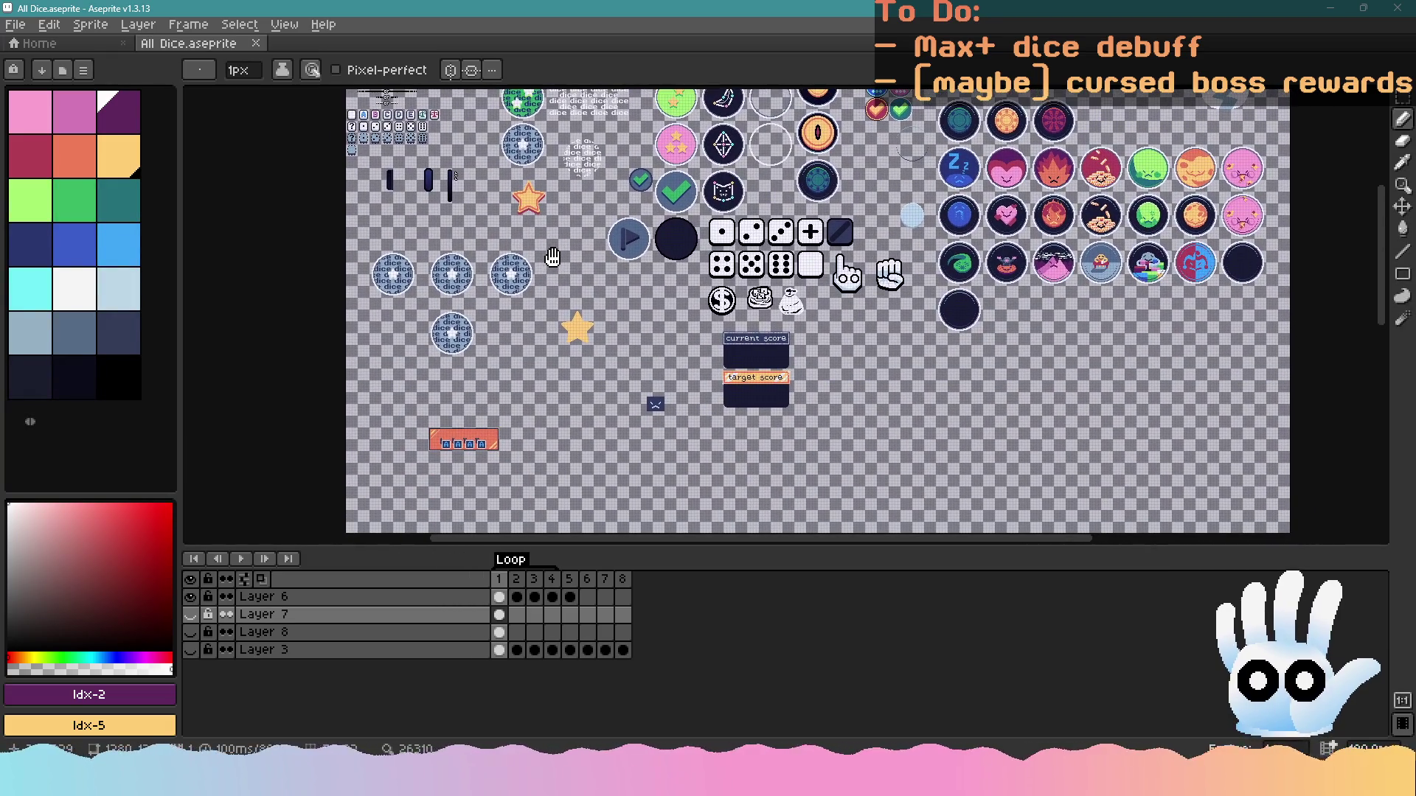
{"action": "left_click_drag", "start_coordinate": [509, 398], "coordinate": [511, 472]}
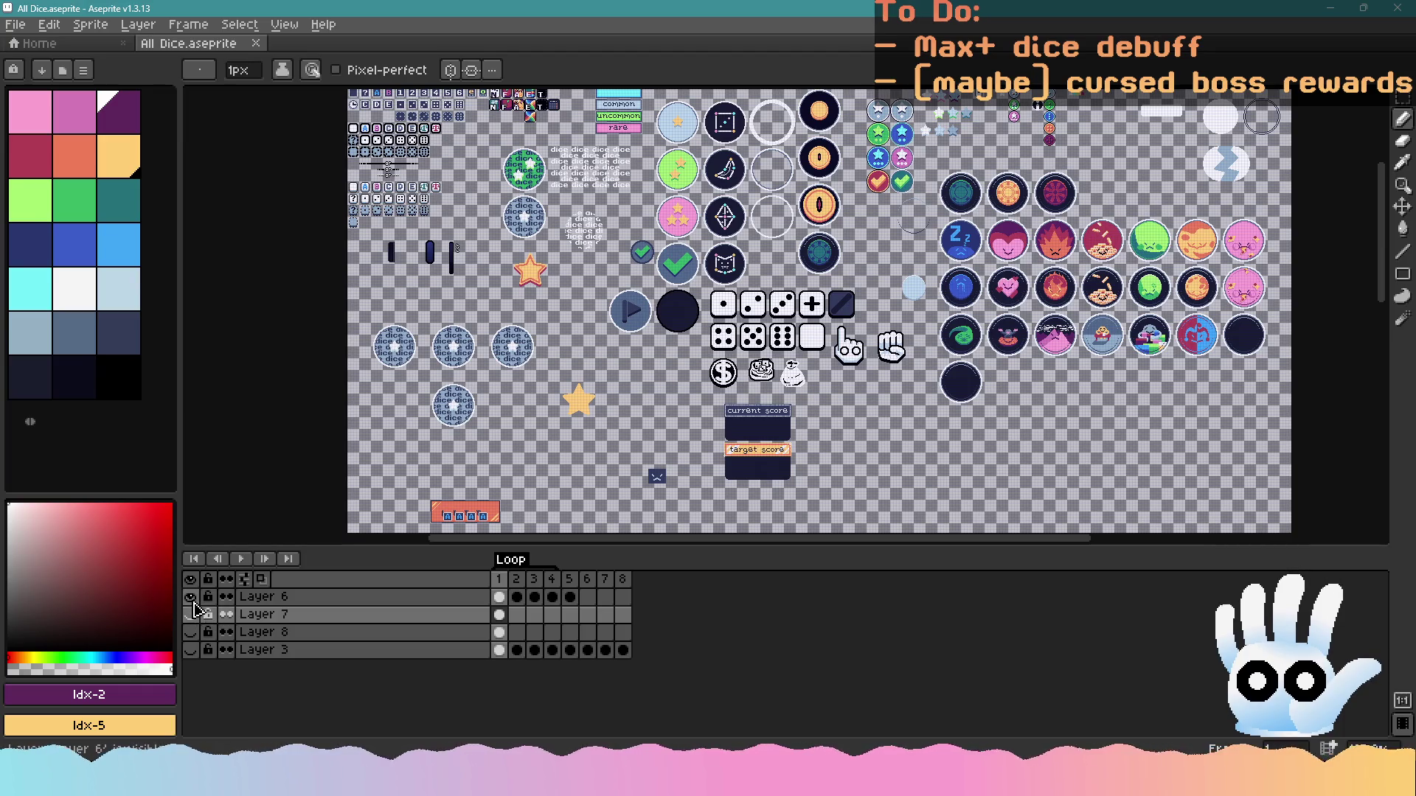
Leave only Layer 3's UI sprite sheet visible and make it the active layer
{"action": "left_click", "coordinate": [190, 597]}
{"action": "left_click", "coordinate": [191, 615]}
{"action": "left_click", "coordinate": [191, 615]}
{"action": "left_click", "coordinate": [191, 633]}
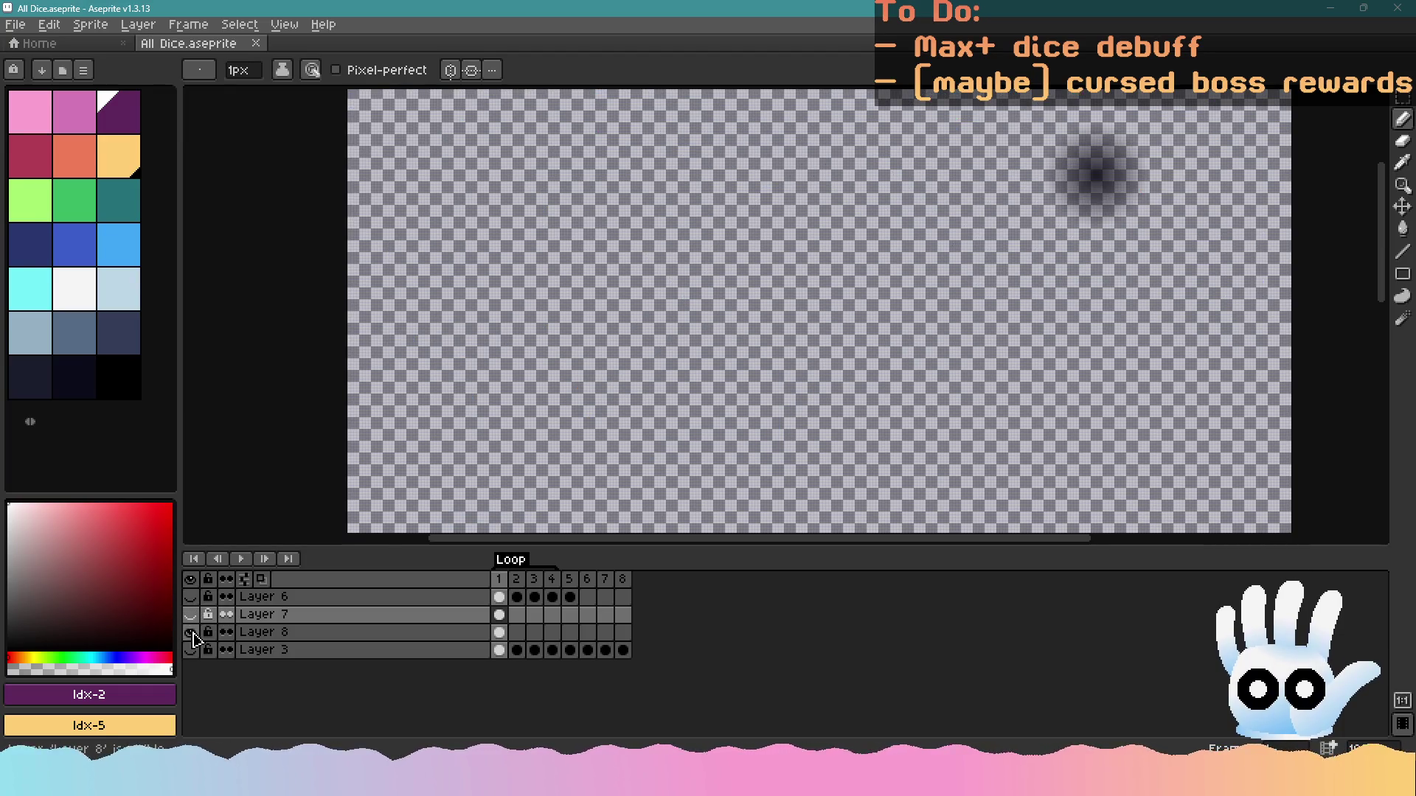
{"action": "left_click", "coordinate": [191, 650]}
{"action": "left_click", "coordinate": [191, 633]}
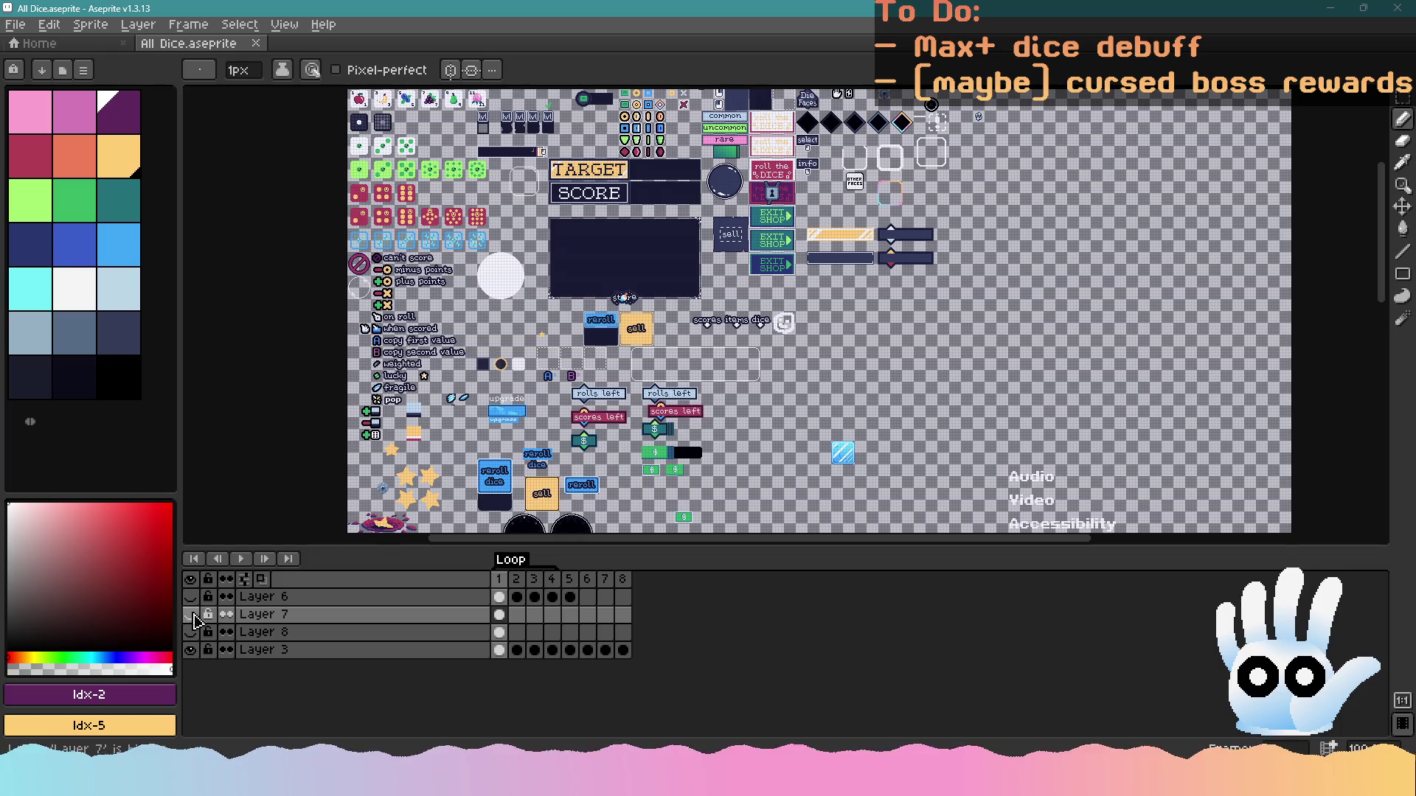
{"action": "left_click", "coordinate": [253, 650]}
{"action": "scroll", "coordinate": [502, 306], "scroll_direction": "up", "scroll_amount": 5}
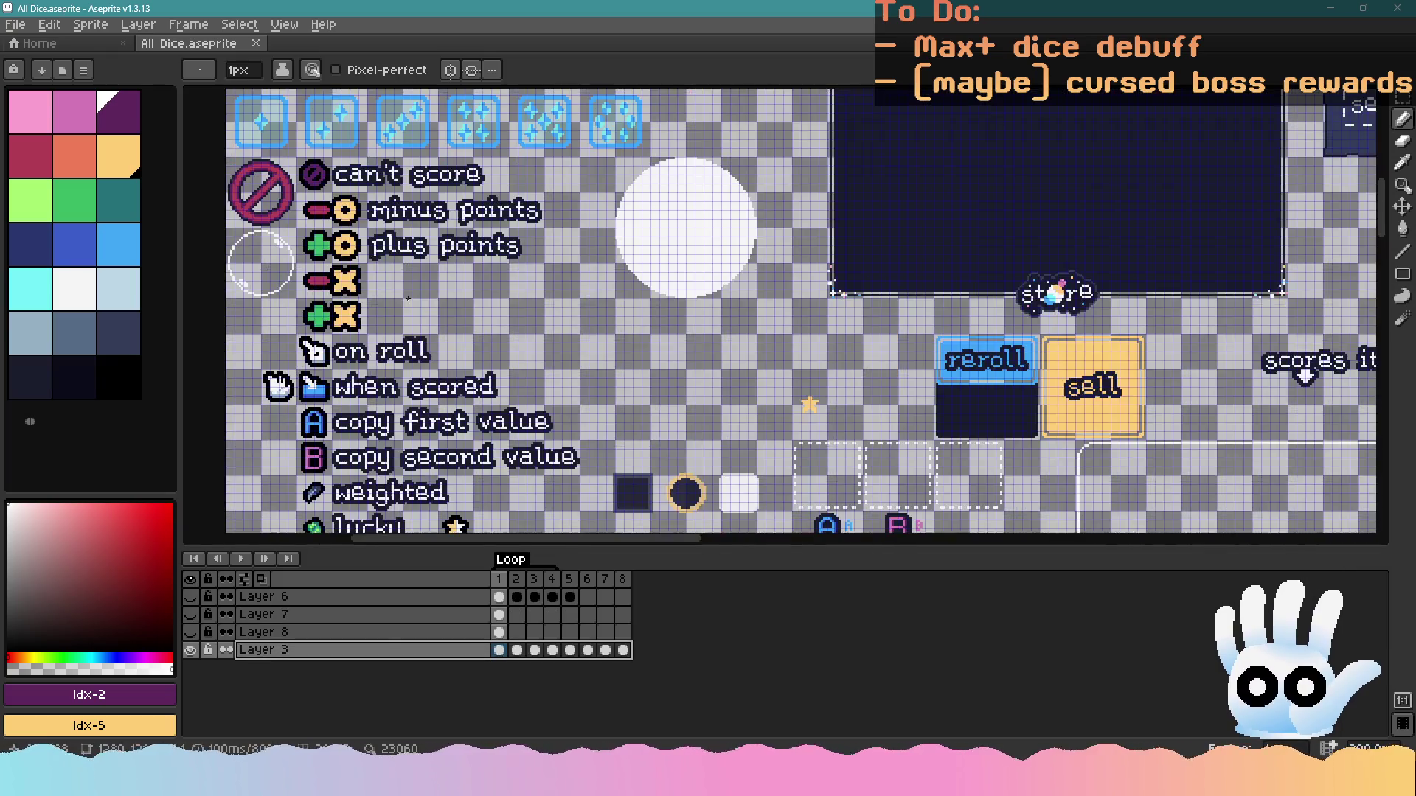
Draw a grey-blue diagonal line with a one-pixel-thinner brush beside the yellow X icon
{"action": "scroll", "coordinate": [582, 308], "scroll_direction": "up", "scroll_amount": 6}
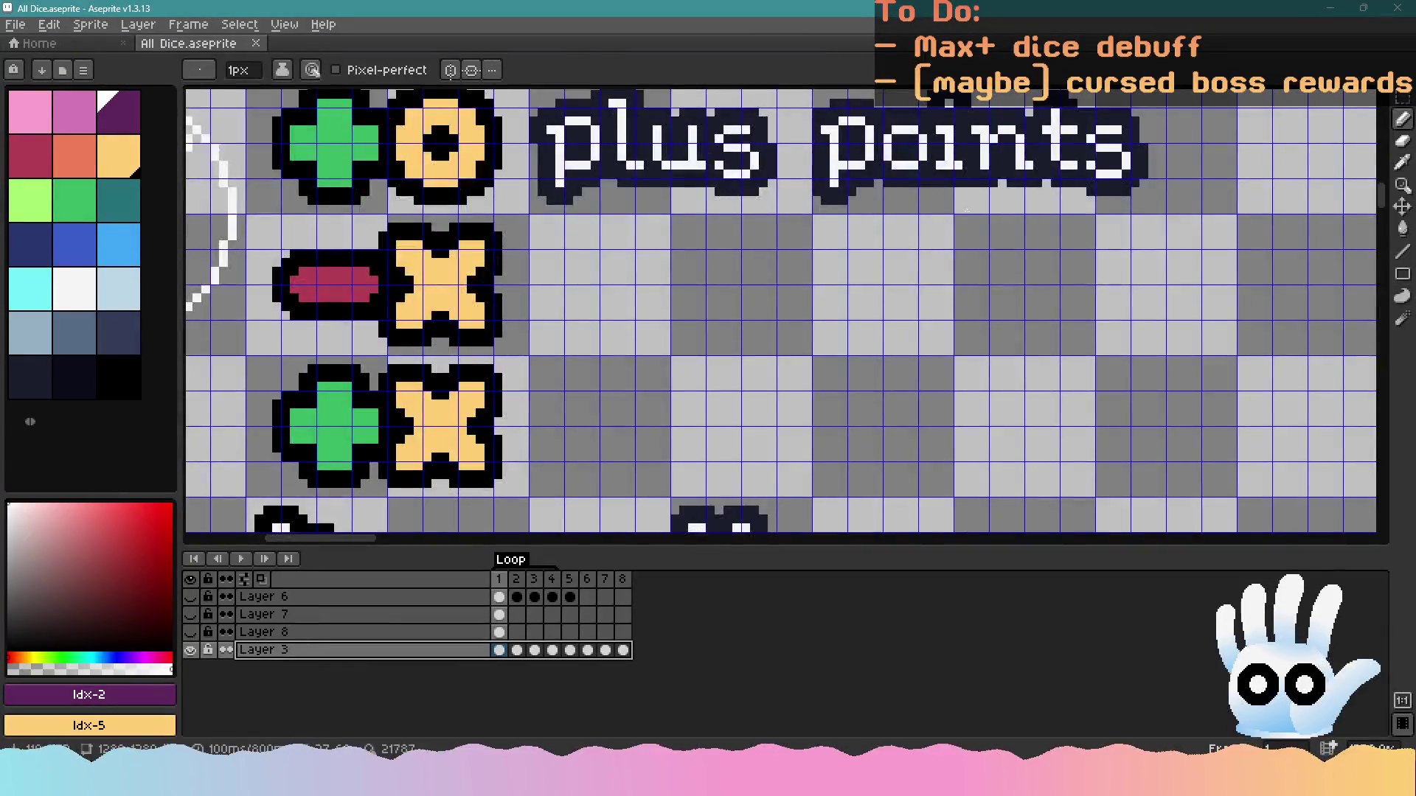
{"action": "key", "text": "m"}
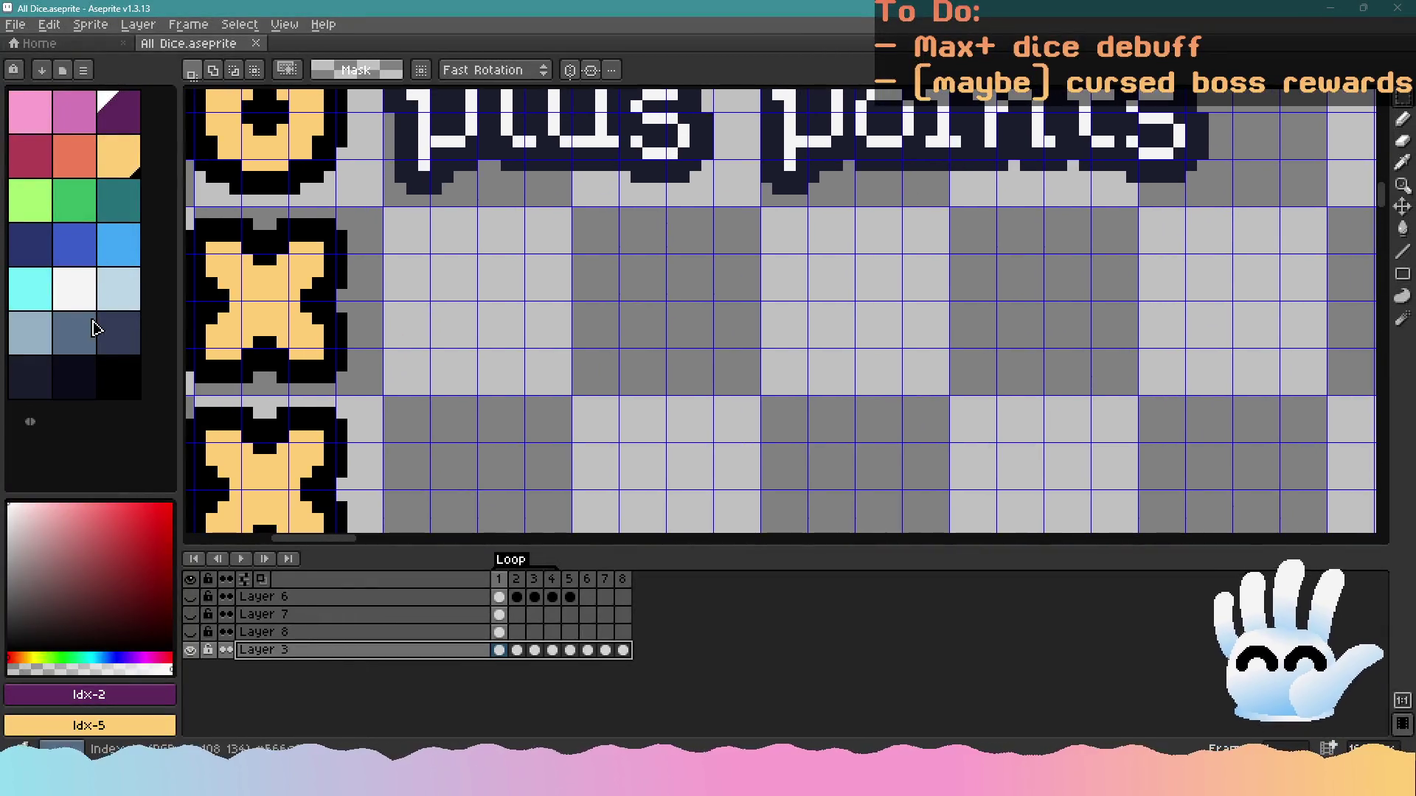
{"action": "left_click", "coordinate": [115, 289]}
{"action": "scroll", "coordinate": [845, 294], "scroll_direction": "left", "scroll_amount": 6}
{"action": "left_click", "coordinate": [1403, 251]}
{"action": "scroll", "coordinate": [885, 383], "scroll_direction": "right", "scroll_amount": 5}
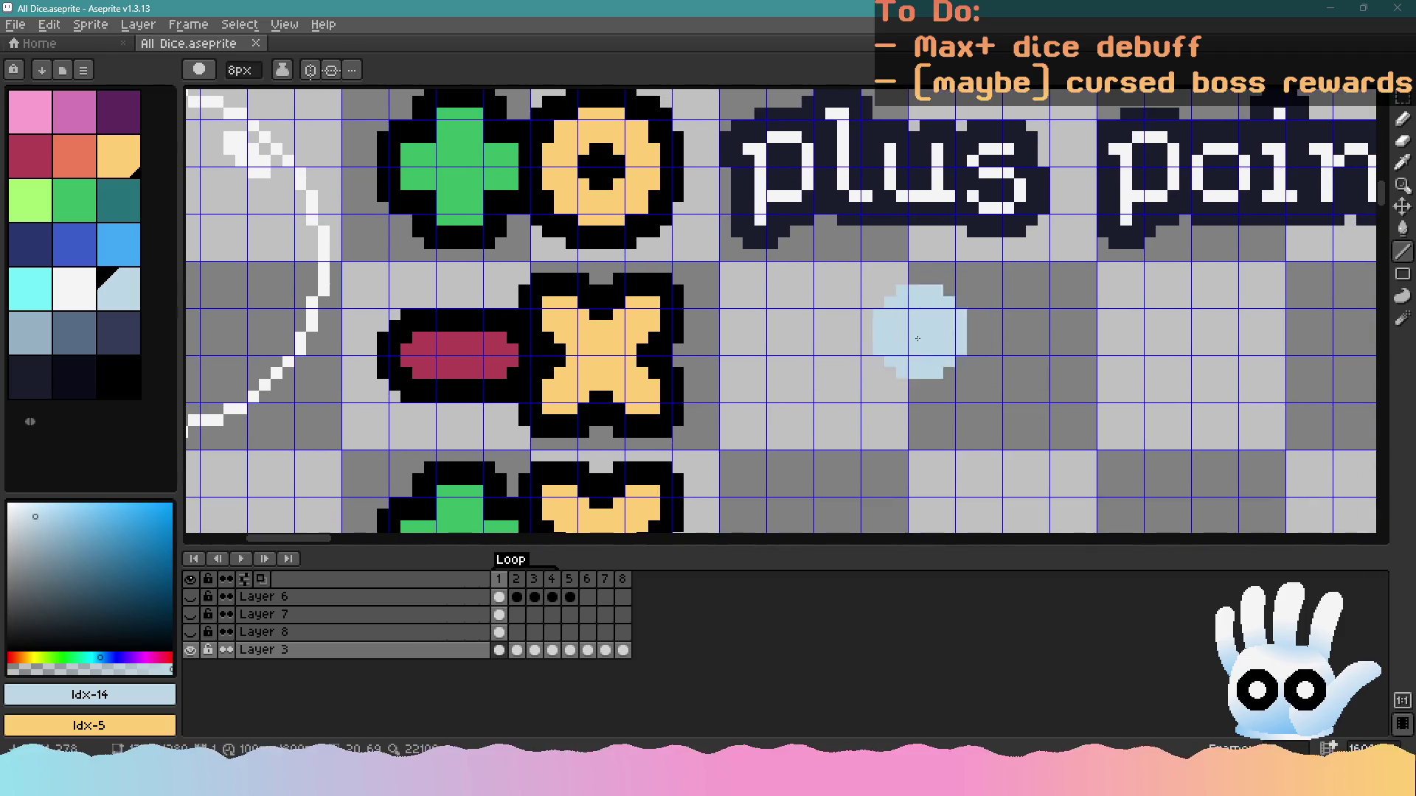
{"action": "left_click", "coordinate": [30, 332]}
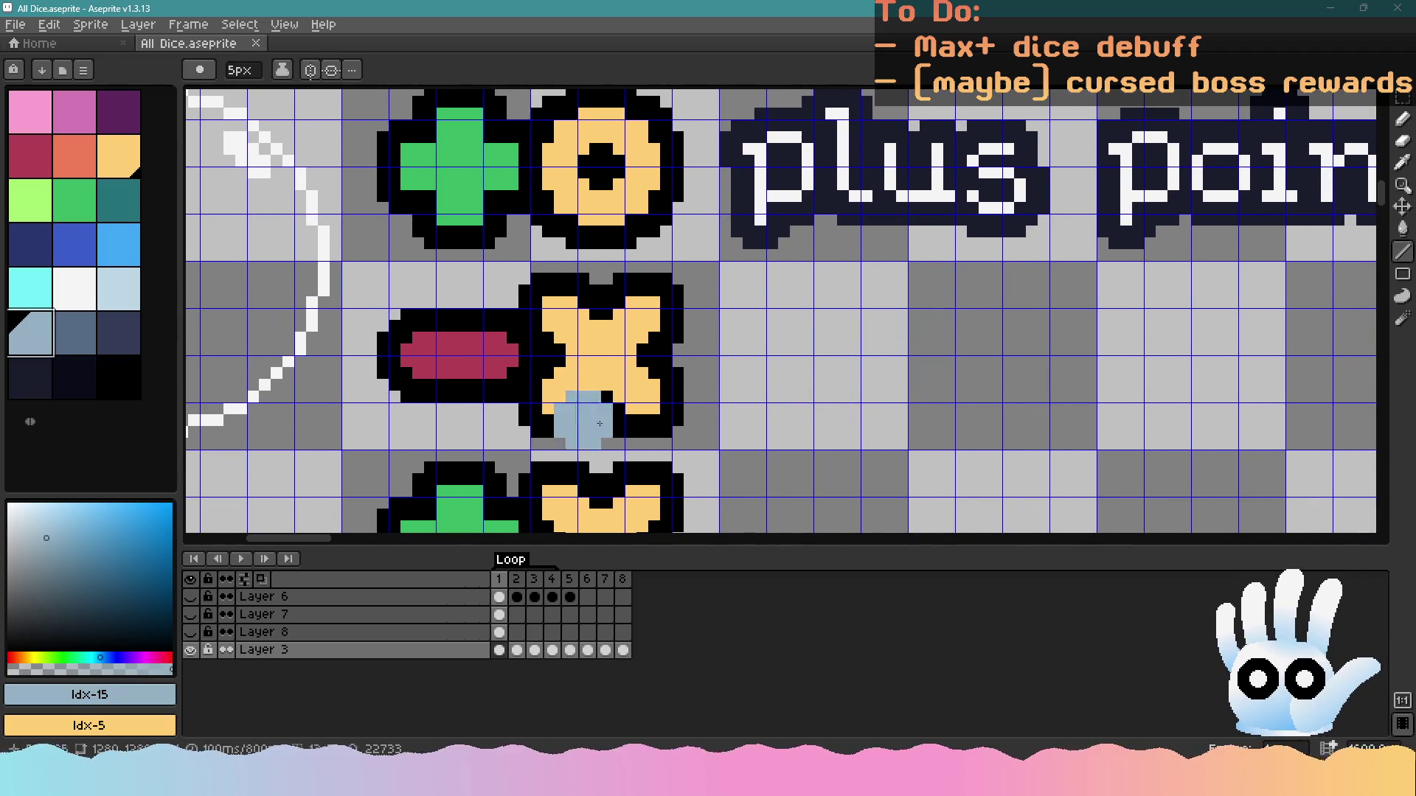
{"action": "key", "text": "minus"}
{"action": "key", "text": "minus"}
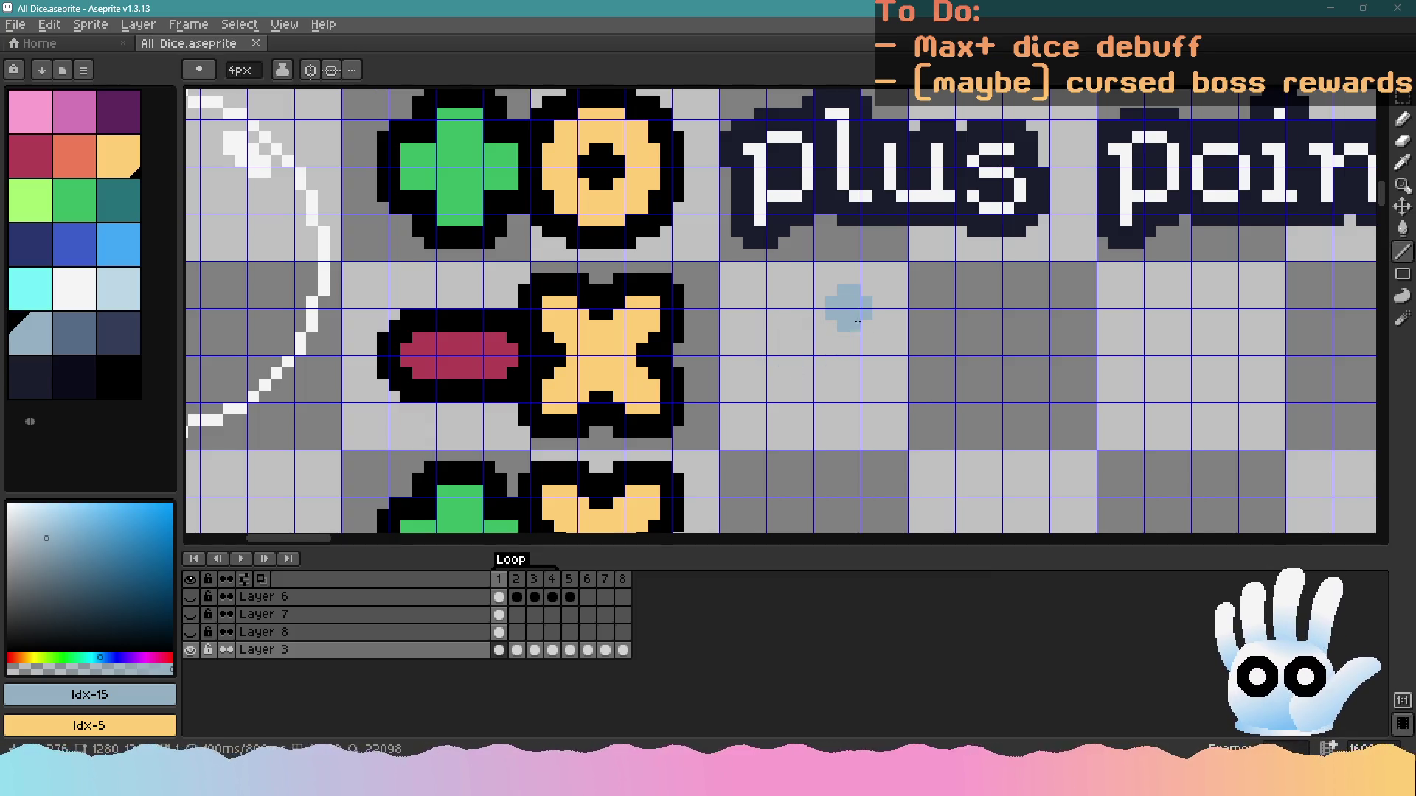
{"action": "left_click_drag", "start_coordinate": [849, 309], "coordinate": [779, 402]}
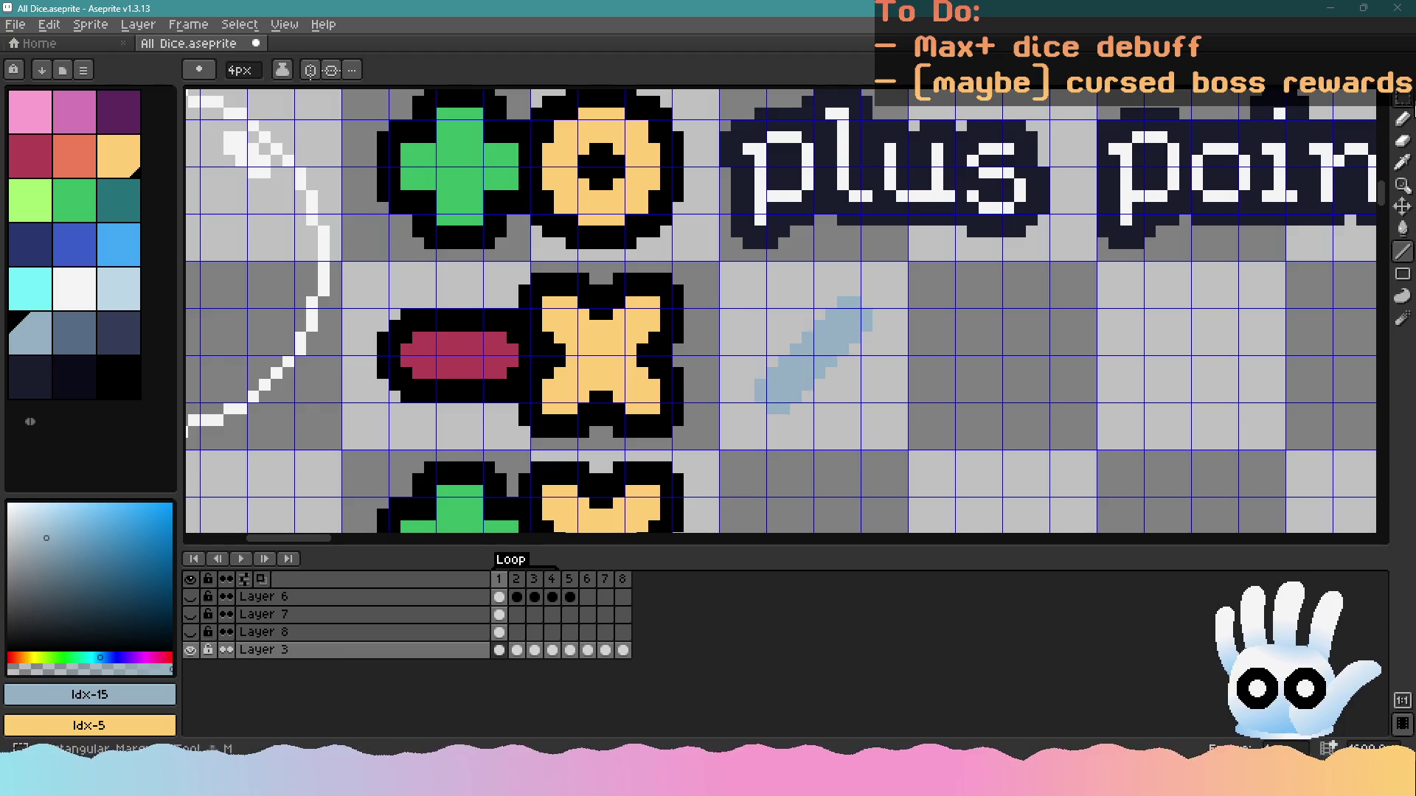
Select the tile around the bar and give it a black outline
{"action": "left_click", "coordinate": [1402, 98]}
{"action": "left_click_drag", "start_coordinate": [721, 274], "coordinate": [899, 455]}
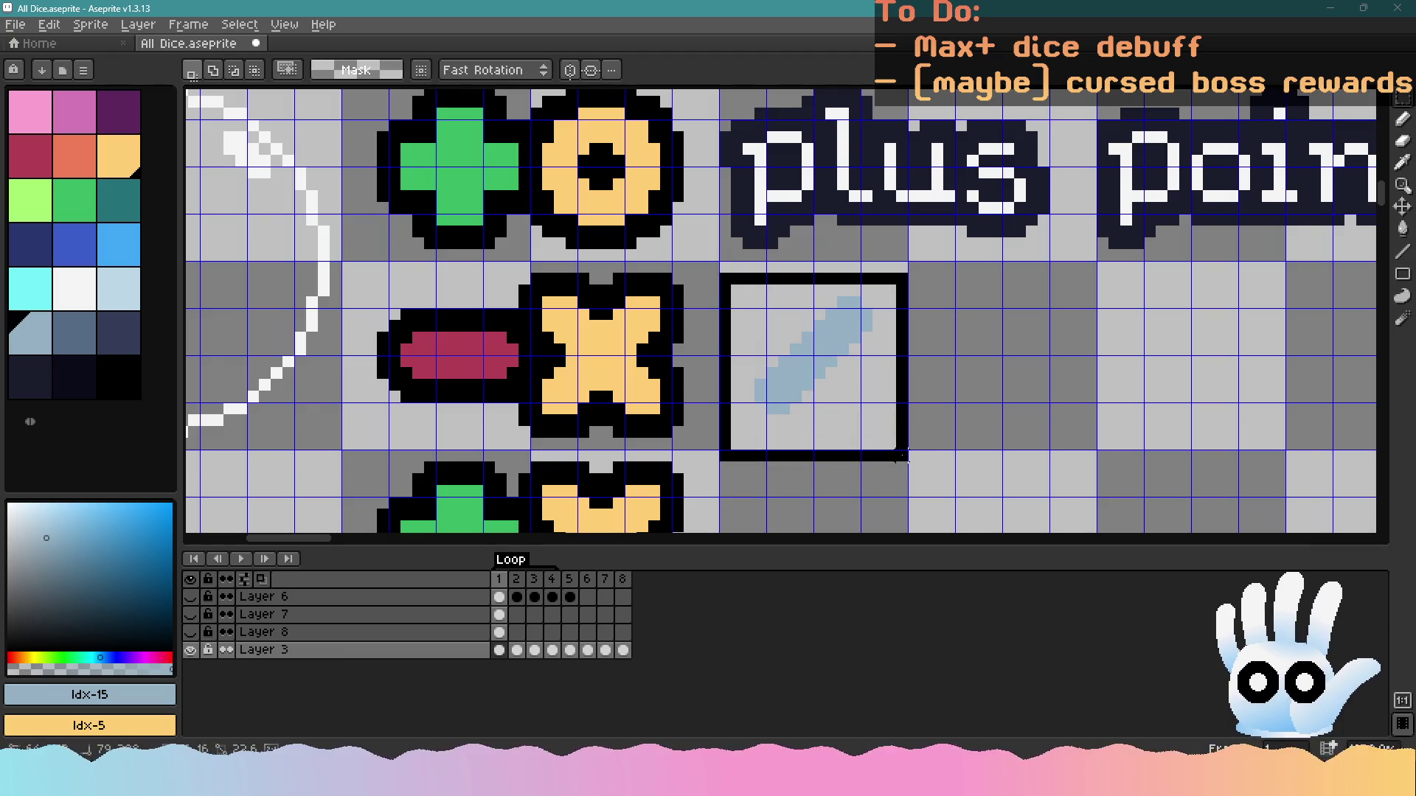
{"action": "key", "text": "shift+o"}
{"action": "left_click", "coordinate": [1139, 193]}
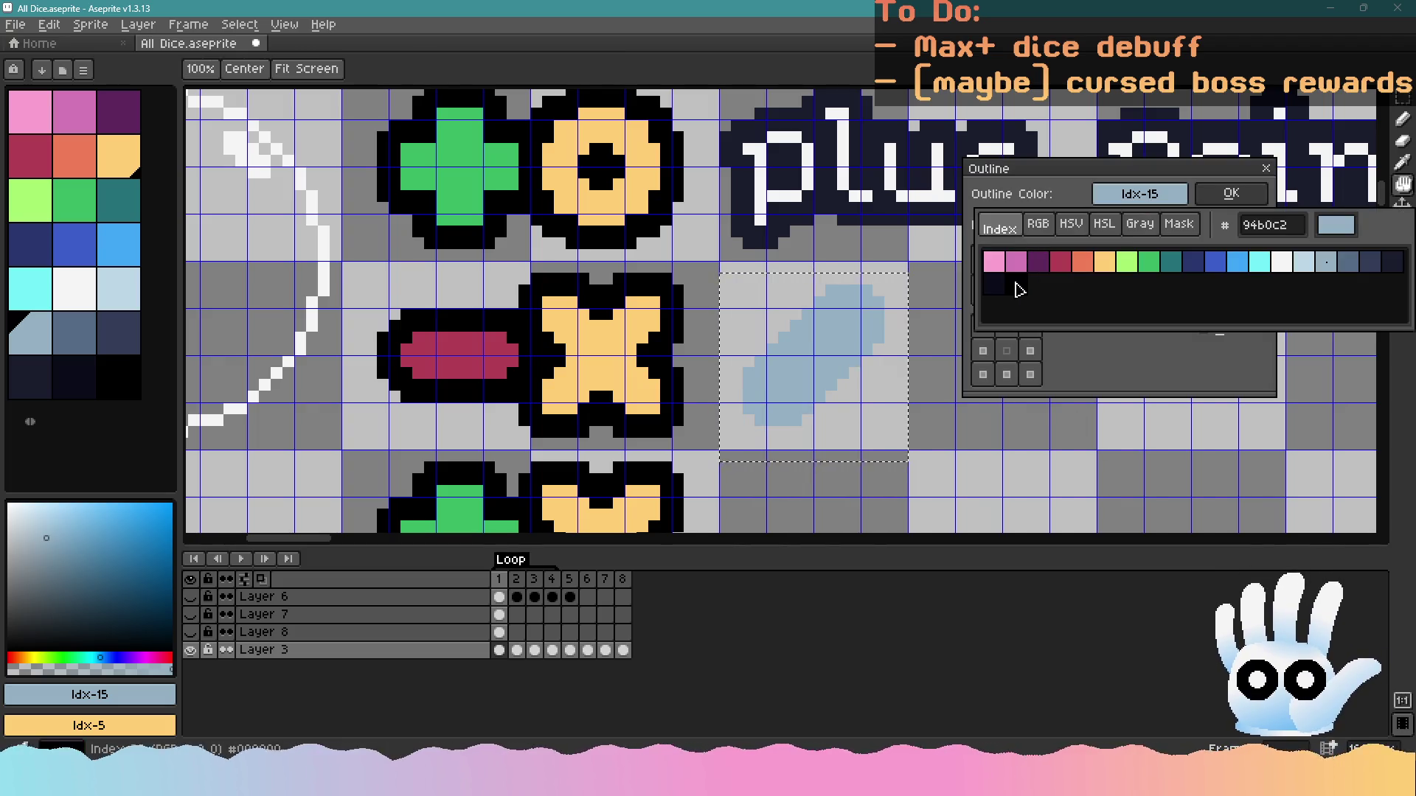
{"action": "left_click", "coordinate": [1018, 290]}
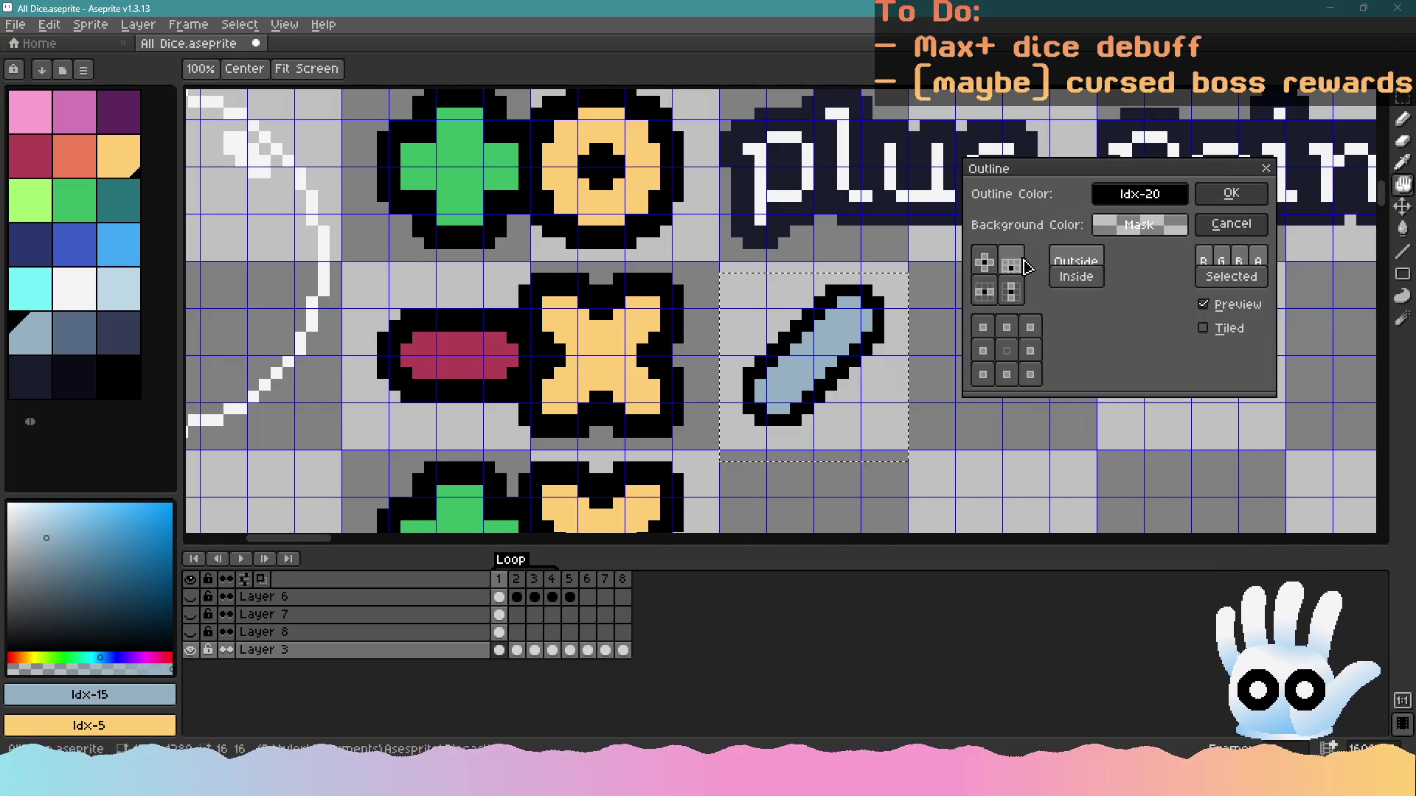
{"action": "key", "text": "Return"}
Apply a second black outline to thicken the bar's border
{"action": "key", "text": "shift+o"}
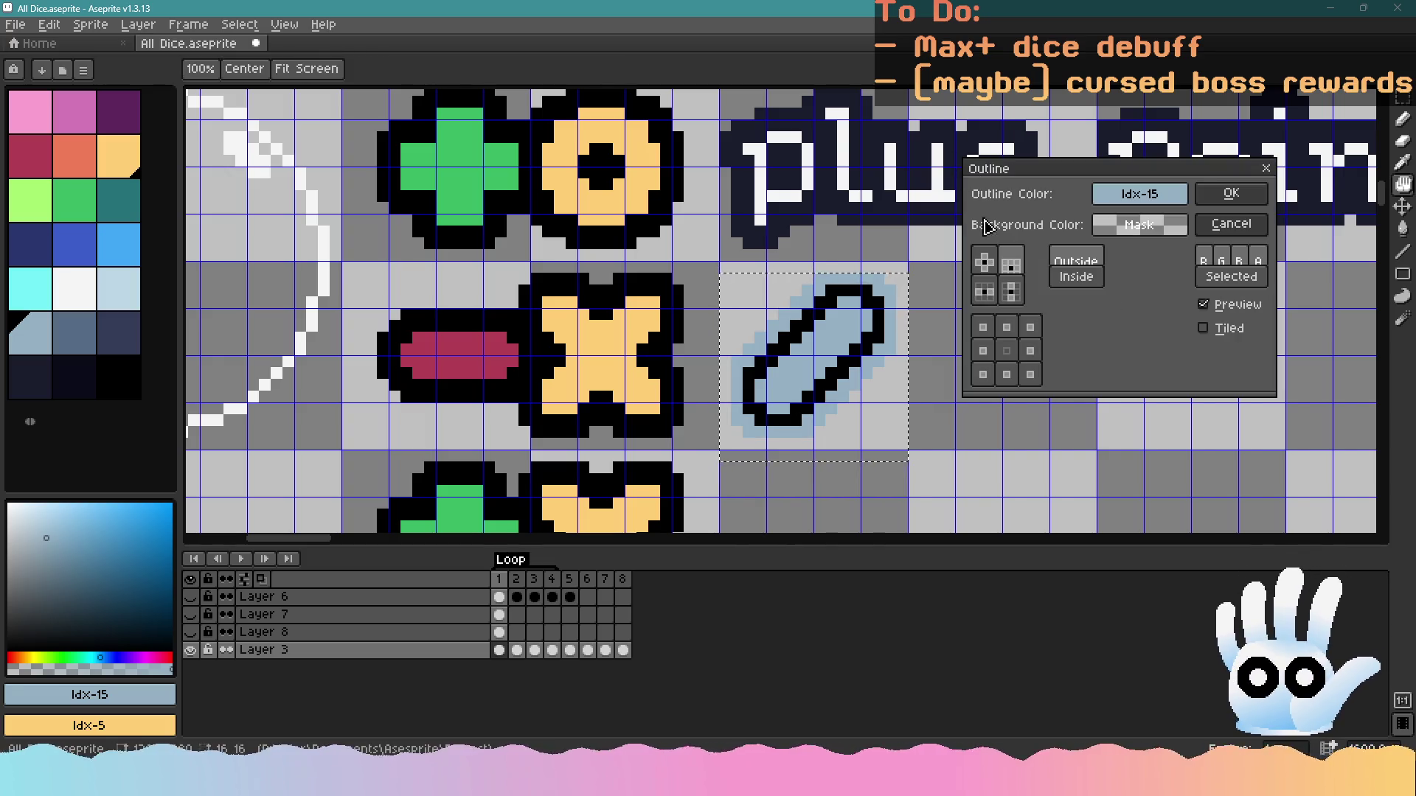
{"action": "left_click", "coordinate": [1140, 193]}
{"action": "left_click", "coordinate": [1017, 285]}
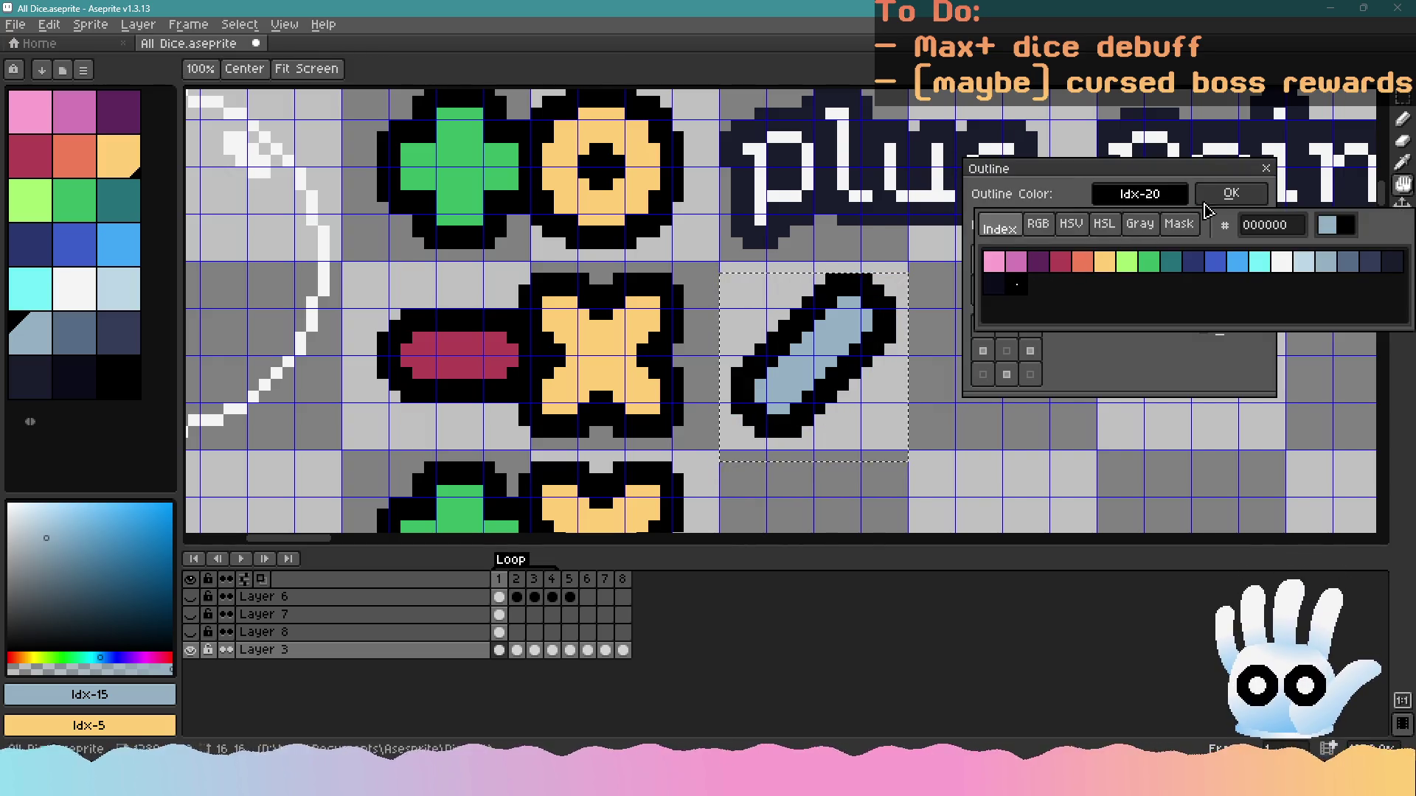
{"action": "left_click", "coordinate": [1231, 193]}
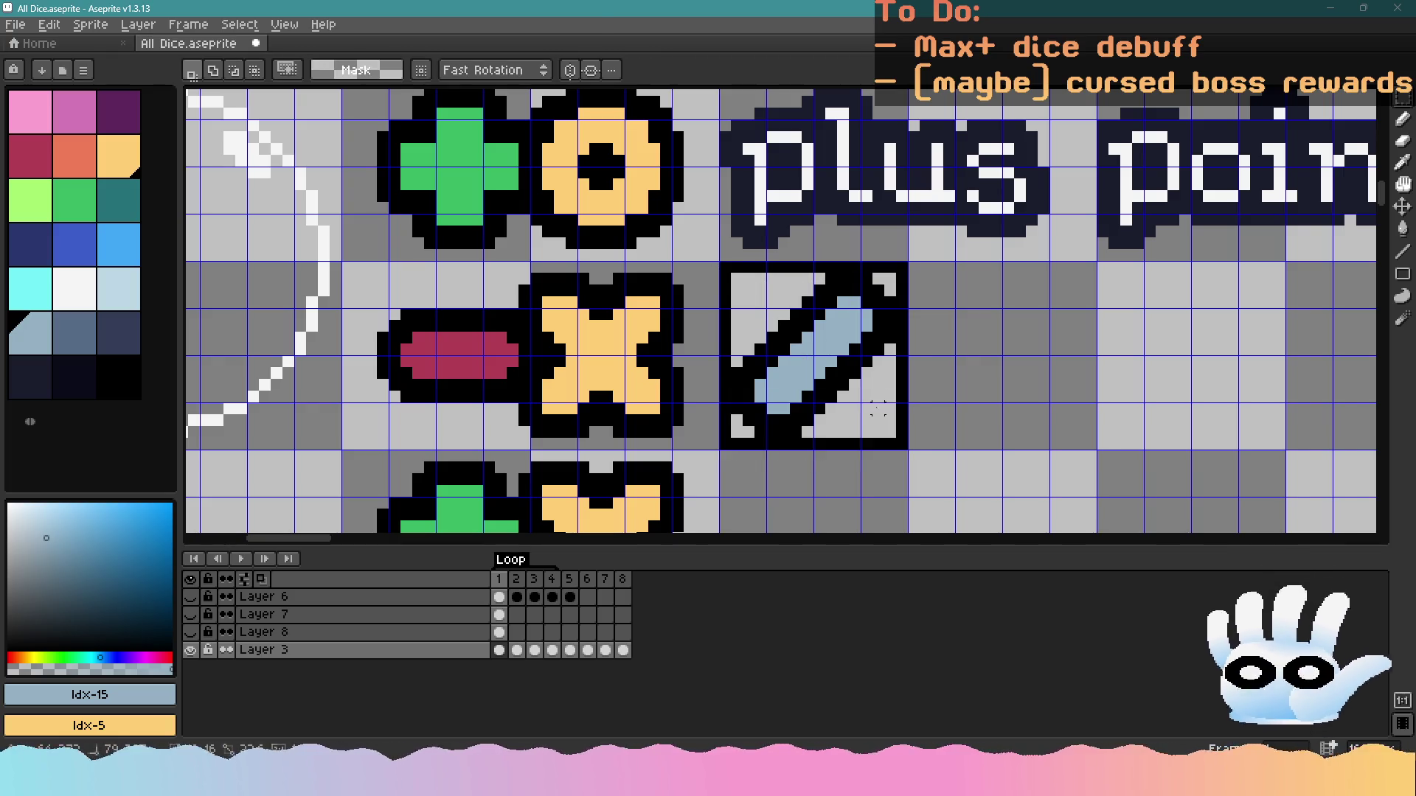
{"action": "key", "text": "alt+Tab"}
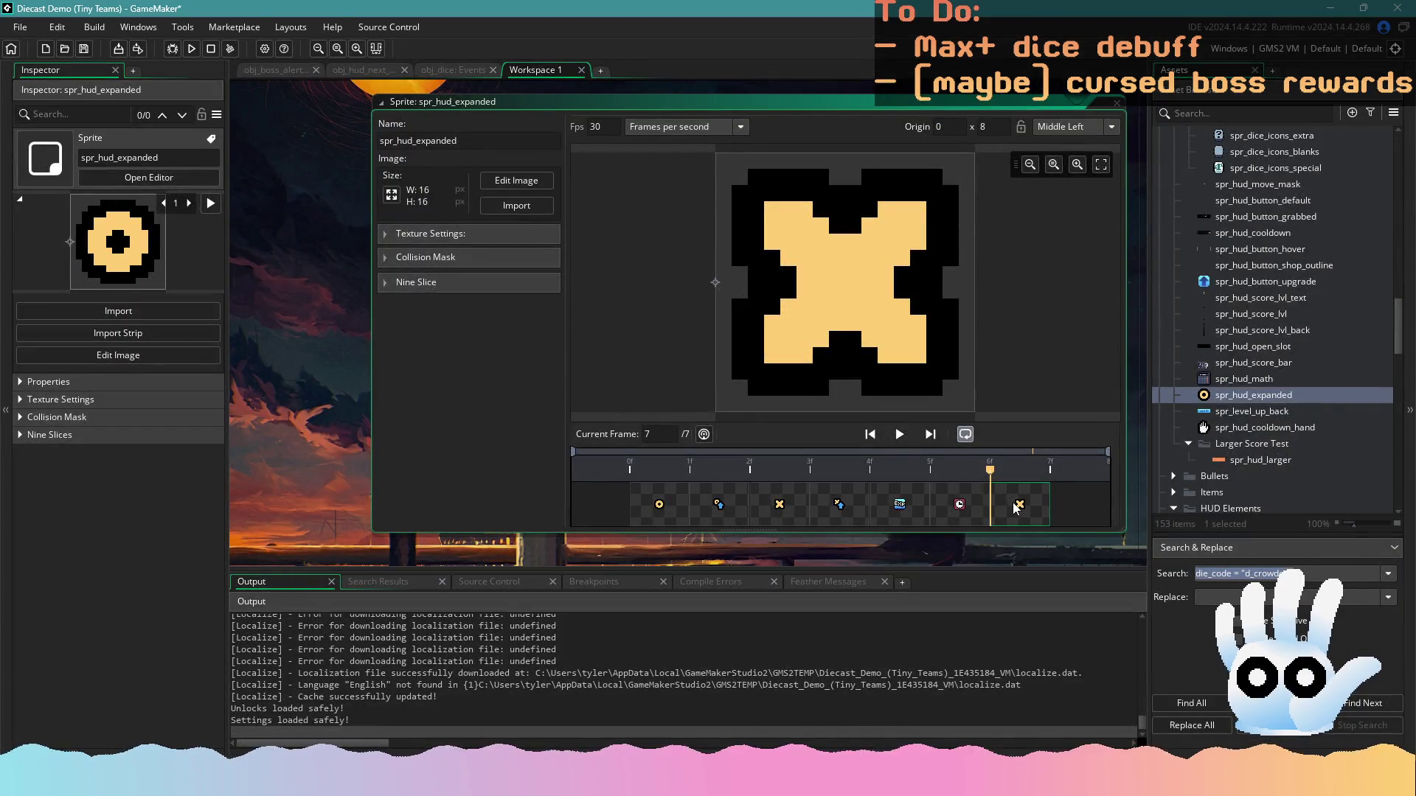
Refresh spr_hud_expanded's image, stop the running game, and return to obj_dice's Draw code
{"action": "left_click", "coordinate": [506, 182]}
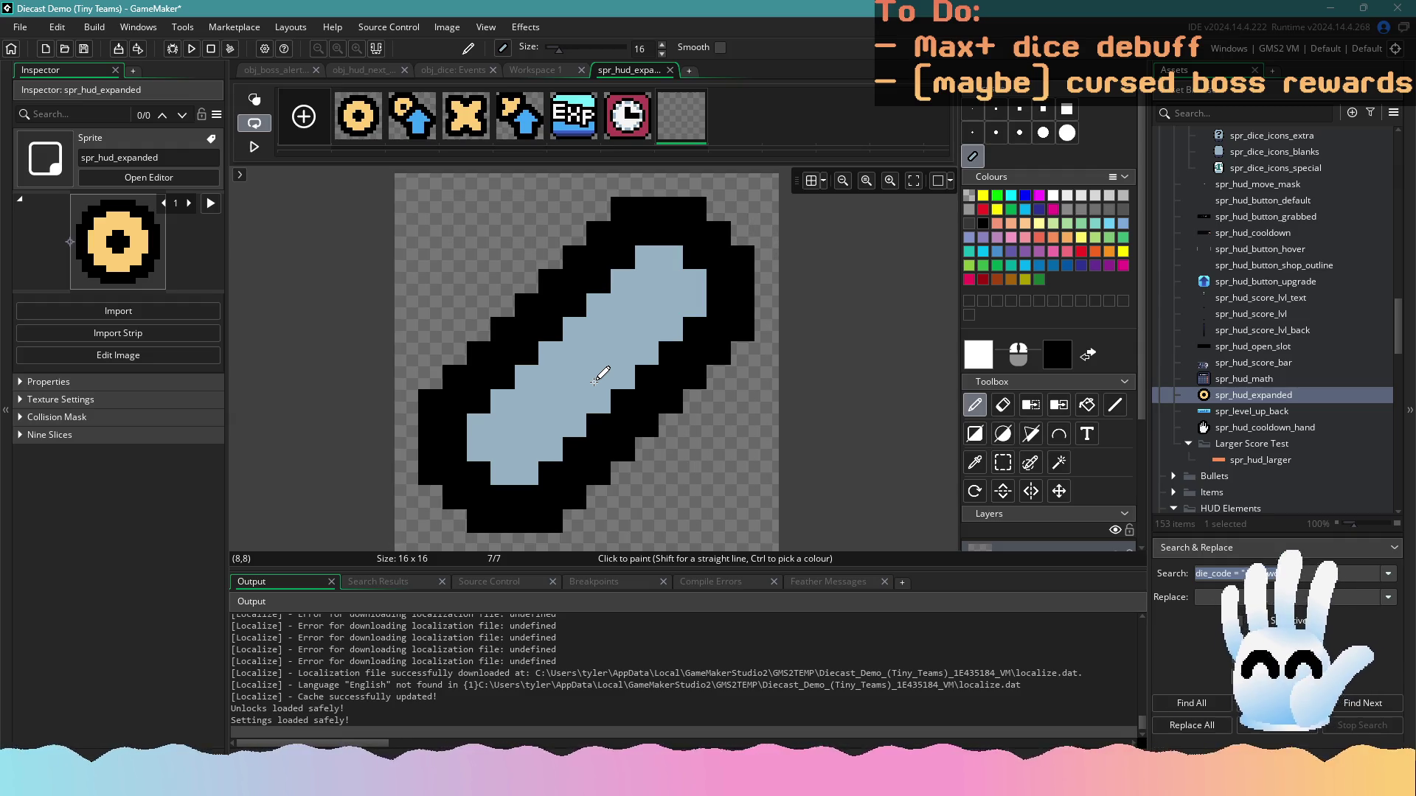
{"action": "left_click", "coordinate": [669, 70]}
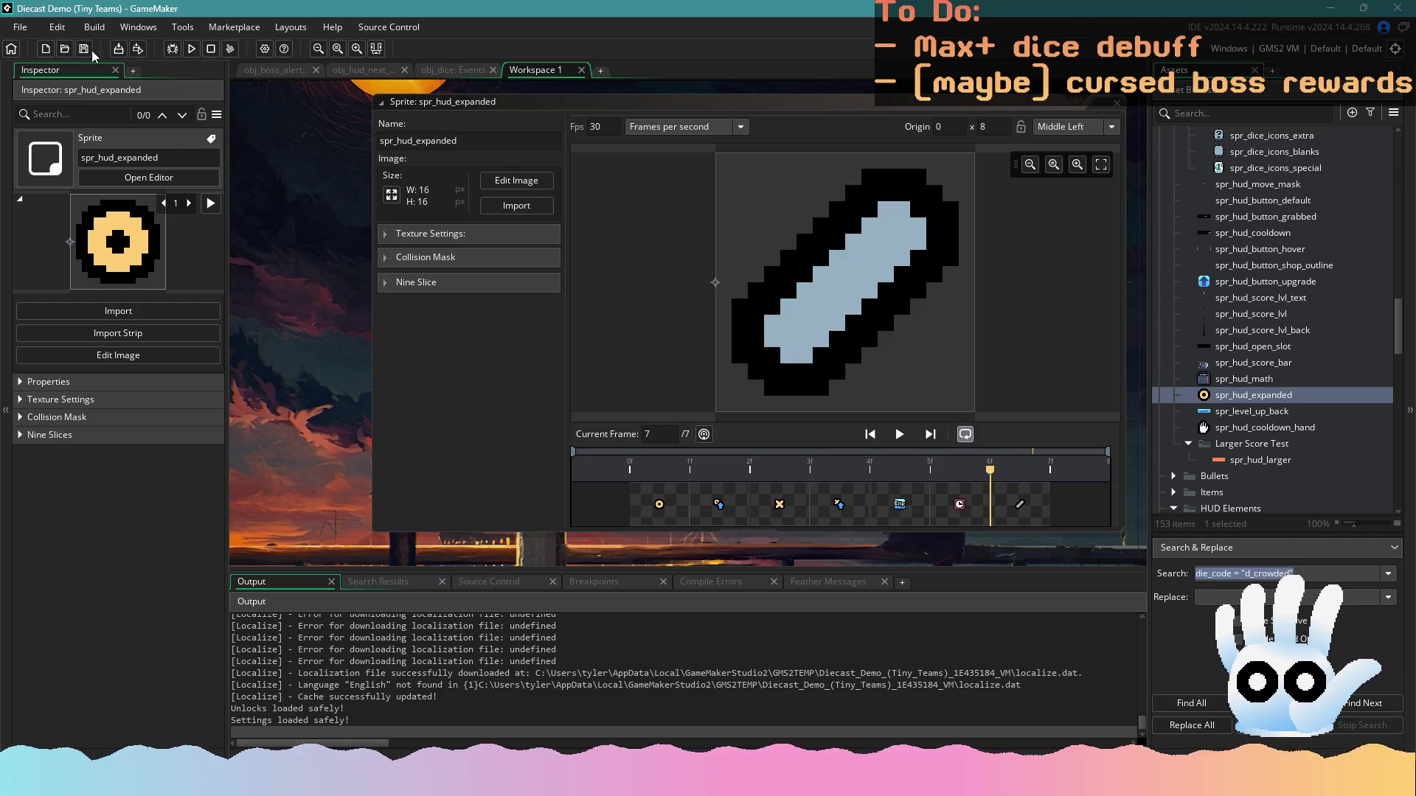
{"action": "left_click", "coordinate": [209, 49]}
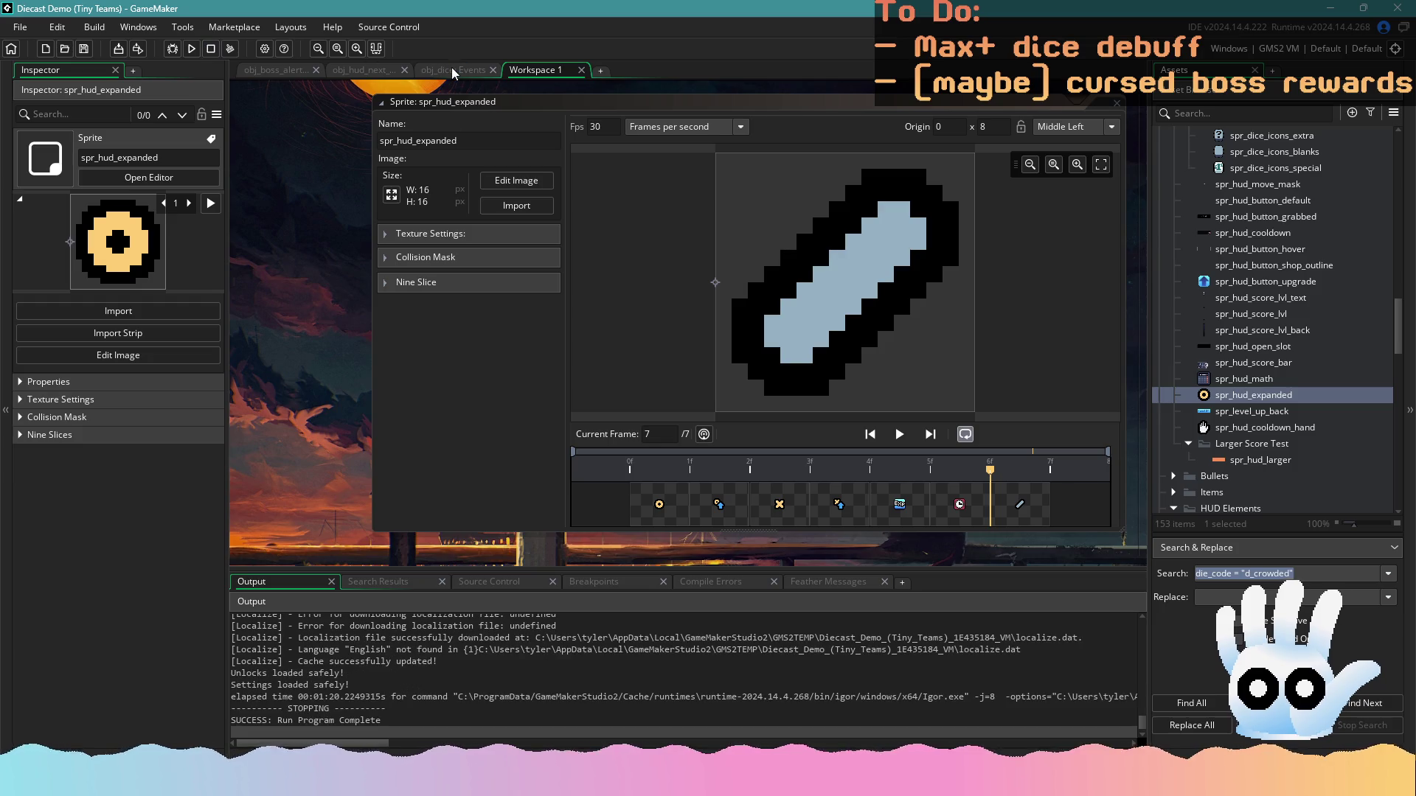
{"action": "left_click", "coordinate": [450, 70]}
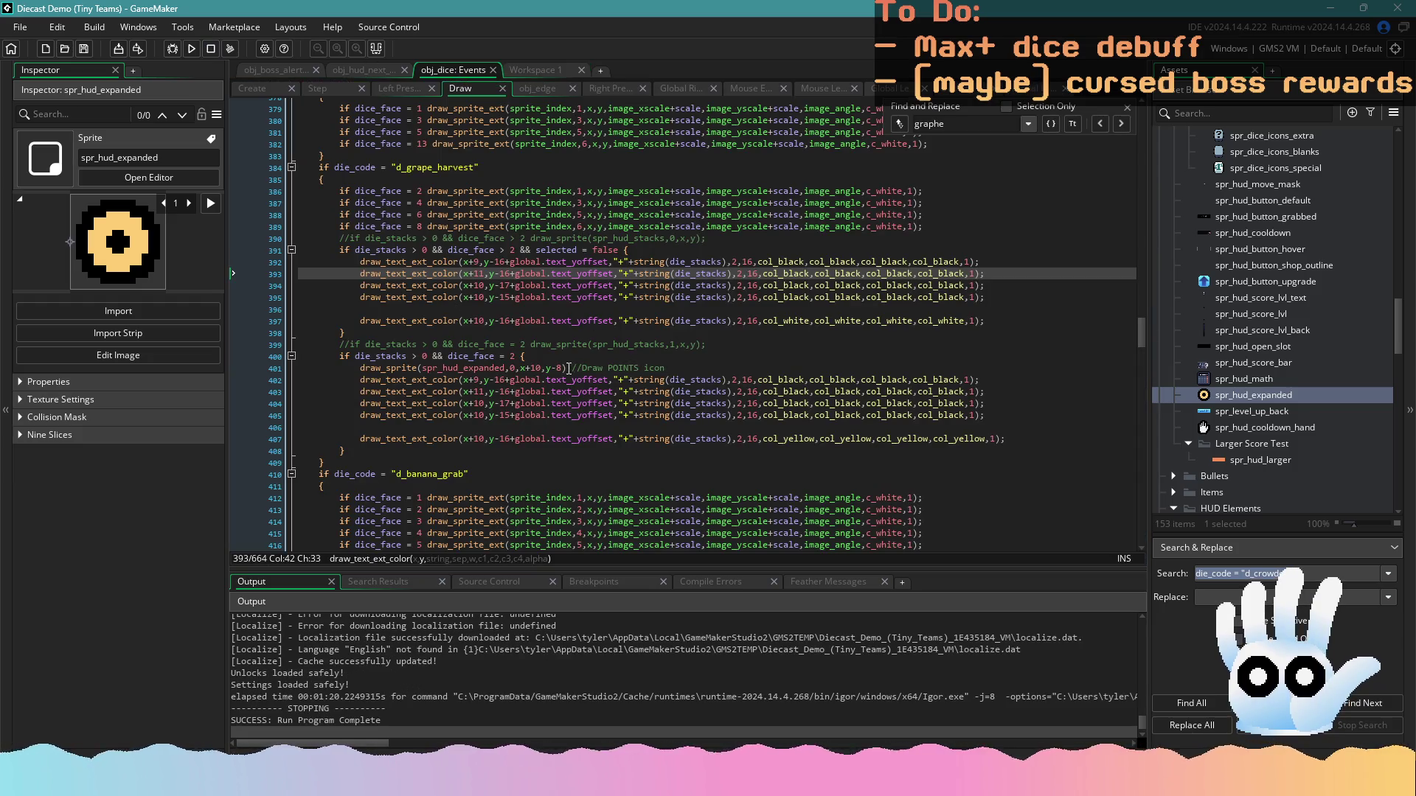
Paste the draw_sprite call as line 392 and set its frame argument to 6
{"action": "left_click", "coordinate": [695, 368]}
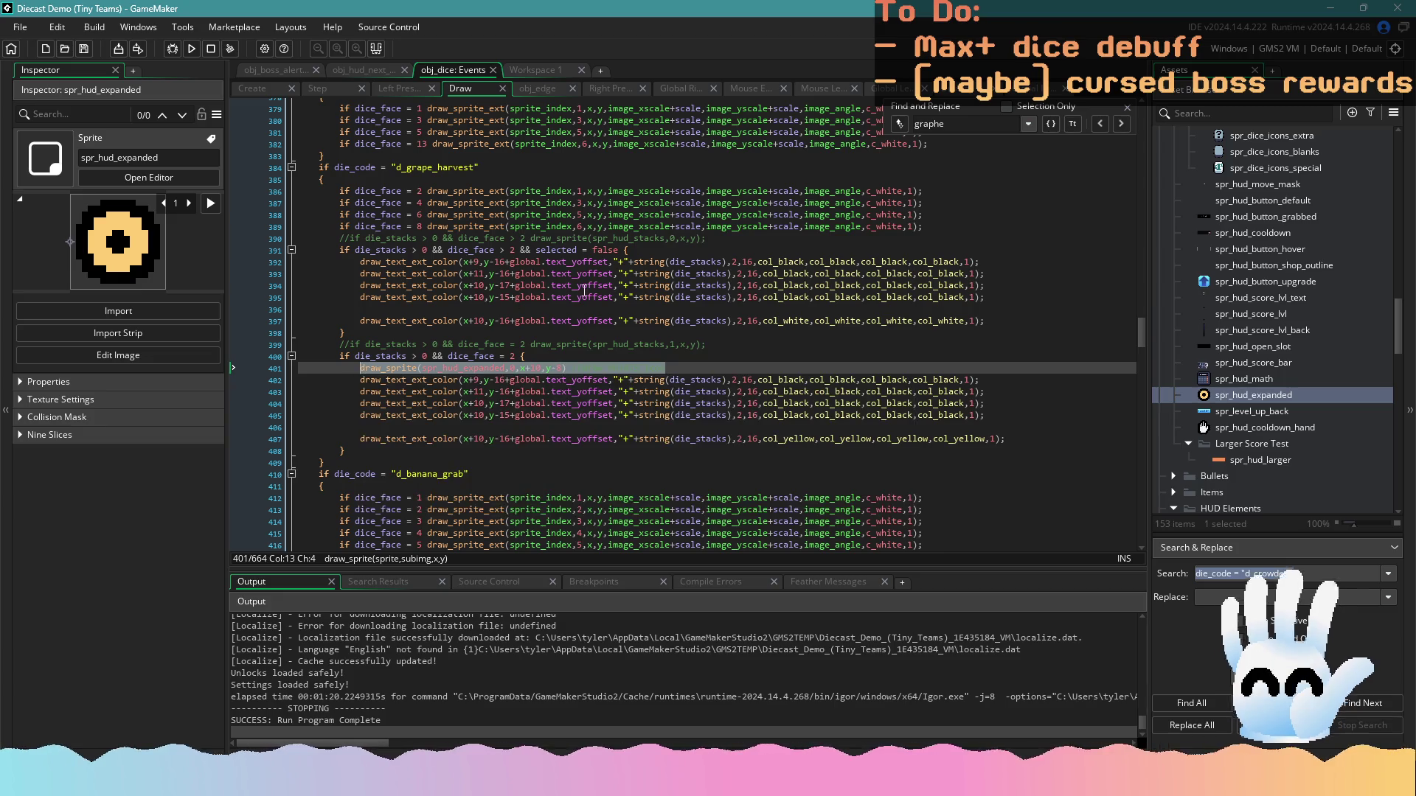
{"action": "left_click", "coordinate": [649, 251]}
{"action": "key", "text": "Return"}
{"action": "key", "text": "ctrl+v"}
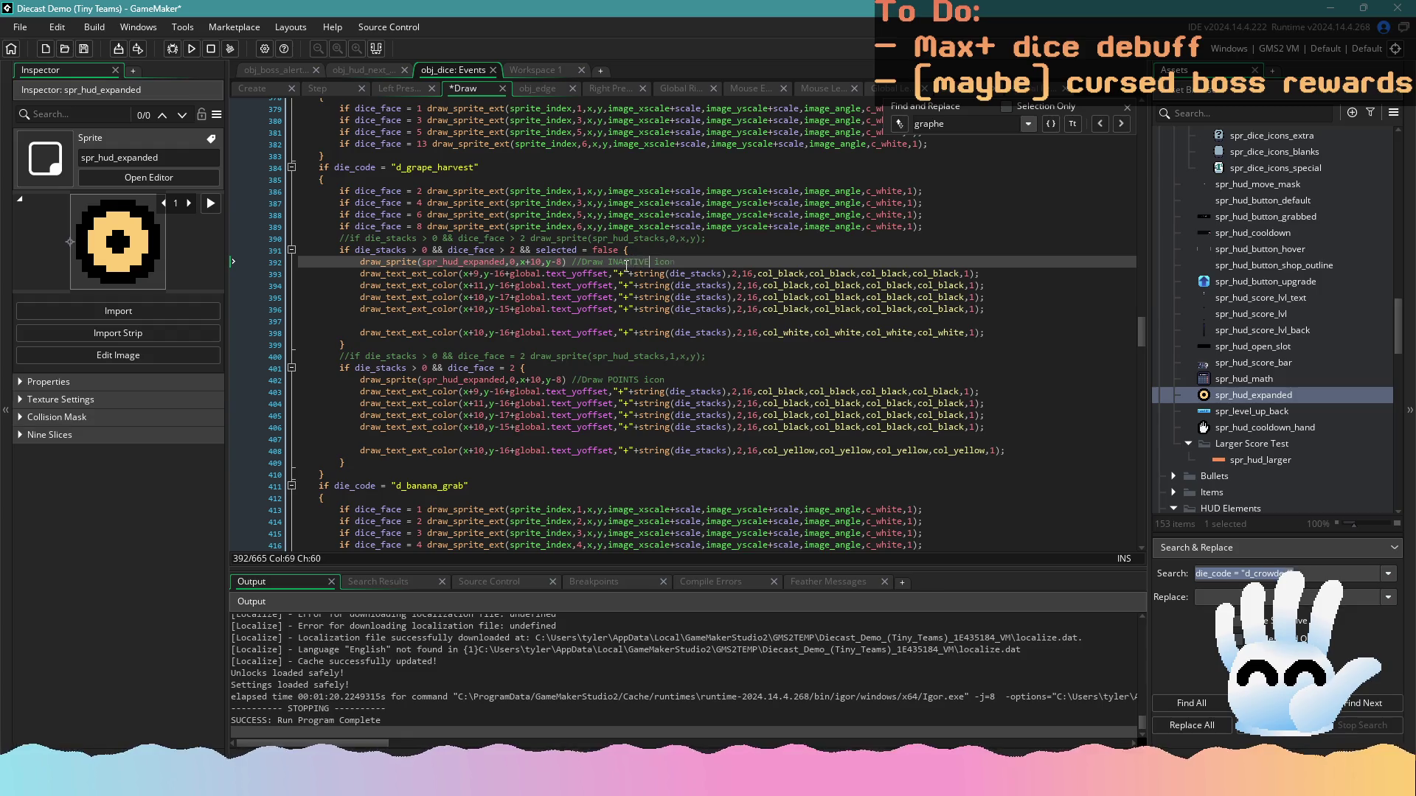
{"action": "left_click", "coordinate": [538, 70]}
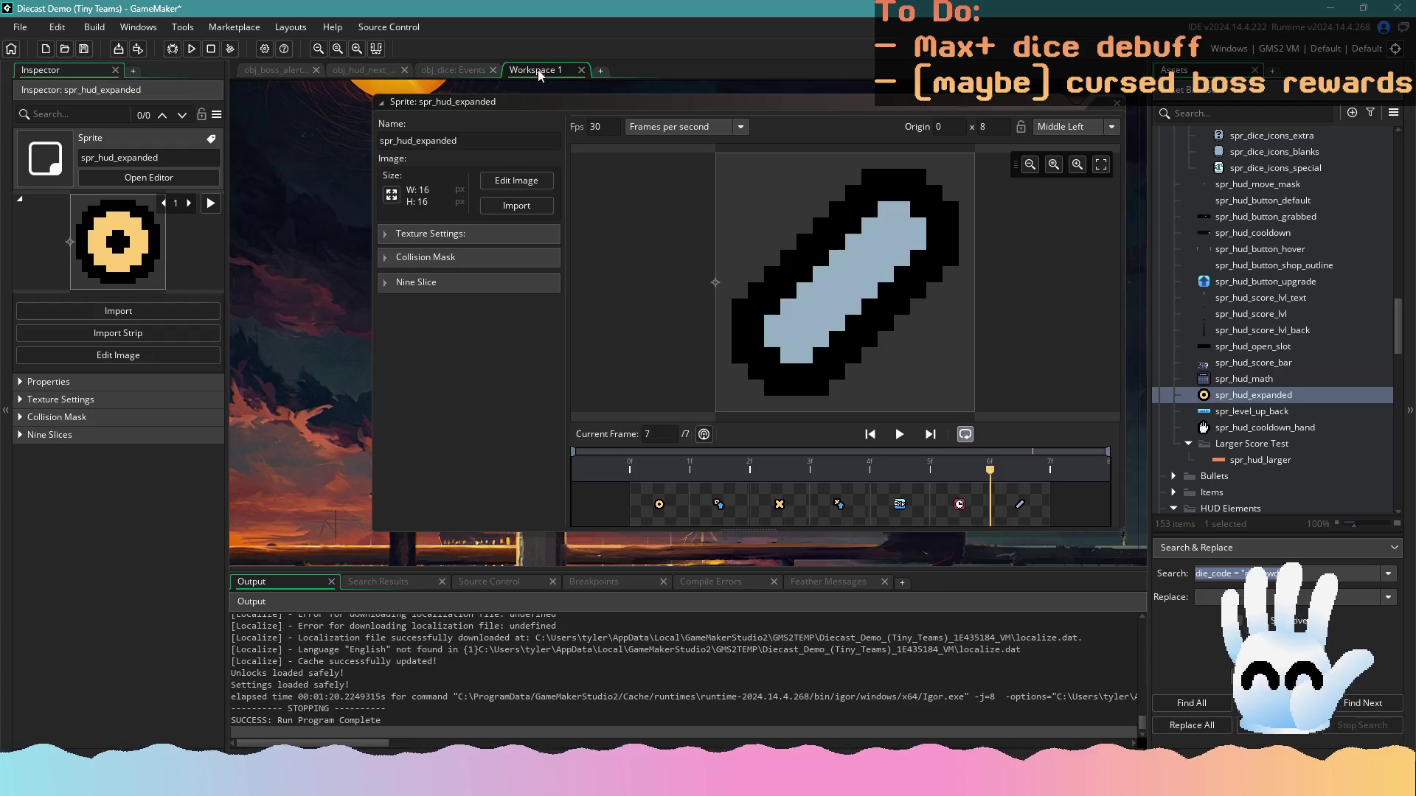
{"action": "left_click", "coordinate": [1019, 509]}
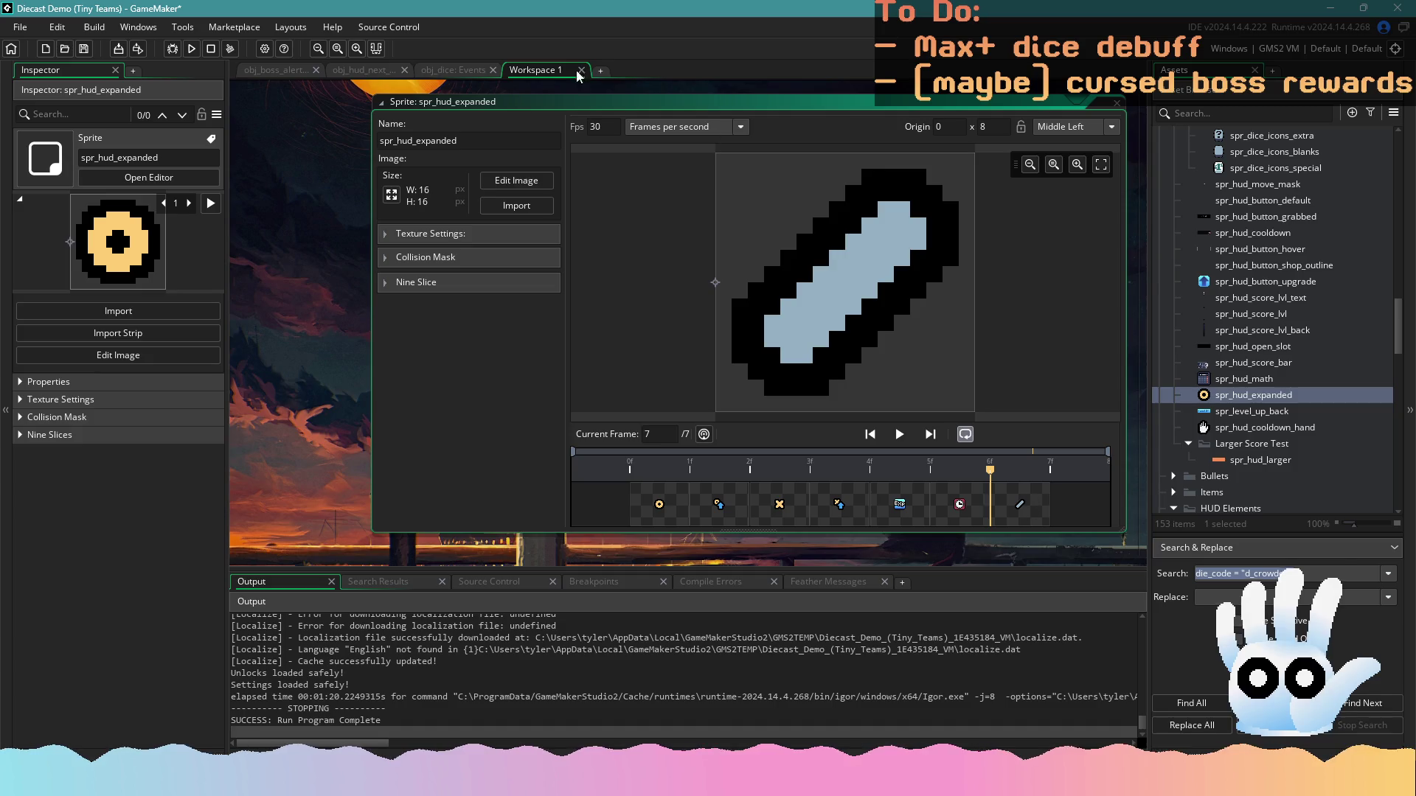
{"action": "left_click", "coordinate": [465, 71]}
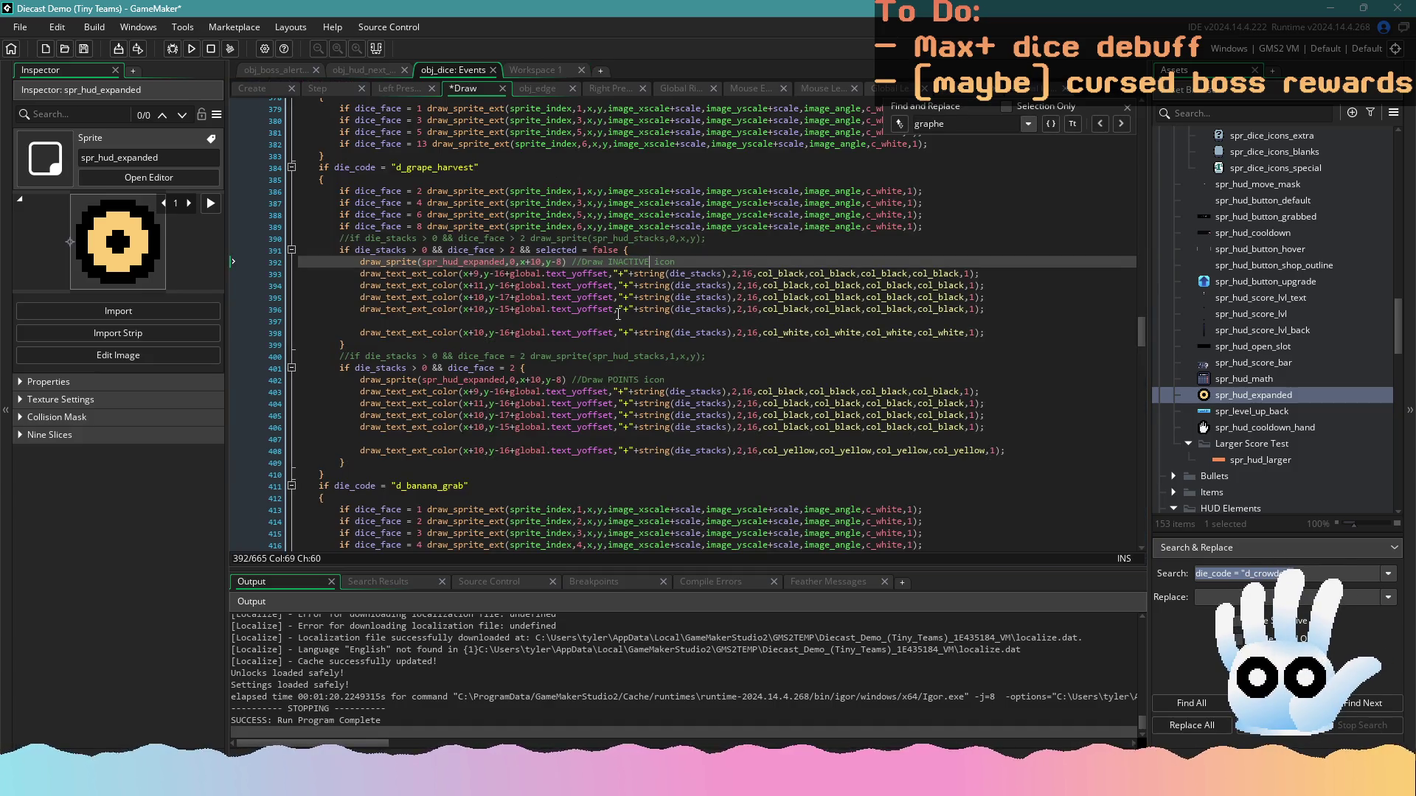
{"action": "left_click", "coordinate": [510, 263]}
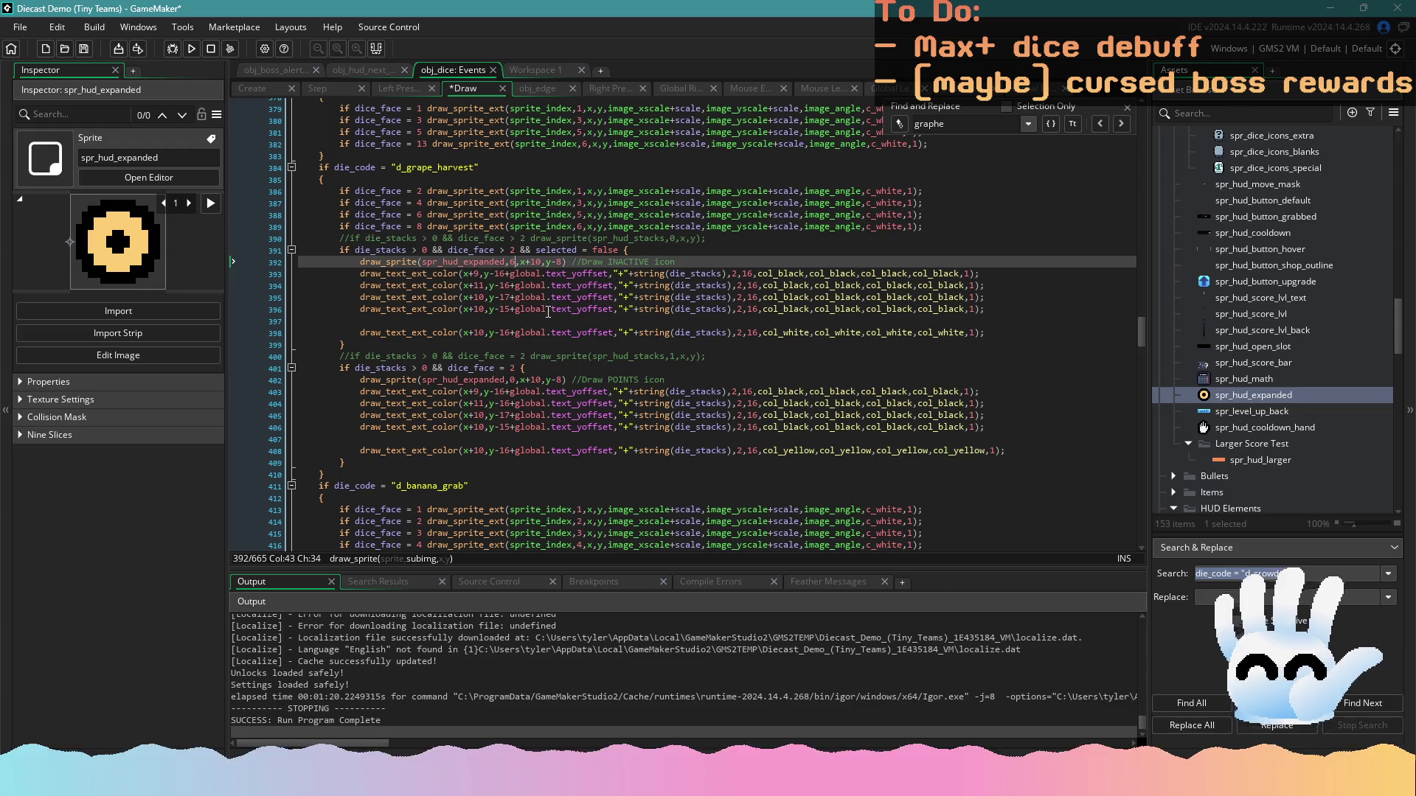
Run the game to test the new INACTIVE icon
{"action": "left_click", "coordinate": [191, 48]}
{"action": "left_click", "coordinate": [563, 380]}
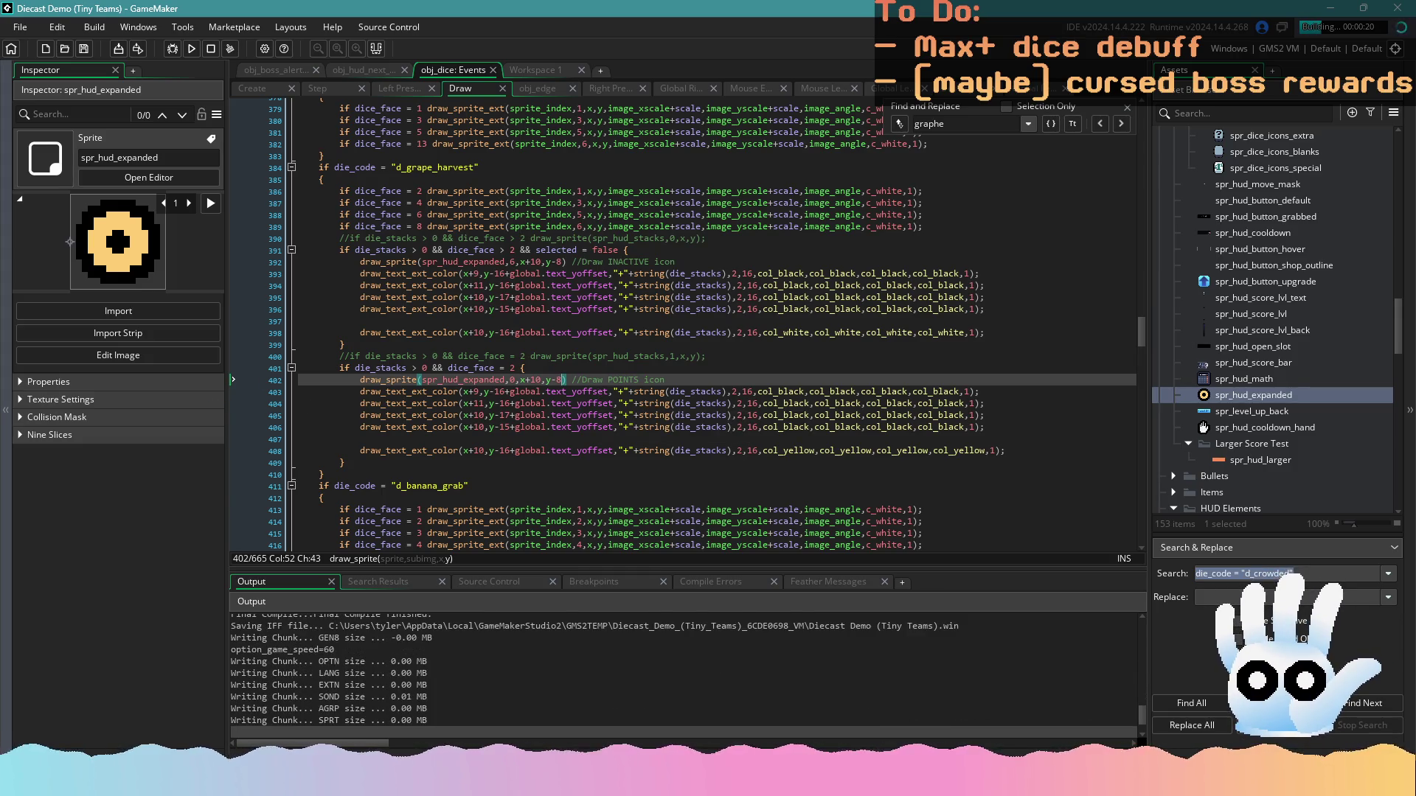
{"action": "left_click", "coordinate": [750, 463]}
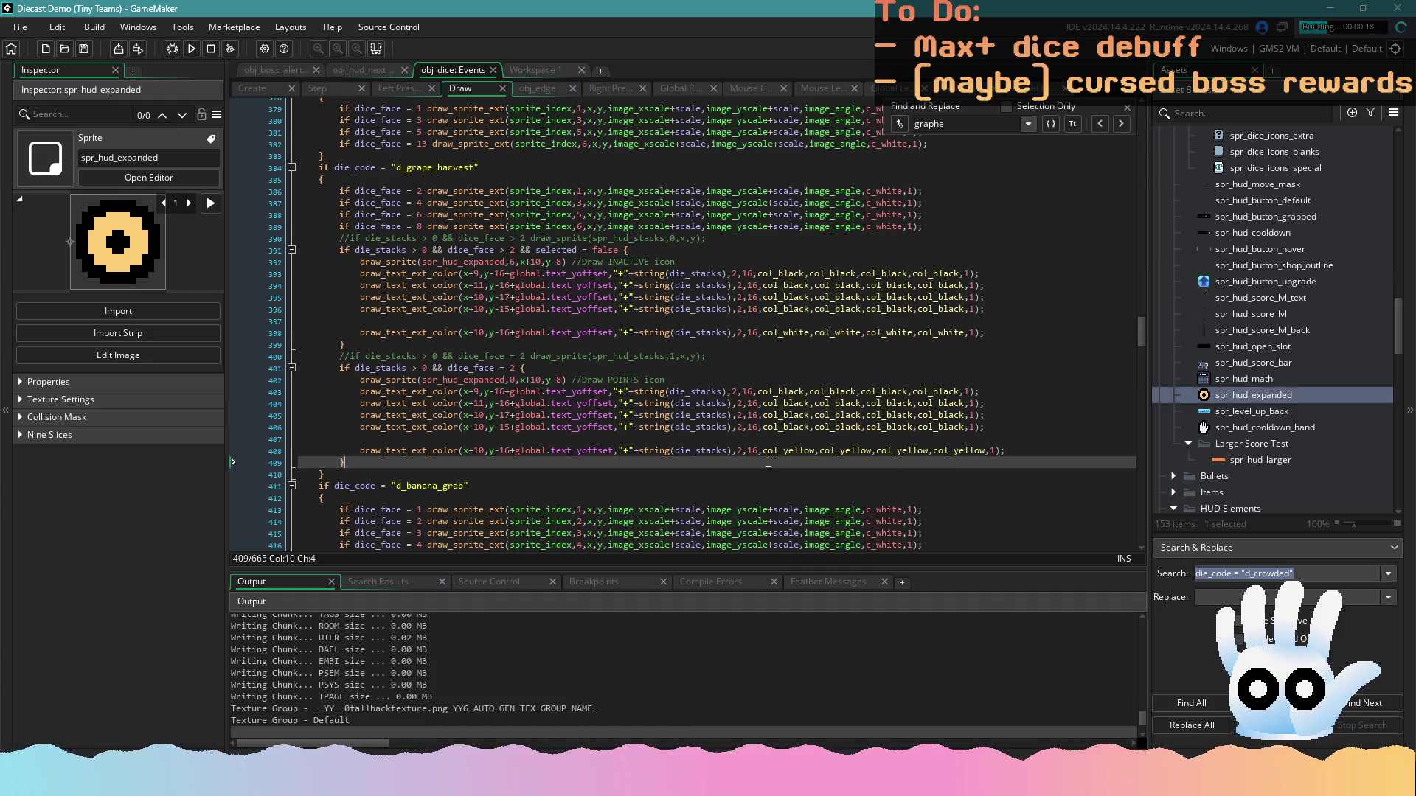
{"action": "scroll", "coordinate": [750, 466], "scroll_direction": "down", "scroll_amount": 1}
{"action": "scroll", "coordinate": [747, 468], "scroll_direction": "up", "scroll_amount": 2}
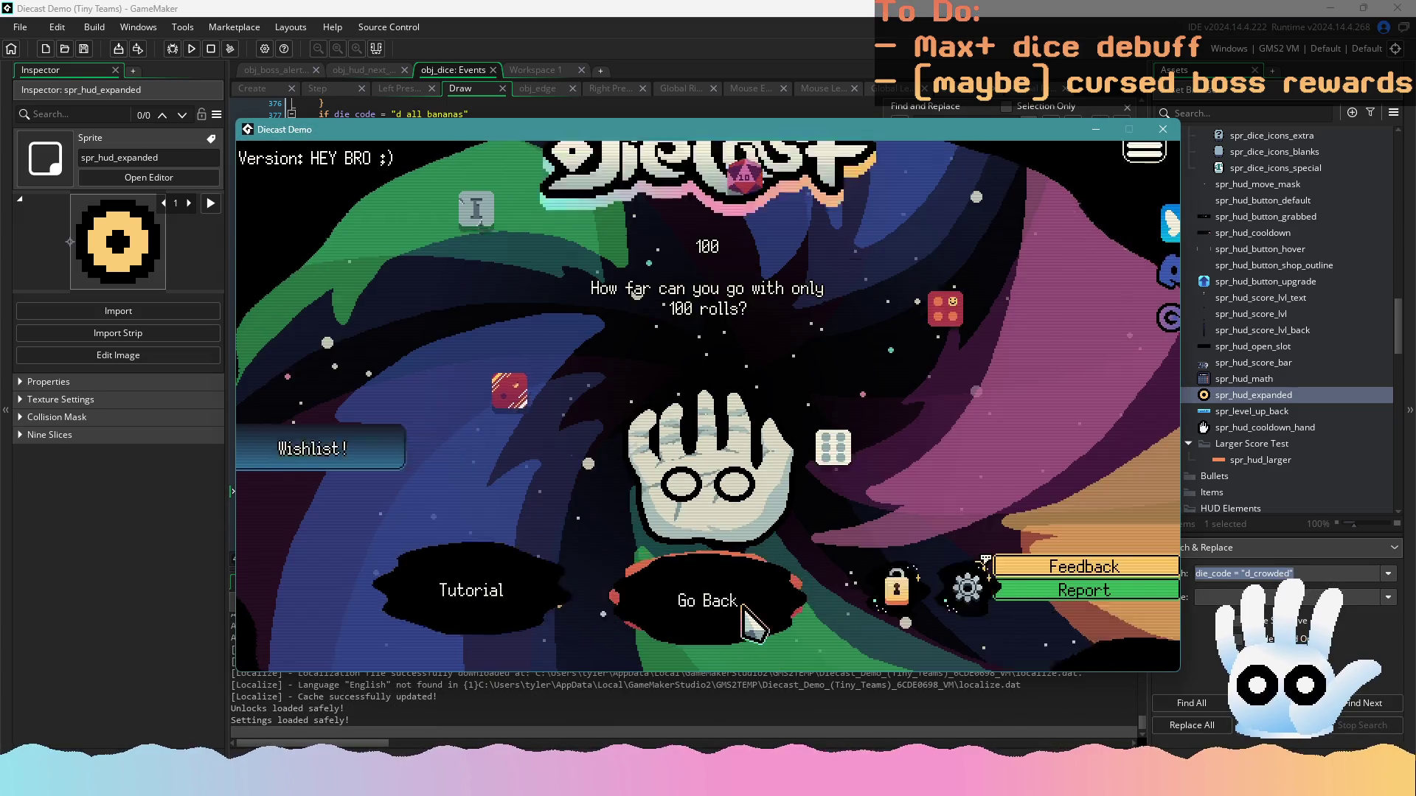
Start a game board, add both green 7 dice to the hand, and reroll the tray several times
{"action": "left_click", "coordinate": [719, 553]}
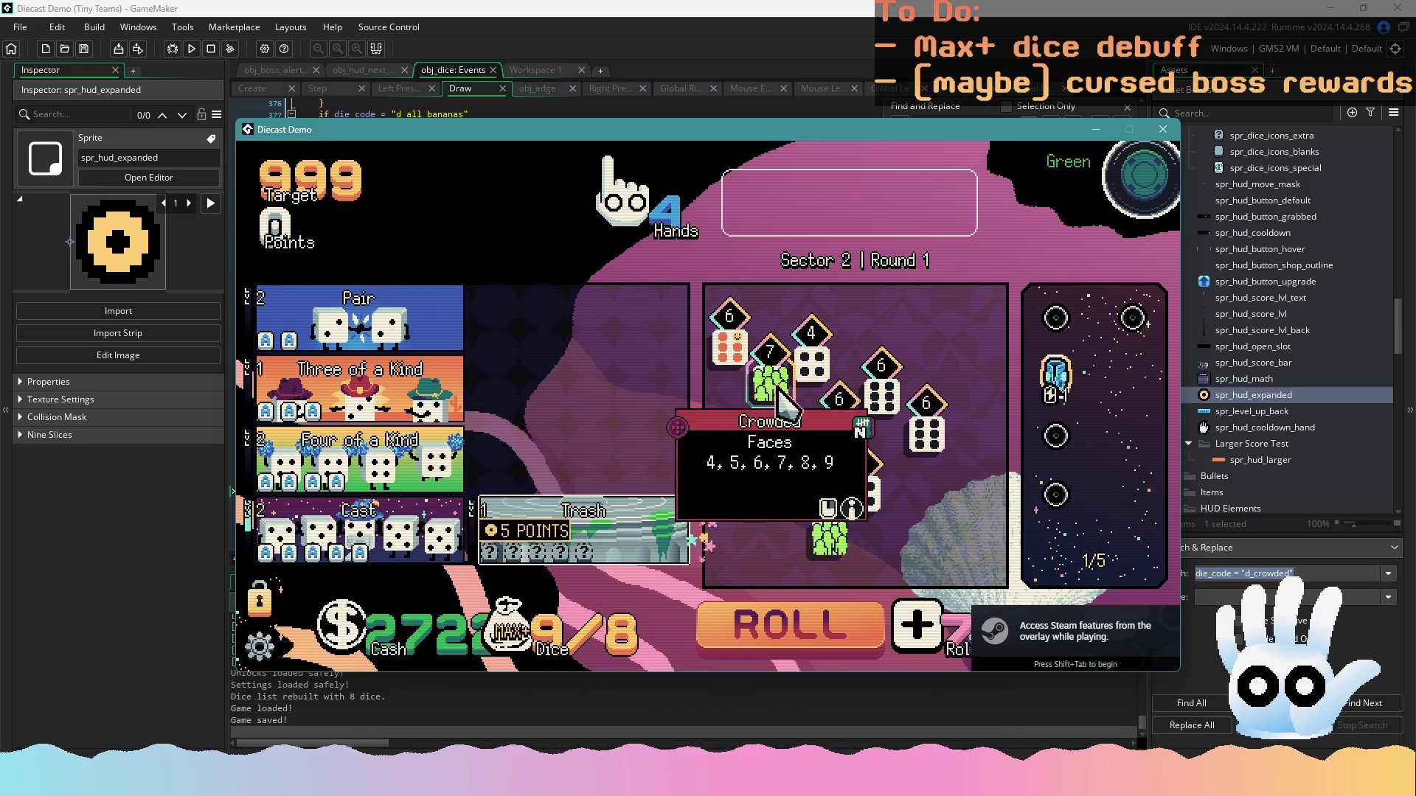
{"action": "left_click", "coordinate": [771, 376]}
{"action": "left_click", "coordinate": [830, 520]}
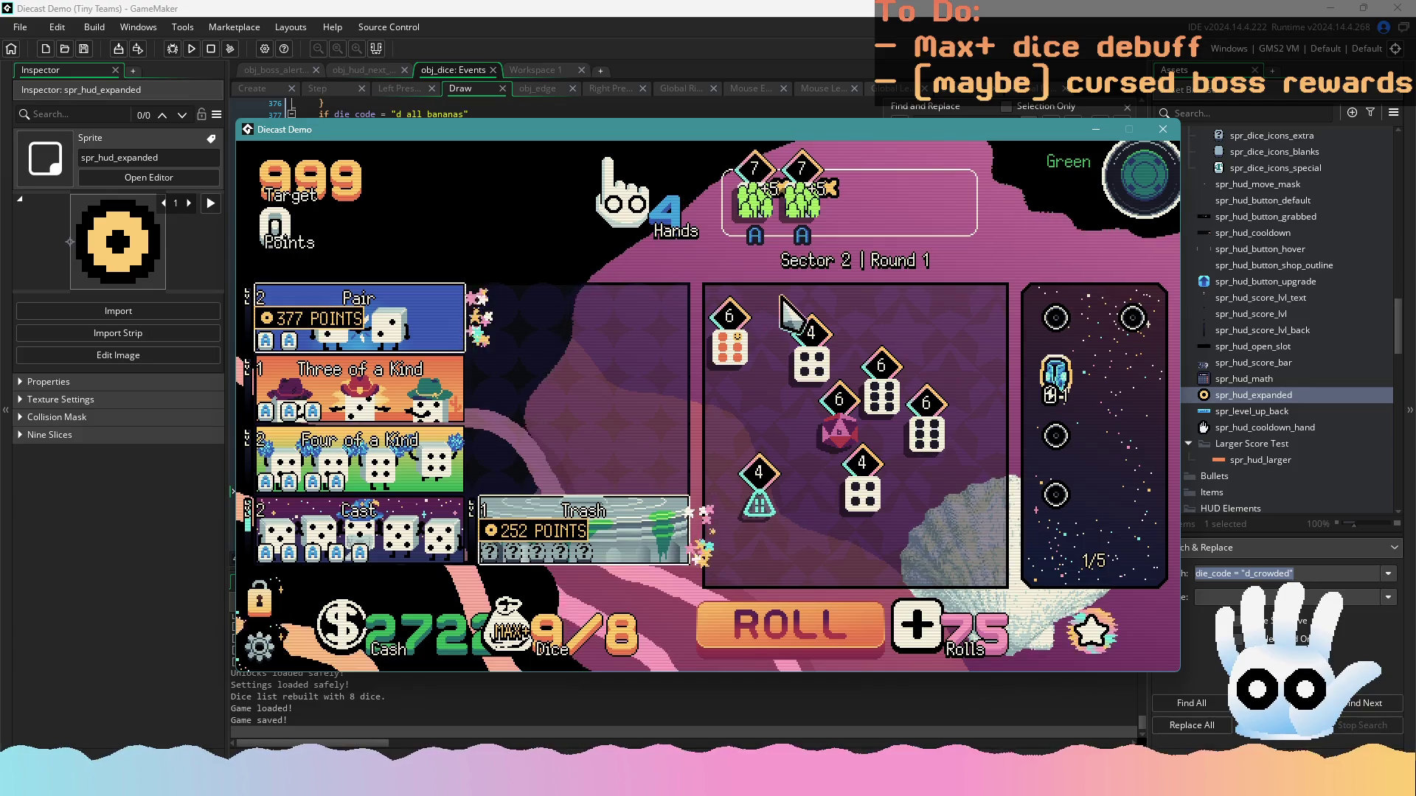
{"action": "mouse_move", "coordinate": [367, 305]}
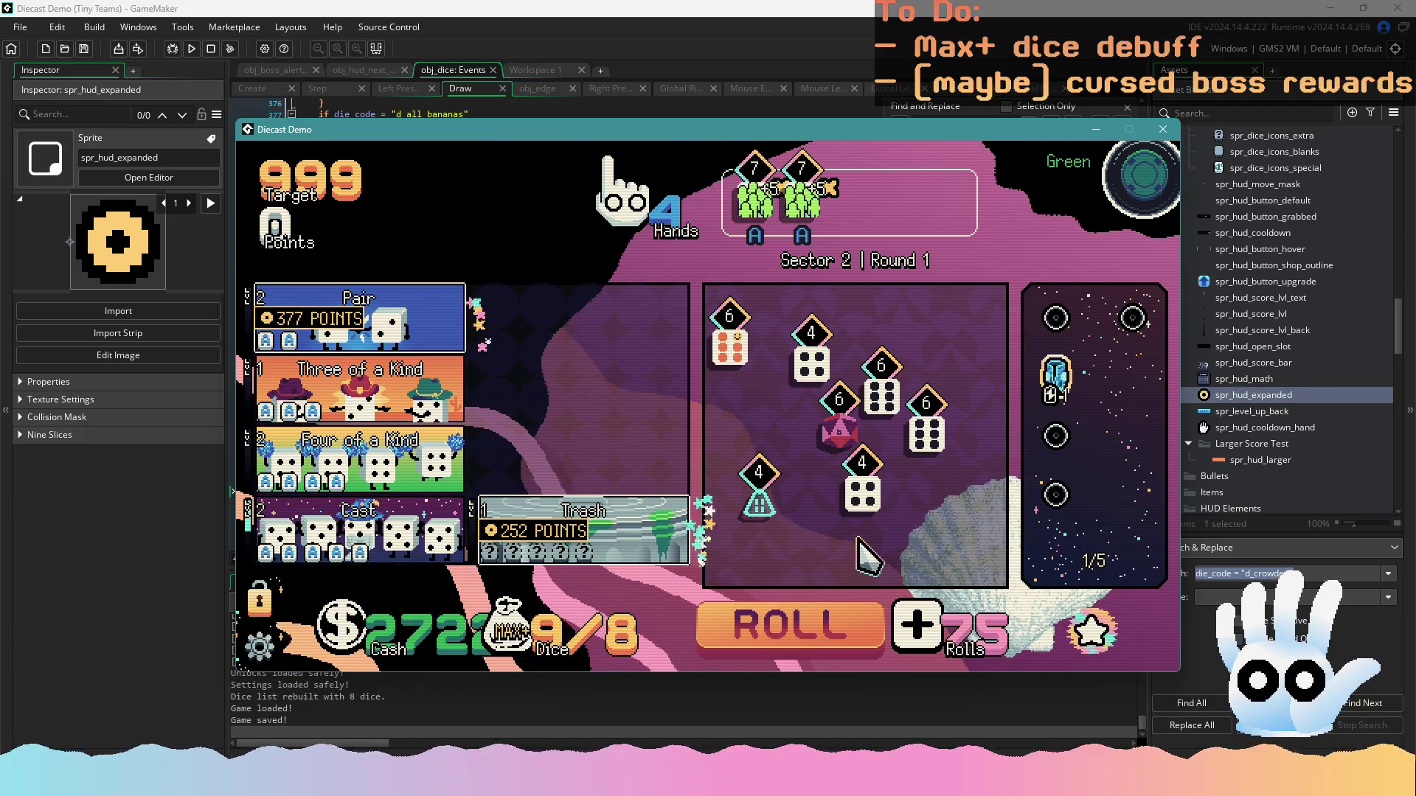
{"action": "left_click", "coordinate": [830, 612]}
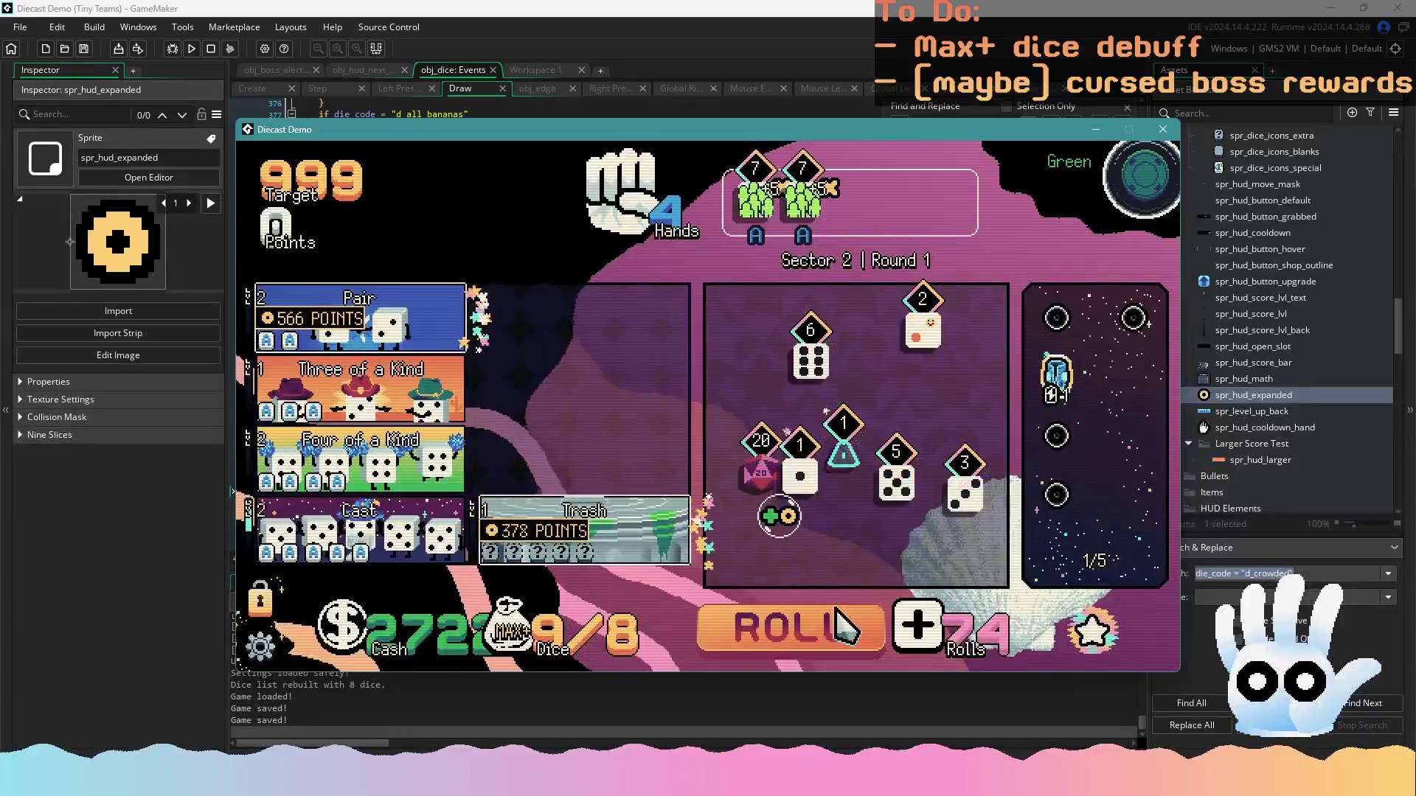
{"action": "left_click", "coordinate": [811, 632]}
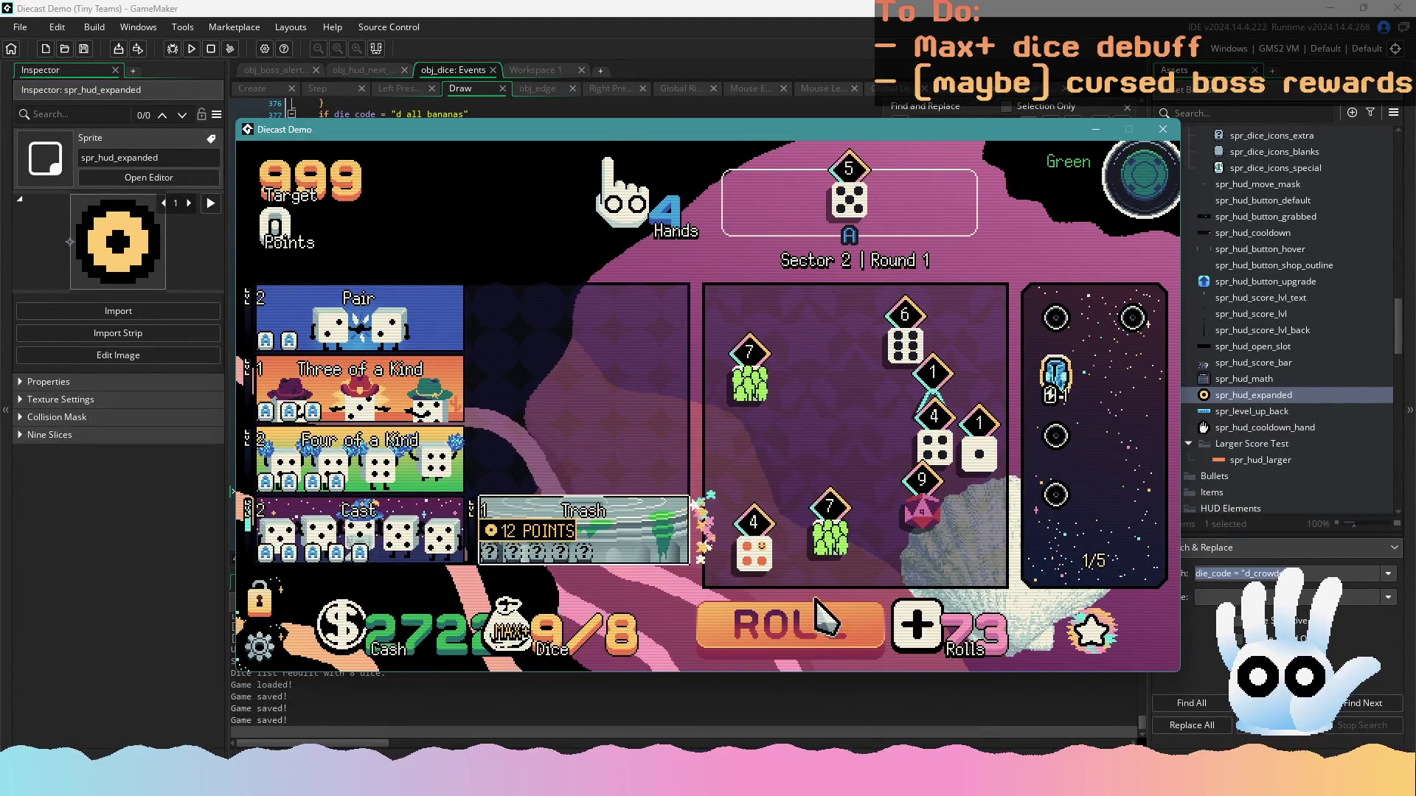
{"action": "left_click", "coordinate": [826, 633]}
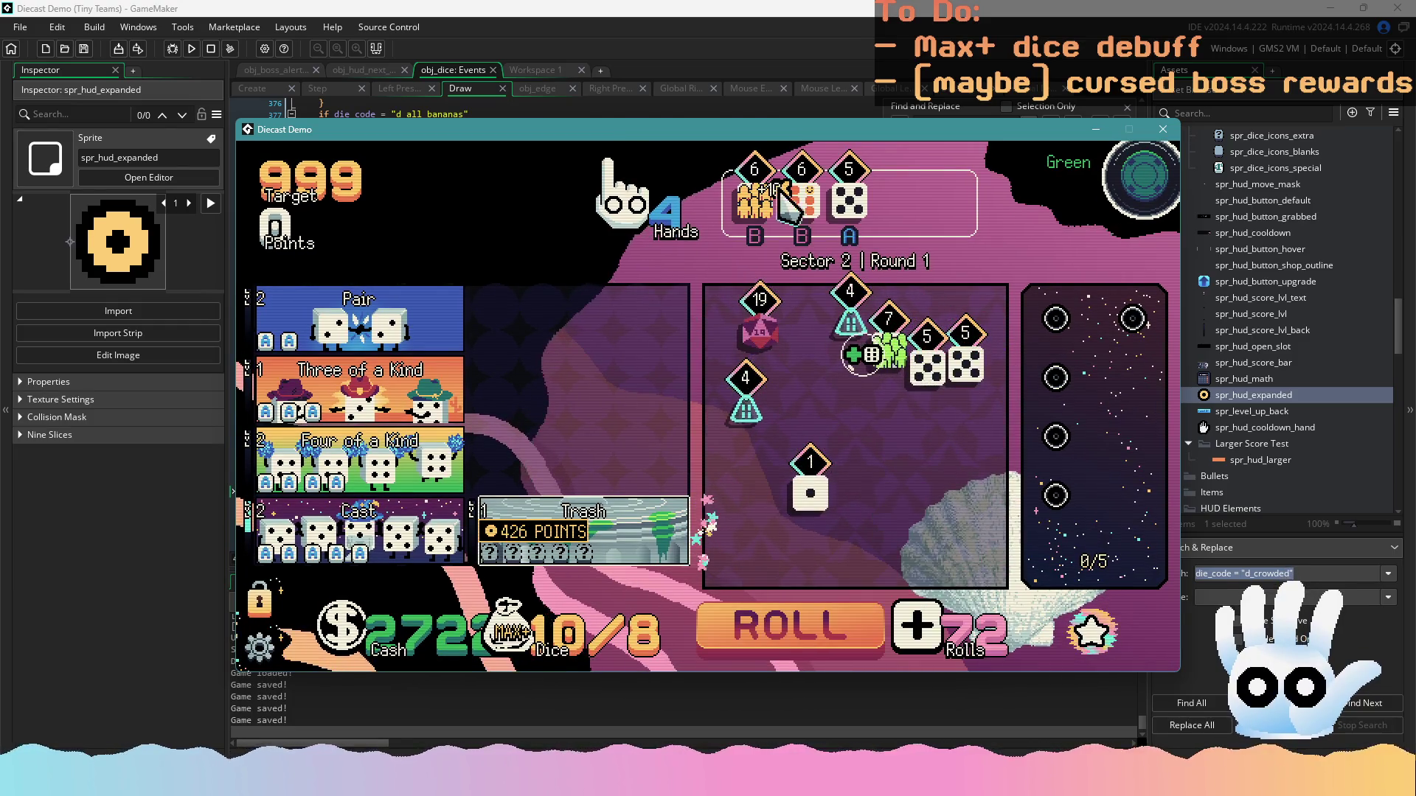
{"action": "left_click", "coordinate": [815, 626]}
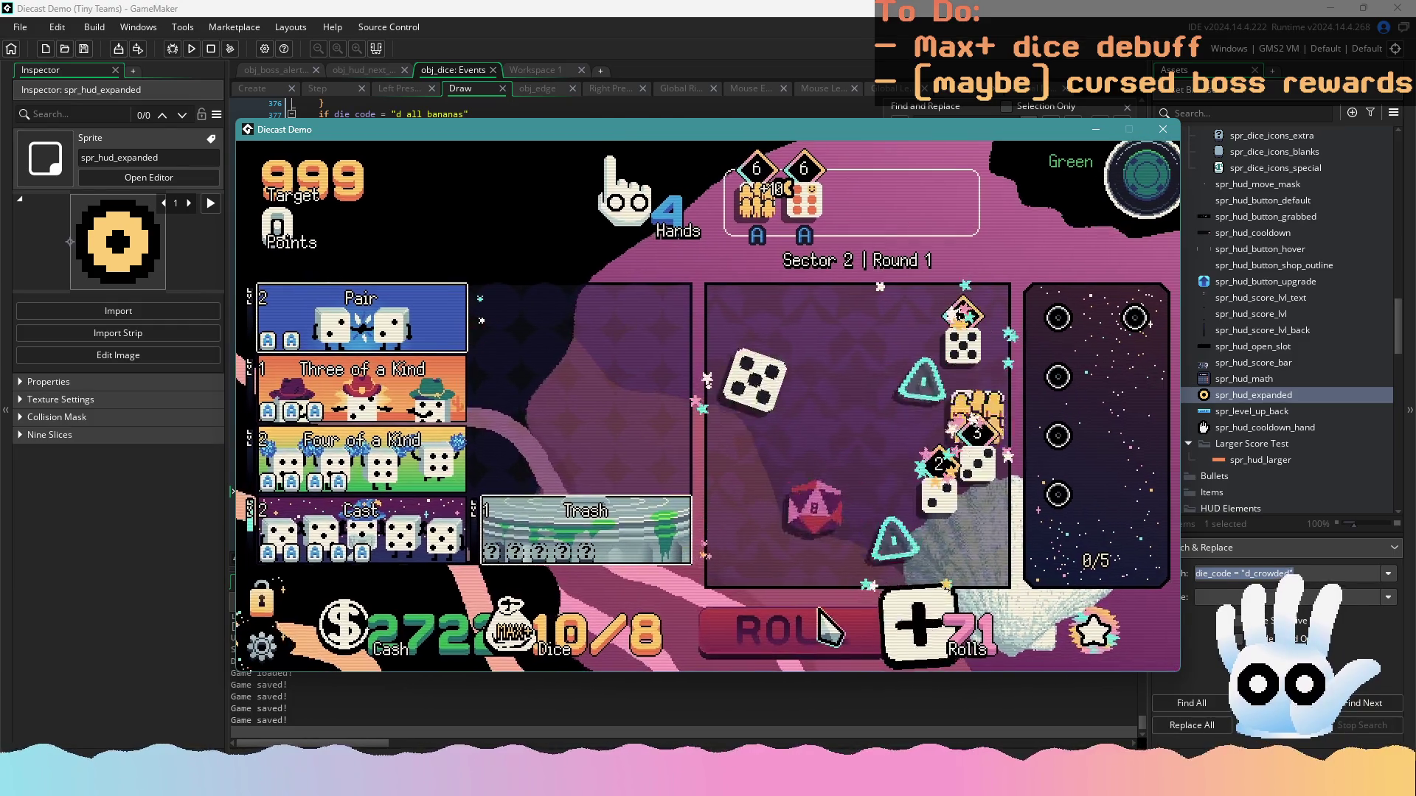
Inspect the d20 die, then return to obj_dice's Draw code at the d_grape_harvest block
{"action": "mouse_move", "coordinate": [435, 385]}
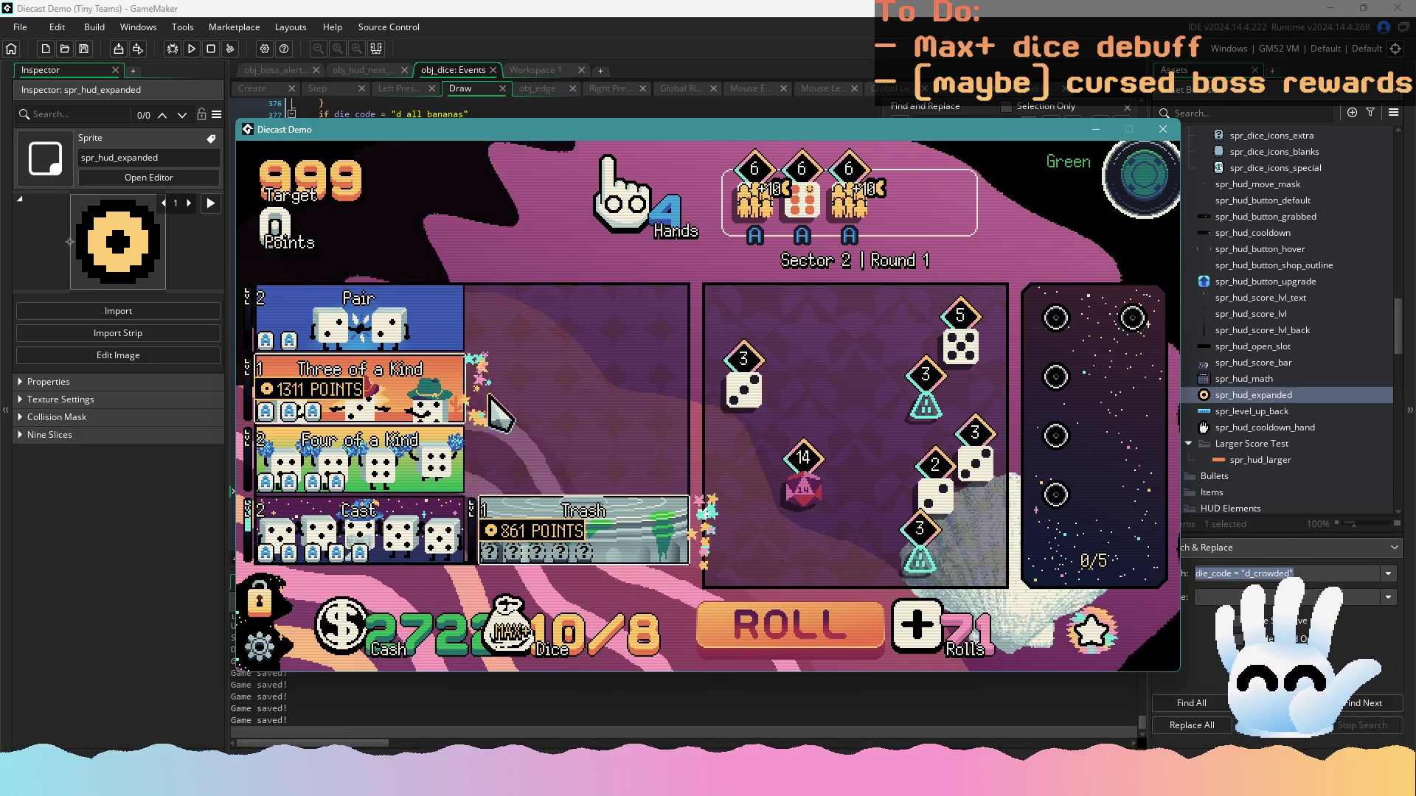
{"action": "mouse_move", "coordinate": [787, 480]}
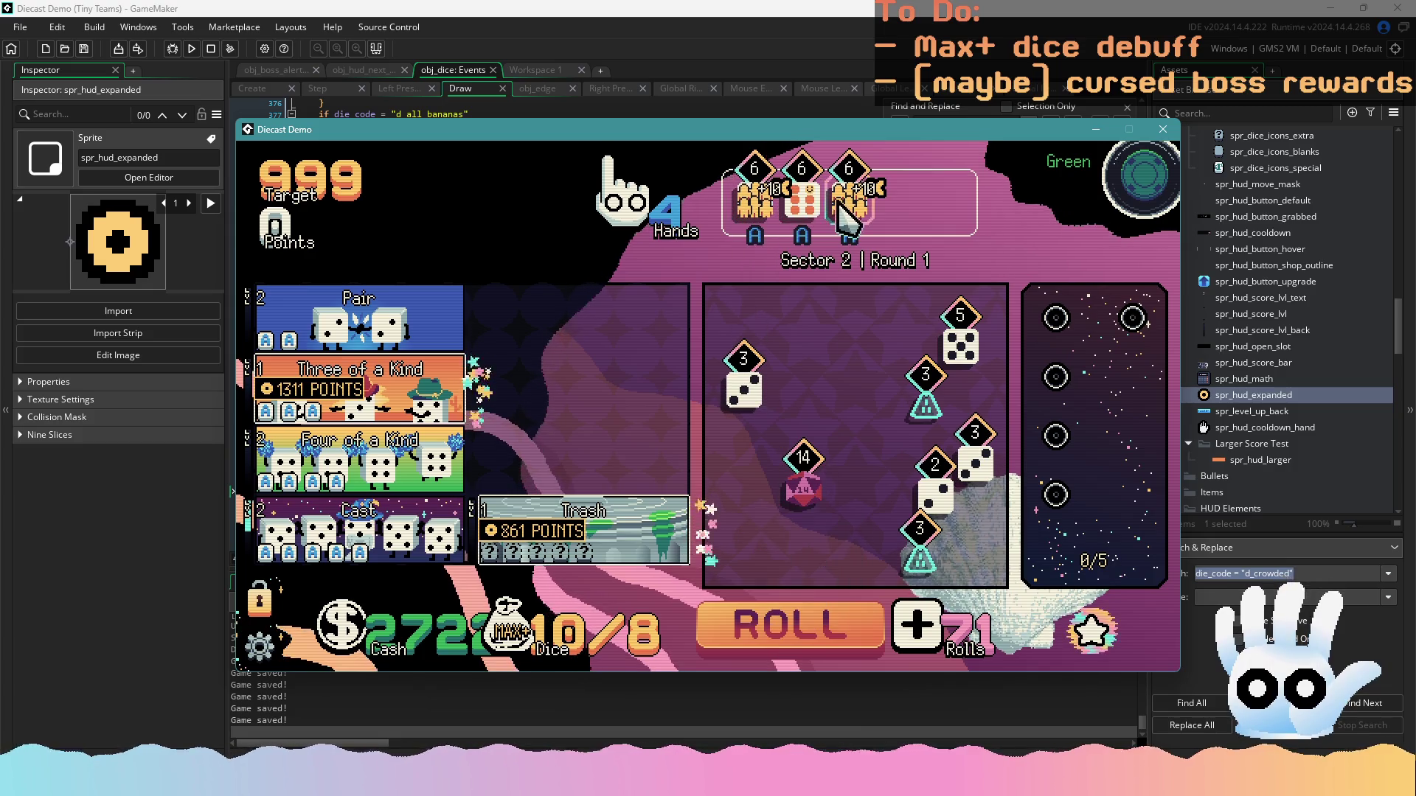
{"action": "mouse_move", "coordinate": [795, 508]}
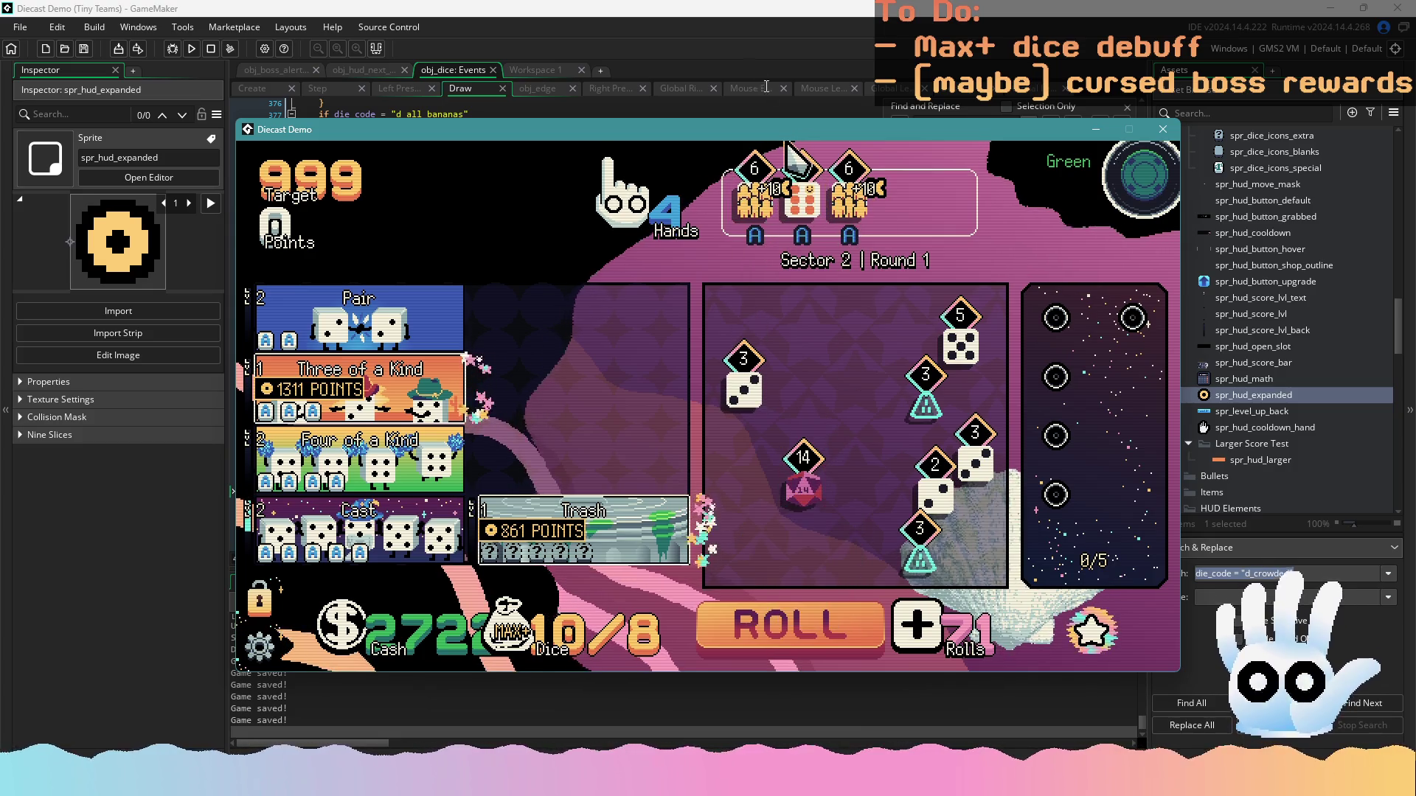
{"action": "key", "text": "alt+Tab"}
{"action": "left_click", "coordinate": [506, 233]}
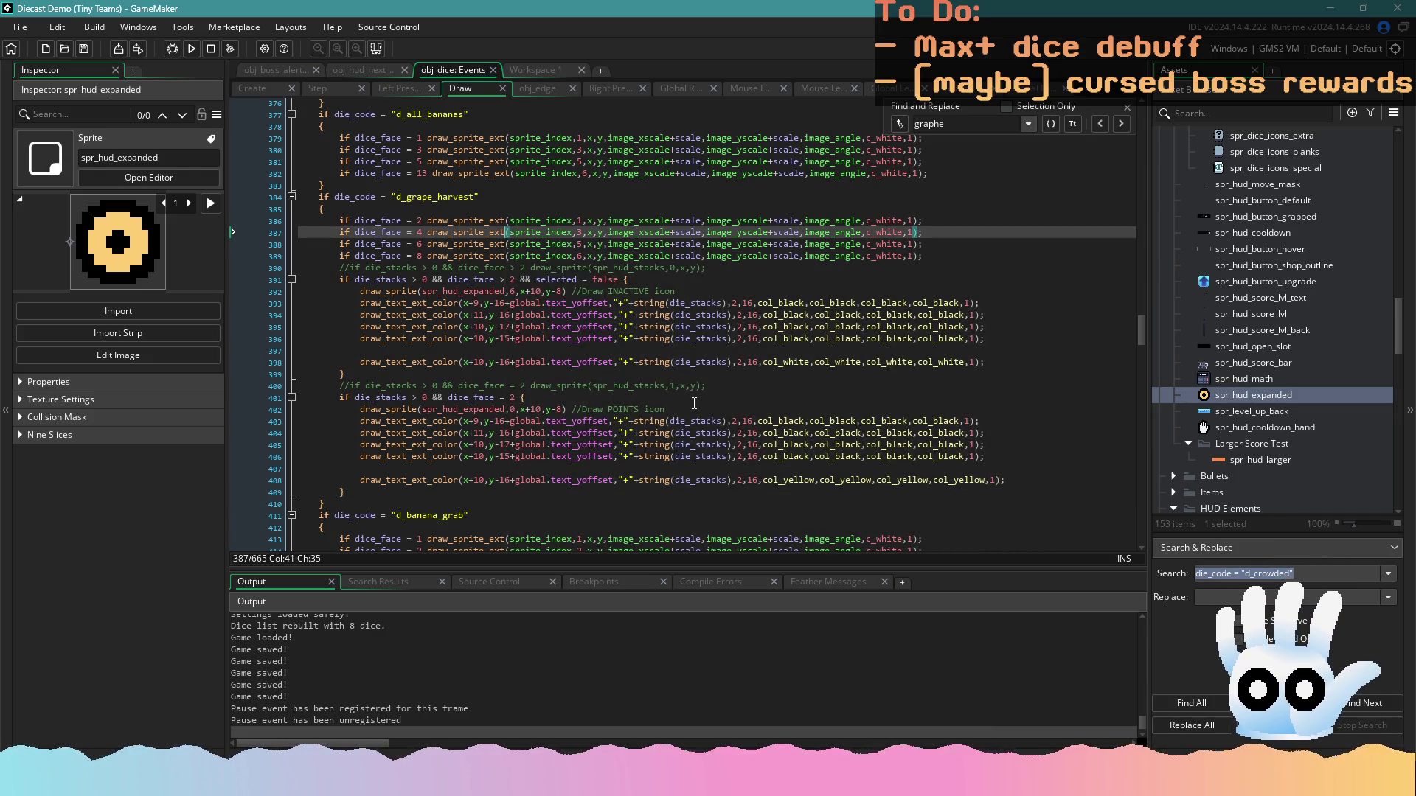
Copy the POINTS icon draw_sprite line and paste it on a new line in the d20 Draw block
{"action": "mouse_move", "coordinate": [694, 405]}
{"action": "left_mouse_down"}
{"action": "mouse_move", "coordinate": [362, 410]}
{"action": "mouse_move", "coordinate": [368, 386]}
{"action": "left_mouse_up"}
{"action": "key", "text": "ctrl+c"}
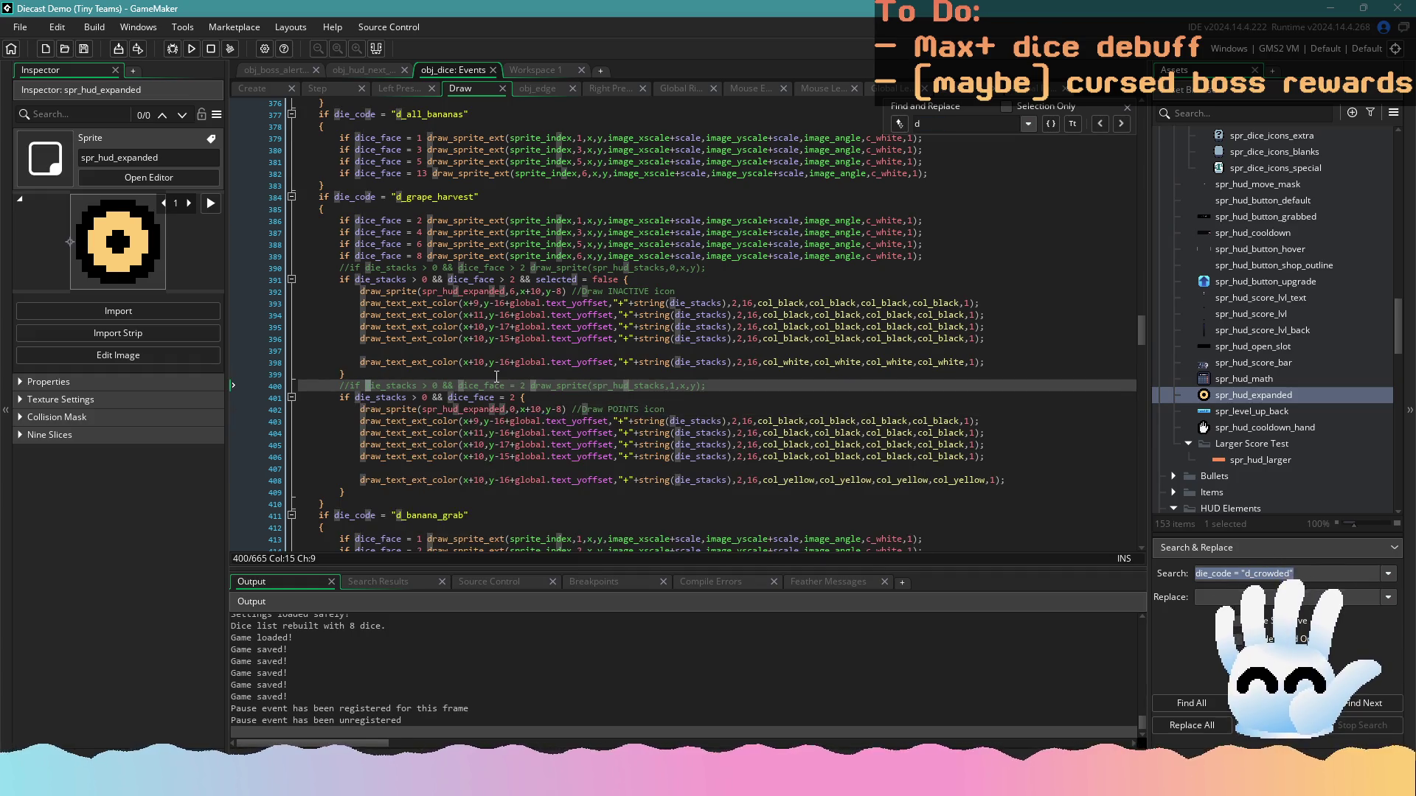
{"action": "type", "text": "20"}
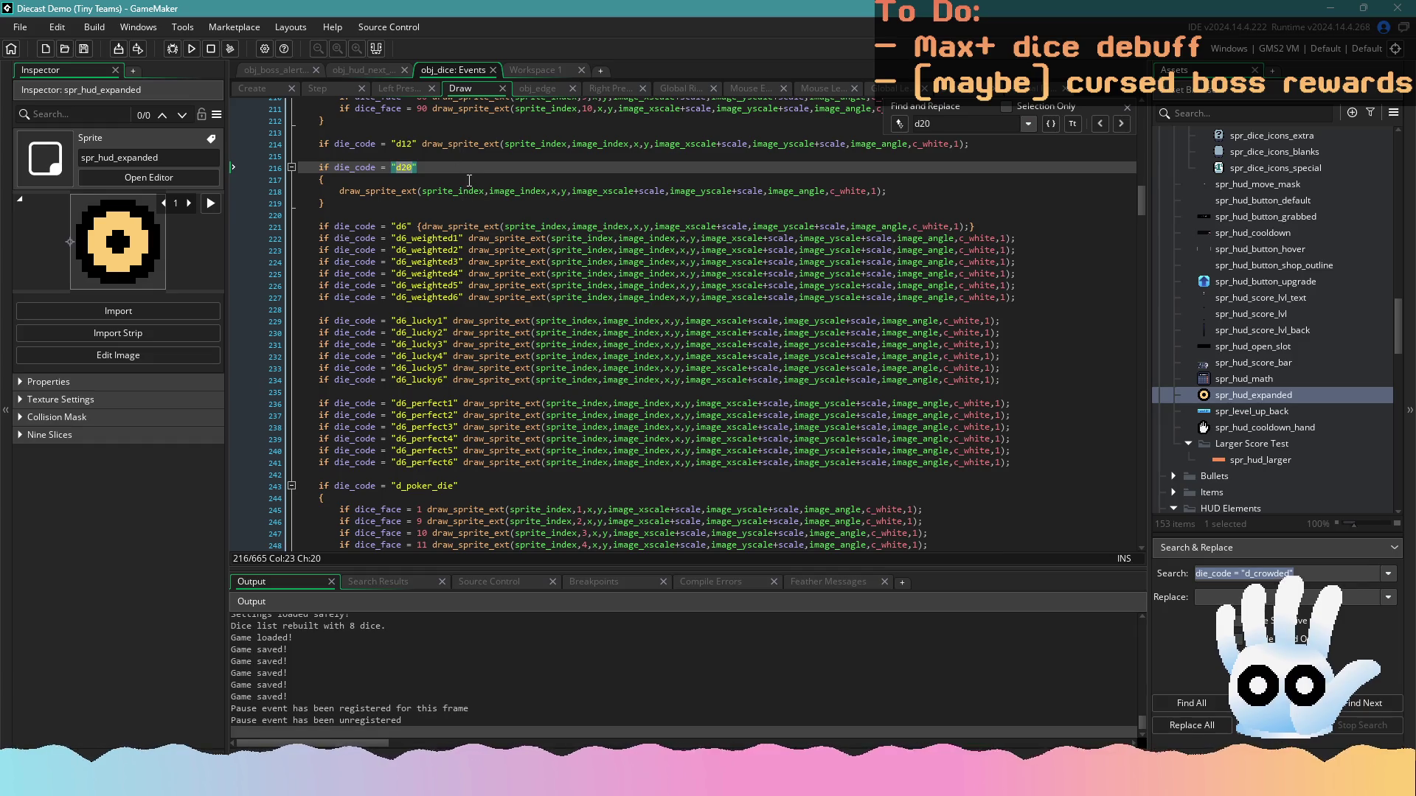
{"action": "left_click", "coordinate": [896, 192]}
{"action": "key", "text": "Return"}
{"action": "key", "text": "ctrl+v"}
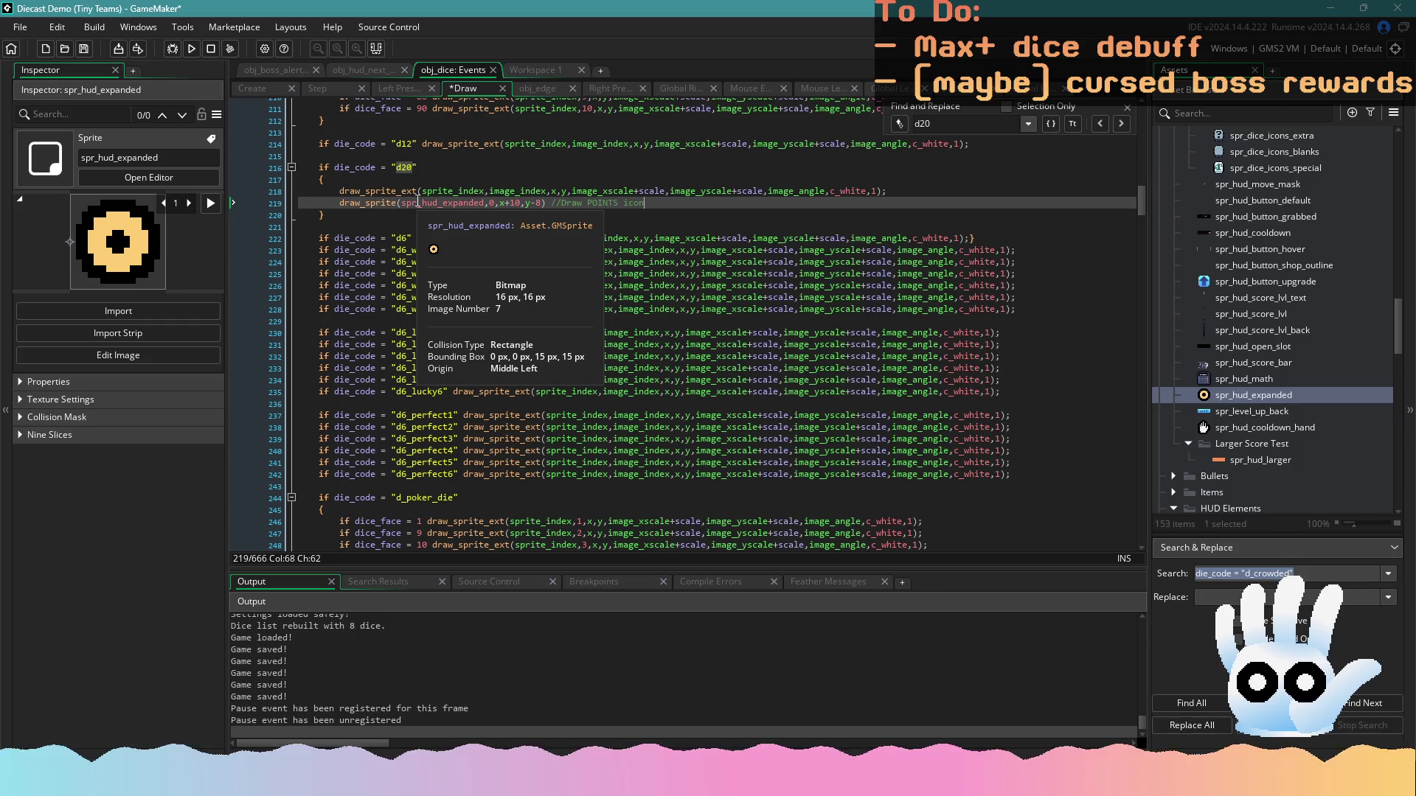
{"action": "left_click", "coordinate": [339, 203]}
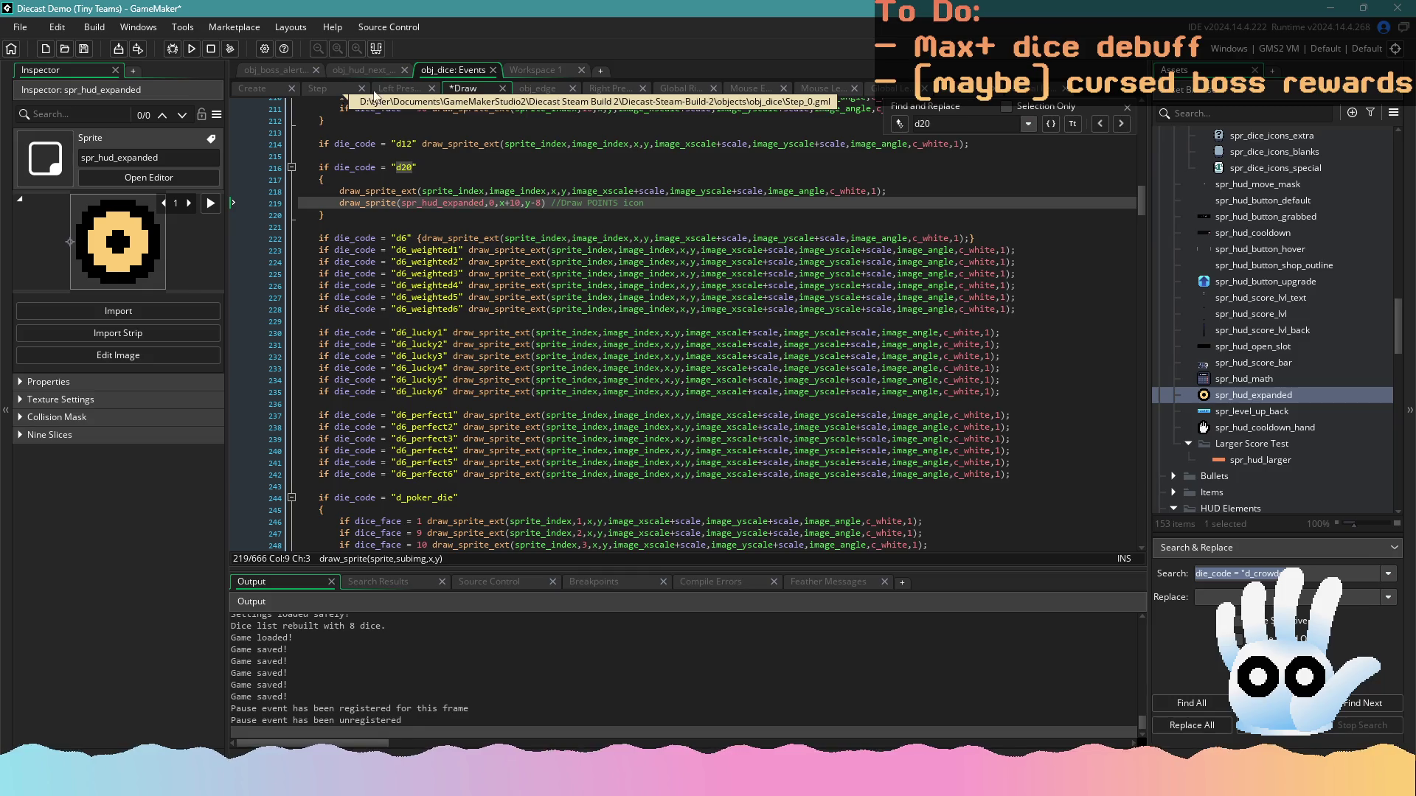
In the dice Step event, search 'd20' and step through matches to the crit handling code
{"action": "left_click", "coordinate": [320, 89]}
{"action": "left_click", "coordinate": [468, 198]}
{"action": "key", "text": "ctrl+f"}
{"action": "type", "text": "d20"}
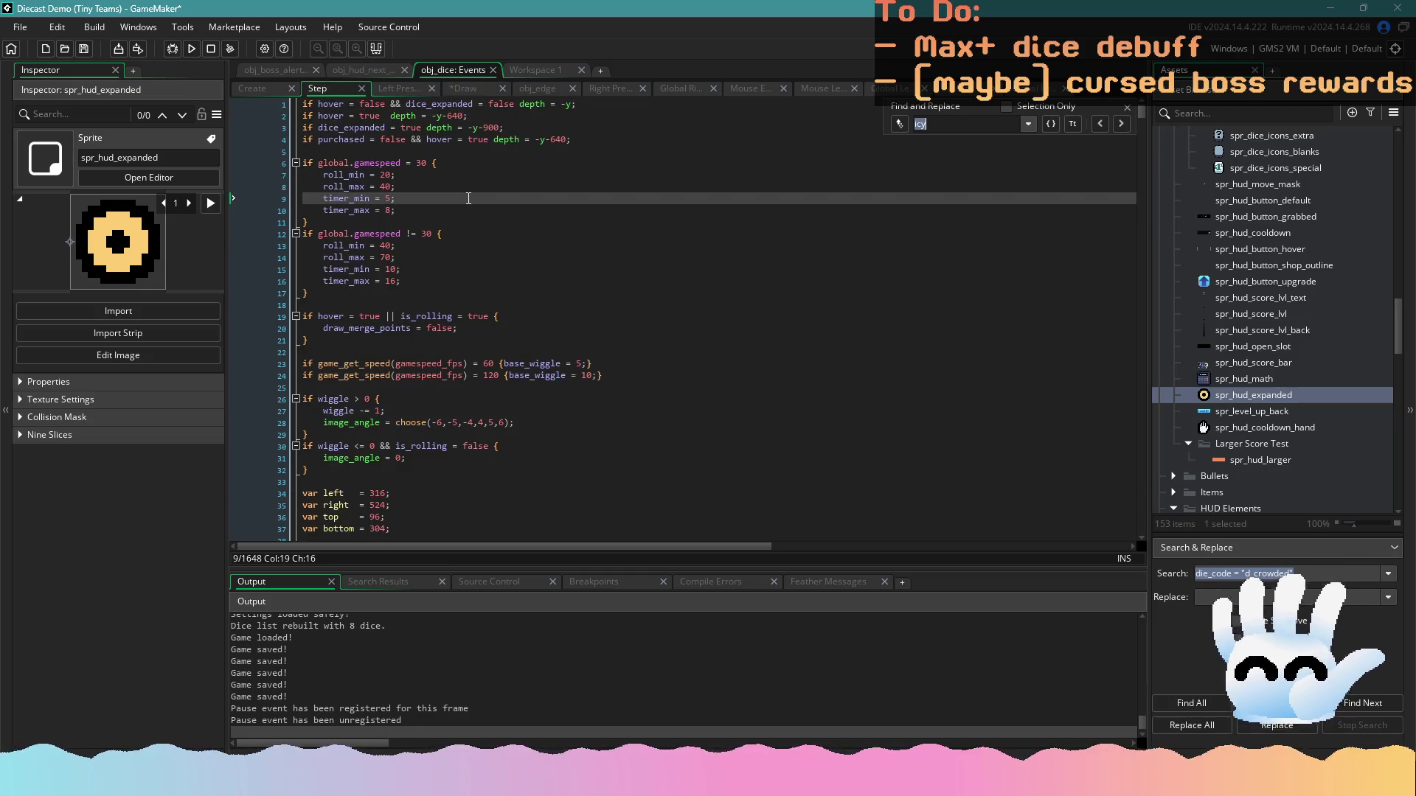
{"action": "left_click", "coordinate": [1127, 122]}
{"action": "left_click", "coordinate": [1129, 123]}
{"action": "left_click", "coordinate": [1128, 123]}
{"action": "left_click", "coordinate": [1129, 123]}
{"action": "left_click", "coordinate": [1128, 123]}
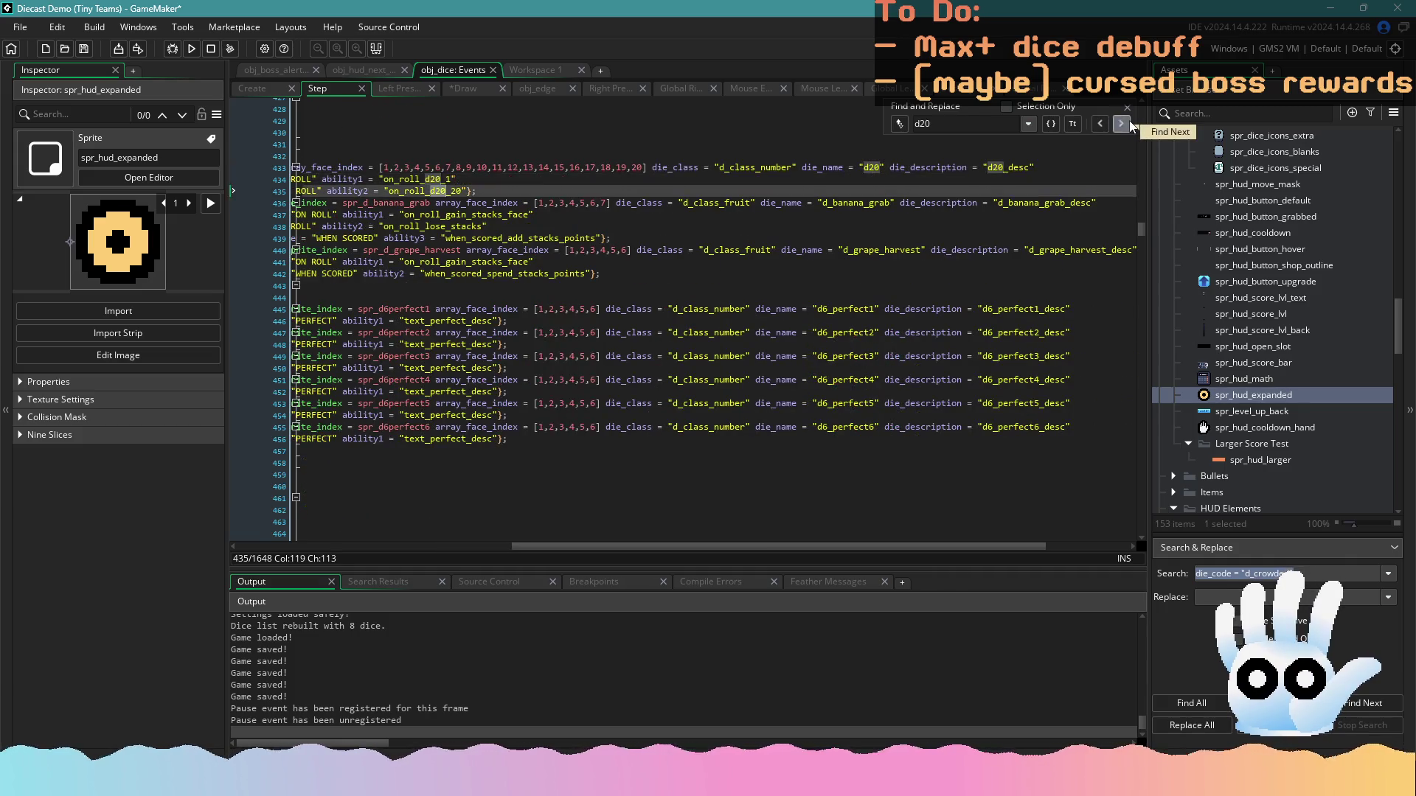
{"action": "left_click", "coordinate": [1121, 123]}
{"action": "left_click", "coordinate": [1121, 124]}
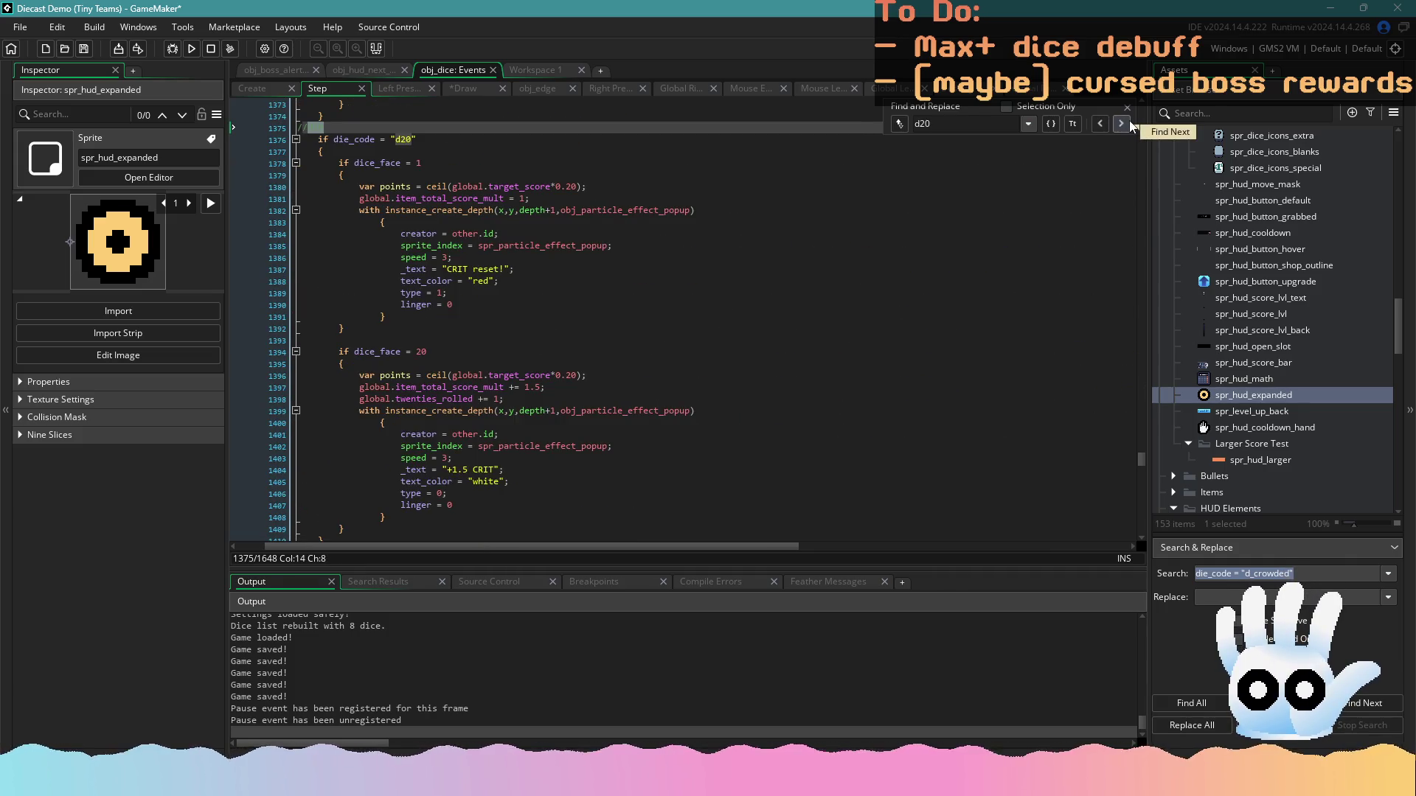
{"action": "scroll", "coordinate": [581, 291], "scroll_direction": "down", "scroll_amount": 2}
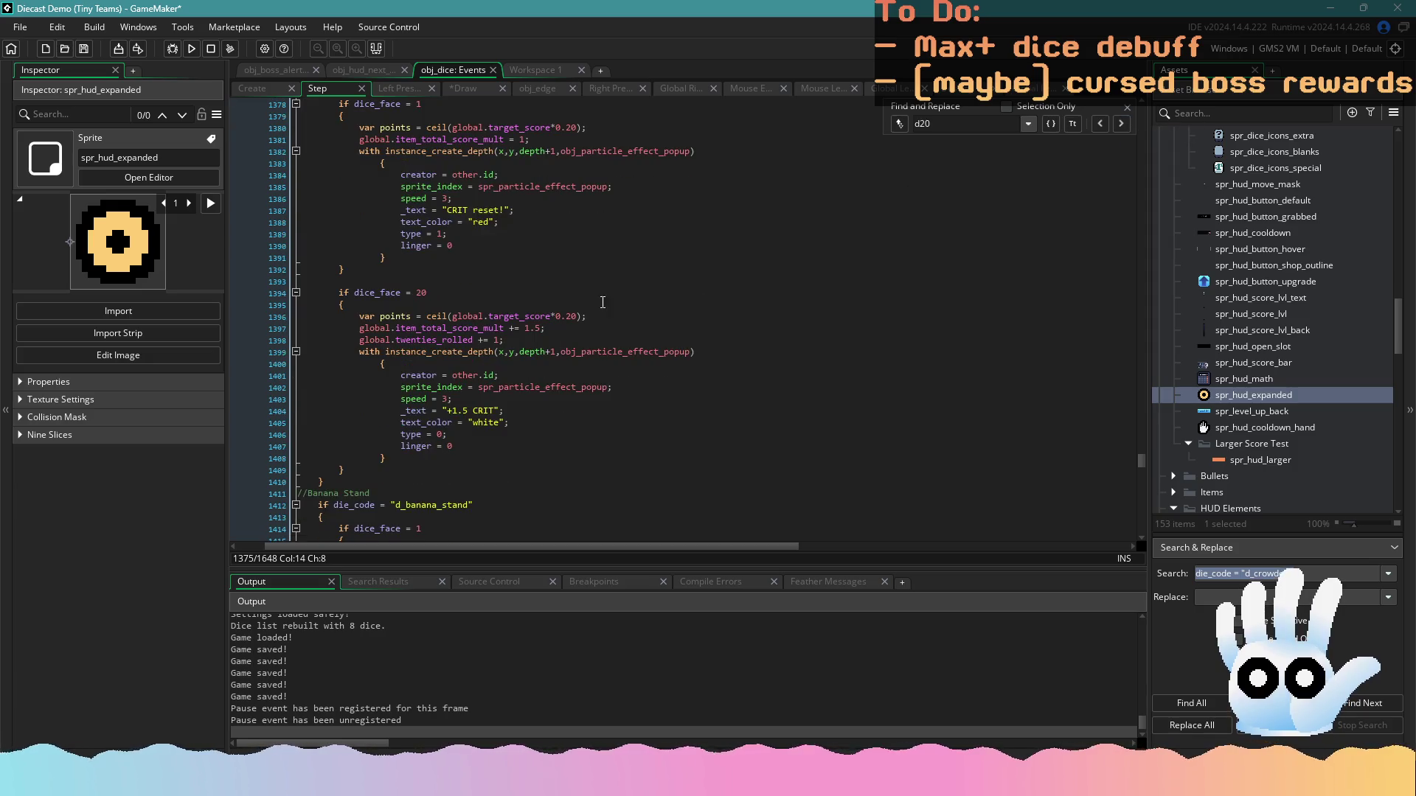
{"action": "scroll", "coordinate": [581, 291], "scroll_direction": "up", "scroll_amount": 2}
Add 'die_stacks += 1.5;' under the face-20 multiplier increase and save
{"action": "left_click", "coordinate": [527, 257]}
{"action": "left_click", "coordinate": [536, 196]}
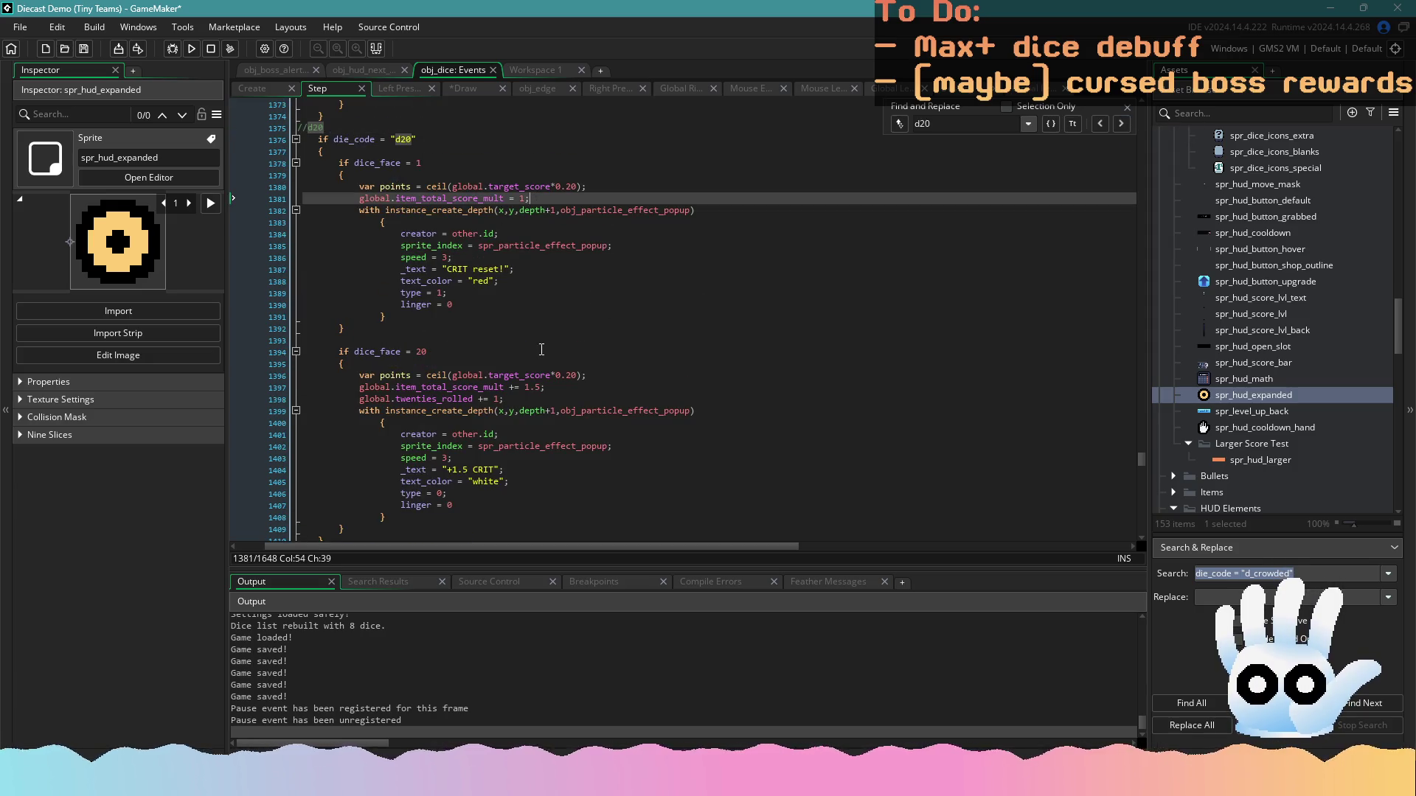
{"action": "left_click", "coordinate": [532, 397]}
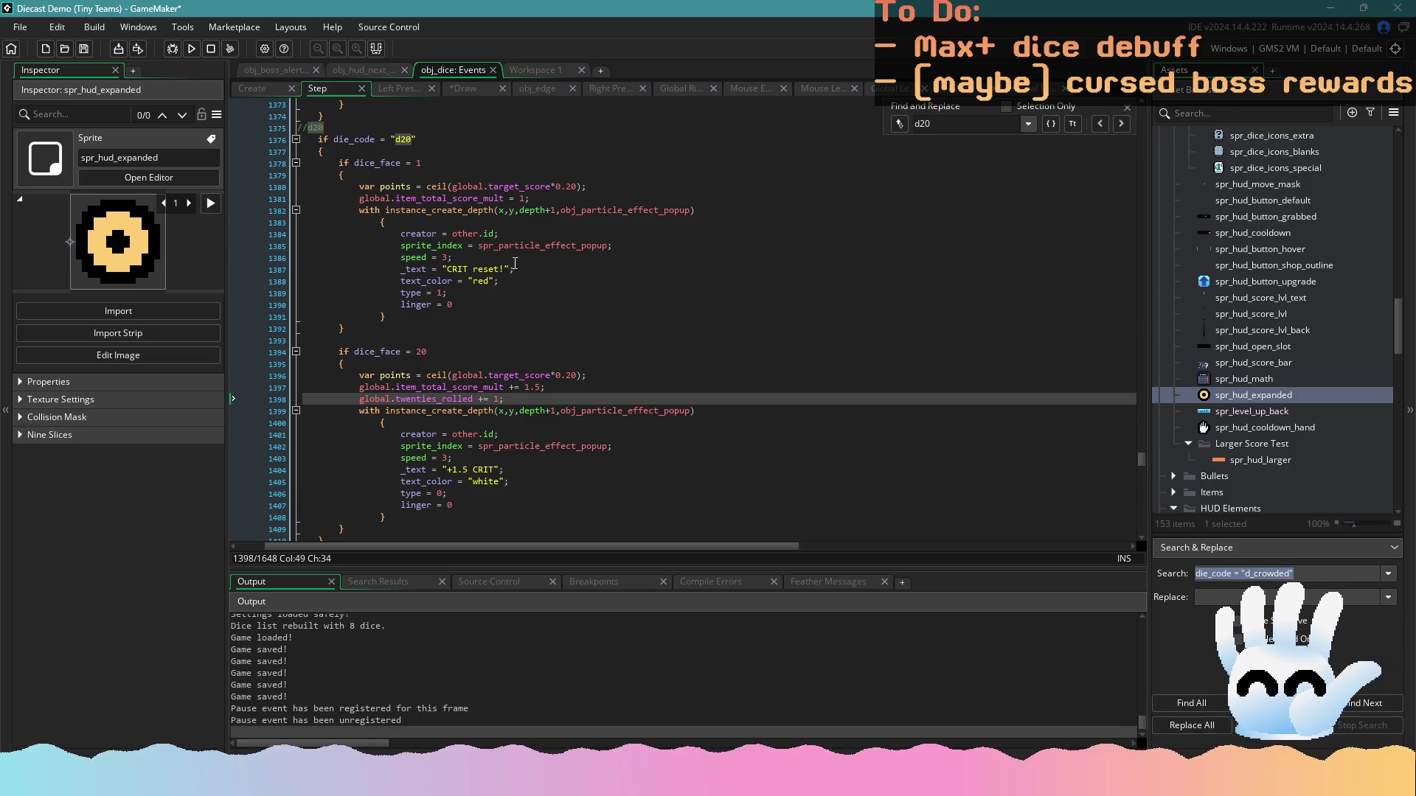
{"action": "left_click", "coordinate": [539, 199]}
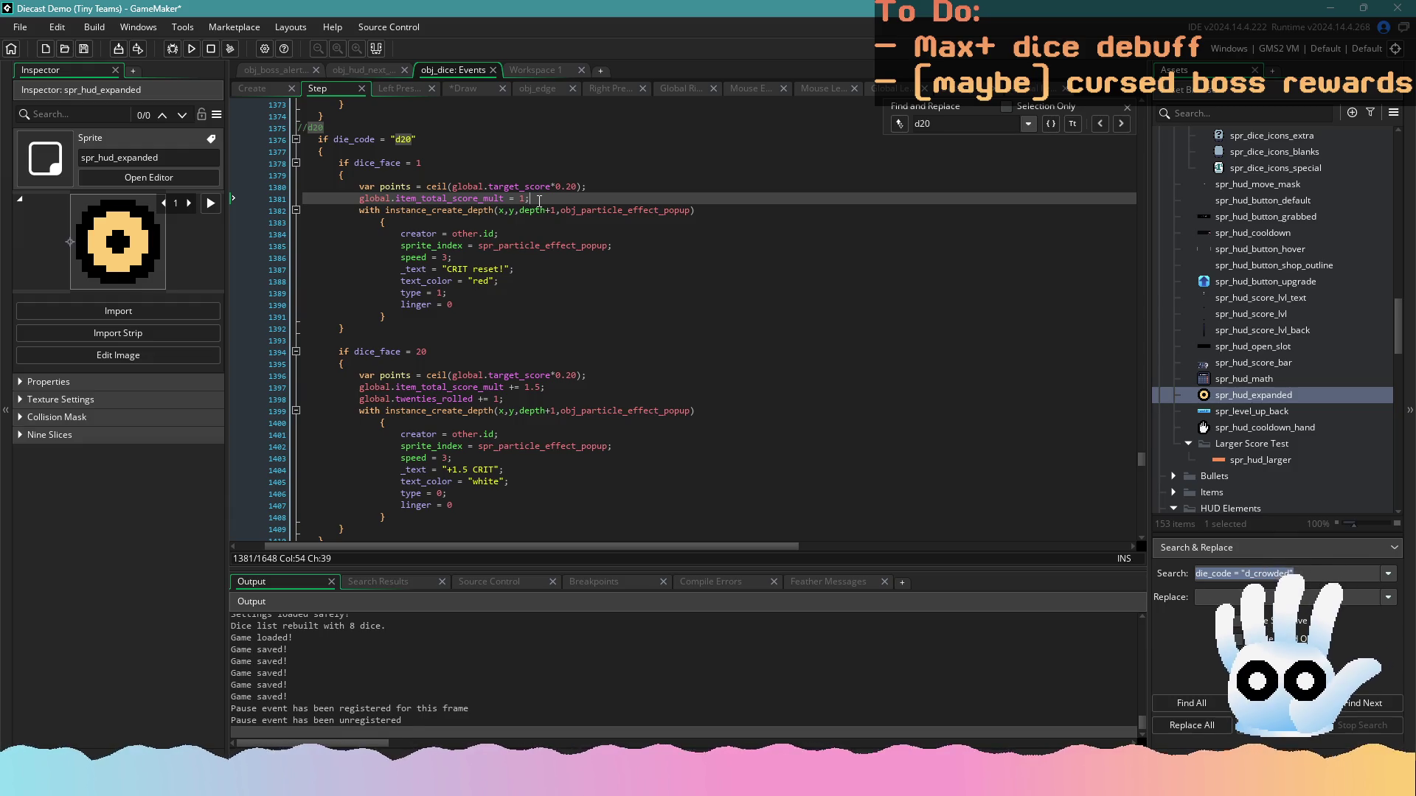
{"action": "left_click", "coordinate": [615, 388]}
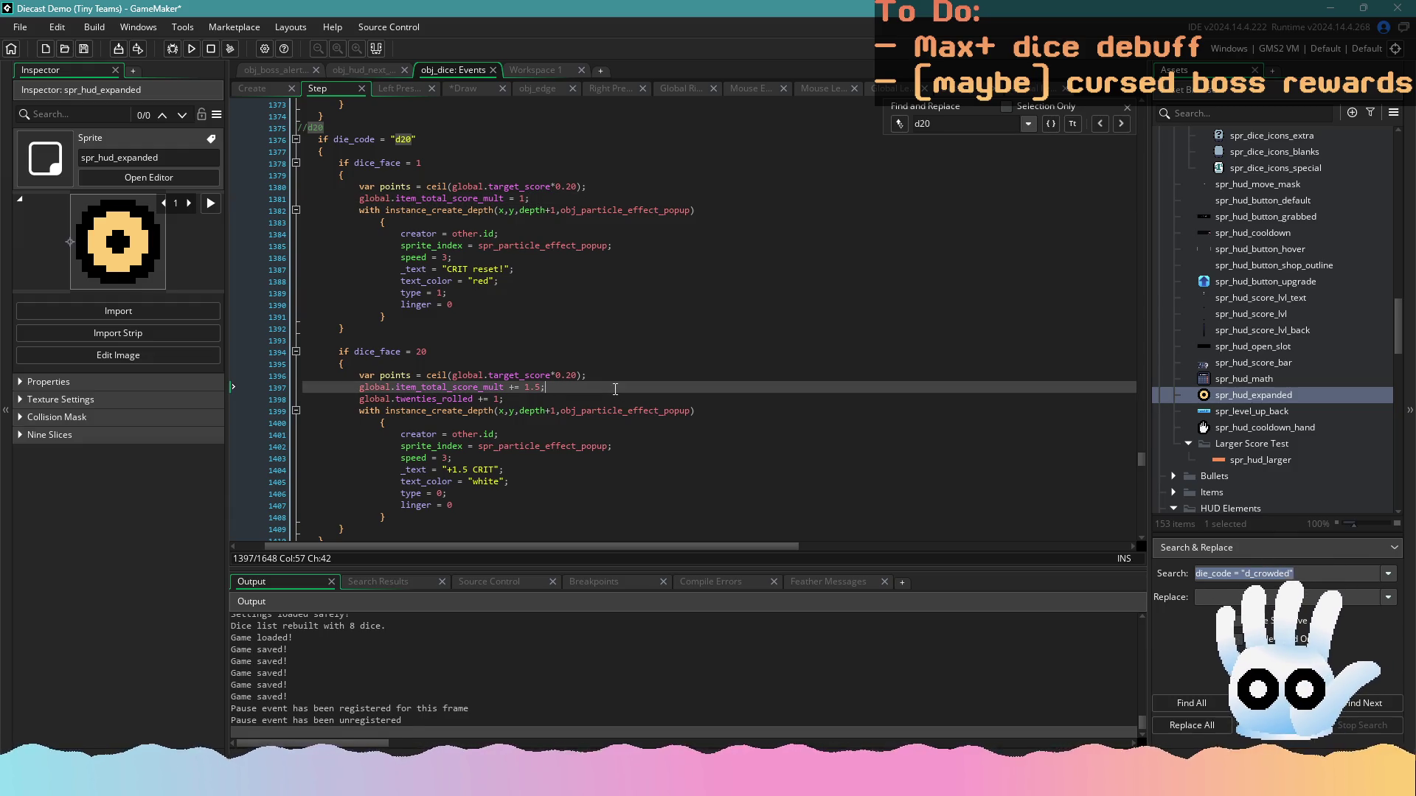
{"action": "key", "text": "Return"}
{"action": "type", "text": "di"}
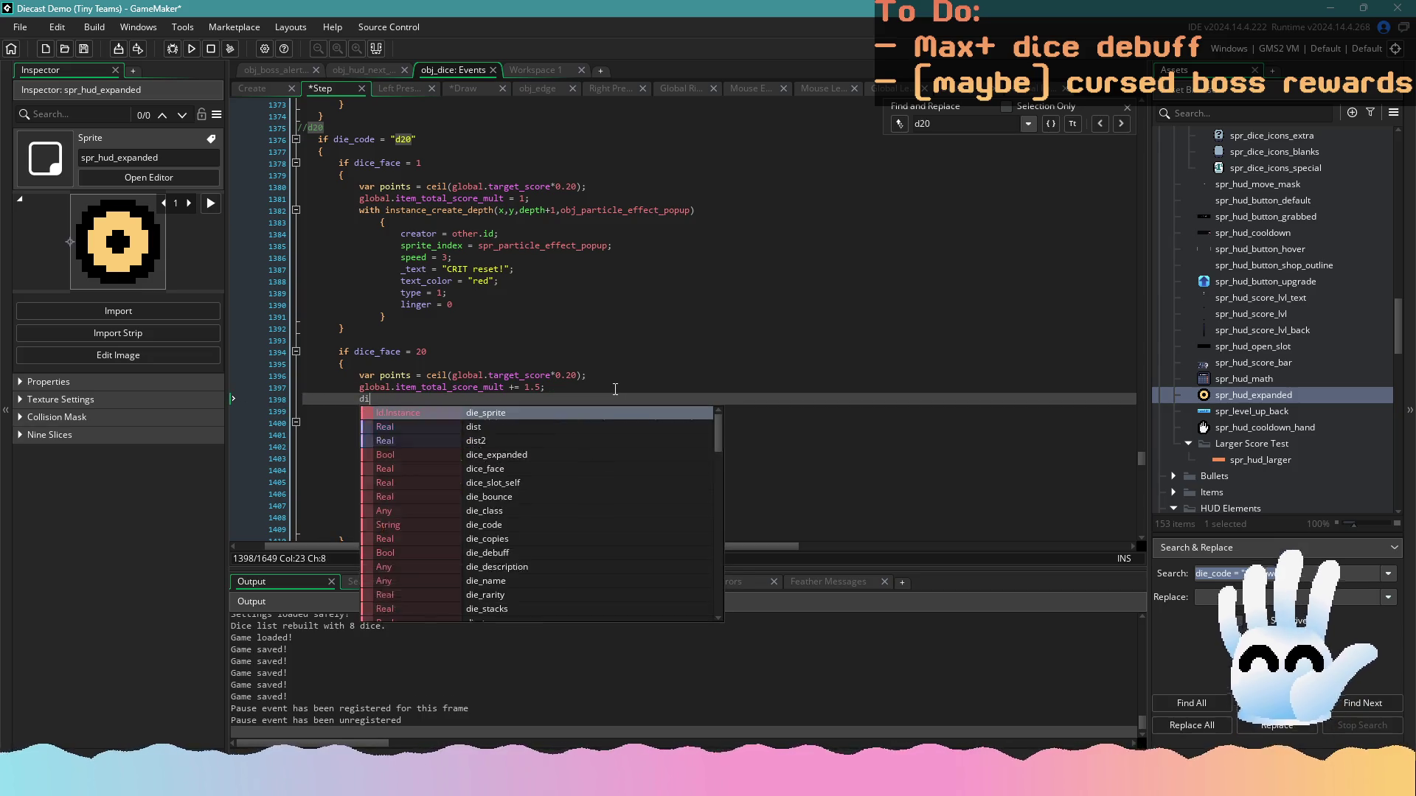
{"action": "type", "text": "e_sta"}
{"action": "key", "text": "Return"}
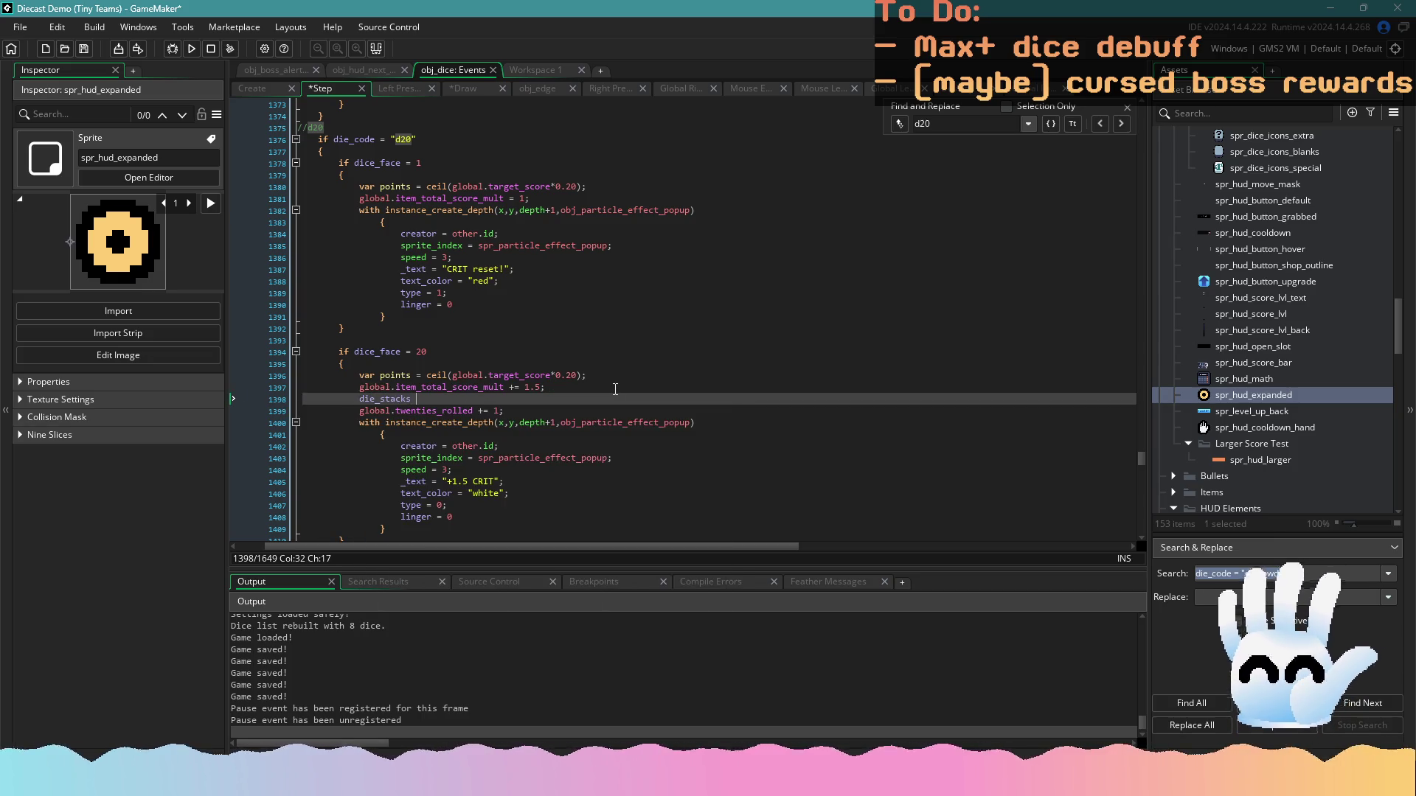
{"action": "type", "text": "+= 1.5;"}
{"action": "key", "text": "ctrl+s"}
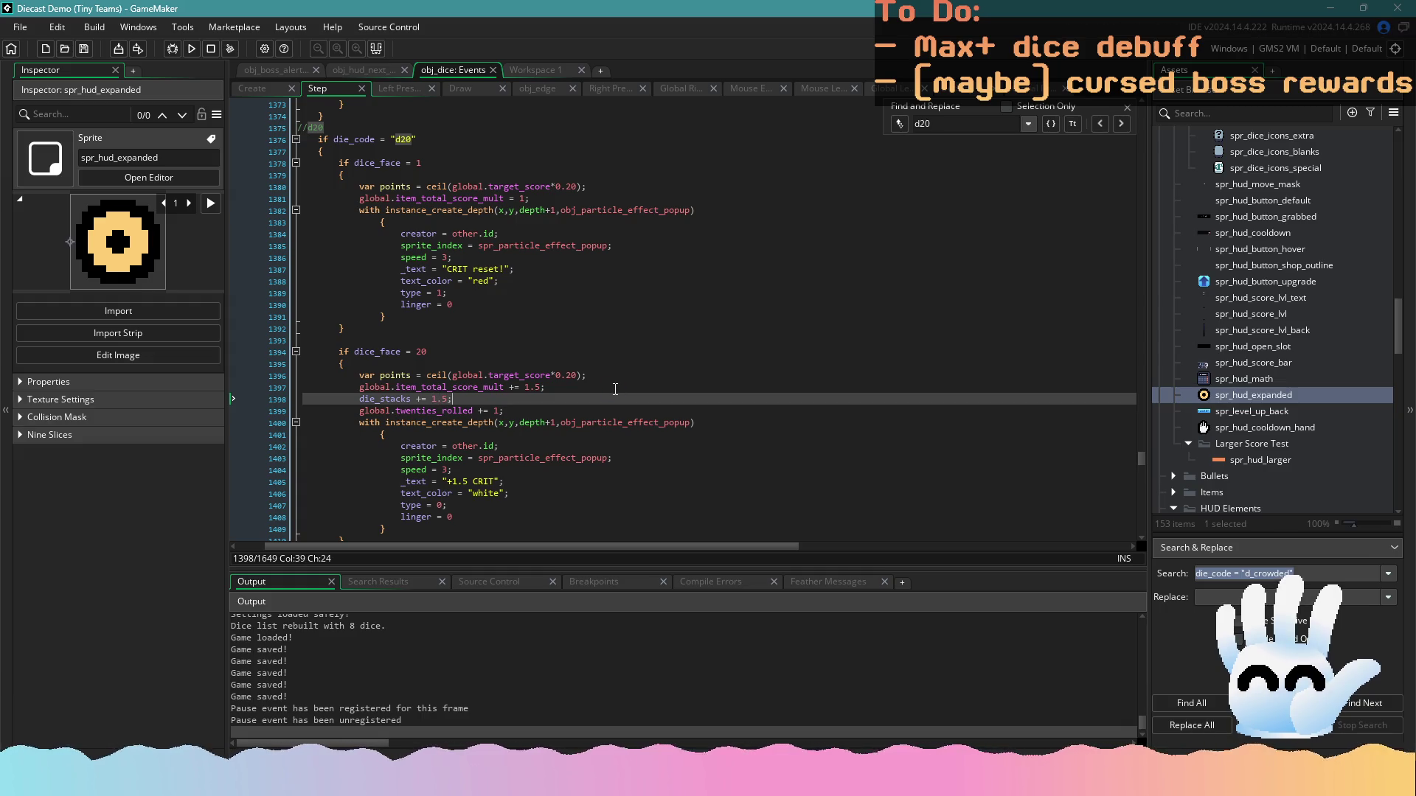
Copy the die_stacks line into the face-1 block after the multiplier reset and save
{"action": "key", "text": "shift+Left"}
{"action": "key", "text": "shift+Left"}
{"action": "key", "text": "shift+Left"}
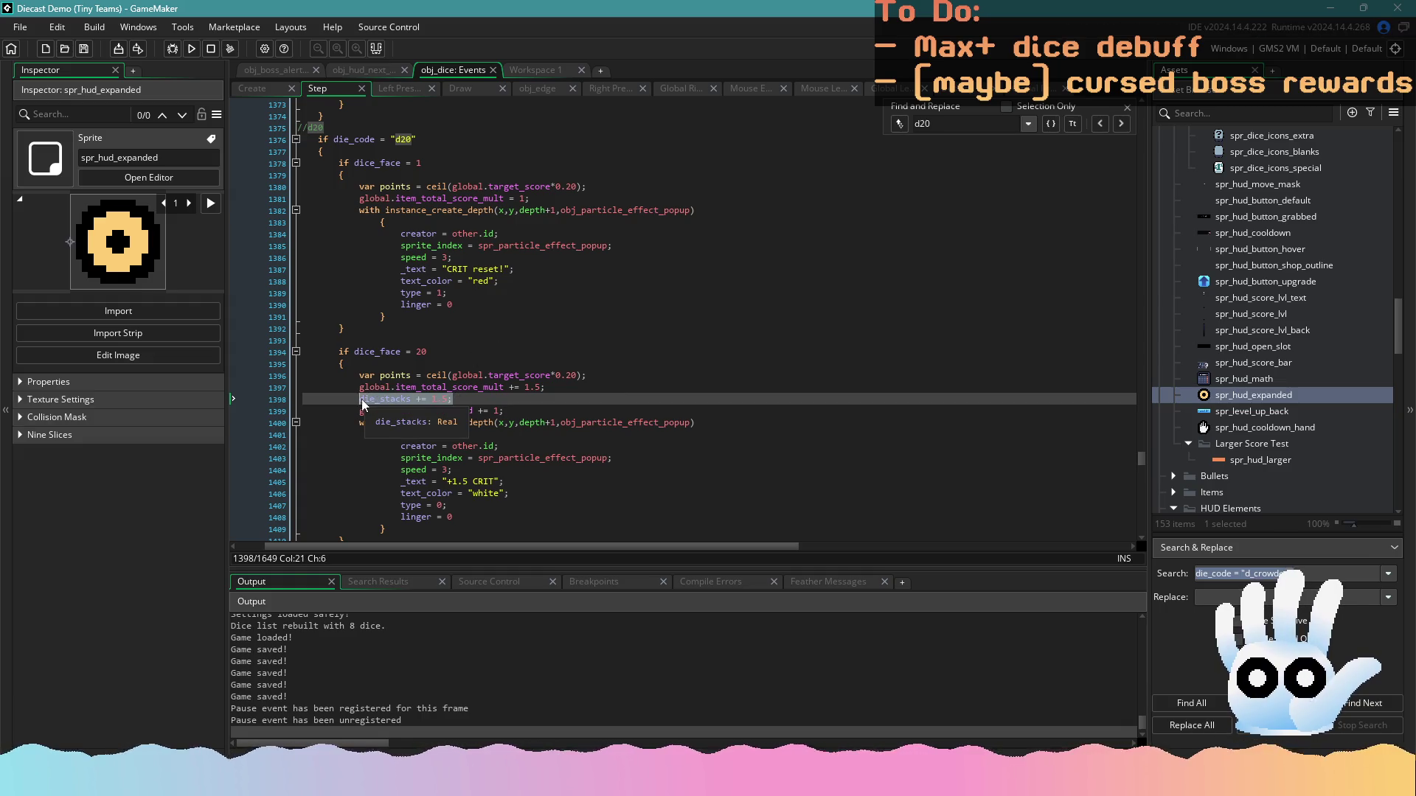
{"action": "key", "text": "ctrl+c"}
{"action": "left_click", "coordinate": [544, 200]}
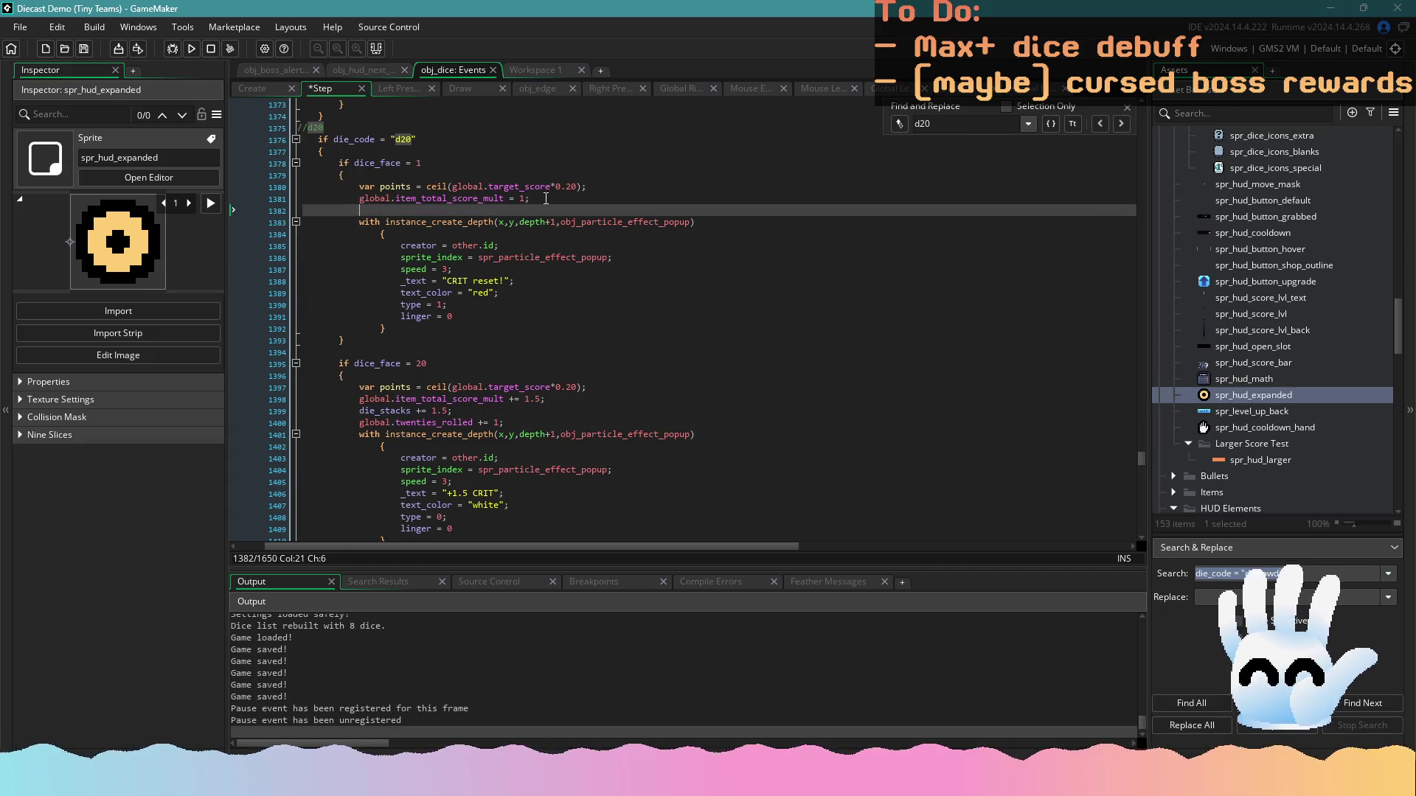
{"action": "key", "text": "Return"}
{"action": "key", "text": "ctrl+v"}
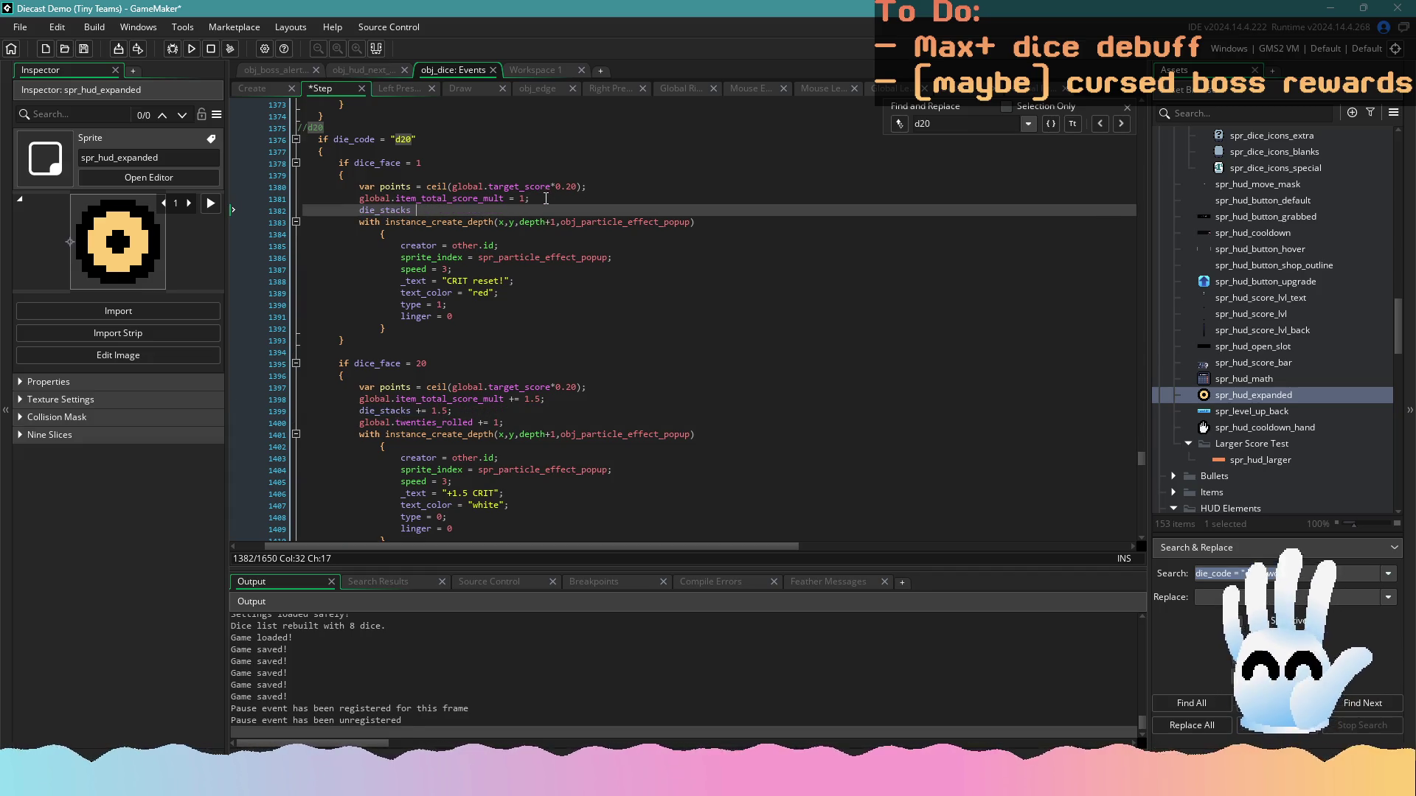
{"action": "type", "text": "= 0;"}
{"action": "key", "text": "ctrl+s"}
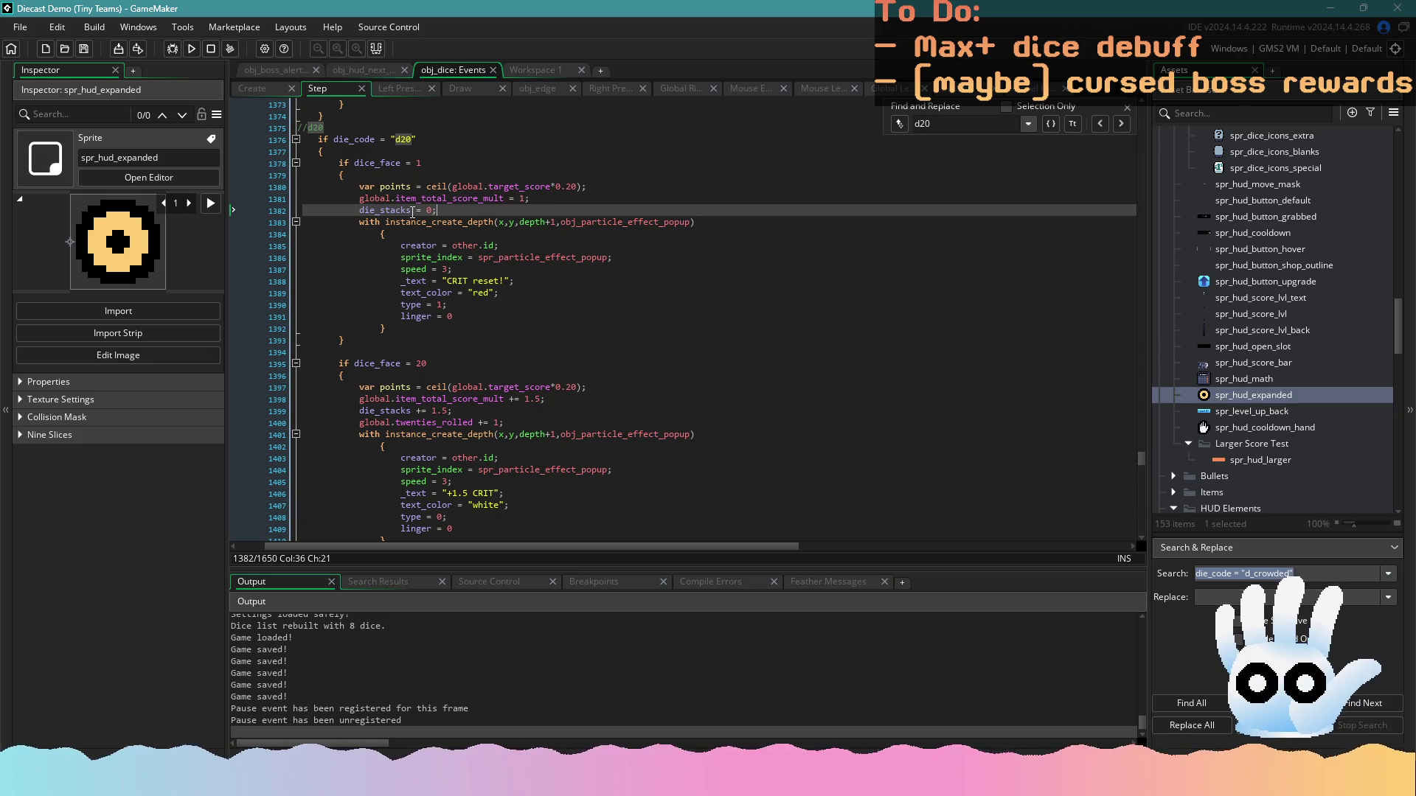
{"action": "double_click", "coordinate": [403, 211]}
{"action": "left_click", "coordinate": [447, 93]}
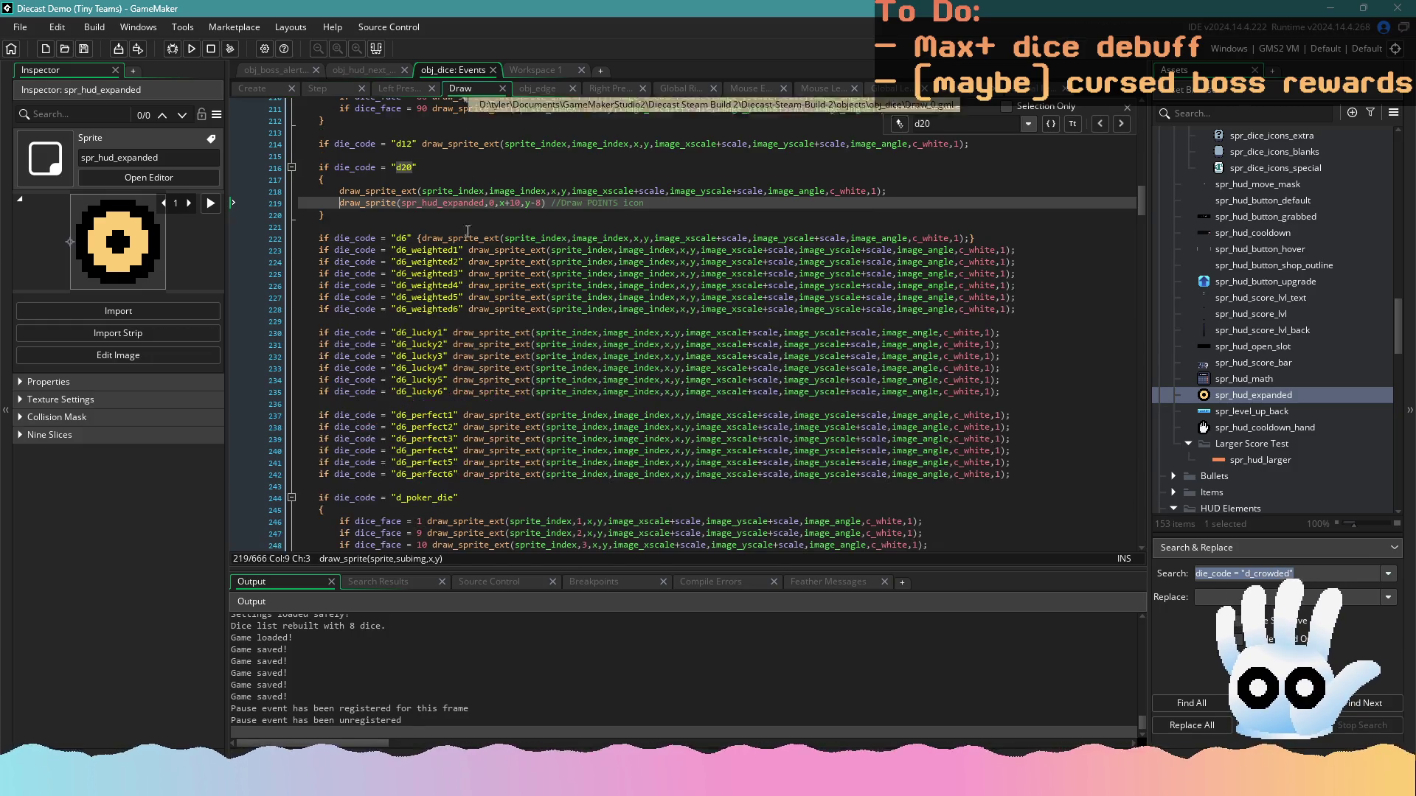
Wrap the POINTS icon draw line inside an 'if die_stacks > 0 {' block and remove the blank line
{"action": "left_click", "coordinate": [341, 205]}
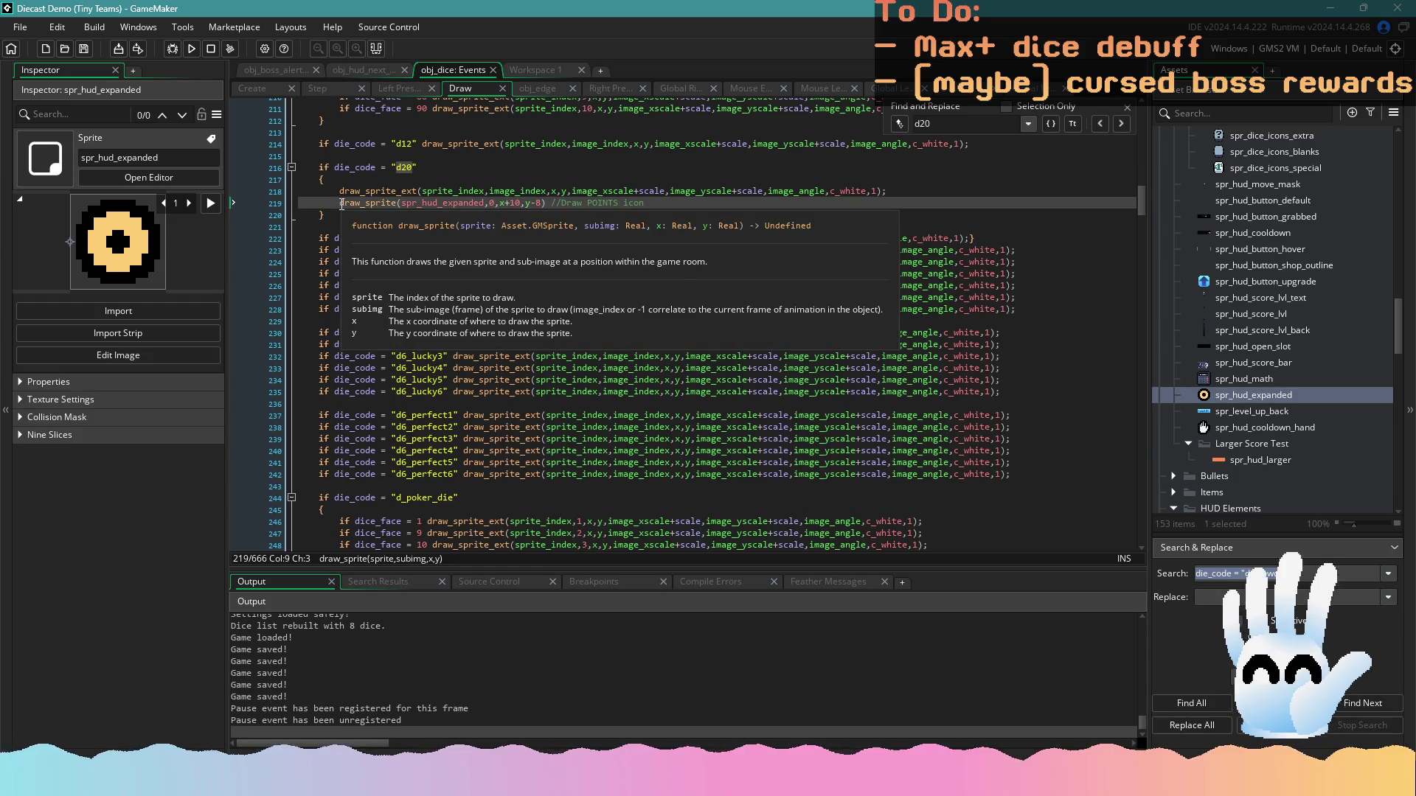
{"action": "key", "text": "Return"}
{"action": "key", "text": "Up"}
{"action": "type", "text": "ie"}
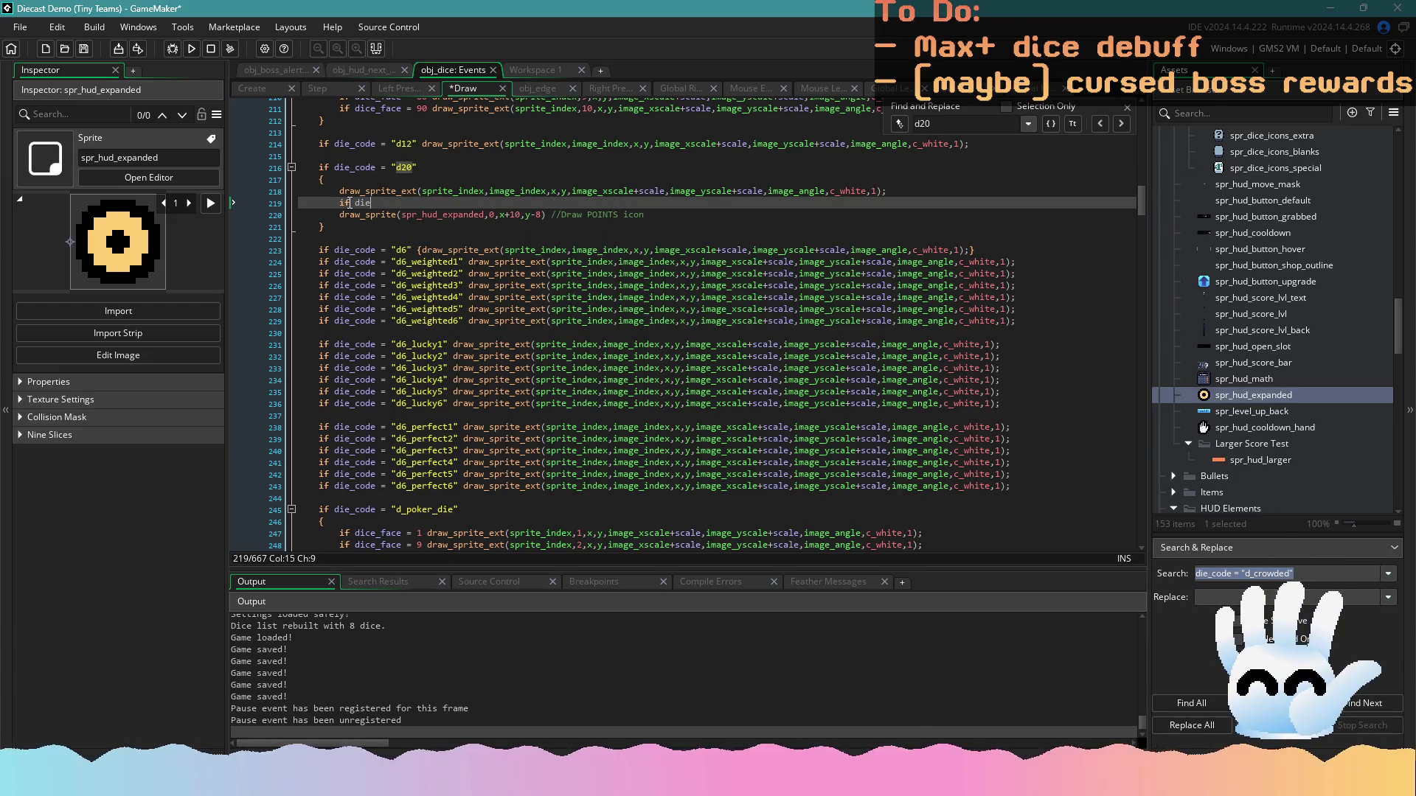
{"action": "type", "text": "_stacks > 0 "}
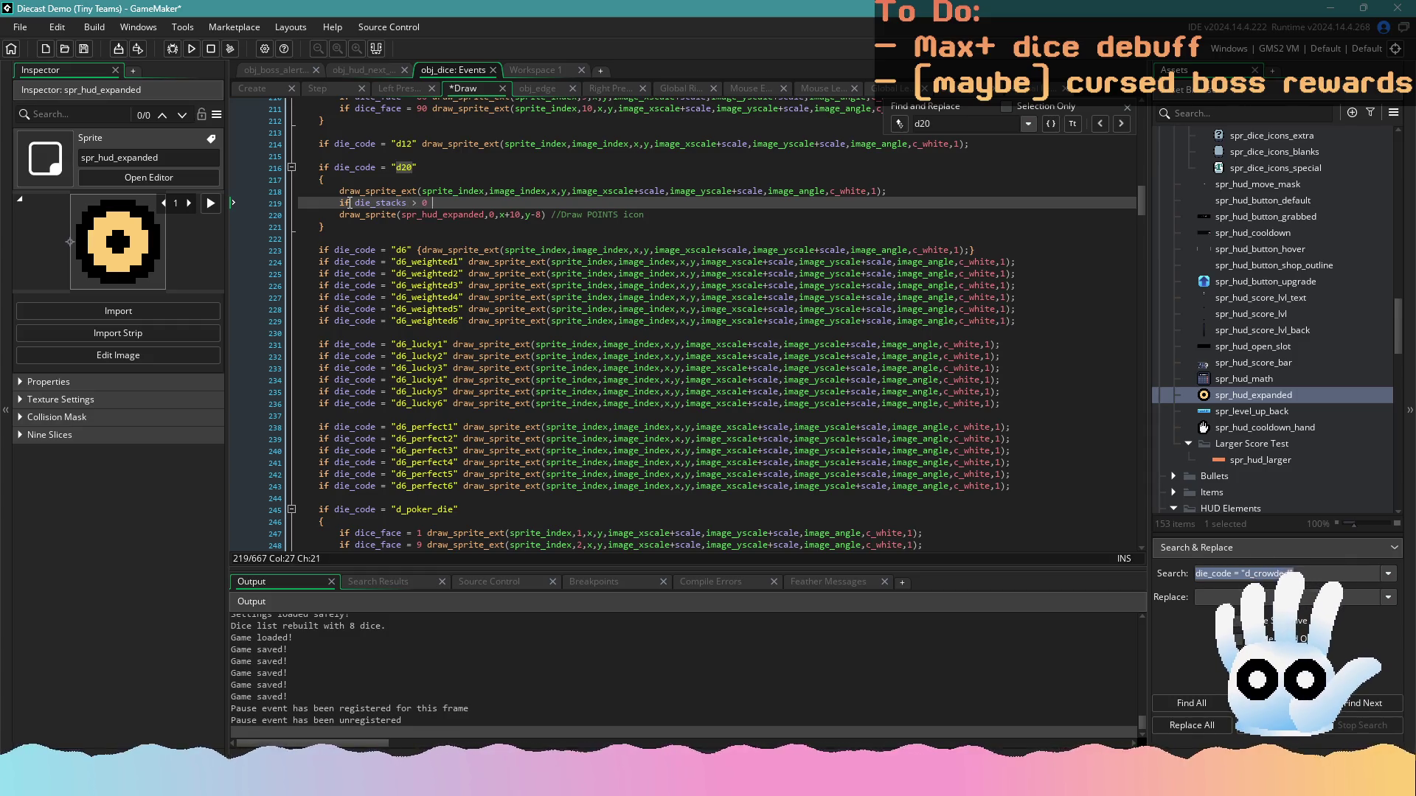
{"action": "type", "text": "{"}
{"action": "key", "text": "Return"}
{"action": "left_click", "coordinate": [489, 203]}
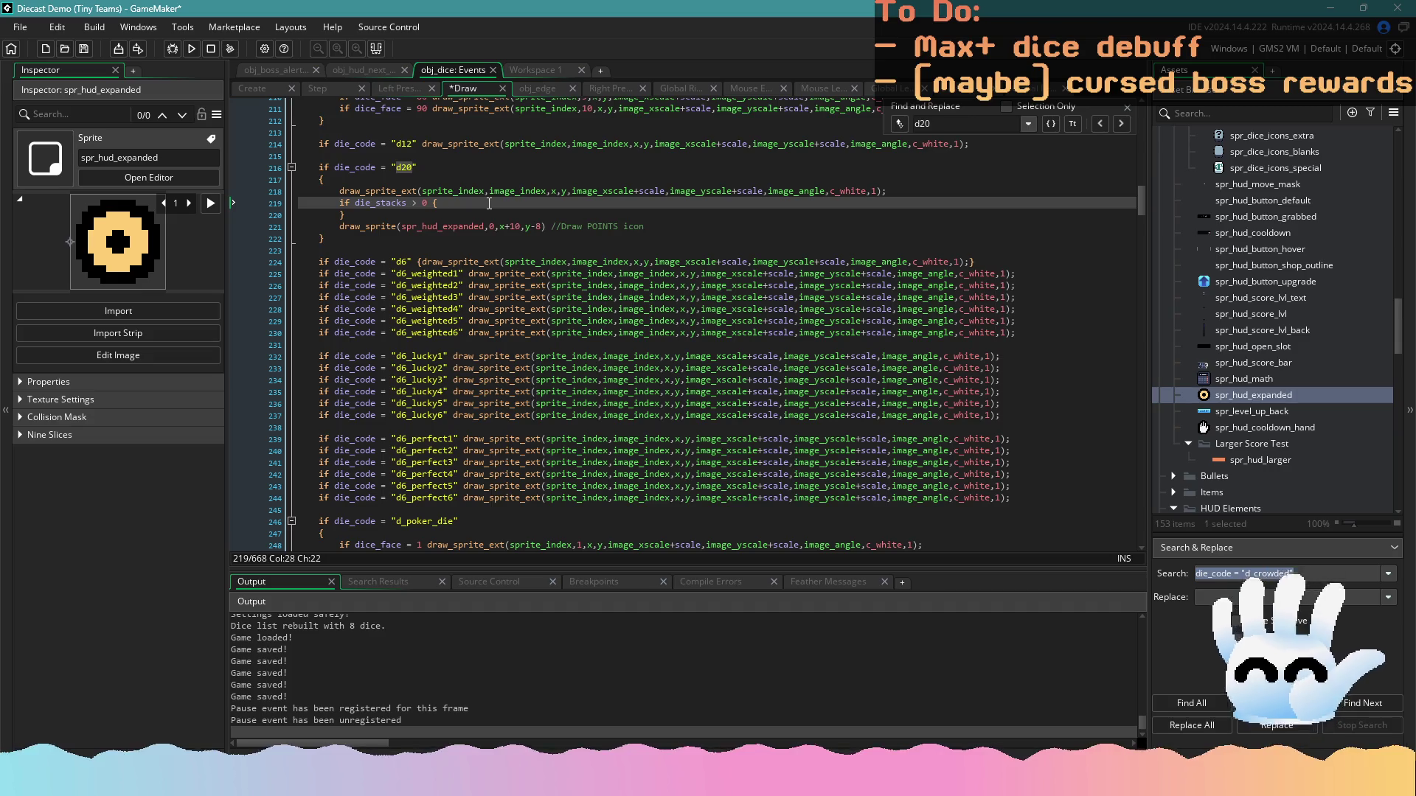
{"action": "left_click_drag", "start_coordinate": [670, 226], "coordinate": [340, 227]}
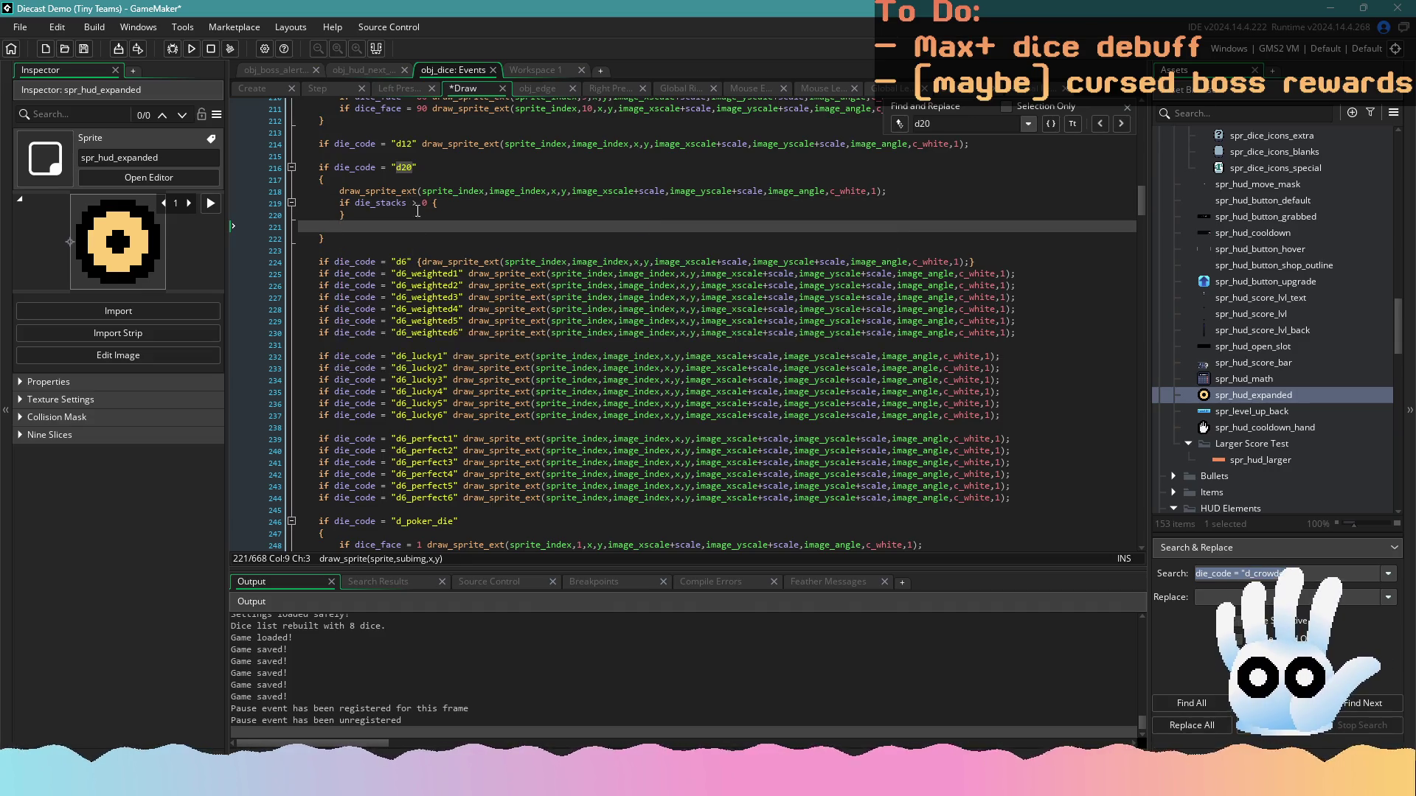
{"action": "key", "text": "ctrl+x"}
{"action": "left_click", "coordinate": [452, 203]}
{"action": "key", "text": "Return"}
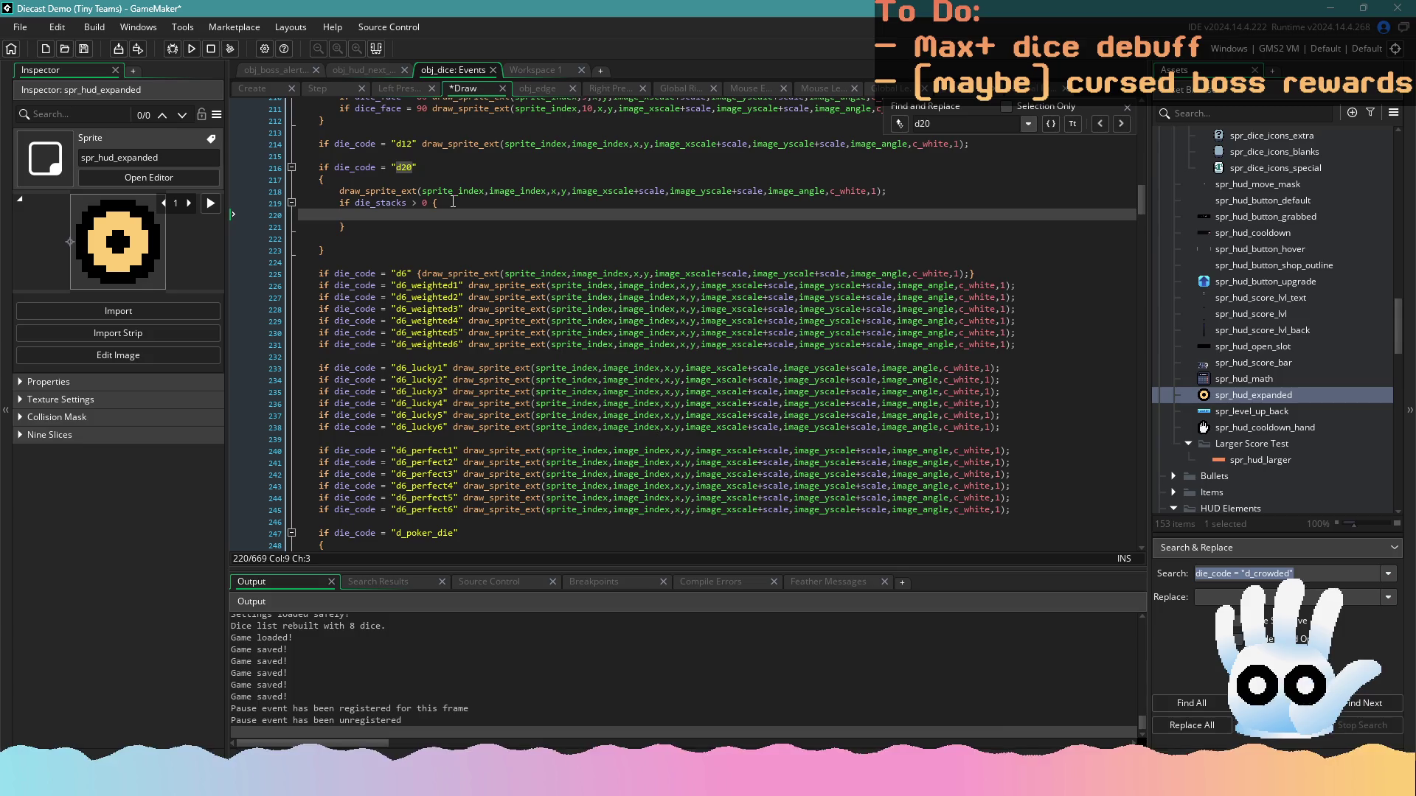
{"action": "key", "text": "ctrl+v"}
{"action": "left_click", "coordinate": [428, 238]}
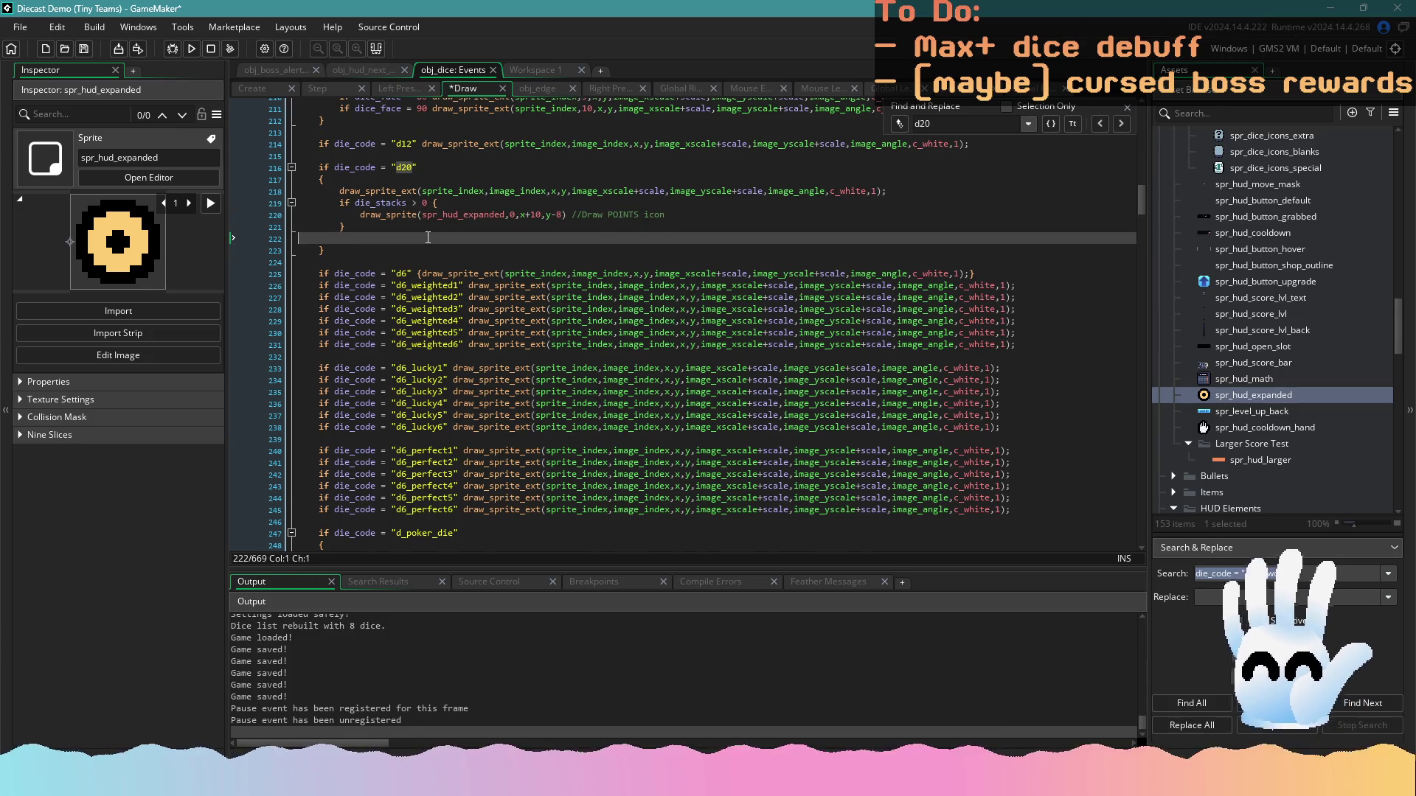
{"action": "key", "text": "BackSpace"}
{"action": "left_click", "coordinate": [471, 215]}
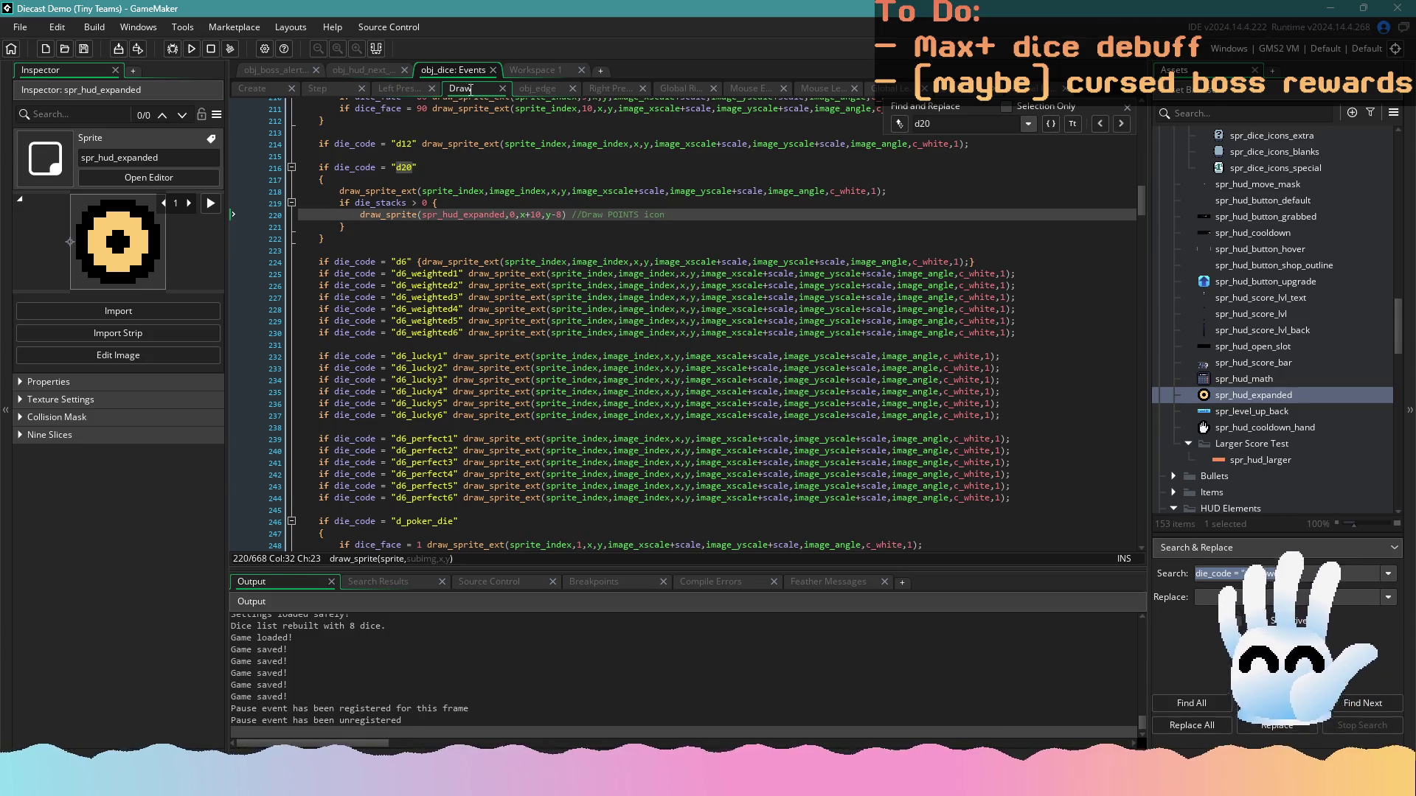
View spr_hud_expanded's X frame in Workspace 1, then bring up the All Dice sprite sheet
{"action": "left_click", "coordinate": [531, 72]}
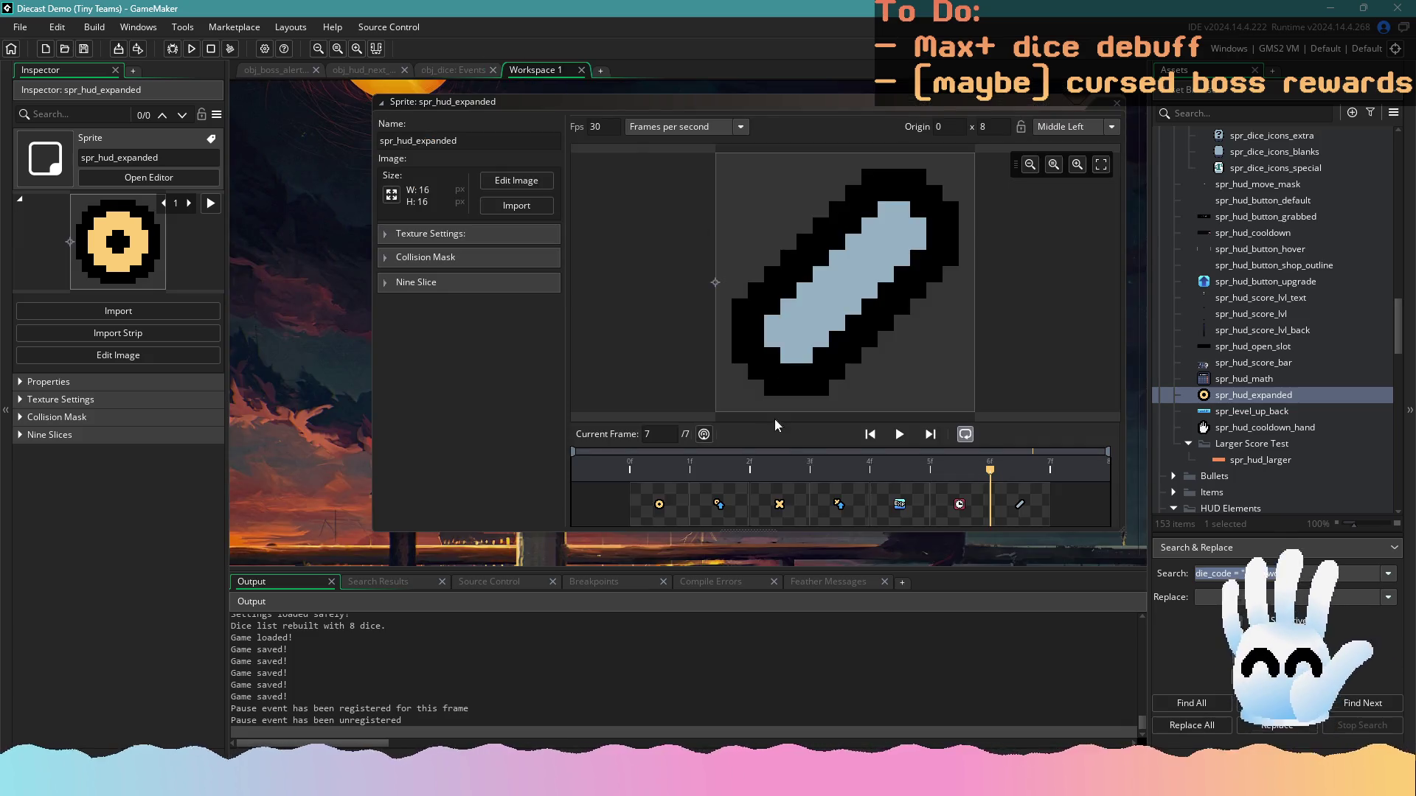
{"action": "left_click", "coordinate": [777, 509]}
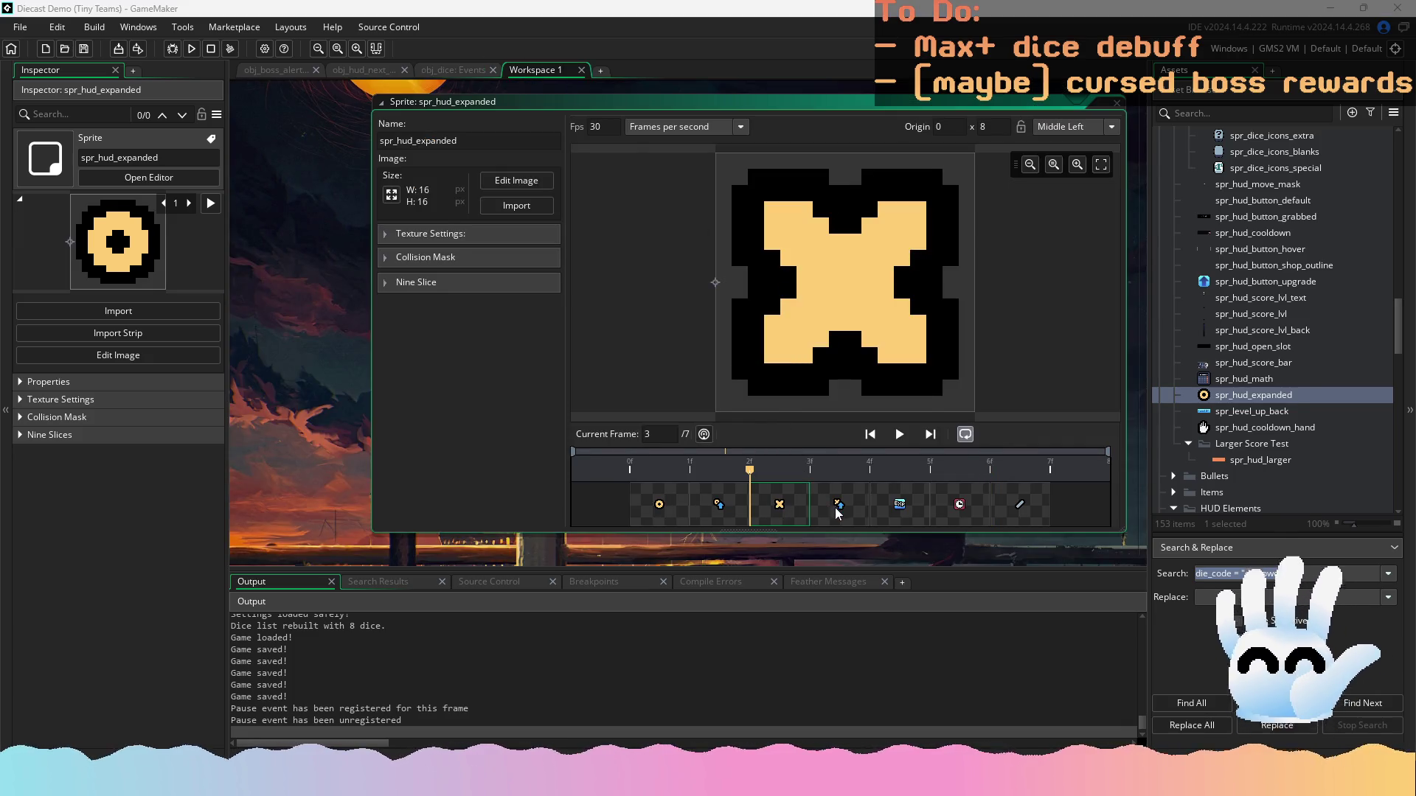
{"action": "key", "text": "alt+Tab"}
{"action": "key", "text": "alt+Tab"}
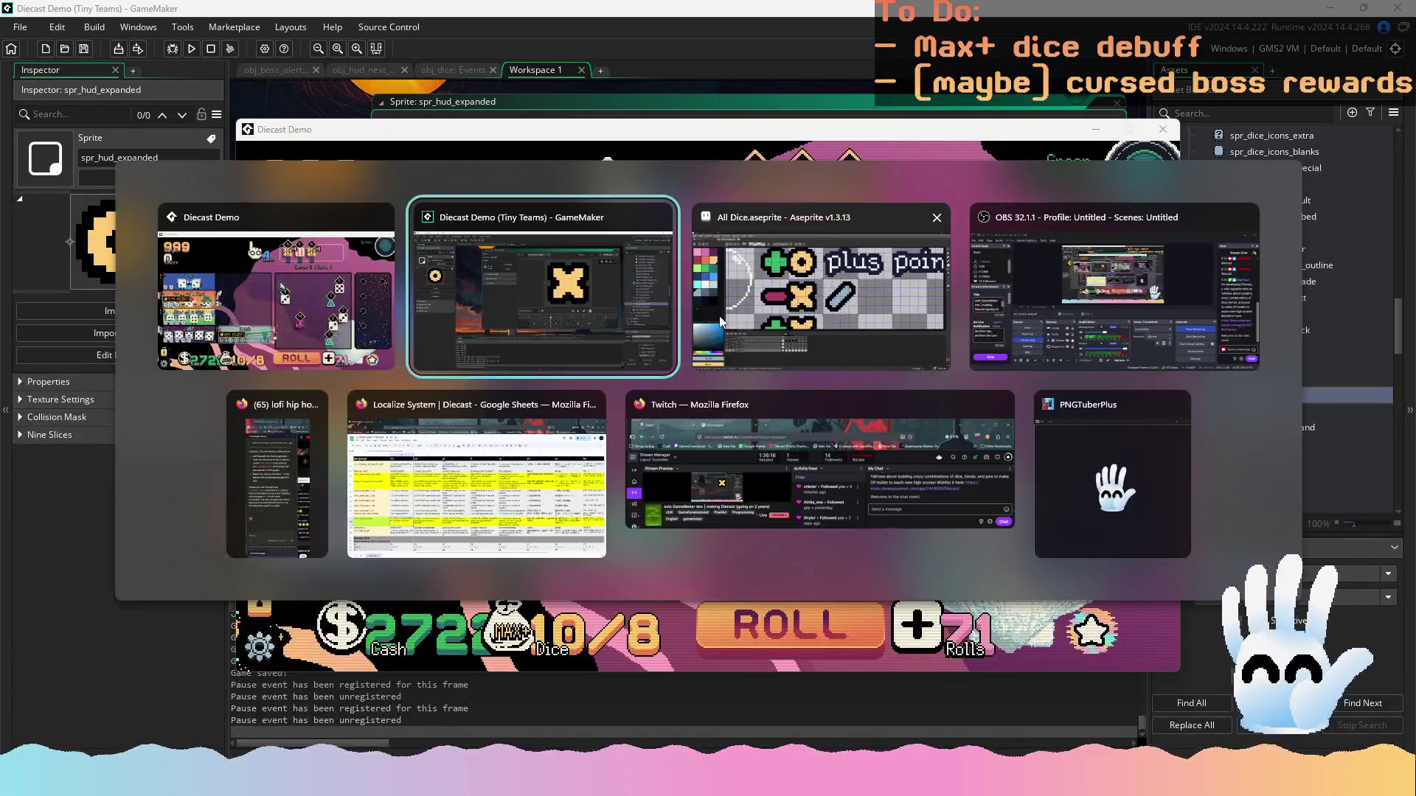
{"action": "left_click", "coordinate": [719, 315]}
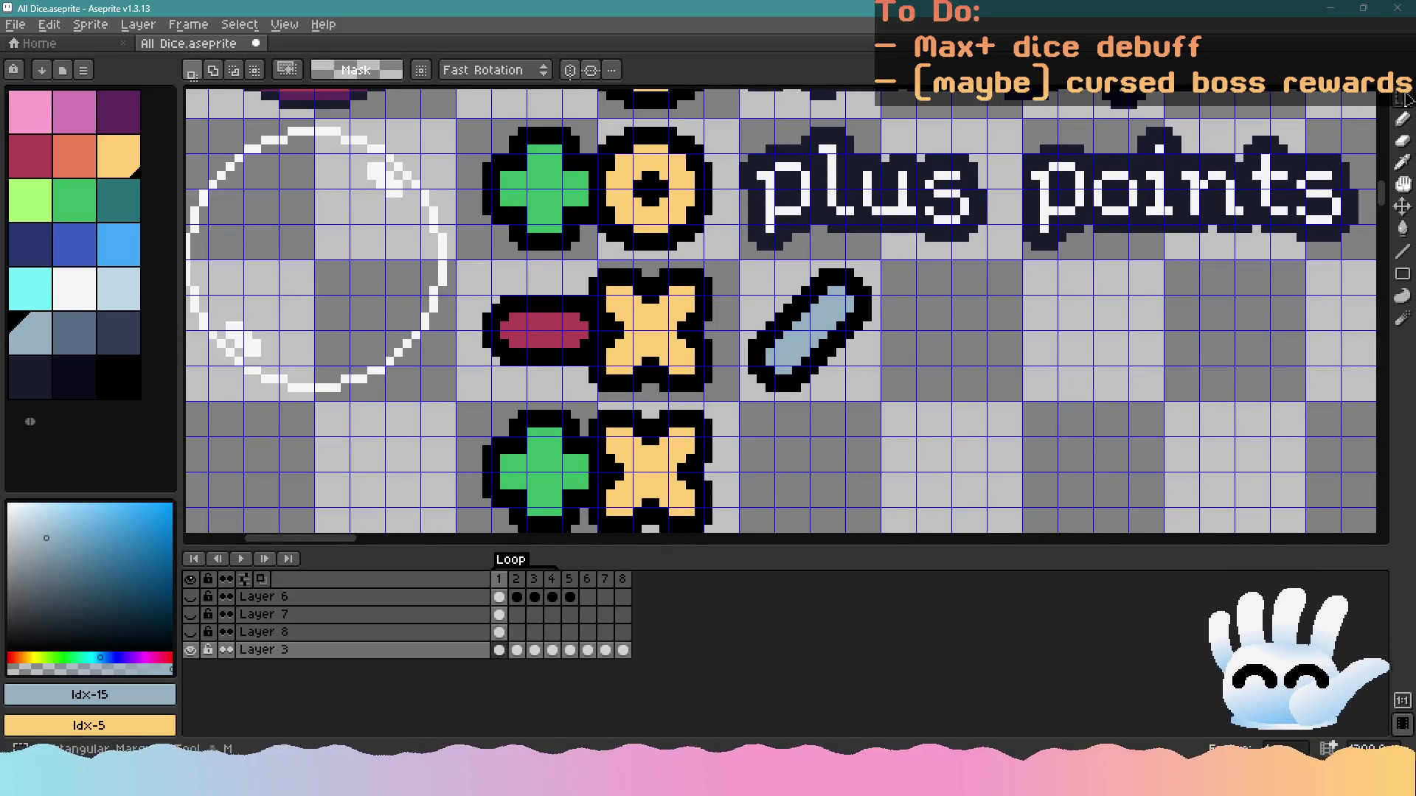
{"action": "left_click", "coordinate": [1403, 252]}
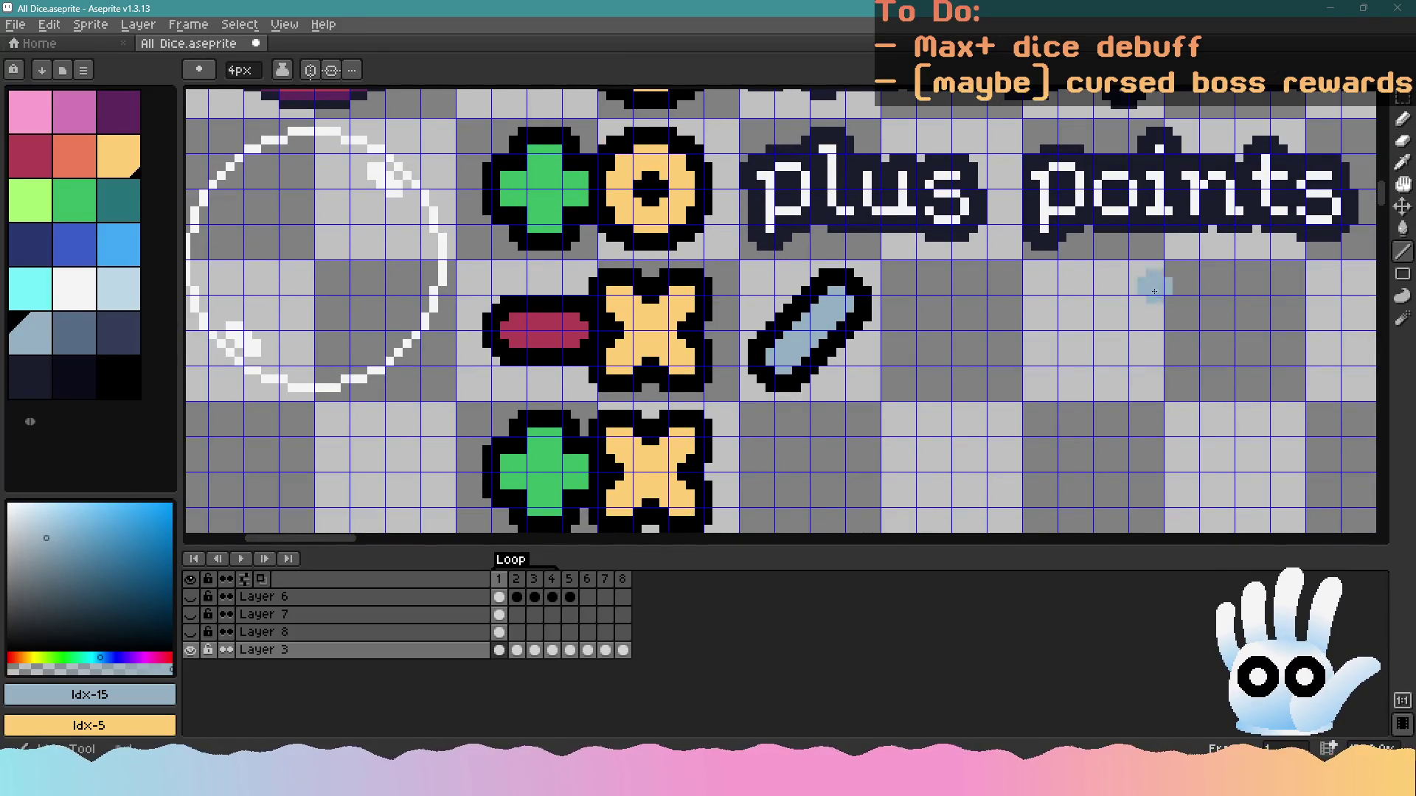
{"action": "left_click_drag", "start_coordinate": [1154, 291], "coordinate": [992, 291]}
{"action": "left_click", "coordinate": [35, 159]}
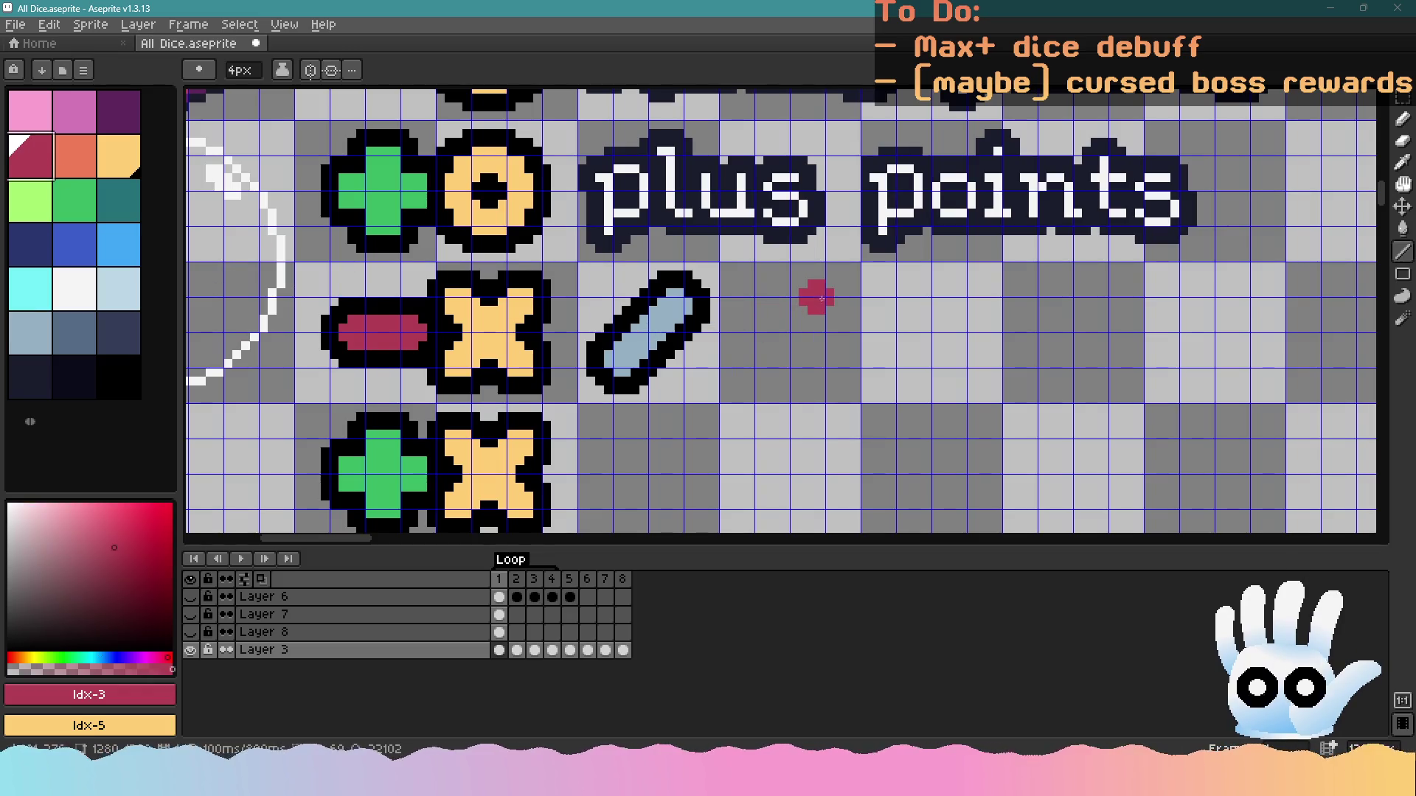
{"action": "left_click_drag", "start_coordinate": [831, 298], "coordinate": [745, 380]}
{"action": "mouse_move", "coordinate": [788, 330]}
{"action": "left_mouse_down"}
{"action": "mouse_move", "coordinate": [745, 317]}
{"action": "mouse_move", "coordinate": [776, 314]}
{"action": "mouse_move", "coordinate": [809, 358]}
{"action": "mouse_move", "coordinate": [770, 311]}
{"action": "left_mouse_up"}
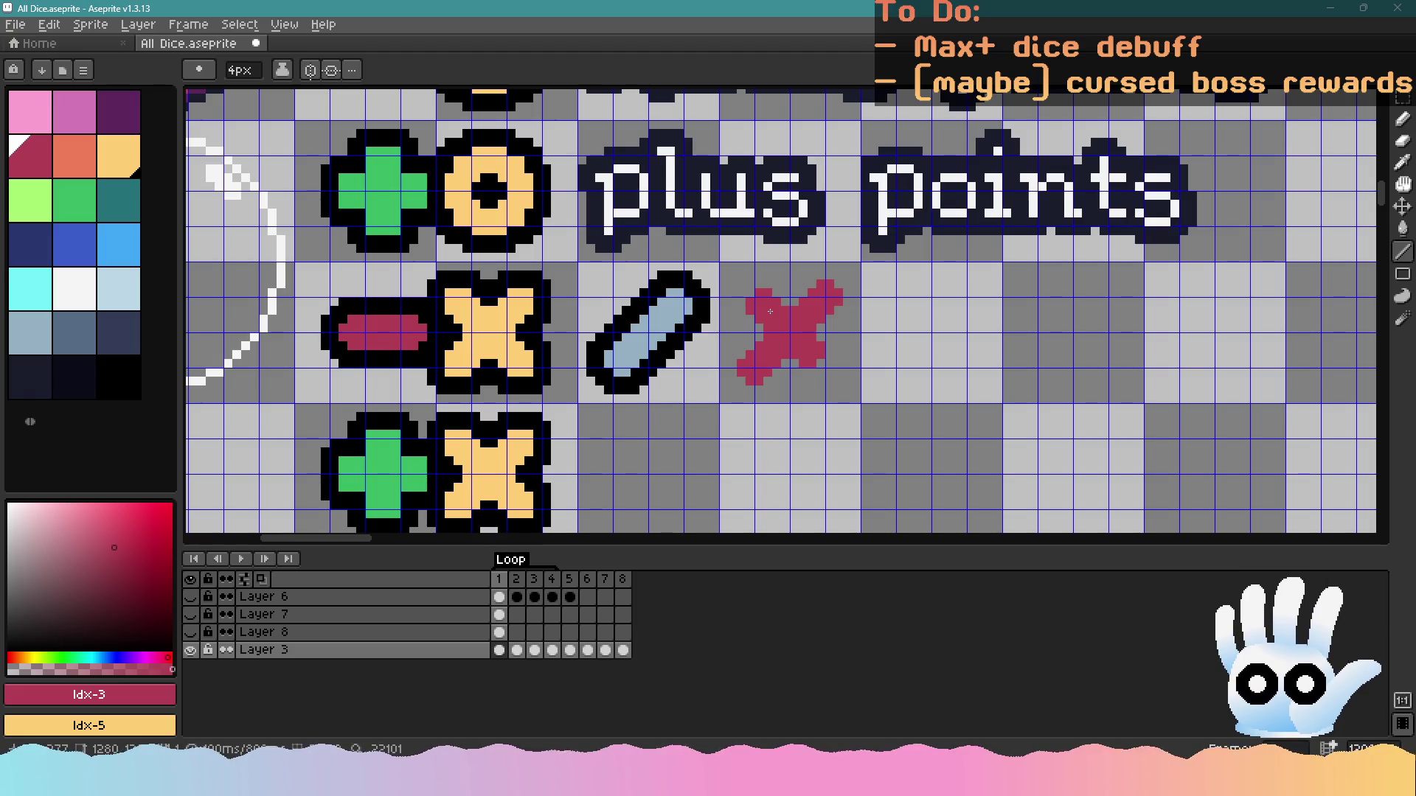
{"action": "key", "text": "ctrl"}
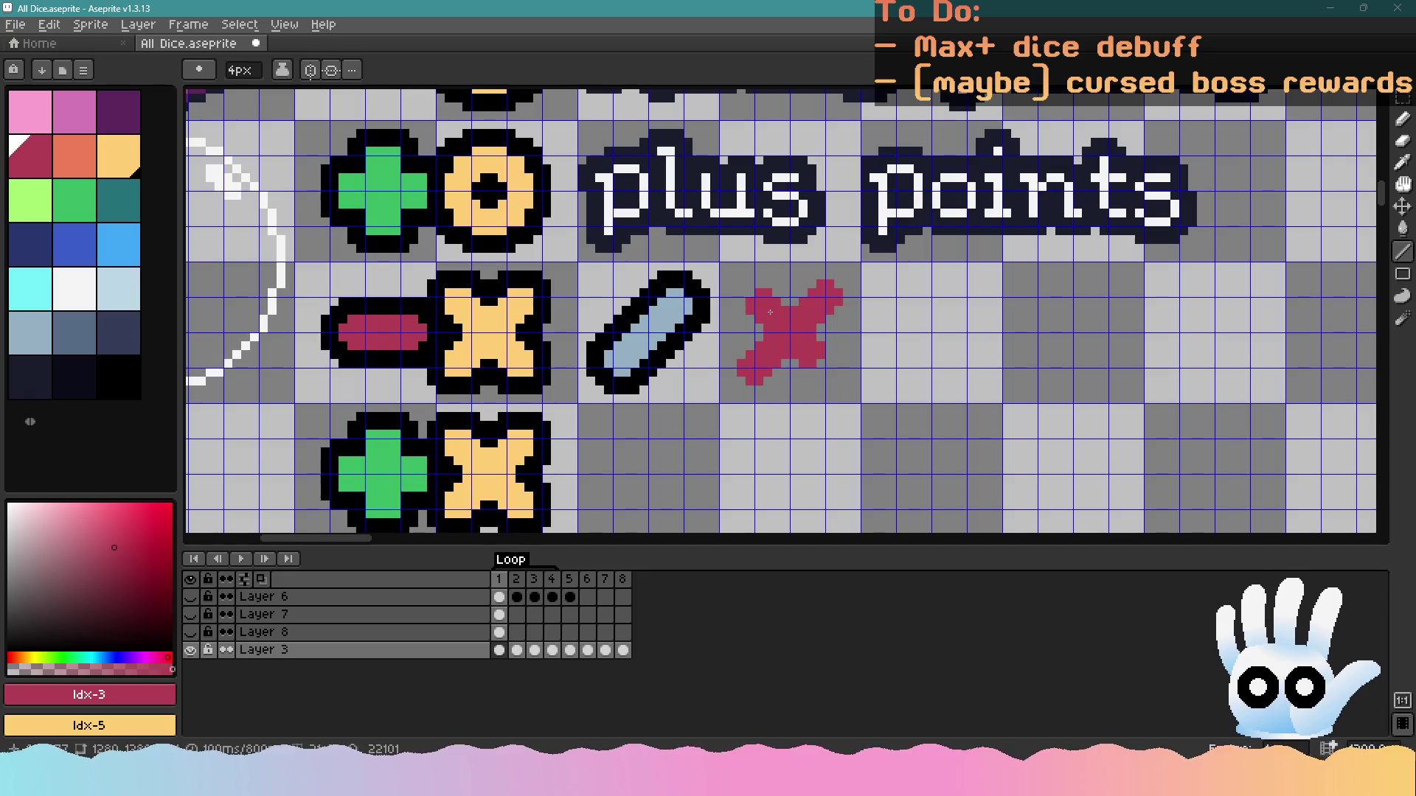
{"action": "scroll", "coordinate": [889, 461], "scroll_direction": "down", "scroll_amount": 5}
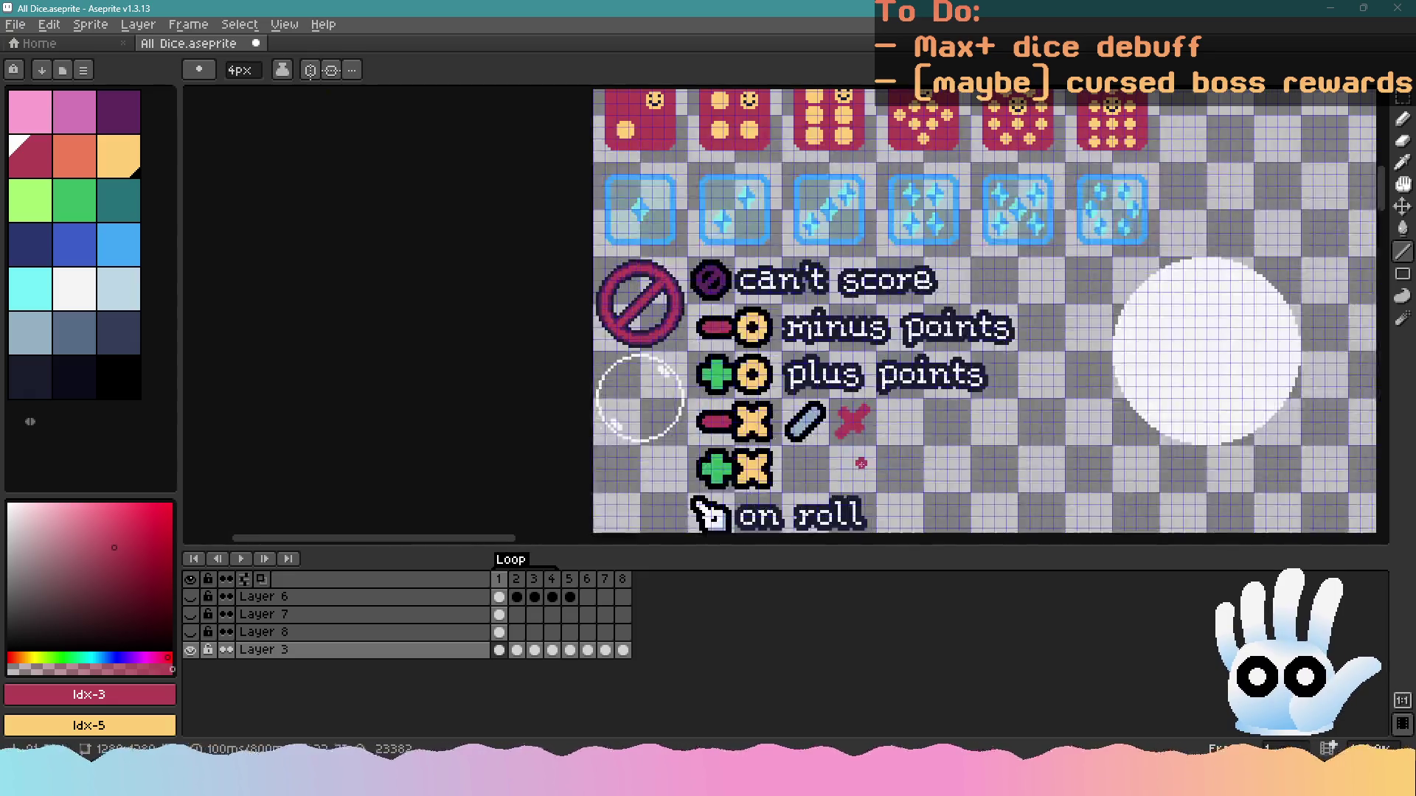
{"action": "scroll", "coordinate": [843, 453], "scroll_direction": "up", "scroll_amount": 5}
{"action": "key", "text": "w"}
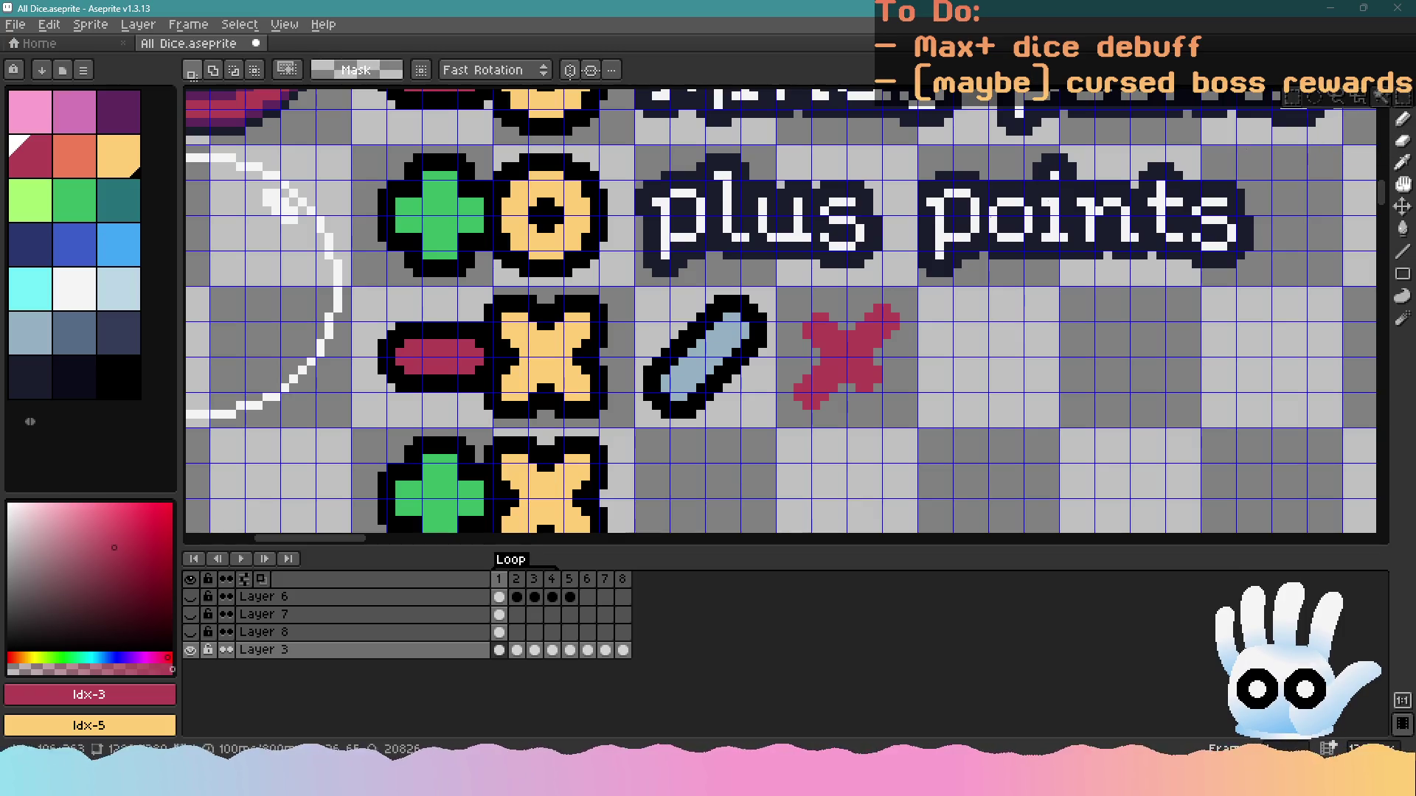
{"action": "key", "text": "ctrl+z"}
{"action": "key", "text": "ctrl+z"}
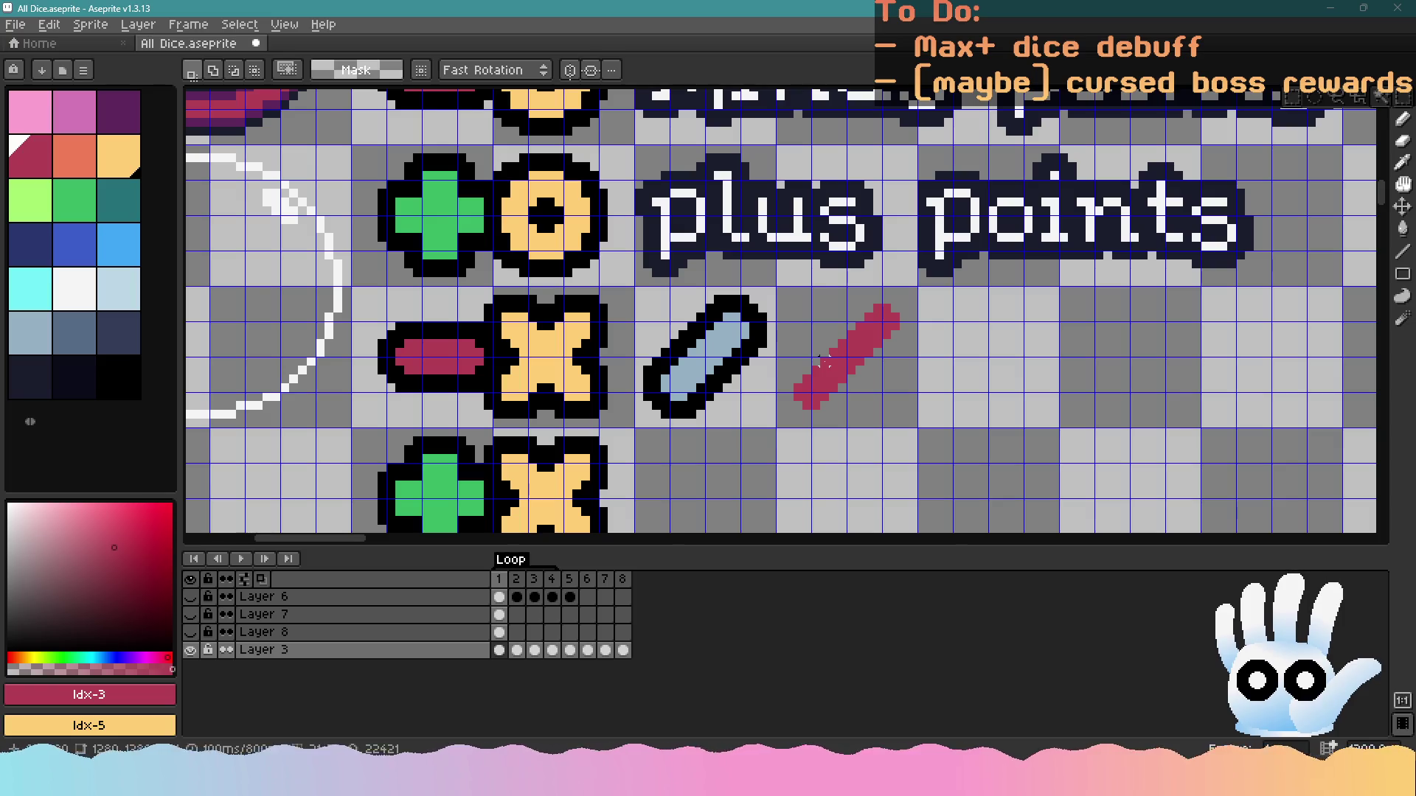
{"action": "key", "text": "ctrl+z"}
{"action": "left_click", "coordinate": [1403, 251]}
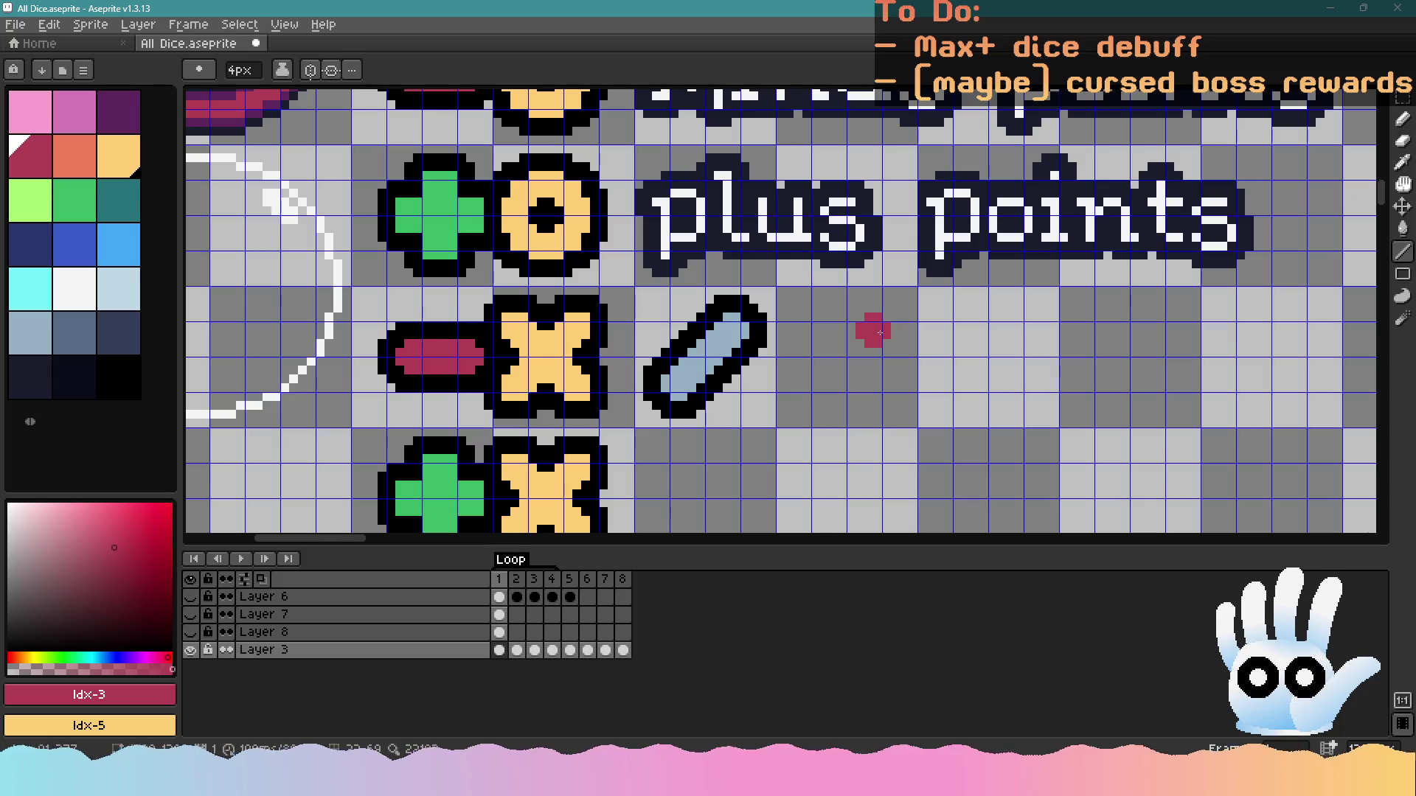
{"action": "mouse_move", "coordinate": [880, 333]}
{"action": "left_mouse_down"}
{"action": "mouse_move", "coordinate": [828, 390]}
{"action": "mouse_move", "coordinate": [848, 328]}
{"action": "mouse_move", "coordinate": [877, 376]}
{"action": "left_mouse_up"}
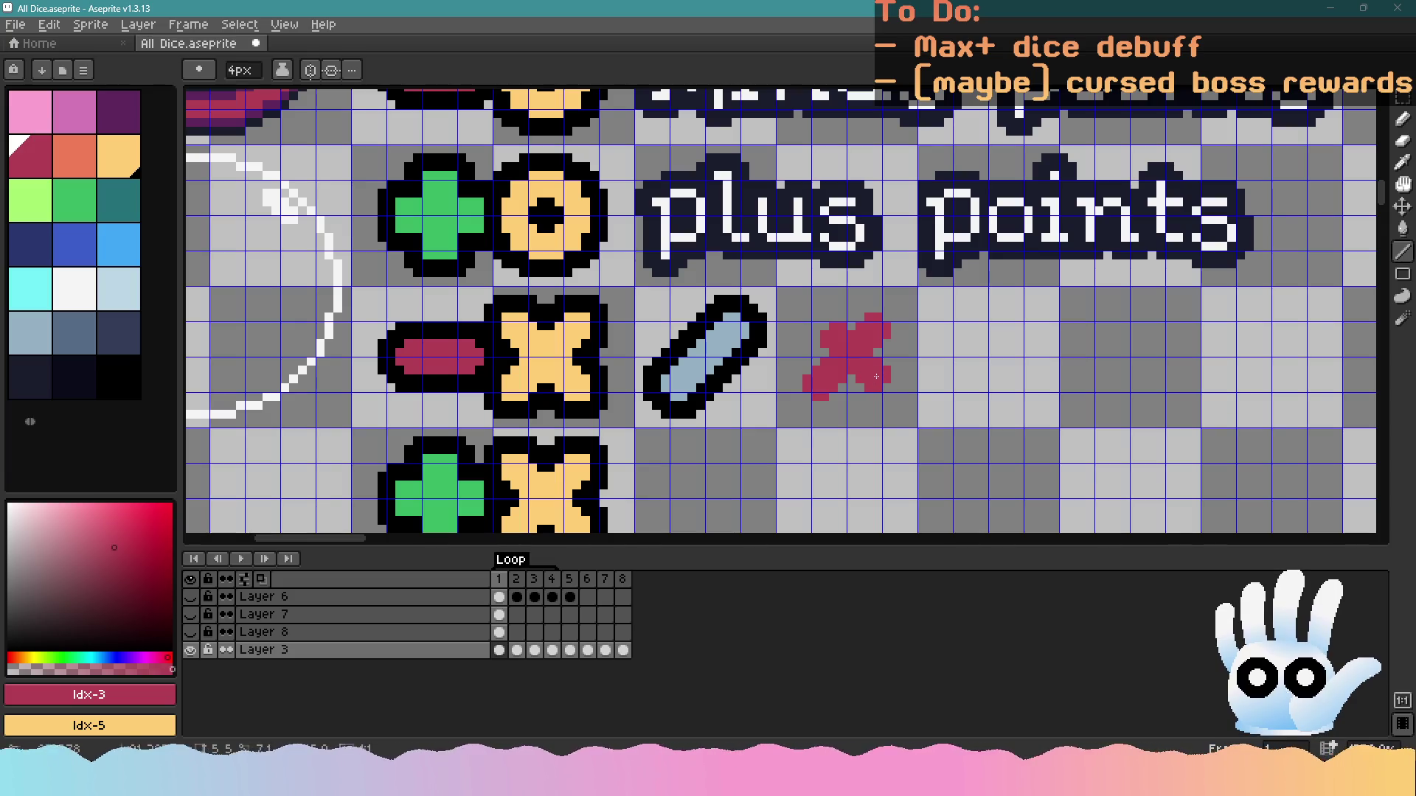
{"action": "key", "text": "m"}
{"action": "mouse_move", "coordinate": [780, 299]}
{"action": "left_mouse_down"}
{"action": "mouse_move", "coordinate": [915, 391]}
{"action": "mouse_move", "coordinate": [918, 428]}
{"action": "left_mouse_up"}
{"action": "left_click", "coordinate": [118, 377]}
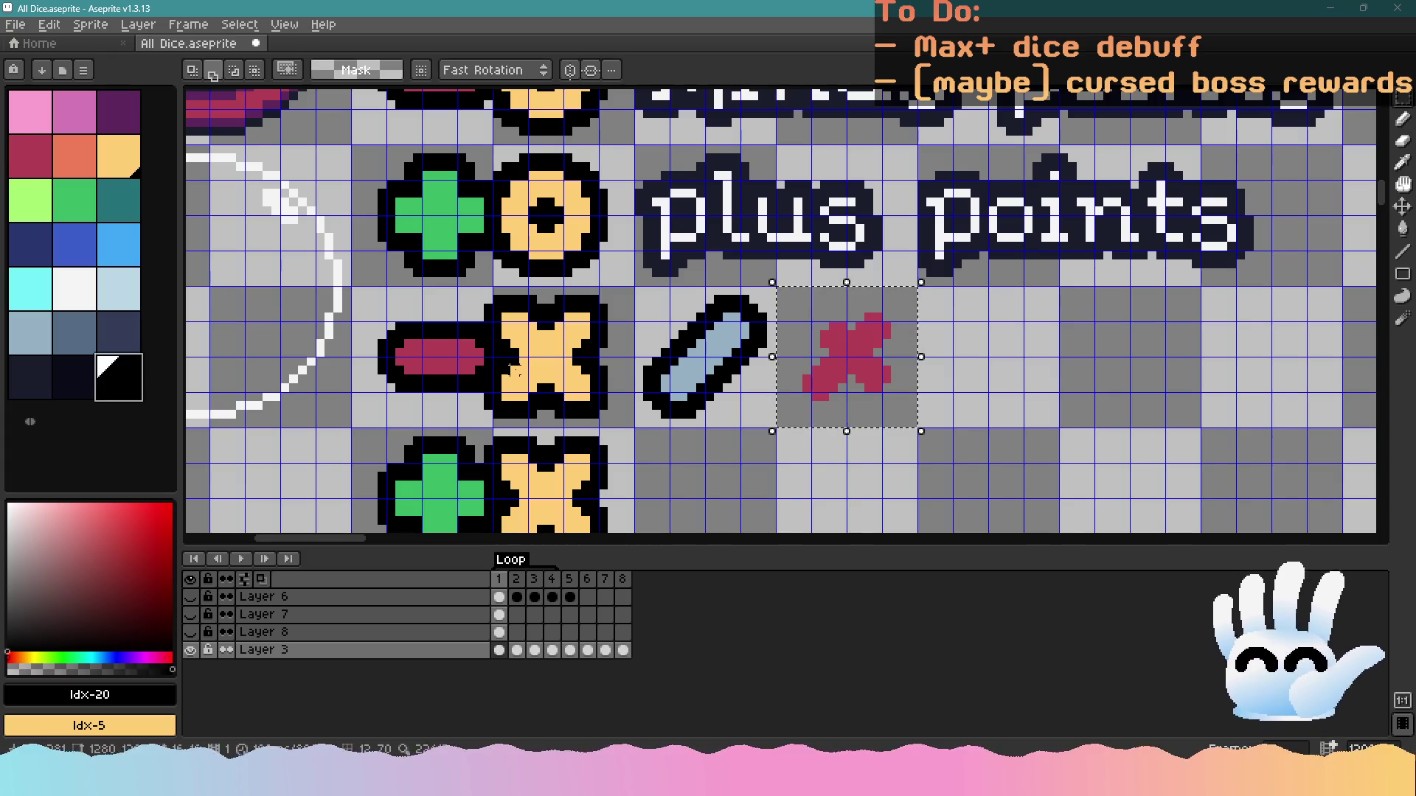
{"action": "key", "text": "shift+o"}
{"action": "left_click", "coordinate": [1199, 223]}
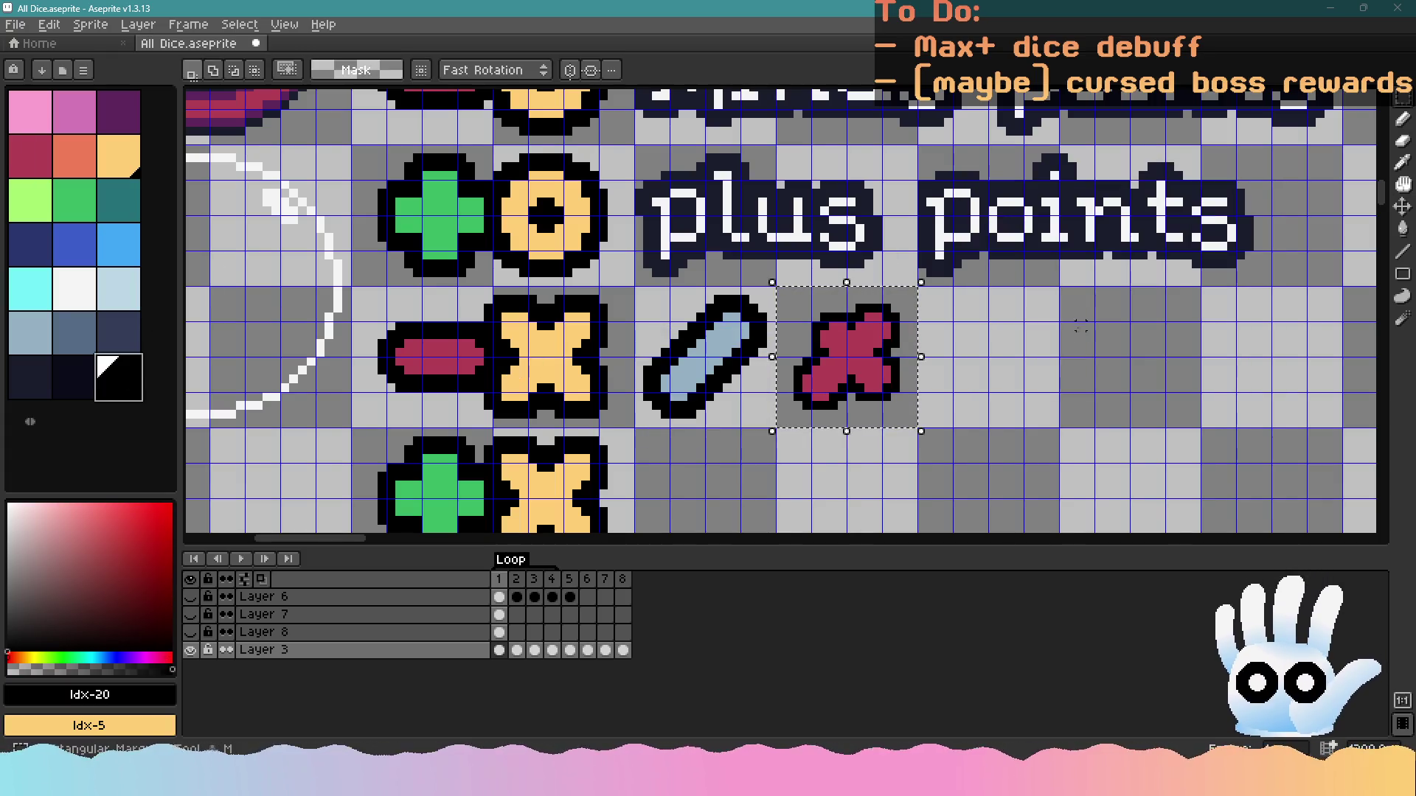
{"action": "key", "text": "shift+o"}
{"action": "left_click", "coordinate": [1014, 262]}
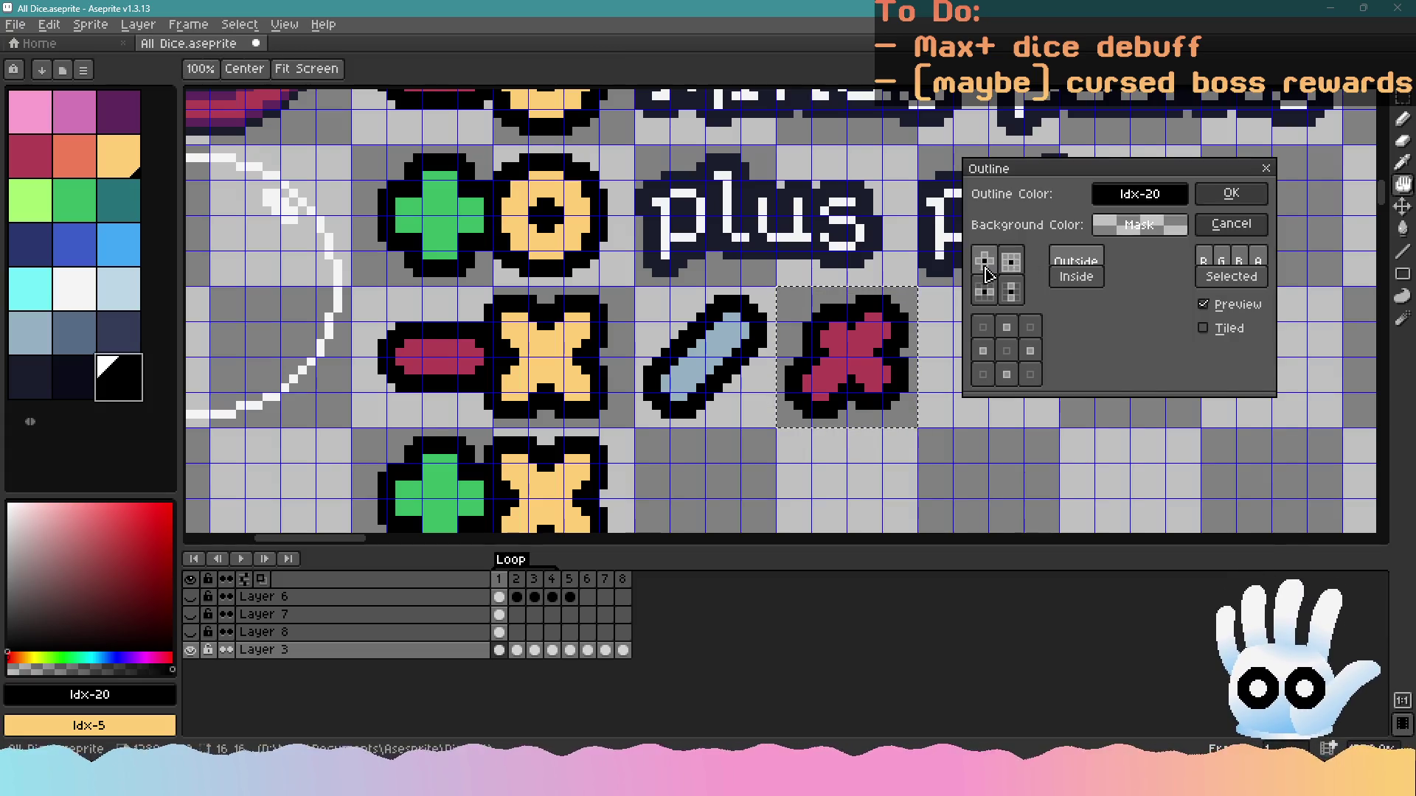
{"action": "left_click", "coordinate": [1232, 193]}
{"action": "scroll", "coordinate": [931, 383], "scroll_direction": "down", "scroll_amount": 4}
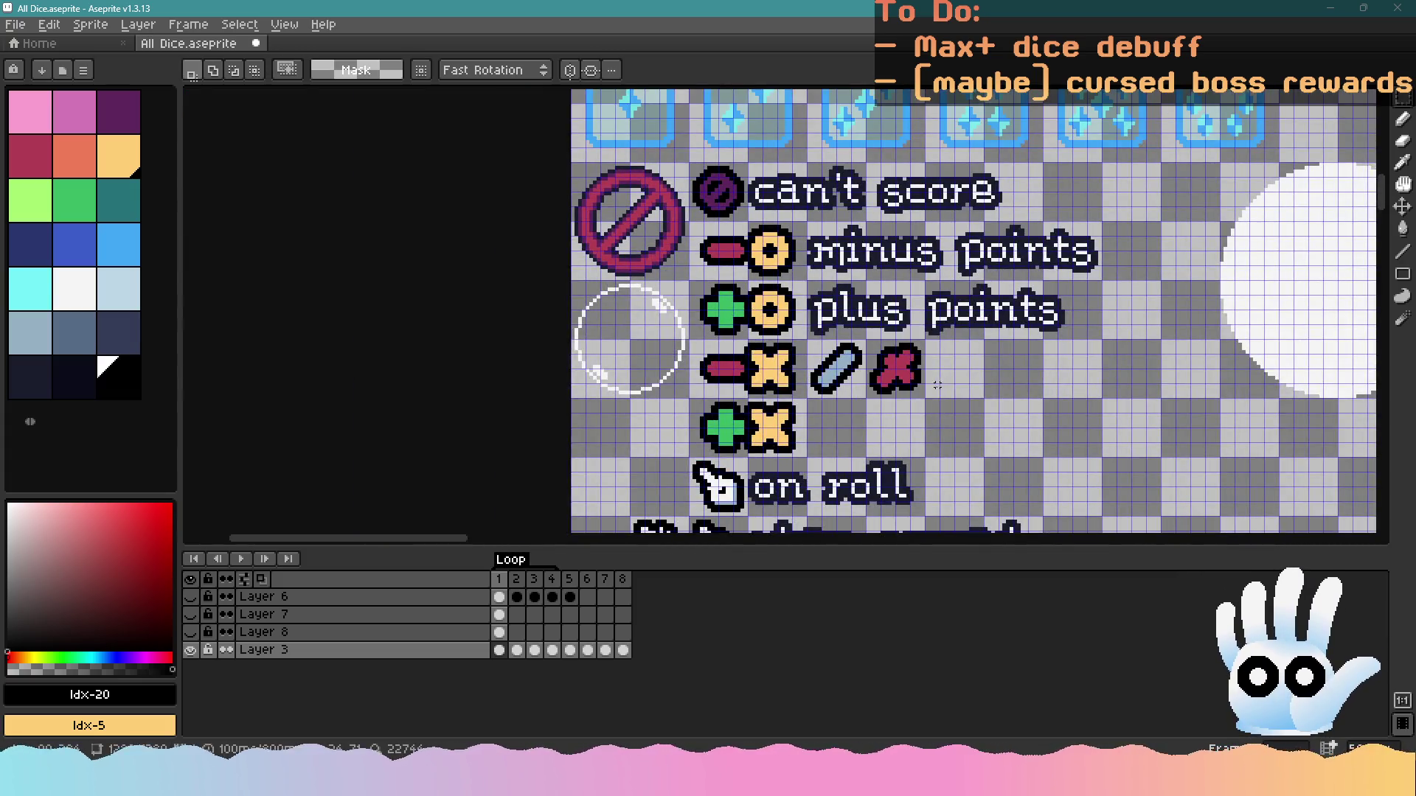
{"action": "scroll", "coordinate": [932, 385], "scroll_direction": "up", "scroll_amount": 3}
{"action": "key", "text": "ctrl+z"}
{"action": "key", "text": "ctrl+z"}
{"action": "key", "text": "ctrl+z"}
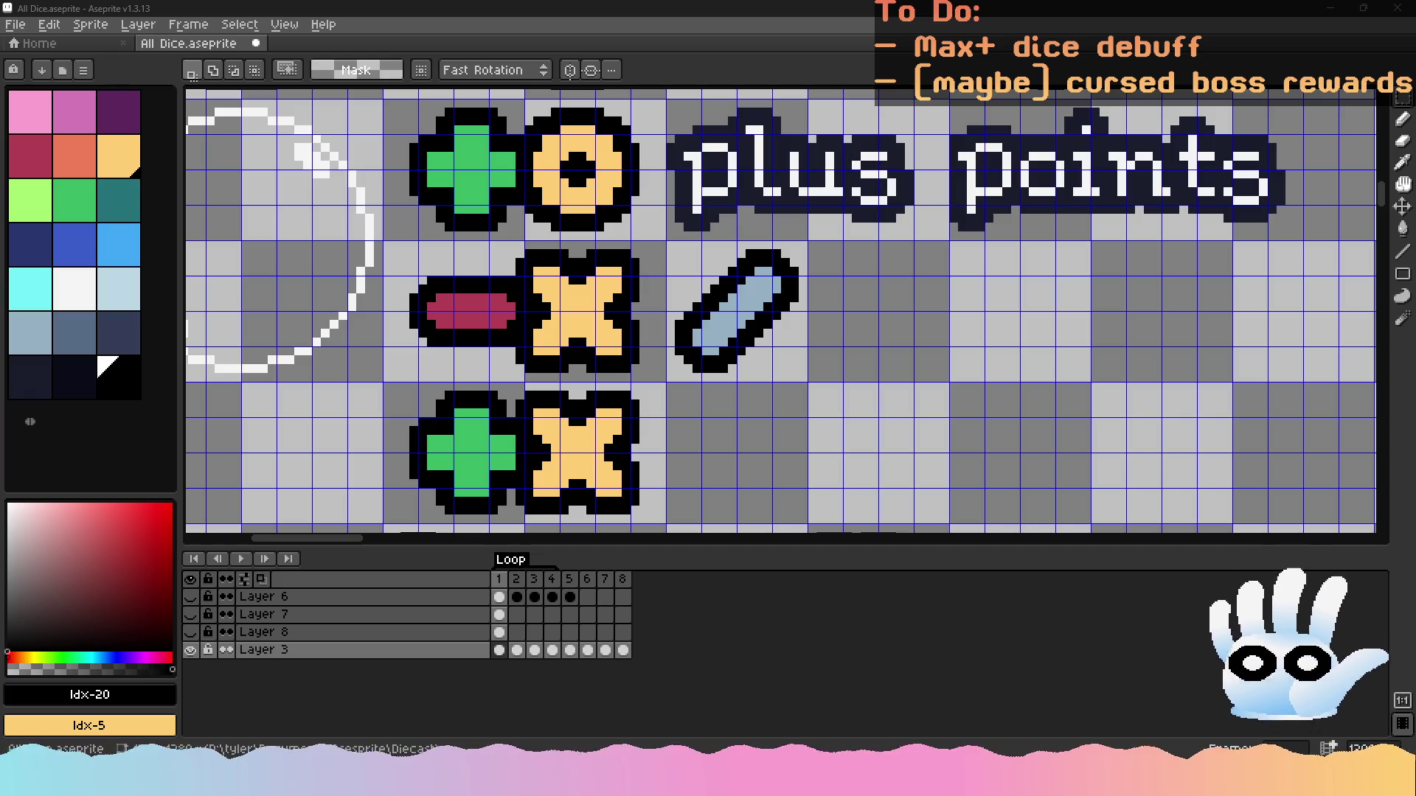
{"action": "key", "text": "Return"}
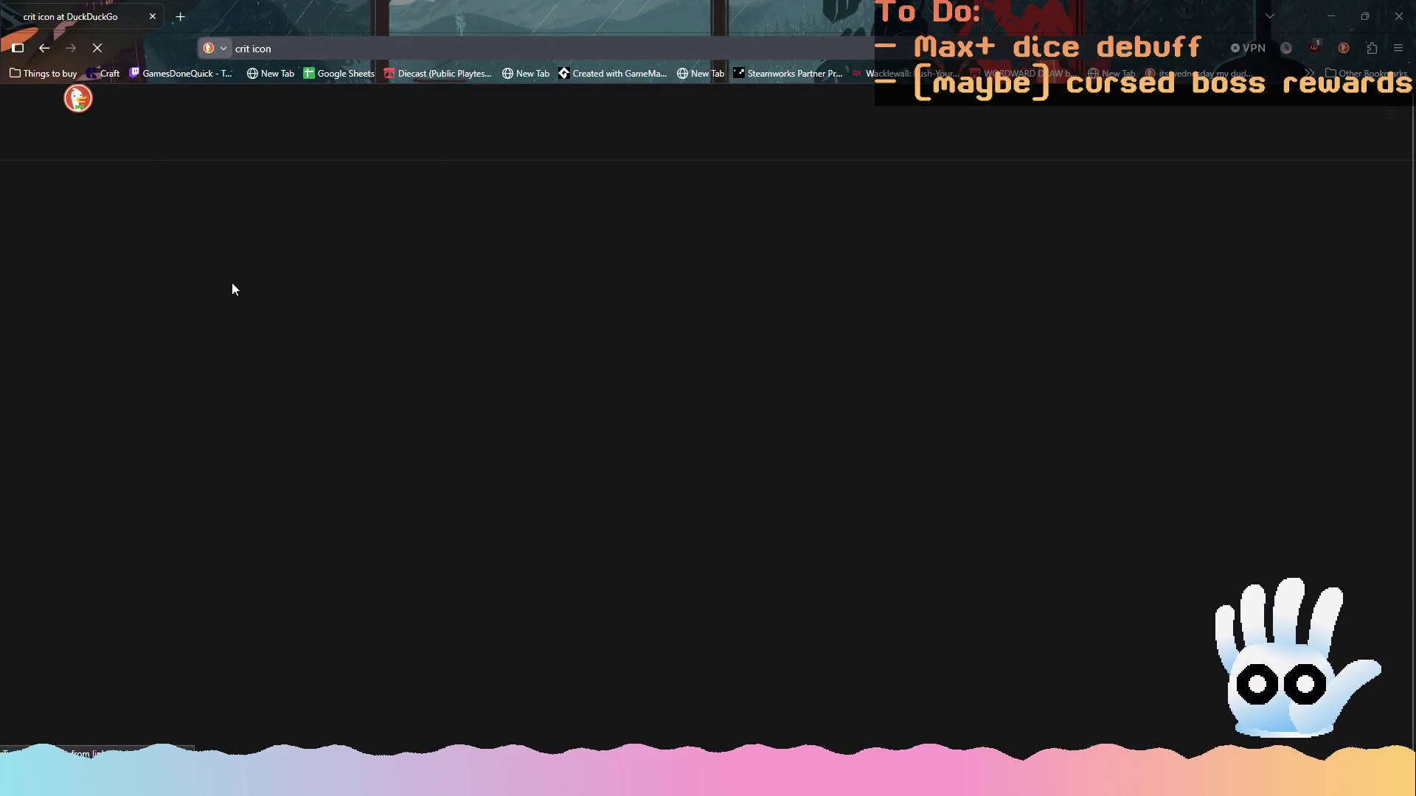
{"action": "left_click", "coordinate": [179, 149]}
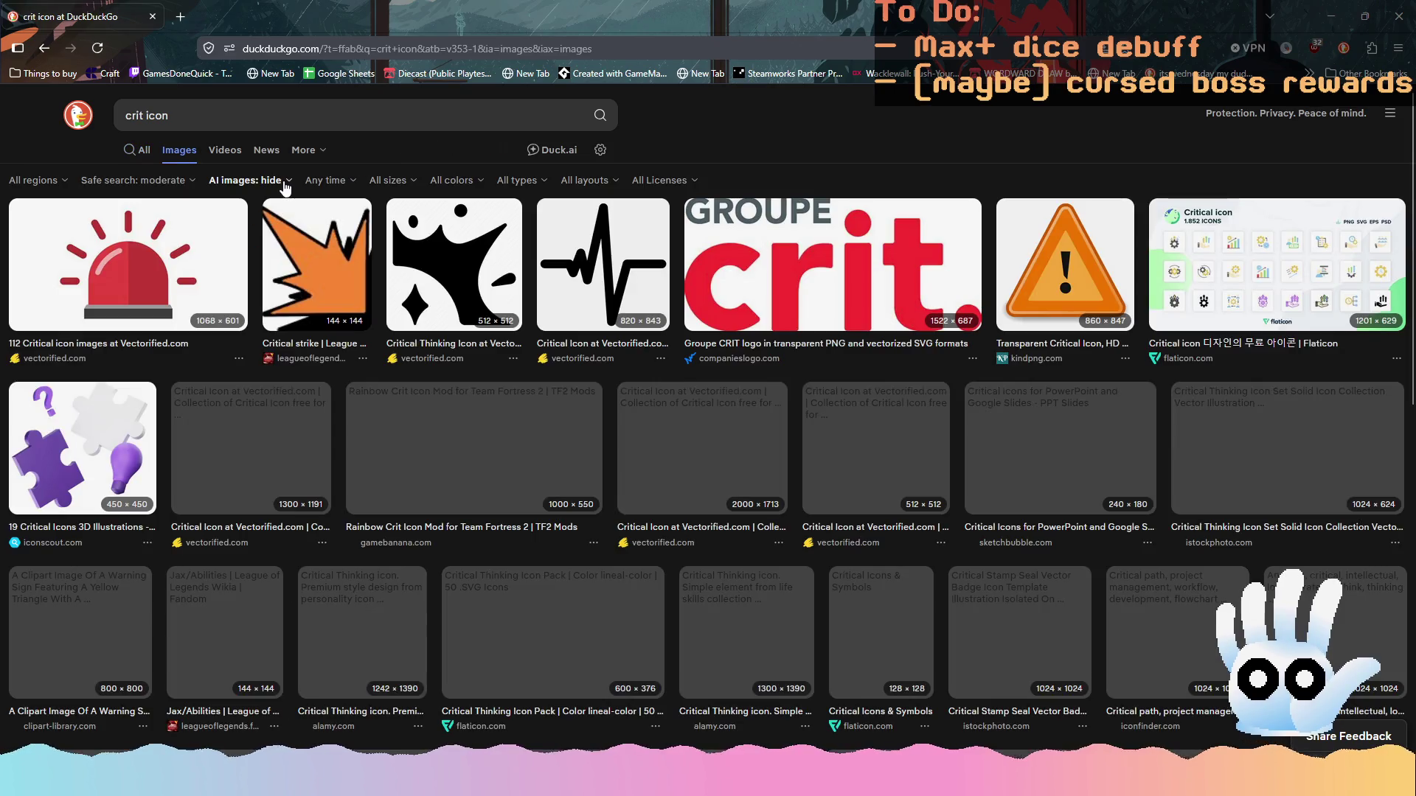
{"action": "left_click", "coordinate": [277, 180]}
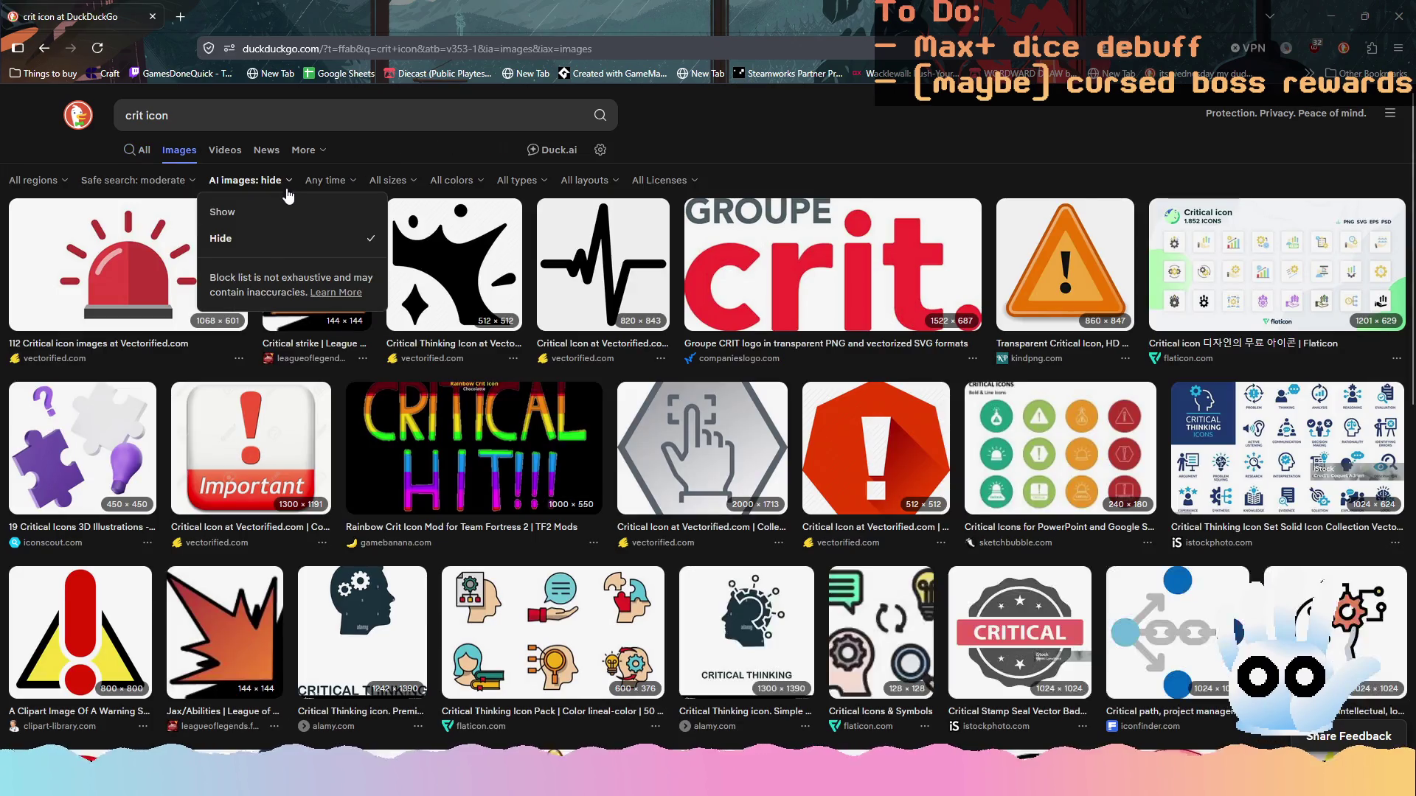
{"action": "left_click", "coordinate": [270, 242]}
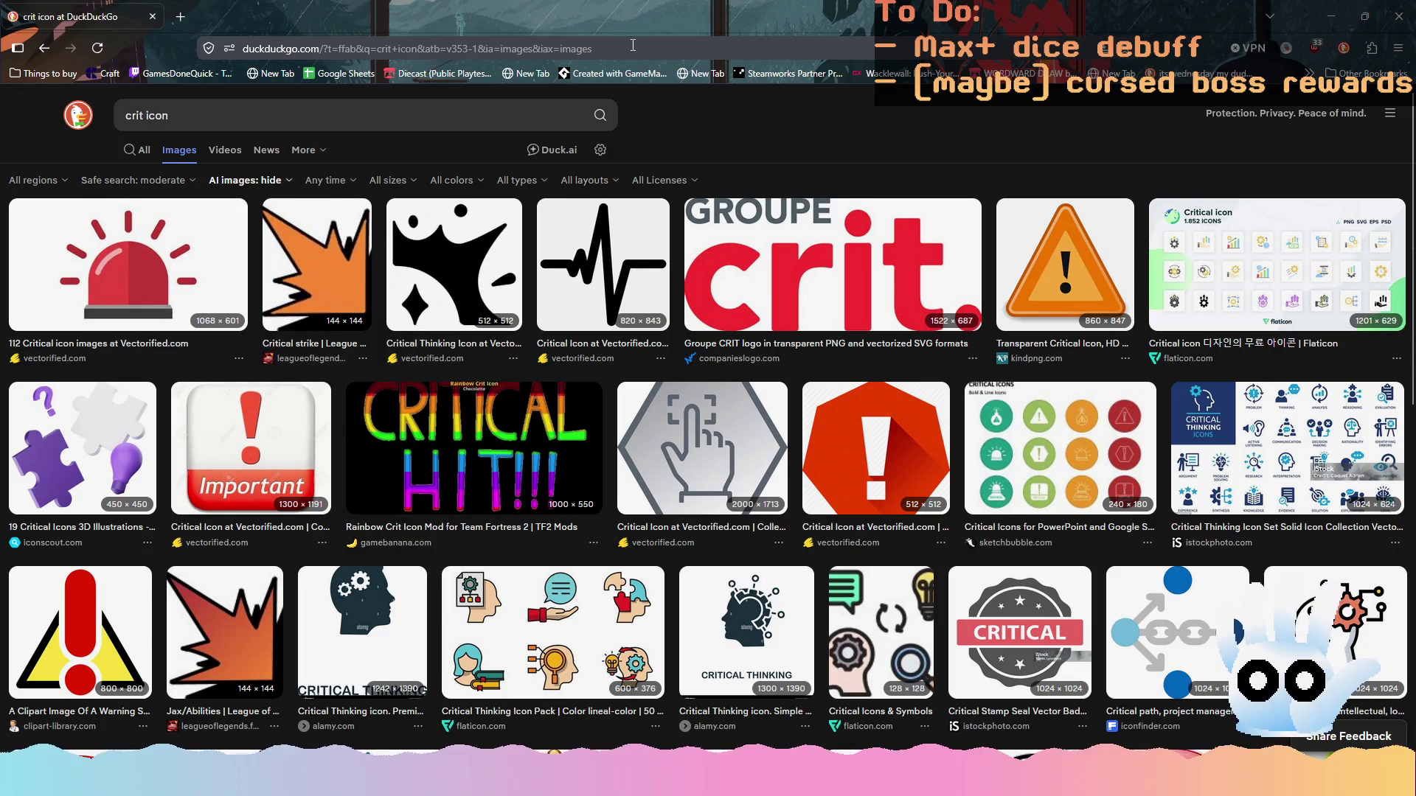
{"action": "left_click", "coordinate": [1399, 16]}
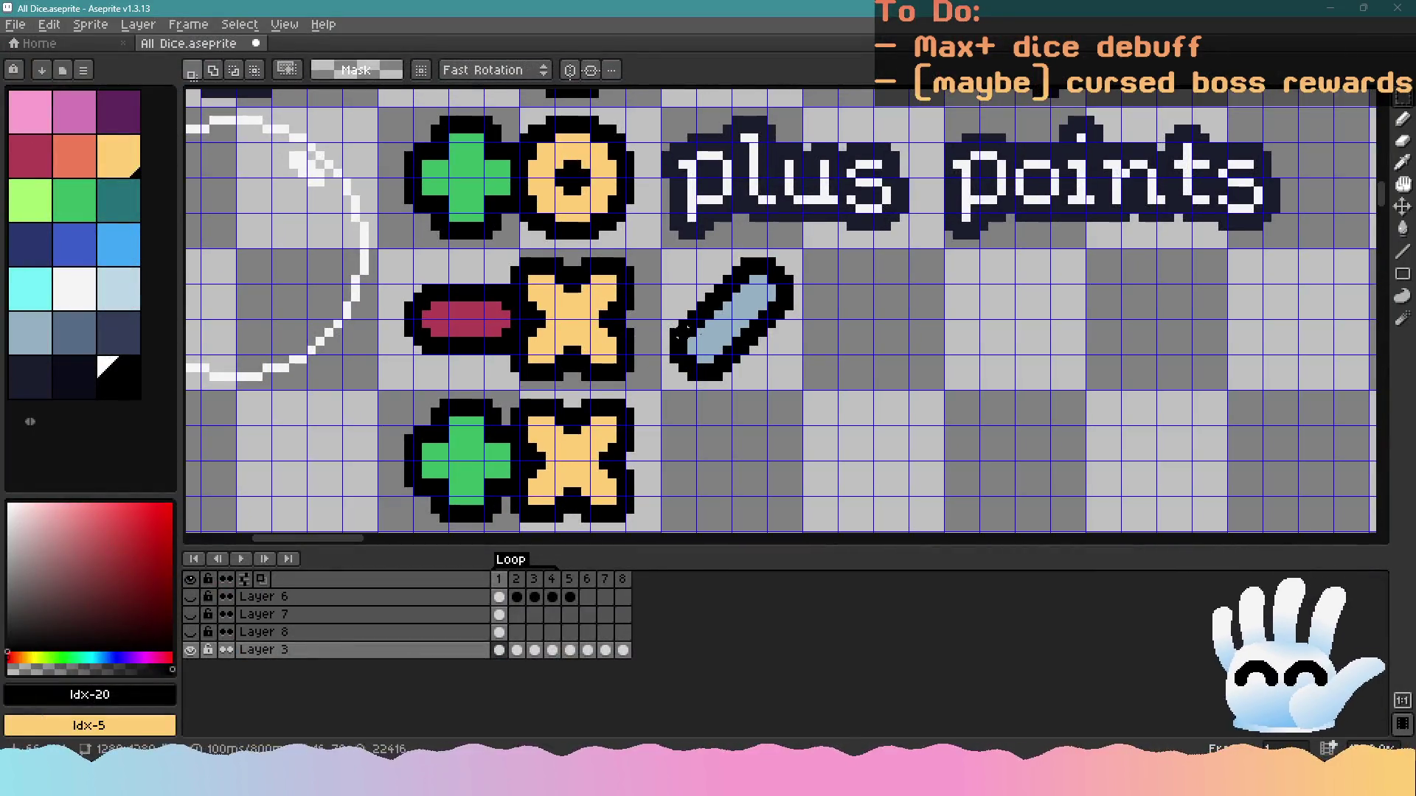
Draw a crimson down-left arrow with 2-pixel lines beside the blue slash
{"action": "scroll", "coordinate": [847, 341], "scroll_direction": "right", "scroll_amount": 2}
{"action": "left_click", "coordinate": [46, 153]}
{"action": "scroll", "coordinate": [664, 243], "scroll_direction": "up", "scroll_amount": 1}
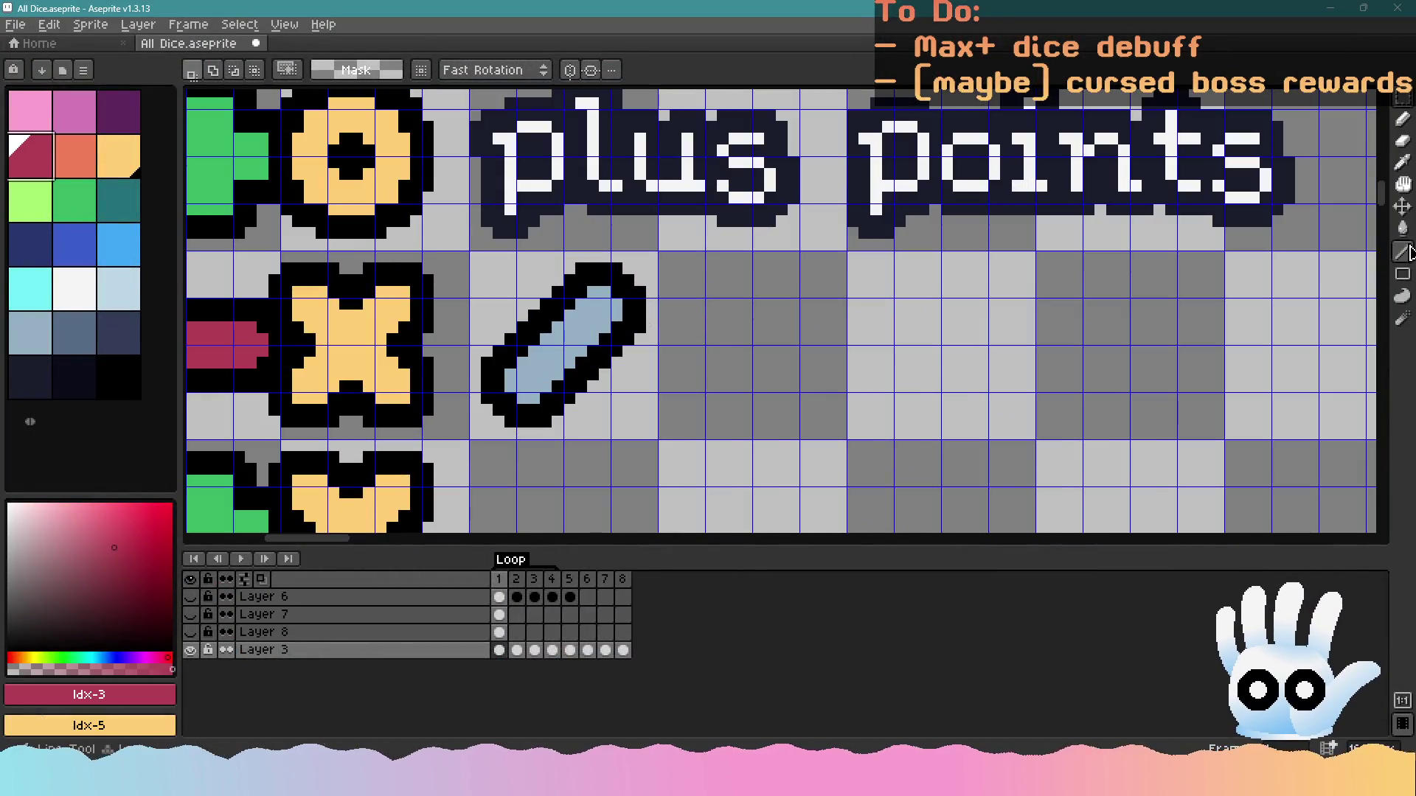
{"action": "left_click", "coordinate": [1405, 253]}
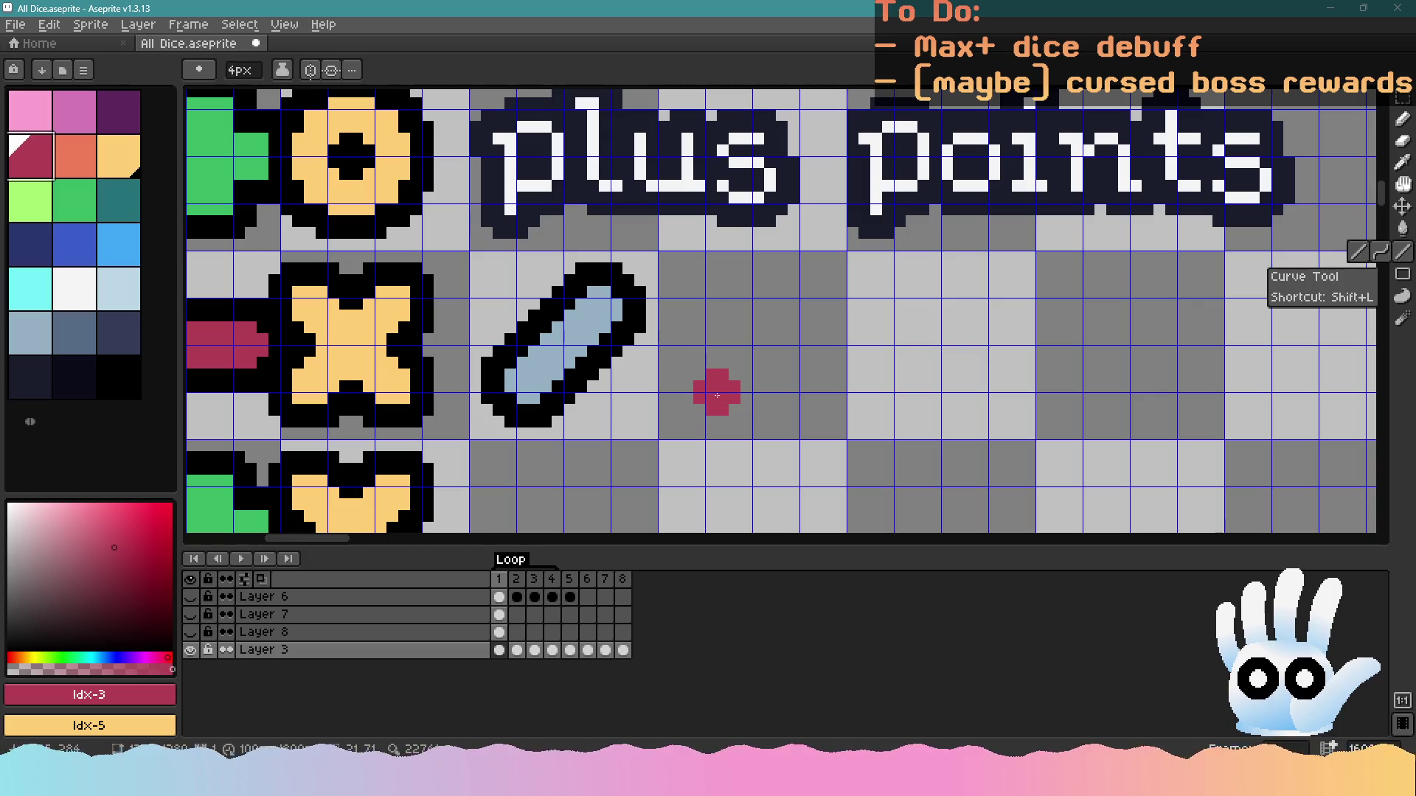
{"action": "mouse_move", "coordinate": [718, 390]}
{"action": "left_mouse_down"}
{"action": "mouse_move", "coordinate": [797, 313]}
{"action": "mouse_move", "coordinate": [701, 399]}
{"action": "mouse_move", "coordinate": [718, 315]}
{"action": "mouse_move", "coordinate": [700, 288]}
{"action": "mouse_move", "coordinate": [706, 347]}
{"action": "left_mouse_up"}
{"action": "key", "text": "ctrl+z"}
{"action": "key", "text": "minus"}
{"action": "key", "text": "minus"}
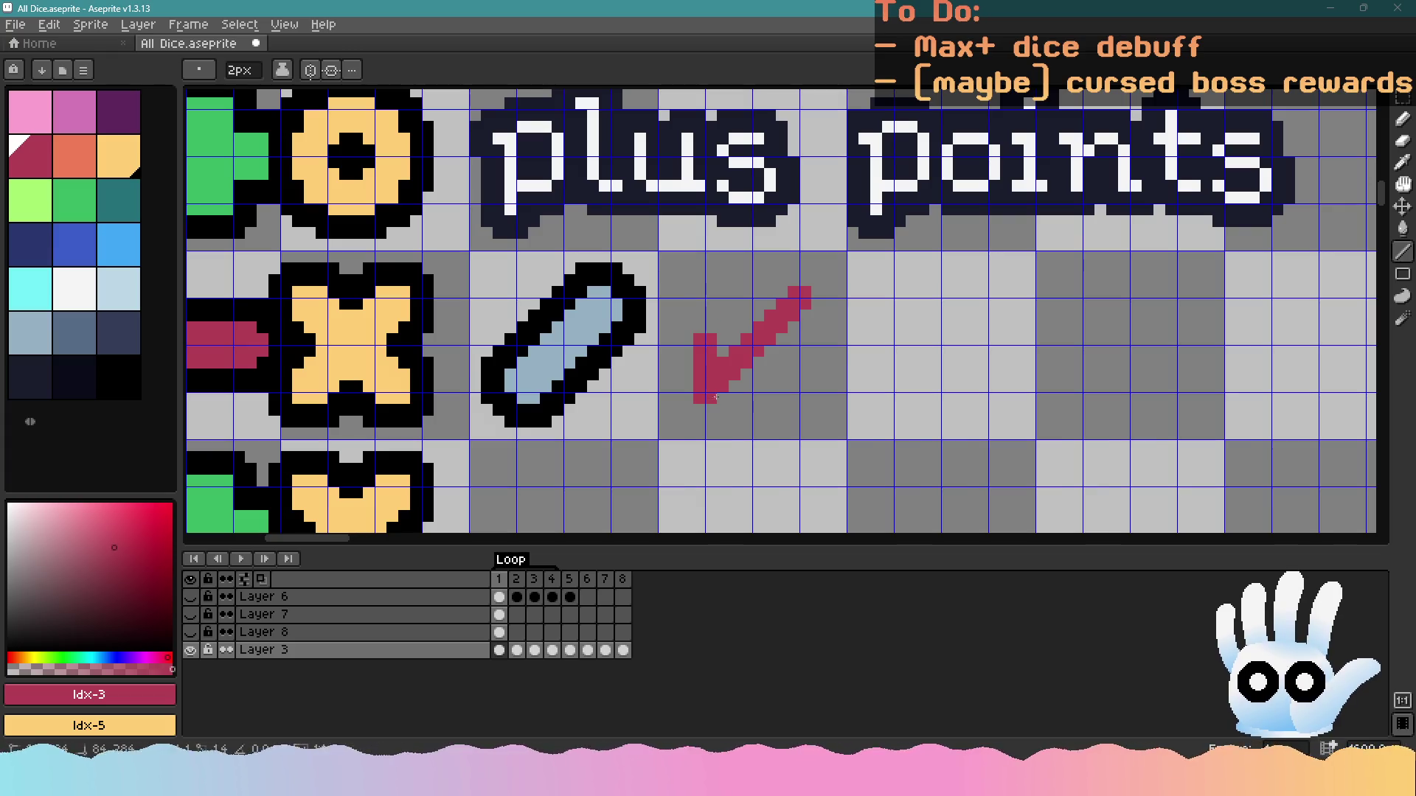
{"action": "mouse_move", "coordinate": [715, 398]}
{"action": "left_mouse_down"}
{"action": "mouse_move", "coordinate": [800, 396]}
{"action": "mouse_move", "coordinate": [774, 374]}
{"action": "mouse_move", "coordinate": [737, 376]}
{"action": "mouse_move", "coordinate": [719, 339]}
{"action": "mouse_move", "coordinate": [721, 371]}
{"action": "mouse_move", "coordinate": [760, 362]}
{"action": "mouse_move", "coordinate": [798, 316]}
{"action": "mouse_move", "coordinate": [781, 310]}
{"action": "left_mouse_up"}
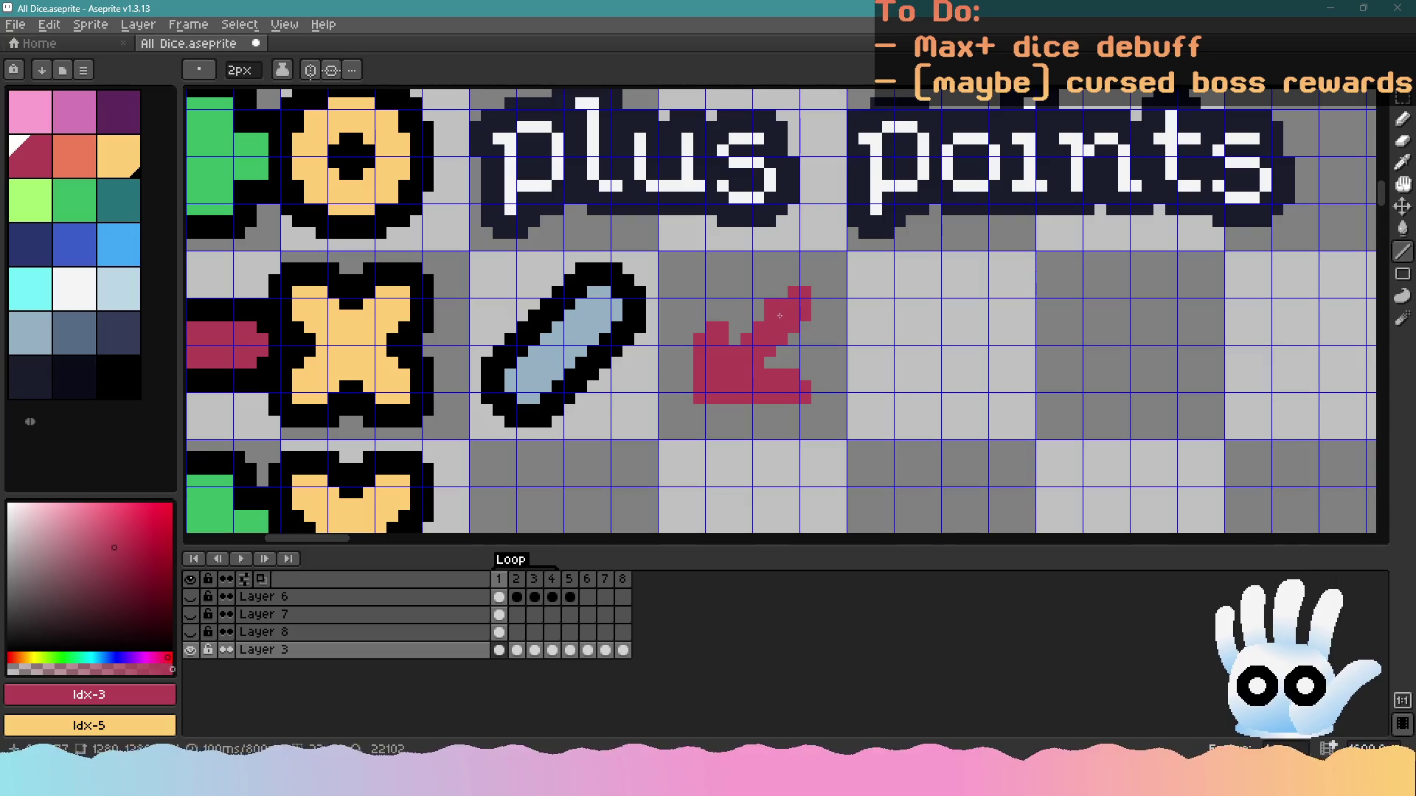
{"action": "key", "text": "ctrl+z"}
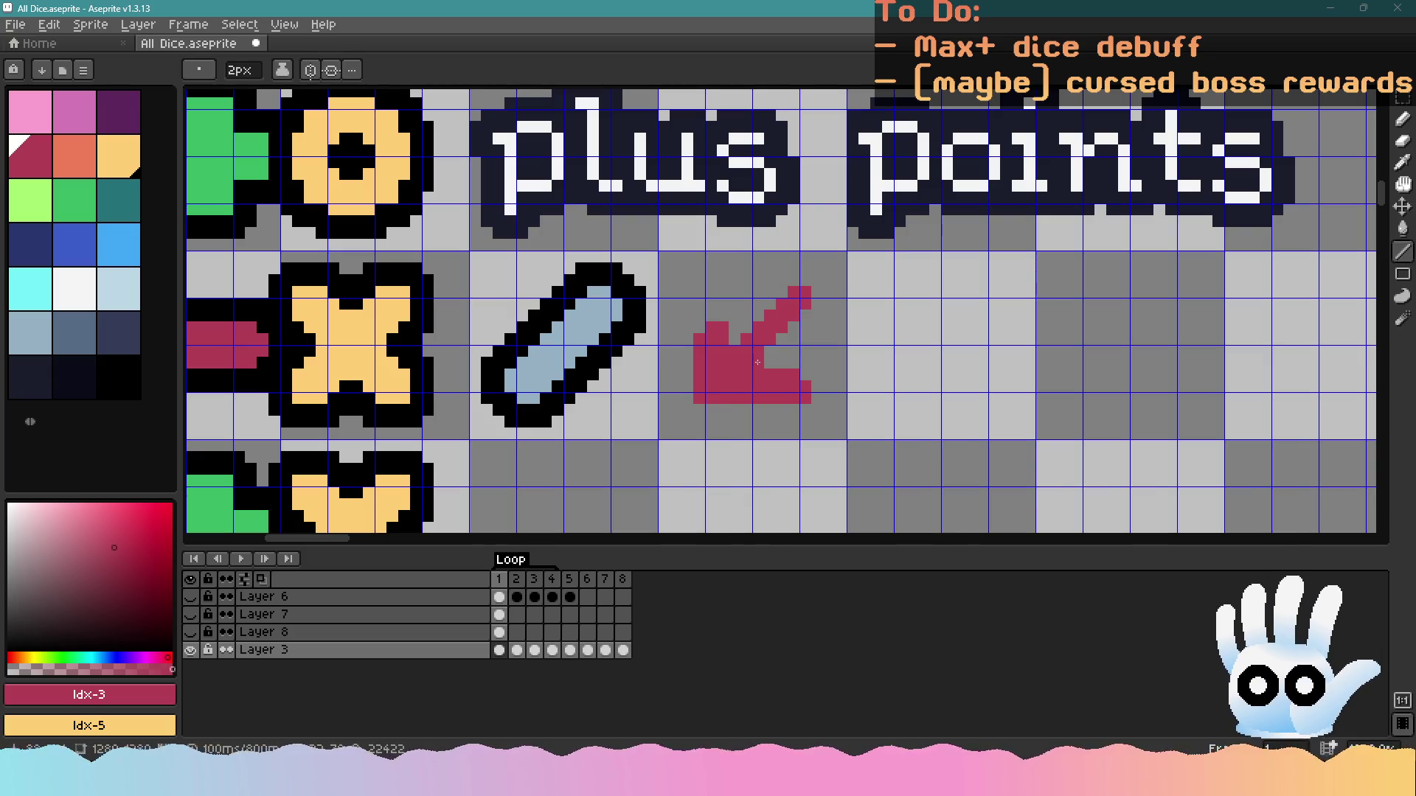
{"action": "left_click_drag", "start_coordinate": [757, 362], "coordinate": [790, 327]}
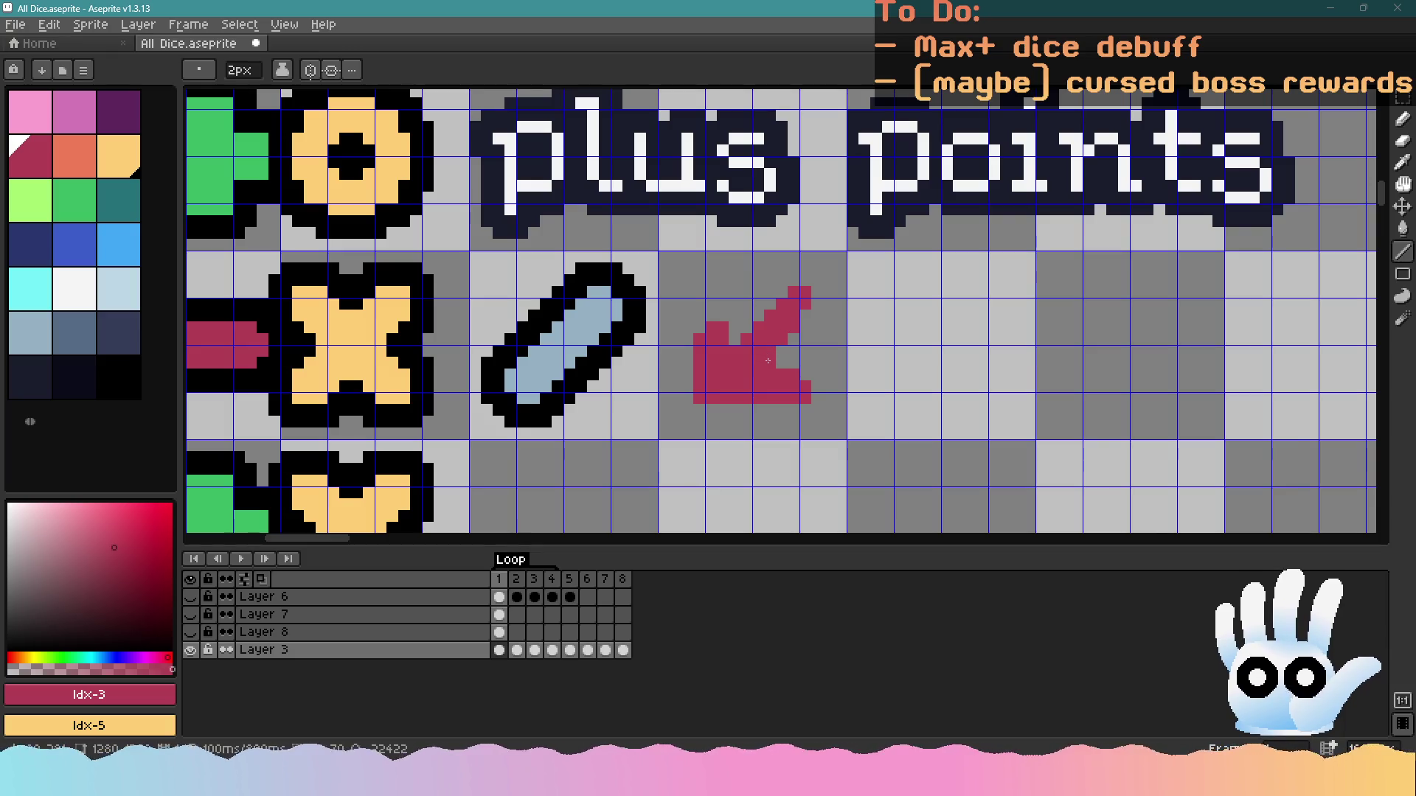
{"action": "scroll", "coordinate": [768, 361], "scroll_direction": "down", "scroll_amount": 5}
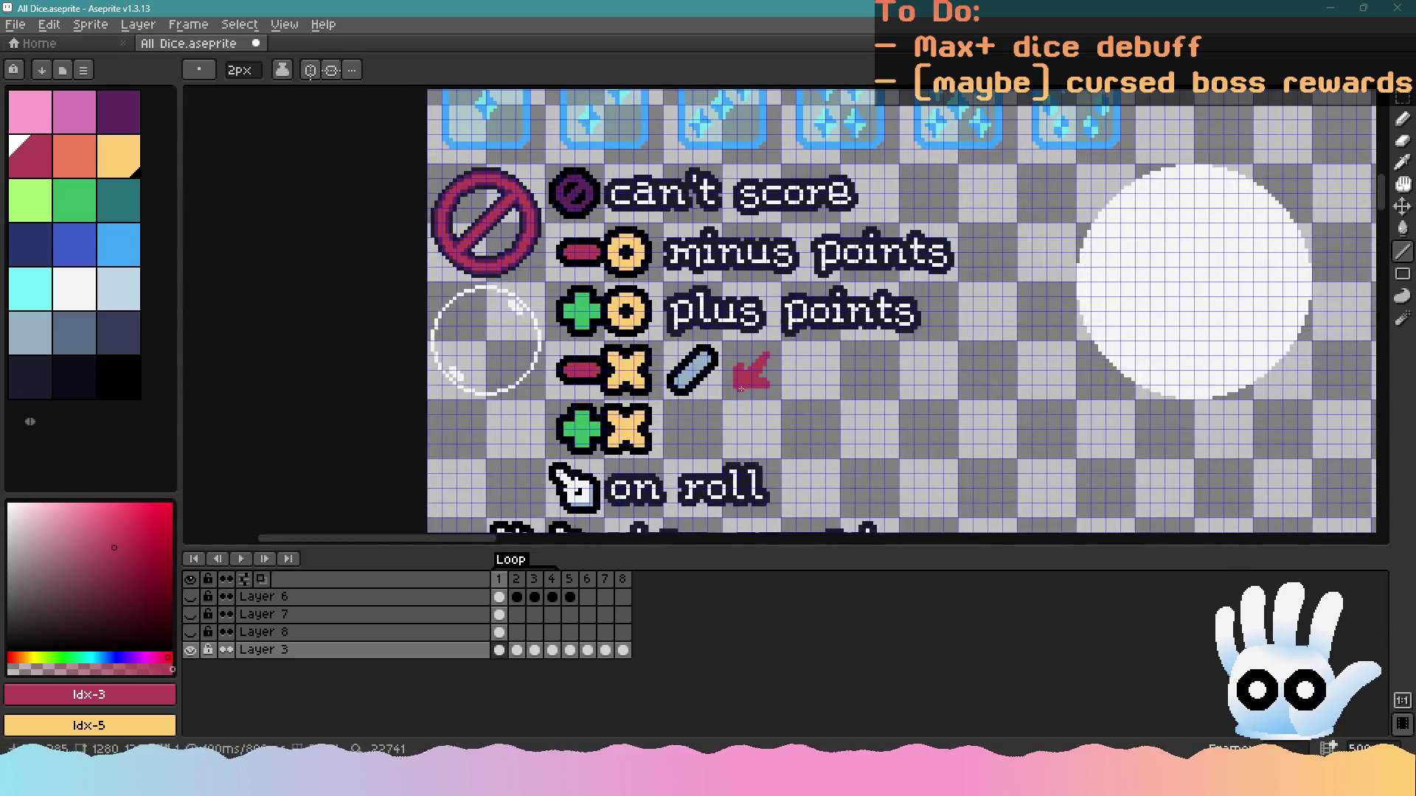
{"action": "scroll", "coordinate": [741, 388], "scroll_direction": "up", "scroll_amount": 6}
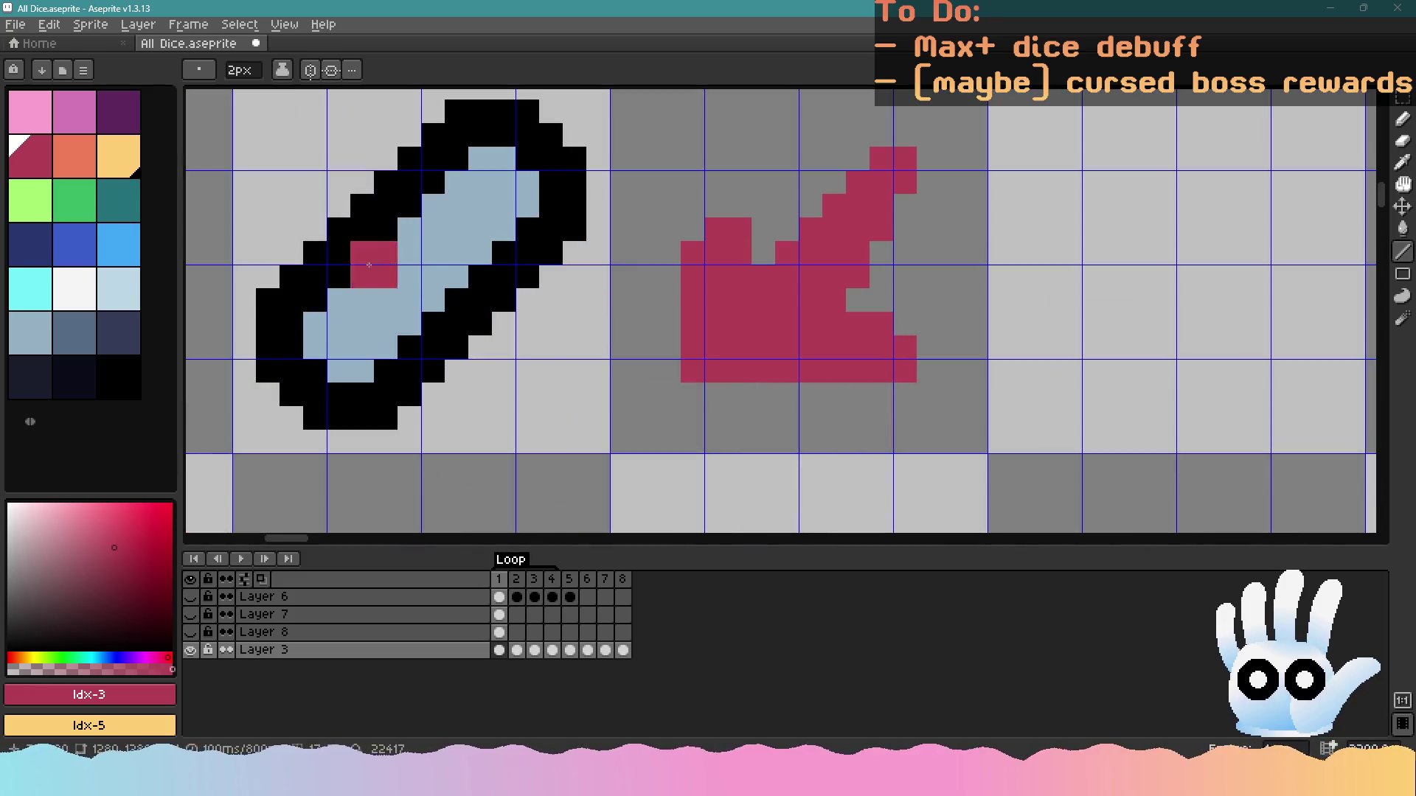
{"action": "scroll", "coordinate": [906, 322], "scroll_direction": "down", "scroll_amount": 3}
Select the arrow's cell and apply a black outline that includes corner pixels
{"action": "left_click", "coordinate": [1403, 100]}
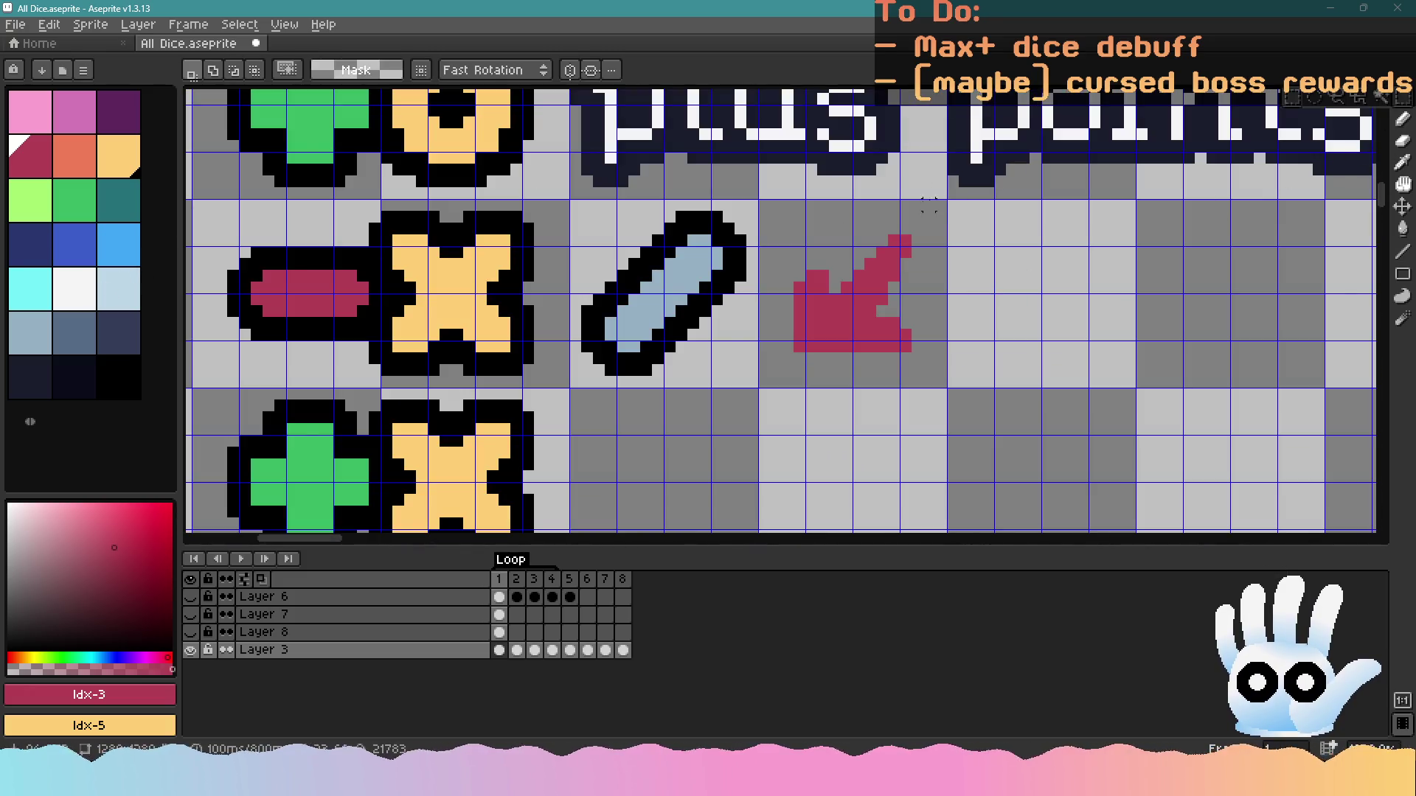
{"action": "mouse_move", "coordinate": [946, 201]}
{"action": "left_mouse_down"}
{"action": "mouse_move", "coordinate": [808, 387]}
{"action": "mouse_move", "coordinate": [761, 385]}
{"action": "left_mouse_up"}
{"action": "key", "text": "shift+o"}
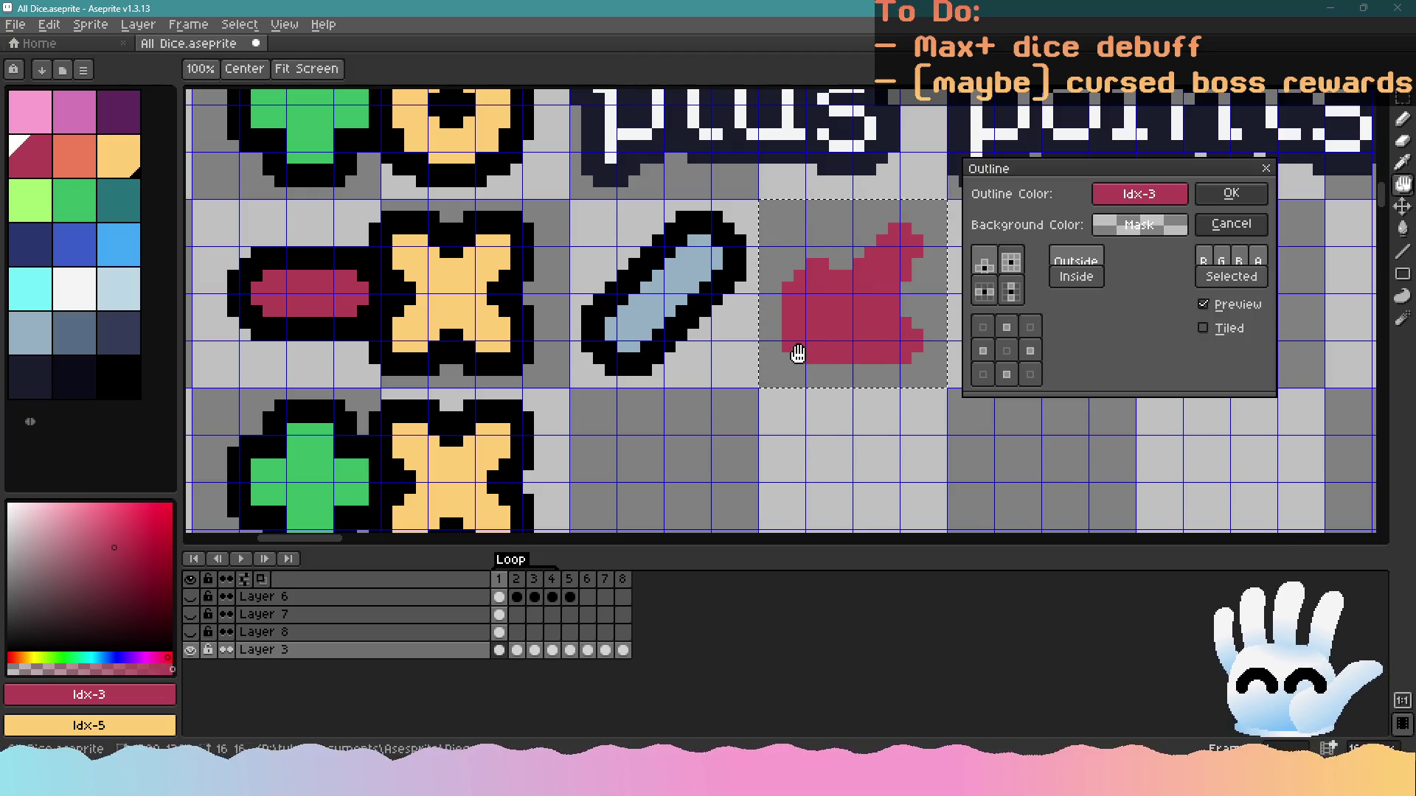
{"action": "key", "text": "Escape"}
{"action": "left_click", "coordinate": [118, 376]}
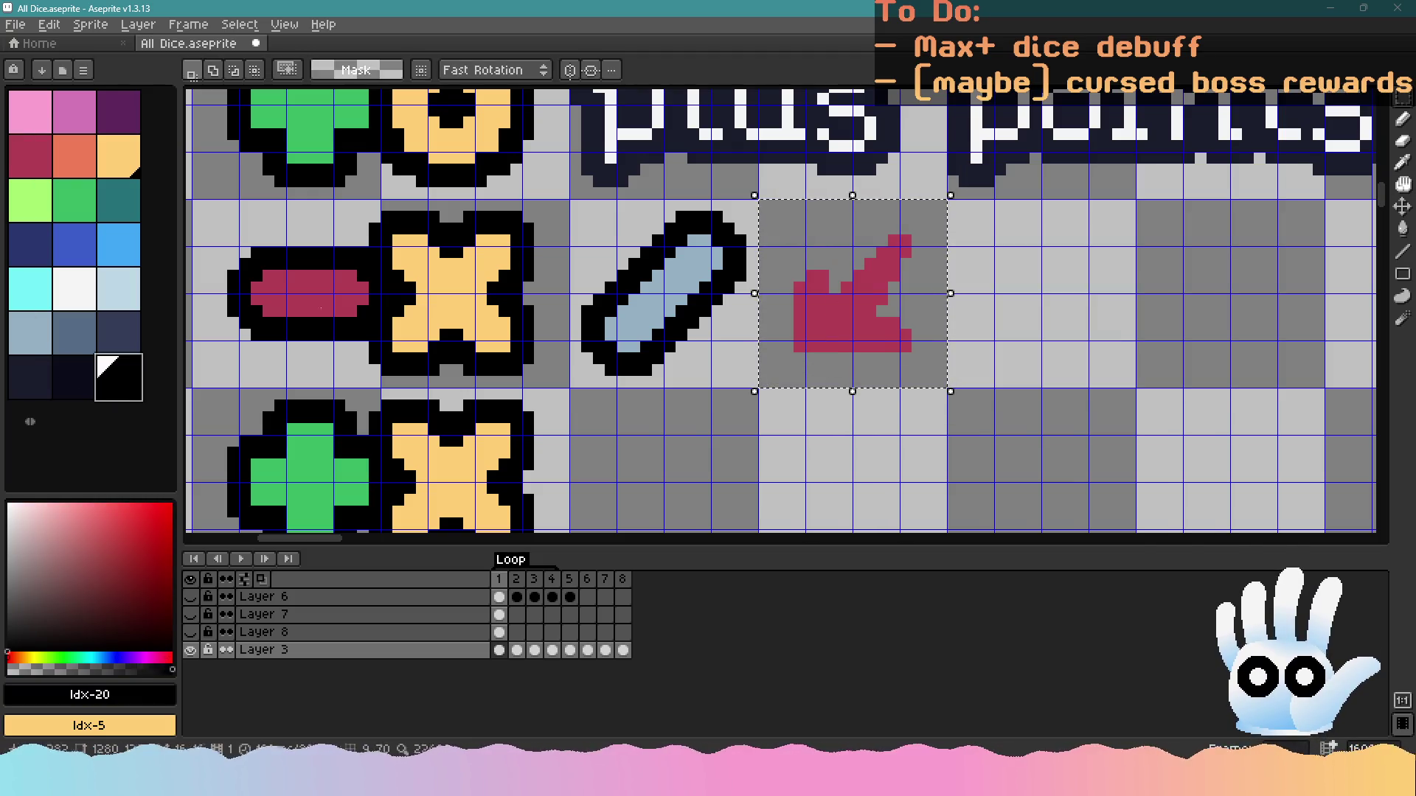
{"action": "left_click", "coordinate": [858, 293]}
{"action": "key", "text": "shift+o"}
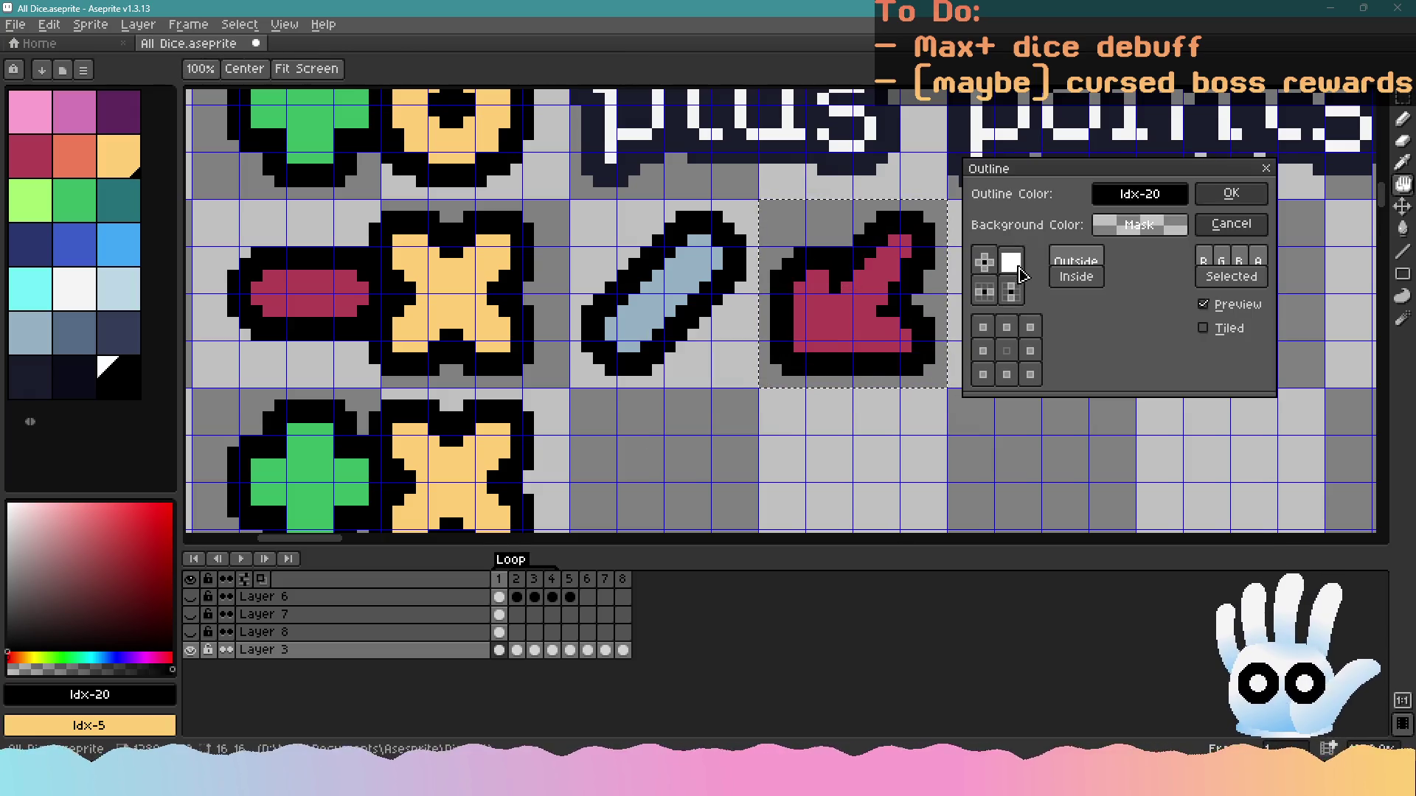
{"action": "left_click", "coordinate": [1012, 262]}
{"action": "left_click", "coordinate": [1227, 199]}
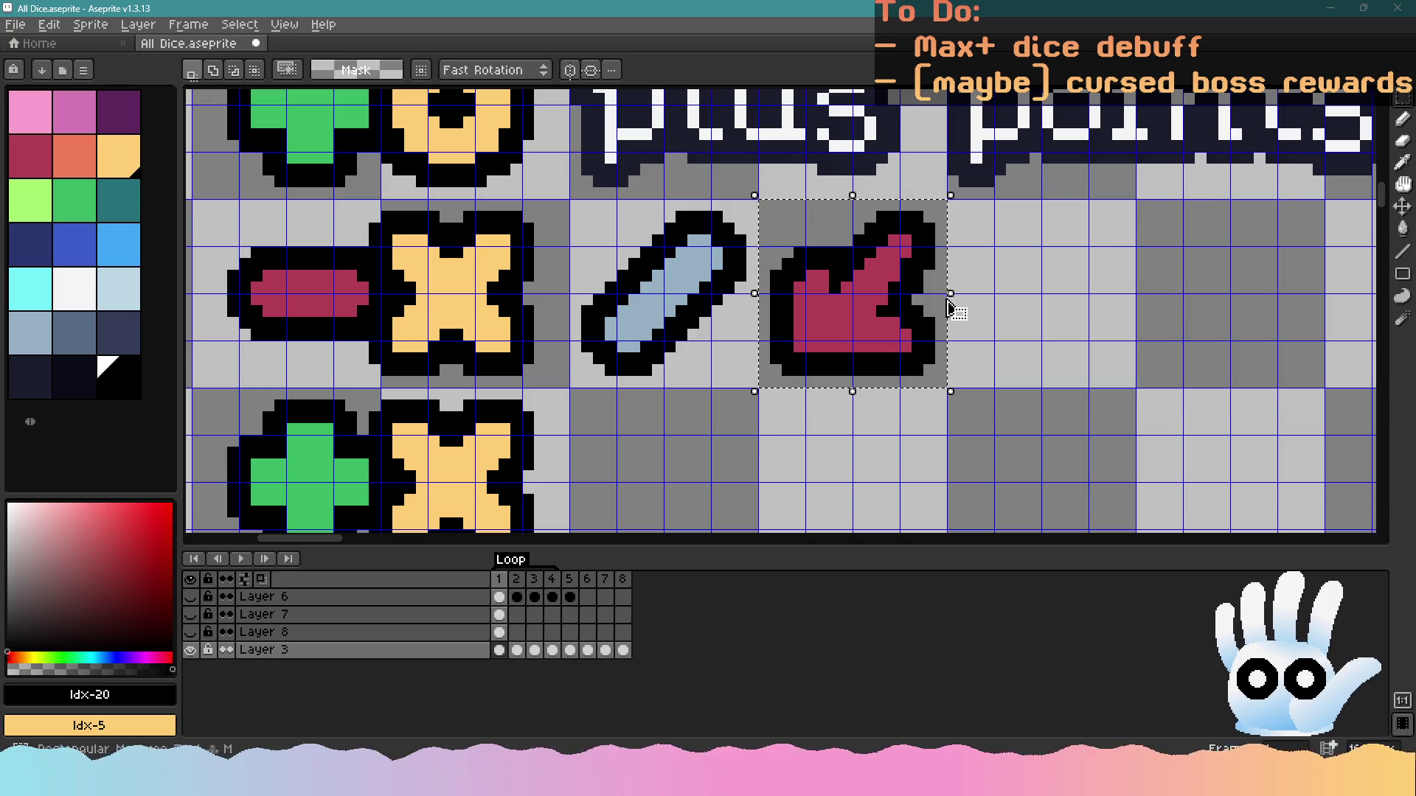
Touch up the arrow with the Pencil, using dark red and black as the secondary colour
{"action": "left_click", "coordinate": [1400, 127]}
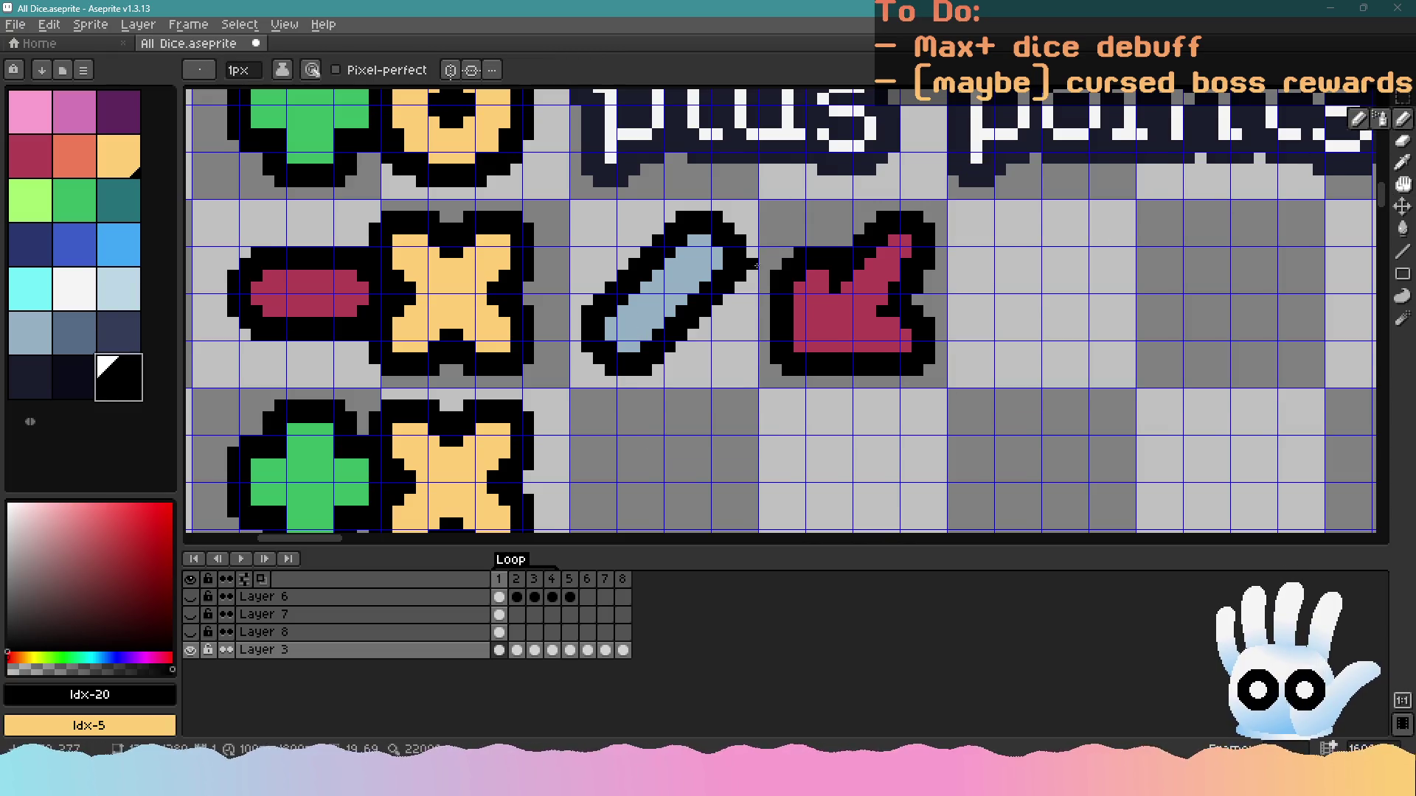
{"action": "scroll", "coordinate": [754, 267], "scroll_direction": "up", "scroll_amount": 1}
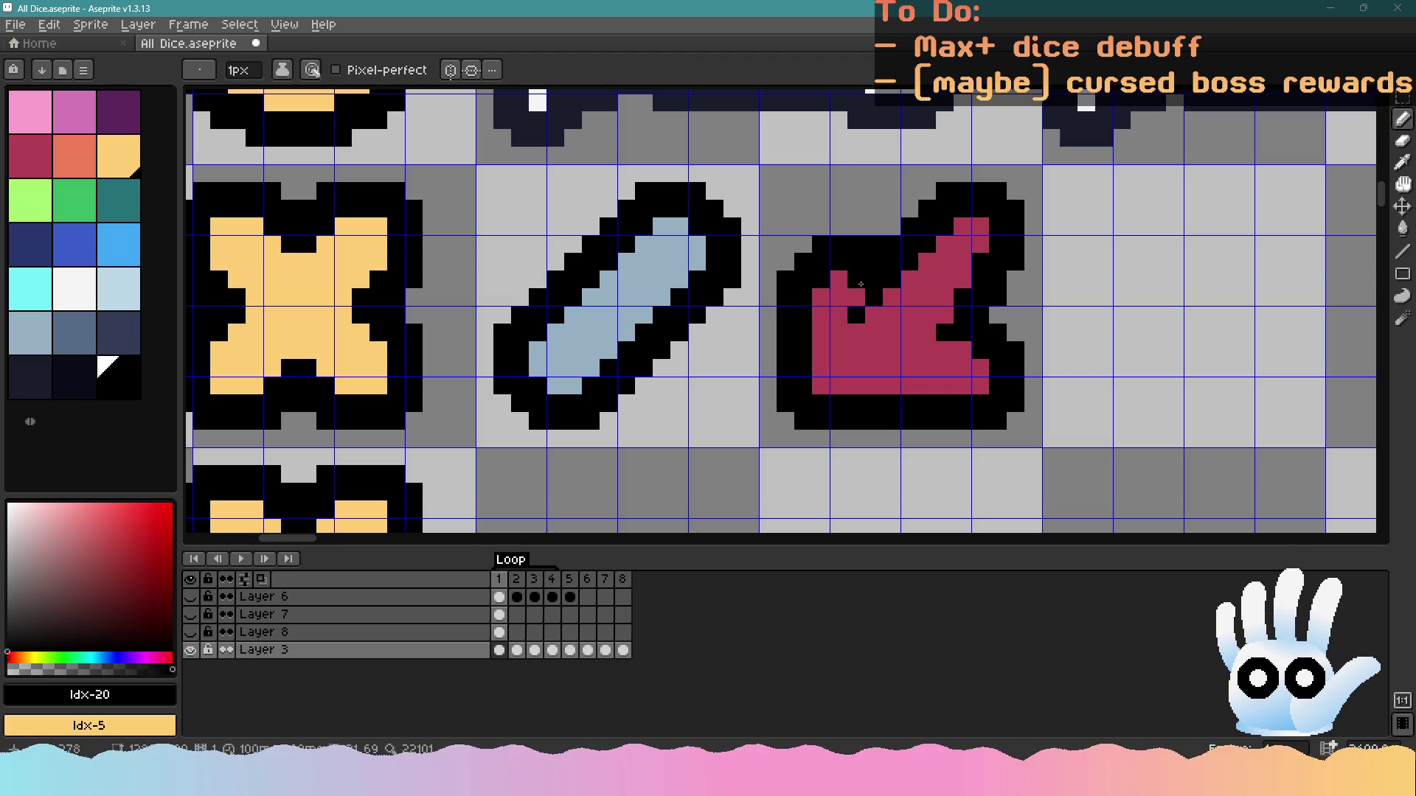
{"action": "key", "text": "ctrl+z"}
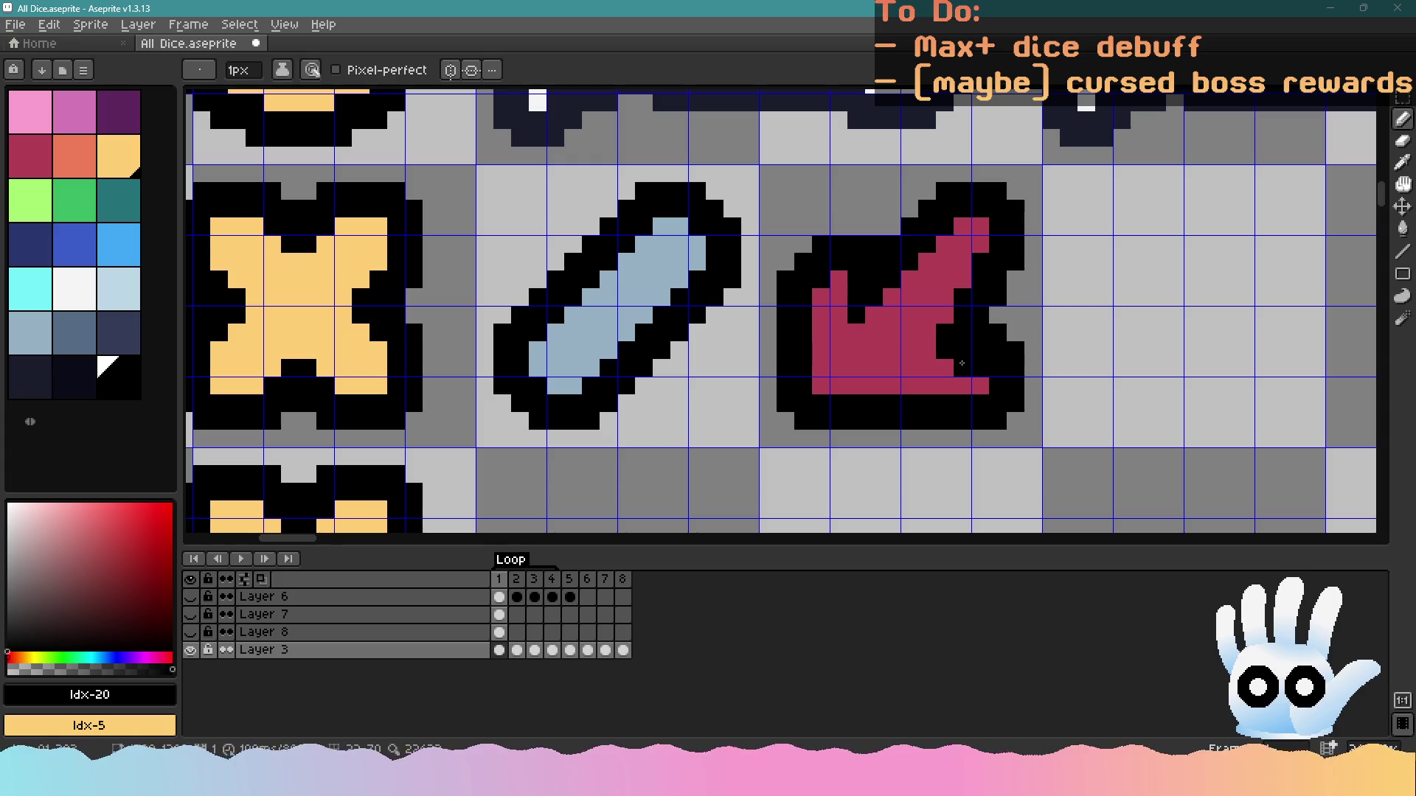
{"action": "left_click_drag", "start_coordinate": [927, 345], "coordinate": [941, 322]}
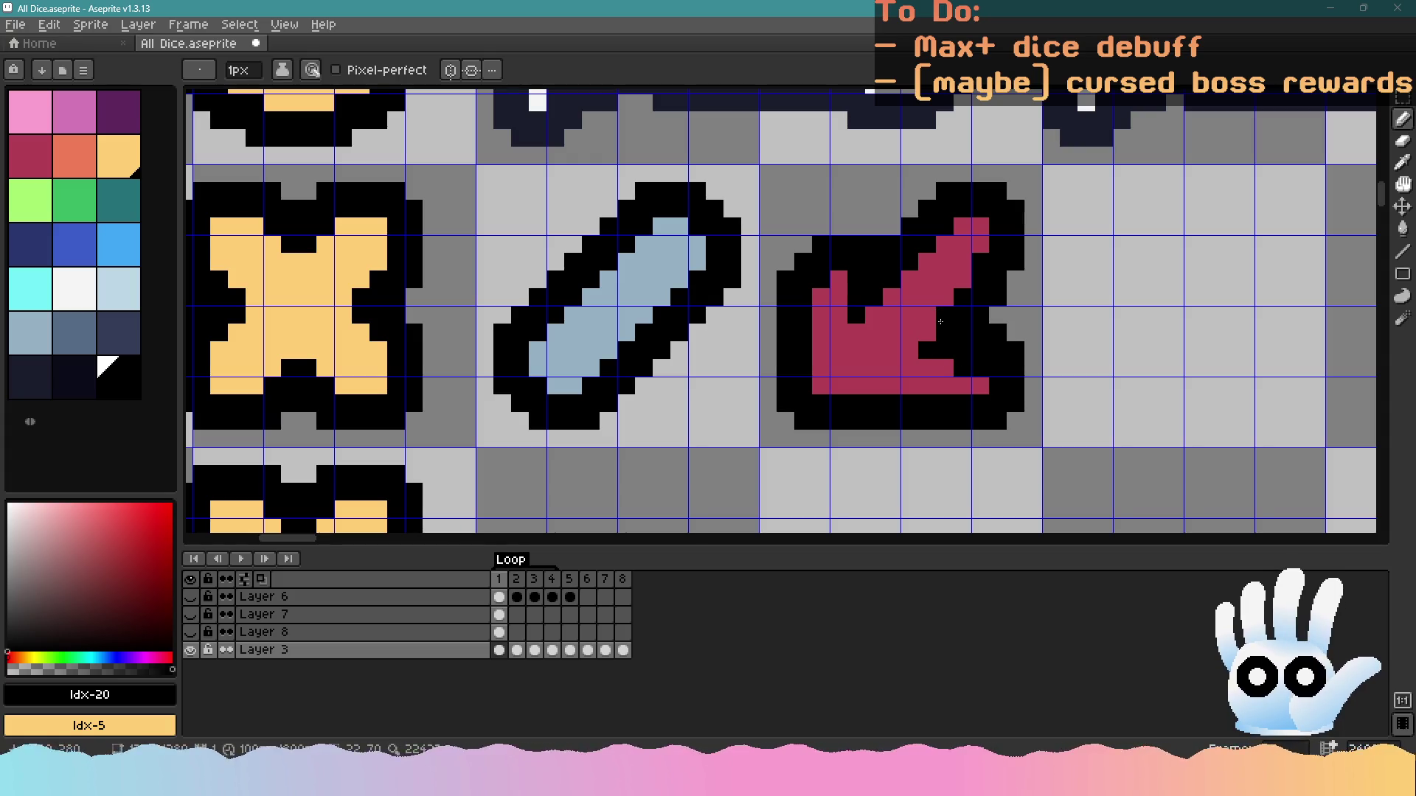
{"action": "left_click", "coordinate": [41, 166]}
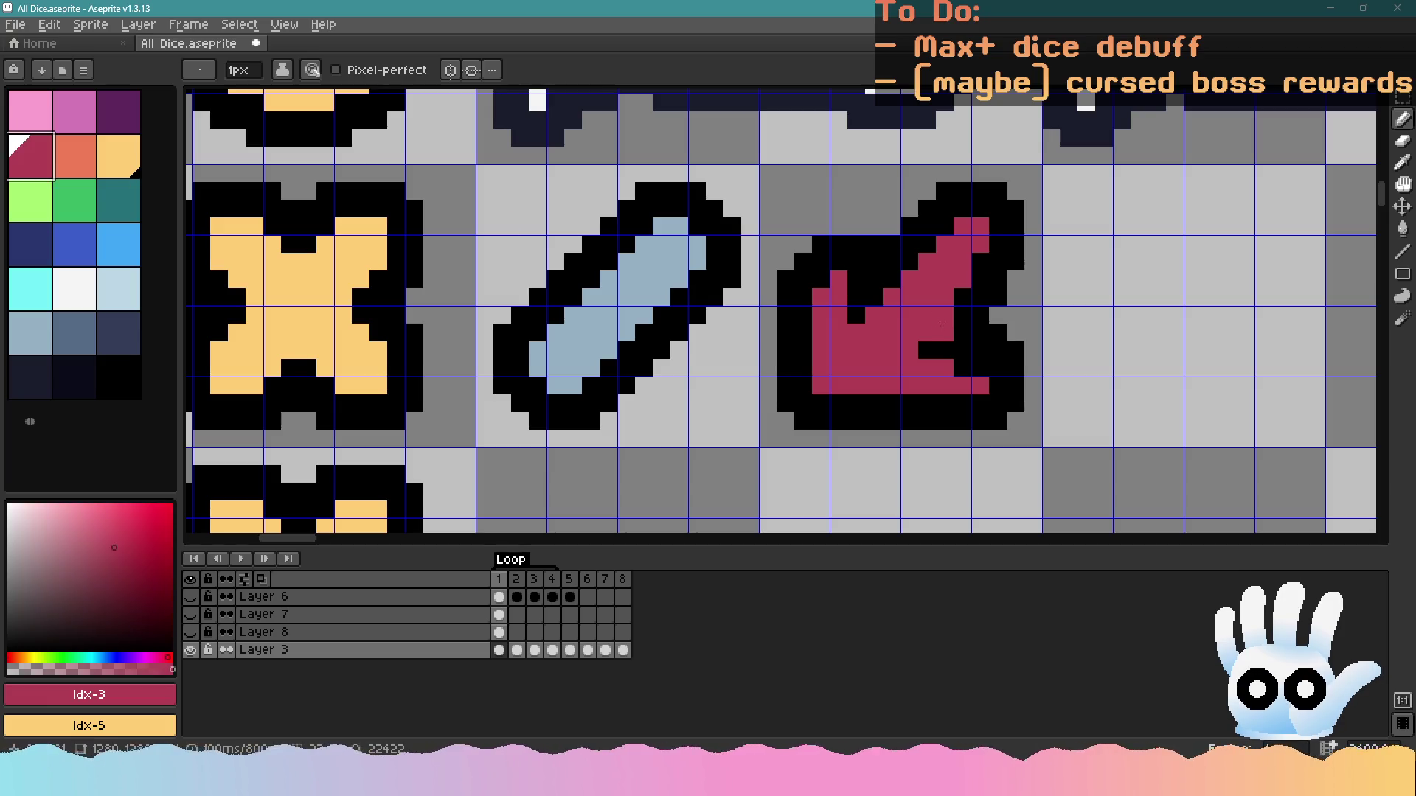
{"action": "key", "text": "ctrl+z"}
{"action": "right_click", "coordinate": [130, 391]}
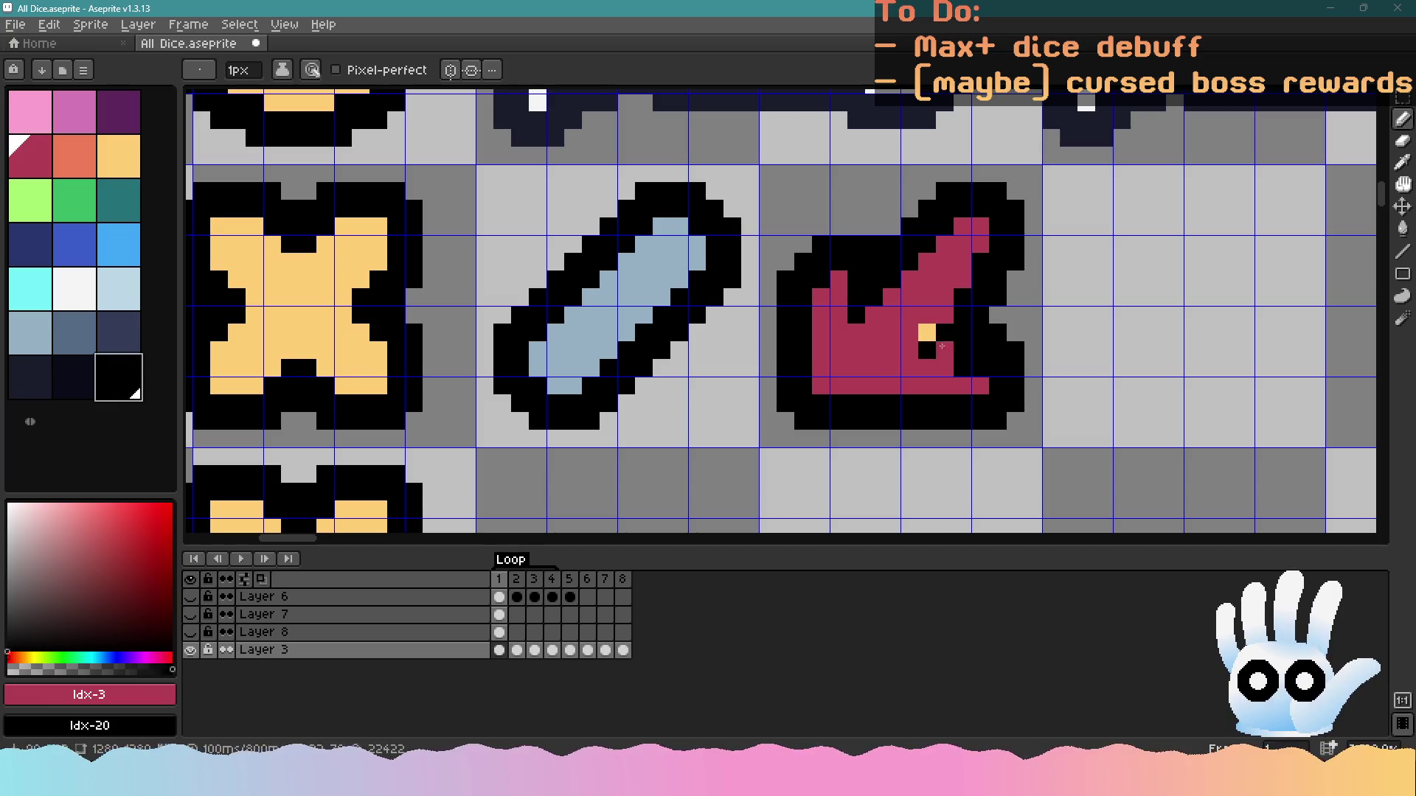
{"action": "right_click", "coordinate": [944, 349]}
{"action": "left_click", "coordinate": [962, 314]}
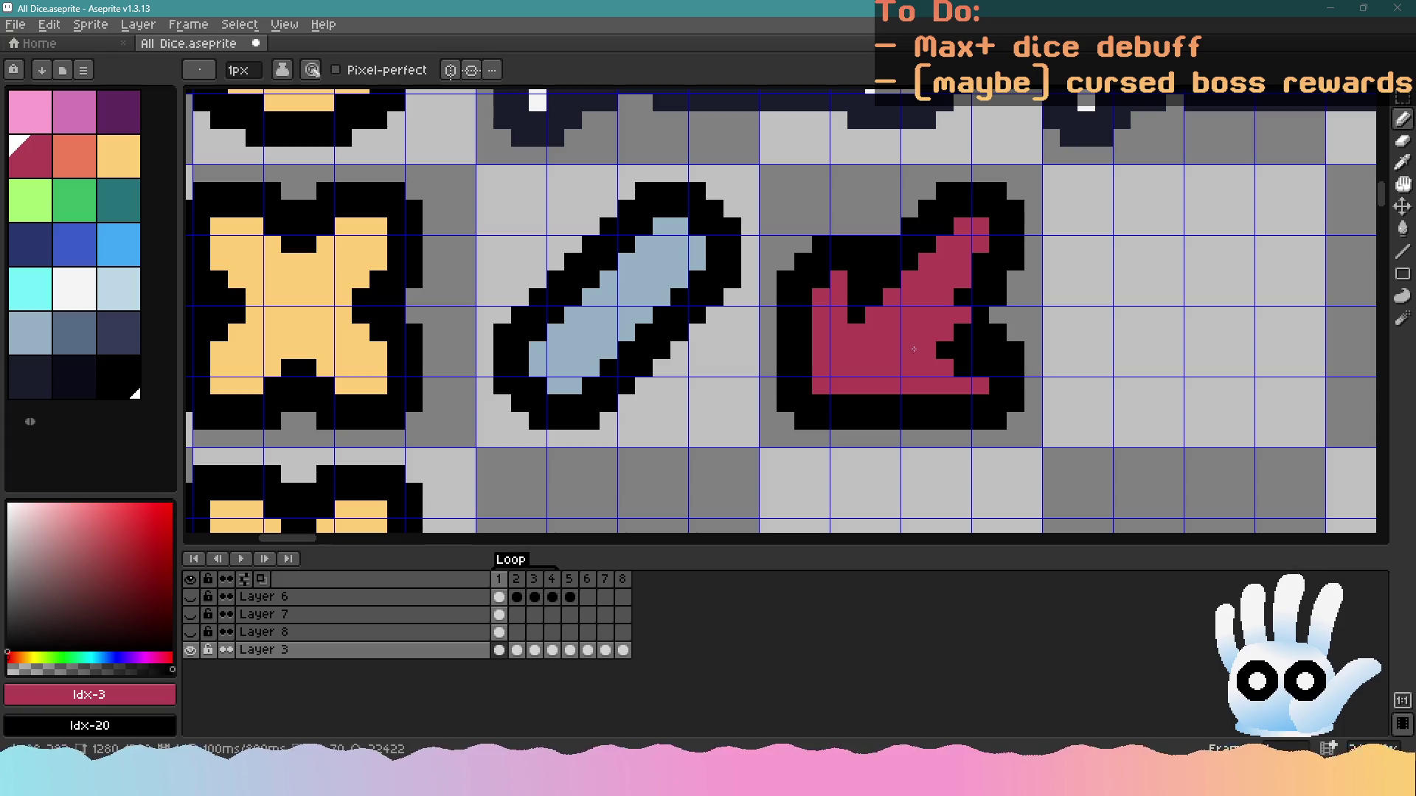
{"action": "scroll", "coordinate": [914, 349], "scroll_direction": "down", "scroll_amount": 3}
{"action": "scroll", "coordinate": [917, 317], "scroll_direction": "up", "scroll_amount": 3}
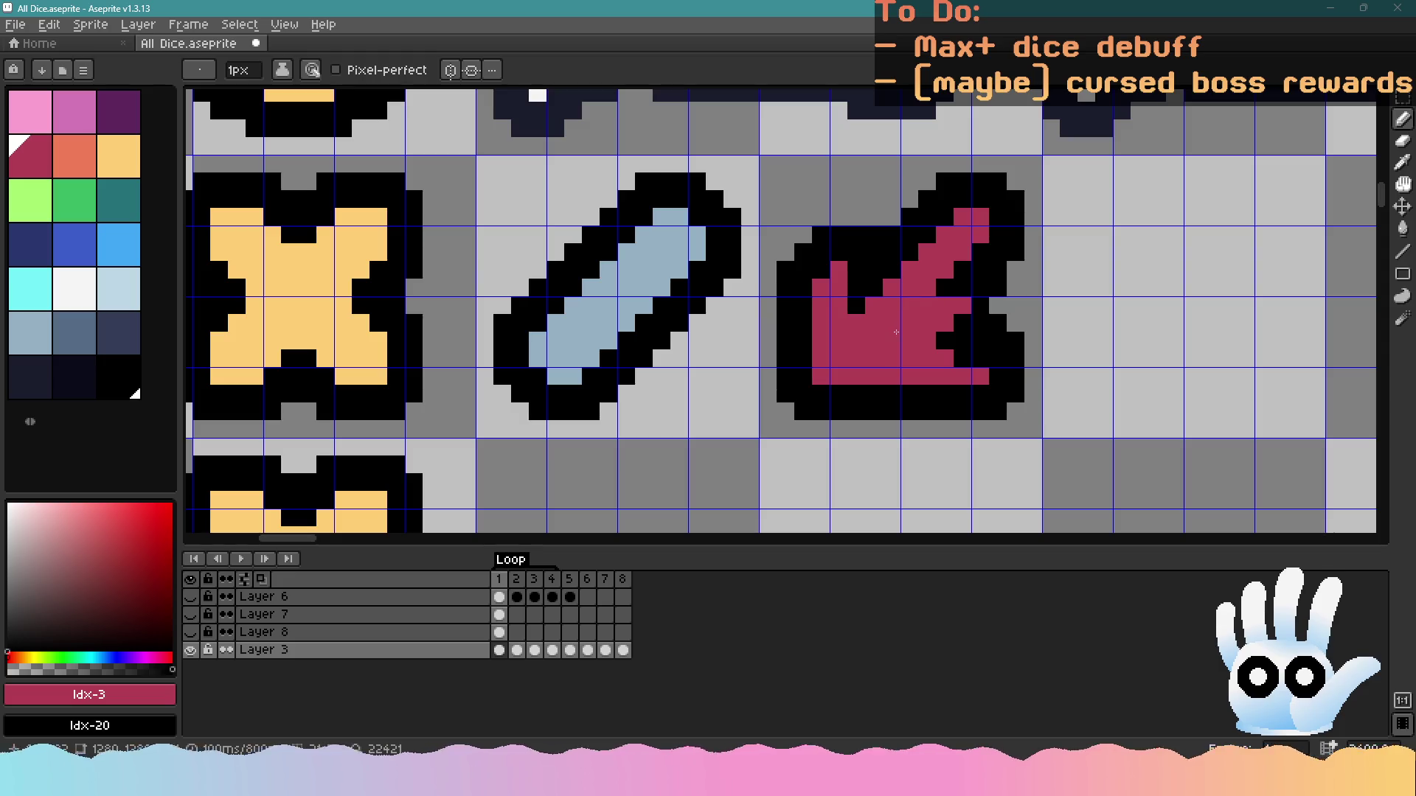
Refine the arrow's right edge and notch pixels, swapping them between red and black
{"action": "right_click", "coordinate": [976, 246]}
{"action": "right_click", "coordinate": [980, 217]}
{"action": "left_click", "coordinate": [970, 295]}
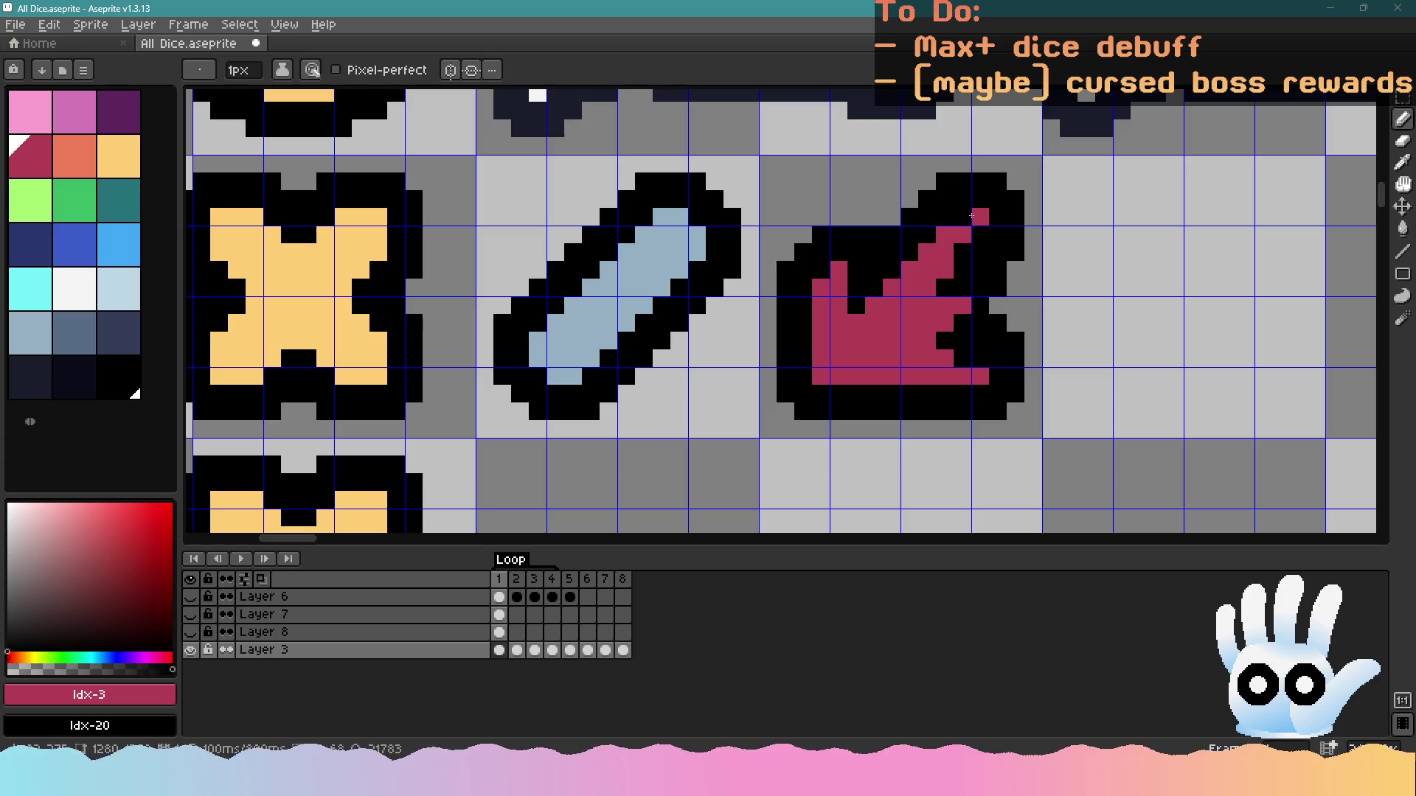
{"action": "right_click", "coordinate": [952, 269]}
{"action": "left_click", "coordinate": [962, 246]}
{"action": "left_click", "coordinate": [940, 278]}
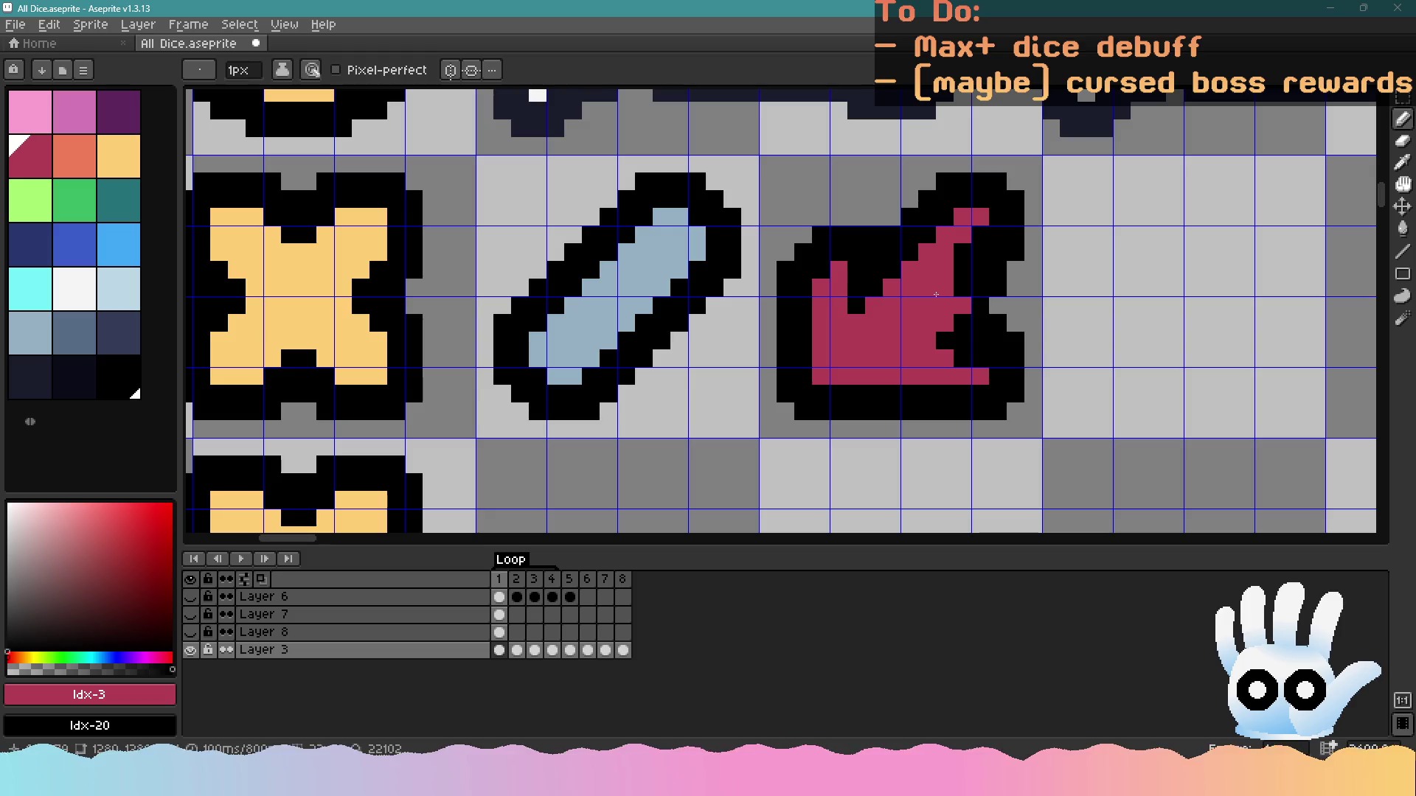
{"action": "right_click", "coordinate": [944, 318]}
{"action": "left_click", "coordinate": [945, 343]}
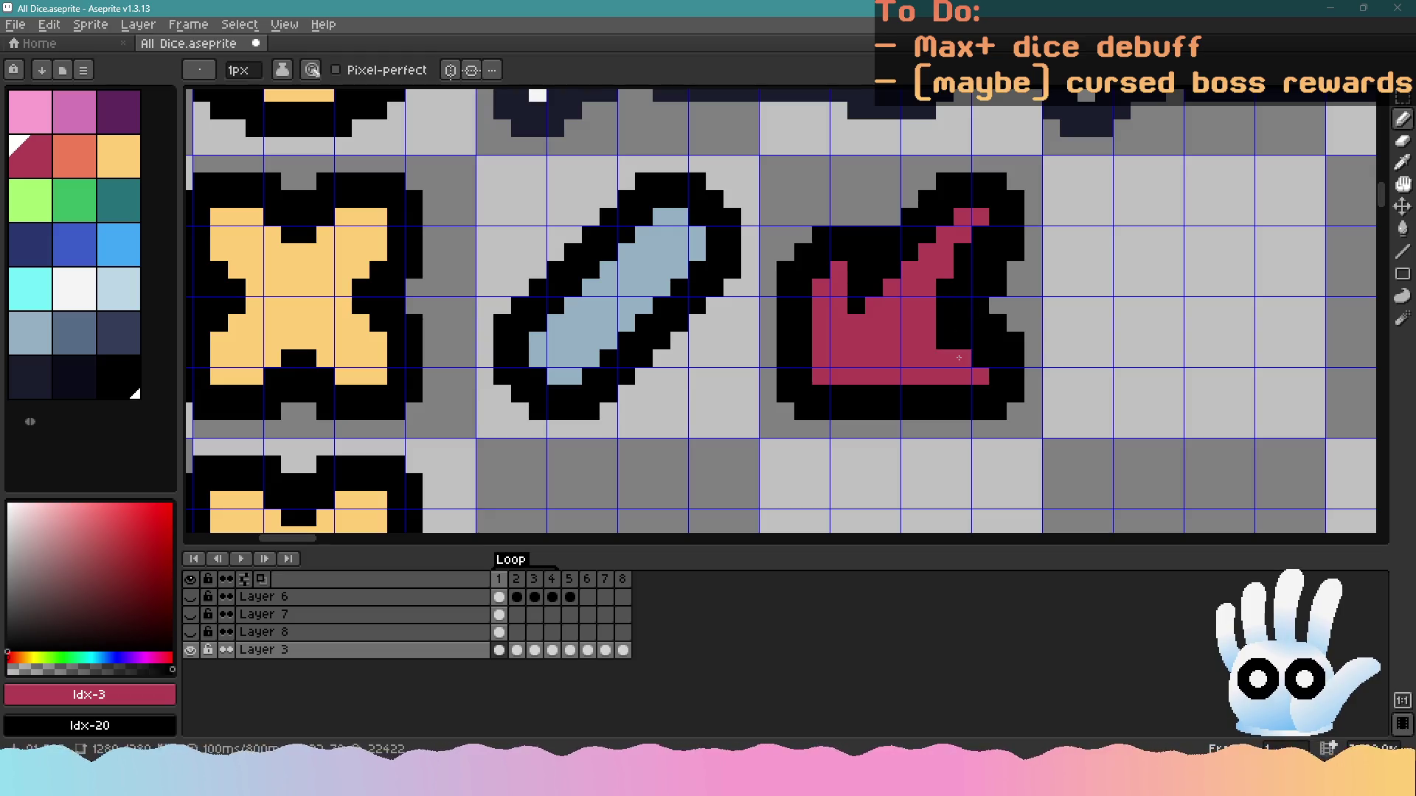
{"action": "right_click", "coordinate": [946, 341]}
{"action": "left_click", "coordinate": [949, 322]}
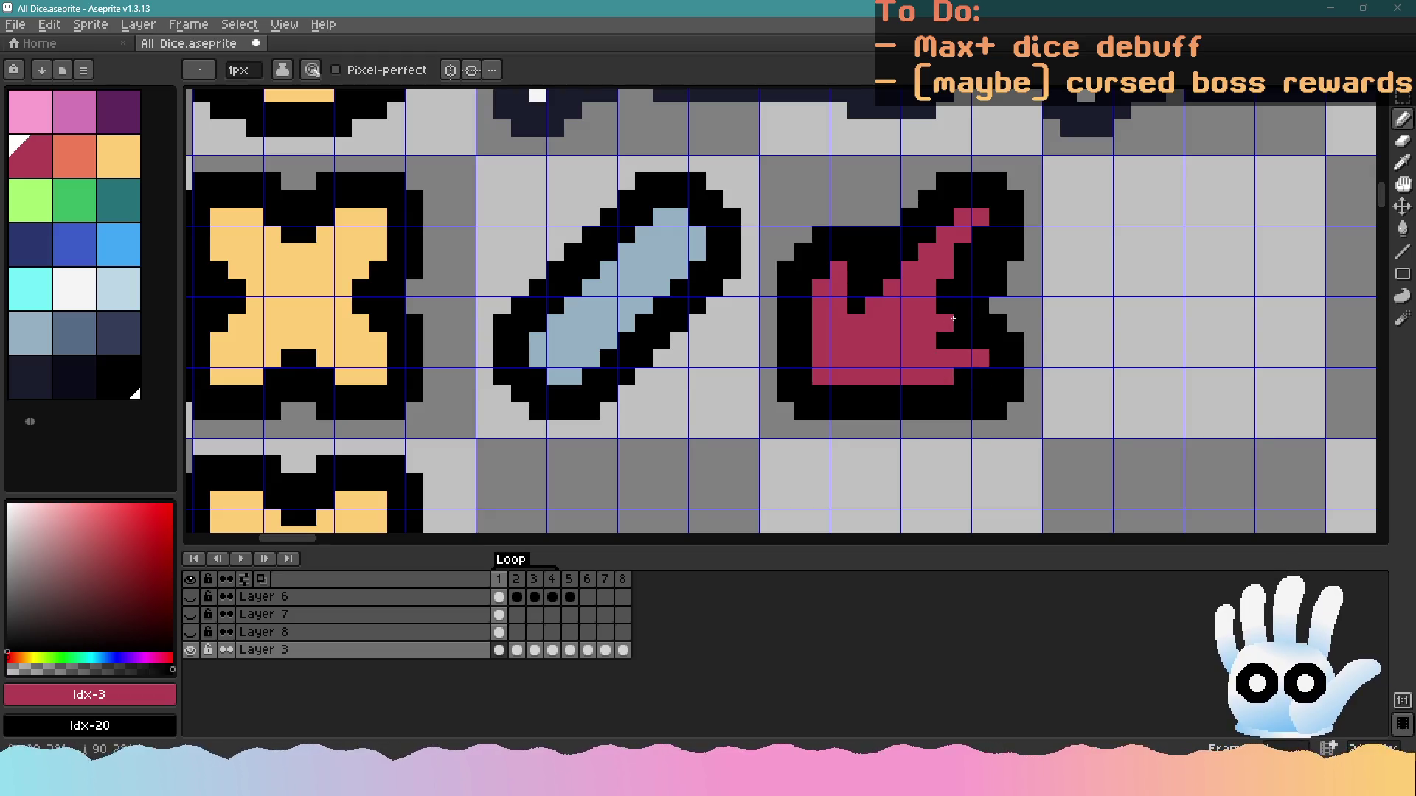
{"action": "right_click", "coordinate": [952, 309]}
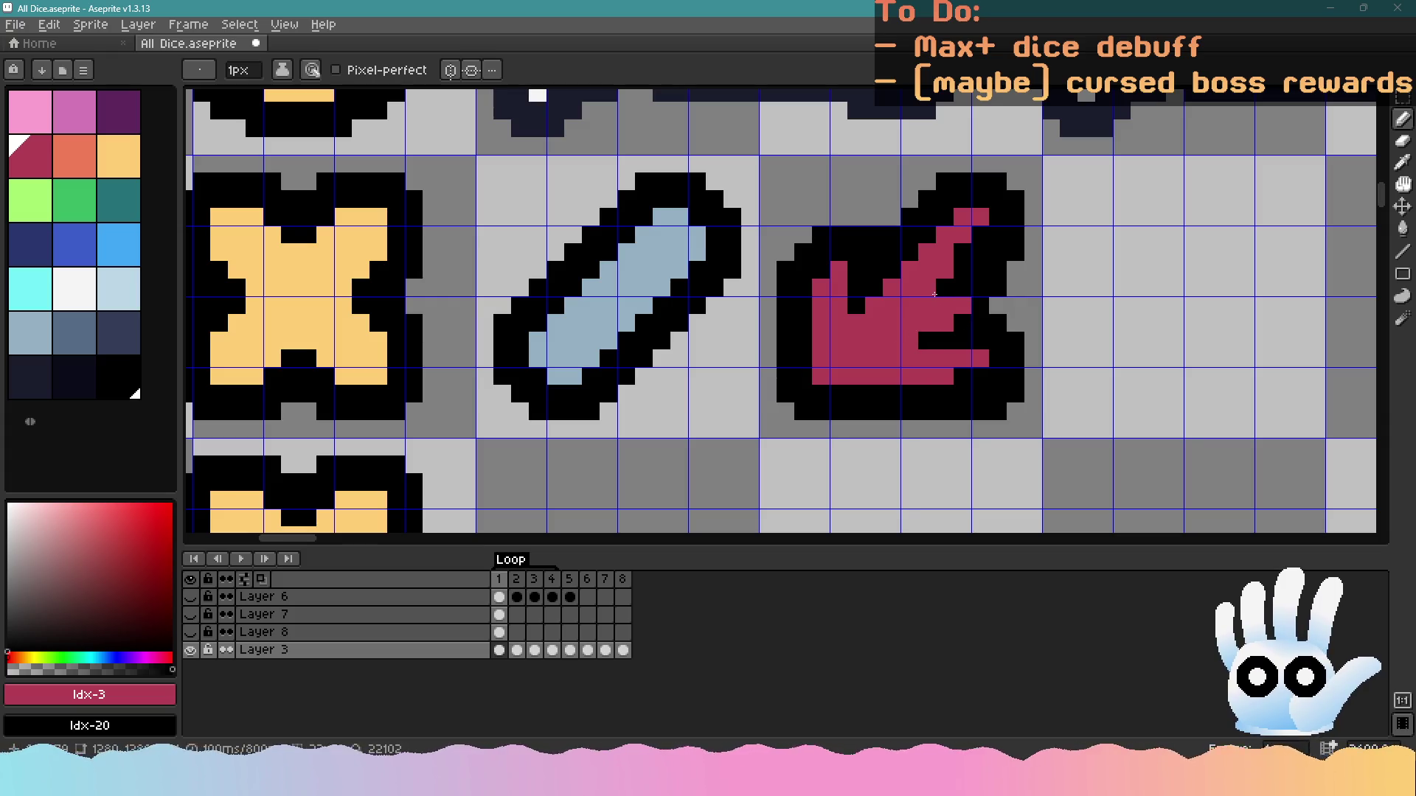
{"action": "scroll", "coordinate": [958, 255], "scroll_direction": "down", "scroll_amount": 2}
{"action": "scroll", "coordinate": [955, 295], "scroll_direction": "up", "scroll_amount": 2}
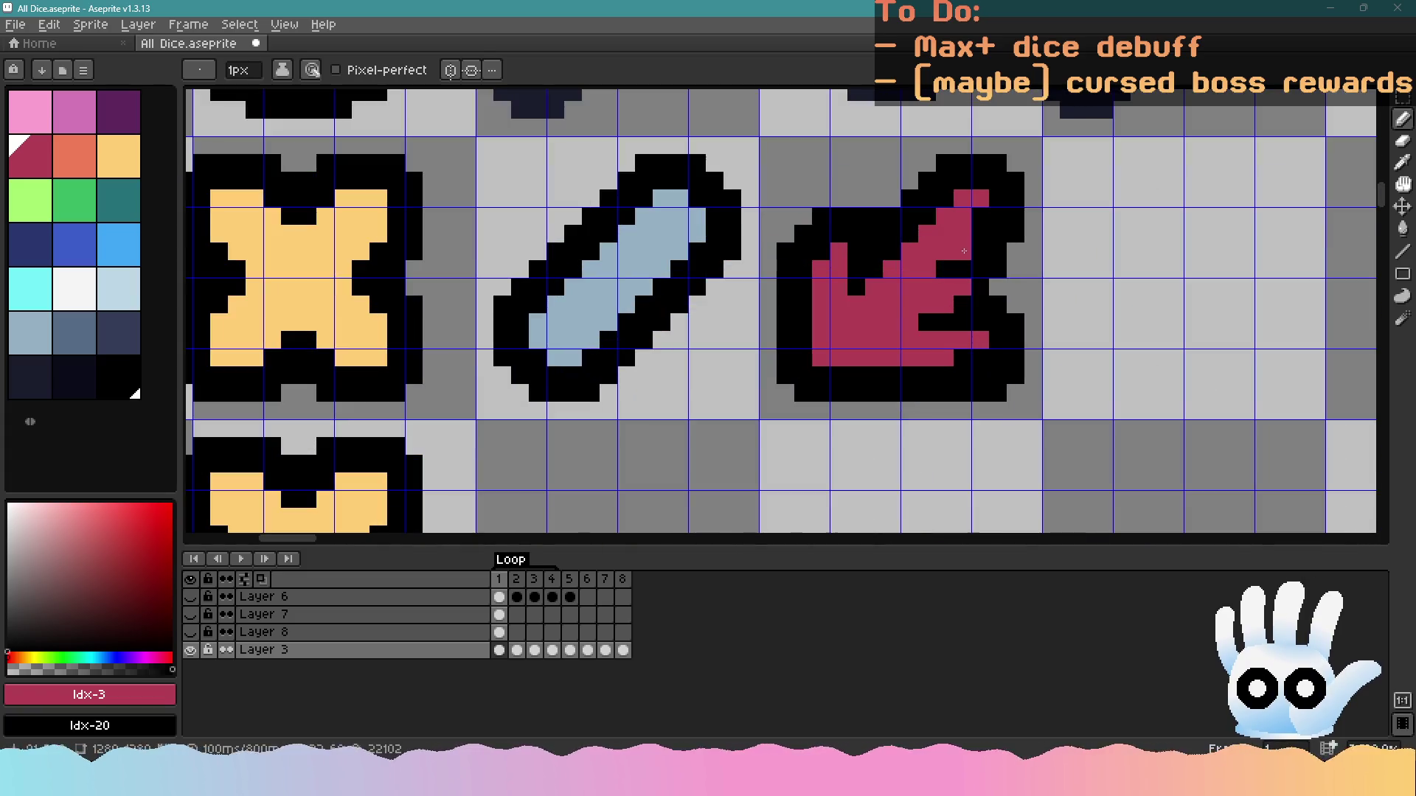
{"action": "scroll", "coordinate": [952, 321], "scroll_direction": "down", "scroll_amount": 3}
{"action": "scroll", "coordinate": [952, 321], "scroll_direction": "up", "scroll_amount": 3}
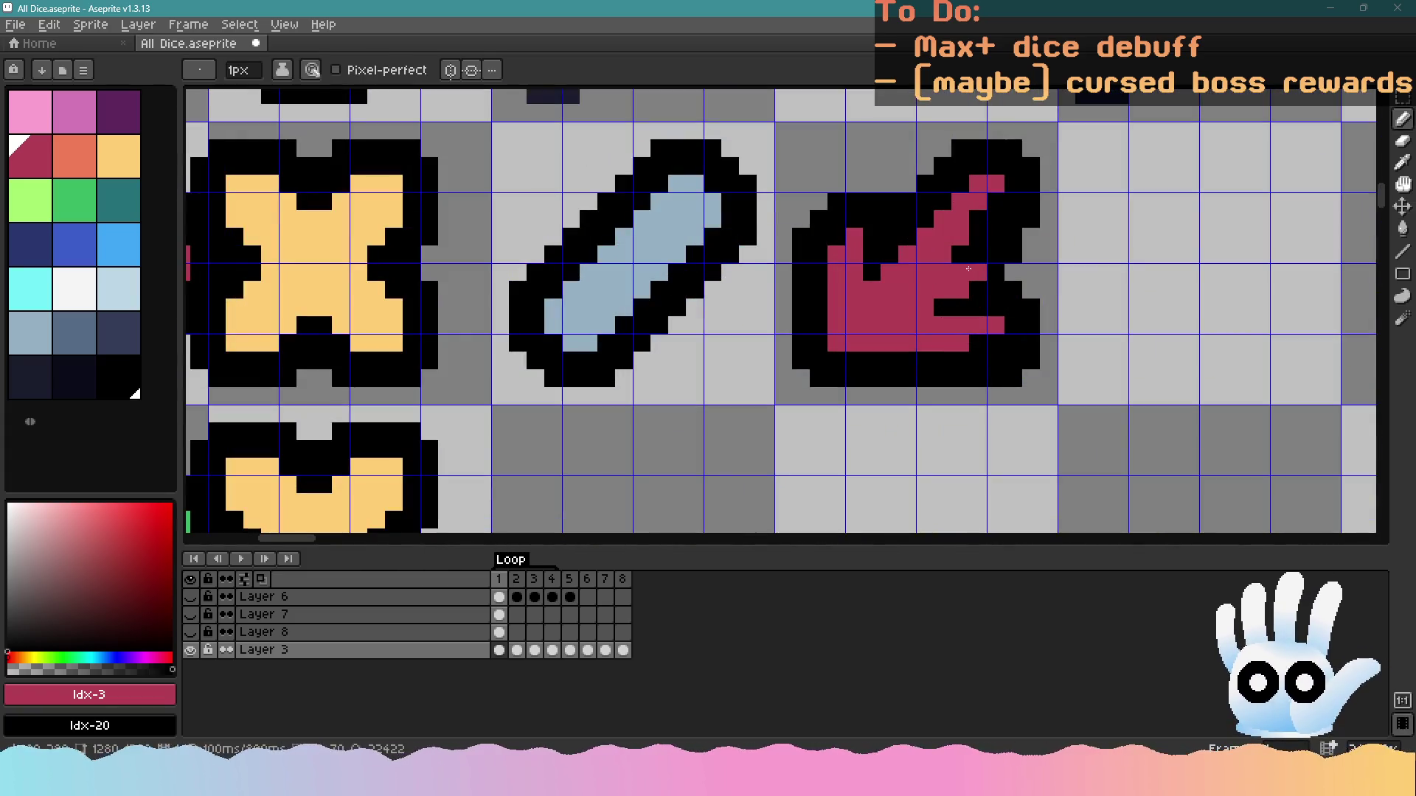
{"action": "right_click", "coordinate": [959, 290]}
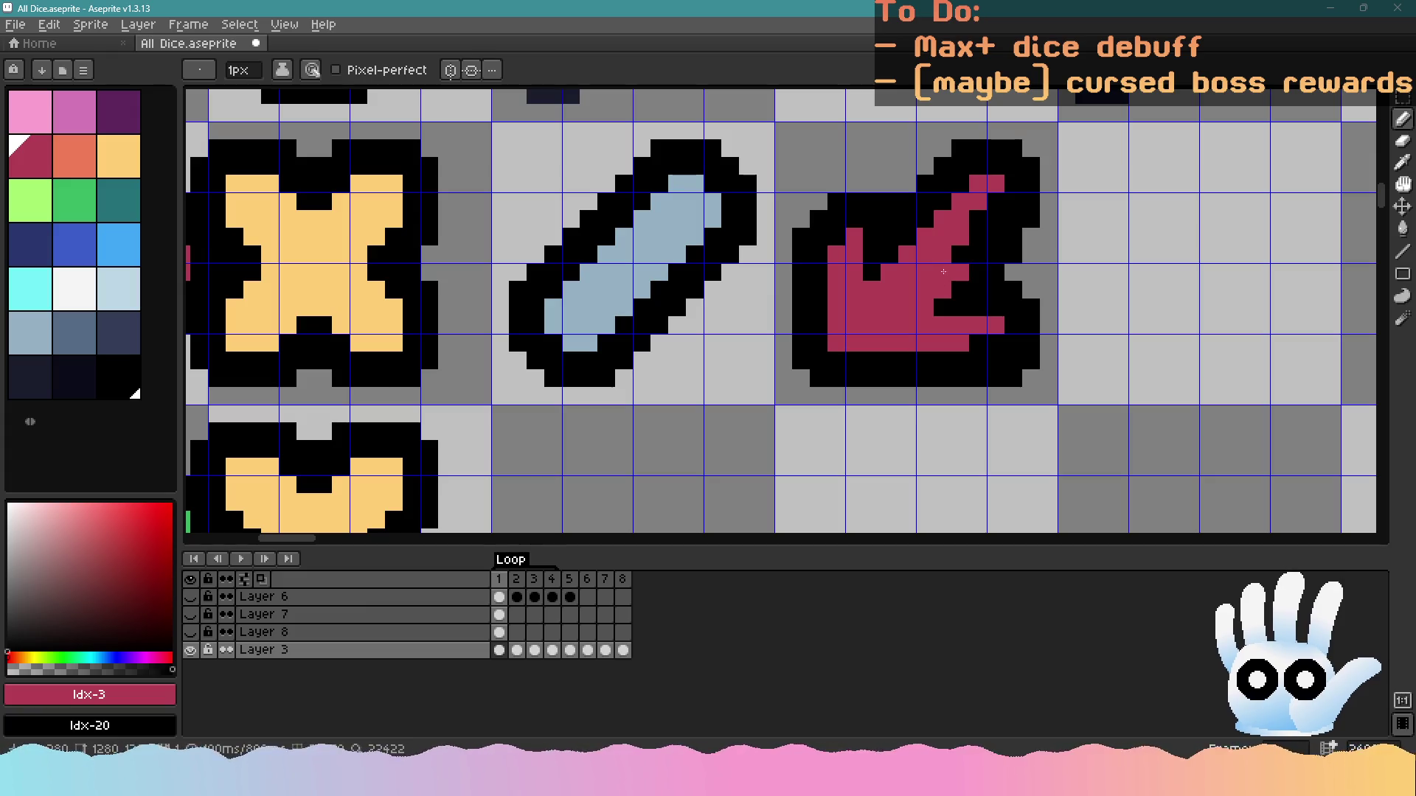
{"action": "left_click", "coordinate": [908, 219]}
{"action": "left_click", "coordinate": [907, 236]}
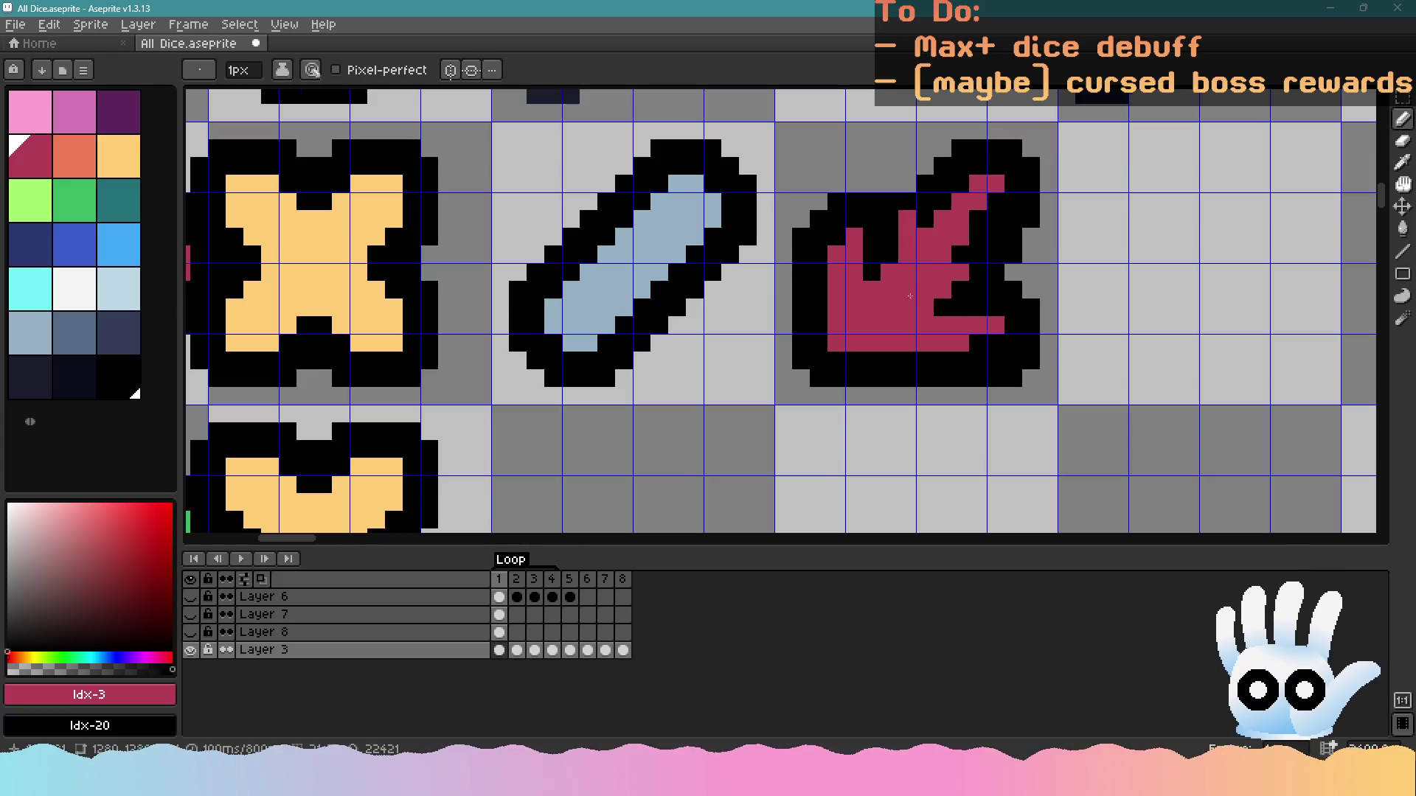
{"action": "scroll", "coordinate": [910, 296], "scroll_direction": "down", "scroll_amount": 3}
{"action": "scroll", "coordinate": [914, 309], "scroll_direction": "down", "scroll_amount": 2}
{"action": "scroll", "coordinate": [922, 341], "scroll_direction": "up", "scroll_amount": 3}
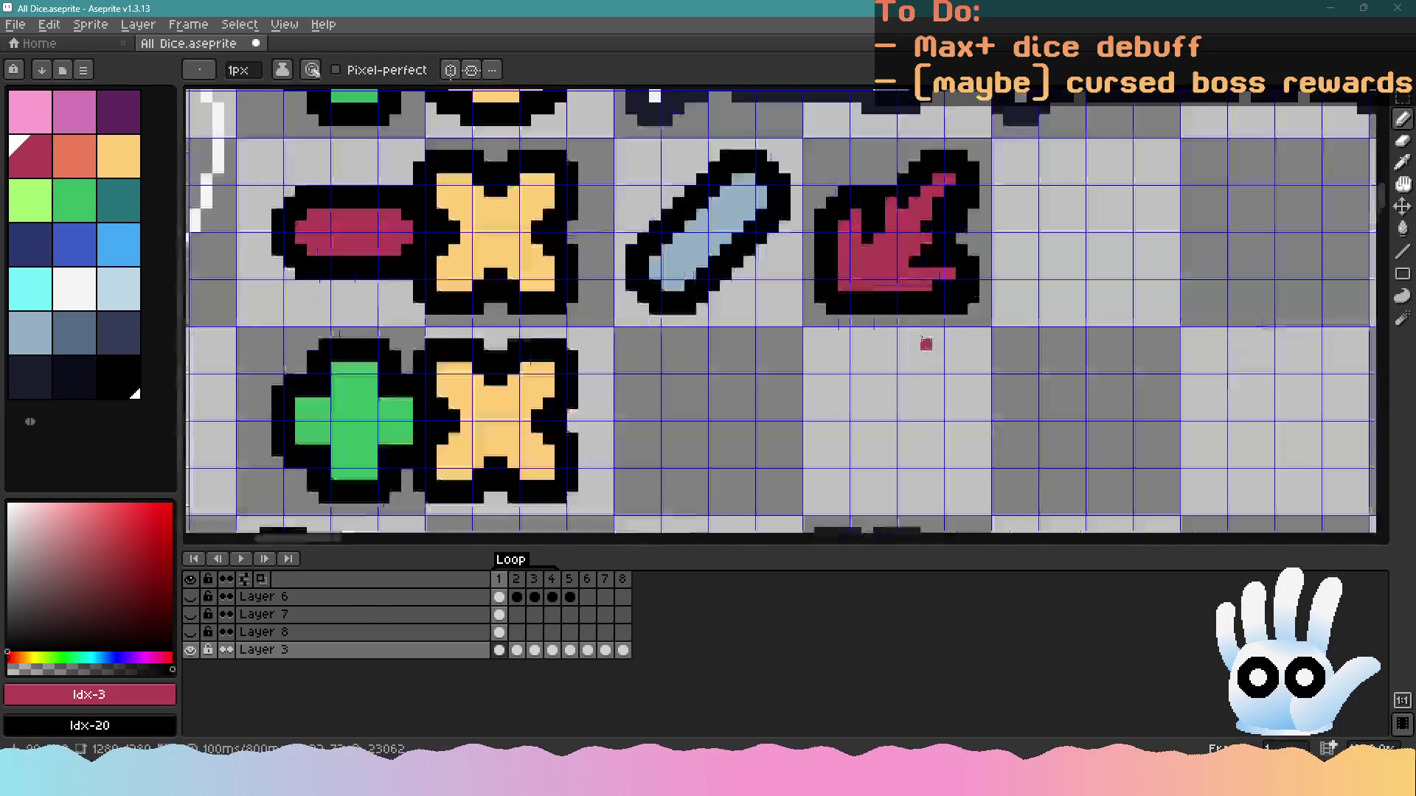
Select the arrow icon's tile and delete it, leaving the cell empty
{"action": "key", "text": "v"}
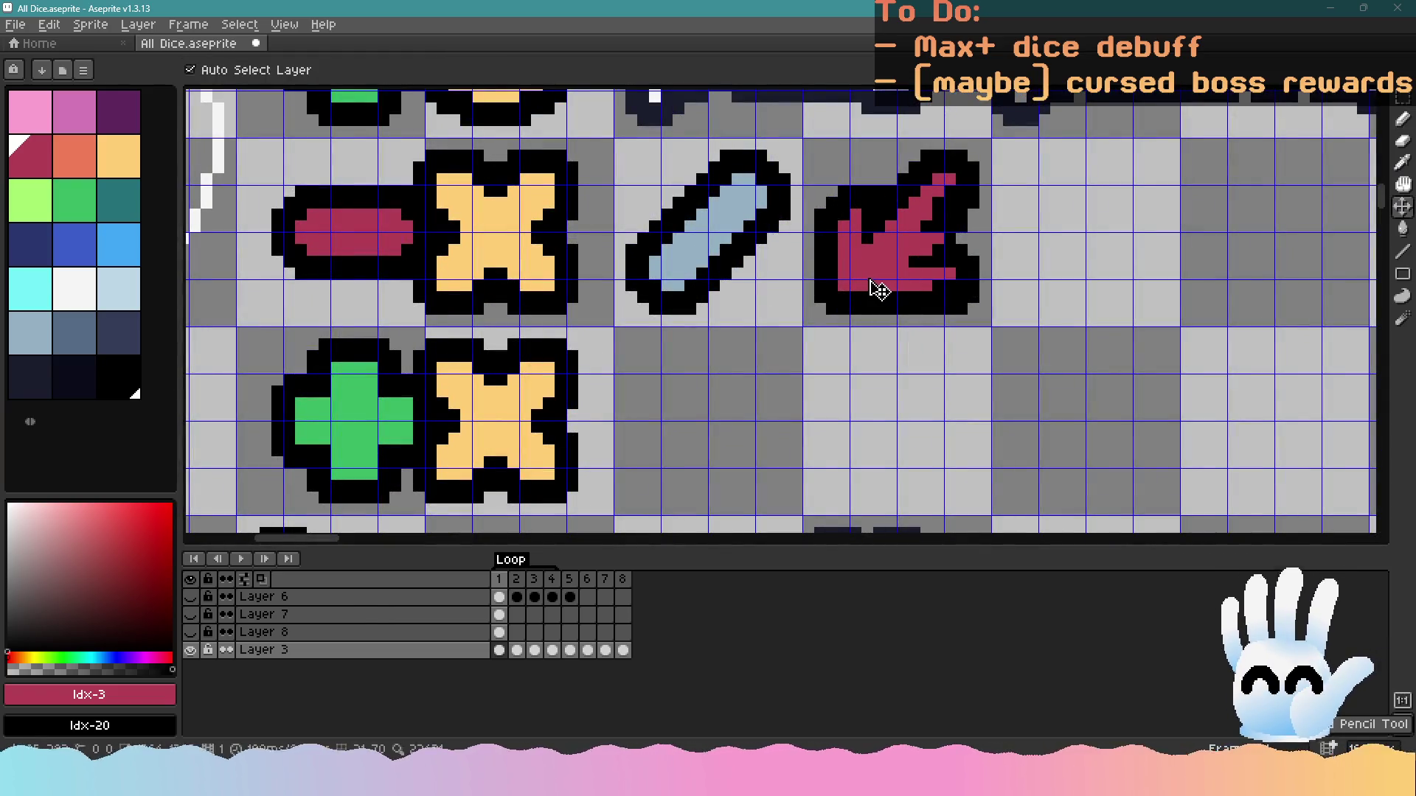
{"action": "key", "text": "m"}
{"action": "left_click_drag", "start_coordinate": [805, 137], "coordinate": [974, 322]}
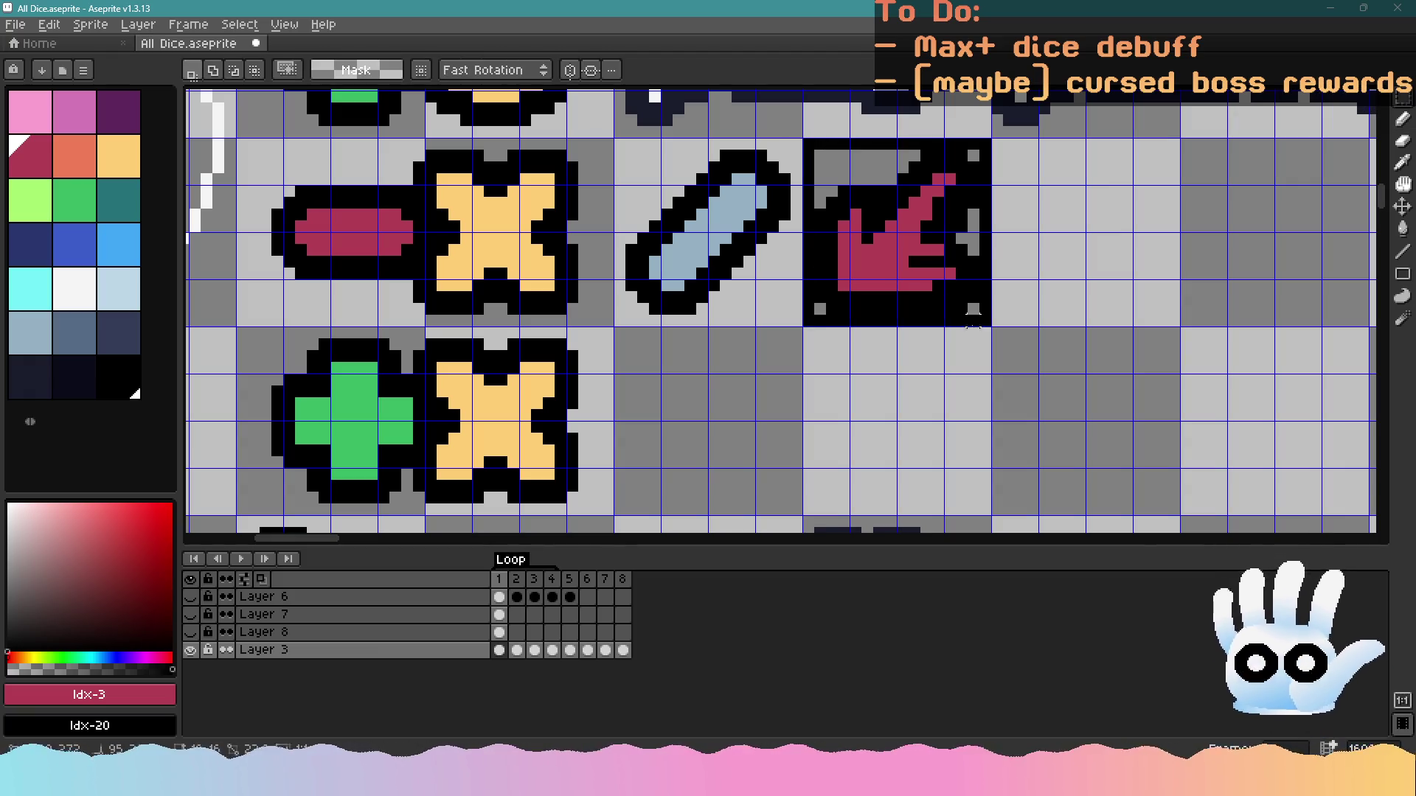
{"action": "key", "text": "Delete"}
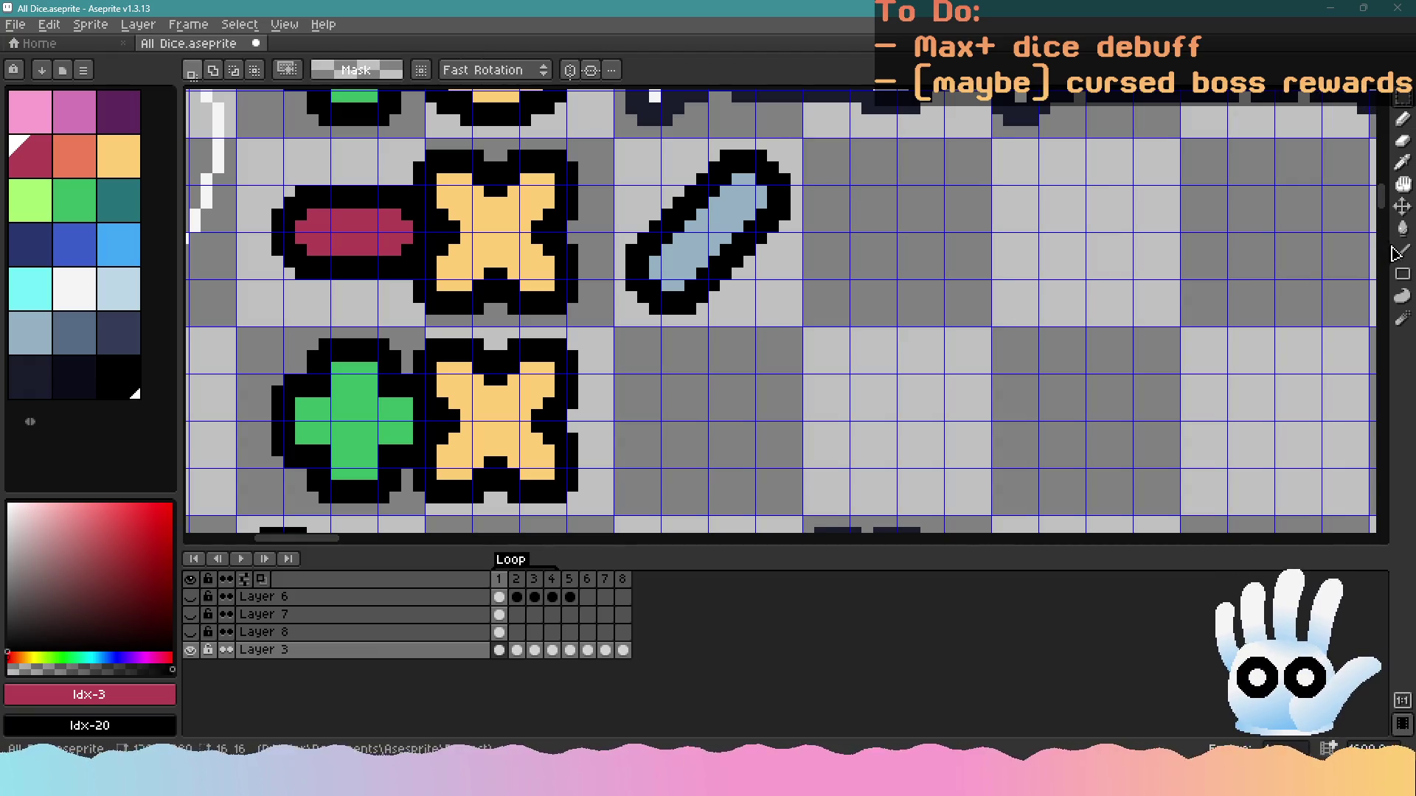
Bring the Firefox browser window to the front
{"action": "left_click", "coordinate": [1401, 251]}
{"action": "left_click", "coordinate": [434, 783]}
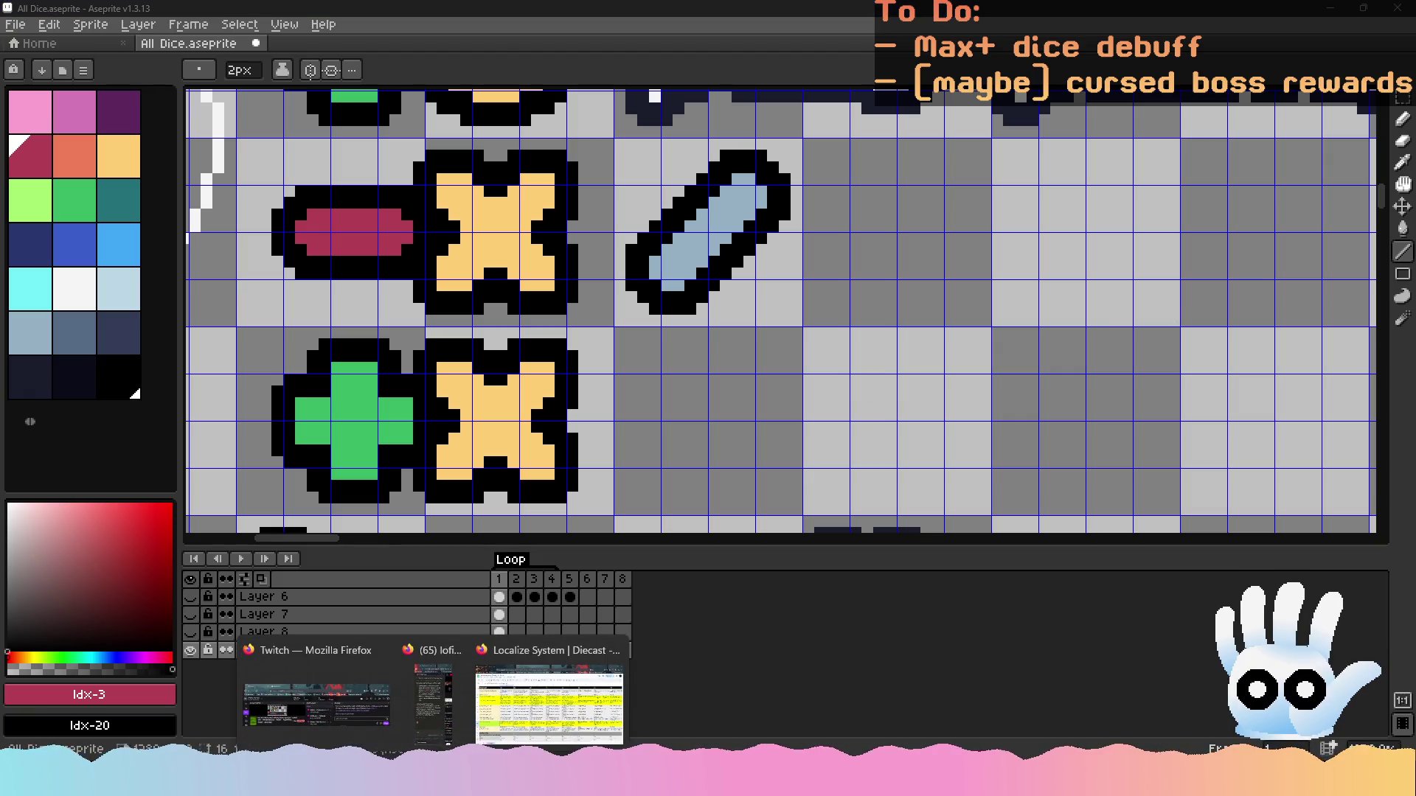
{"action": "left_click", "coordinate": [504, 697]}
Search the web for 'critical hit icons' and browse the image results
{"action": "key", "text": "ctrl+t"}
{"action": "type", "text": "cr"}
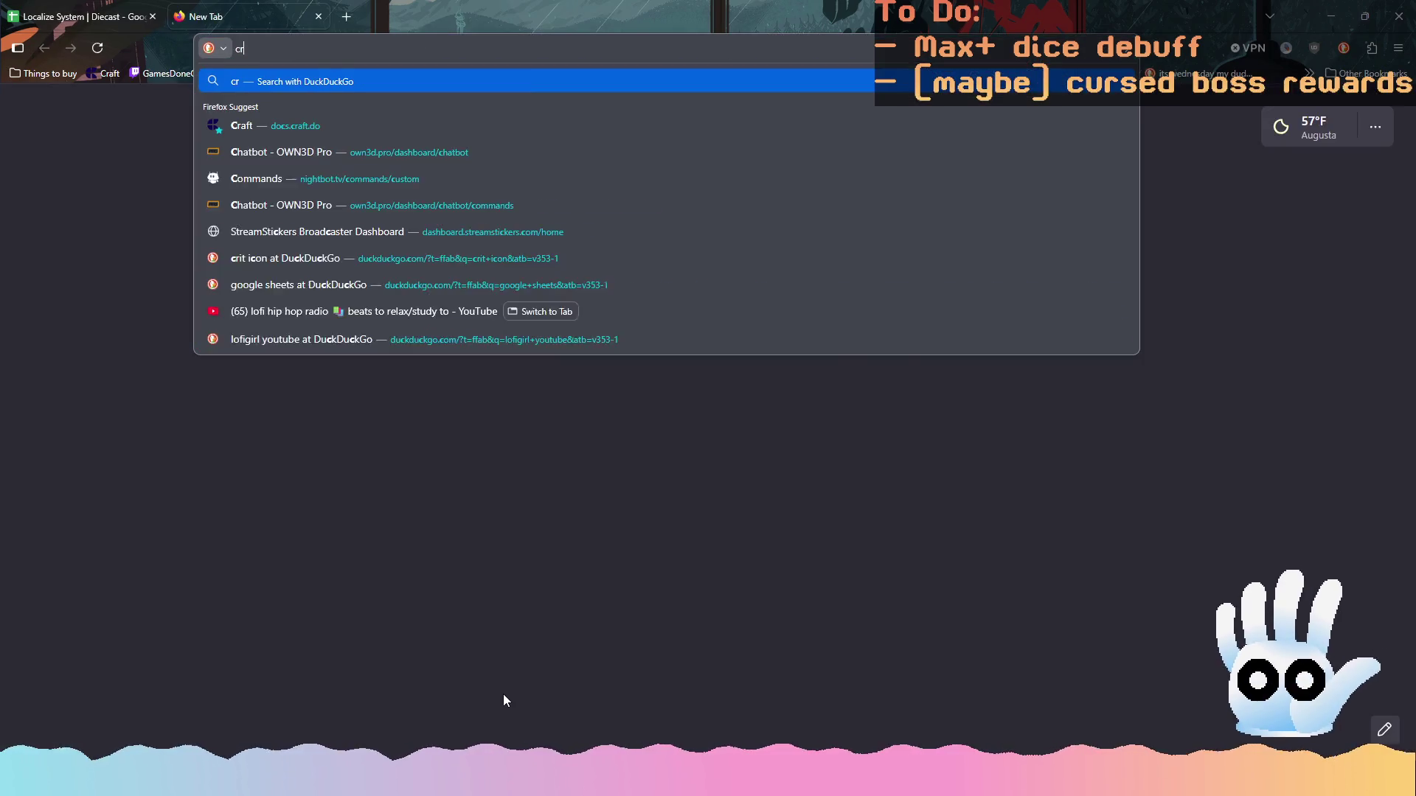
{"action": "type", "text": "itical hit icon"}
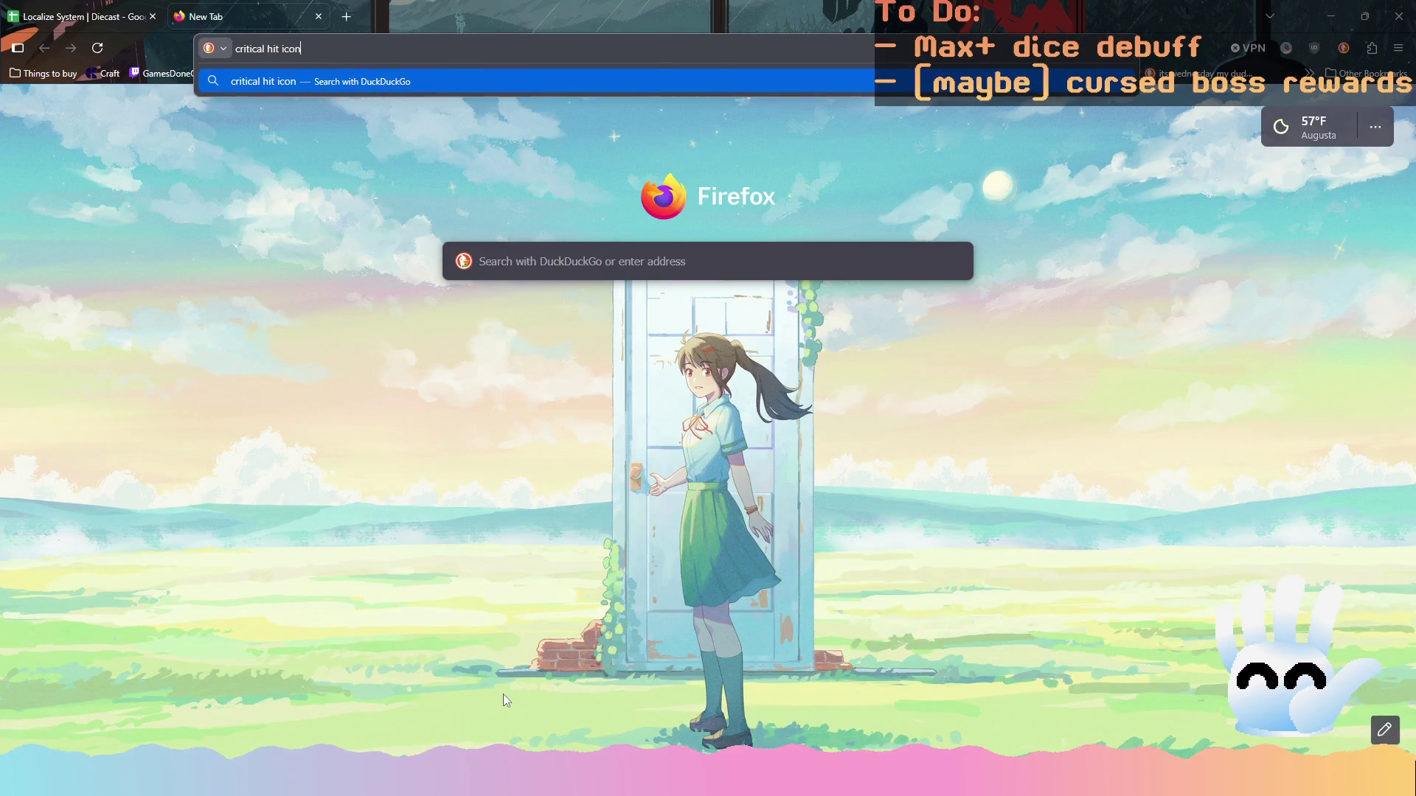
{"action": "type", "text": "s"}
{"action": "key", "text": "Return"}
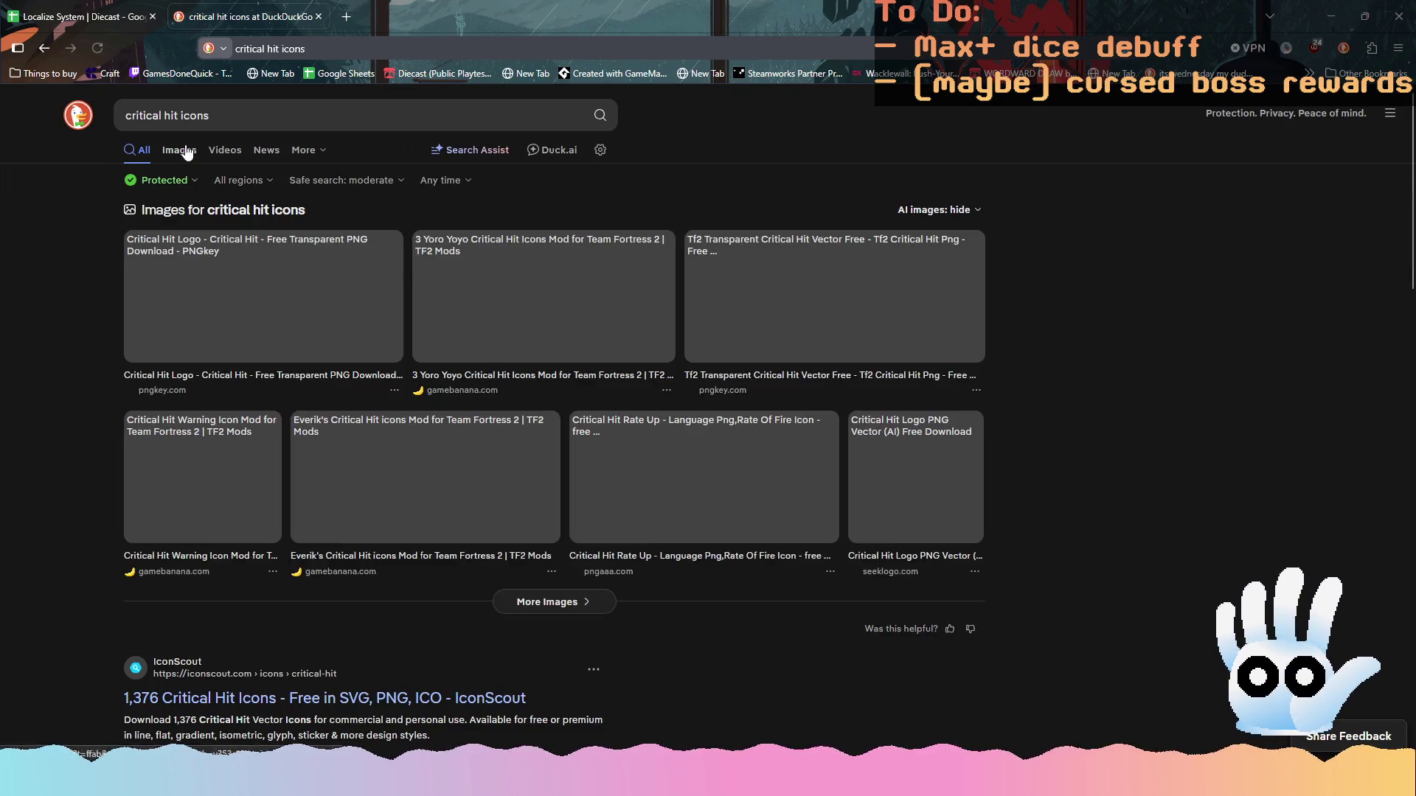
{"action": "left_click", "coordinate": [187, 152]}
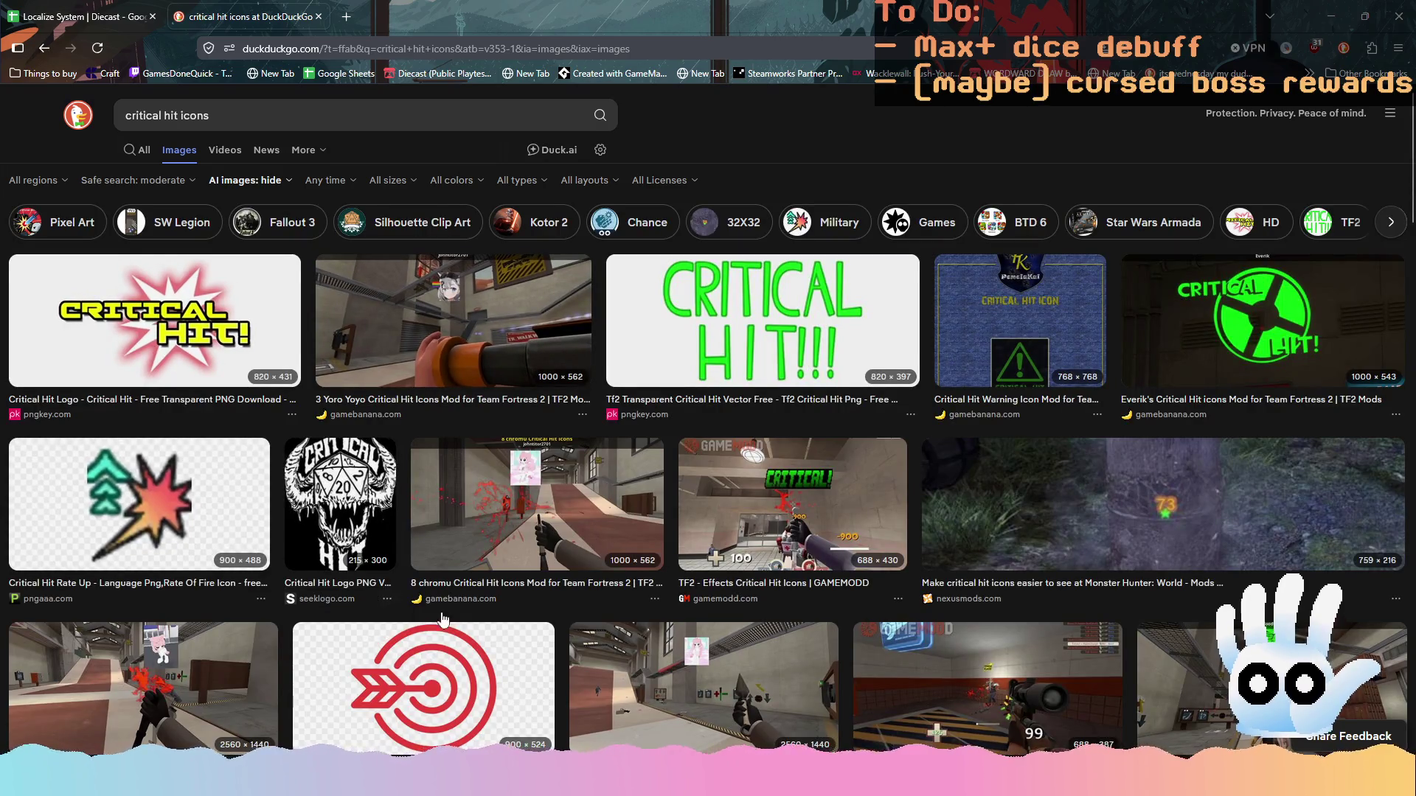
{"action": "scroll", "coordinate": [442, 618], "scroll_direction": "down", "scroll_amount": 2}
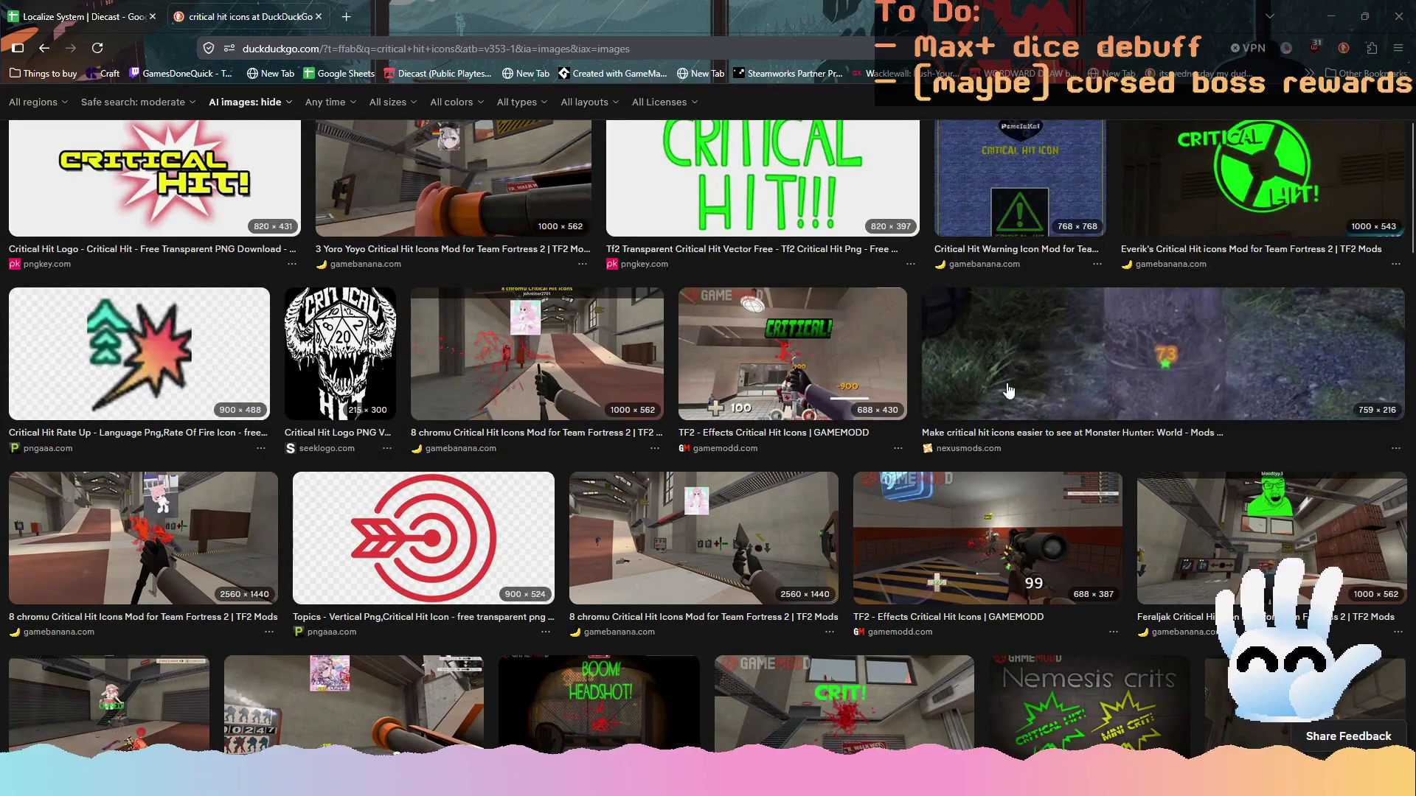
{"action": "scroll", "coordinate": [1009, 391], "scroll_direction": "down", "scroll_amount": 9}
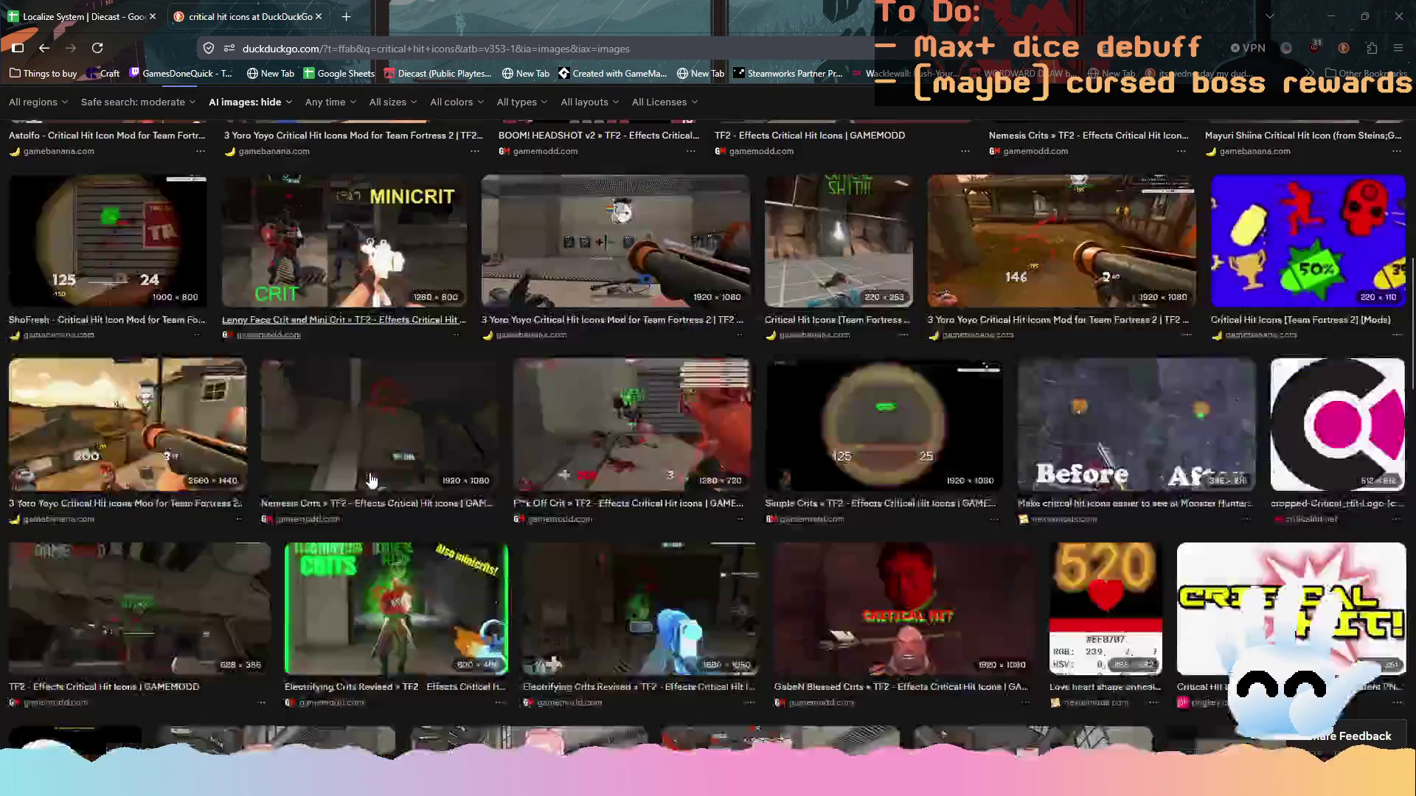
{"action": "scroll", "coordinate": [371, 480], "scroll_direction": "down", "scroll_amount": 10}
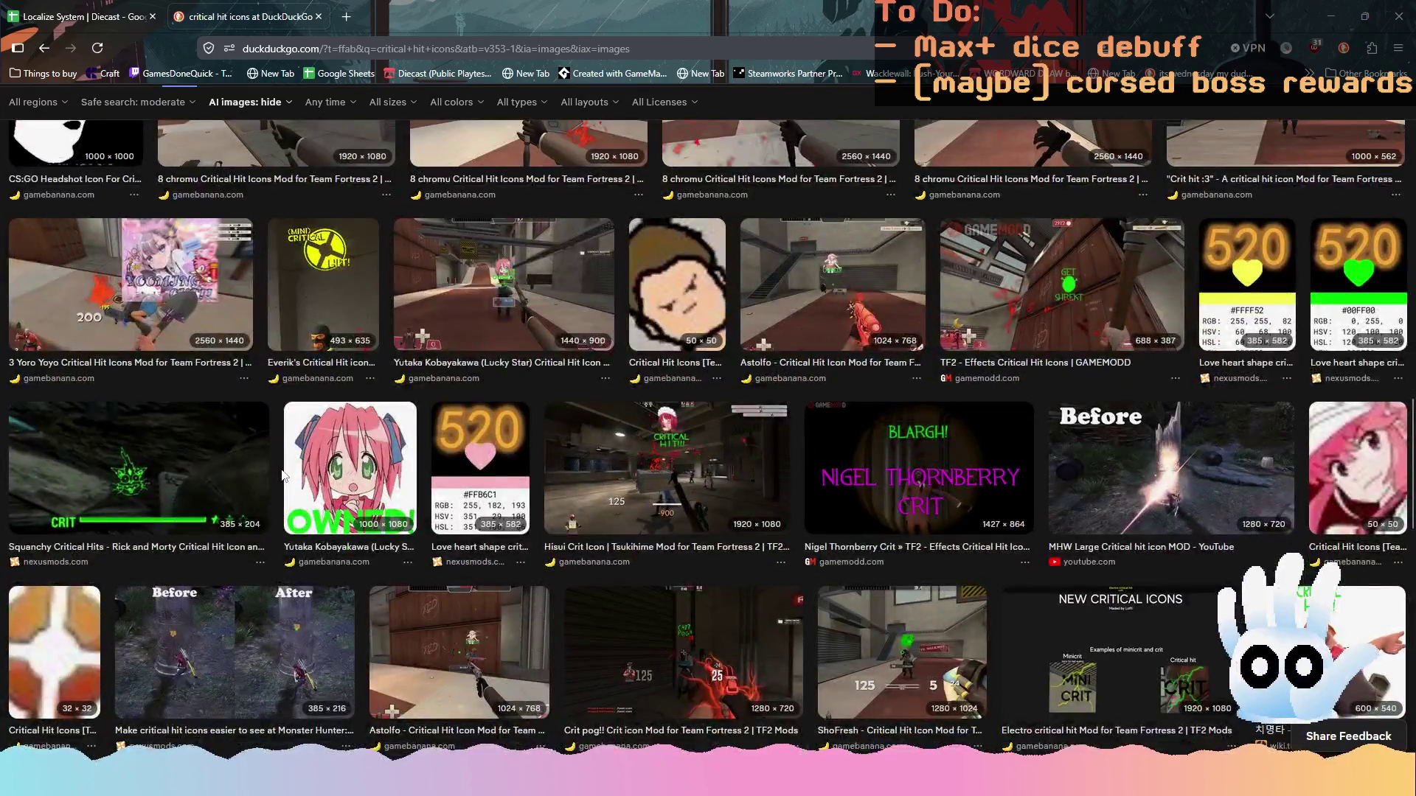
{"action": "scroll", "coordinate": [281, 475], "scroll_direction": "down", "scroll_amount": 10}
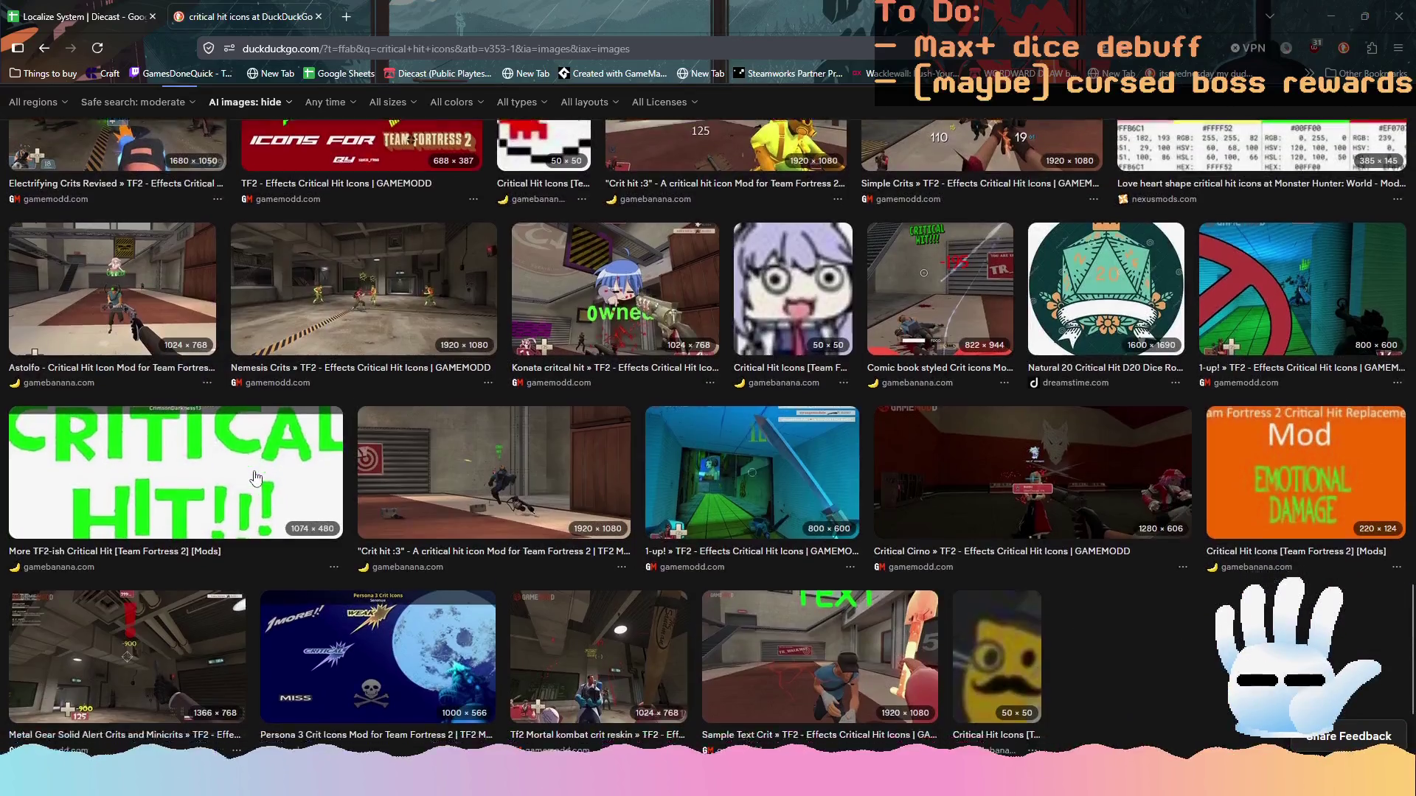
Refine the search with 'pixel ithcio', visit the itch.io Icons assets page, then go back
{"action": "key", "text": "alt+Left"}
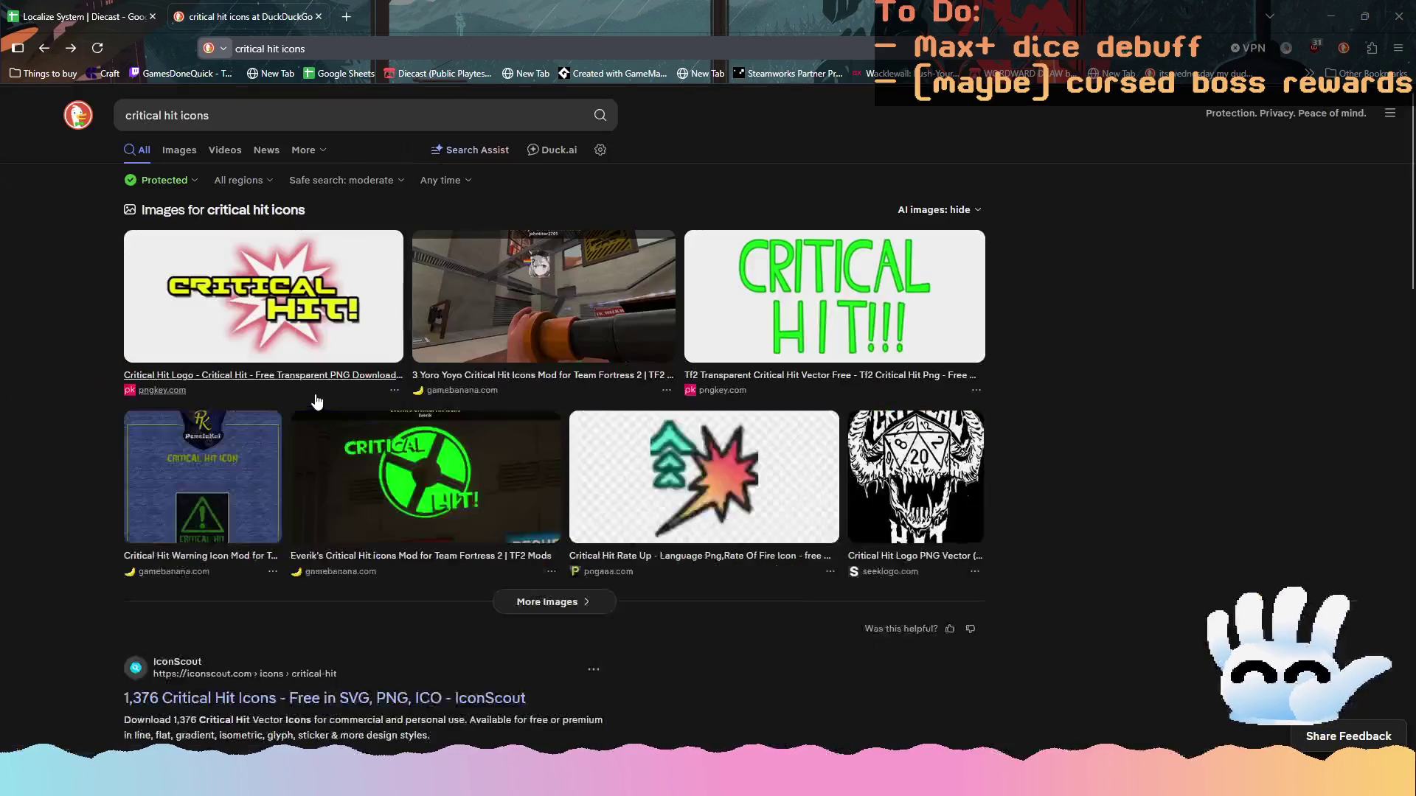
{"action": "scroll", "coordinate": [309, 582], "scroll_direction": "down", "scroll_amount": 4}
{"action": "scroll", "coordinate": [310, 582], "scroll_direction": "up", "scroll_amount": 4}
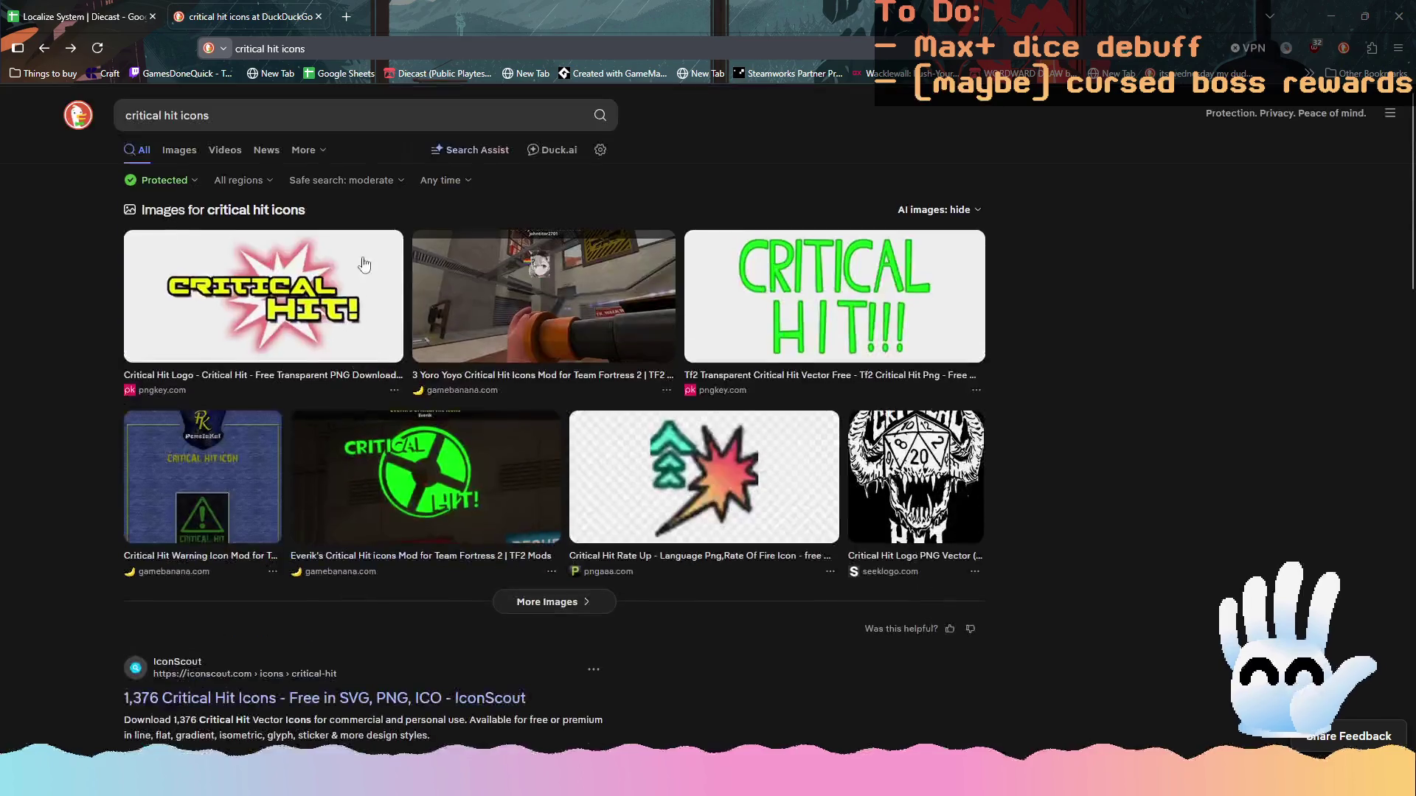
{"action": "left_click", "coordinate": [352, 115]}
{"action": "type", "text": "pixel ithcio"}
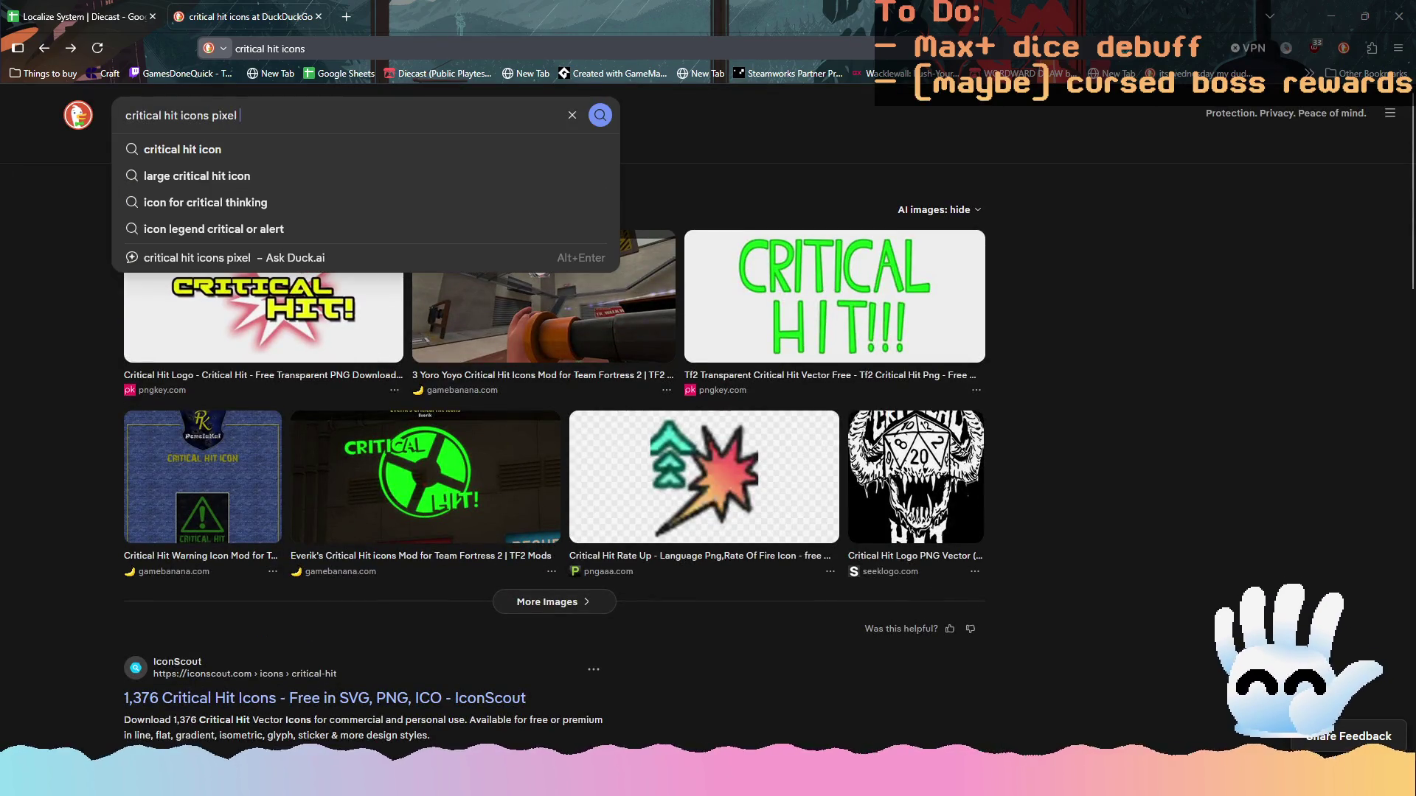
{"action": "key", "text": "Return"}
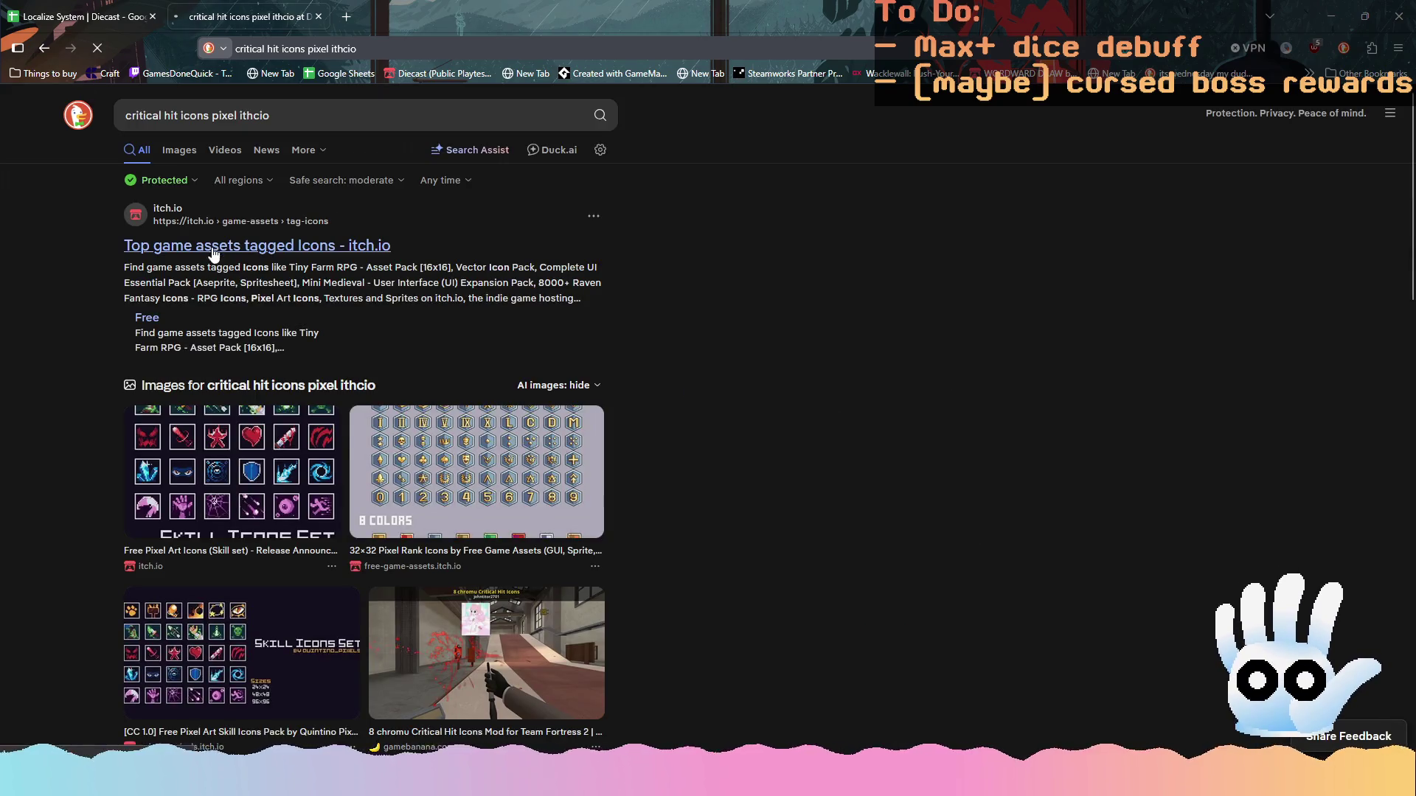
{"action": "left_click", "coordinate": [214, 246]}
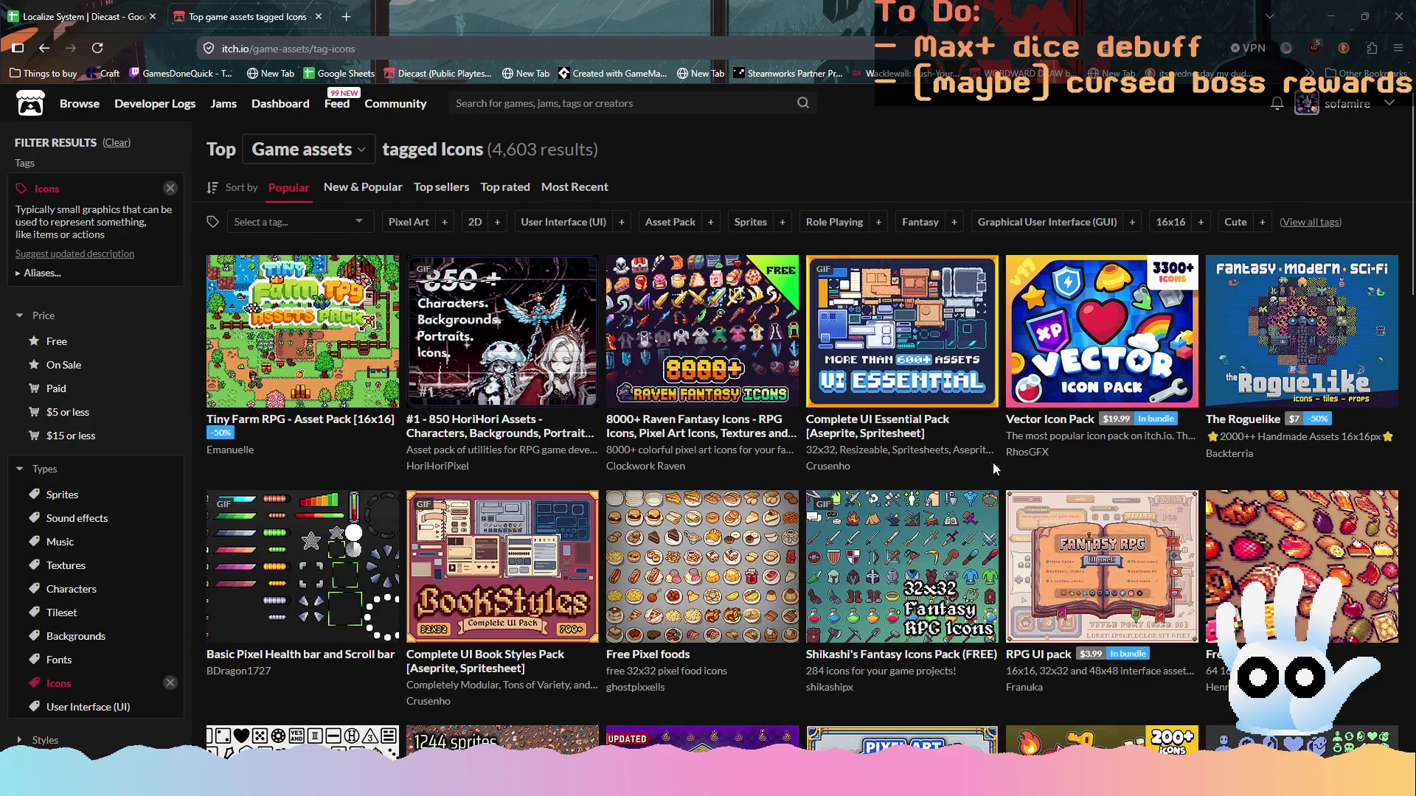
{"action": "scroll", "coordinate": [783, 498], "scroll_direction": "down", "scroll_amount": 6}
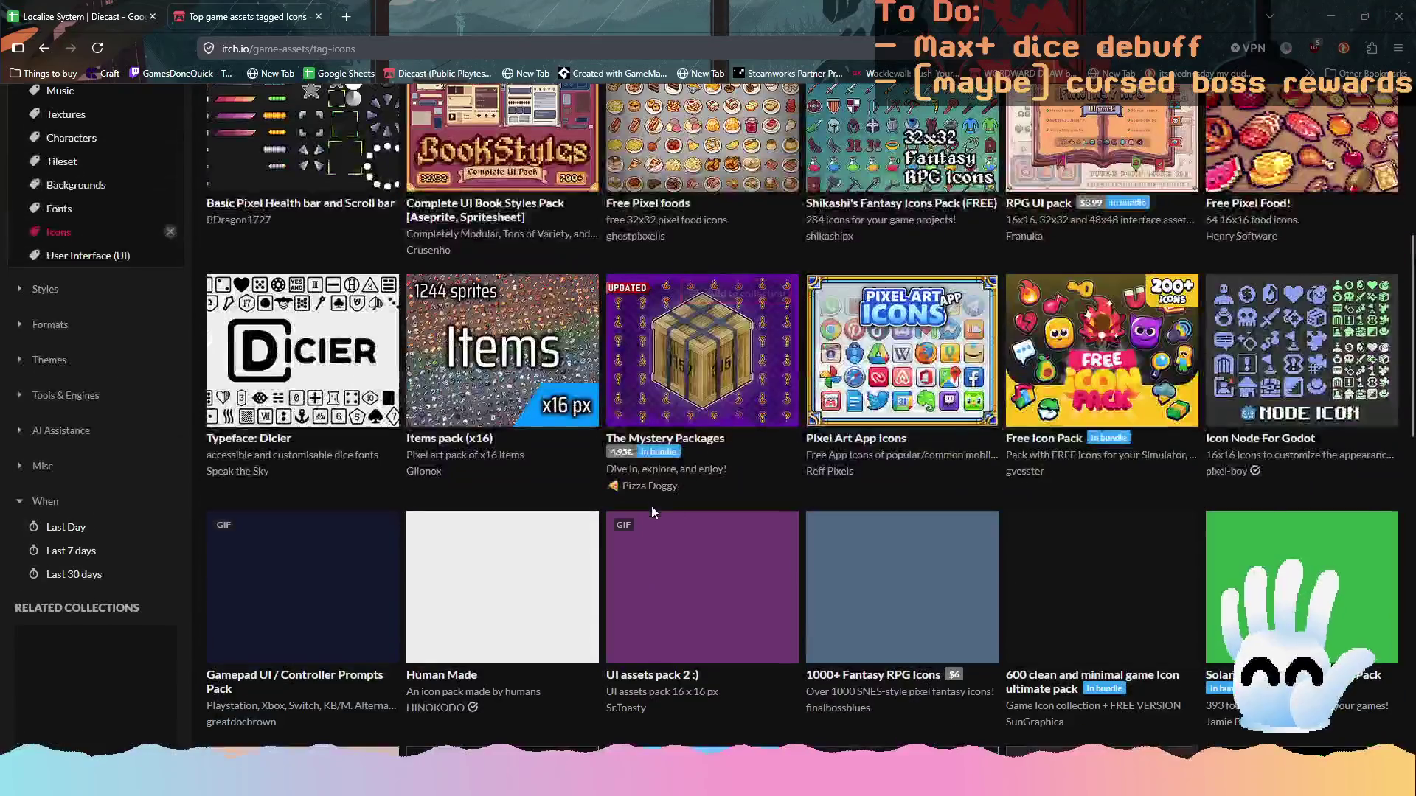
{"action": "left_click", "coordinate": [310, 50]}
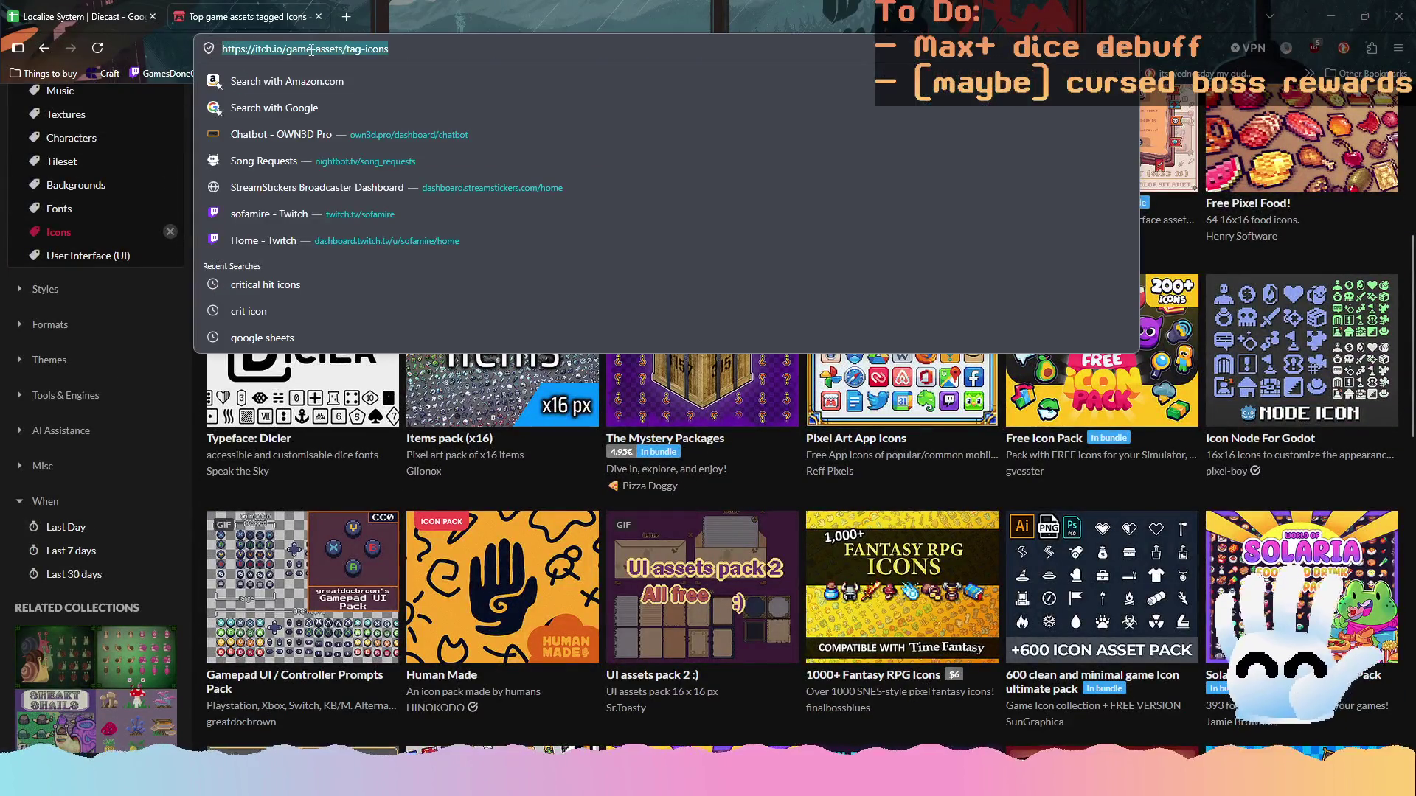
{"action": "left_click", "coordinate": [44, 47]}
Correct the query to 'critical hit icons pixel itch', view image results, and return to Aseprite
{"action": "left_click", "coordinate": [190, 155]}
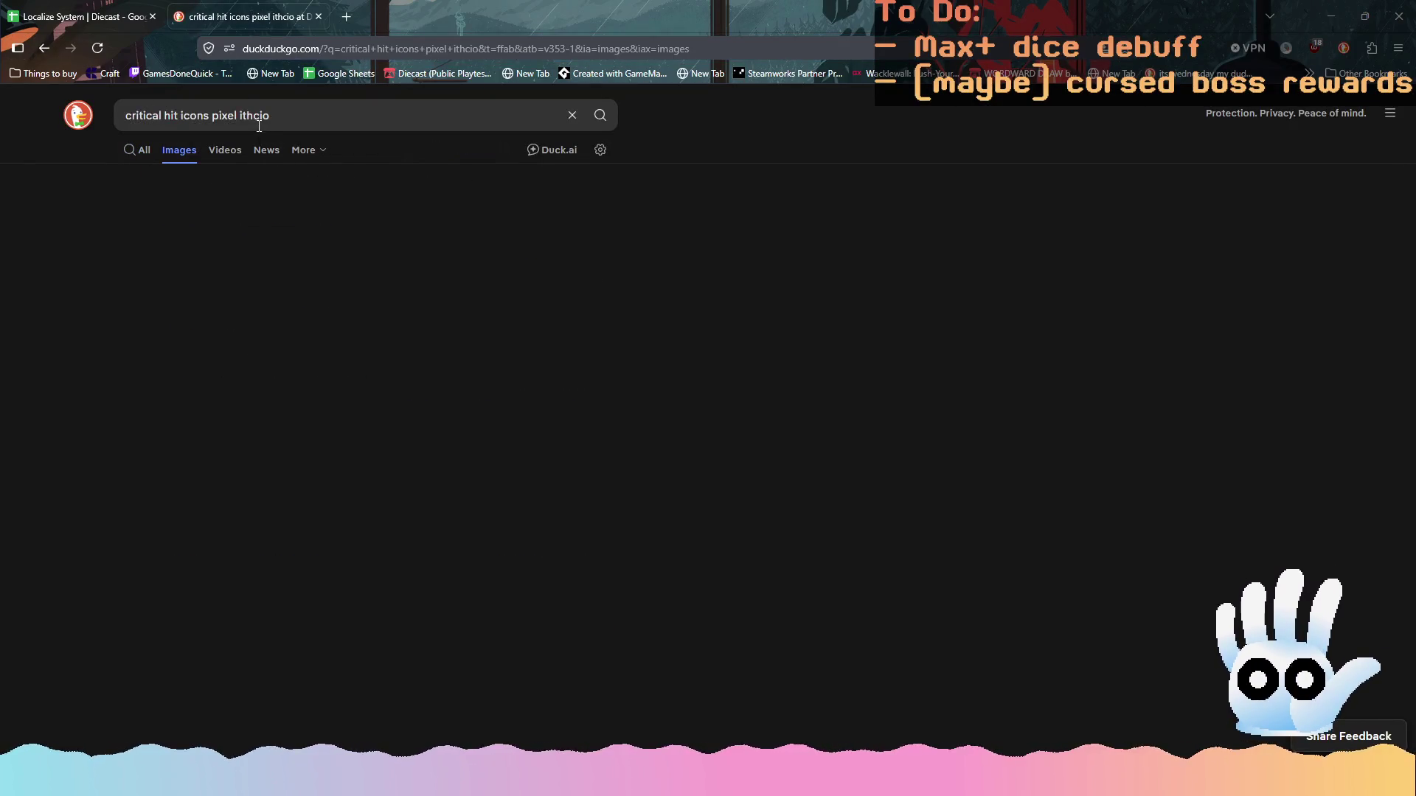
{"action": "double_click", "coordinate": [249, 116]}
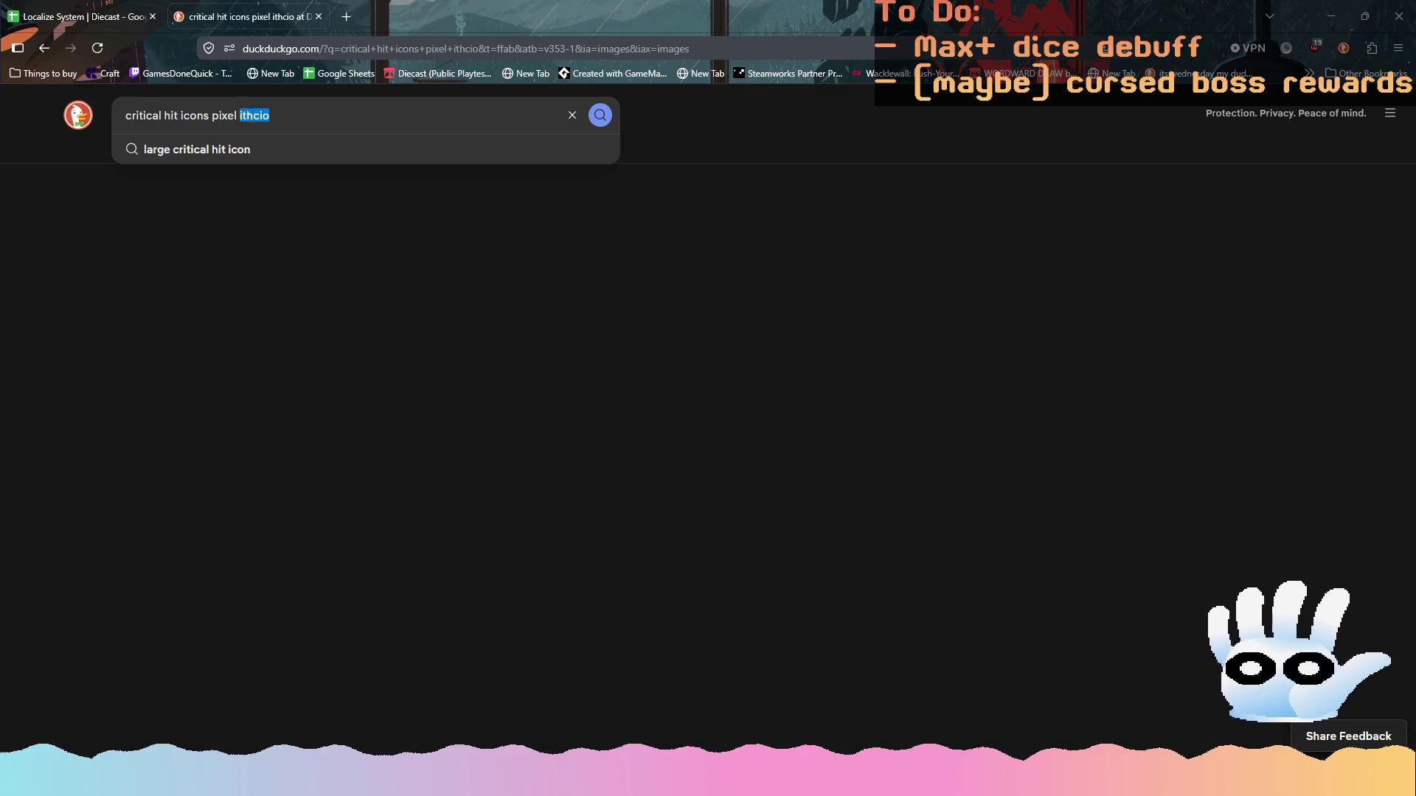
{"action": "key", "text": "BackSpace"}
{"action": "key", "text": "BackSpace"}
{"action": "key", "text": "Return"}
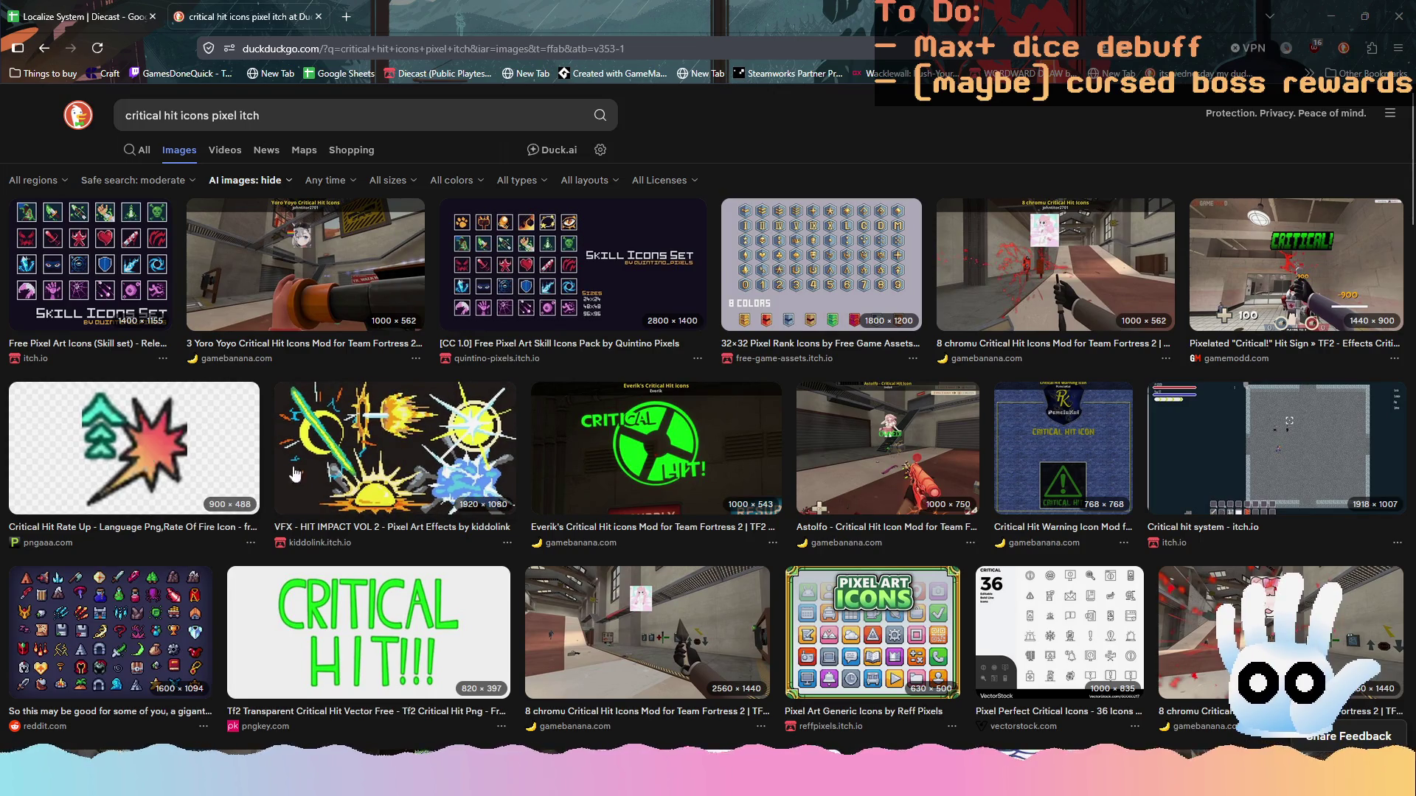
{"action": "key", "text": "alt+Tab"}
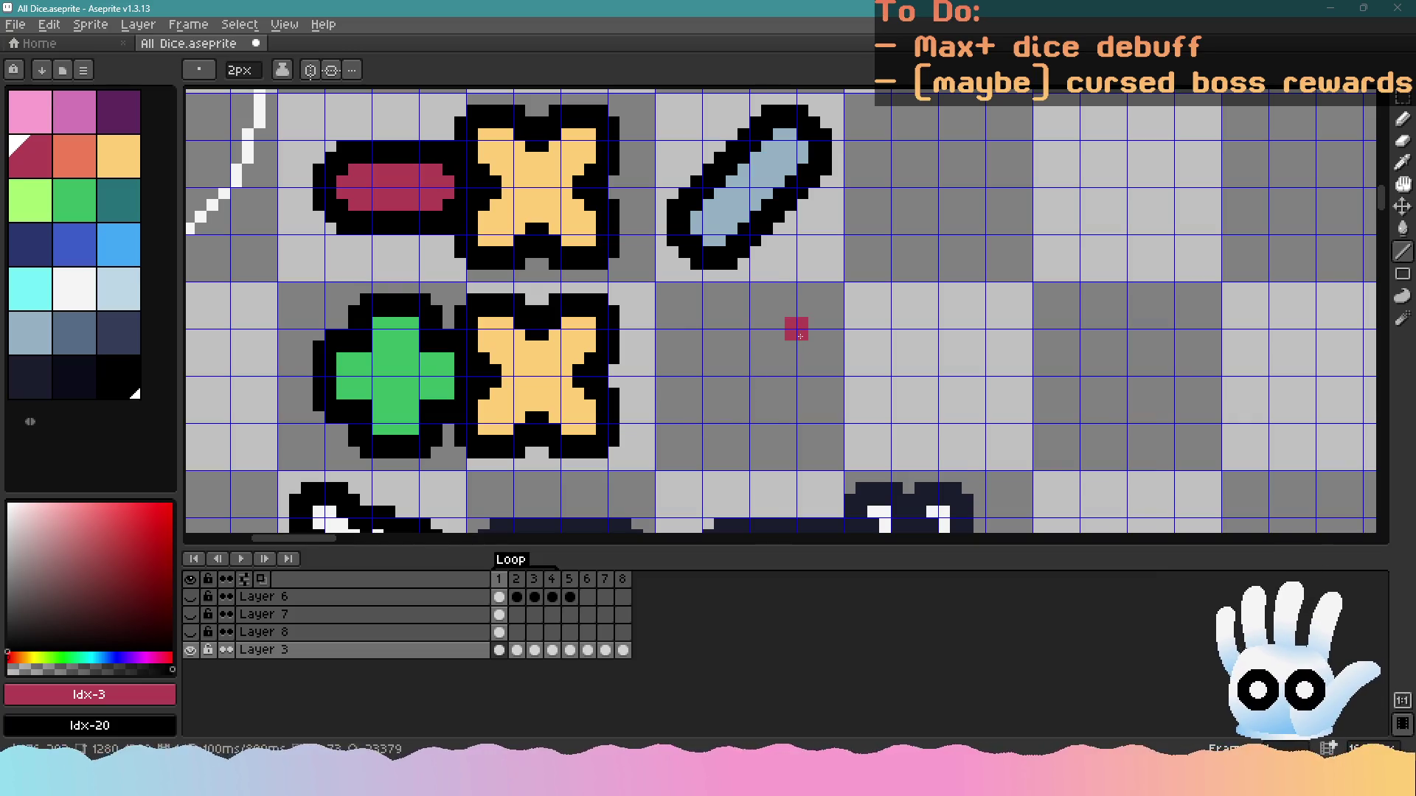
{"action": "left_click_drag", "start_coordinate": [799, 336], "coordinate": [710, 428]}
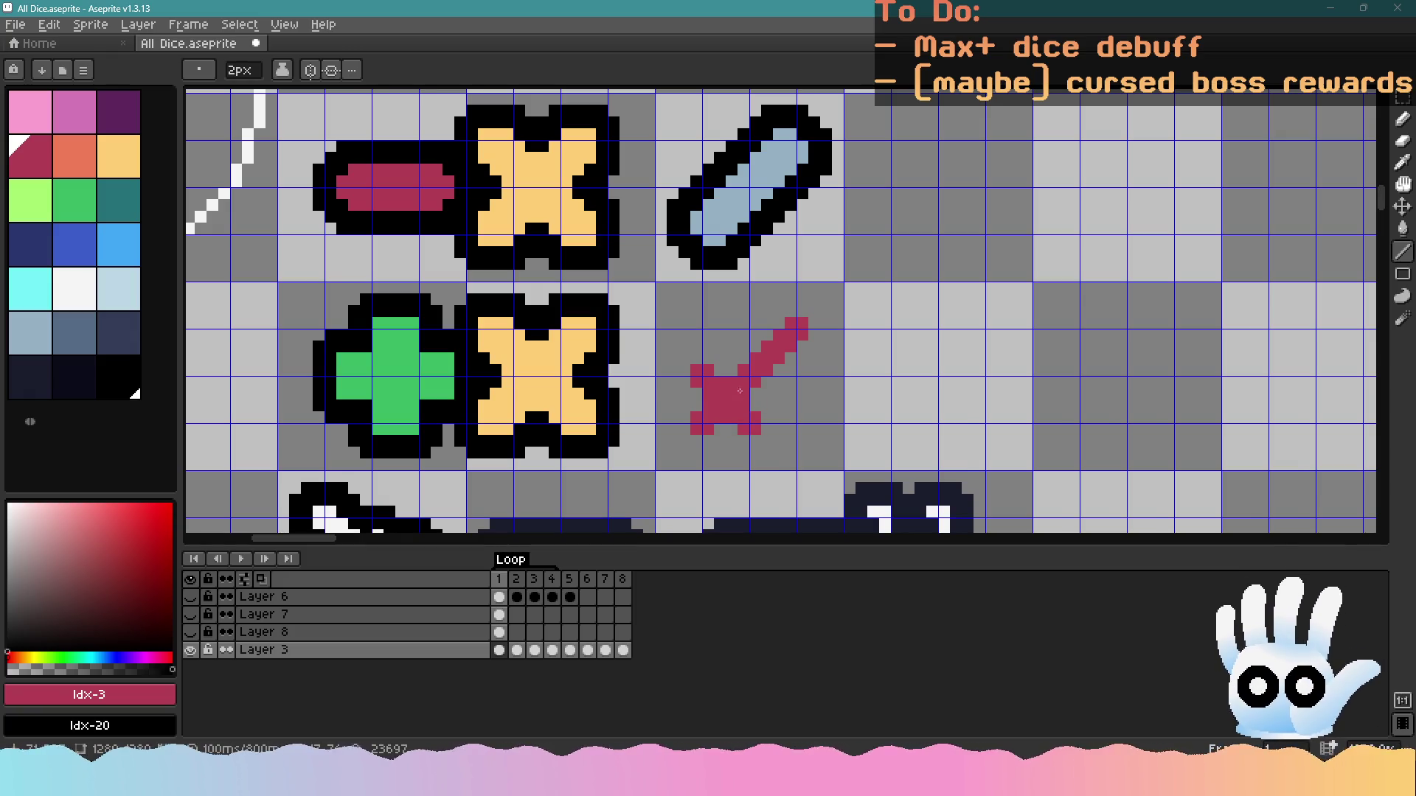
{"action": "left_click_drag", "start_coordinate": [747, 399], "coordinate": [767, 403]}
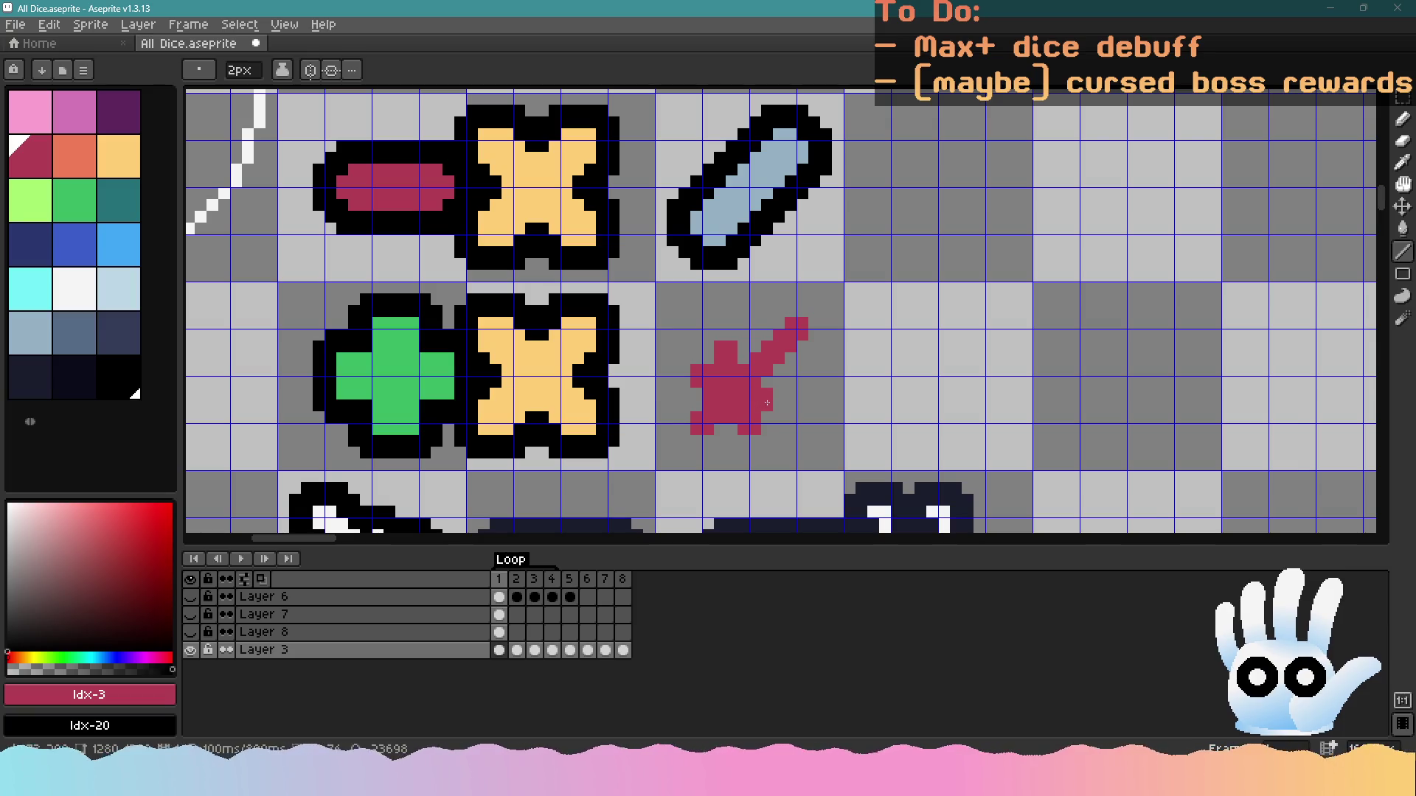
{"action": "left_click", "coordinate": [773, 402]}
{"action": "key", "text": "minus"}
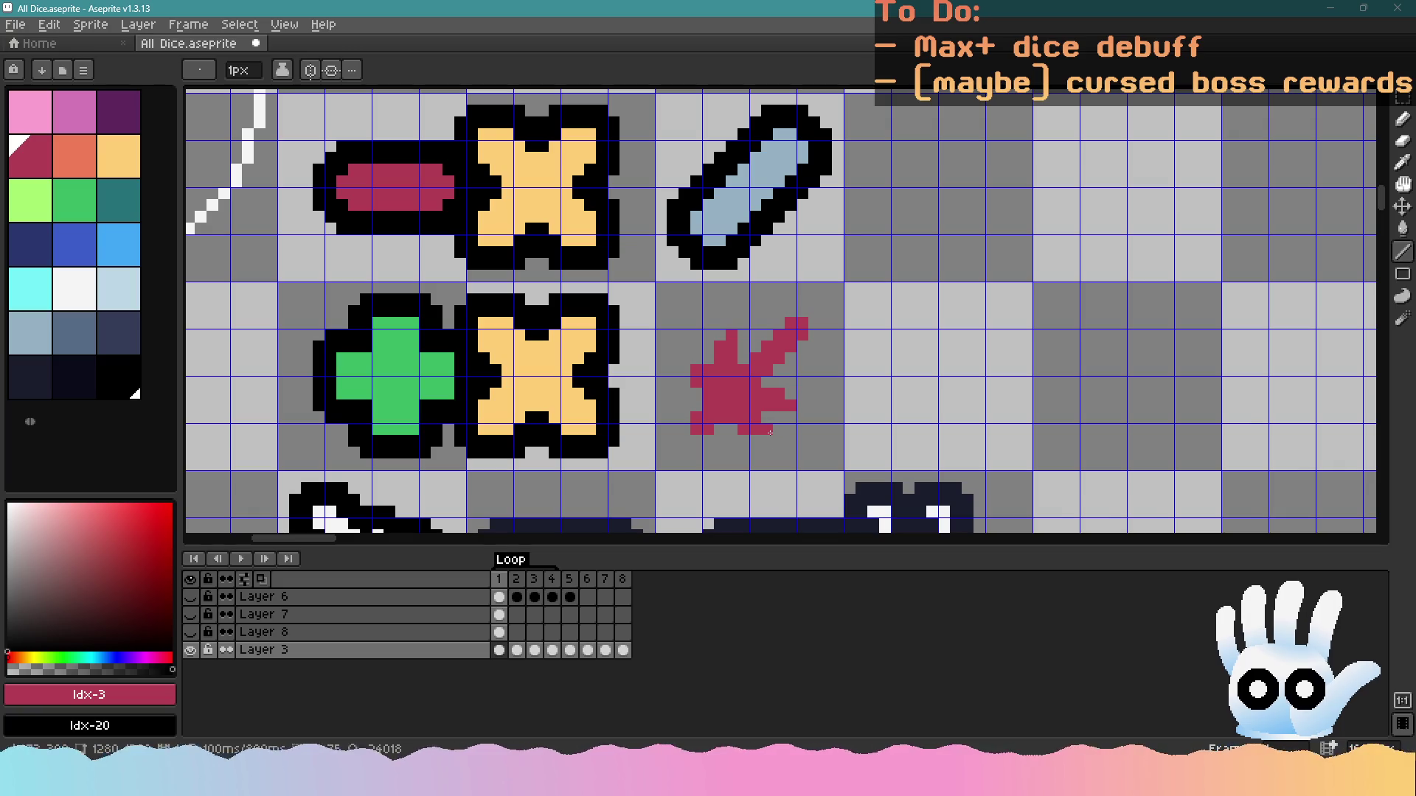
{"action": "scroll", "coordinate": [770, 431], "scroll_direction": "down", "scroll_amount": 4}
{"action": "scroll", "coordinate": [698, 424], "scroll_direction": "up", "scroll_amount": 4}
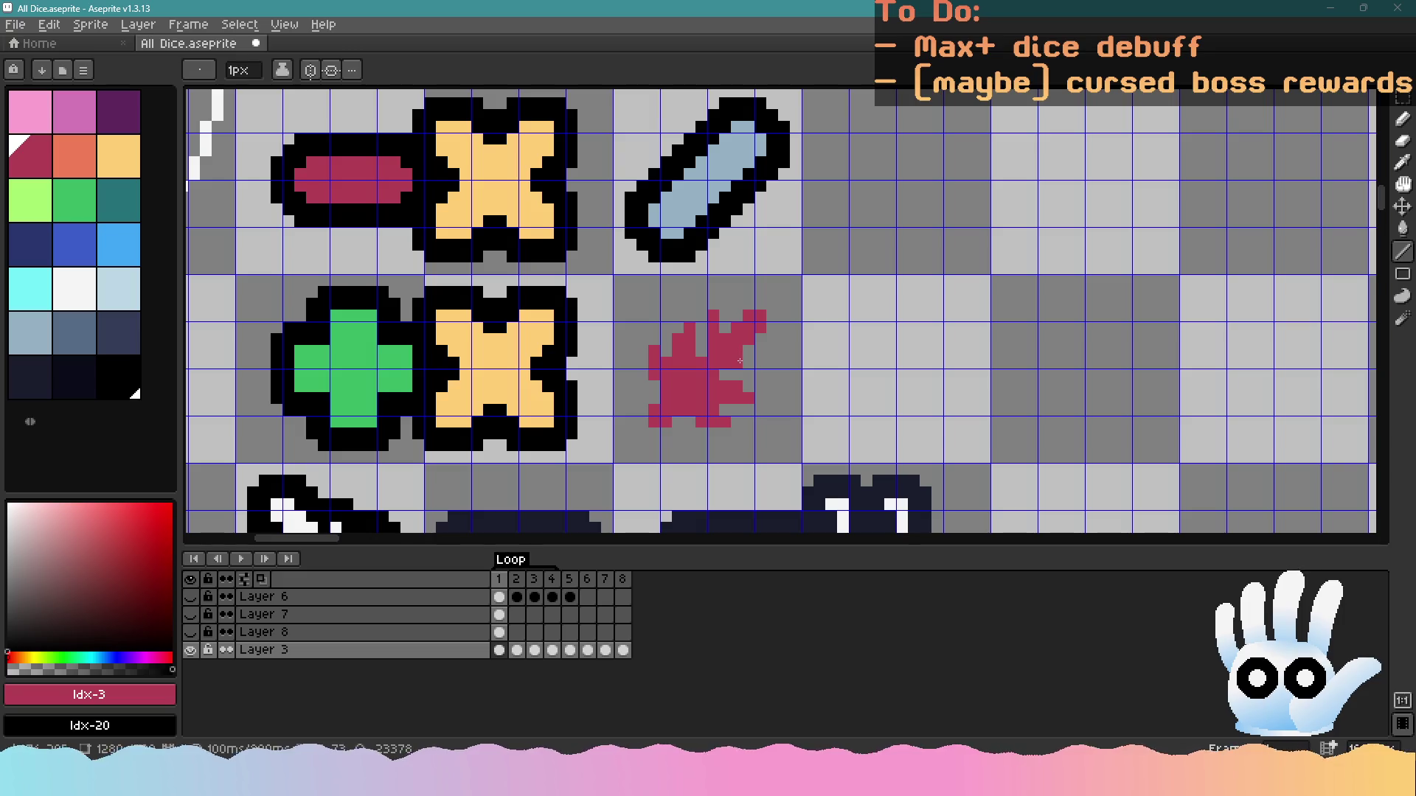
{"action": "scroll", "coordinate": [755, 352], "scroll_direction": "down", "scroll_amount": 5}
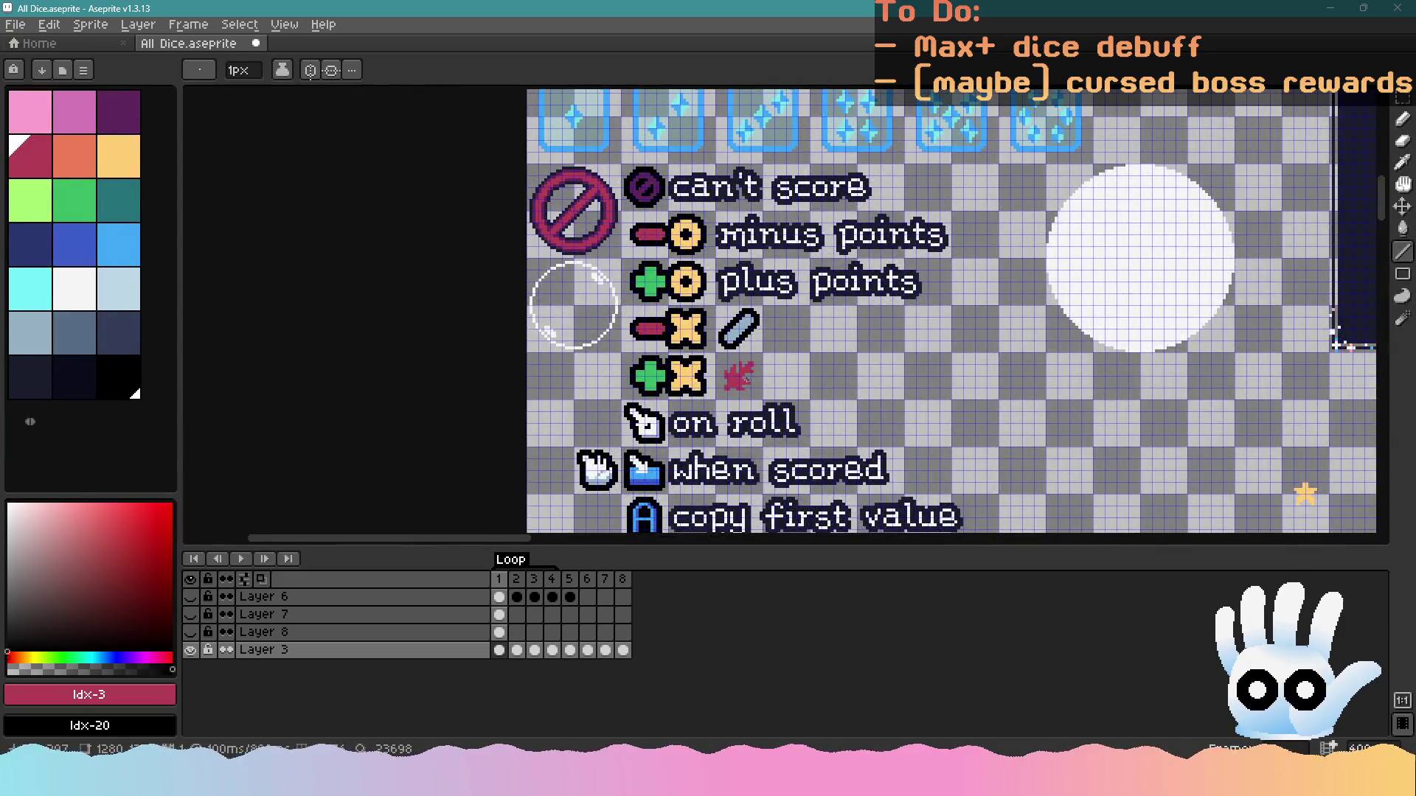
{"action": "scroll", "coordinate": [742, 401], "scroll_direction": "up", "scroll_amount": 3}
{"action": "key", "text": "v"}
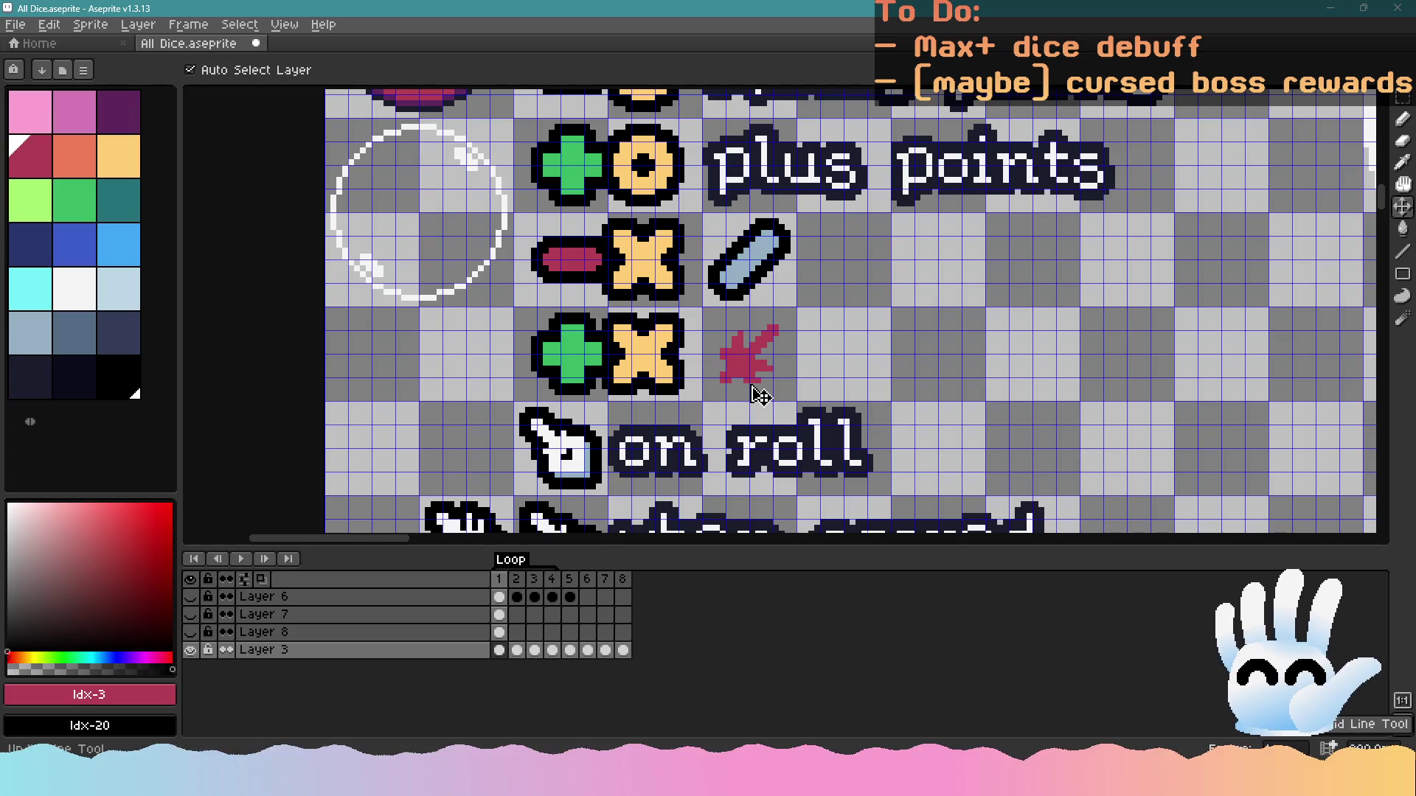
{"action": "key", "text": "ctrl+z"}
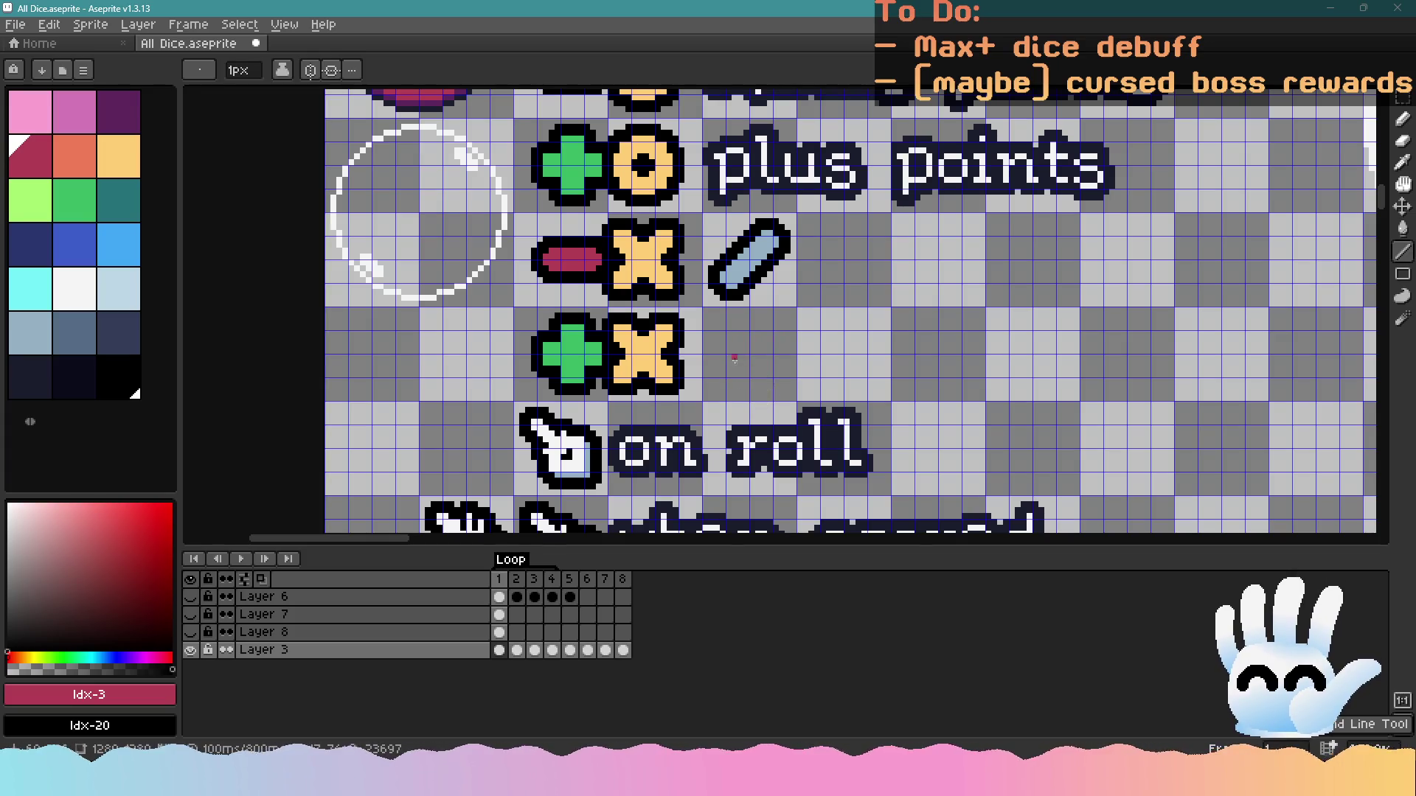
{"action": "scroll", "coordinate": [760, 383], "scroll_direction": "up", "scroll_amount": 2}
{"action": "key", "text": "l"}
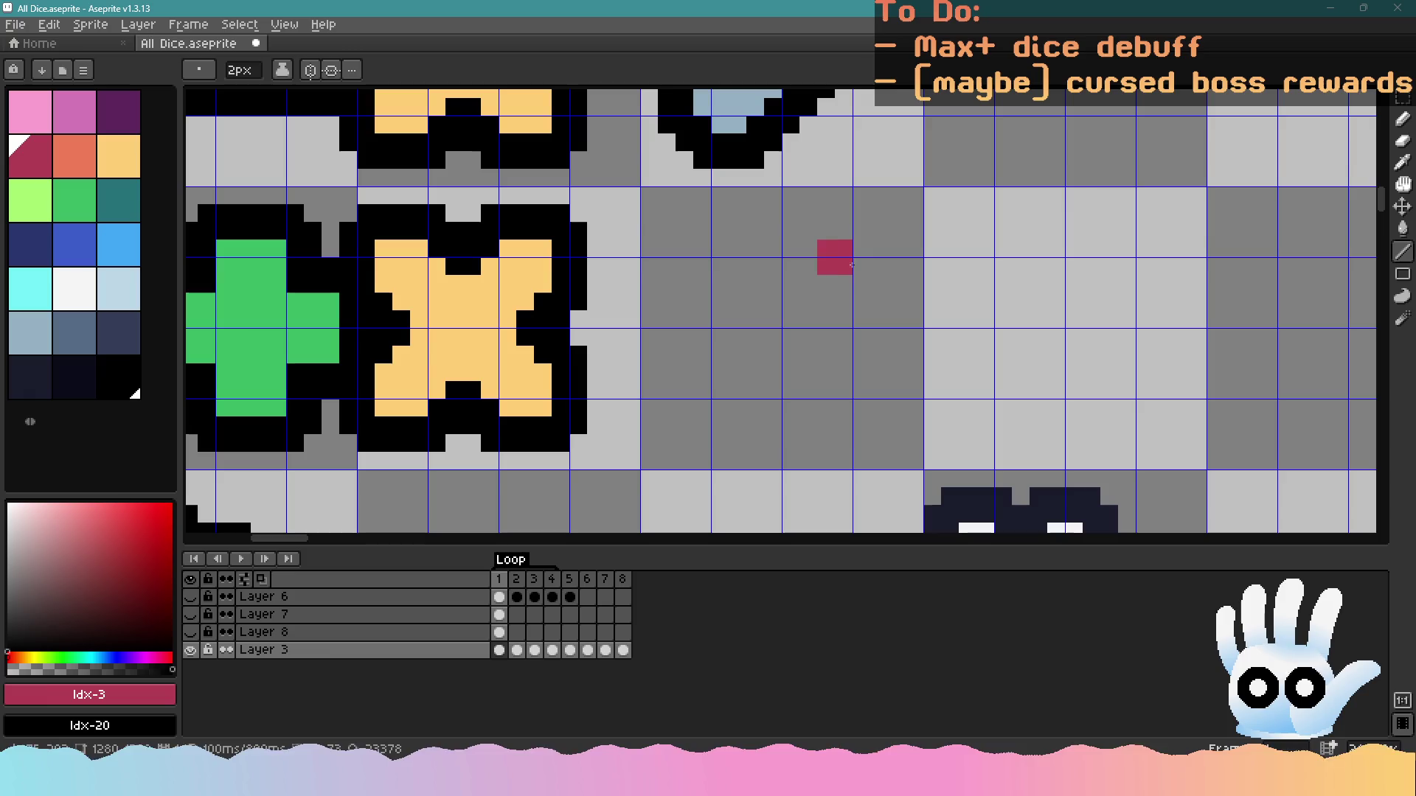
Draw a red < arrowhead beside the +X row, then undo those strokes
{"action": "mouse_move", "coordinate": [855, 267]}
{"action": "left_mouse_down"}
{"action": "mouse_move", "coordinate": [734, 336]}
{"action": "mouse_move", "coordinate": [726, 357]}
{"action": "mouse_move", "coordinate": [855, 406]}
{"action": "left_mouse_up"}
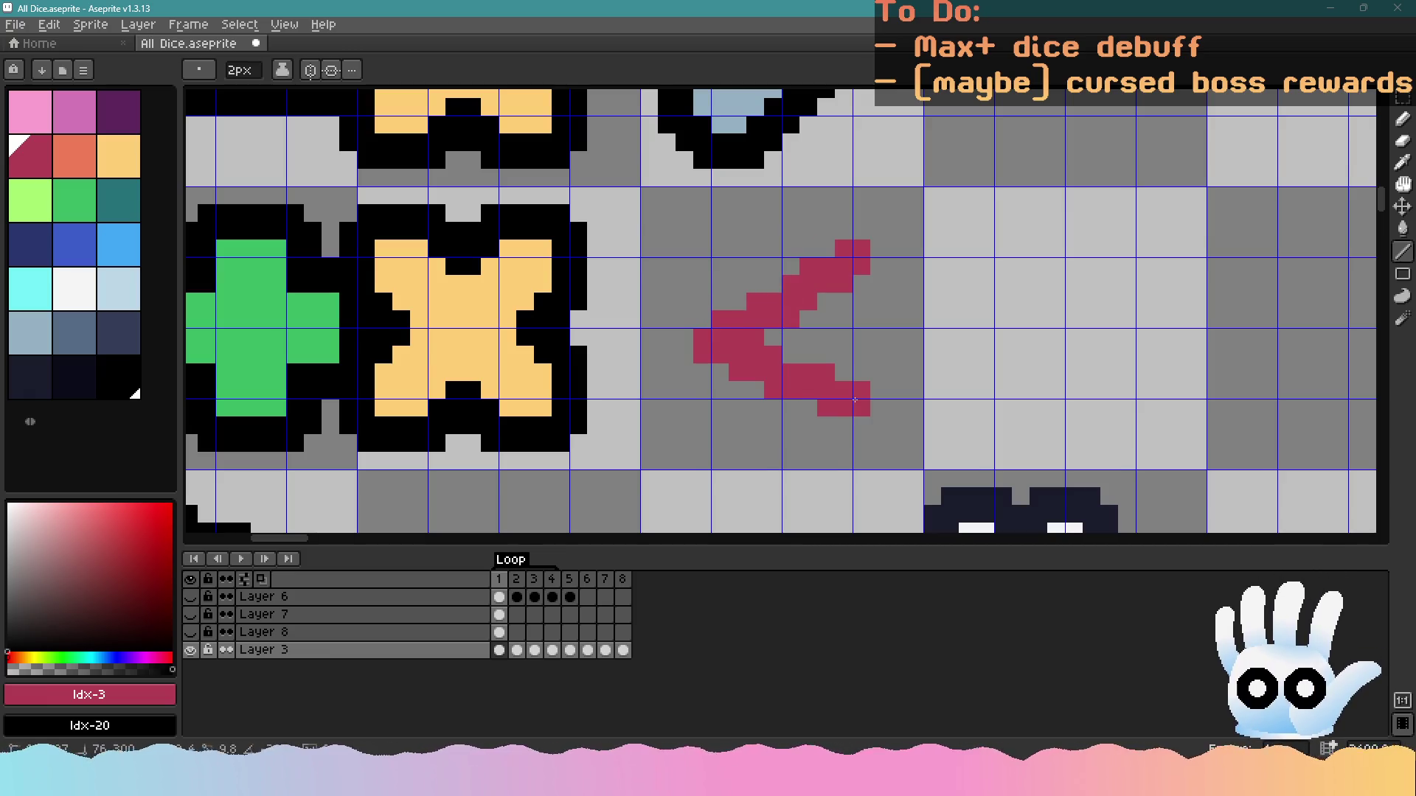
{"action": "mouse_move", "coordinate": [718, 358]}
{"action": "left_mouse_down"}
{"action": "mouse_move", "coordinate": [719, 424]}
{"action": "mouse_move", "coordinate": [734, 408]}
{"action": "left_mouse_up"}
{"action": "key", "text": "v"}
{"action": "scroll", "coordinate": [743, 419], "scroll_direction": "down", "scroll_amount": 3}
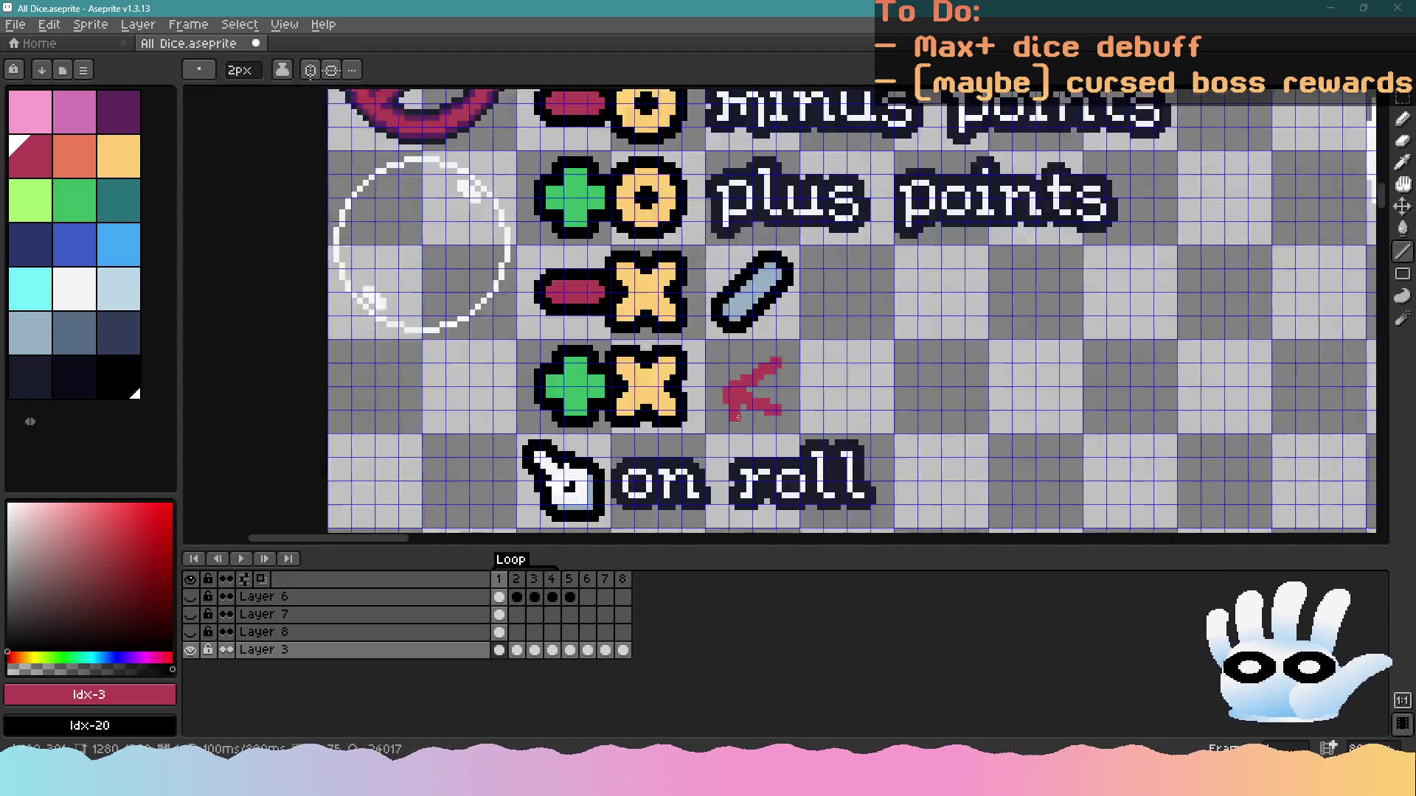
{"action": "scroll", "coordinate": [744, 409], "scroll_direction": "up", "scroll_amount": 2}
{"action": "key", "text": "ctrl+z"}
{"action": "key", "text": "ctrl+z"}
{"action": "key", "text": "ctrl+z"}
Draw a new red diagonal stroke with the Line tool, undoing the extra strokes
{"action": "key", "text": "l"}
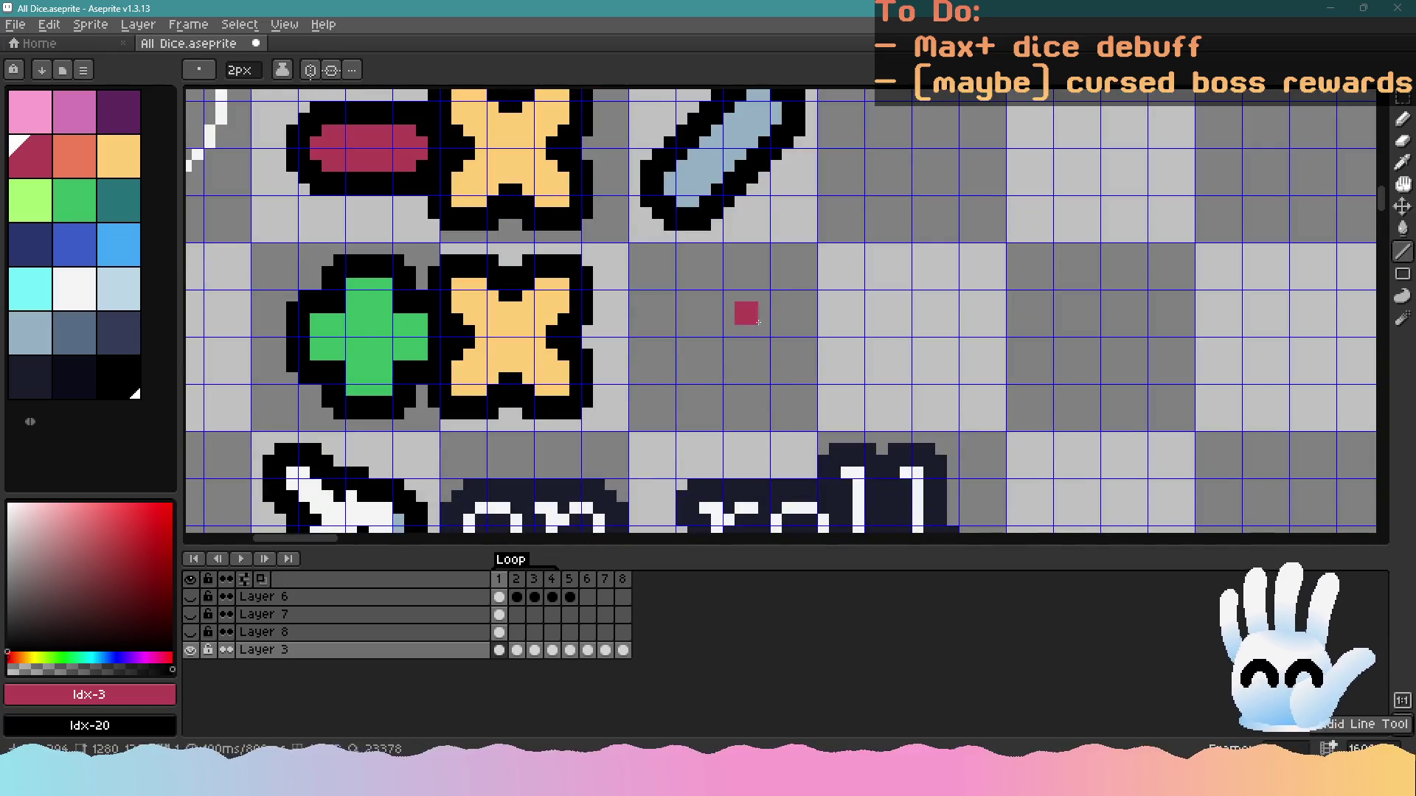
{"action": "mouse_move", "coordinate": [771, 284]}
{"action": "left_mouse_down"}
{"action": "mouse_move", "coordinate": [689, 317]}
{"action": "mouse_move", "coordinate": [776, 386]}
{"action": "left_mouse_up"}
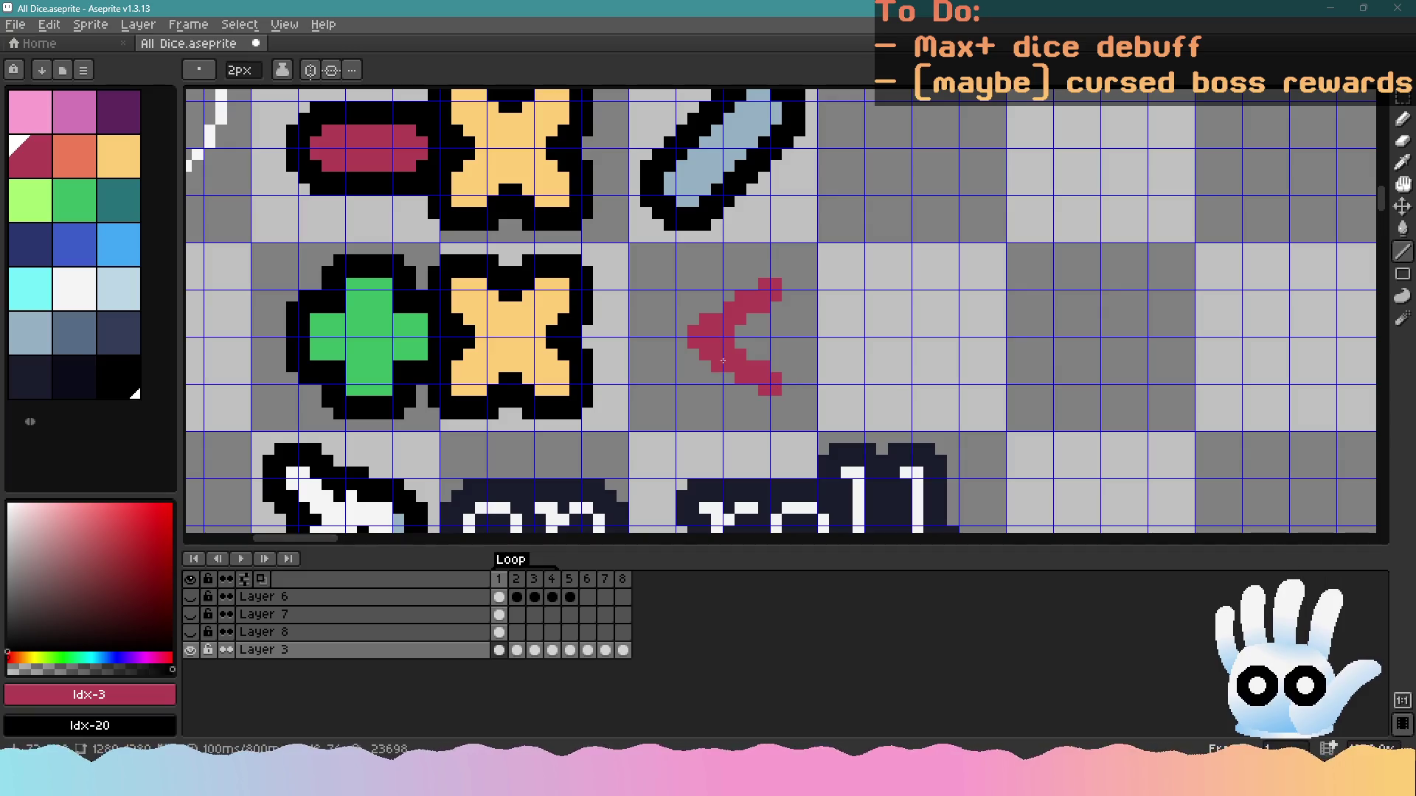
{"action": "scroll", "coordinate": [700, 354], "scroll_direction": "down", "scroll_amount": 3}
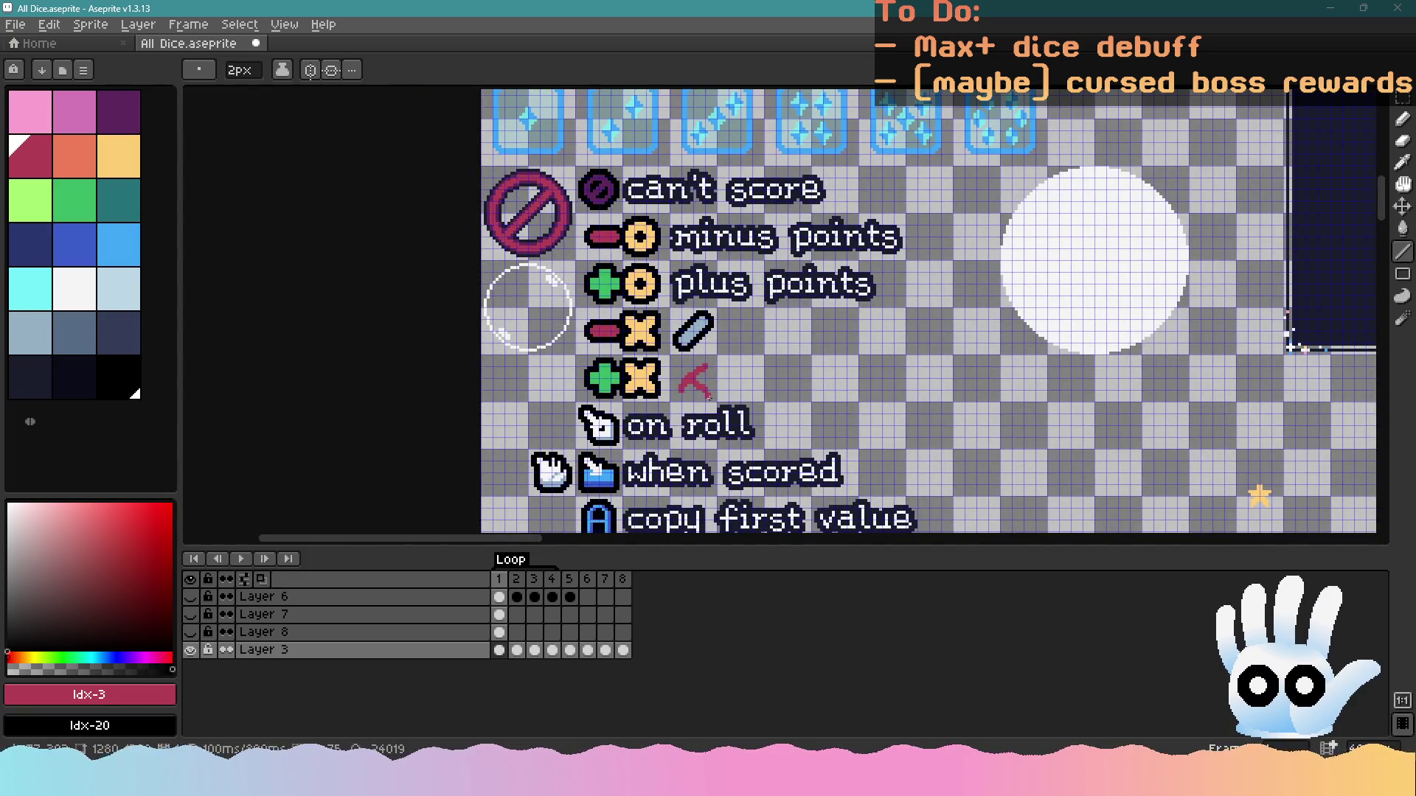
{"action": "key", "text": "ctrl+z"}
{"action": "scroll", "coordinate": [708, 398], "scroll_direction": "down", "scroll_amount": 1}
{"action": "scroll", "coordinate": [719, 369], "scroll_direction": "up", "scroll_amount": 3}
{"action": "key", "text": "v"}
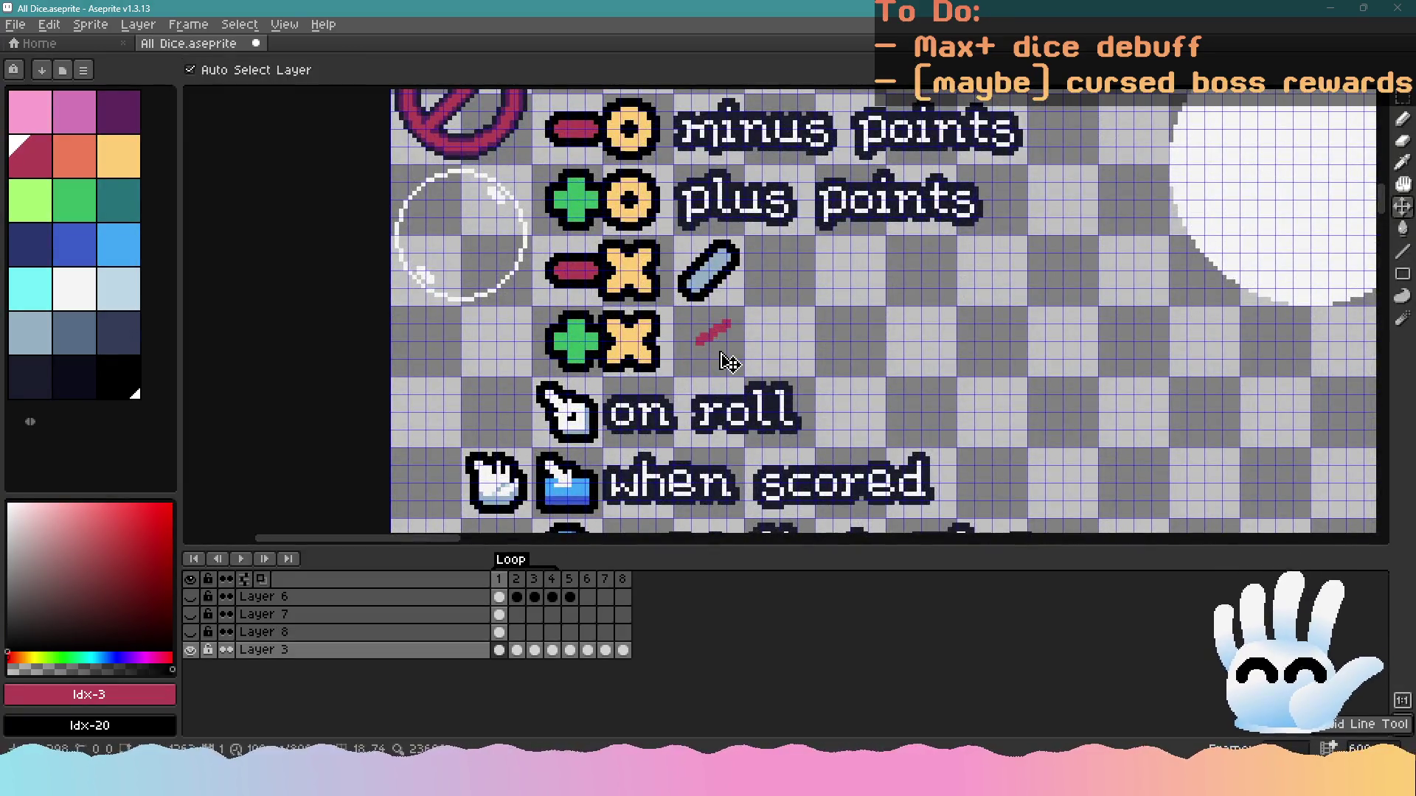
{"action": "key", "text": "ctrl+z"}
{"action": "key", "text": "l"}
{"action": "scroll", "coordinate": [708, 345], "scroll_direction": "up", "scroll_amount": 4}
{"action": "scroll", "coordinate": [749, 280], "scroll_direction": "up", "scroll_amount": 4}
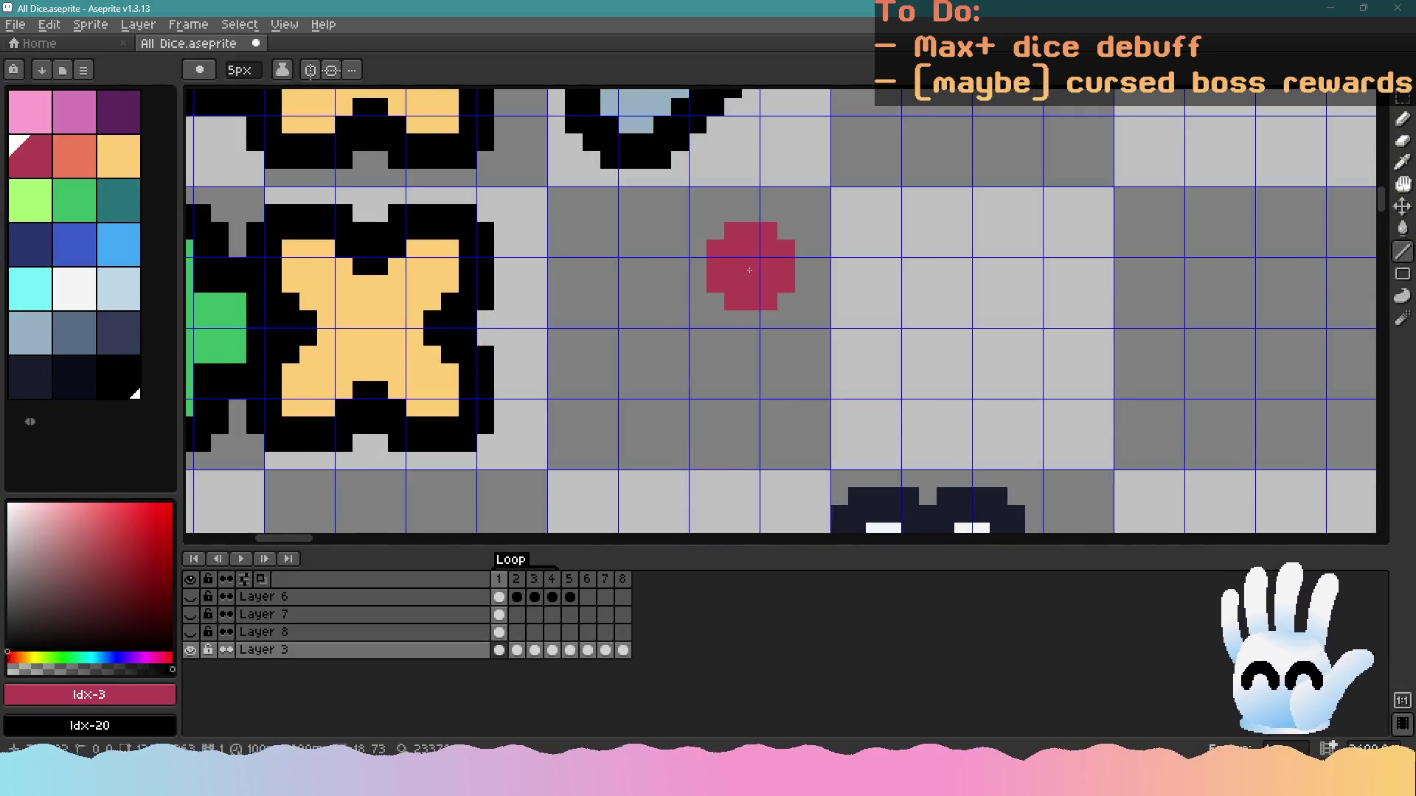
Shrink the brush to 4px and draw a red heart shape beside the plus-multiplier icons
{"action": "key", "text": "minus"}
{"action": "scroll", "coordinate": [754, 284], "scroll_direction": "down", "scroll_amount": 3}
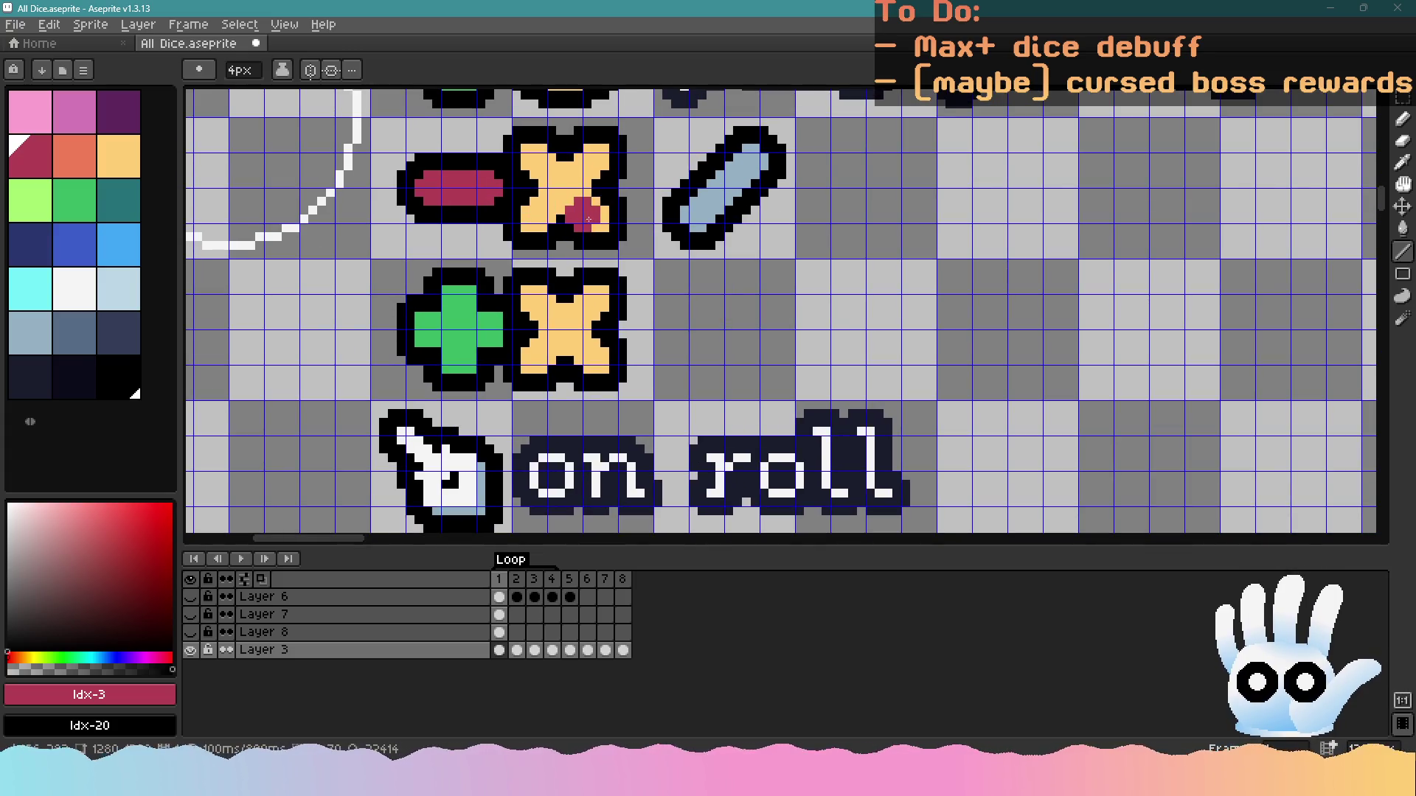
{"action": "scroll", "coordinate": [689, 307], "scroll_direction": "up", "scroll_amount": 2}
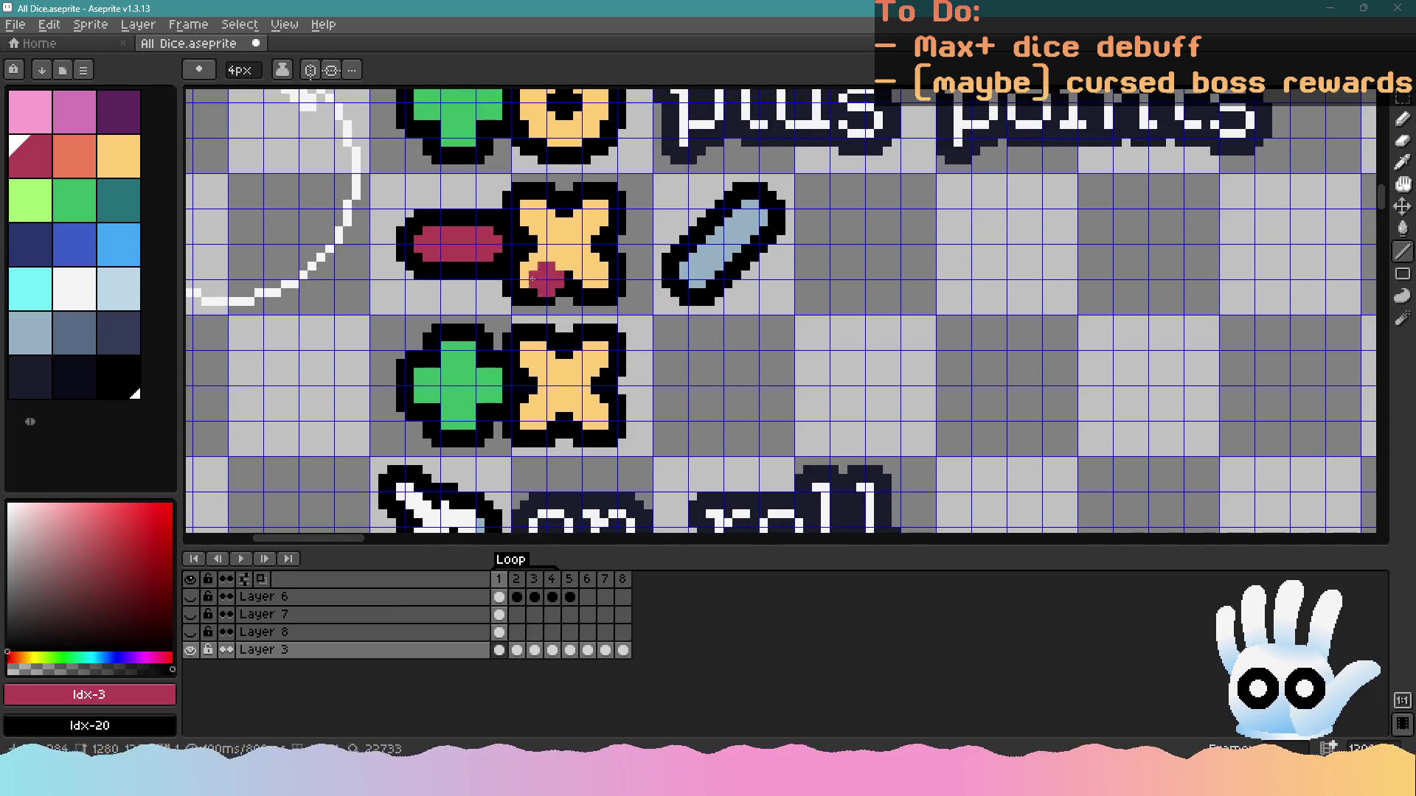
{"action": "scroll", "coordinate": [543, 280], "scroll_direction": "up", "scroll_amount": 3}
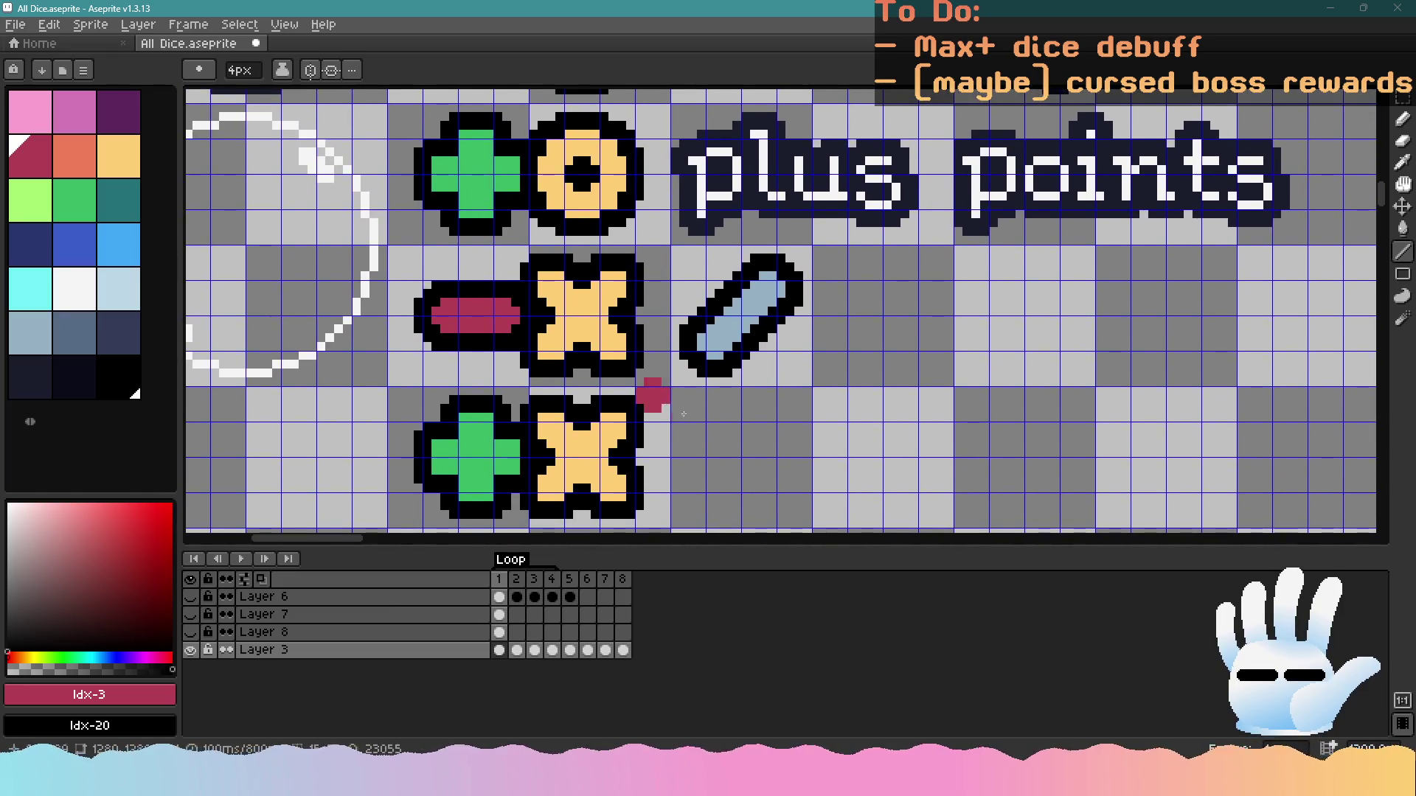
{"action": "scroll", "coordinate": [671, 284], "scroll_direction": "down", "scroll_amount": 3}
{"action": "scroll", "coordinate": [696, 285], "scroll_direction": "up", "scroll_amount": 2}
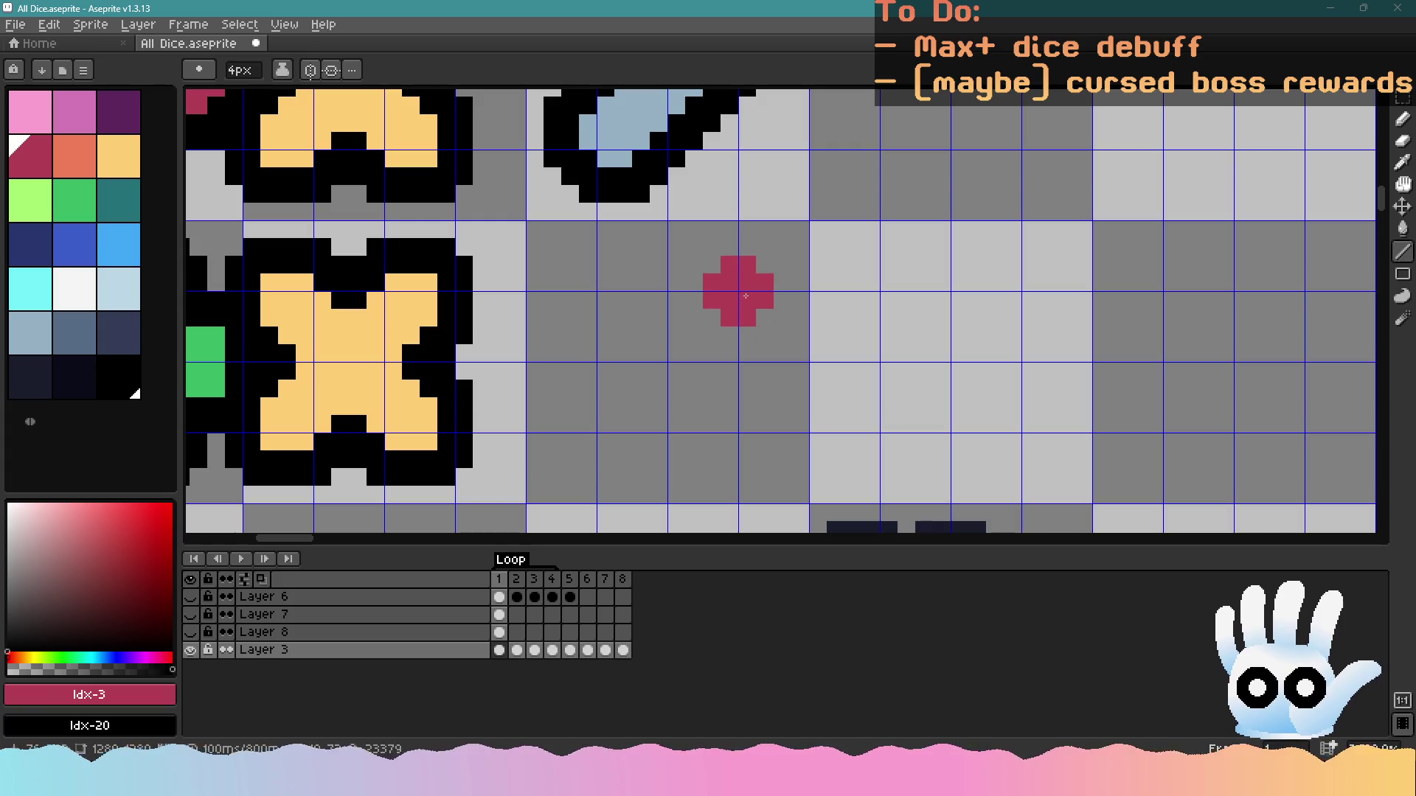
{"action": "mouse_move", "coordinate": [746, 290]}
{"action": "left_mouse_down"}
{"action": "mouse_move", "coordinate": [657, 345]}
{"action": "mouse_move", "coordinate": [603, 347]}
{"action": "mouse_move", "coordinate": [608, 365]}
{"action": "mouse_move", "coordinate": [623, 318]}
{"action": "mouse_move", "coordinate": [610, 304]}
{"action": "left_mouse_up"}
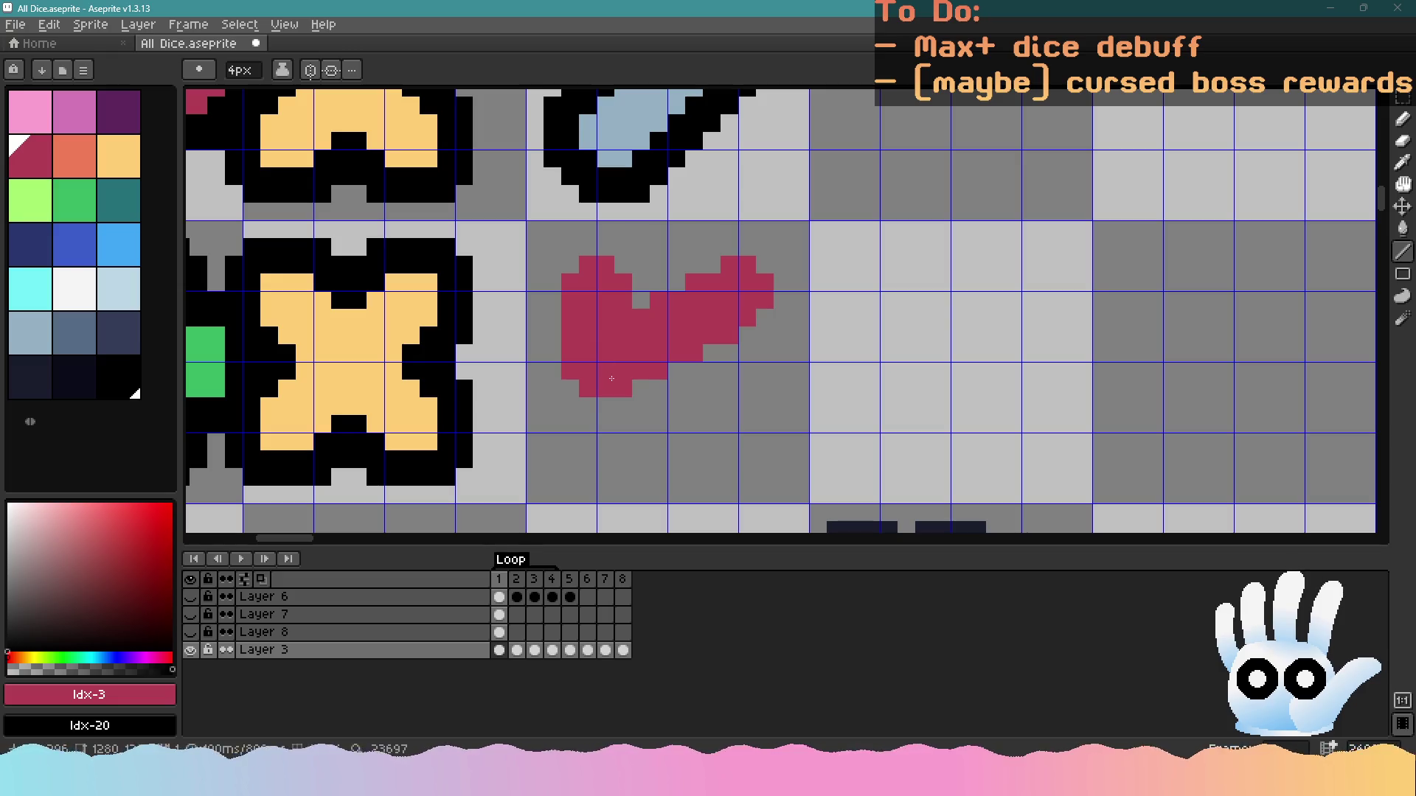
{"action": "mouse_move", "coordinate": [611, 378]}
{"action": "left_mouse_down"}
{"action": "mouse_move", "coordinate": [730, 479]}
{"action": "mouse_move", "coordinate": [694, 458]}
{"action": "mouse_move", "coordinate": [744, 398]}
{"action": "mouse_move", "coordinate": [732, 437]}
{"action": "left_mouse_up"}
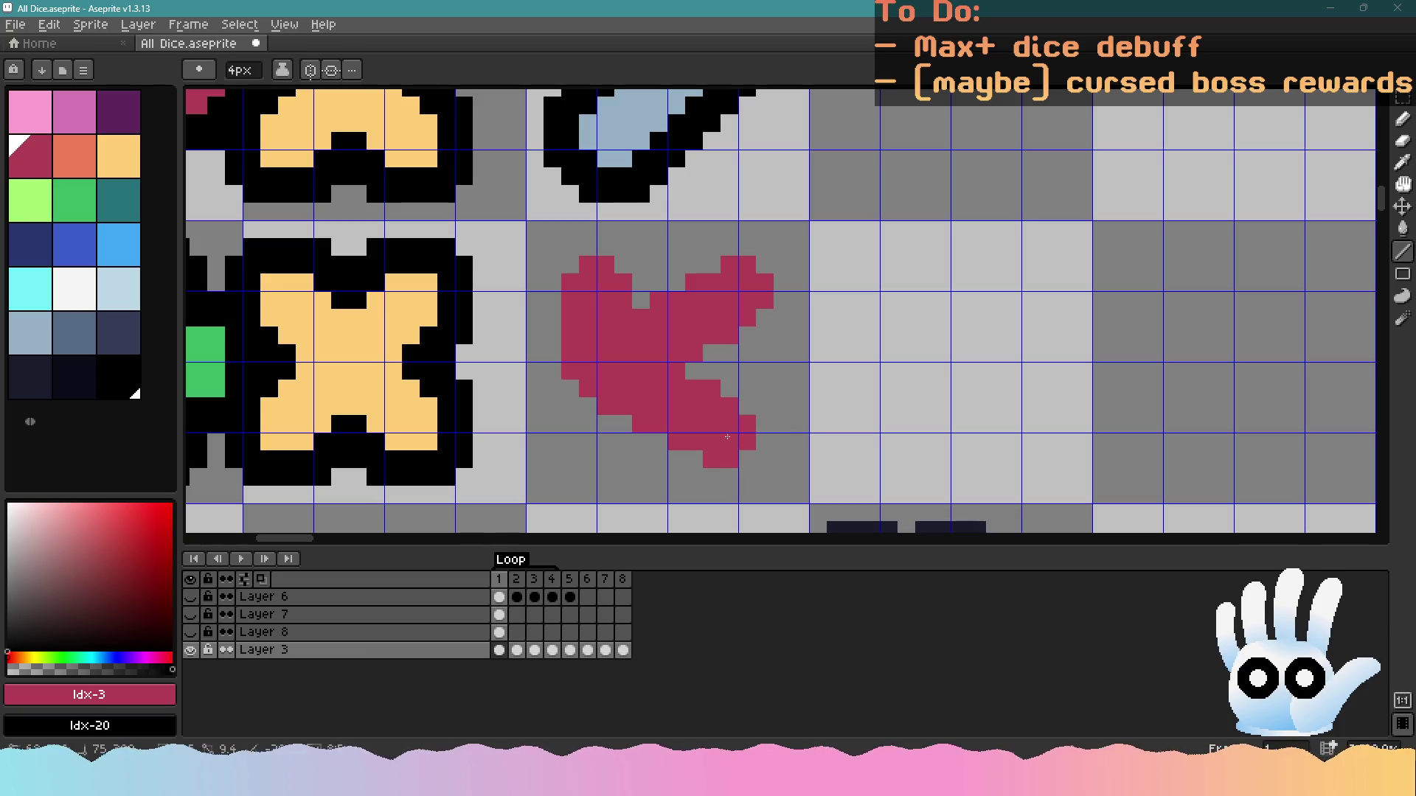
Erase the stray pixel at the red heart's bottom tip
{"action": "scroll", "coordinate": [731, 437], "scroll_direction": "down", "scroll_amount": 4}
{"action": "scroll", "coordinate": [725, 441], "scroll_direction": "up", "scroll_amount": 4}
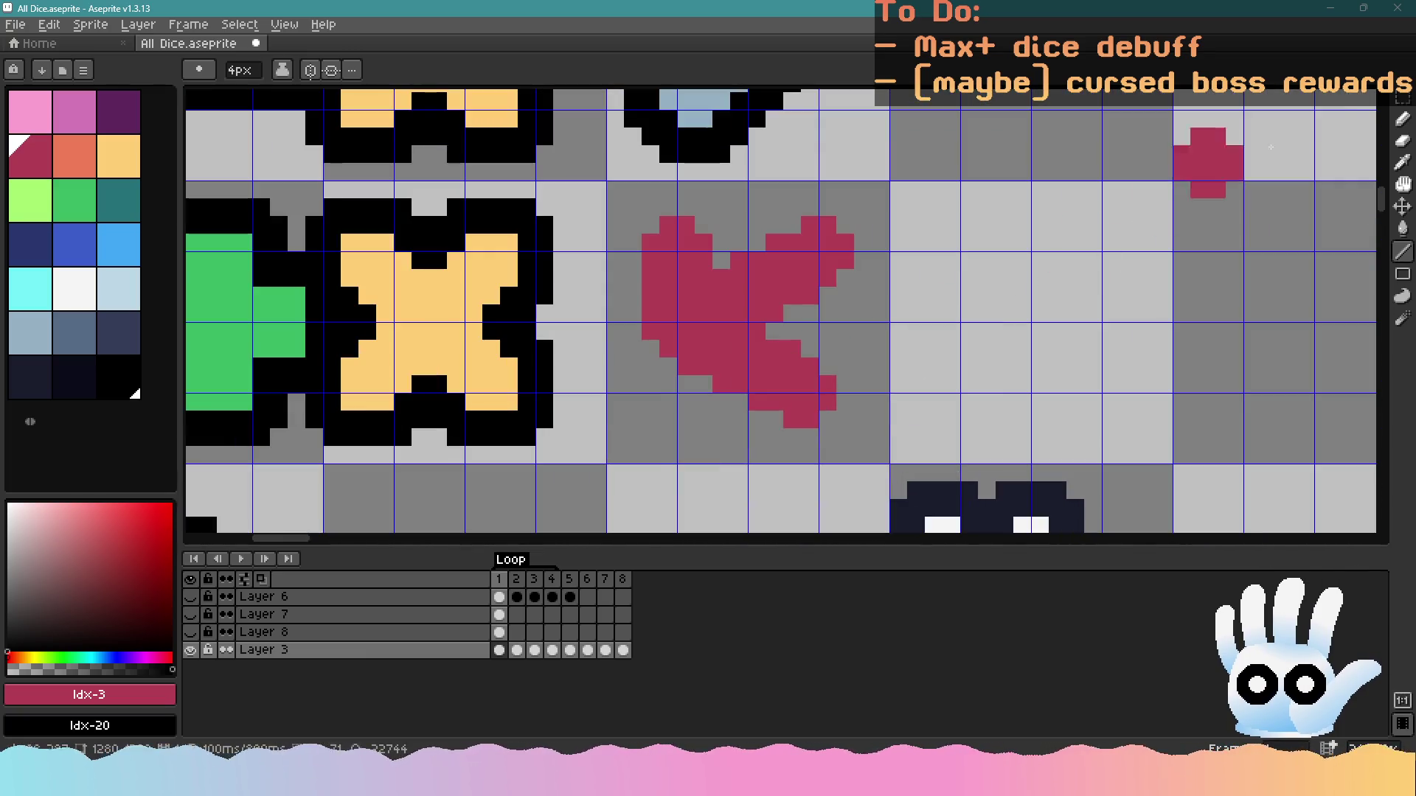
{"action": "key", "text": "e"}
{"action": "left_click", "coordinate": [792, 419]}
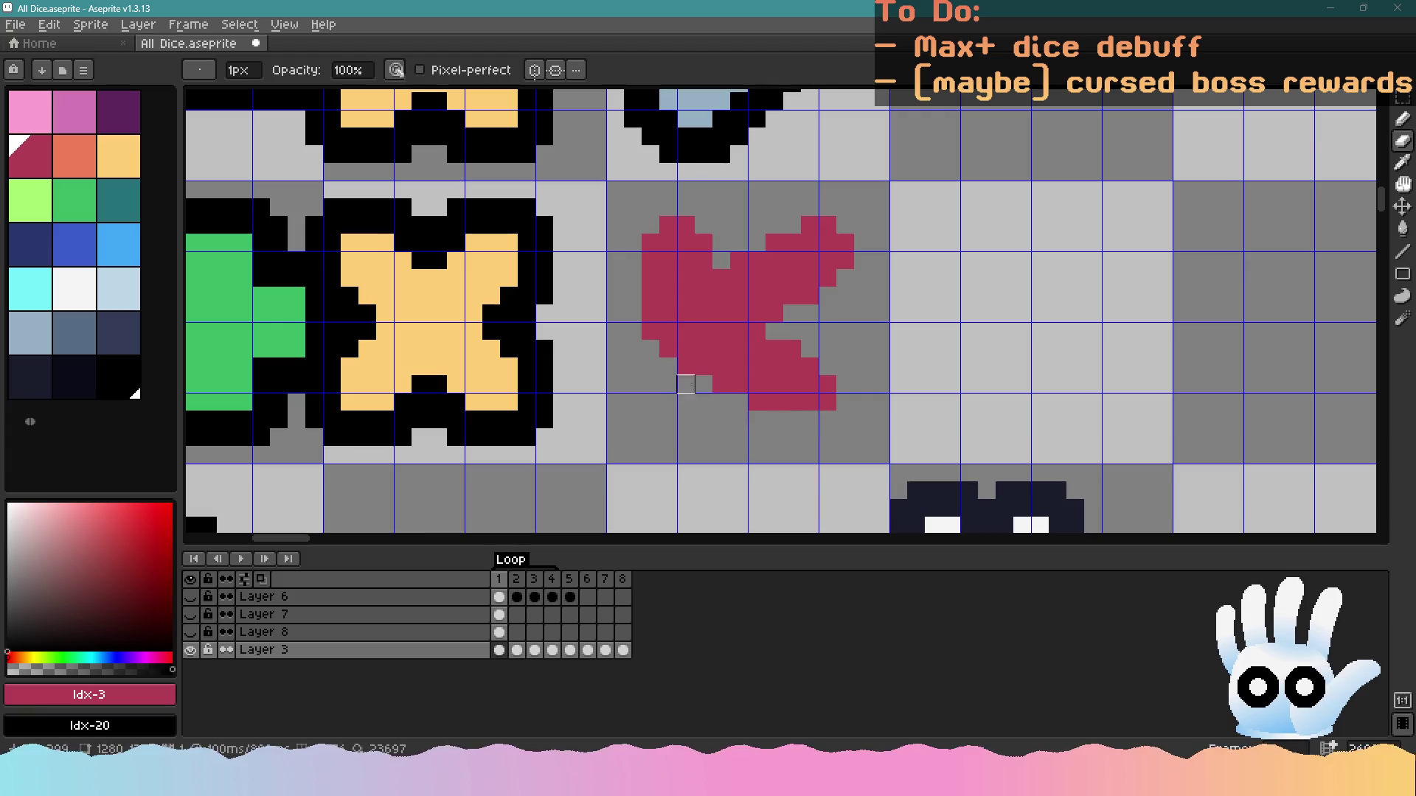
Erase pixels beside the heart's left lobe and atop its right lobe, undoing the last erase
{"action": "left_click_drag", "start_coordinate": [703, 261], "coordinate": [703, 225]}
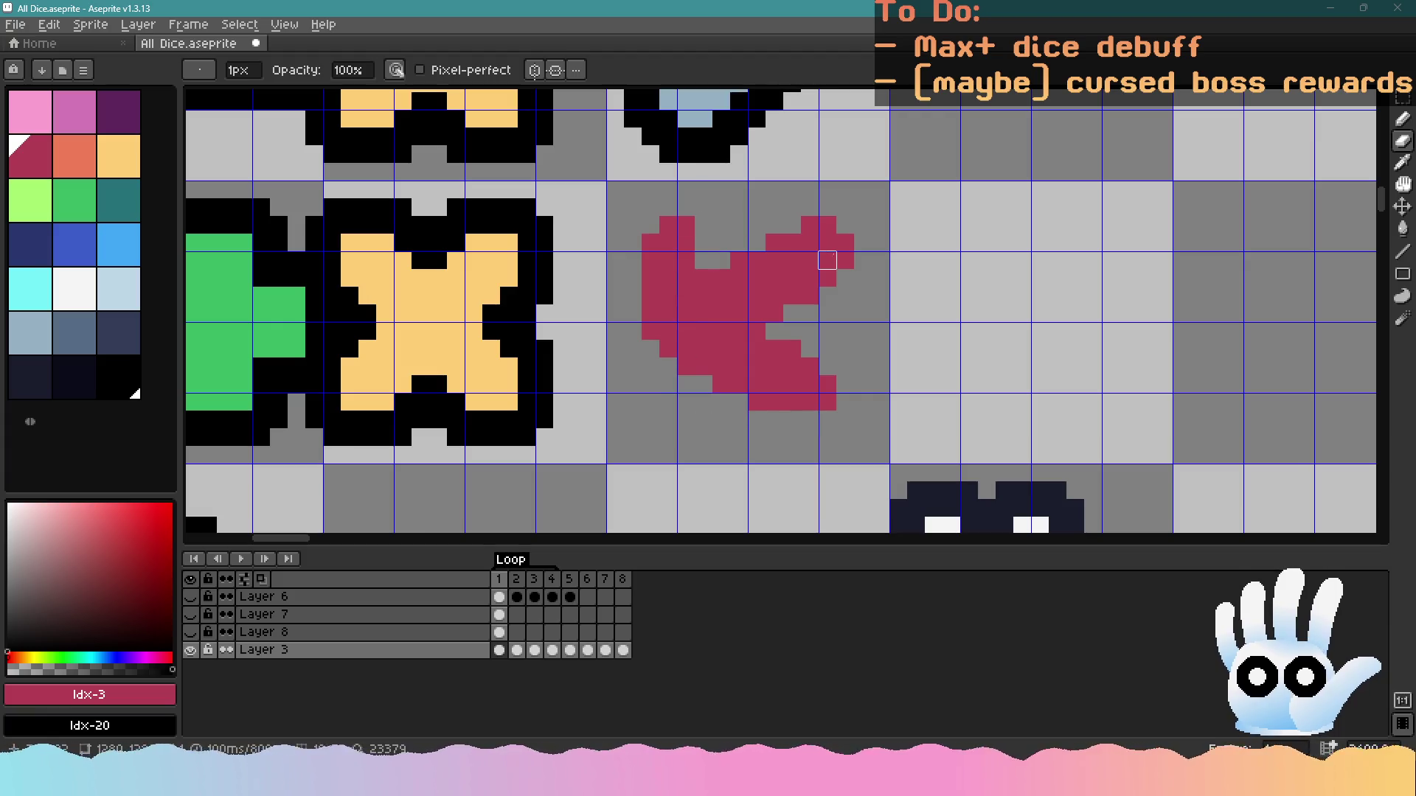
{"action": "left_click_drag", "start_coordinate": [827, 225], "coordinate": [810, 225]}
{"action": "scroll", "coordinate": [772, 222], "scroll_direction": "down", "scroll_amount": 5}
{"action": "scroll", "coordinate": [812, 271], "scroll_direction": "up", "scroll_amount": 5}
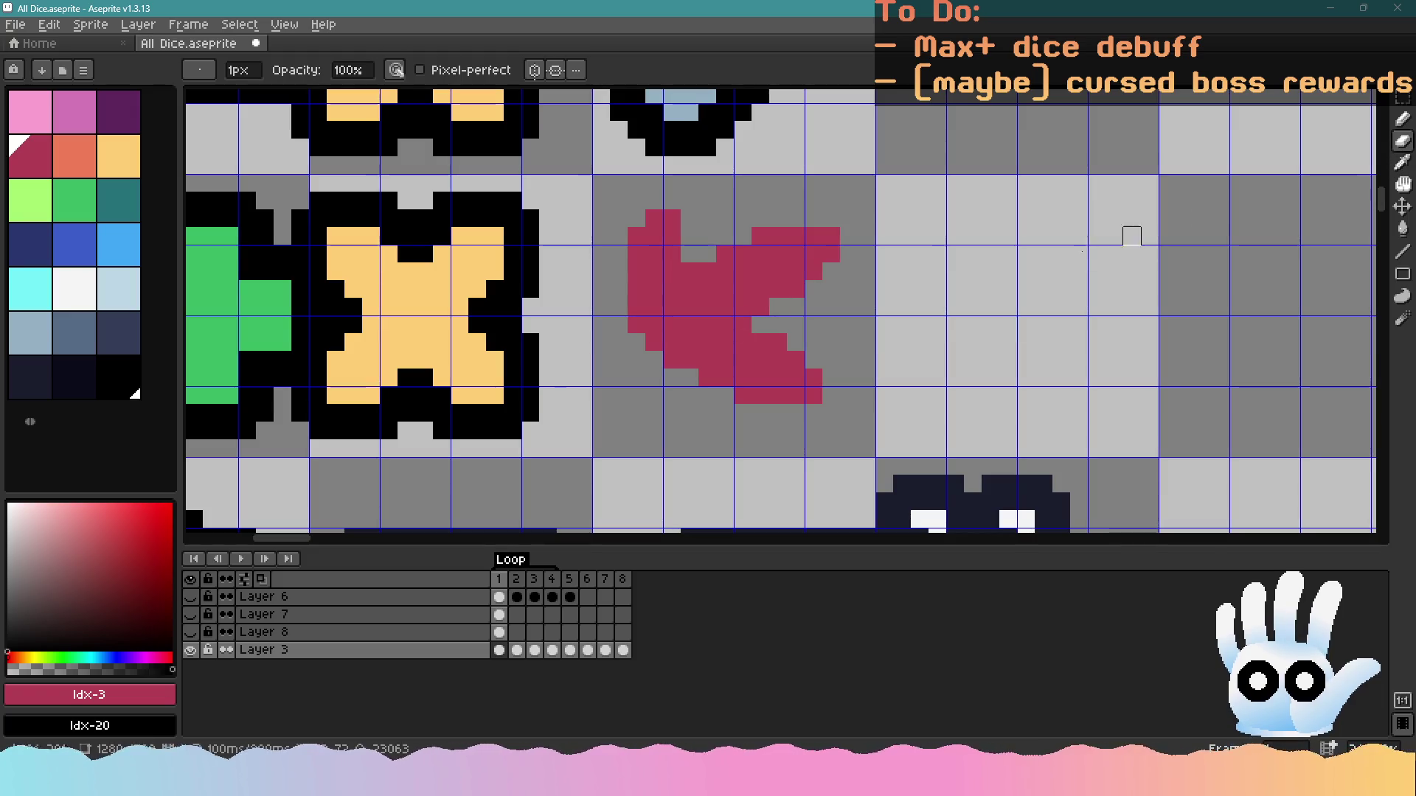
{"action": "scroll", "coordinate": [833, 306], "scroll_direction": "down", "scroll_amount": 5}
{"action": "scroll", "coordinate": [800, 337], "scroll_direction": "up", "scroll_amount": 2}
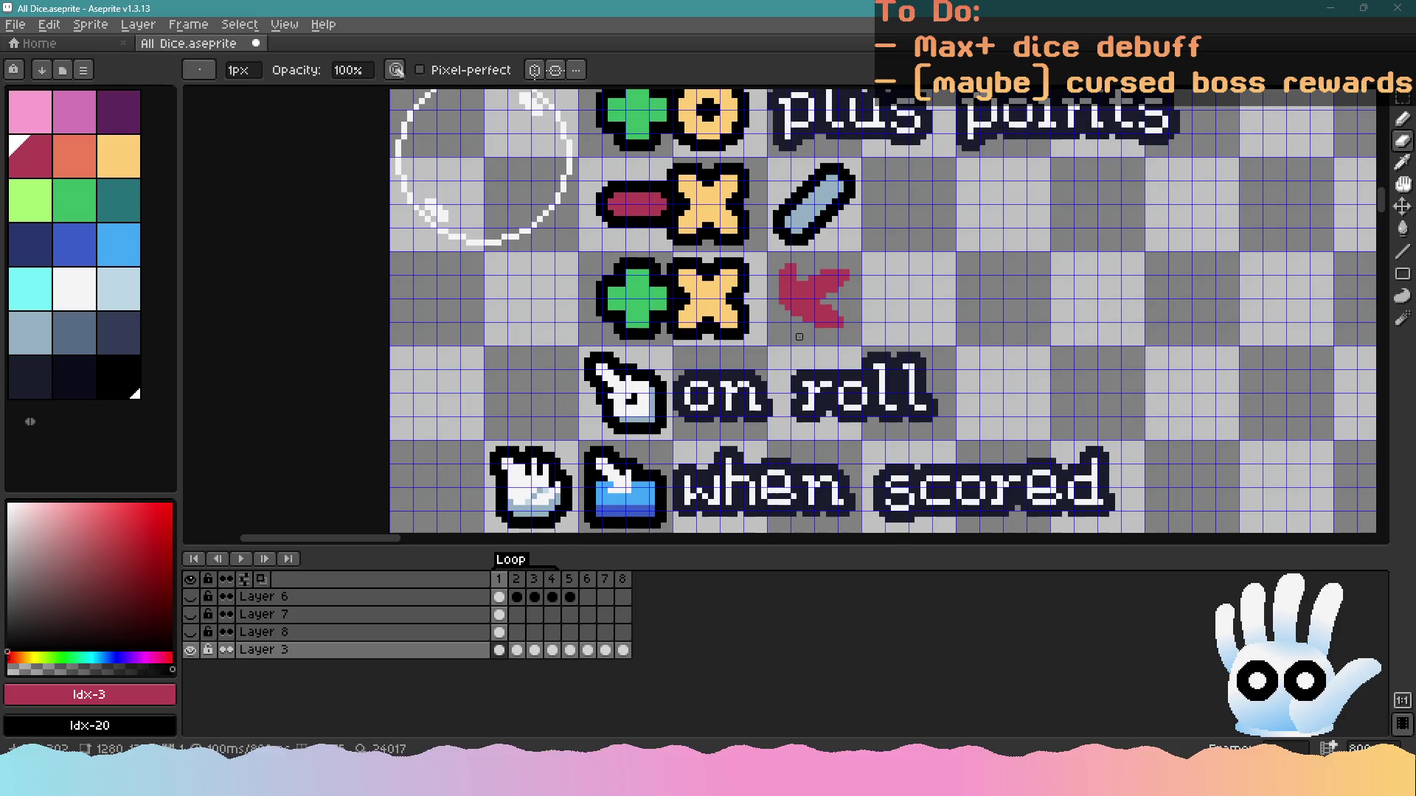
{"action": "key", "text": "ctrl+z"}
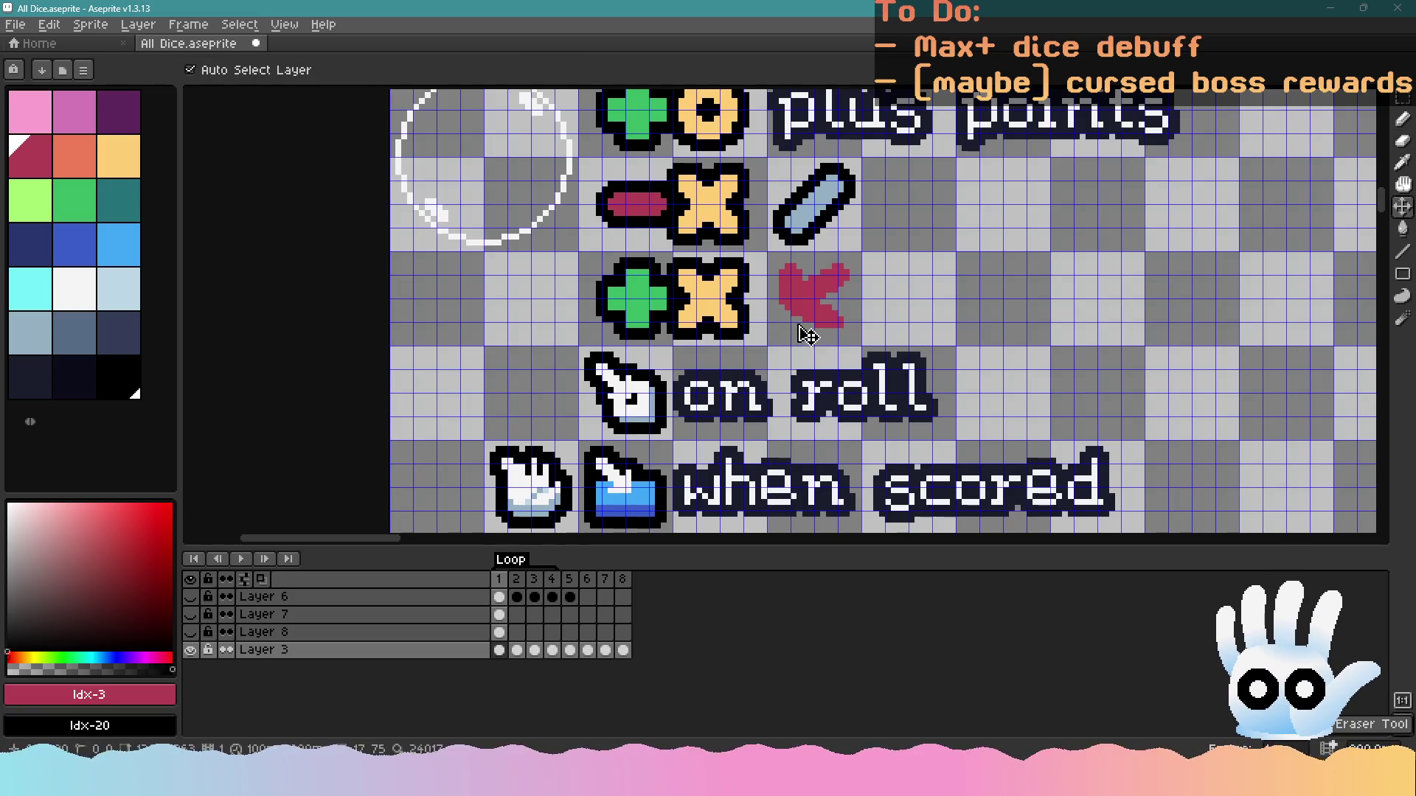
{"action": "scroll", "coordinate": [812, 336], "scroll_direction": "down", "scroll_amount": 3}
{"action": "scroll", "coordinate": [826, 336], "scroll_direction": "up", "scroll_amount": 2}
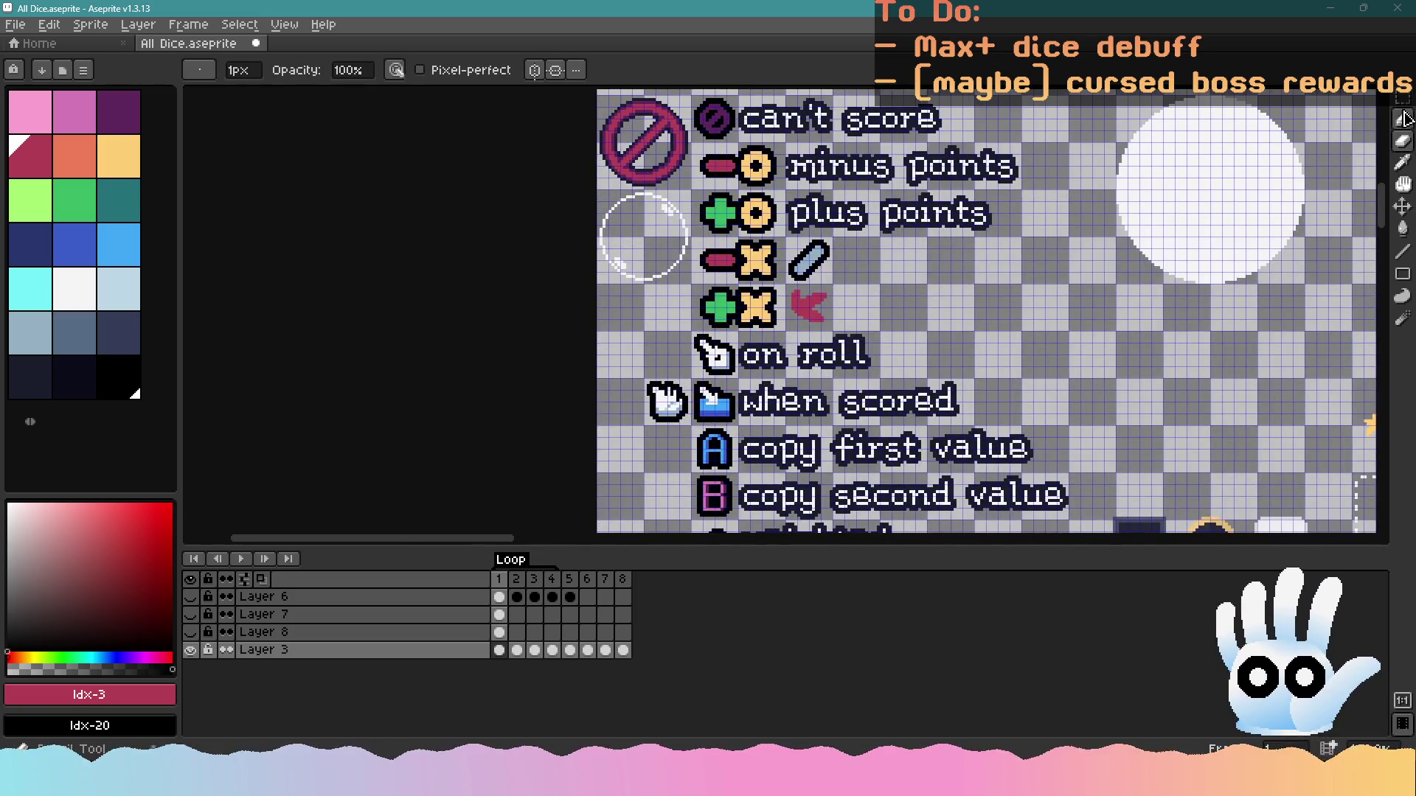
{"action": "left_click", "coordinate": [1403, 100]}
{"action": "scroll", "coordinate": [774, 259], "scroll_direction": "up", "scroll_amount": 4}
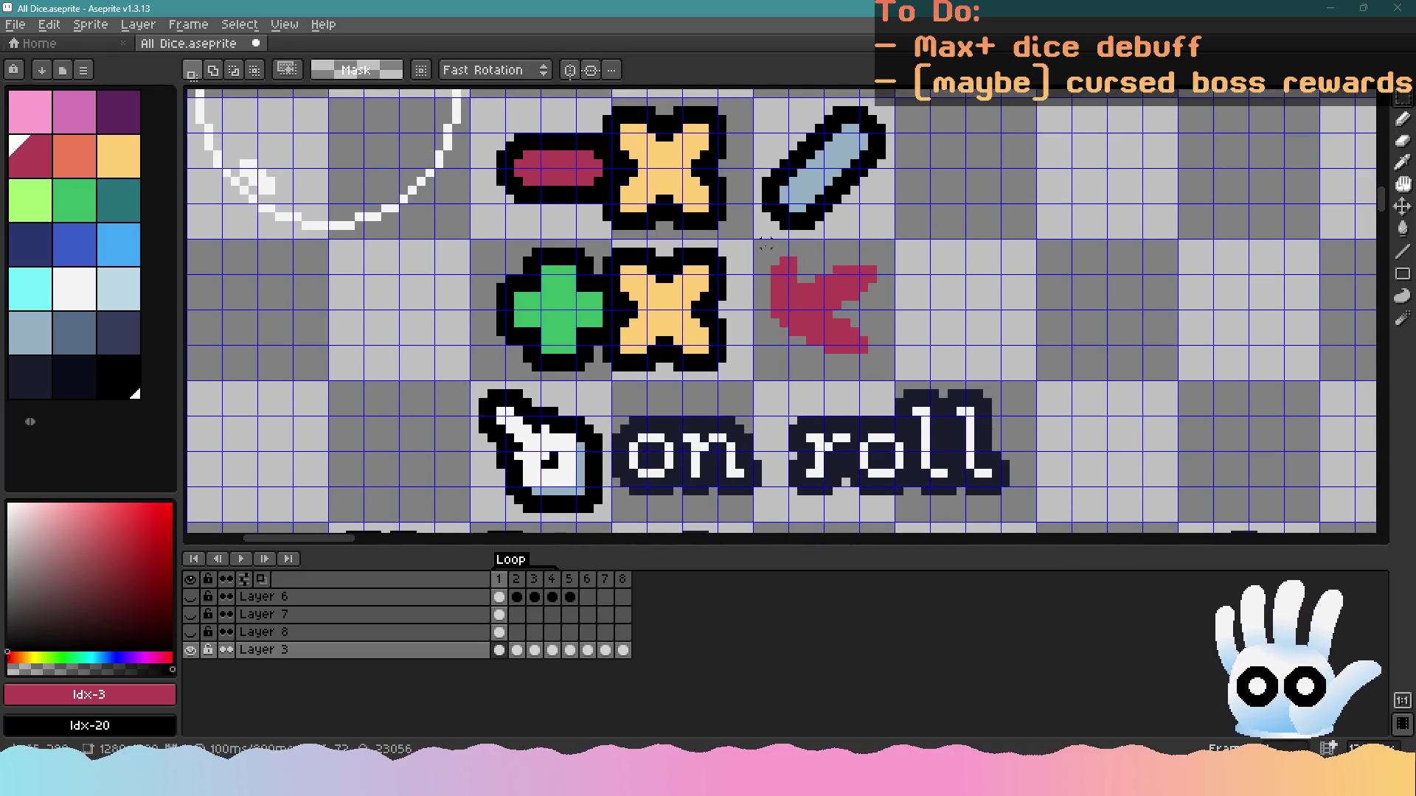
Select parts of the red heart with the marquee and nudge them left to compact it
{"action": "left_click_drag", "start_coordinate": [779, 249], "coordinate": [790, 260]}
{"action": "mouse_move", "coordinate": [800, 271]}
{"action": "left_mouse_down"}
{"action": "mouse_move", "coordinate": [784, 278]}
{"action": "mouse_move", "coordinate": [797, 280]}
{"action": "left_mouse_up"}
{"action": "left_click", "coordinate": [863, 322]}
{"action": "mouse_move", "coordinate": [917, 261]}
{"action": "left_mouse_down"}
{"action": "mouse_move", "coordinate": [838, 373]}
{"action": "mouse_move", "coordinate": [875, 348]}
{"action": "left_mouse_up"}
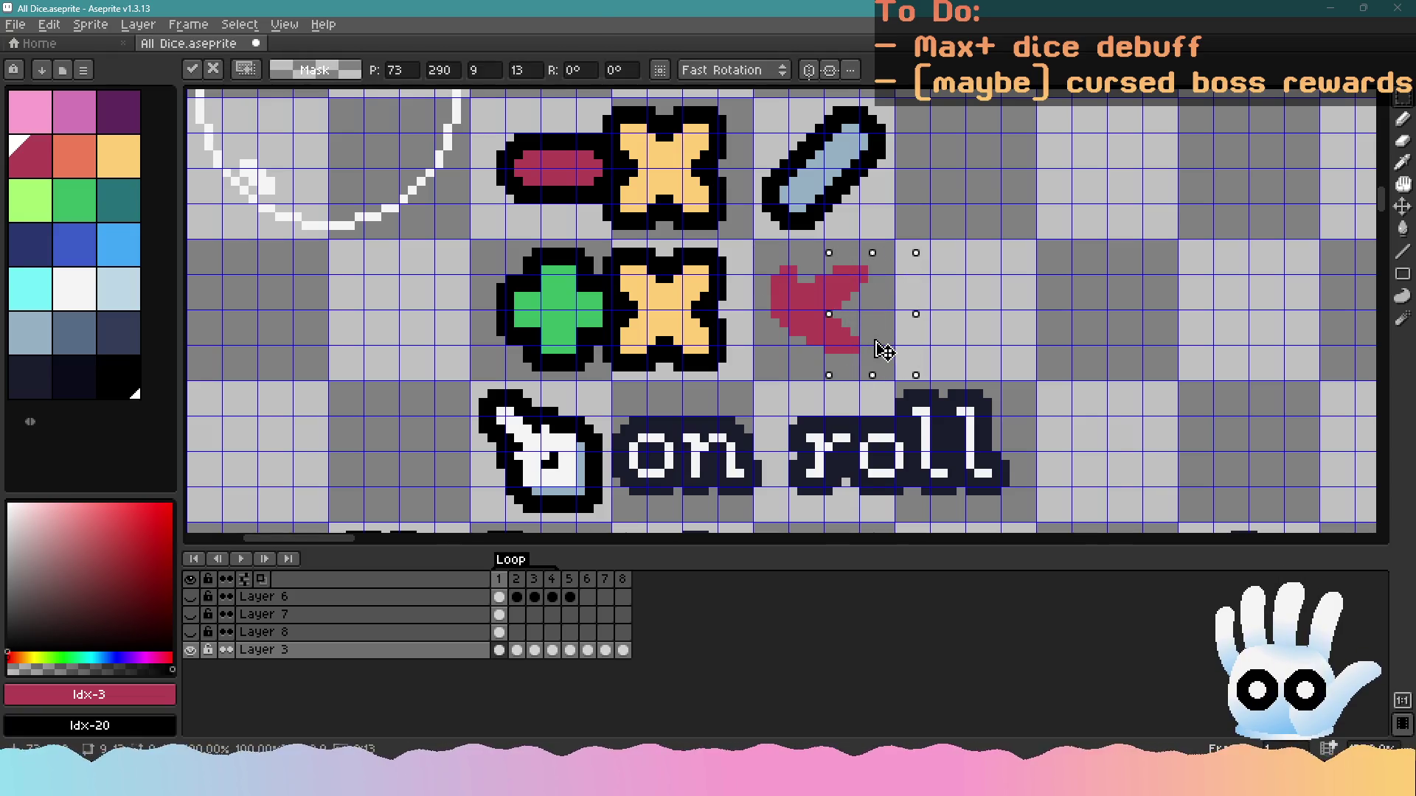
{"action": "left_click", "coordinate": [819, 332]}
{"action": "mouse_move", "coordinate": [774, 256]}
{"action": "left_mouse_down"}
{"action": "mouse_move", "coordinate": [869, 355]}
{"action": "mouse_move", "coordinate": [819, 367]}
{"action": "left_mouse_up"}
{"action": "left_click", "coordinate": [855, 358]}
{"action": "scroll", "coordinate": [865, 360], "scroll_direction": "down", "scroll_amount": 2}
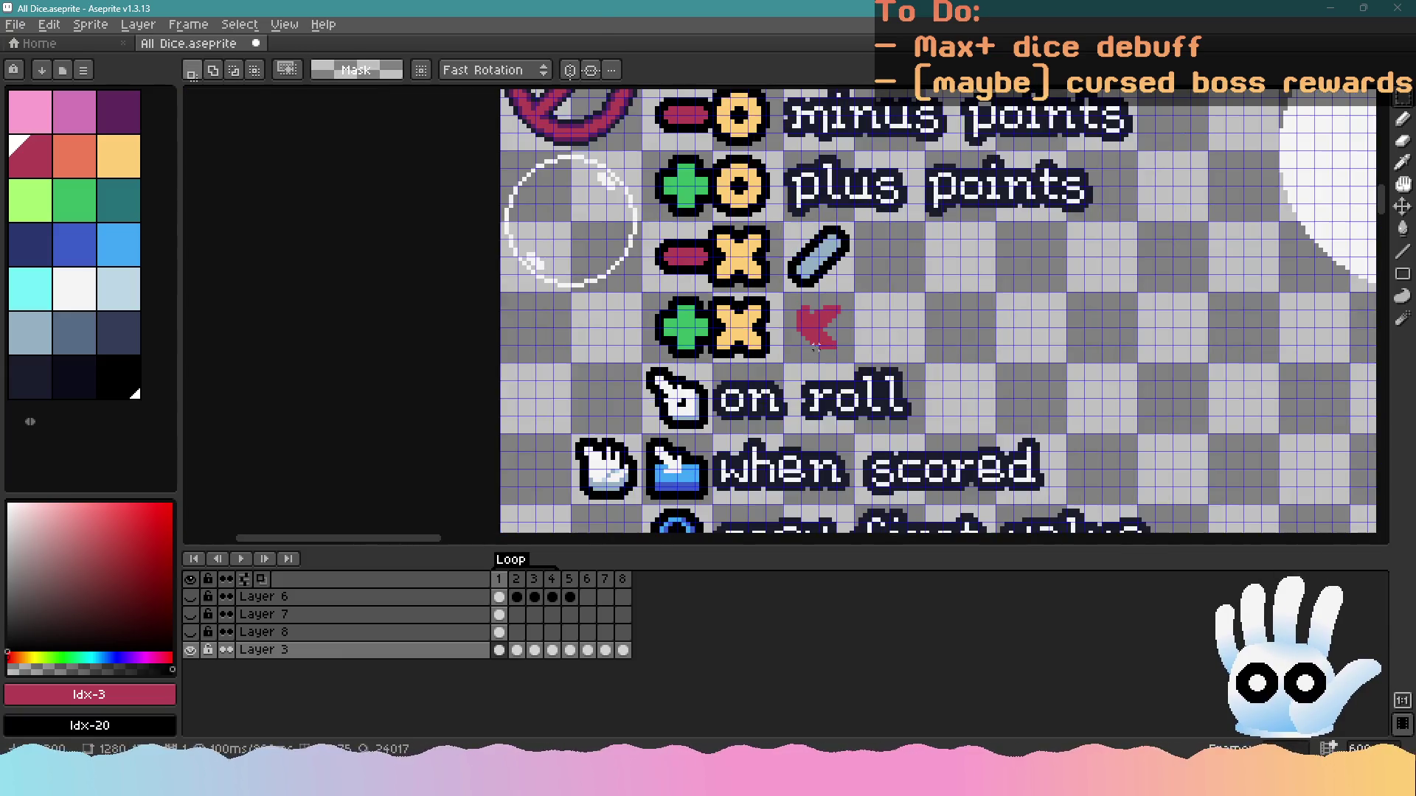
{"action": "scroll", "coordinate": [865, 360], "scroll_direction": "up", "scroll_amount": 2}
{"action": "scroll", "coordinate": [739, 246], "scroll_direction": "up", "scroll_amount": 2}
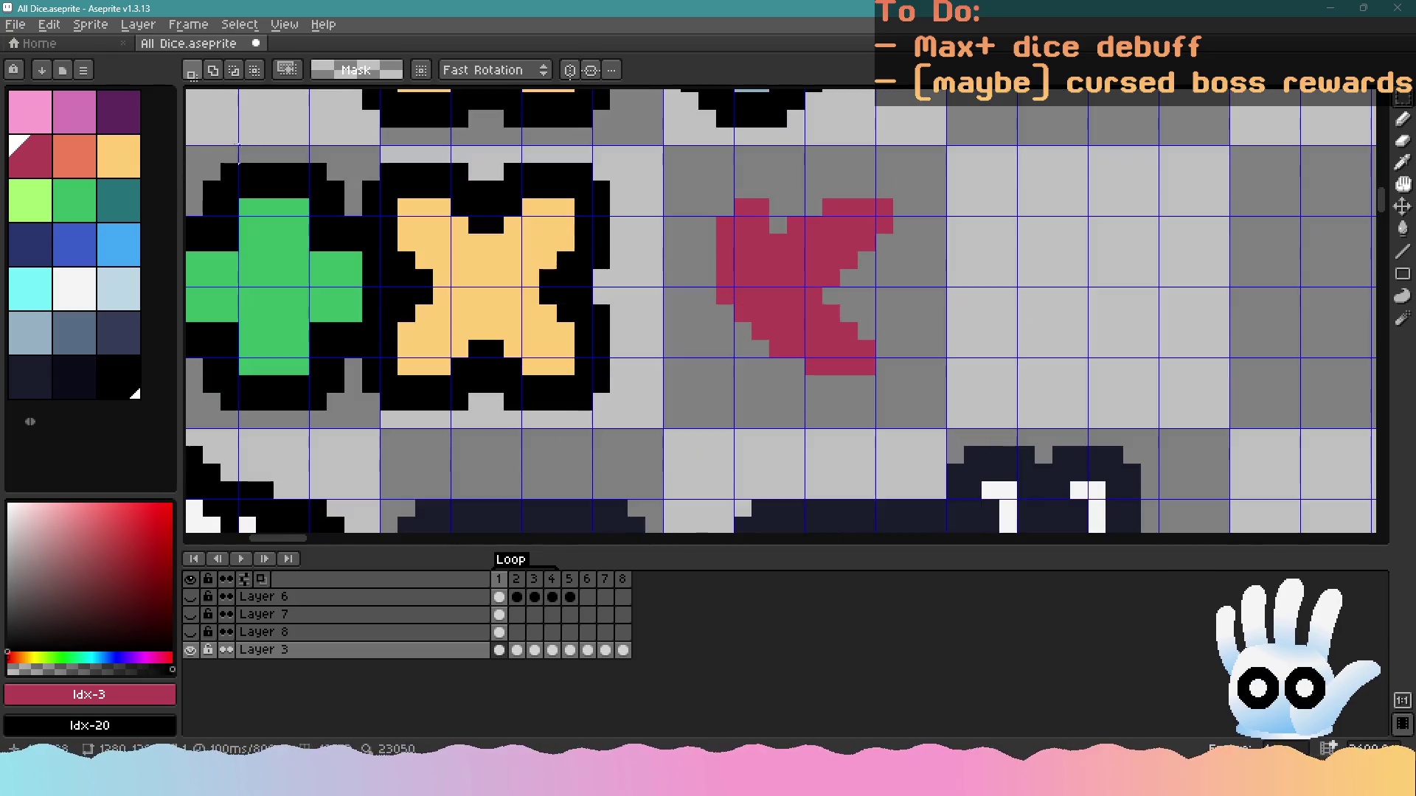
Add a red pencil pixel at the heart's lower-left edge, then undo it
{"action": "left_click", "coordinate": [1402, 118]}
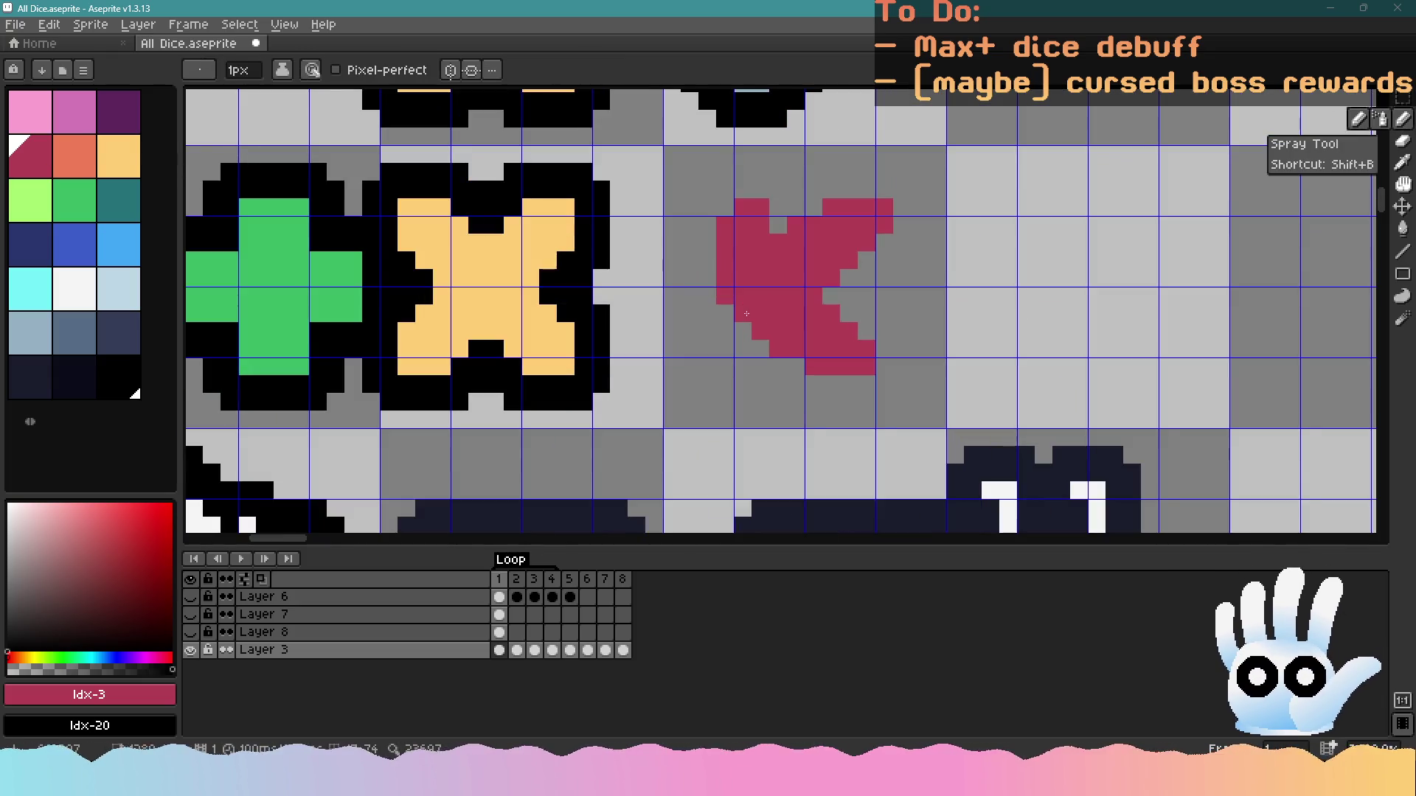
{"action": "left_click", "coordinate": [739, 349]}
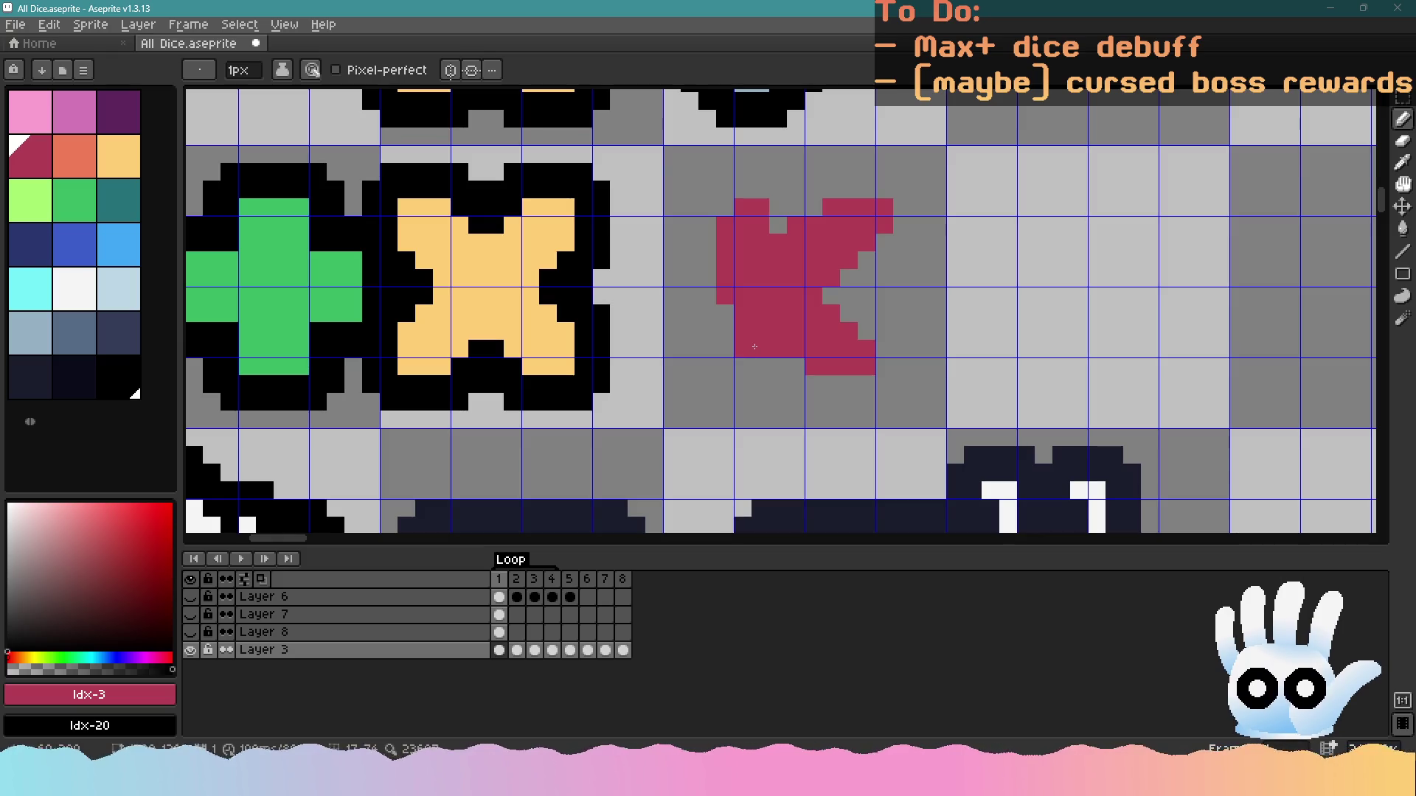
{"action": "key", "text": "ctrl+z"}
{"action": "scroll", "coordinate": [806, 373], "scroll_direction": "down", "scroll_amount": 3}
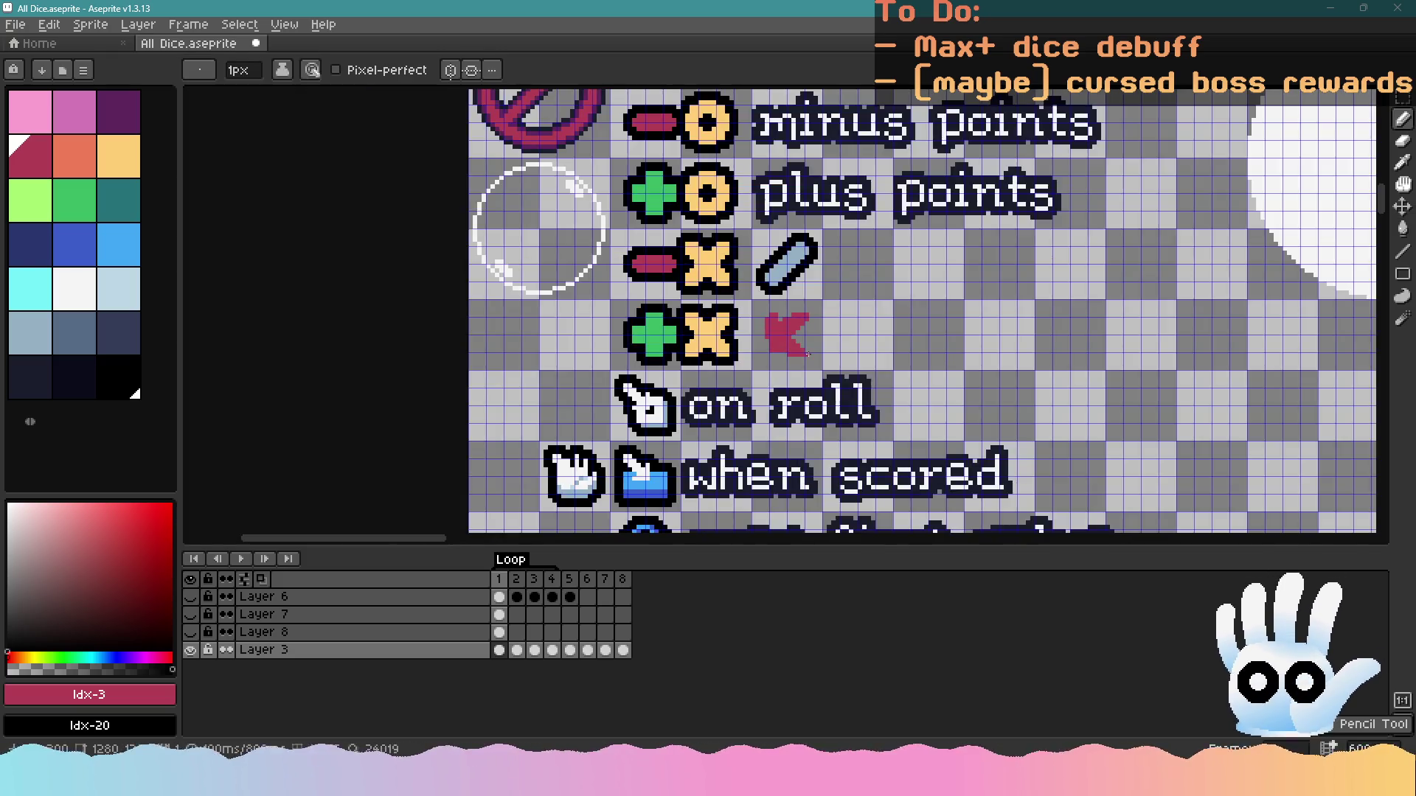
{"action": "scroll", "coordinate": [807, 373], "scroll_direction": "up", "scroll_amount": 2}
{"action": "left_click", "coordinate": [1405, 96]}
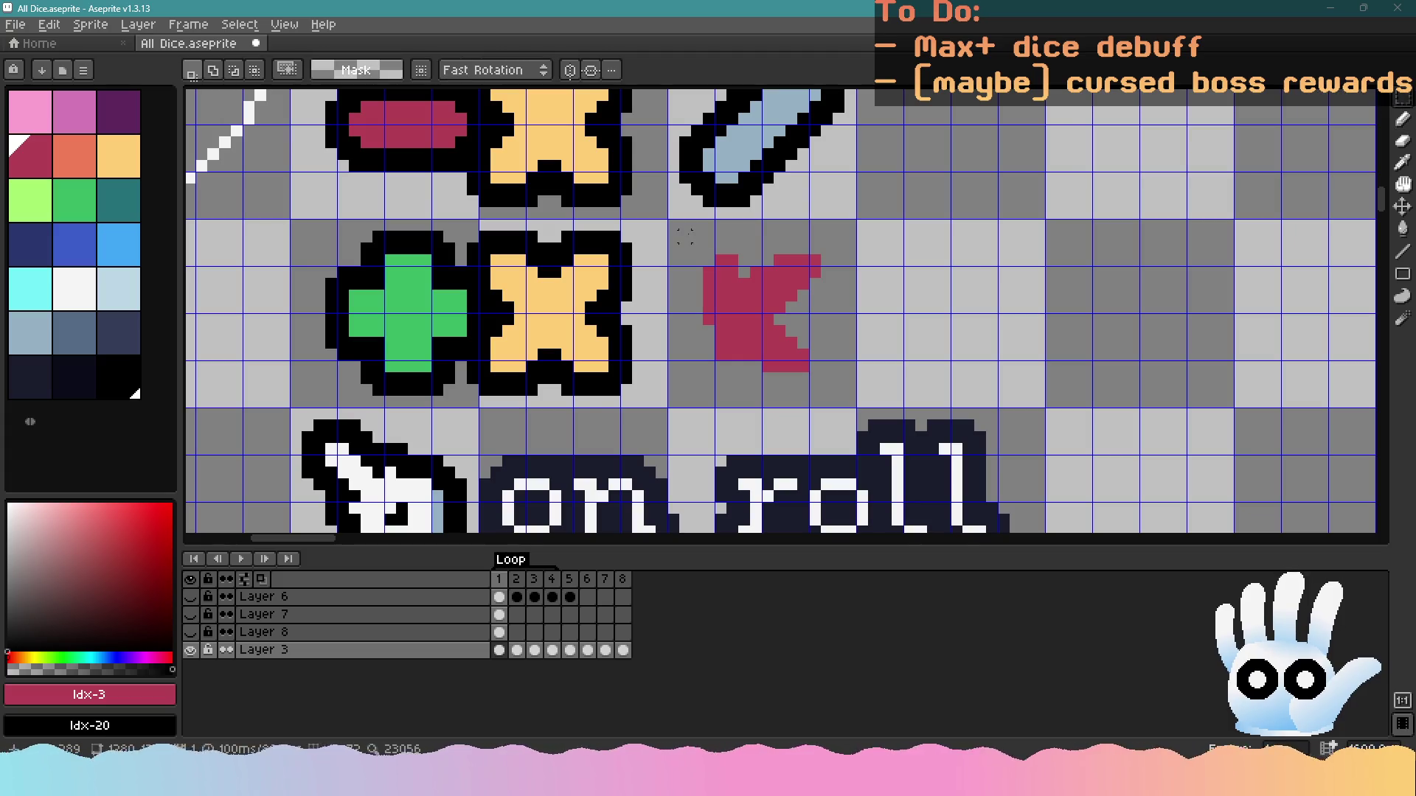
{"action": "mouse_move", "coordinate": [669, 219]}
{"action": "left_mouse_down"}
{"action": "mouse_move", "coordinate": [854, 361]}
{"action": "mouse_move", "coordinate": [857, 409]}
{"action": "left_mouse_up"}
{"action": "left_click", "coordinate": [135, 376]}
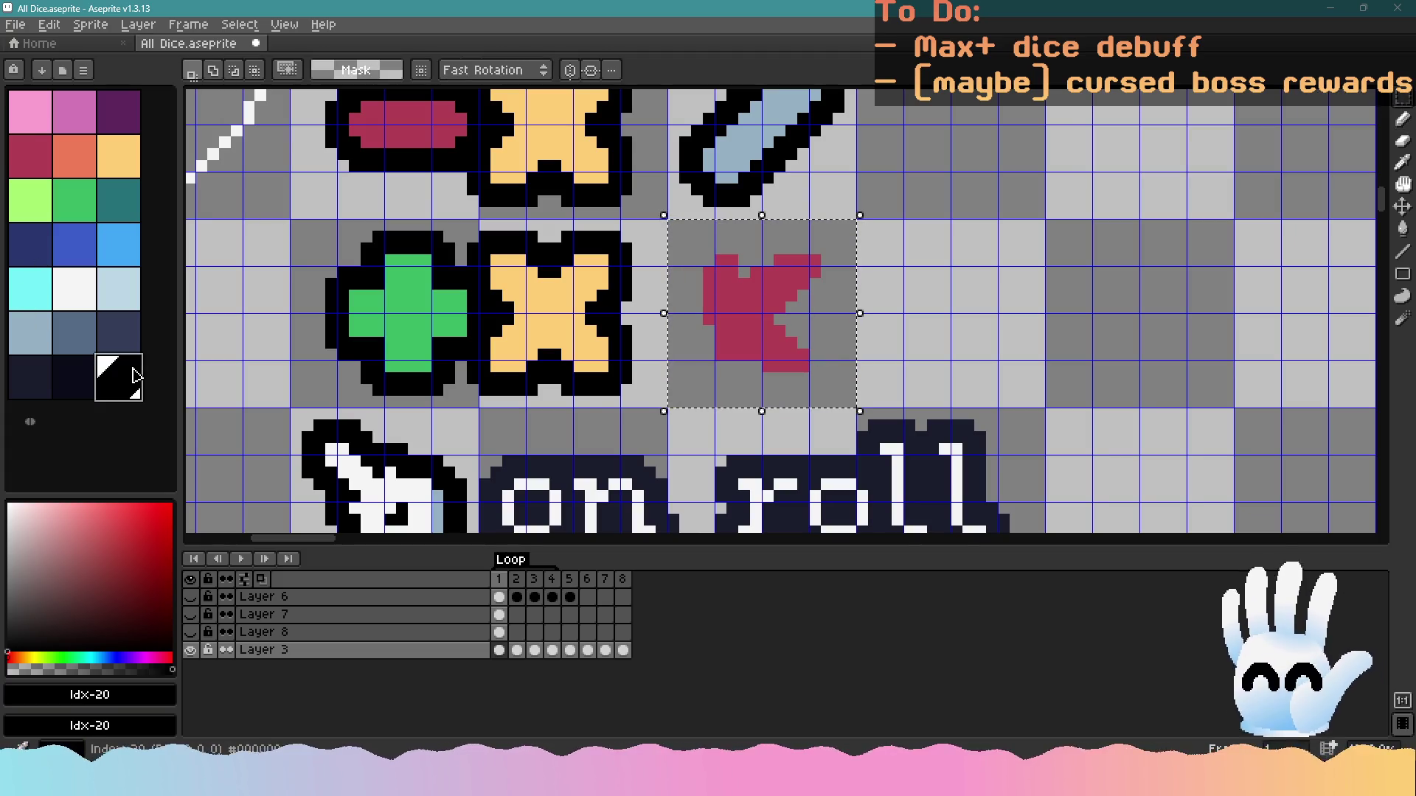
{"action": "key", "text": "shift+o"}
{"action": "key", "text": "Return"}
{"action": "key", "text": "shift+o"}
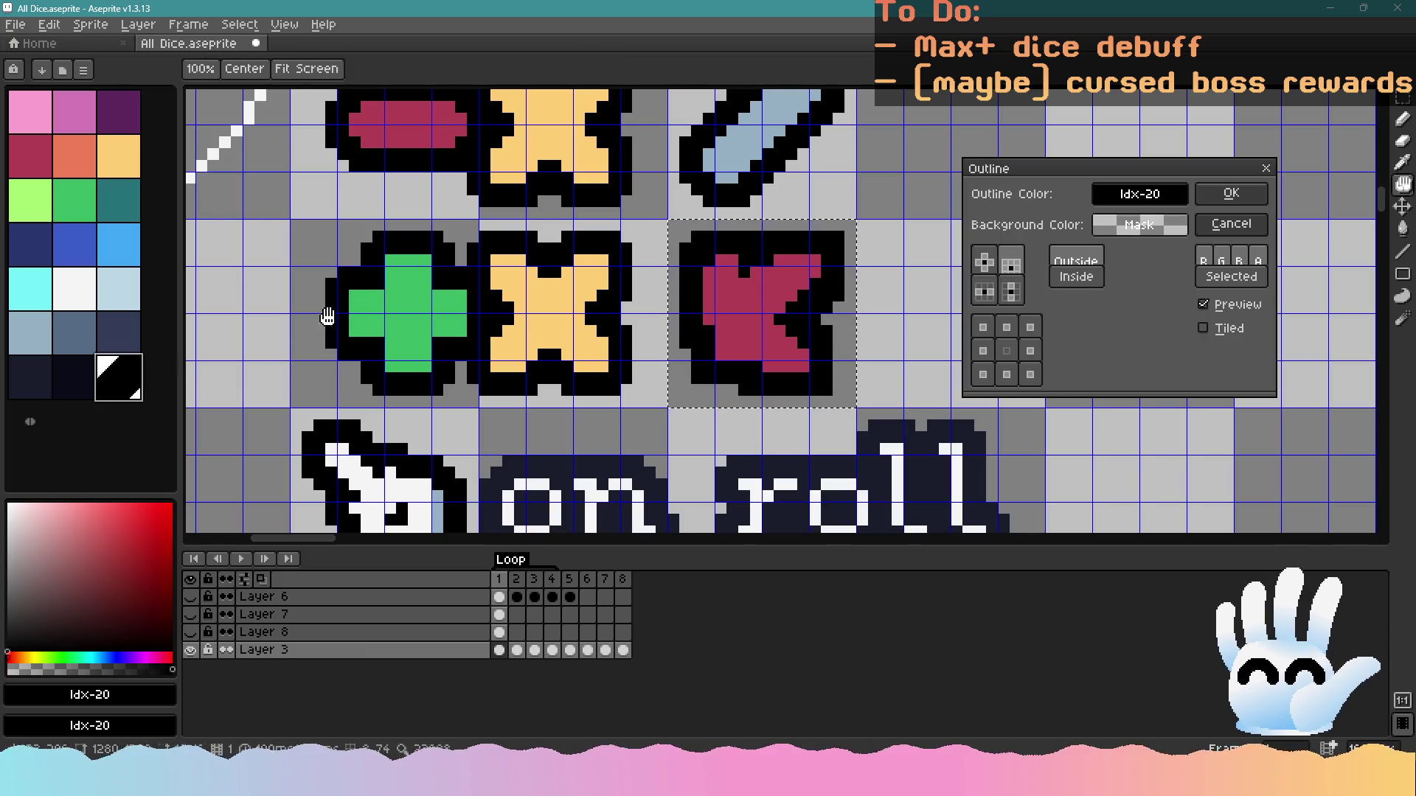
{"action": "left_click", "coordinate": [1229, 224]}
{"action": "key", "text": "ctrl+s"}
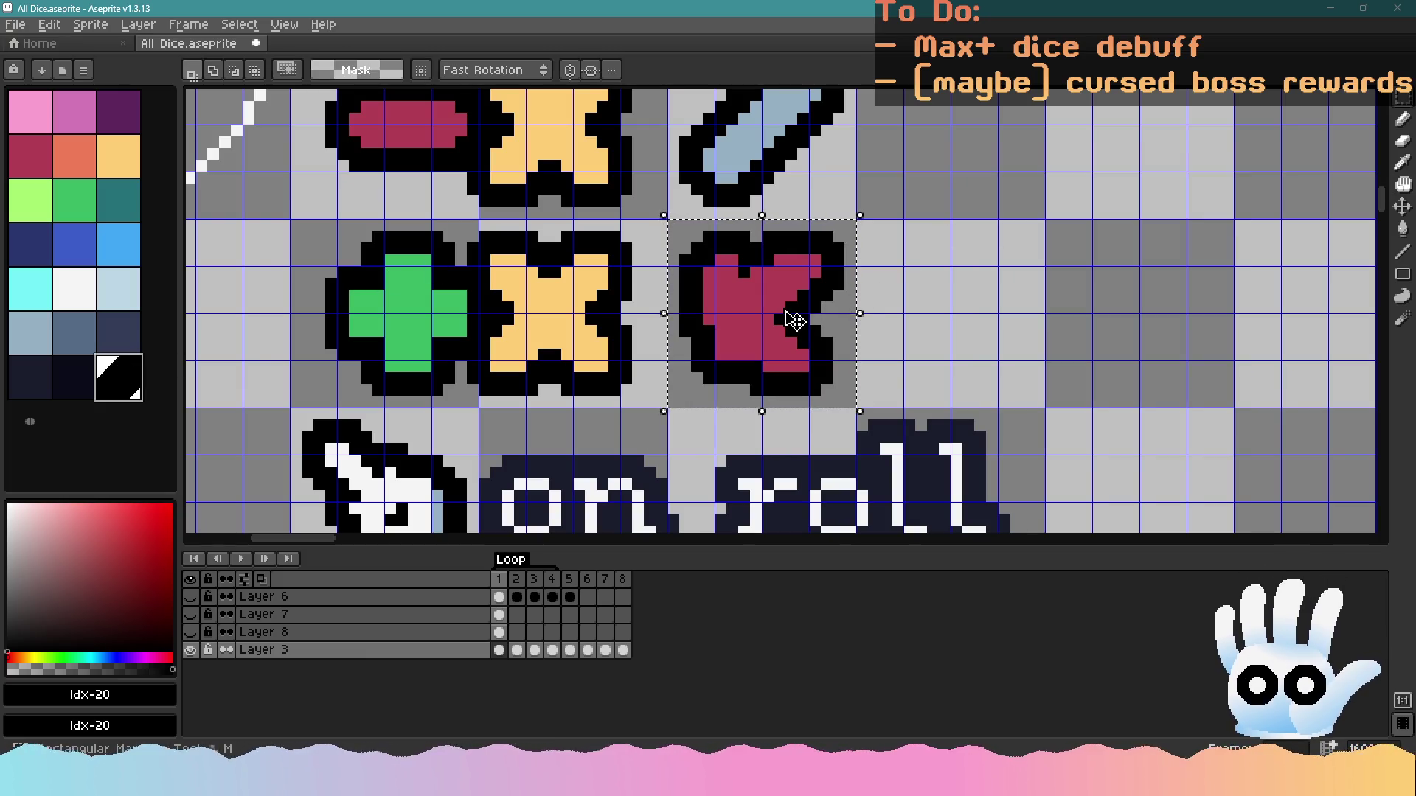
{"action": "scroll", "coordinate": [796, 315], "scroll_direction": "down", "scroll_amount": 3}
{"action": "key", "text": "ctrl+s"}
{"action": "scroll", "coordinate": [774, 332], "scroll_direction": "up", "scroll_amount": 2}
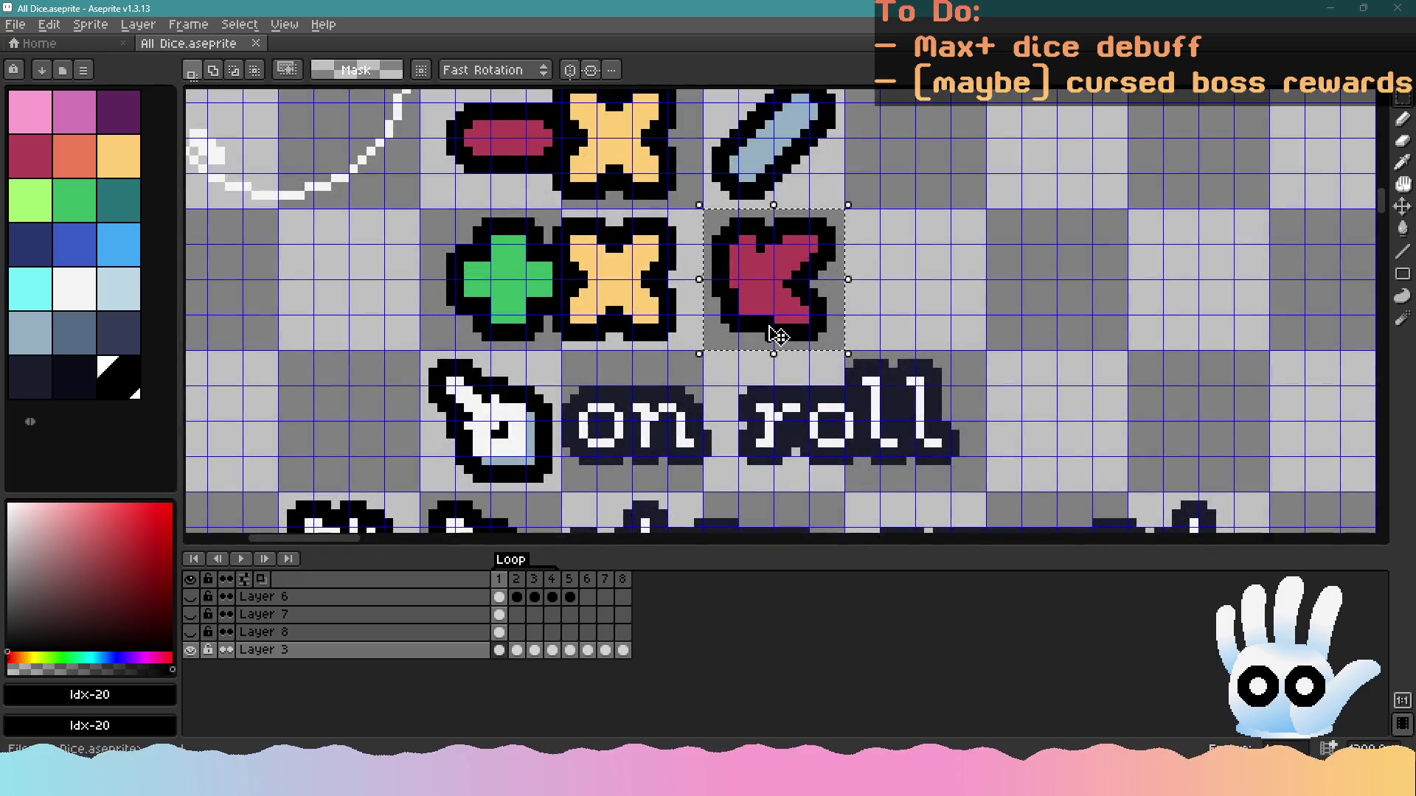
{"action": "scroll", "coordinate": [775, 332], "scroll_direction": "up", "scroll_amount": 2}
{"action": "scroll", "coordinate": [771, 324], "scroll_direction": "down", "scroll_amount": 1}
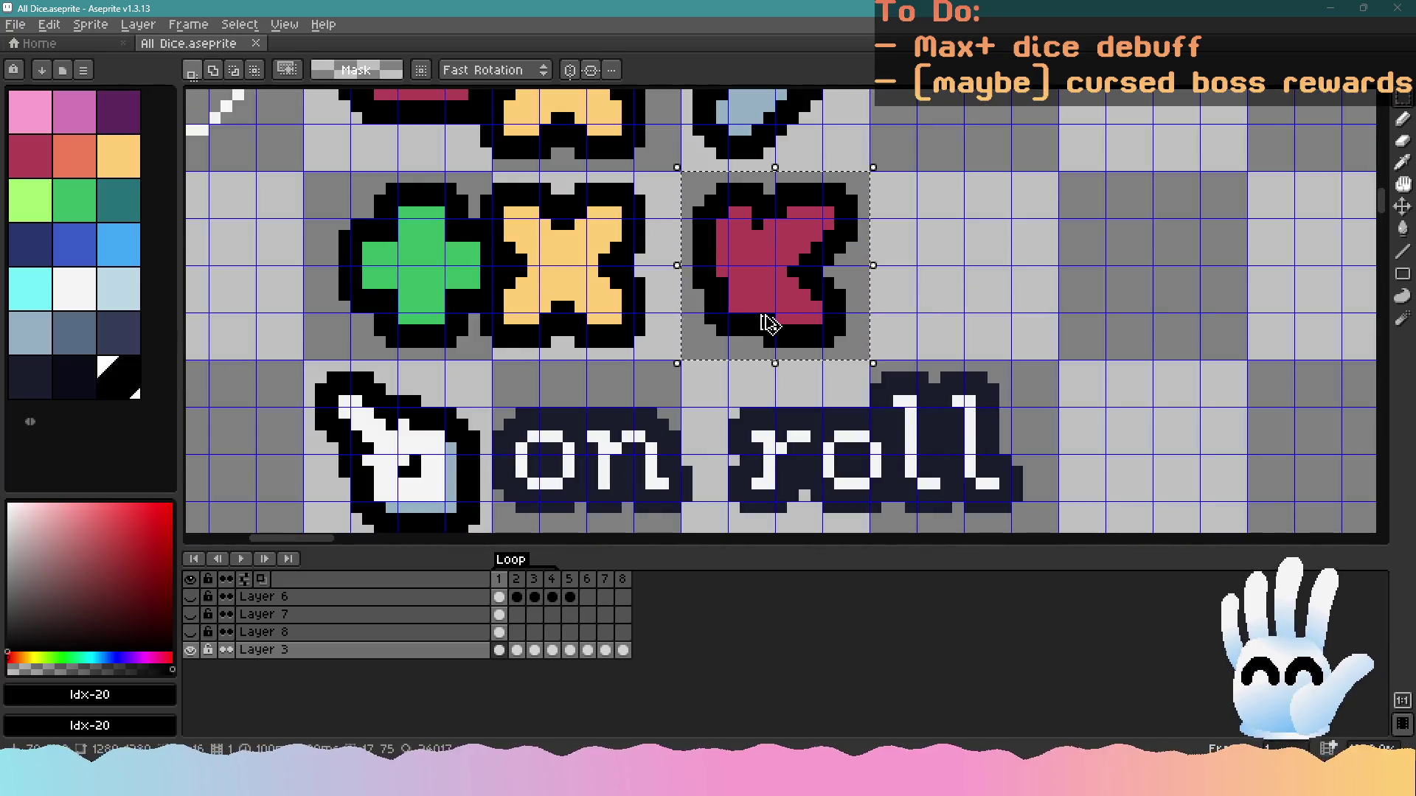
{"action": "key", "text": "ctrl+z"}
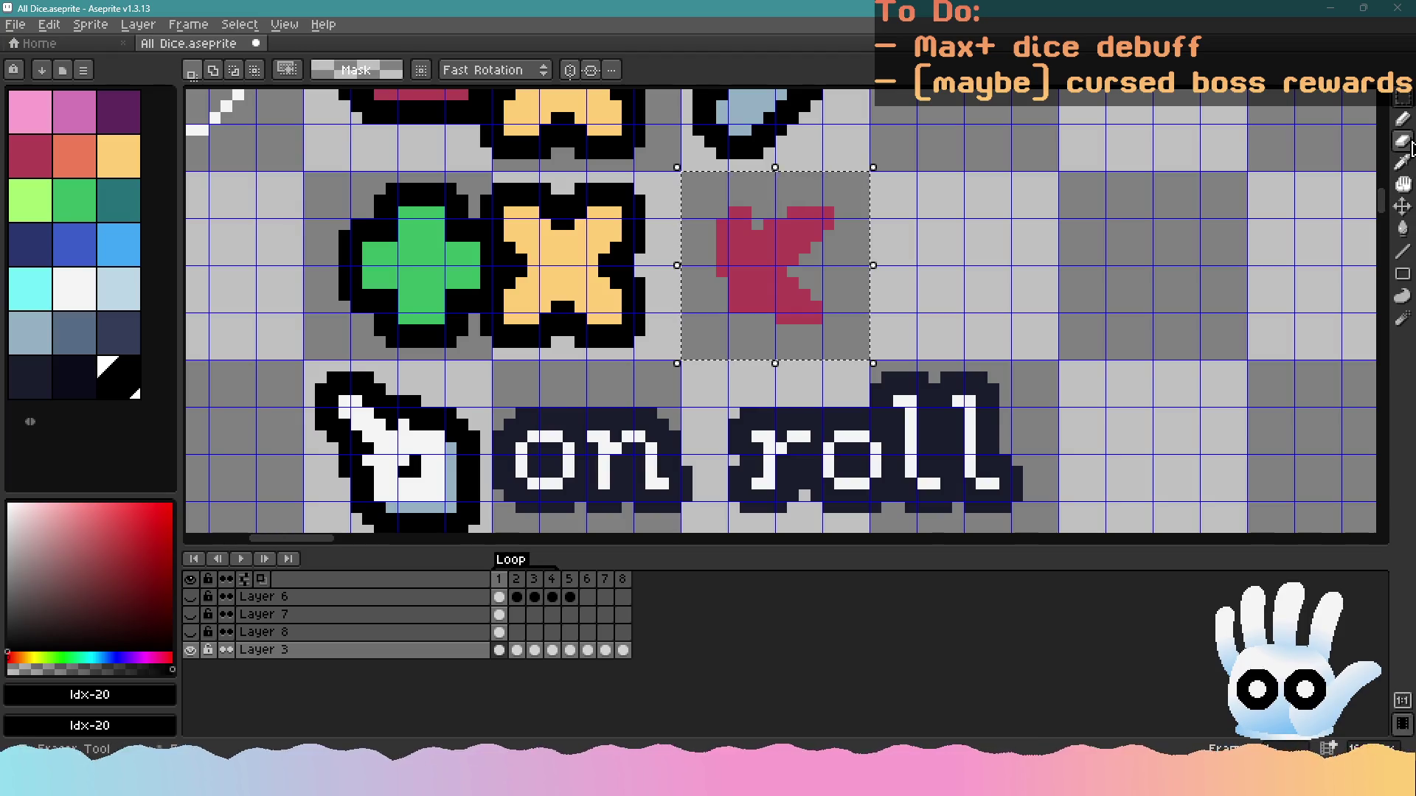
Erase one red pixel and the top-right row of pixels from the crit icon
{"action": "key", "text": "e"}
{"action": "scroll", "coordinate": [856, 273], "scroll_direction": "up", "scroll_amount": 1}
{"action": "left_click", "coordinate": [750, 321]}
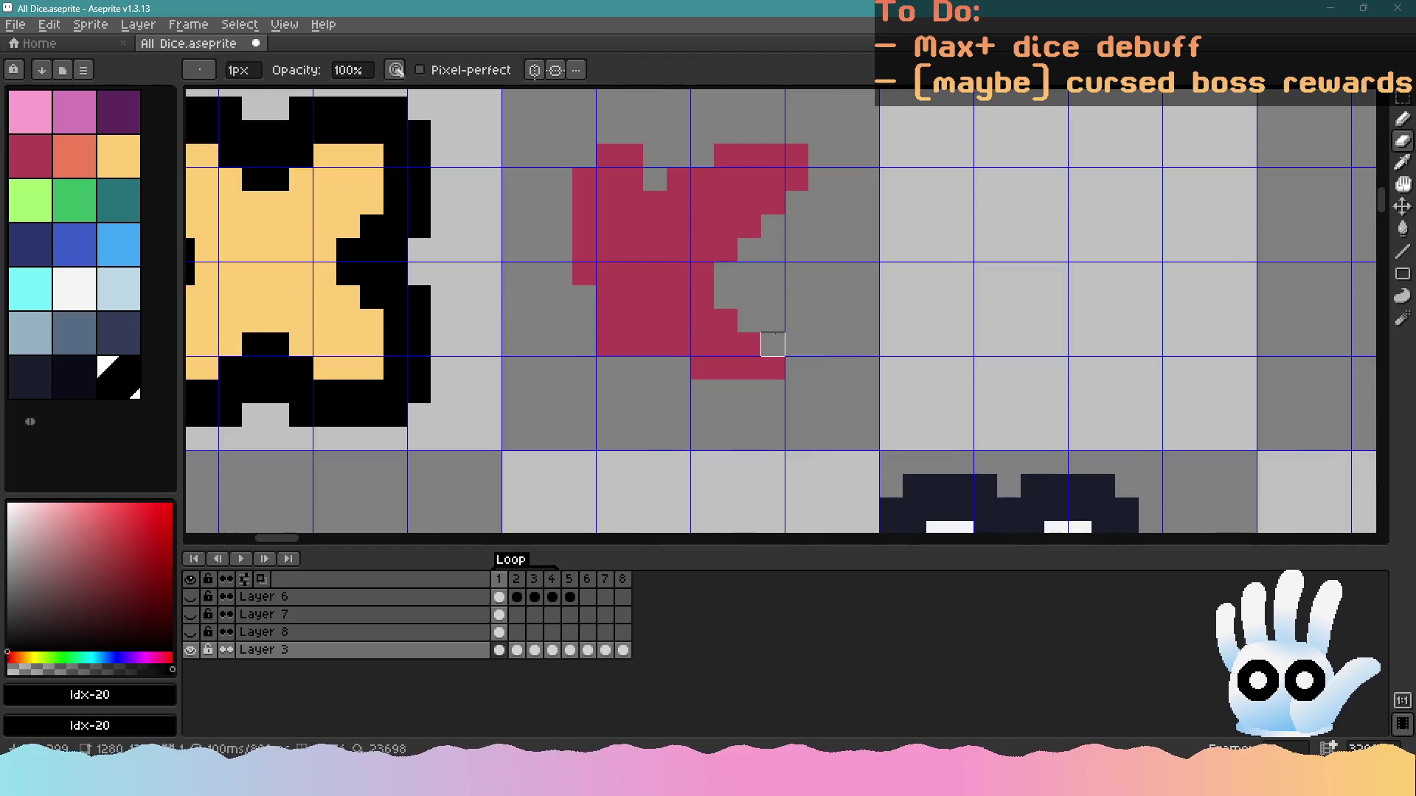
{"action": "scroll", "coordinate": [702, 368], "scroll_direction": "down", "scroll_amount": 1}
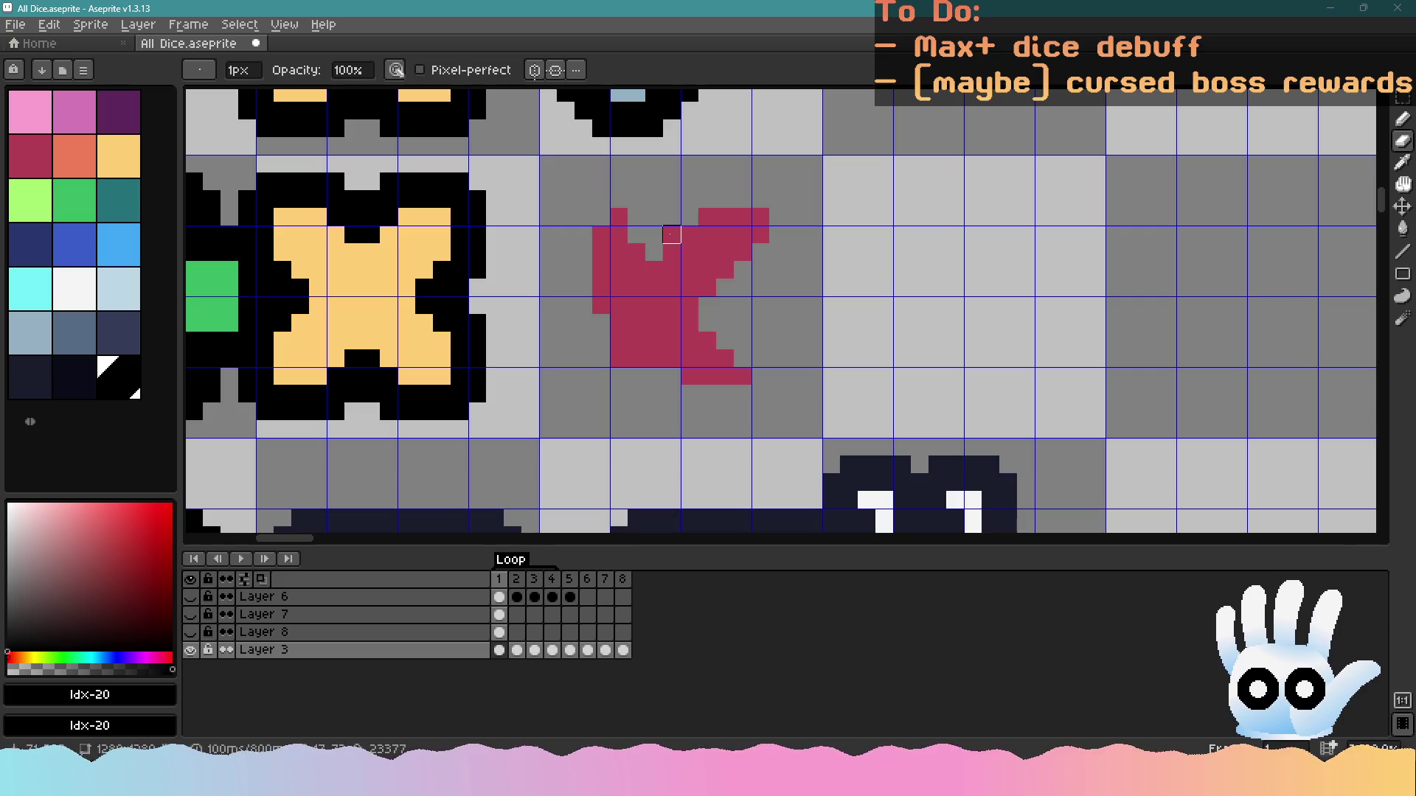
{"action": "left_click_drag", "start_coordinate": [706, 216], "coordinate": [778, 216]}
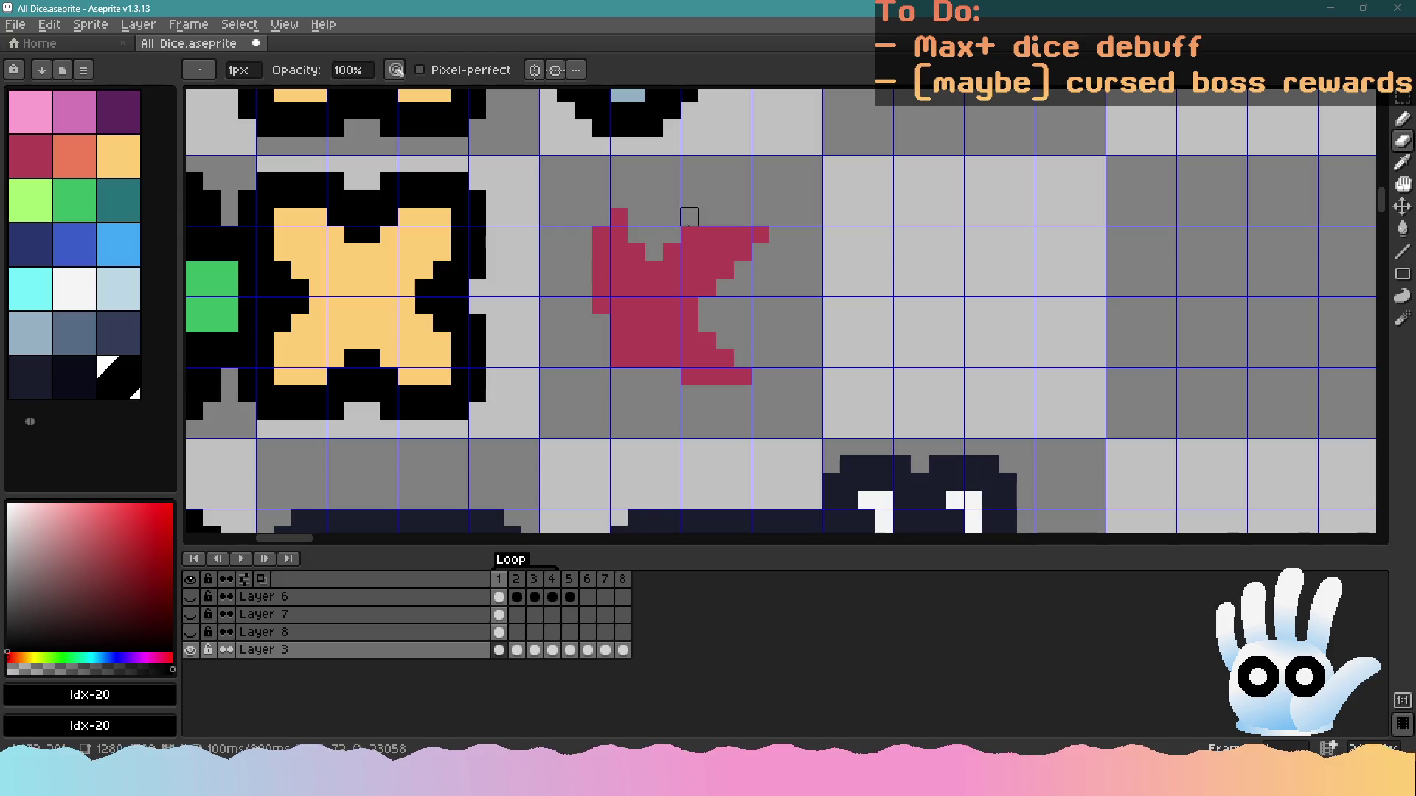
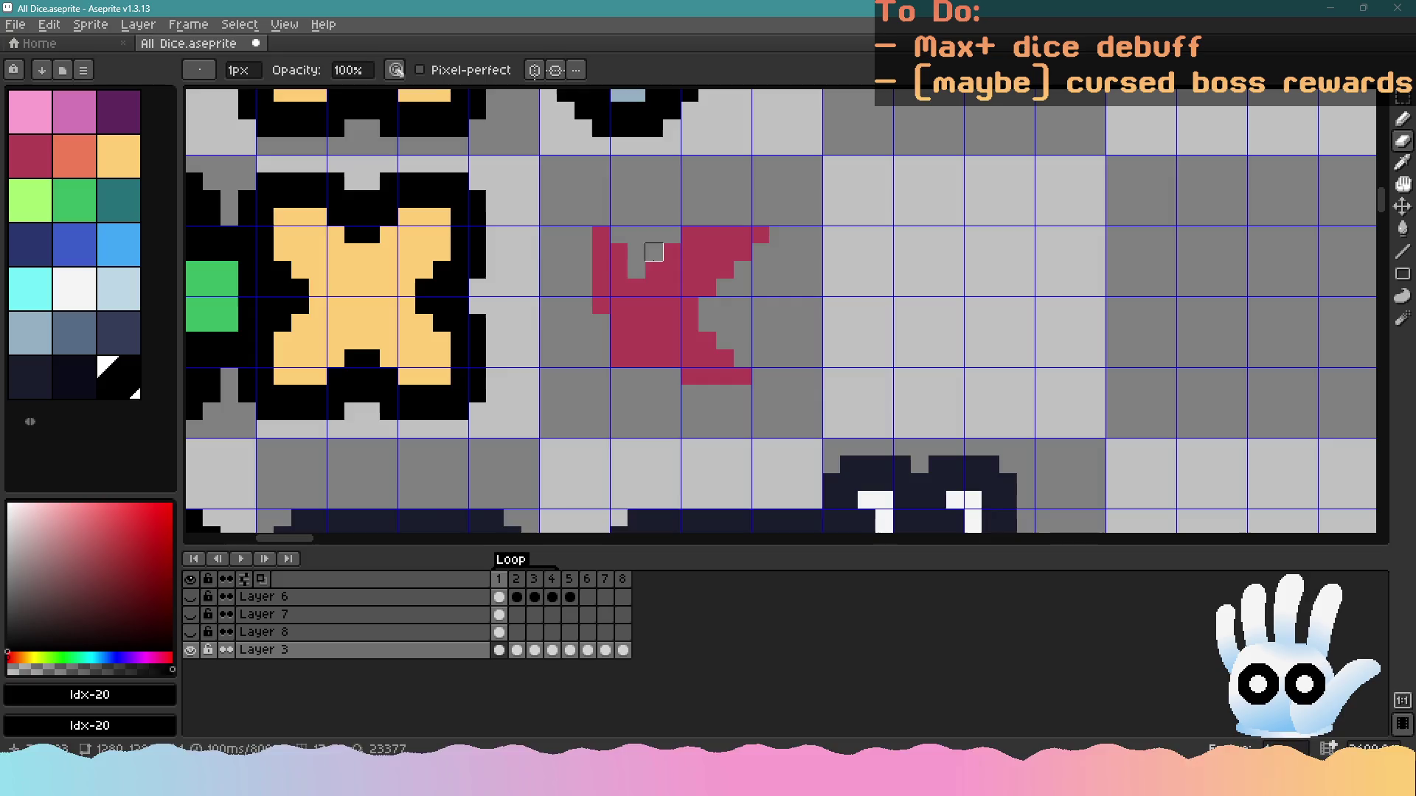
Sample the icon's crimson colour and add a crimson pixel below the icon
{"action": "scroll", "coordinate": [654, 252], "scroll_direction": "down", "scroll_amount": 5}
{"action": "scroll", "coordinate": [654, 252], "scroll_direction": "up", "scroll_amount": 3}
{"action": "scroll", "coordinate": [664, 273], "scroll_direction": "down", "scroll_amount": 1}
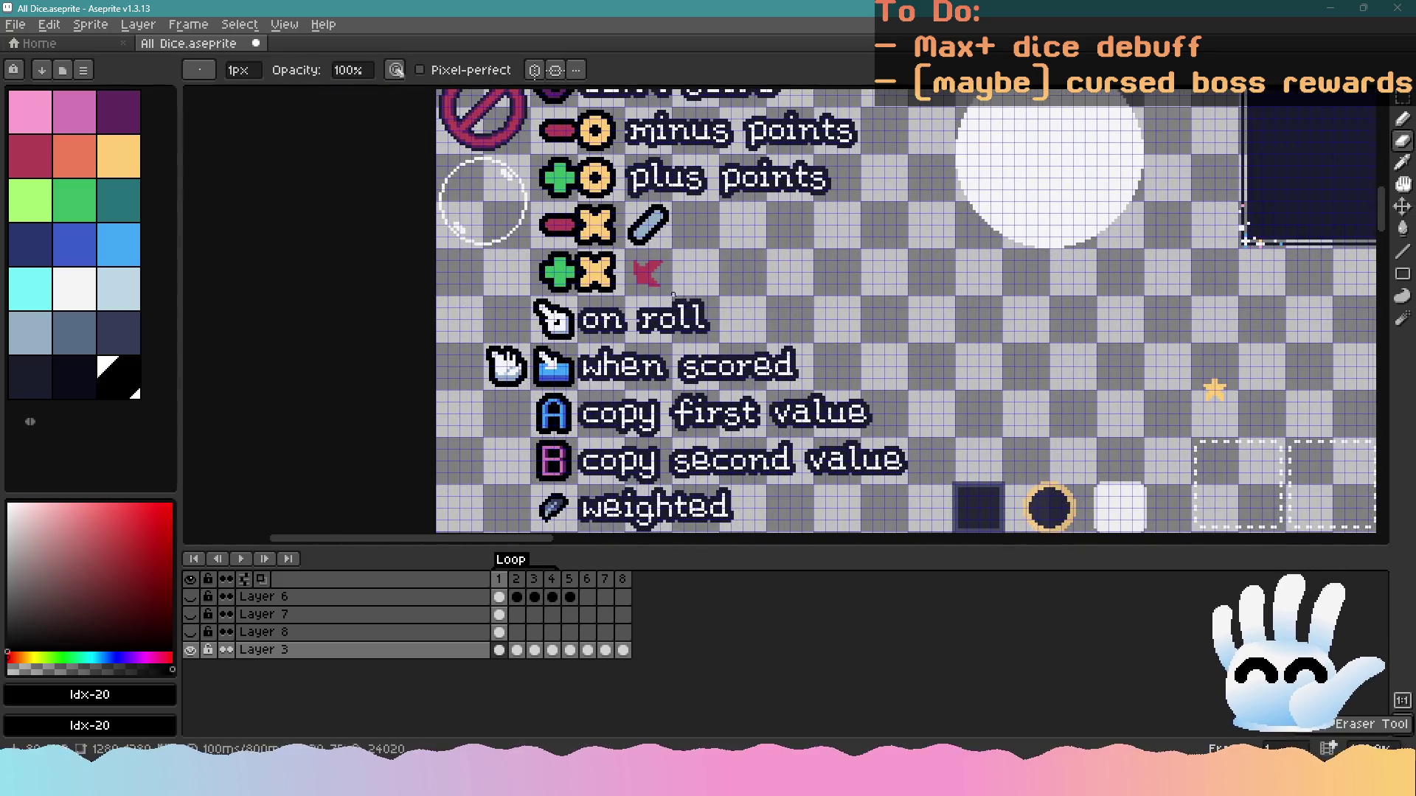
{"action": "scroll", "coordinate": [637, 268], "scroll_direction": "up", "scroll_amount": 5}
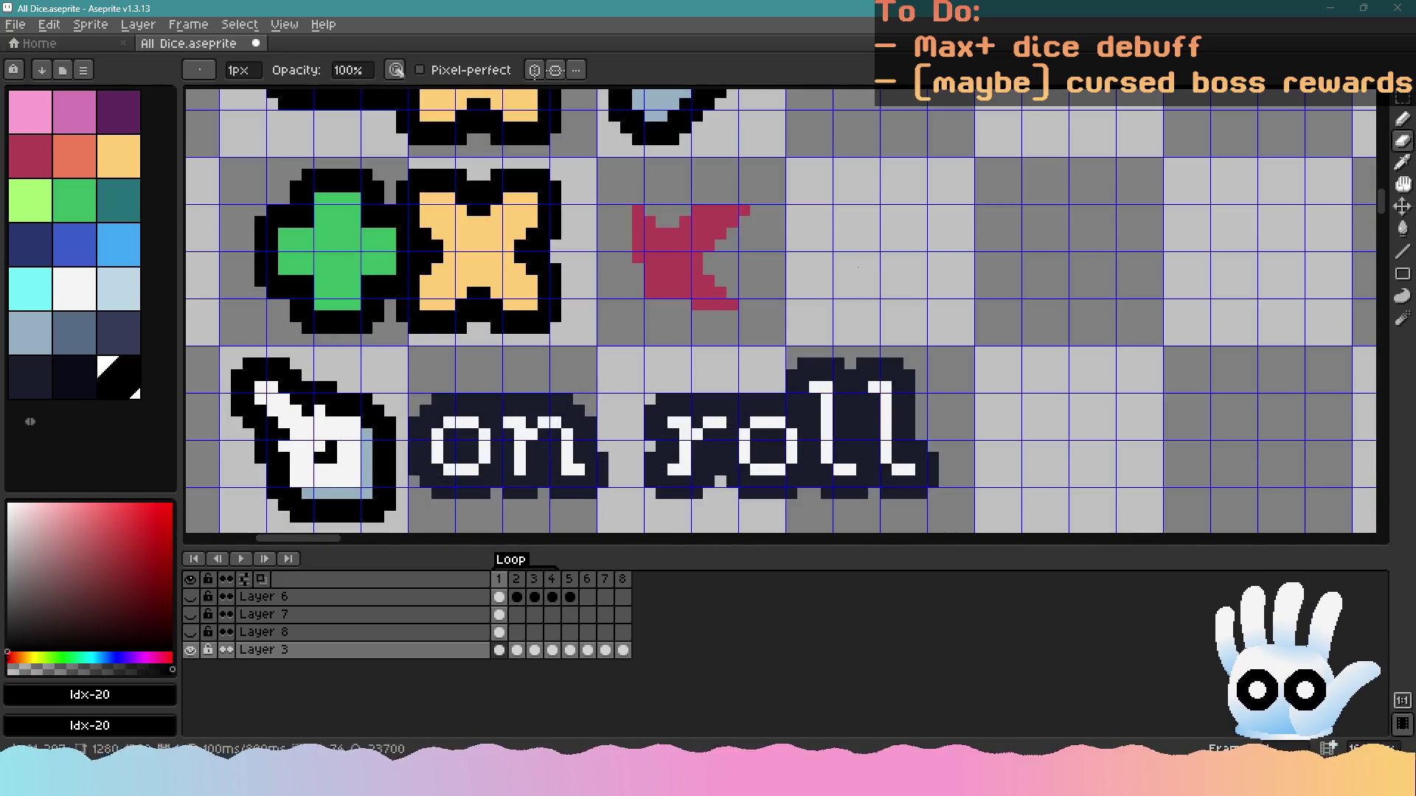
{"action": "left_click", "coordinate": [1403, 118]}
{"action": "left_click", "coordinate": [679, 251], "text": "alt"}
{"action": "left_click", "coordinate": [652, 317]}
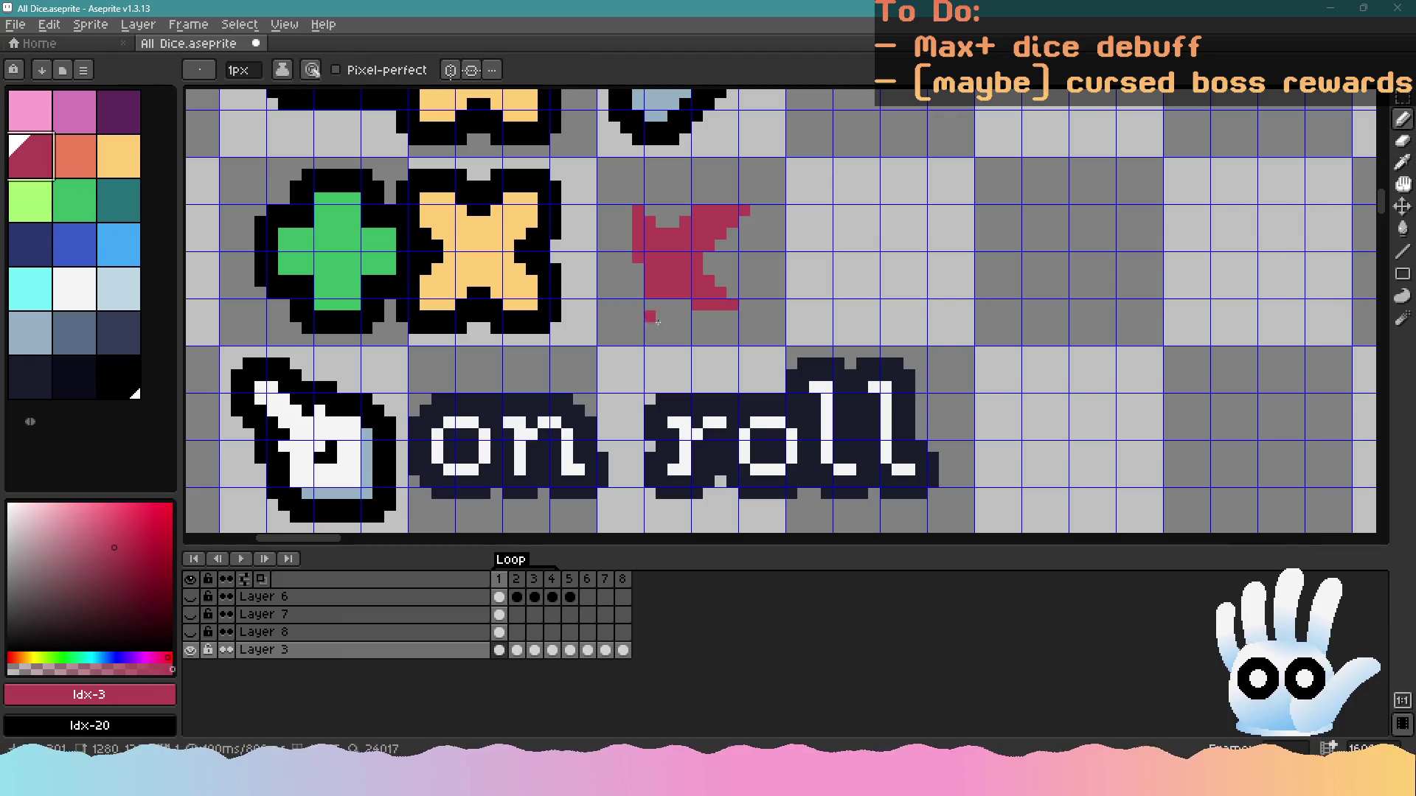
{"action": "scroll", "coordinate": [675, 305], "scroll_direction": "down", "scroll_amount": 2}
{"action": "scroll", "coordinate": [696, 325], "scroll_direction": "up", "scroll_amount": 1}
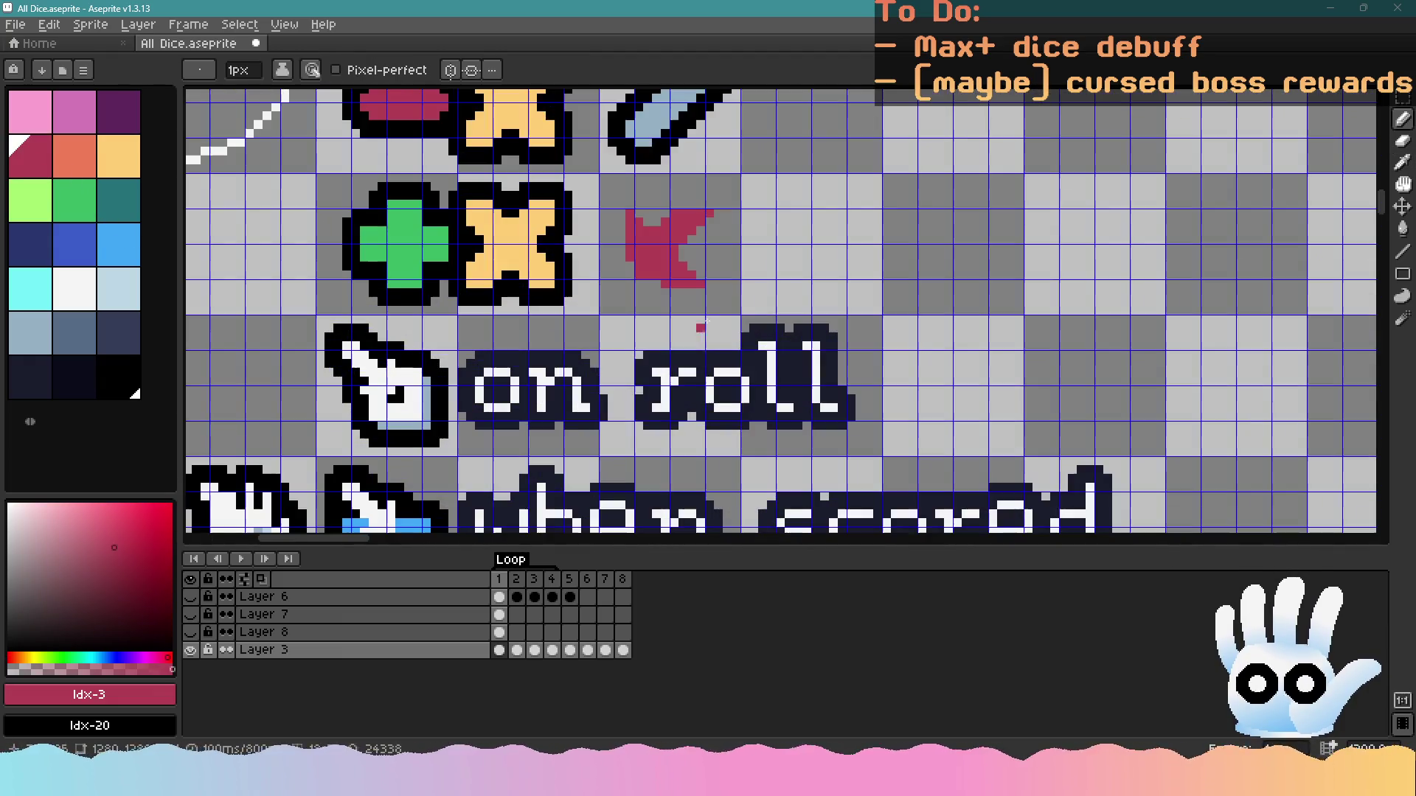
Select the crimson icon and apply a black, square-shaped outline to it
{"action": "left_click", "coordinate": [1403, 96]}
{"action": "mouse_move", "coordinate": [600, 175]}
{"action": "left_mouse_down"}
{"action": "mouse_move", "coordinate": [771, 284]}
{"action": "mouse_move", "coordinate": [733, 294]}
{"action": "left_mouse_up"}
{"action": "key", "text": "shift+o"}
{"action": "key", "text": "Escape"}
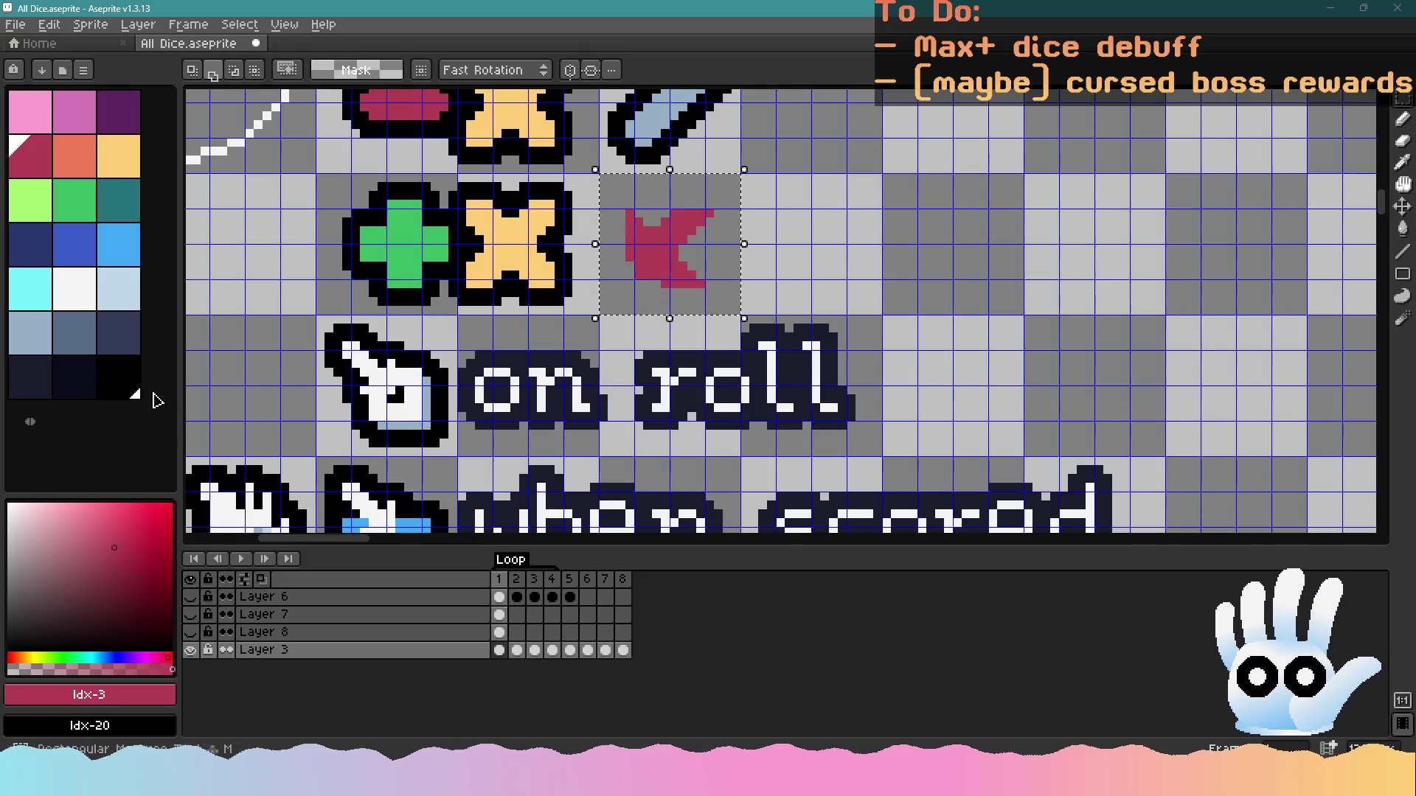
{"action": "left_click", "coordinate": [126, 391]}
{"action": "key", "text": "shift+o"}
{"action": "key", "text": "Escape"}
{"action": "key", "text": "shift+o"}
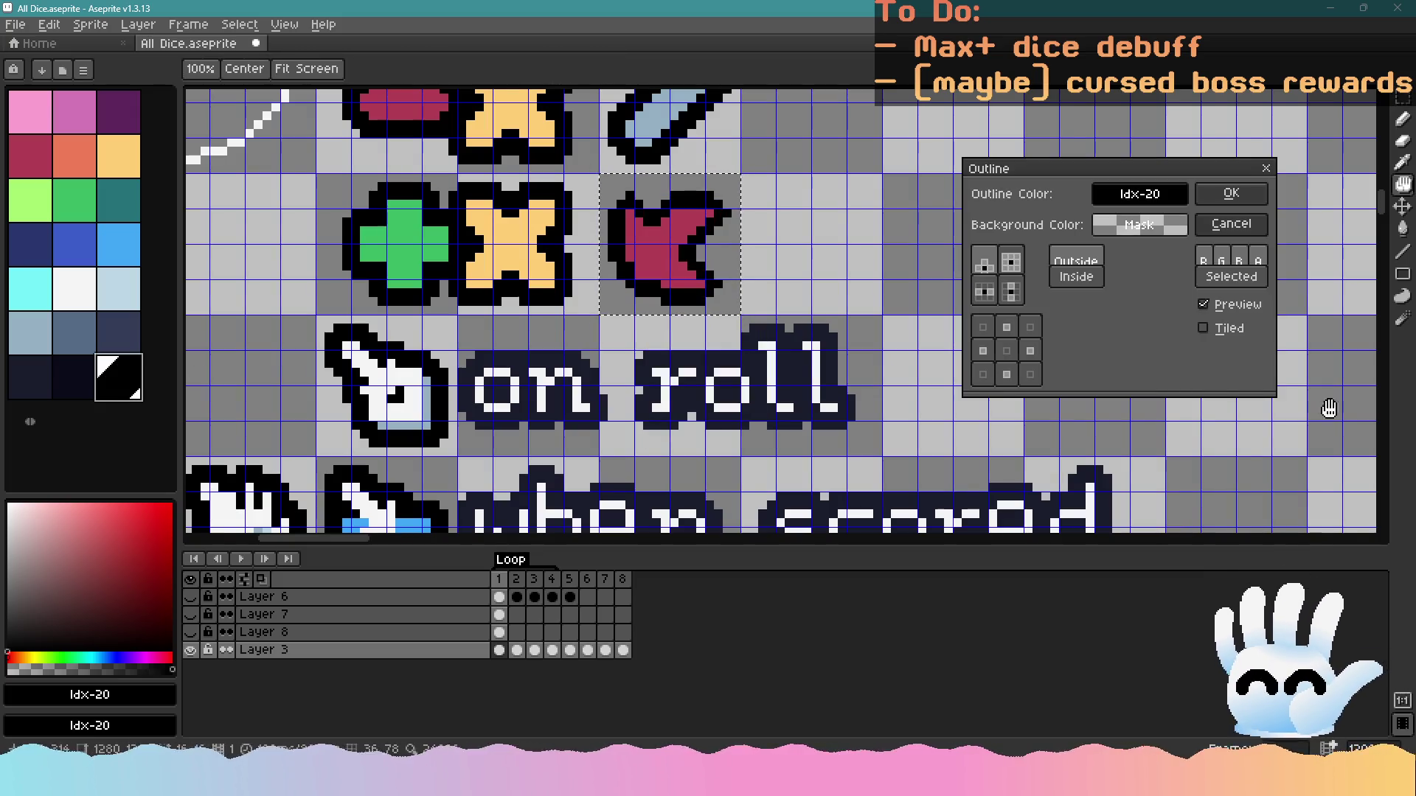
{"action": "left_click", "coordinate": [1009, 271]}
{"action": "left_click", "coordinate": [1231, 193]}
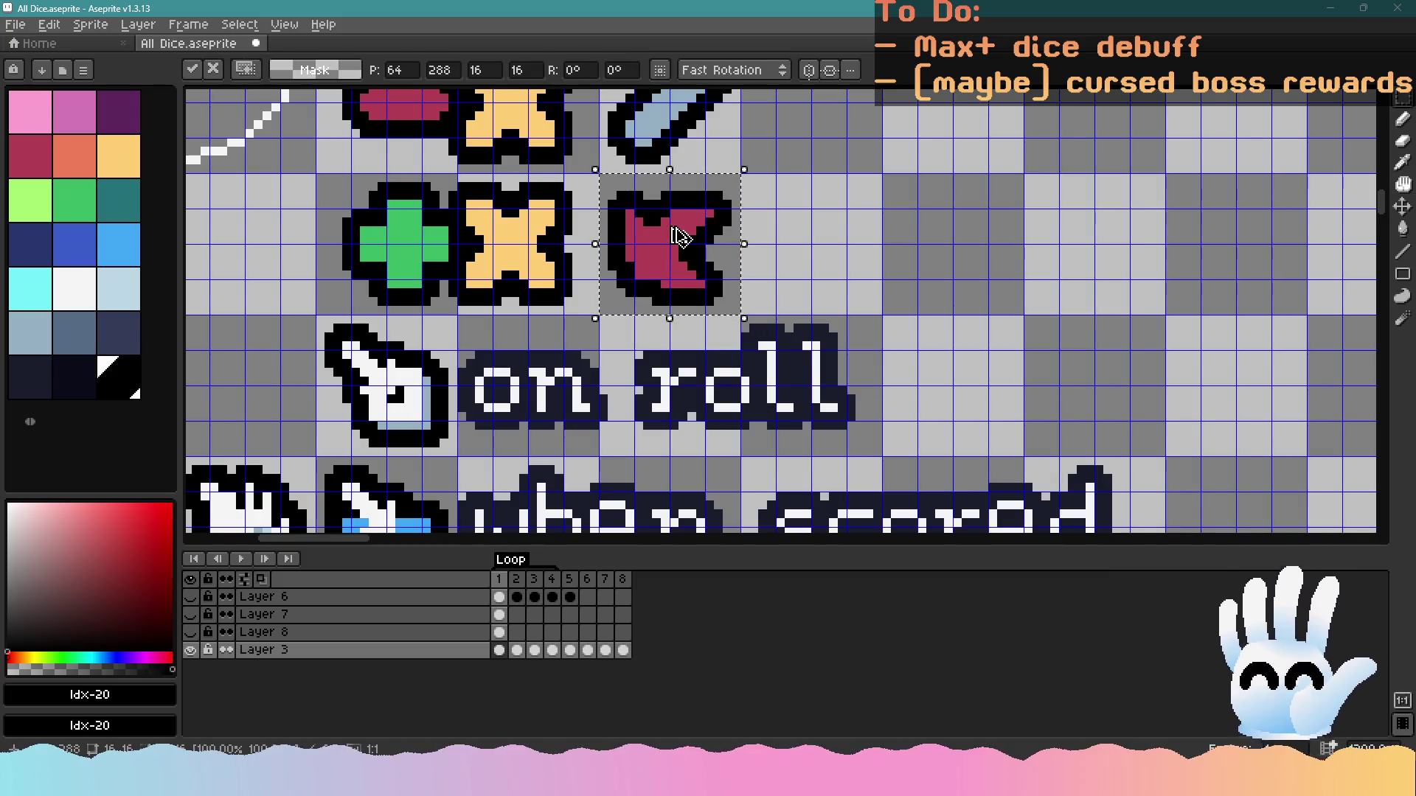
{"action": "scroll", "coordinate": [754, 238], "scroll_direction": "down", "scroll_amount": 3}
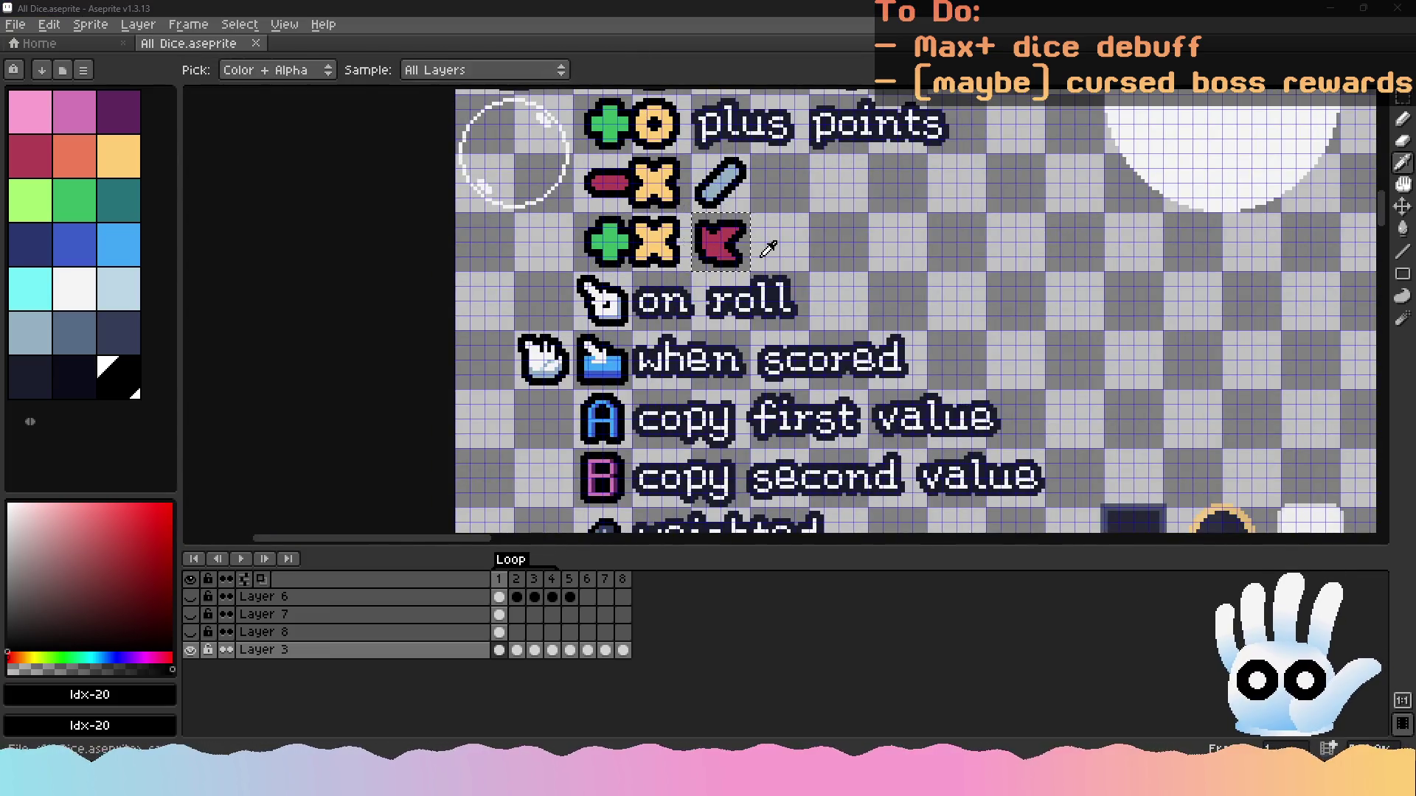
Check the GameMaker project window, then return to the All Dice sprite sheet
{"action": "key", "text": "alt+Tab"}
{"action": "key", "text": "Tab"}
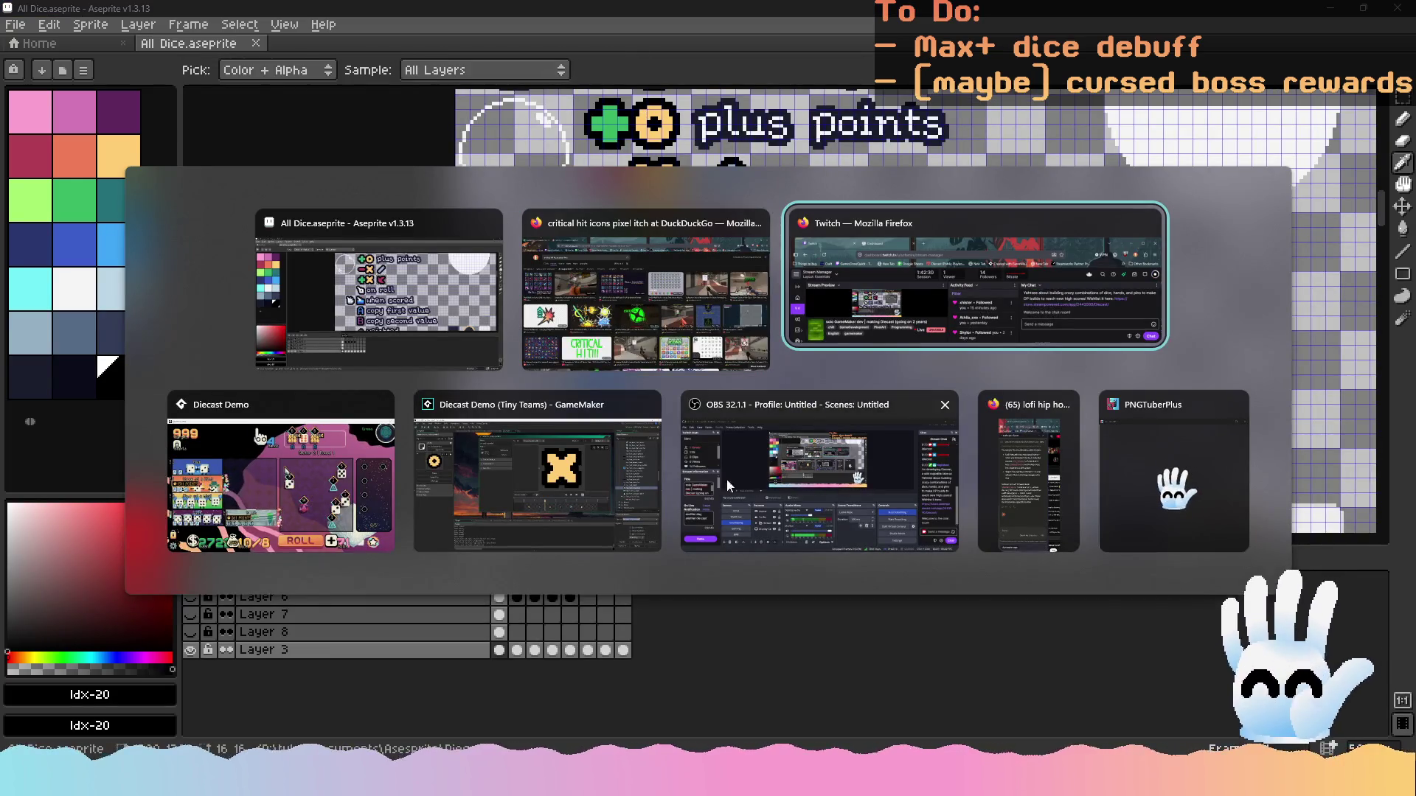
{"action": "left_click", "coordinate": [538, 472]}
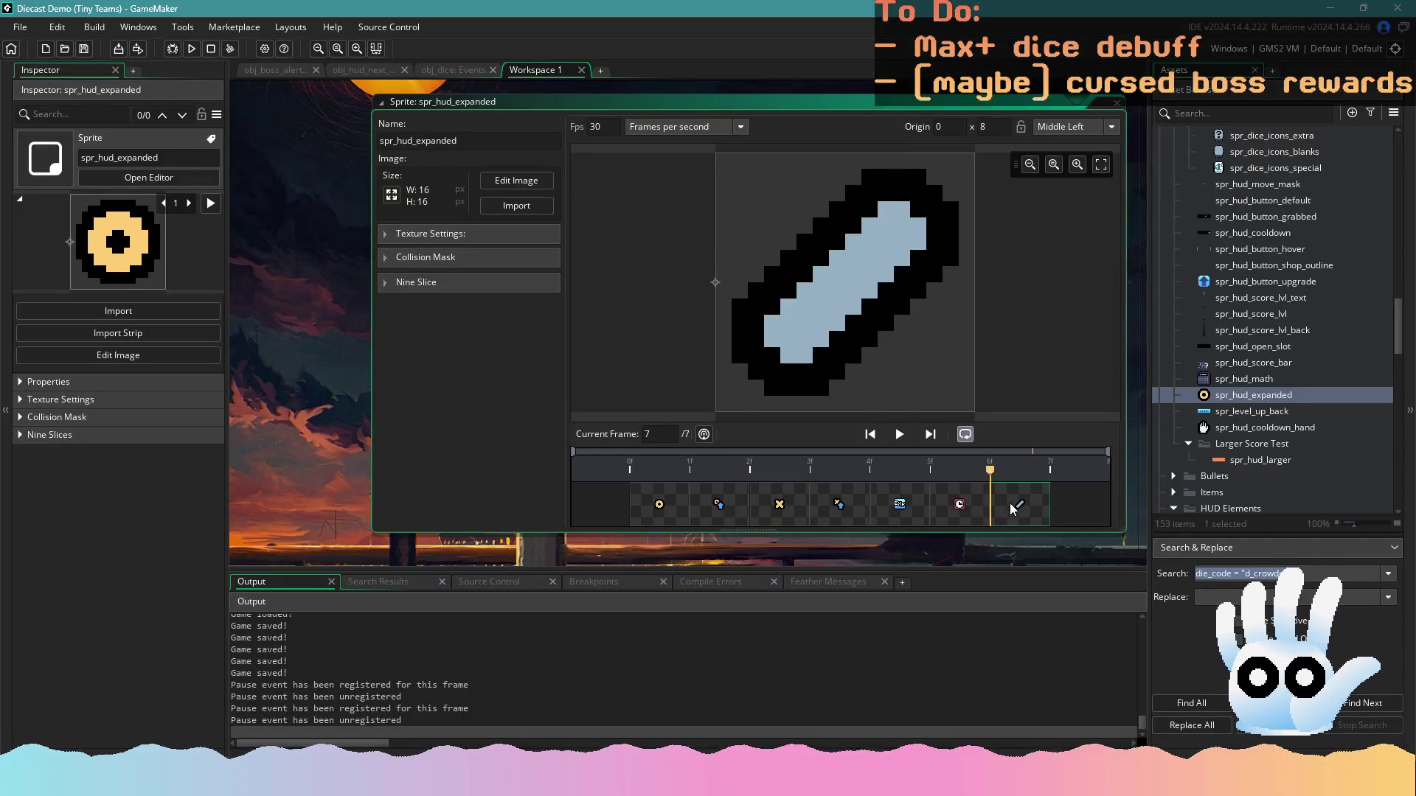
{"action": "key", "text": "alt+Tab"}
{"action": "scroll", "coordinate": [704, 284], "scroll_direction": "up", "scroll_amount": 2}
{"action": "scroll", "coordinate": [703, 282], "scroll_direction": "up", "scroll_amount": 3}
{"action": "scroll", "coordinate": [749, 370], "scroll_direction": "up", "scroll_amount": 1}
{"action": "scroll", "coordinate": [758, 334], "scroll_direction": "up", "scroll_amount": 1}
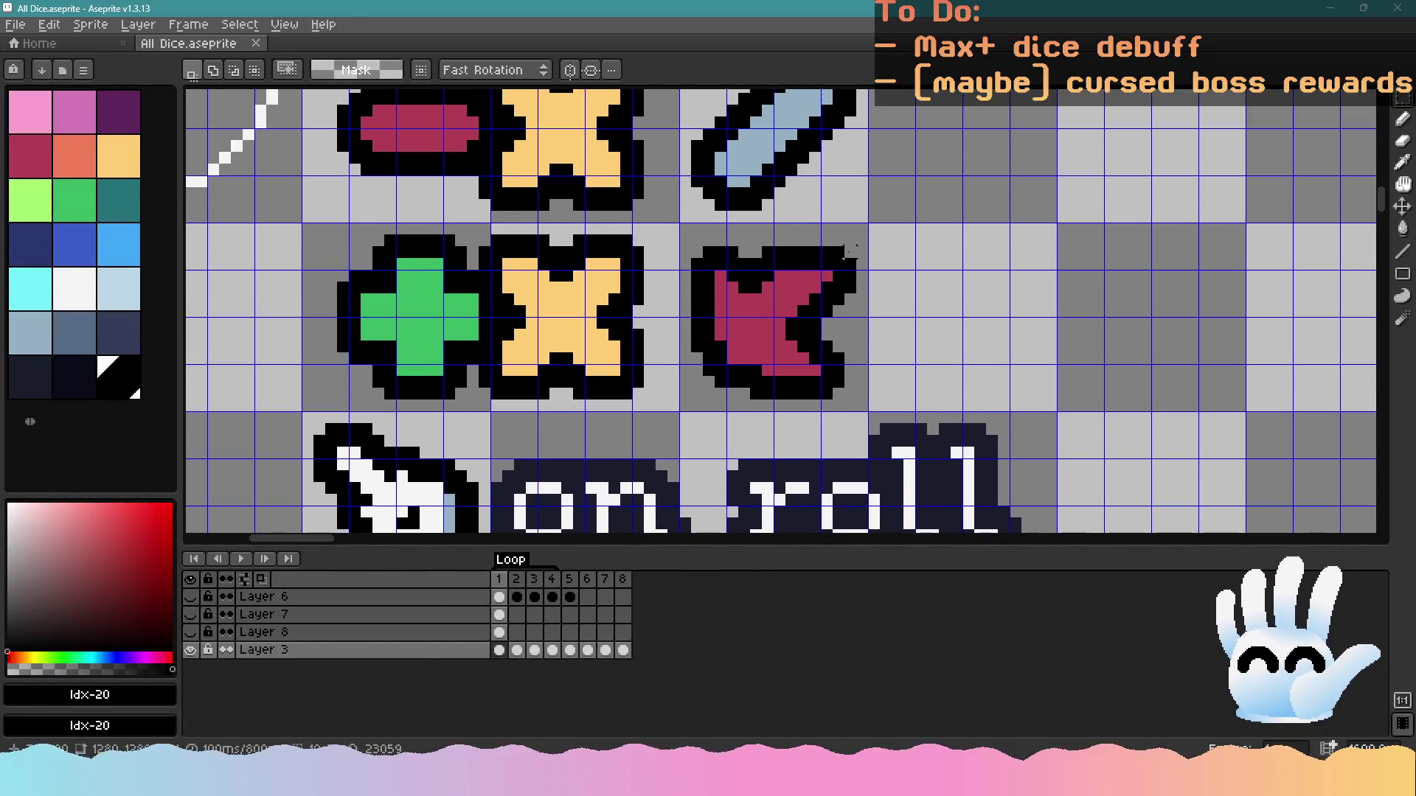
Nudge the top part of the crimson icon up one pixel and save the sheet
{"action": "left_click_drag", "start_coordinate": [885, 230], "coordinate": [682, 288]}
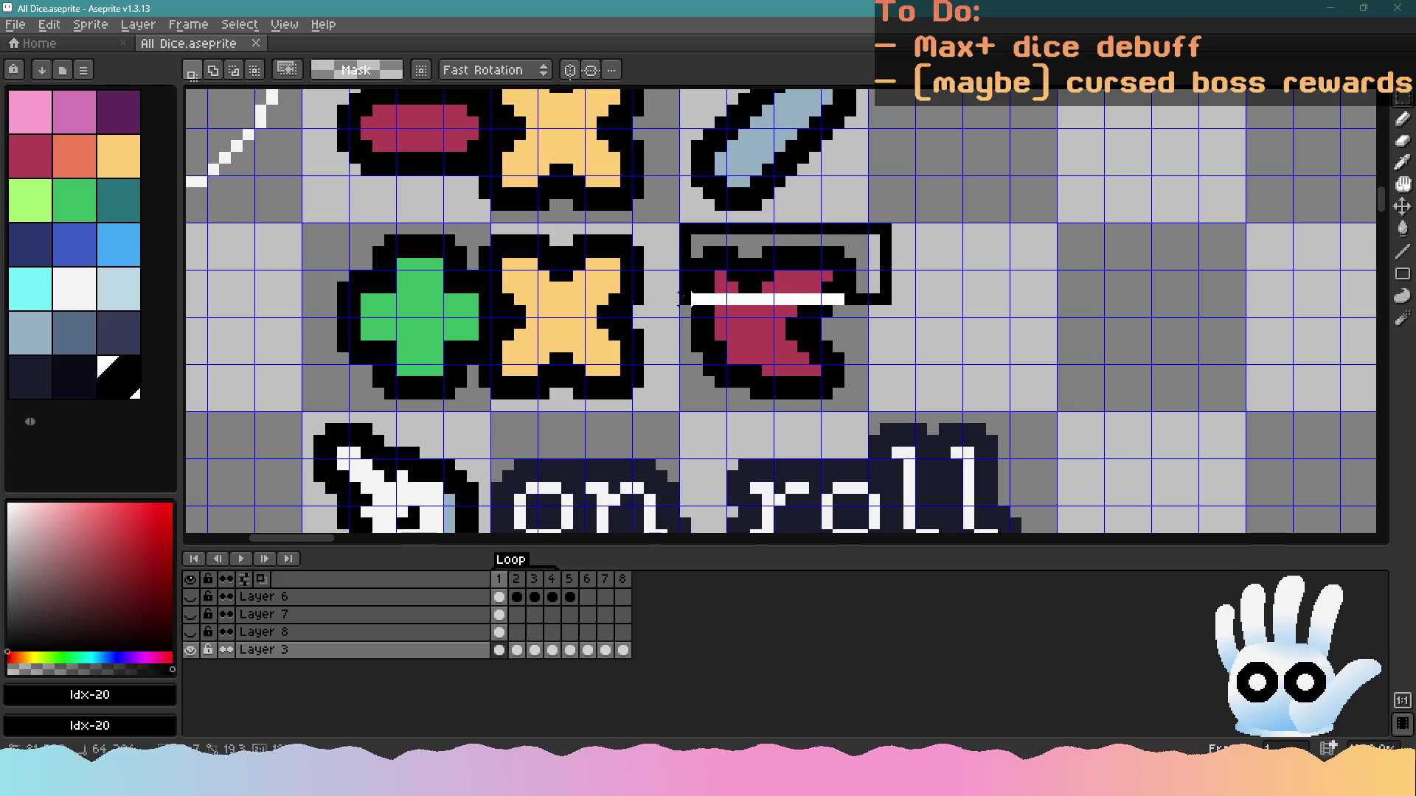
{"action": "key", "text": "Up"}
{"action": "key", "text": "Up"}
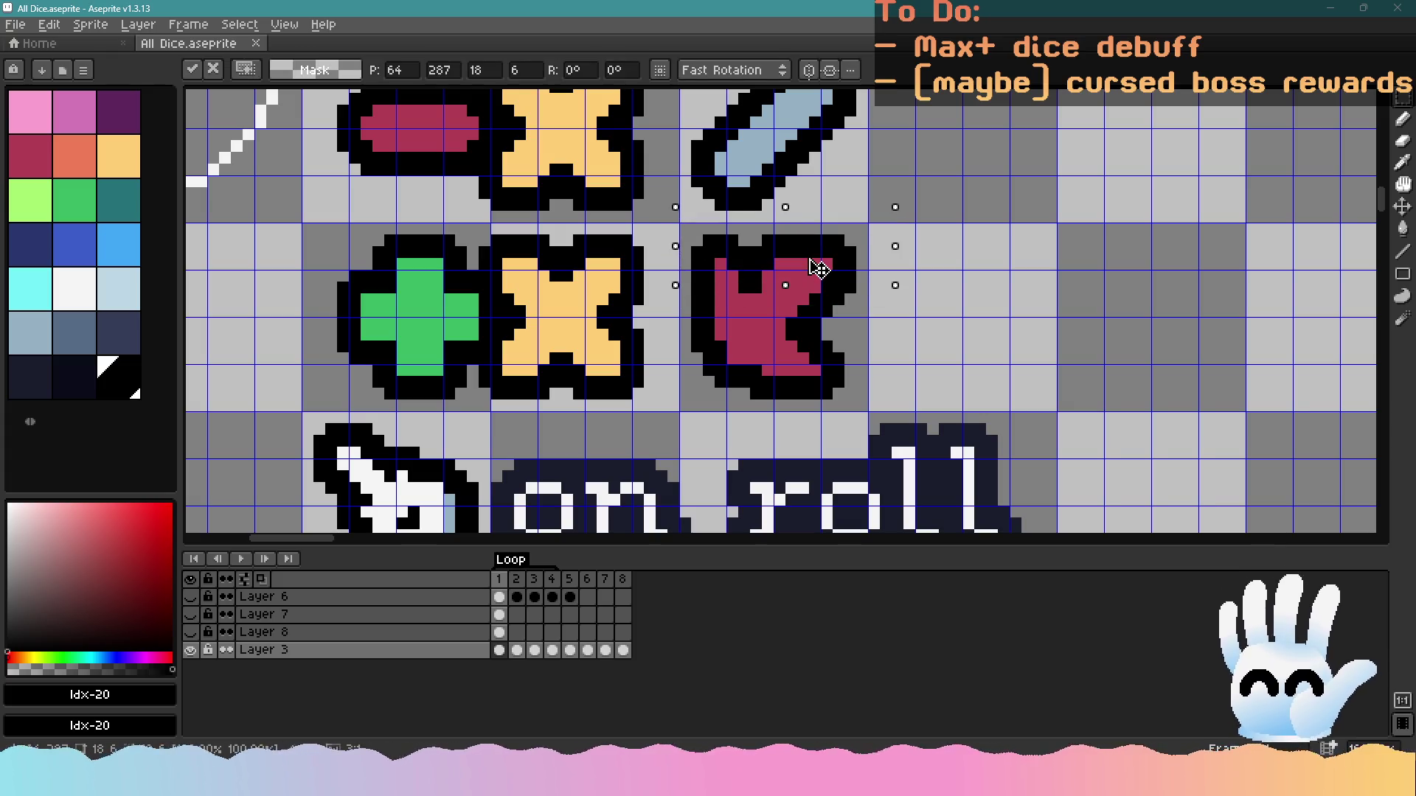
{"action": "key", "text": "Return"}
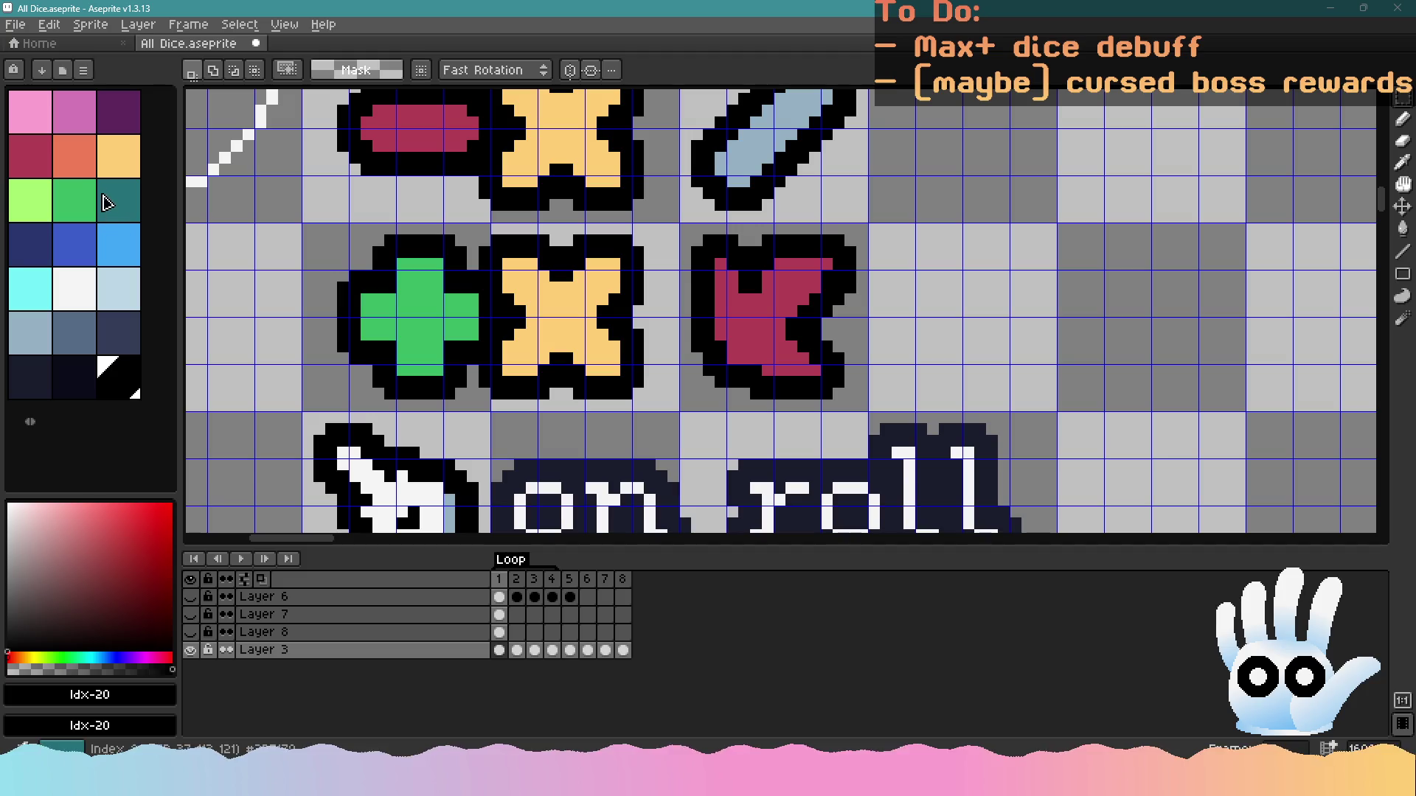
{"action": "left_click", "coordinate": [47, 168]}
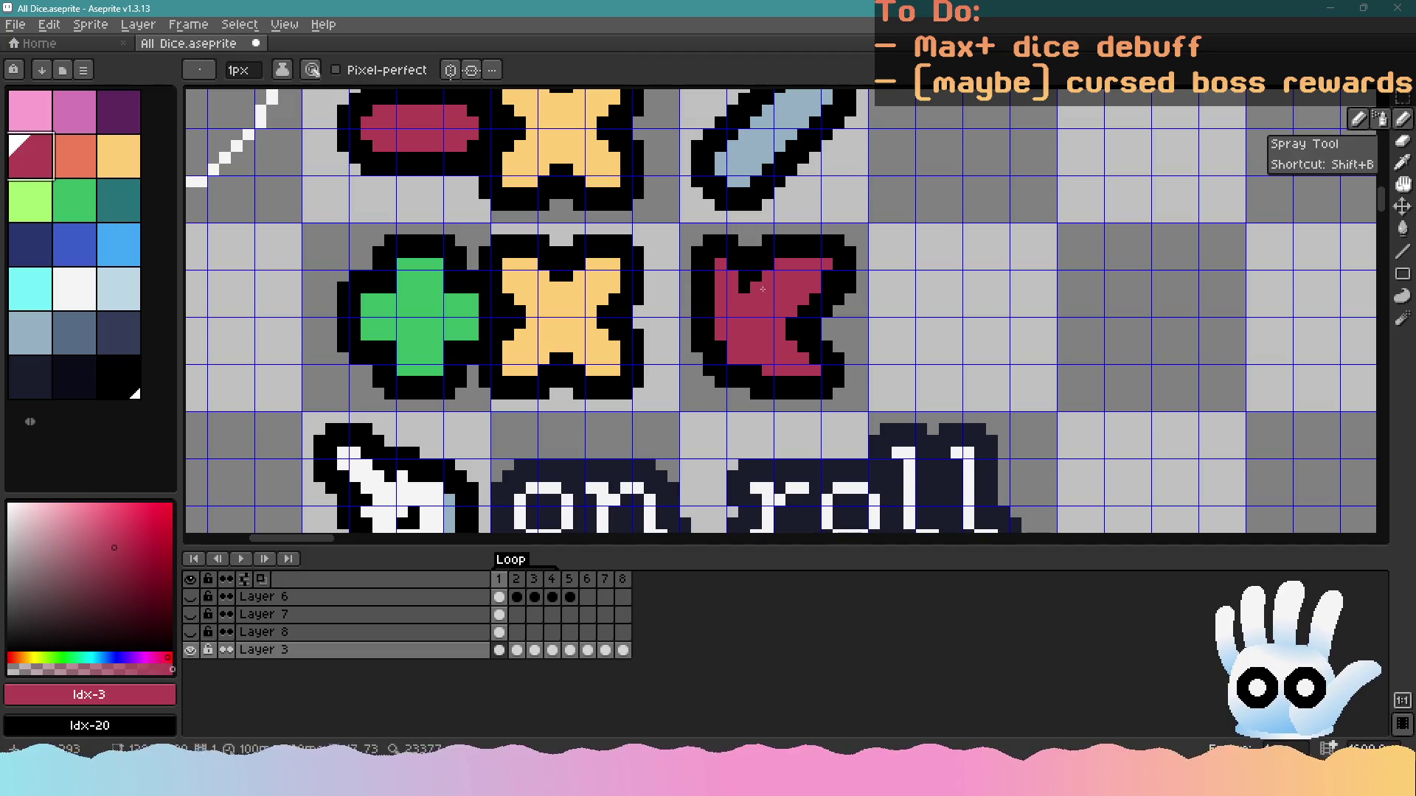
{"action": "key", "text": "v"}
{"action": "key", "text": "ctrl+s"}
{"action": "key", "text": "b"}
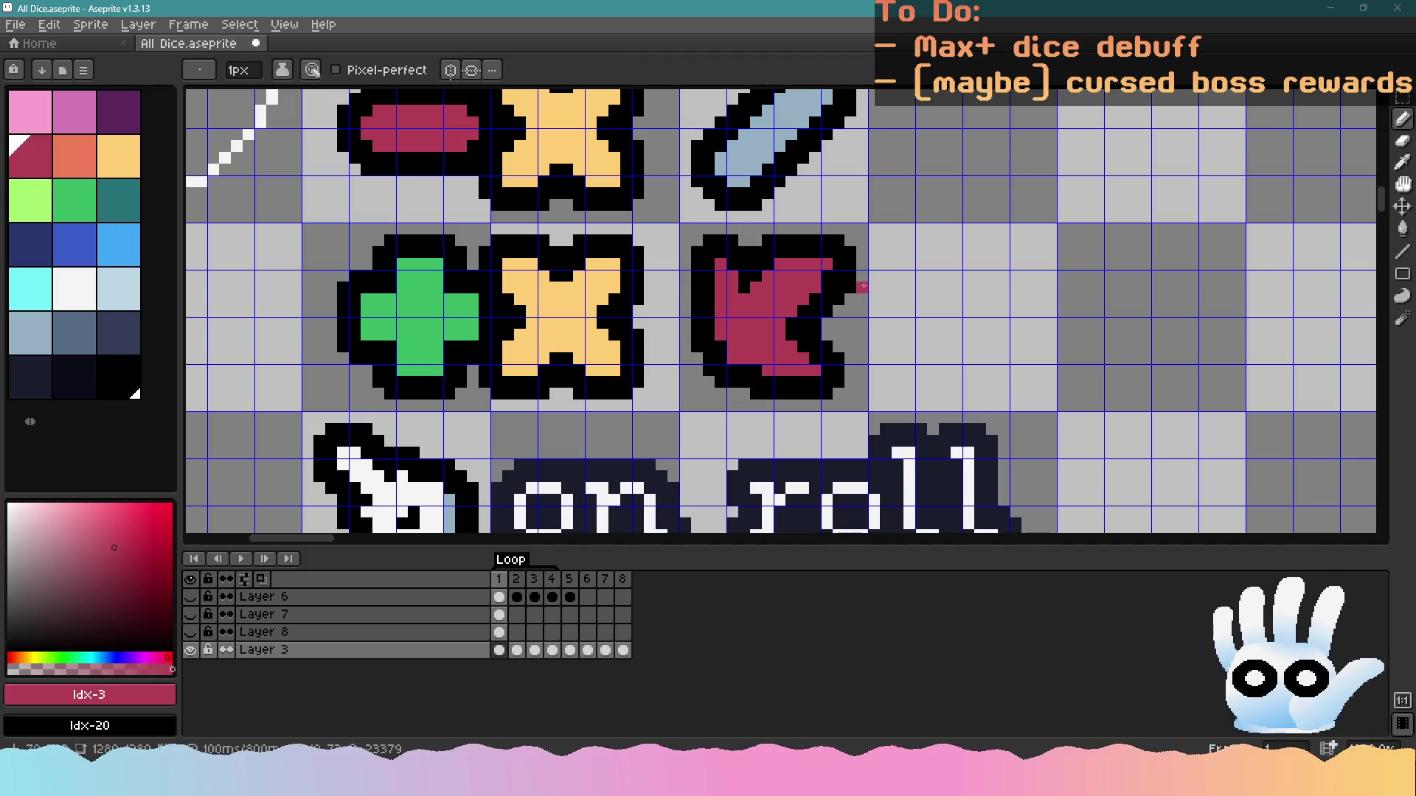
Copy the whole crimson icon into frame 8 of the GameMaker HUD sprite
{"action": "left_click", "coordinate": [1403, 98]}
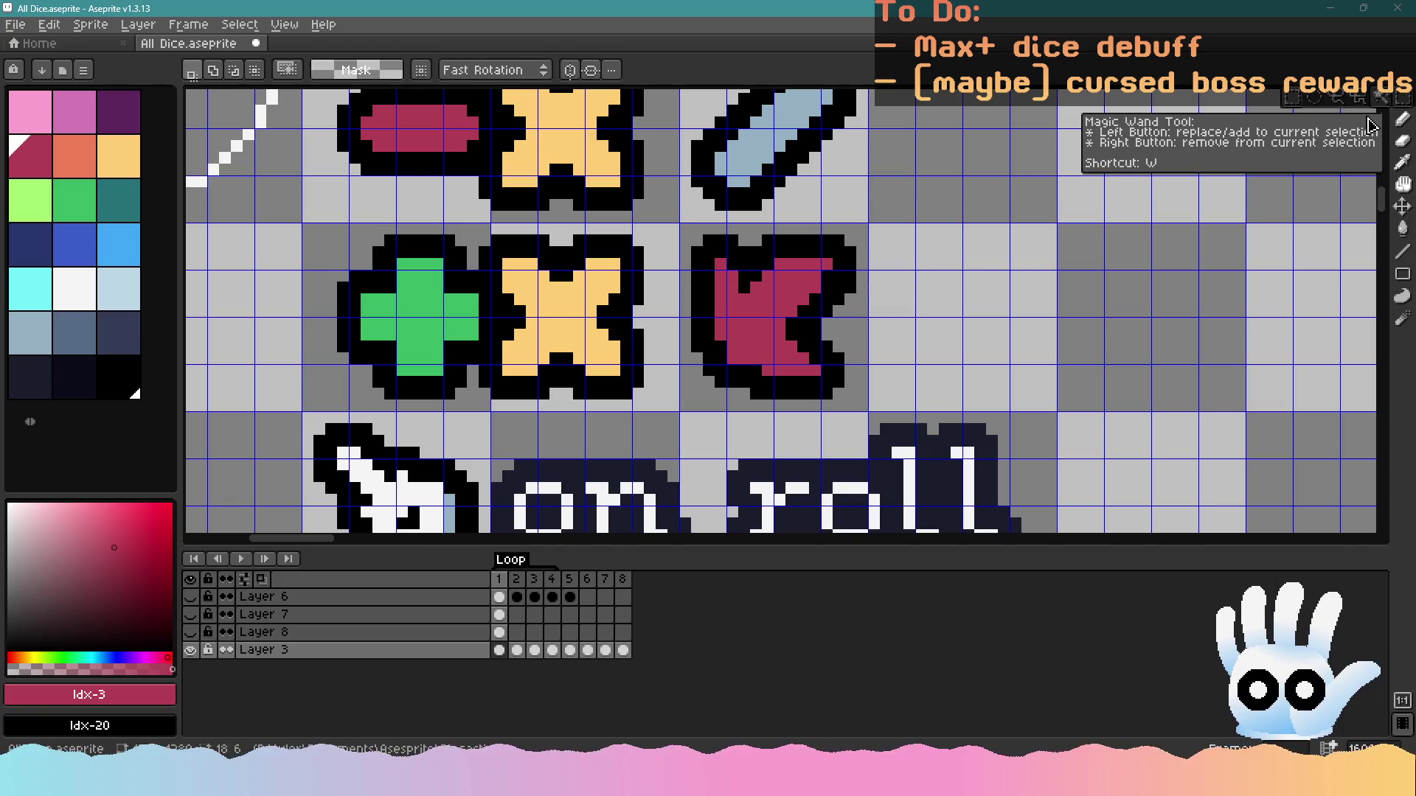
{"action": "left_click", "coordinate": [1292, 98]}
{"action": "left_click_drag", "start_coordinate": [708, 240], "coordinate": [869, 411]}
{"action": "key", "text": "alt+Tab"}
{"action": "key", "text": "ctrl+v"}
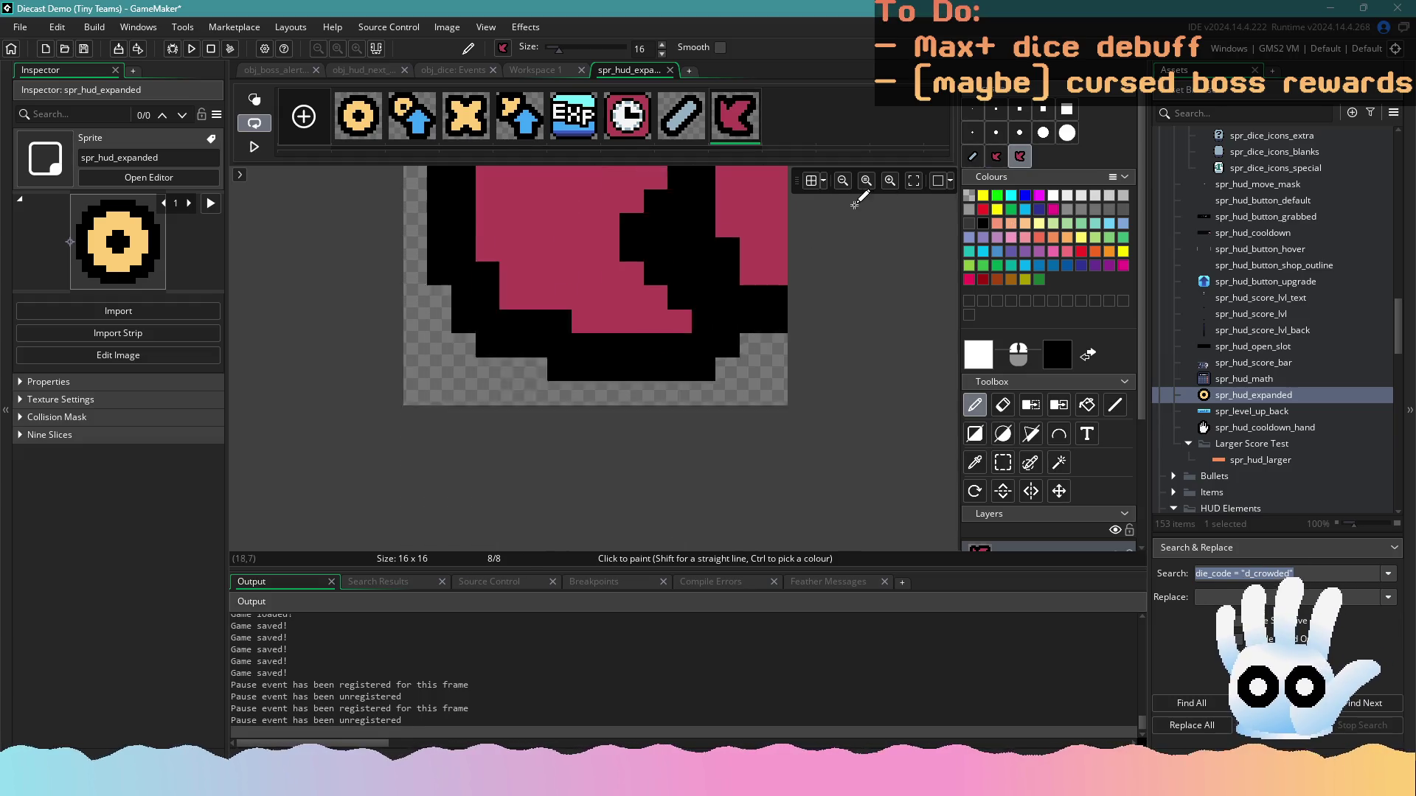
Back in All Dice.aseprite, delete the crimson icon from the sheet
{"action": "key", "text": "alt+Tab"}
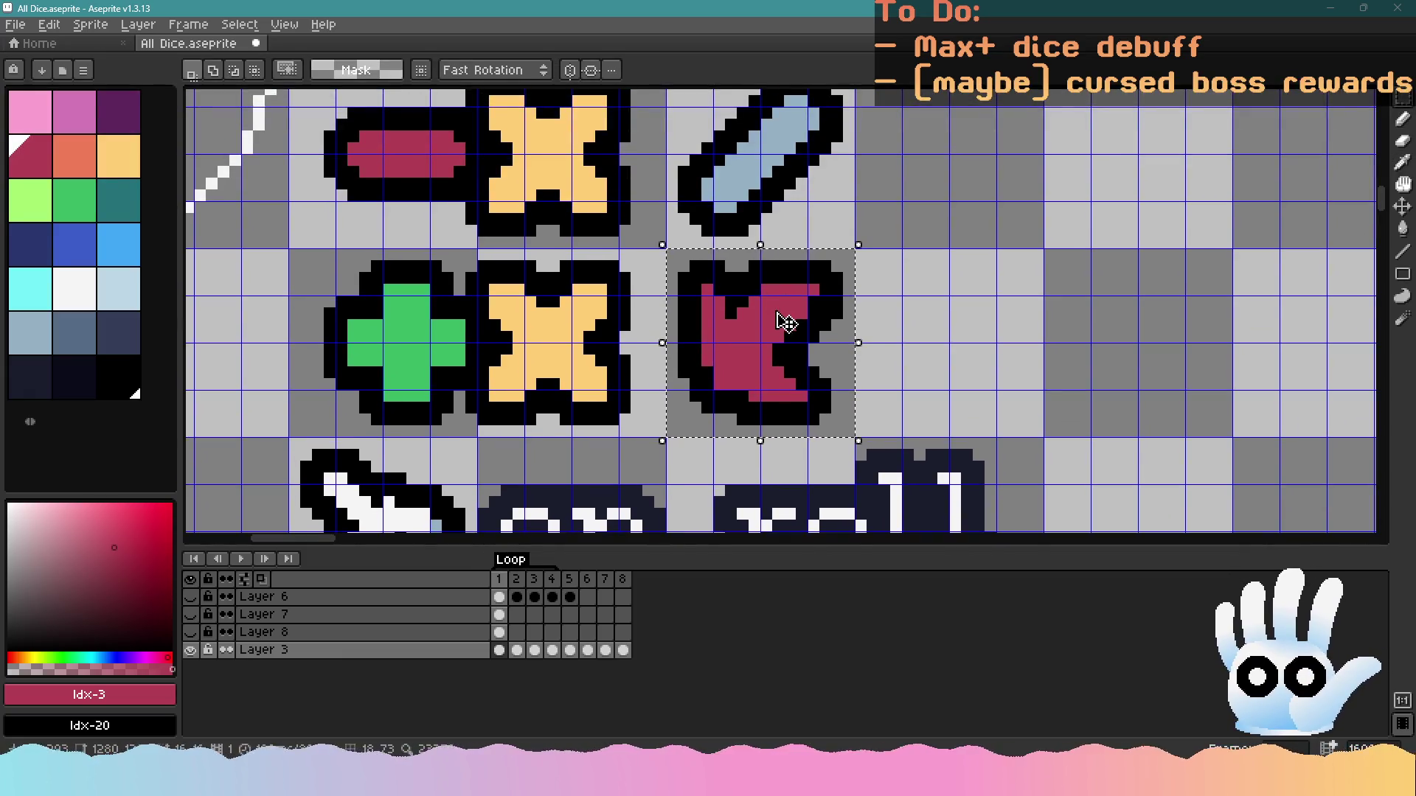
{"action": "key", "text": "Delete"}
{"action": "left_click", "coordinate": [33, 159]}
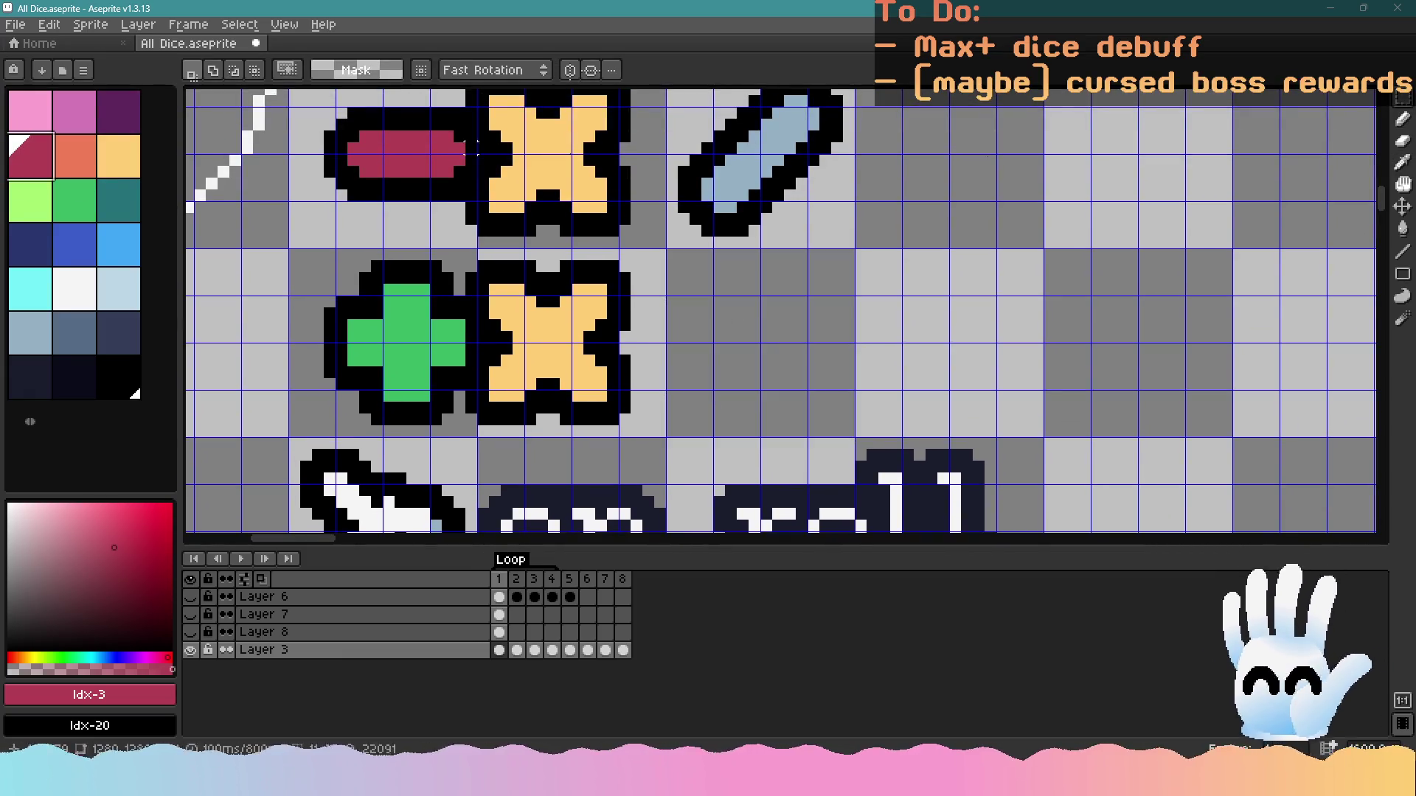
Draw crimson pixels into the emptied cell, undoing stray strokes, and enlarge the brush
{"action": "left_click", "coordinate": [1404, 120]}
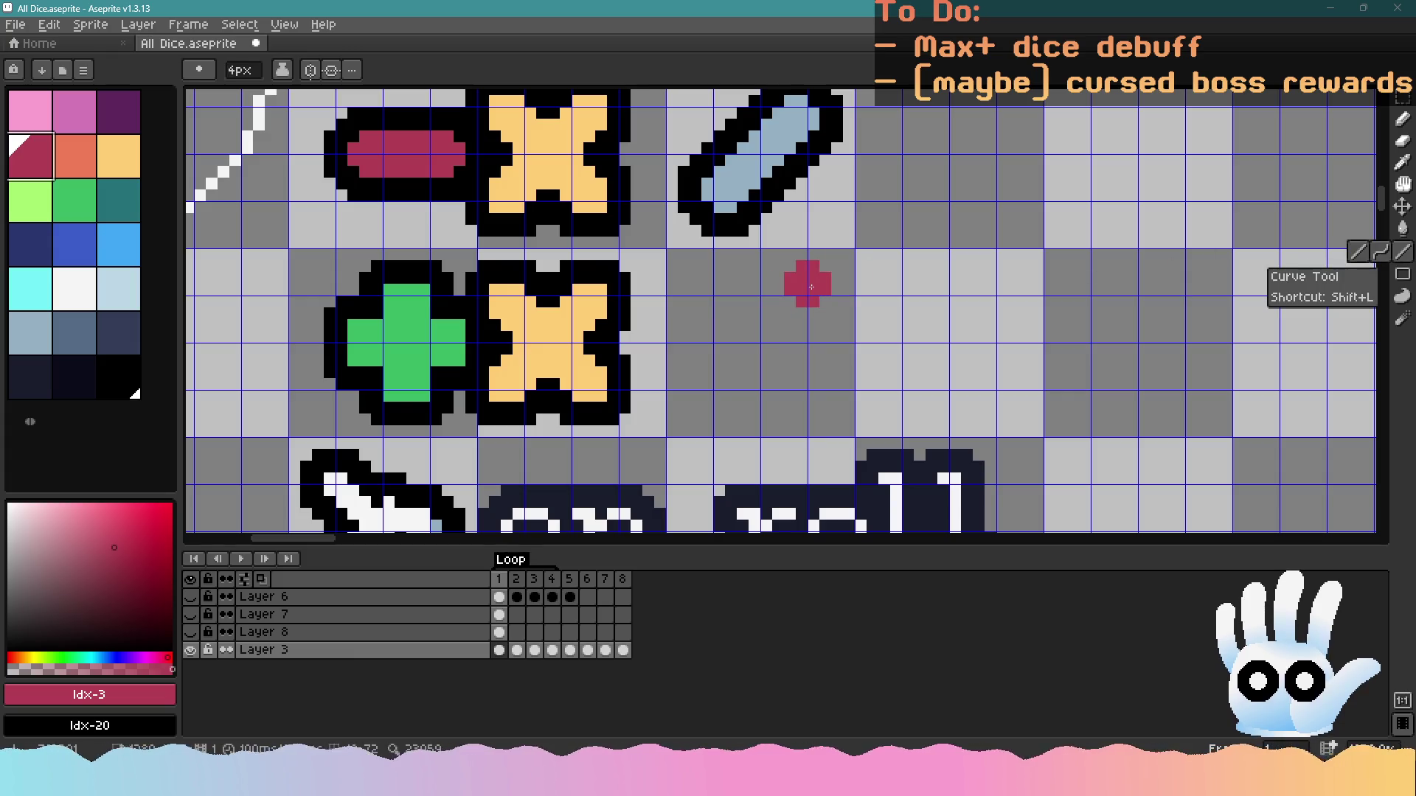
{"action": "mouse_move", "coordinate": [805, 299]}
{"action": "left_mouse_down"}
{"action": "mouse_move", "coordinate": [727, 353]}
{"action": "mouse_move", "coordinate": [764, 308]}
{"action": "mouse_move", "coordinate": [804, 409]}
{"action": "mouse_move", "coordinate": [800, 389]}
{"action": "left_mouse_up"}
{"action": "key", "text": "ctrl+z"}
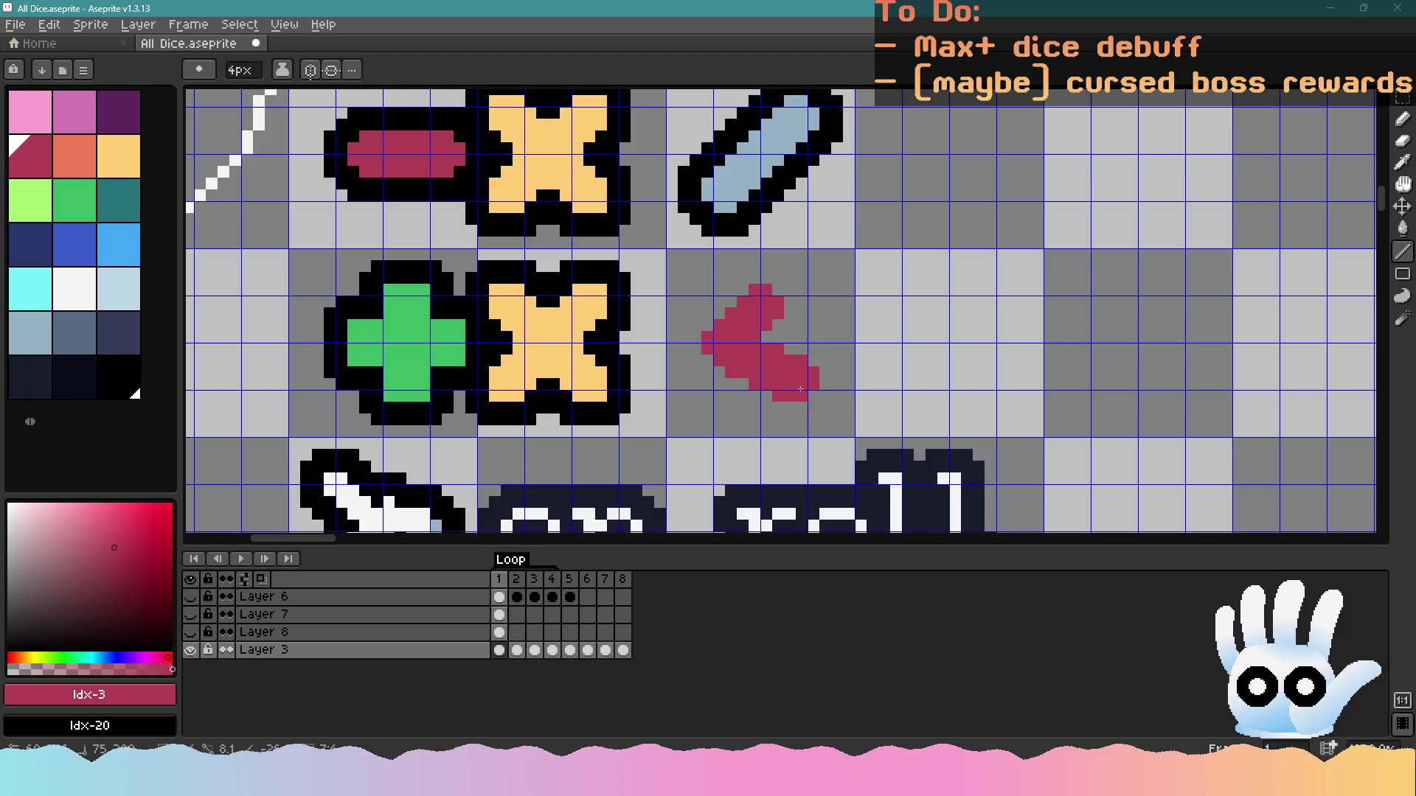
{"action": "scroll", "coordinate": [803, 389], "scroll_direction": "down", "scroll_amount": 2}
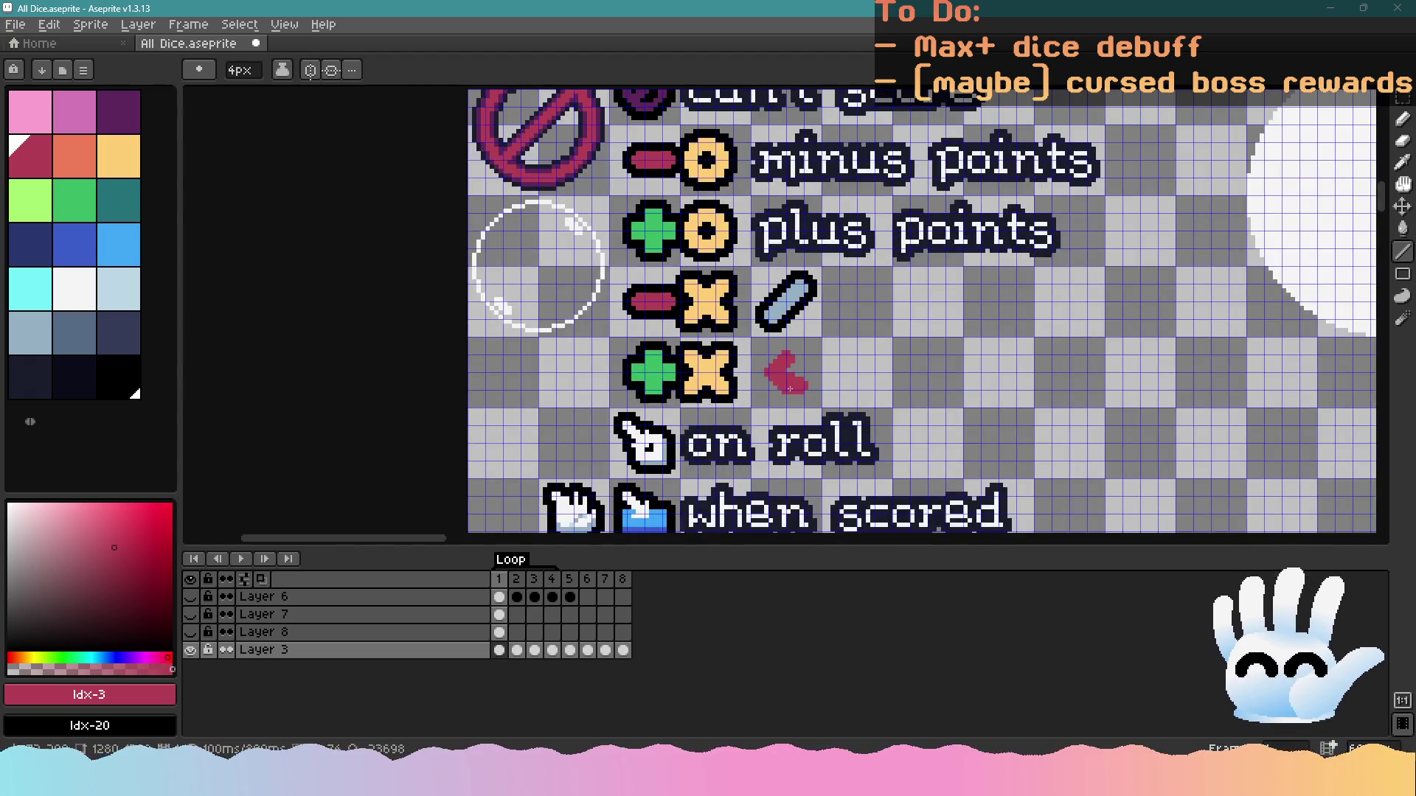
{"action": "scroll", "coordinate": [741, 386], "scroll_direction": "up", "scroll_amount": 2}
{"action": "mouse_move", "coordinate": [866, 343]}
{"action": "left_mouse_down"}
{"action": "mouse_move", "coordinate": [895, 357]}
{"action": "mouse_move", "coordinate": [903, 329]}
{"action": "mouse_move", "coordinate": [924, 323]}
{"action": "mouse_move", "coordinate": [866, 348]}
{"action": "left_mouse_up"}
{"action": "key", "text": "ctrl+z"}
{"action": "key", "text": "ctrl+z"}
{"action": "key", "text": "plus"}
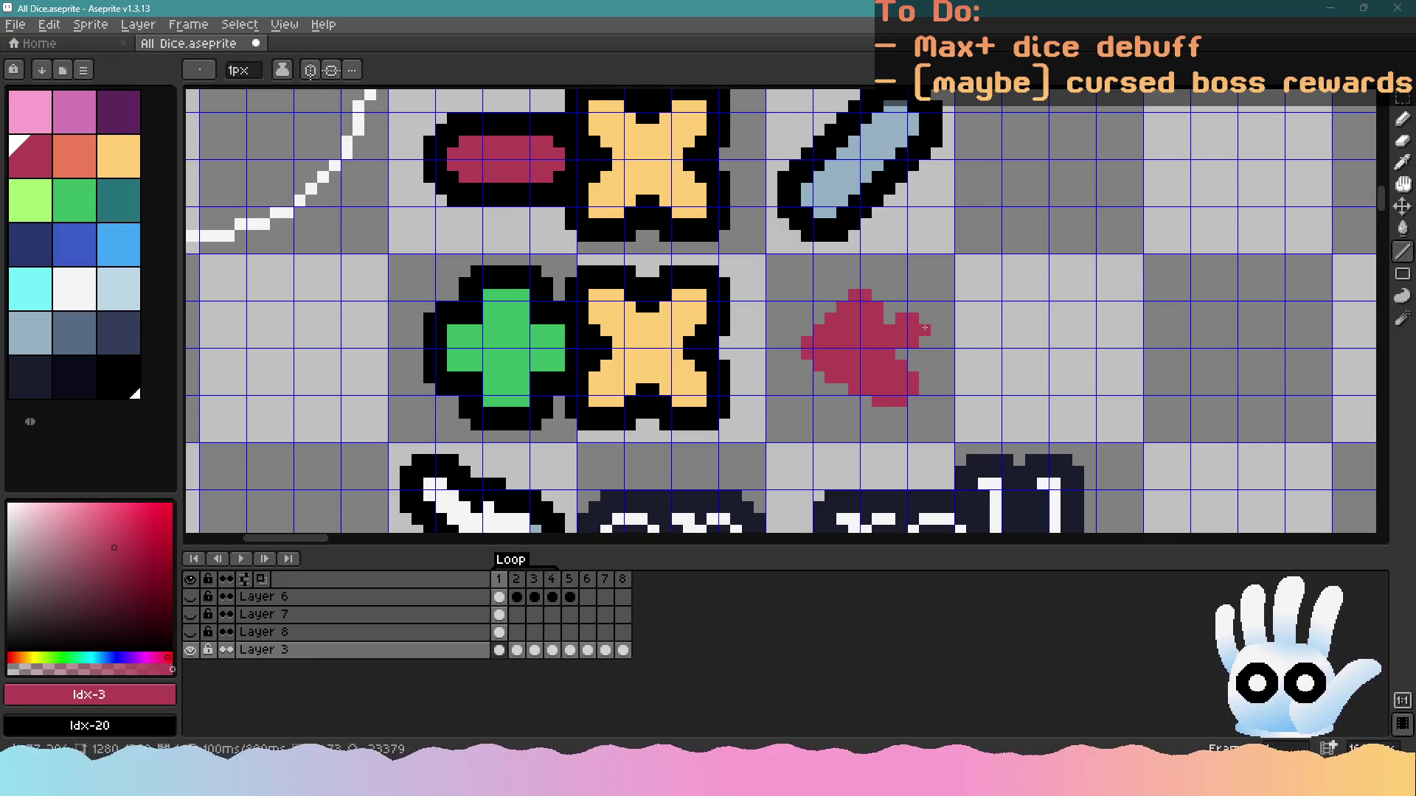
Select the crimson blob and shift it one pixel to the right
{"action": "left_click", "coordinate": [1402, 97]}
{"action": "left_click_drag", "start_coordinate": [769, 256], "coordinate": [913, 414]}
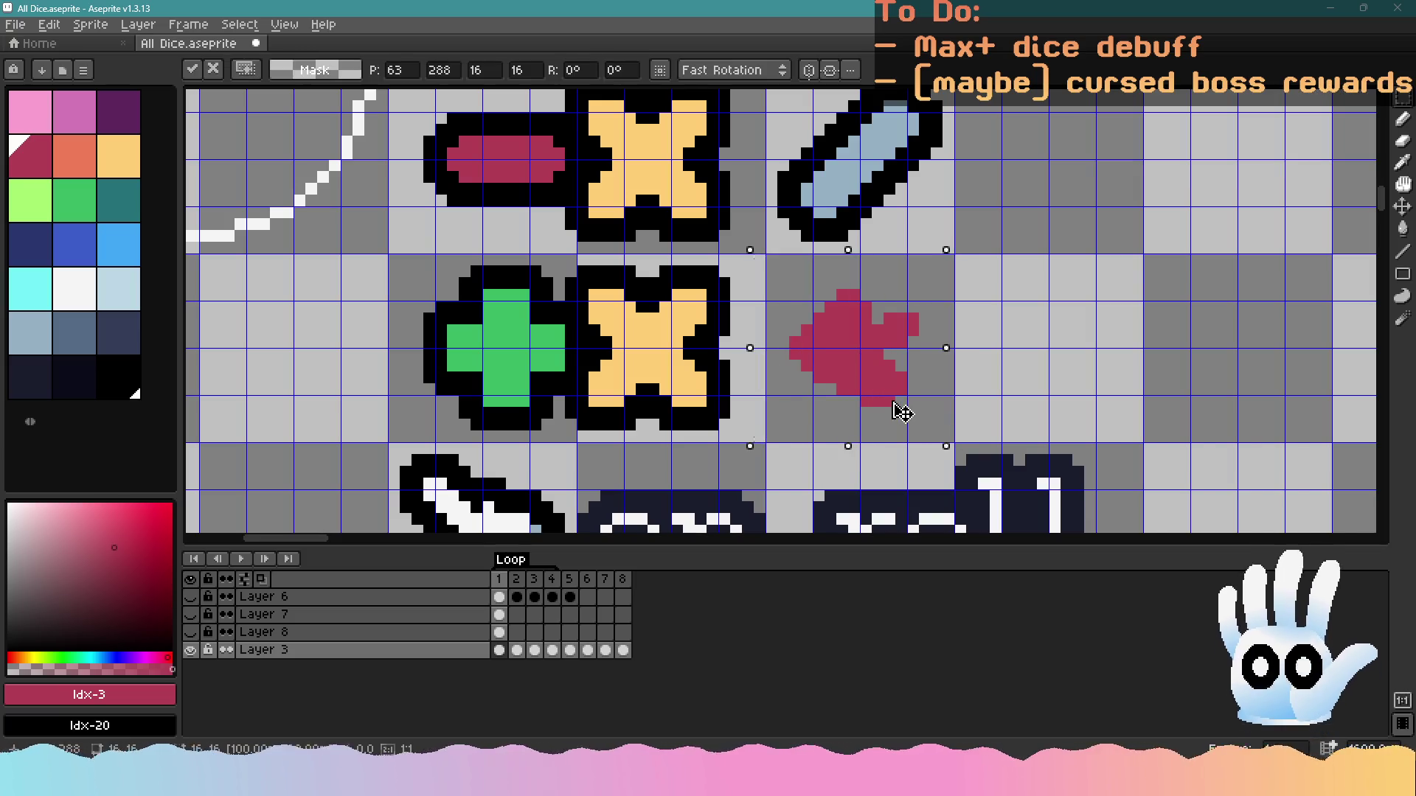
{"action": "scroll", "coordinate": [897, 411], "scroll_direction": "up", "scroll_amount": 3}
{"action": "left_click", "coordinate": [1402, 118]}
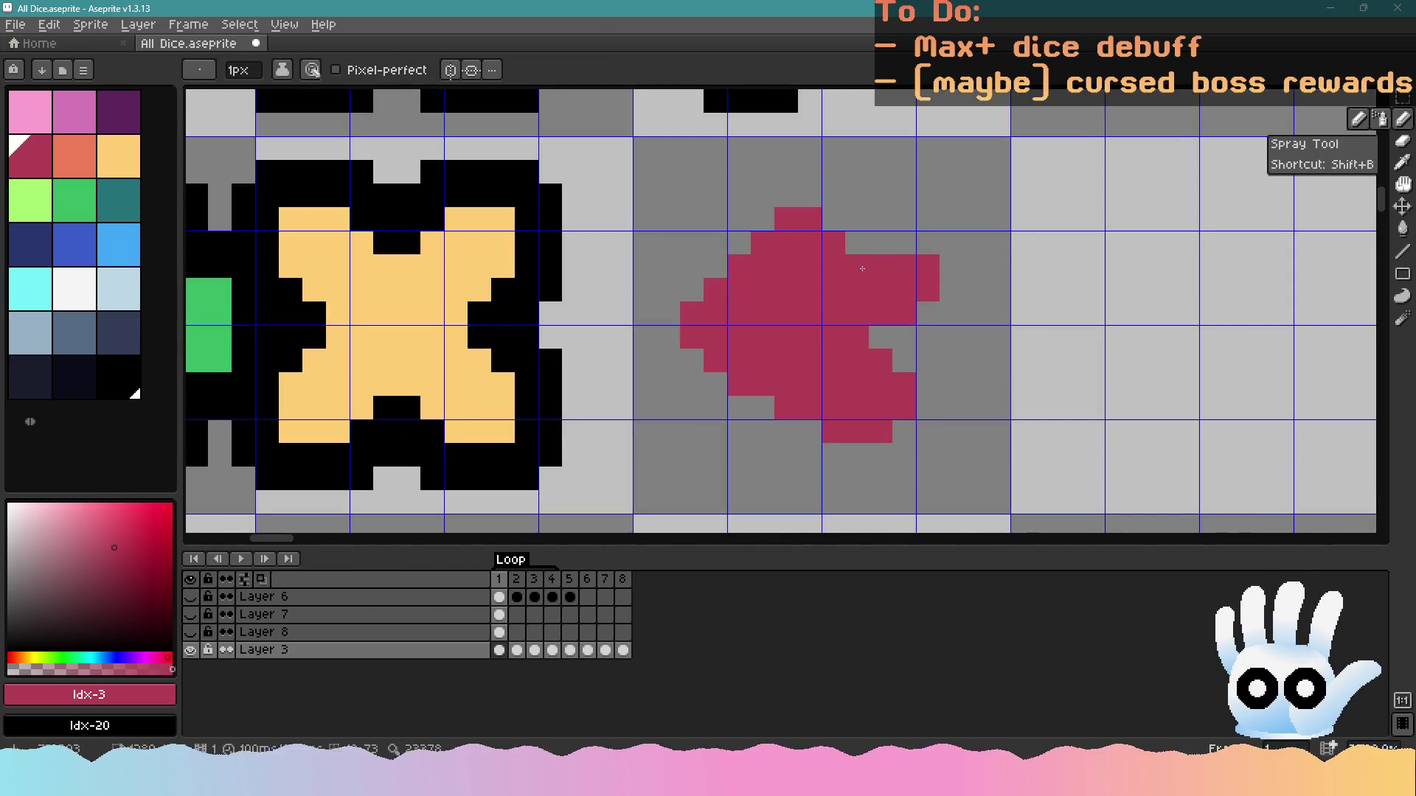
{"action": "scroll", "coordinate": [871, 331], "scroll_direction": "down", "scroll_amount": 4}
{"action": "key", "text": "v"}
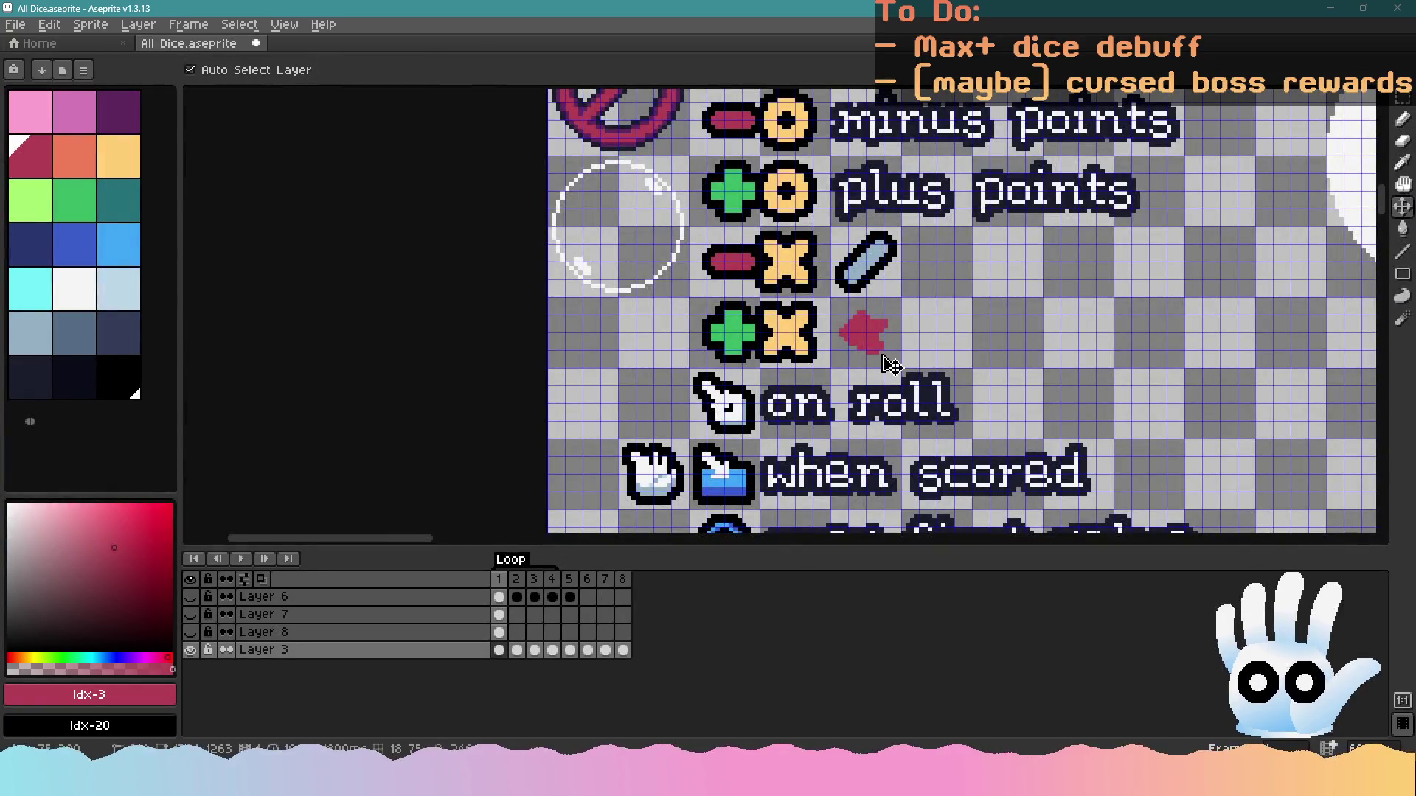
{"action": "left_click_drag", "start_coordinate": [888, 369], "coordinate": [899, 374]}
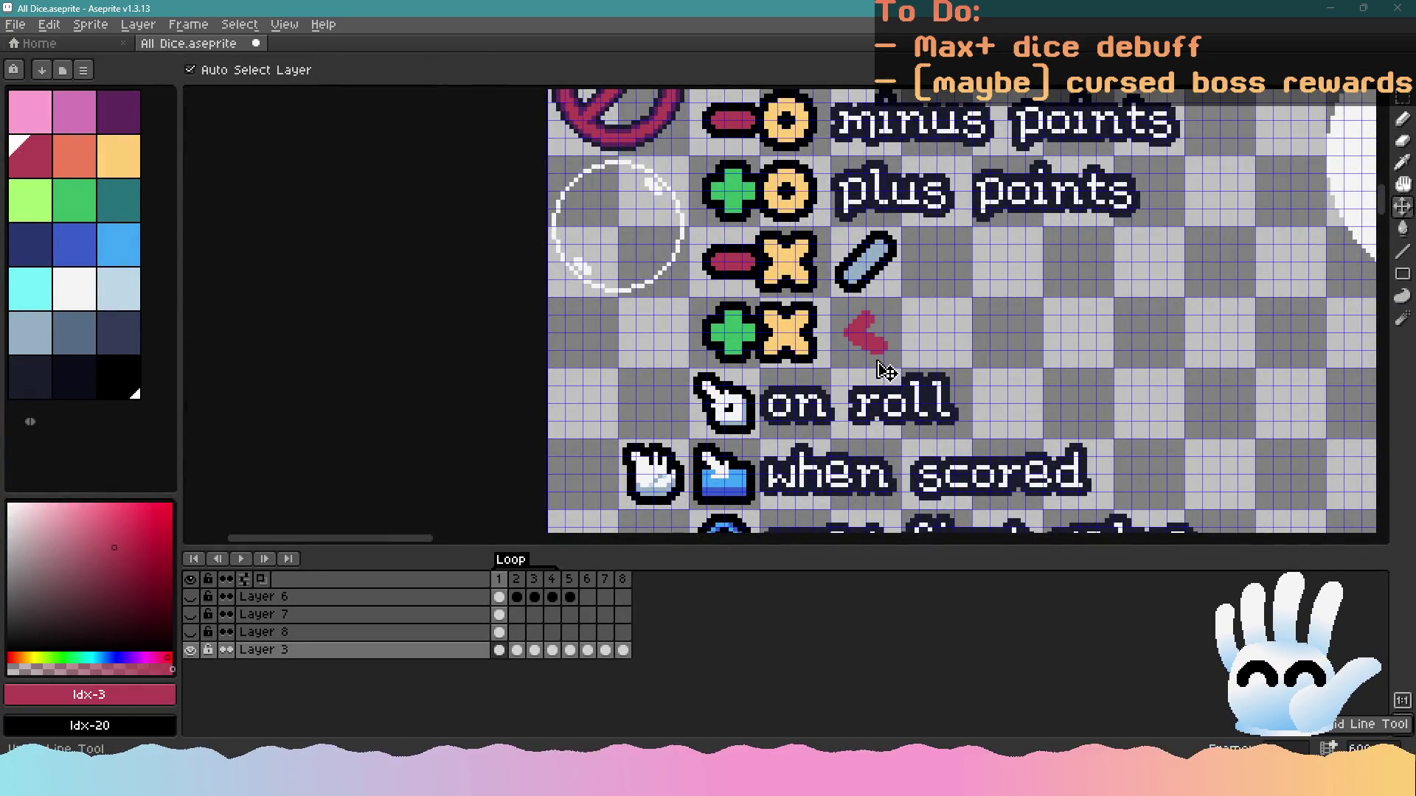
{"action": "key", "text": "b"}
Give the crimson blob a black outline and carry it over to GameMaker
{"action": "scroll", "coordinate": [860, 347], "scroll_direction": "up", "scroll_amount": 2}
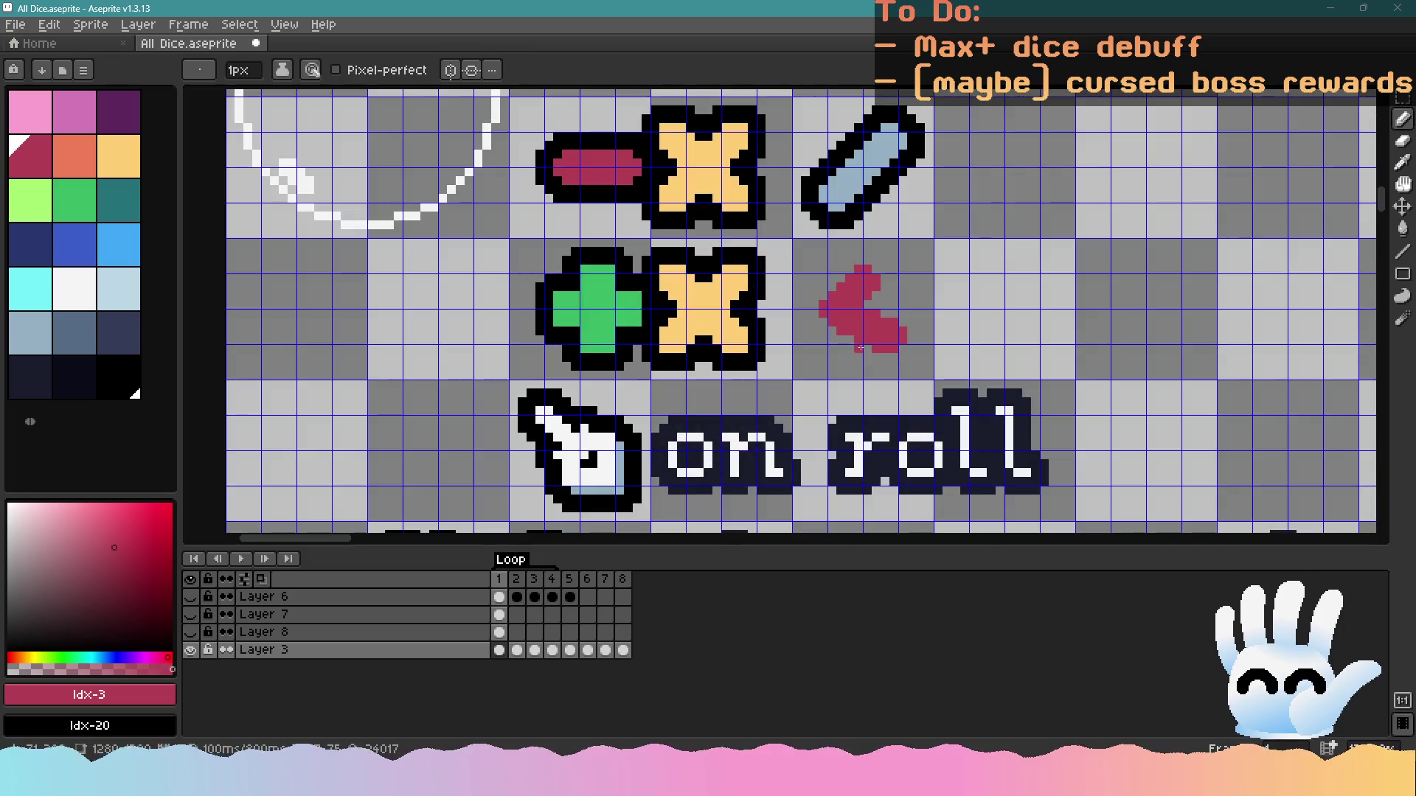
{"action": "left_click", "coordinate": [1402, 102]}
{"action": "mouse_move", "coordinate": [798, 242]}
{"action": "left_mouse_down"}
{"action": "mouse_move", "coordinate": [959, 372]}
{"action": "mouse_move", "coordinate": [911, 357]}
{"action": "left_mouse_up"}
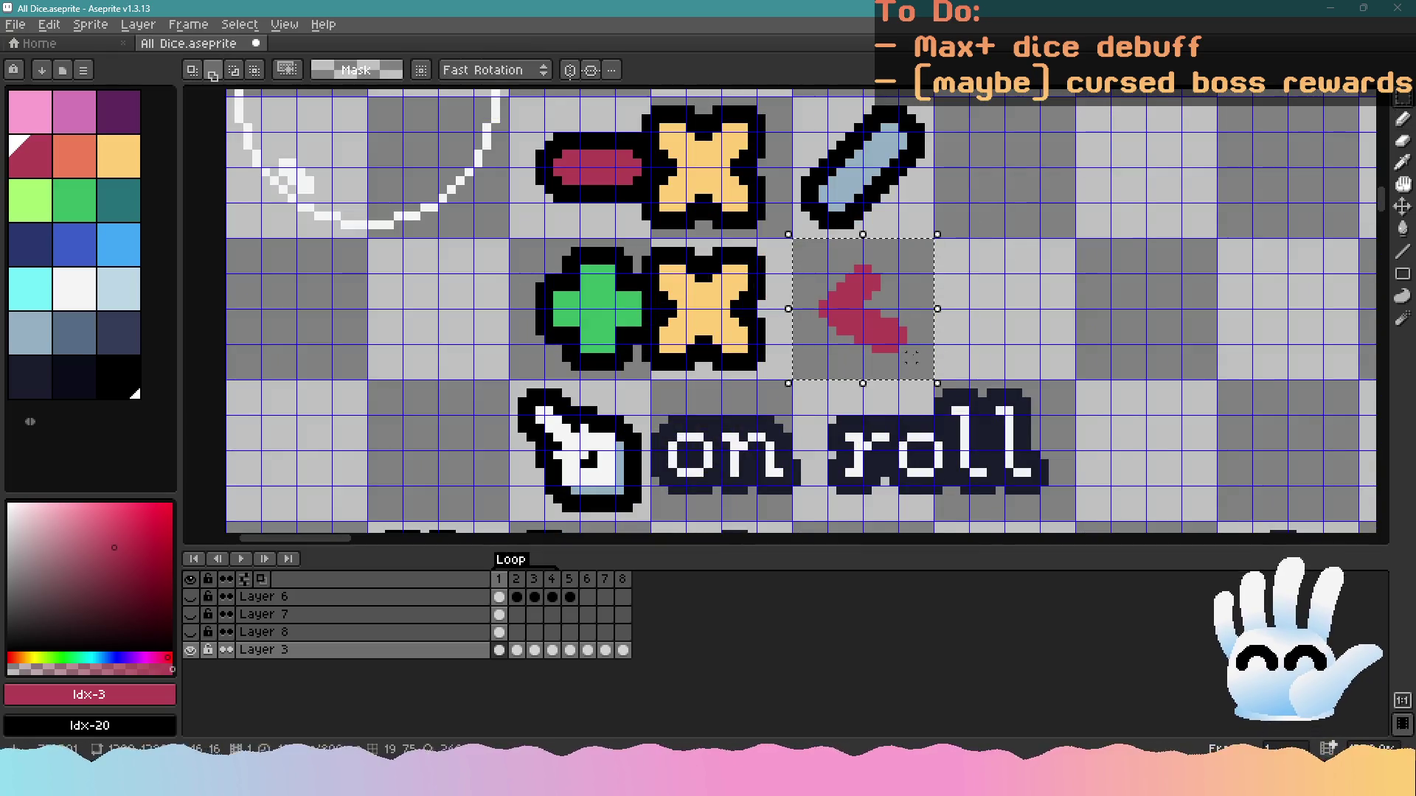
{"action": "key", "text": "shift+o"}
{"action": "left_click", "coordinate": [1139, 193]}
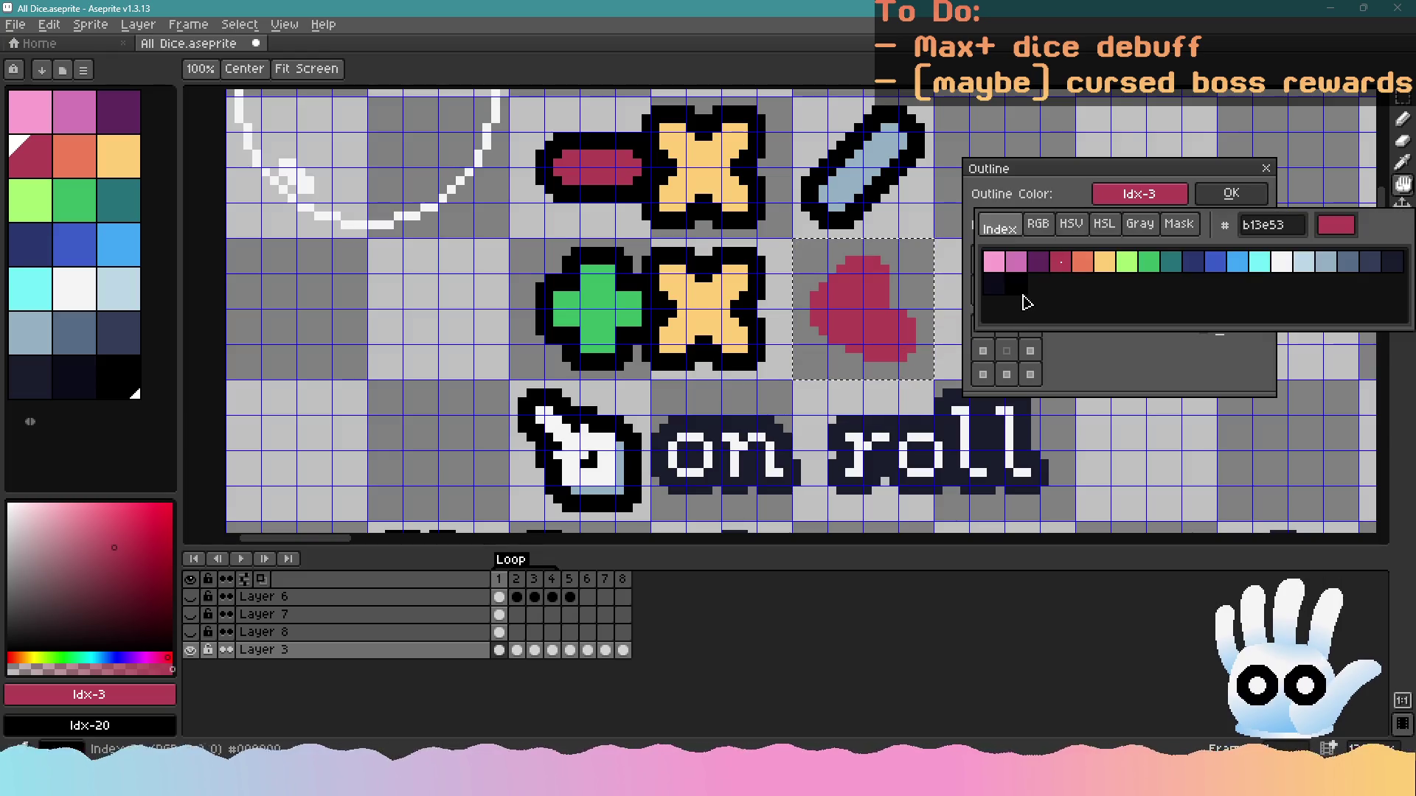
{"action": "left_click", "coordinate": [1017, 283]}
{"action": "left_click", "coordinate": [1231, 194]}
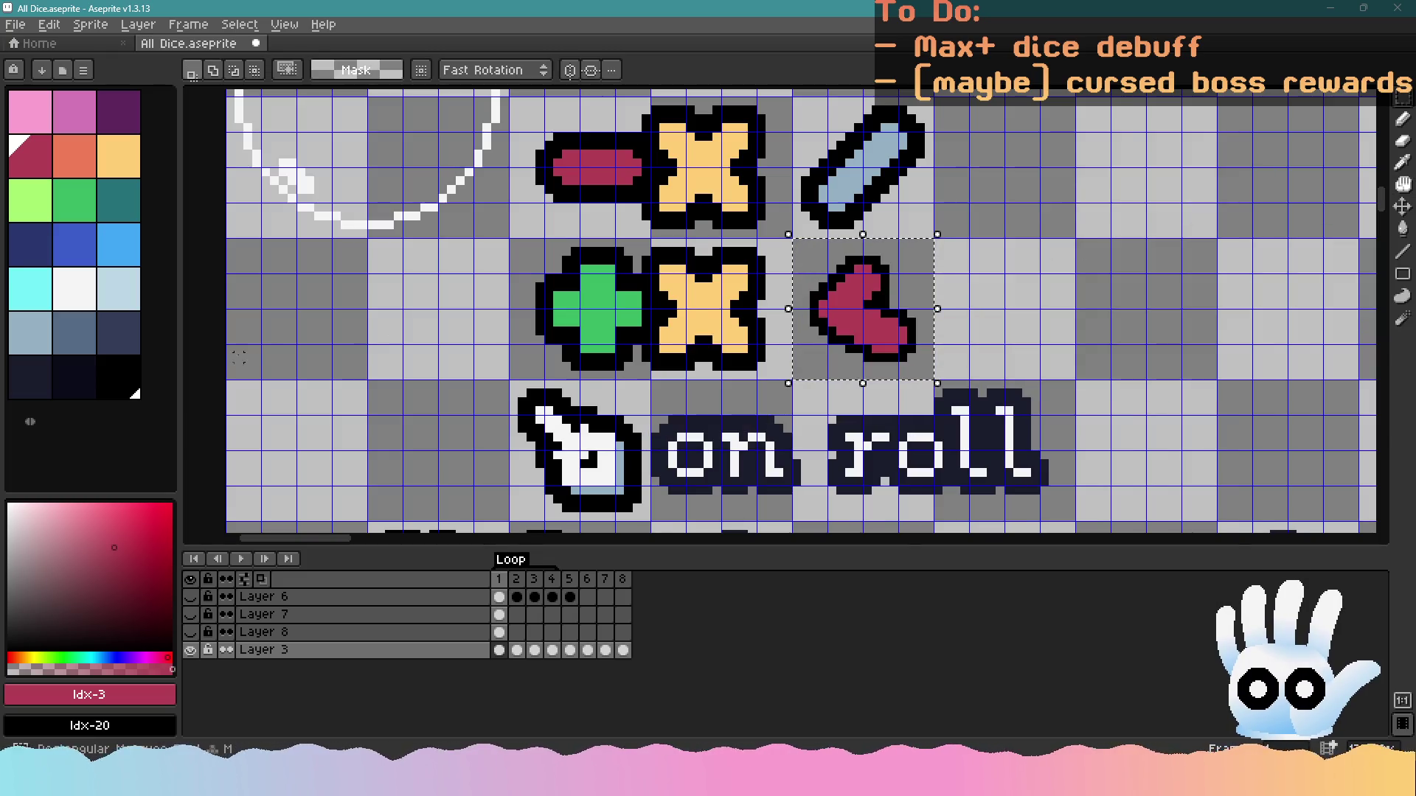
{"action": "left_click", "coordinate": [135, 397]}
{"action": "left_click", "coordinate": [833, 352]}
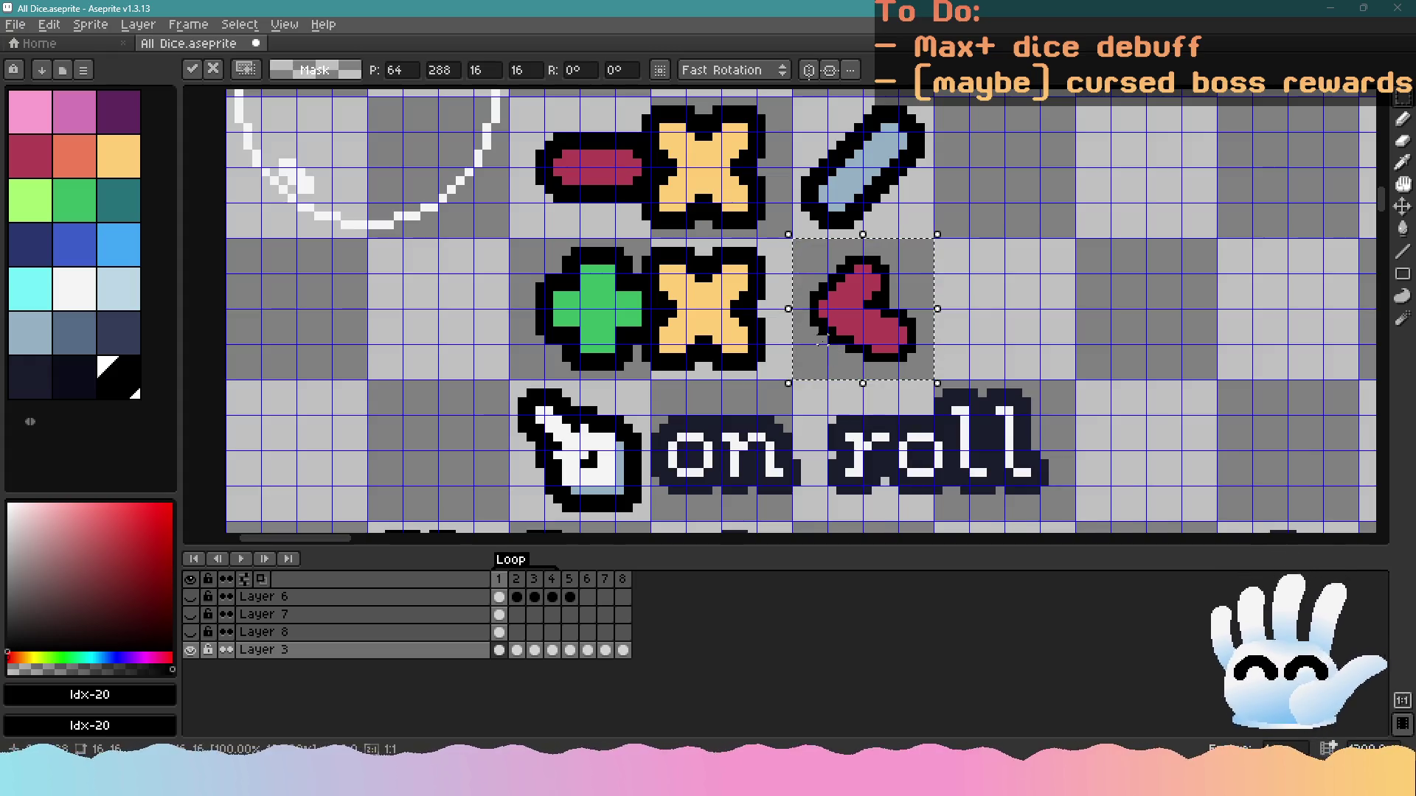
{"action": "key", "text": "shift+o"}
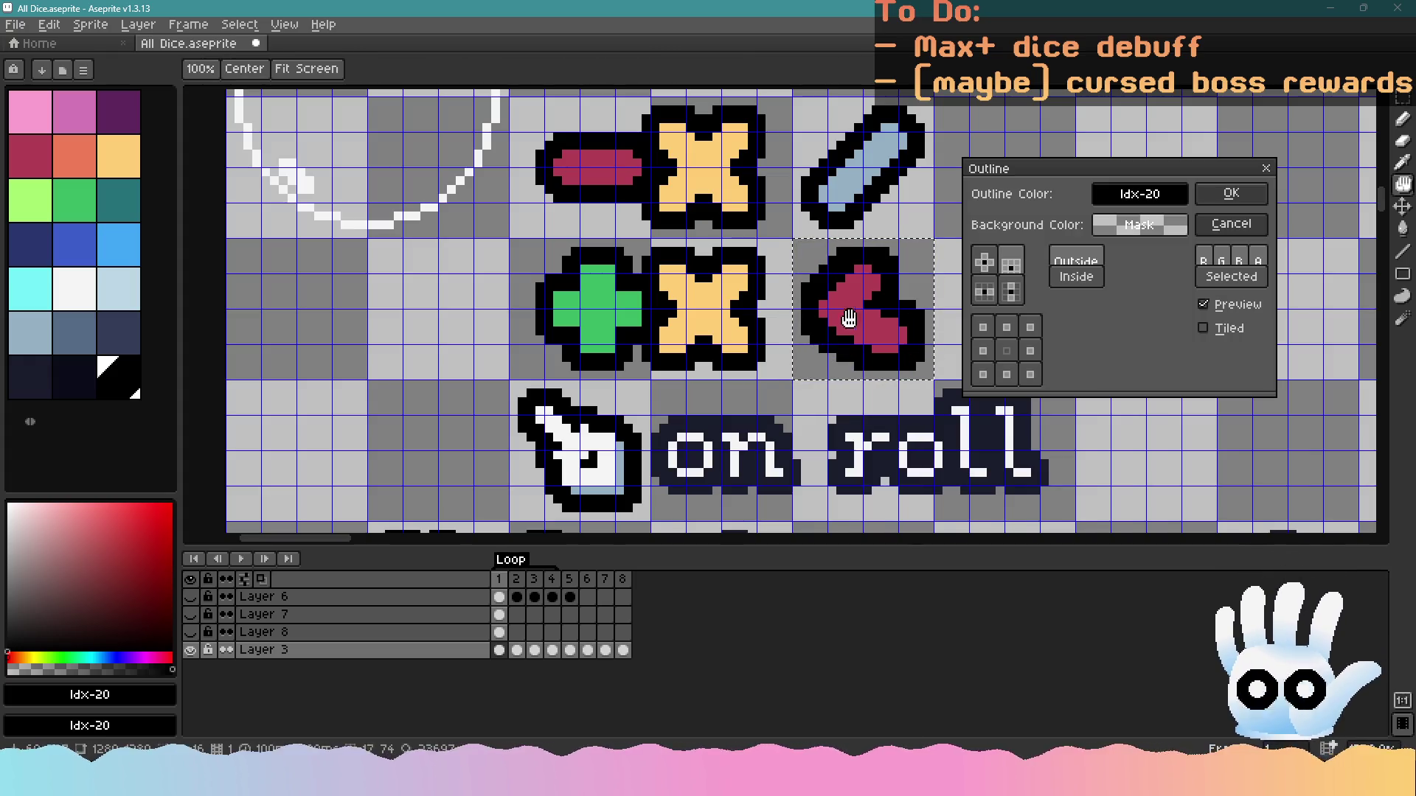
{"action": "left_click", "coordinate": [1231, 193]}
{"action": "left_click", "coordinate": [869, 313]}
{"action": "key", "text": "alt+Tab"}
{"action": "key", "text": "ctrl+v"}
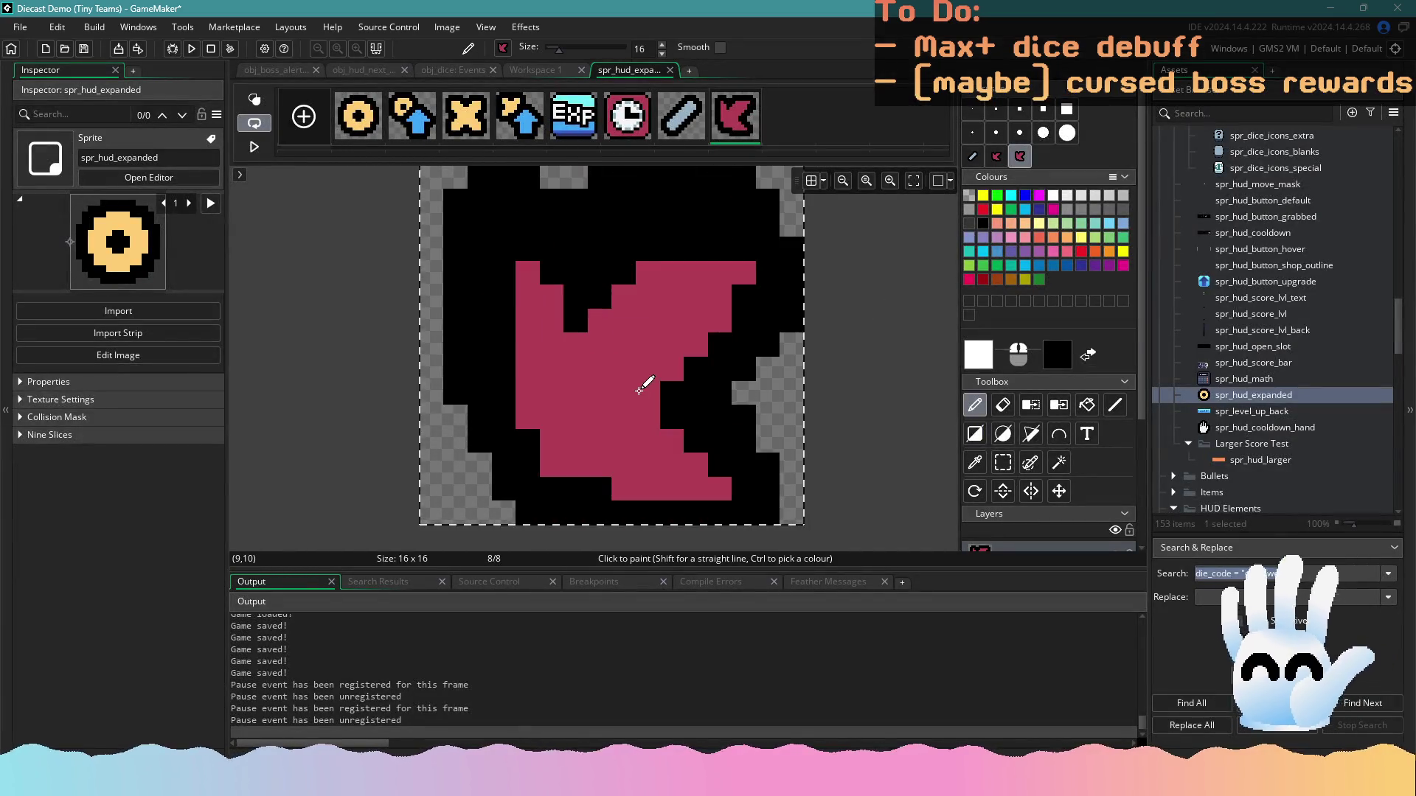
Clear frame 8, paste and stamp the outlined icon, then return to the obj_dice code
{"action": "key", "text": "Delete"}
{"action": "key", "text": "ctrl+v"}
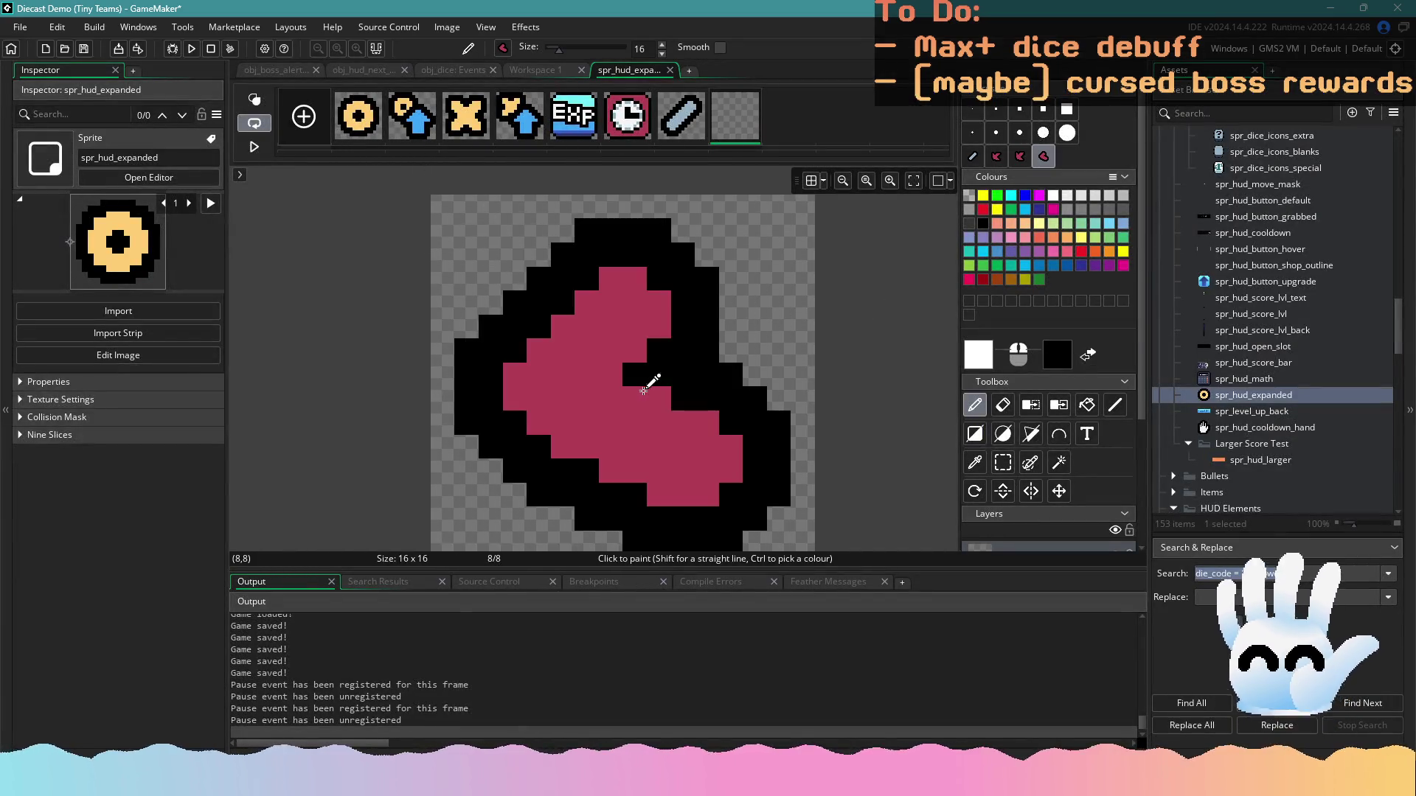
{"action": "left_click", "coordinate": [642, 373]}
{"action": "left_click", "coordinate": [670, 70]}
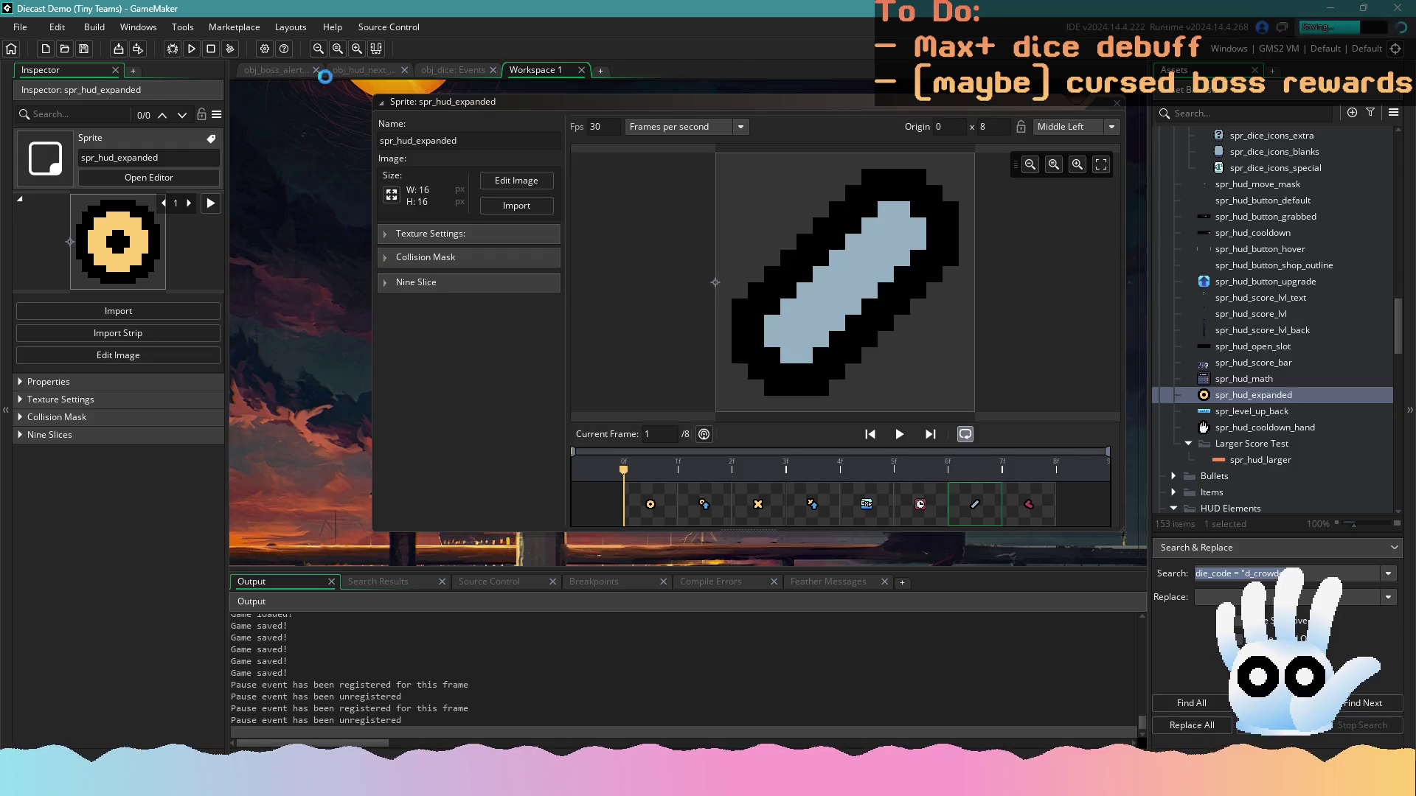
{"action": "left_click", "coordinate": [1053, 502]}
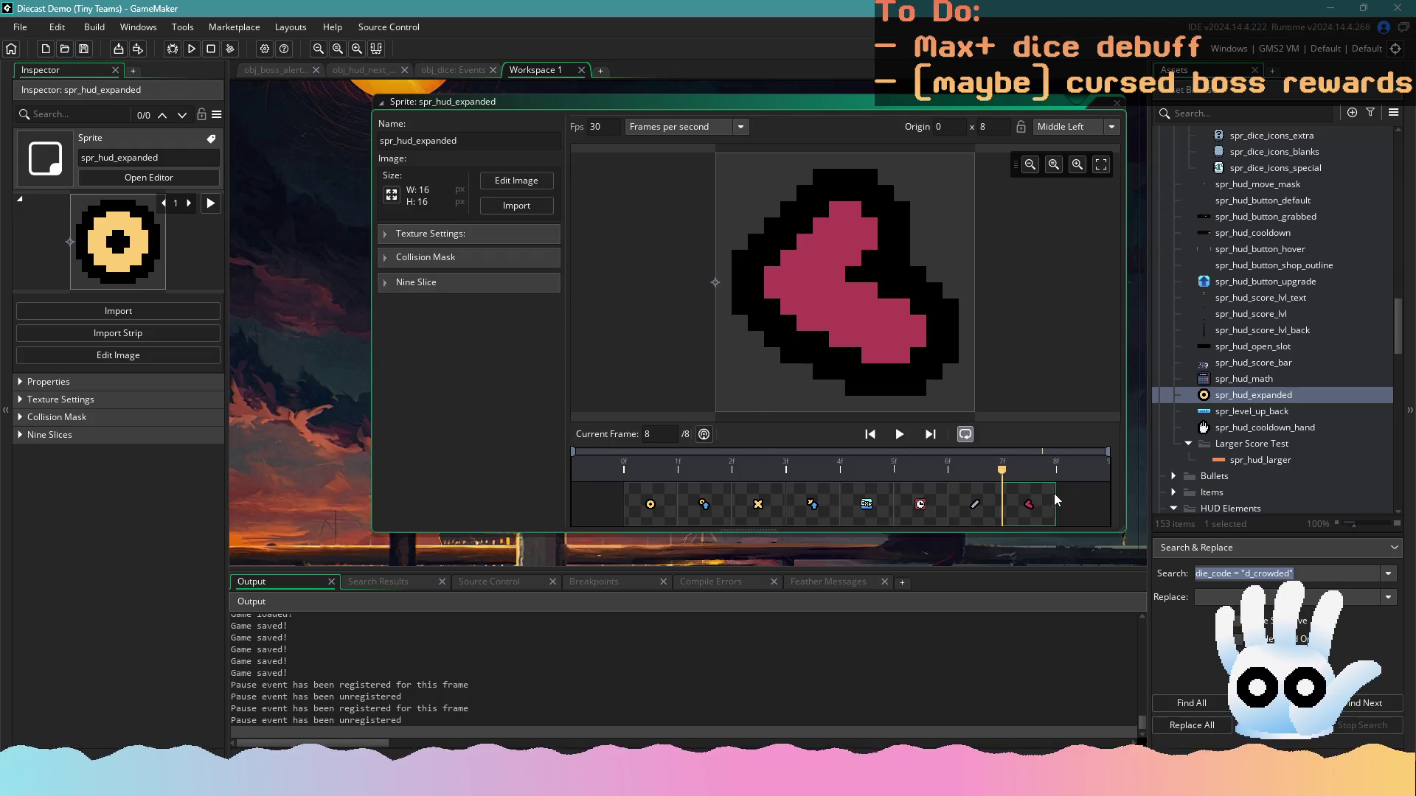
{"action": "left_click", "coordinate": [453, 70]}
{"action": "left_click", "coordinate": [655, 357]}
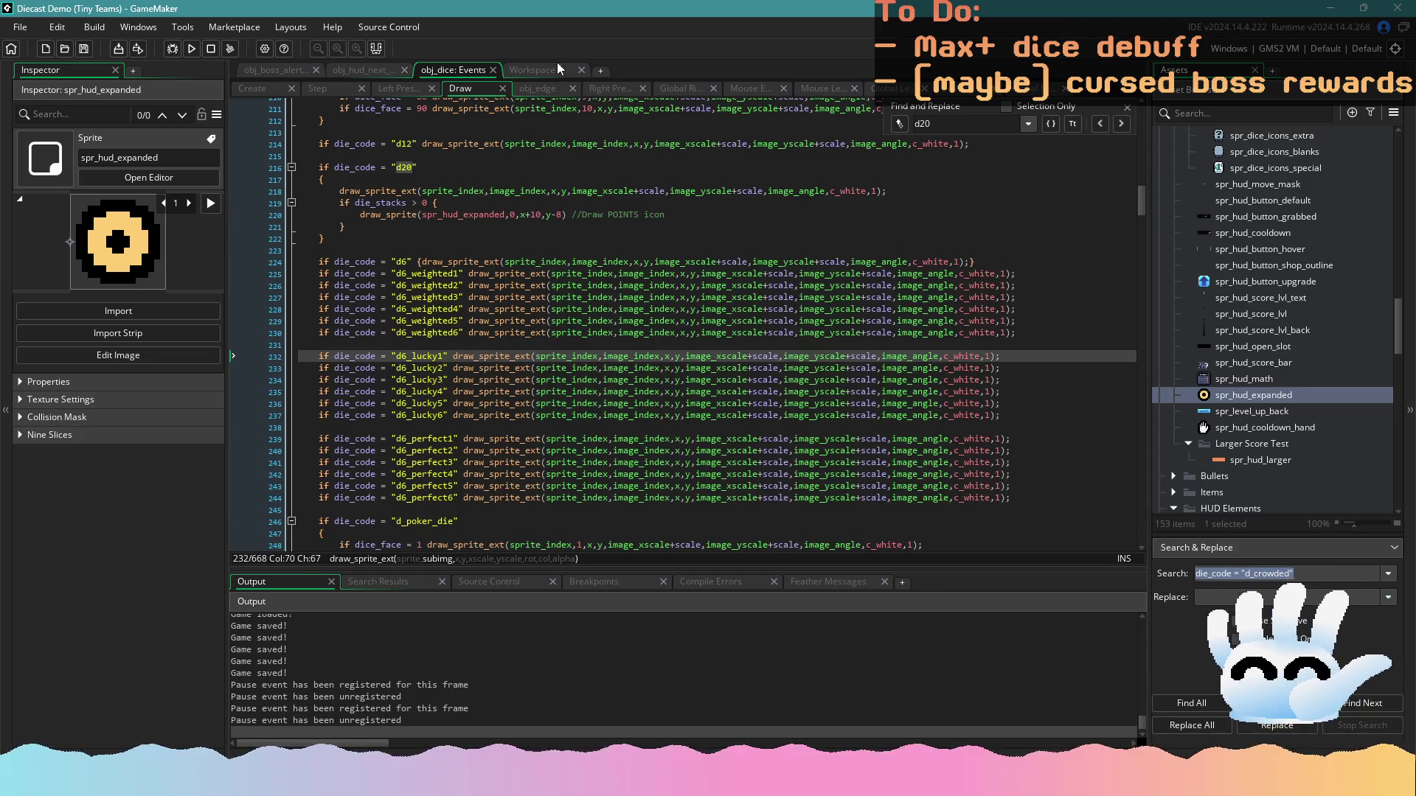
Set the d20 icon's frame index to 7 and add a blank line below it
{"action": "left_click", "coordinate": [533, 70]}
{"action": "left_click", "coordinate": [480, 73]}
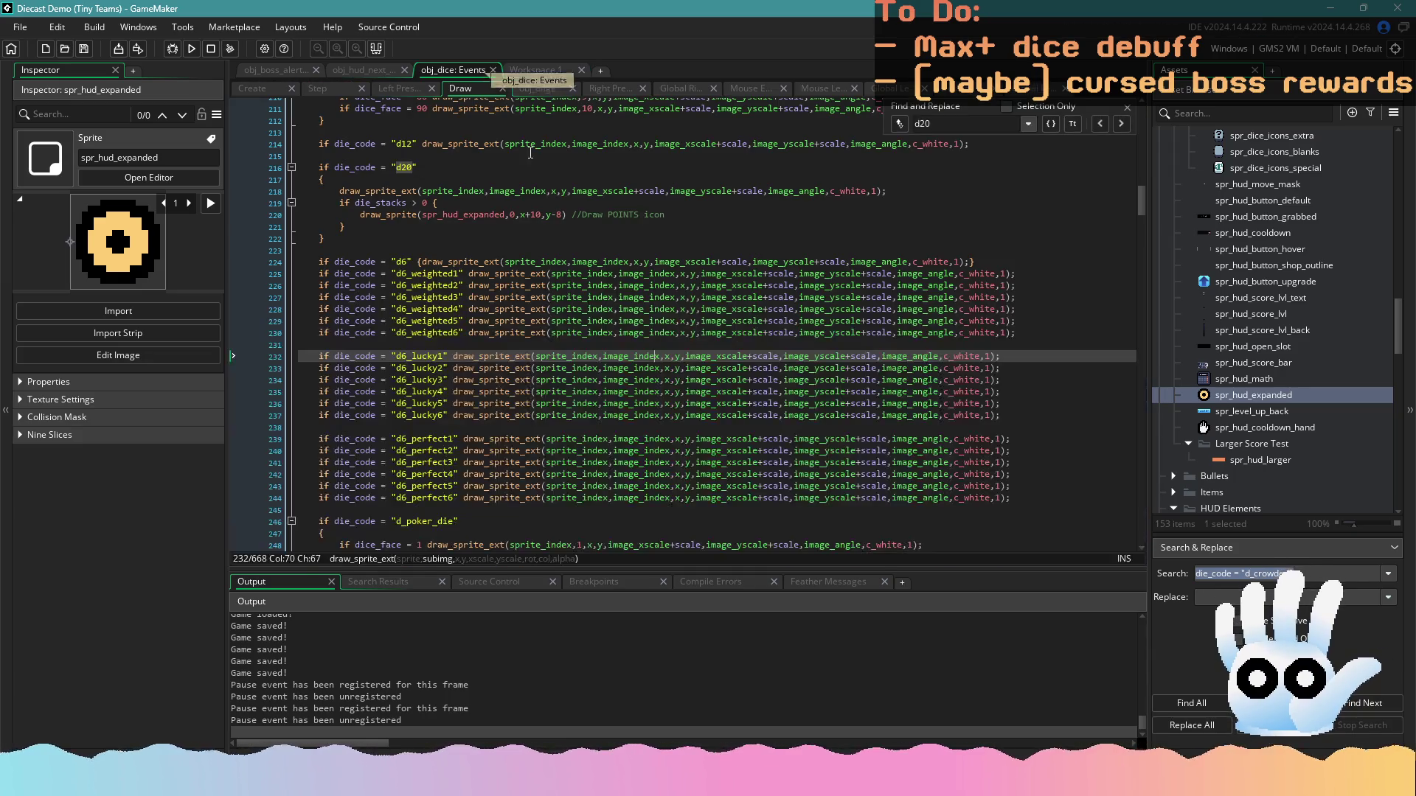
{"action": "left_click", "coordinate": [507, 214]}
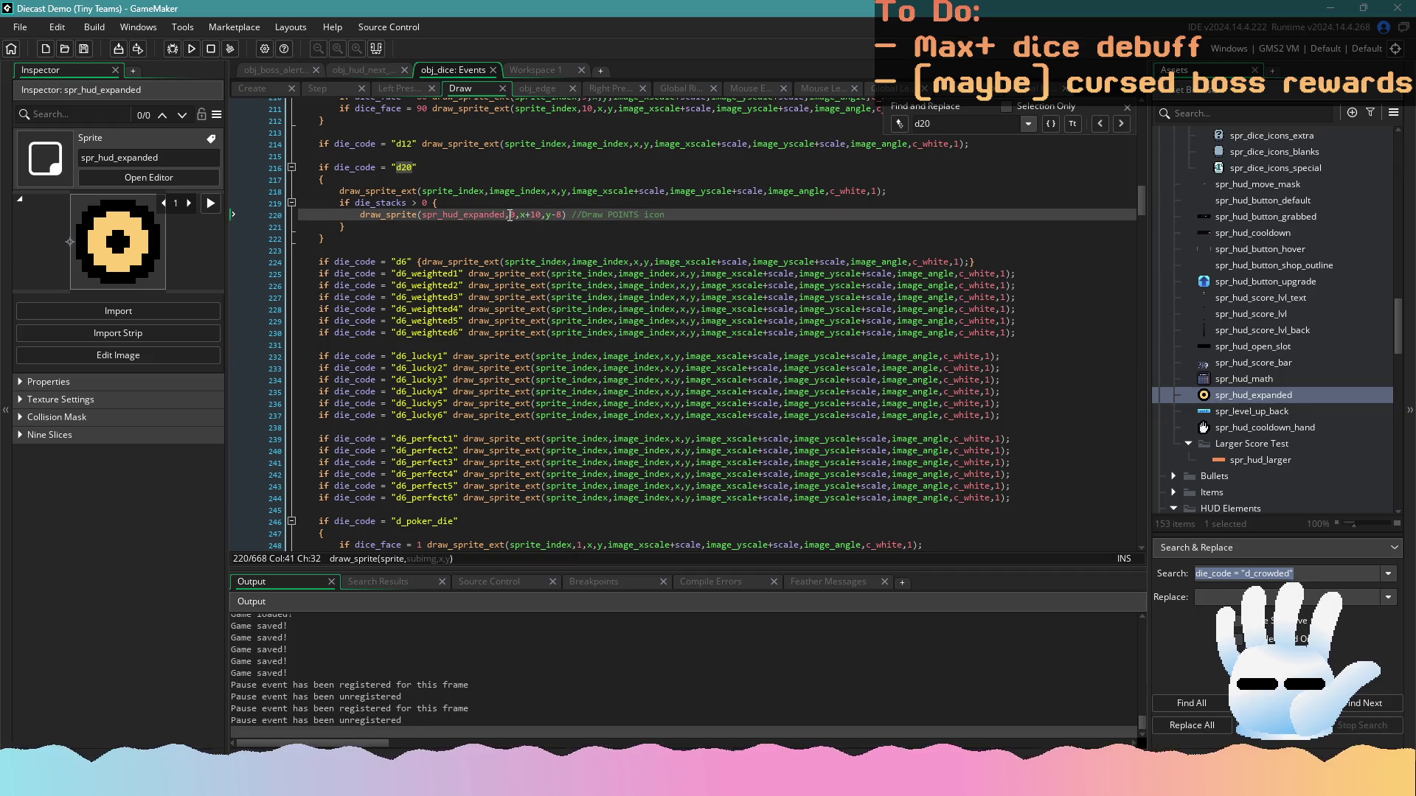
{"action": "type", "text": "7"}
{"action": "key", "text": "ctrl+s"}
{"action": "key", "text": "Return"}
{"action": "scroll", "coordinate": [612, 232], "scroll_direction": "up", "scroll_amount": 4}
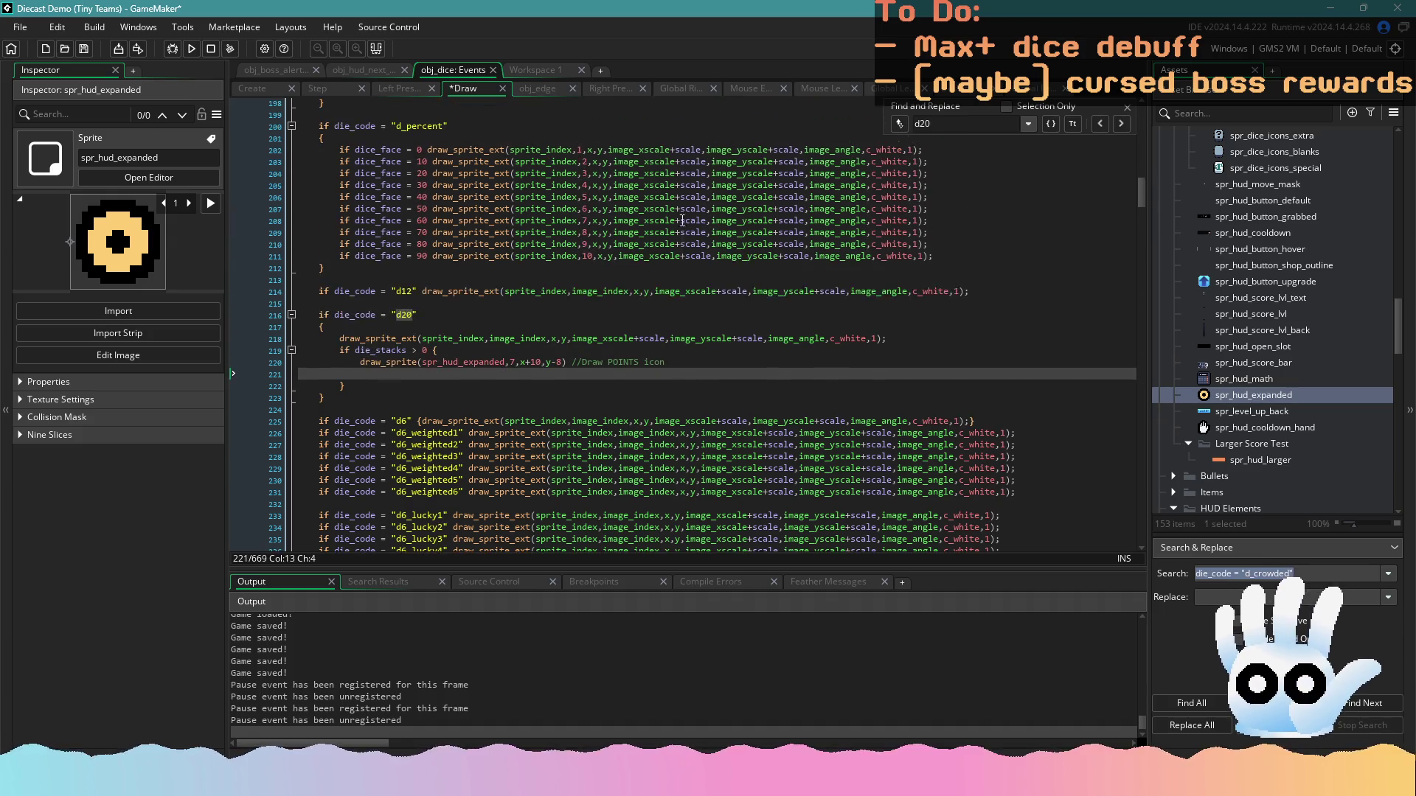
Copy the grape harvest's white count-text lines and paste them under the d20 icon
{"action": "key", "text": "ctrl+f"}
{"action": "type", "text": "graph"}
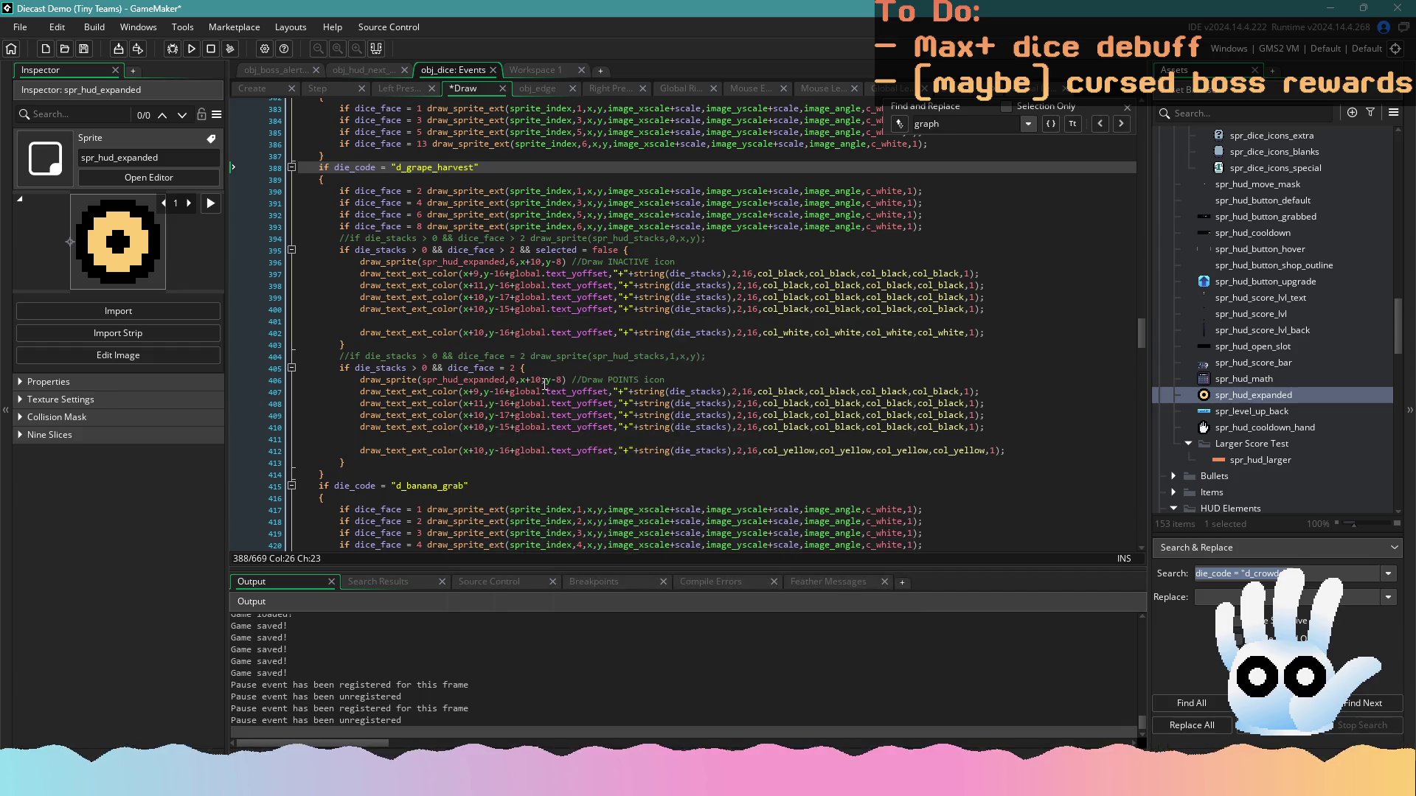
{"action": "left_click_drag", "start_coordinate": [1014, 455], "coordinate": [310, 405]}
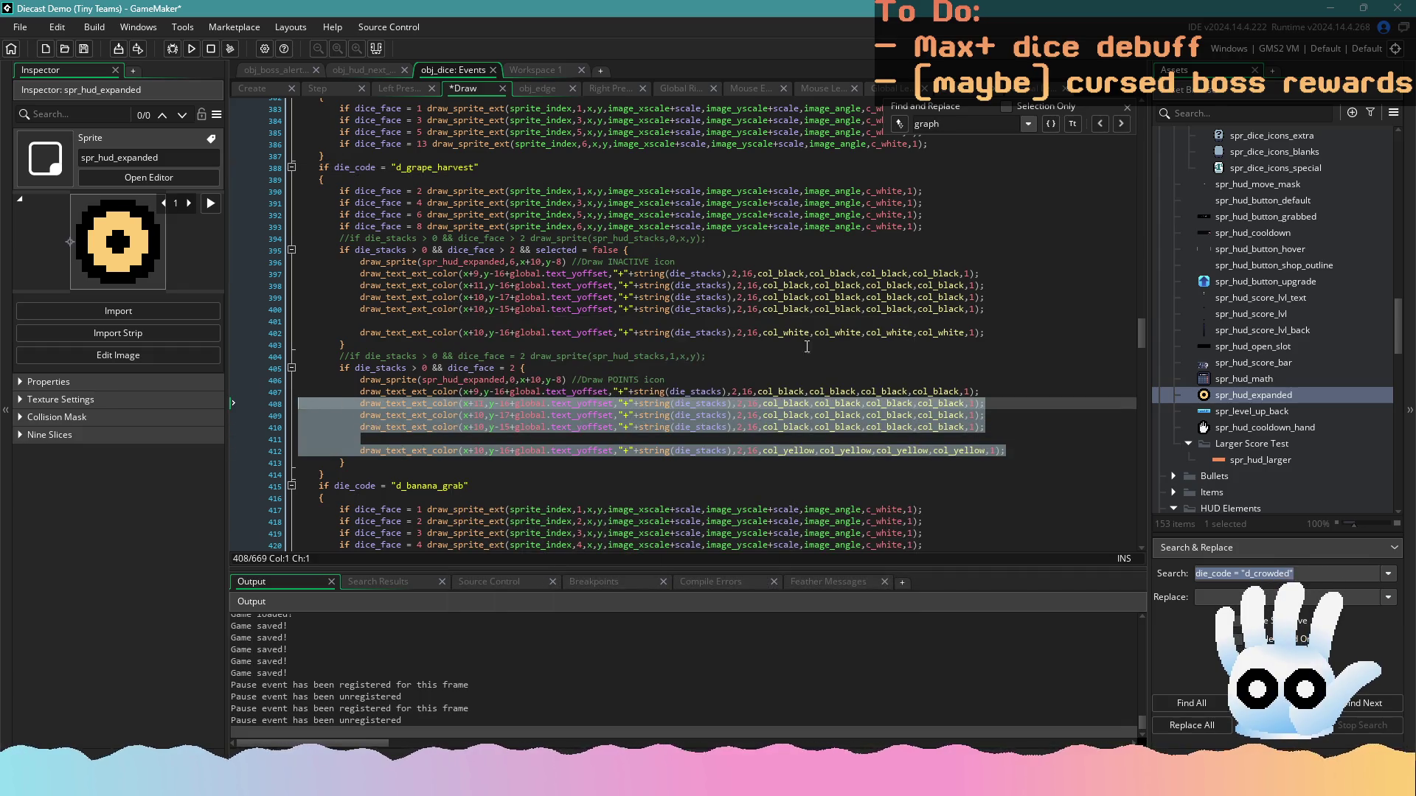
{"action": "mouse_move", "coordinate": [992, 335]}
{"action": "left_mouse_down"}
{"action": "mouse_move", "coordinate": [516, 317]}
{"action": "mouse_move", "coordinate": [277, 278]}
{"action": "left_mouse_up"}
{"action": "key", "text": "ctrl+c"}
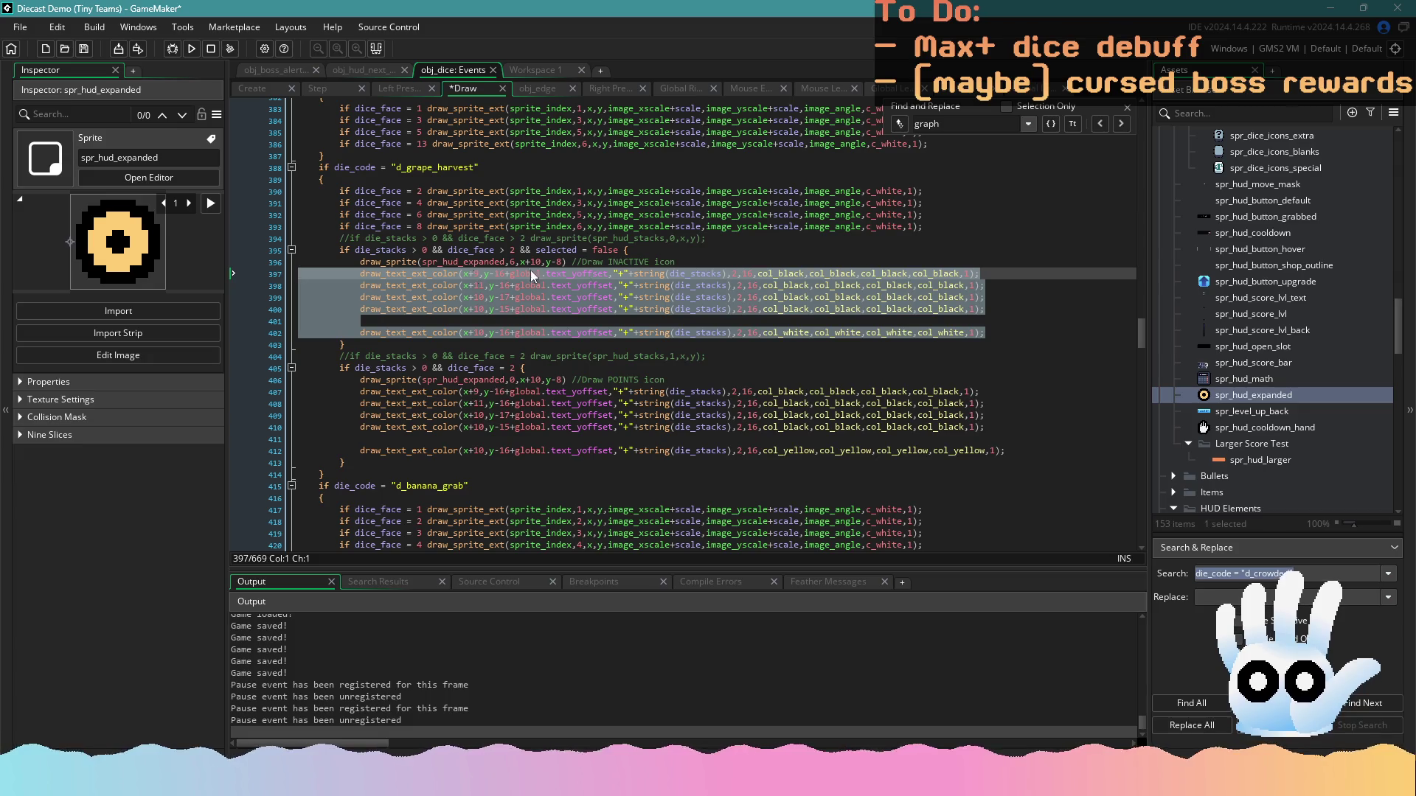
{"action": "left_click", "coordinate": [1122, 125]}
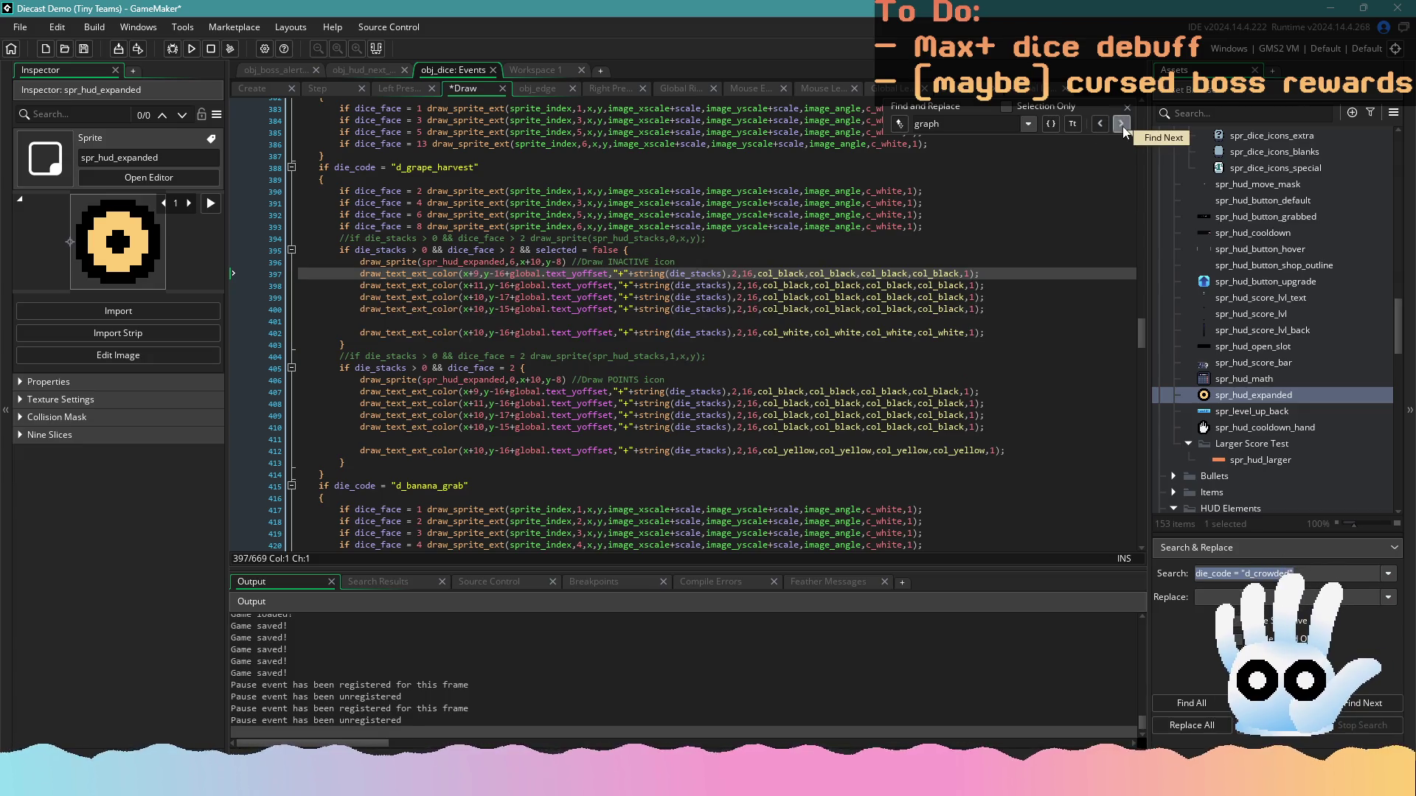
{"action": "type", "text": "d20"}
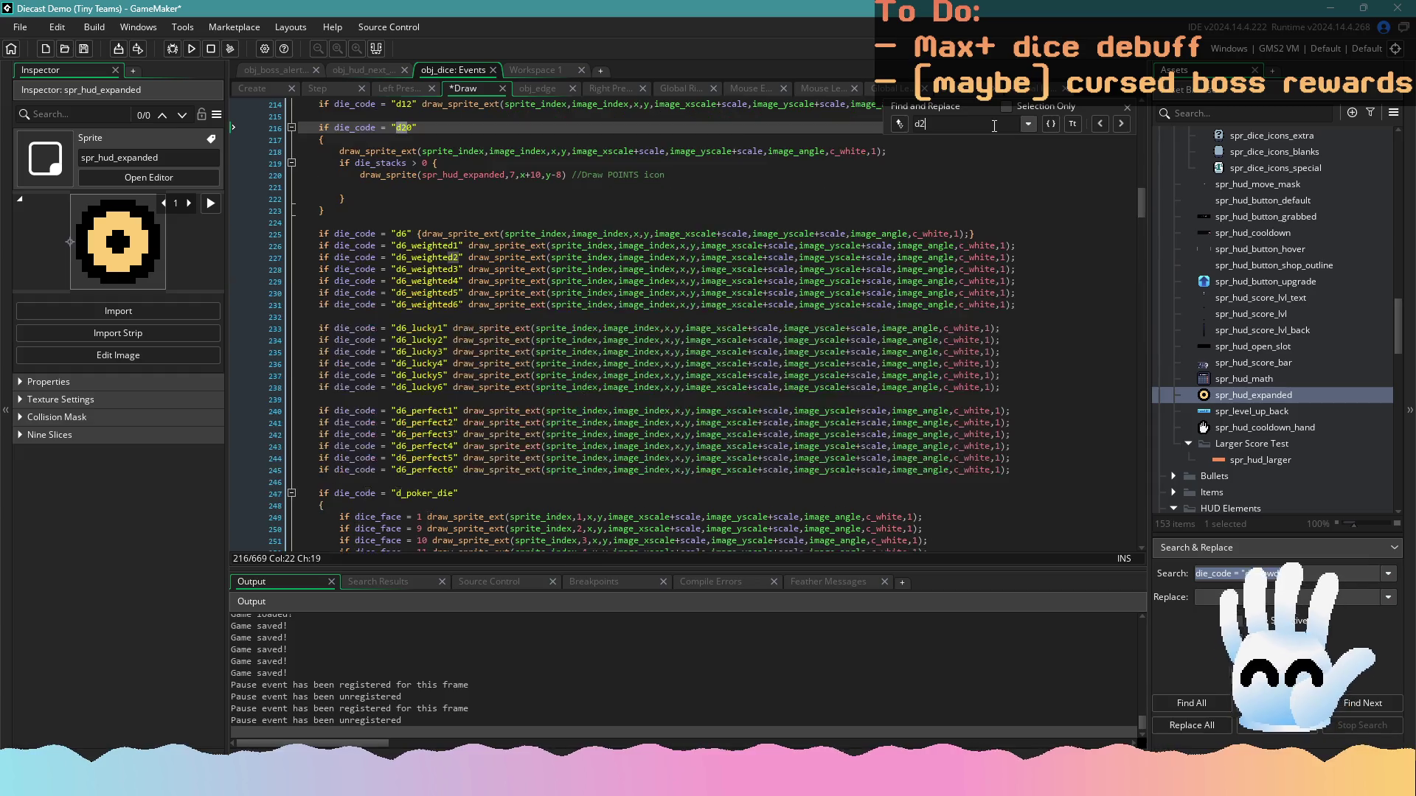
{"action": "left_click", "coordinate": [649, 226]}
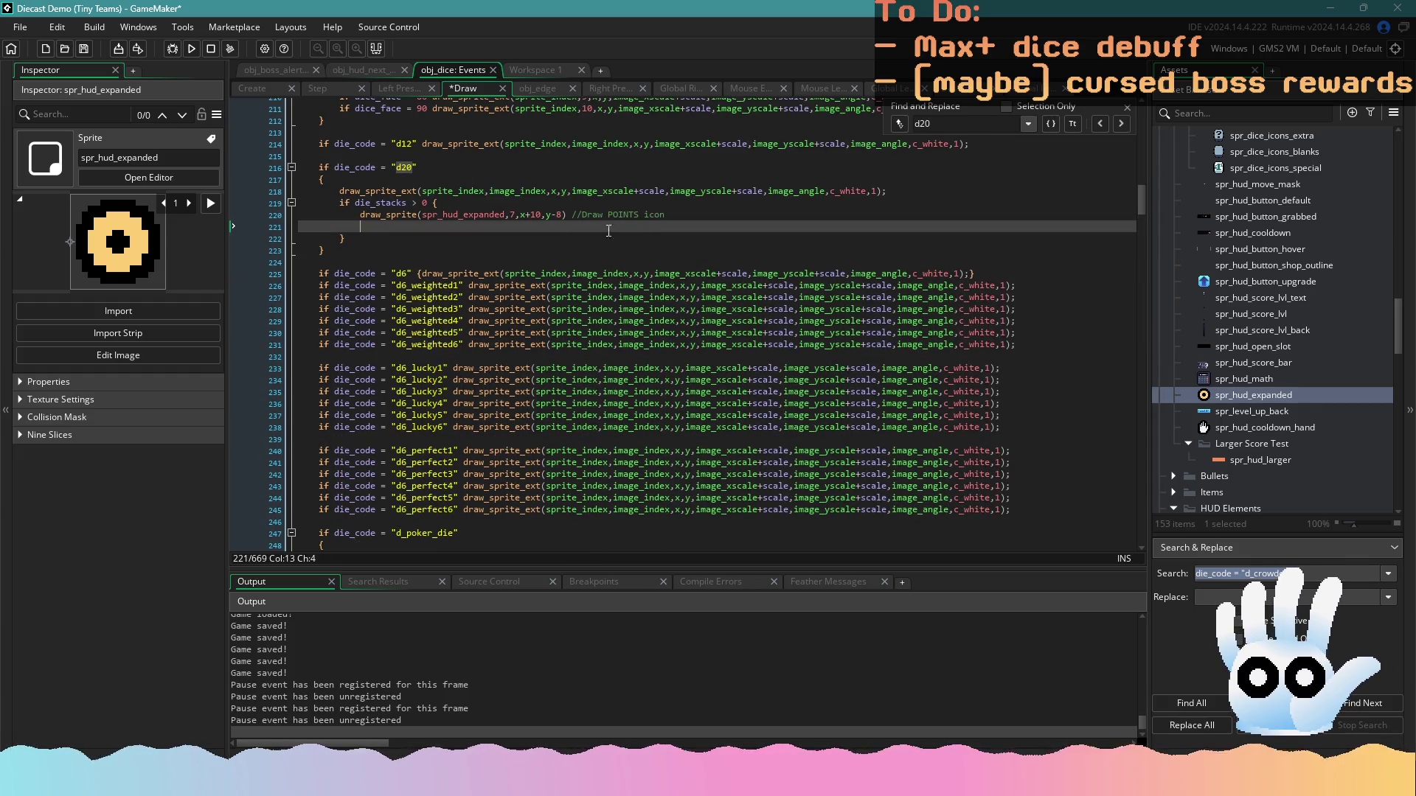
{"action": "key", "text": "ctrl+v"}
{"action": "left_click", "coordinate": [387, 275]}
{"action": "key", "text": "ctrl+s"}
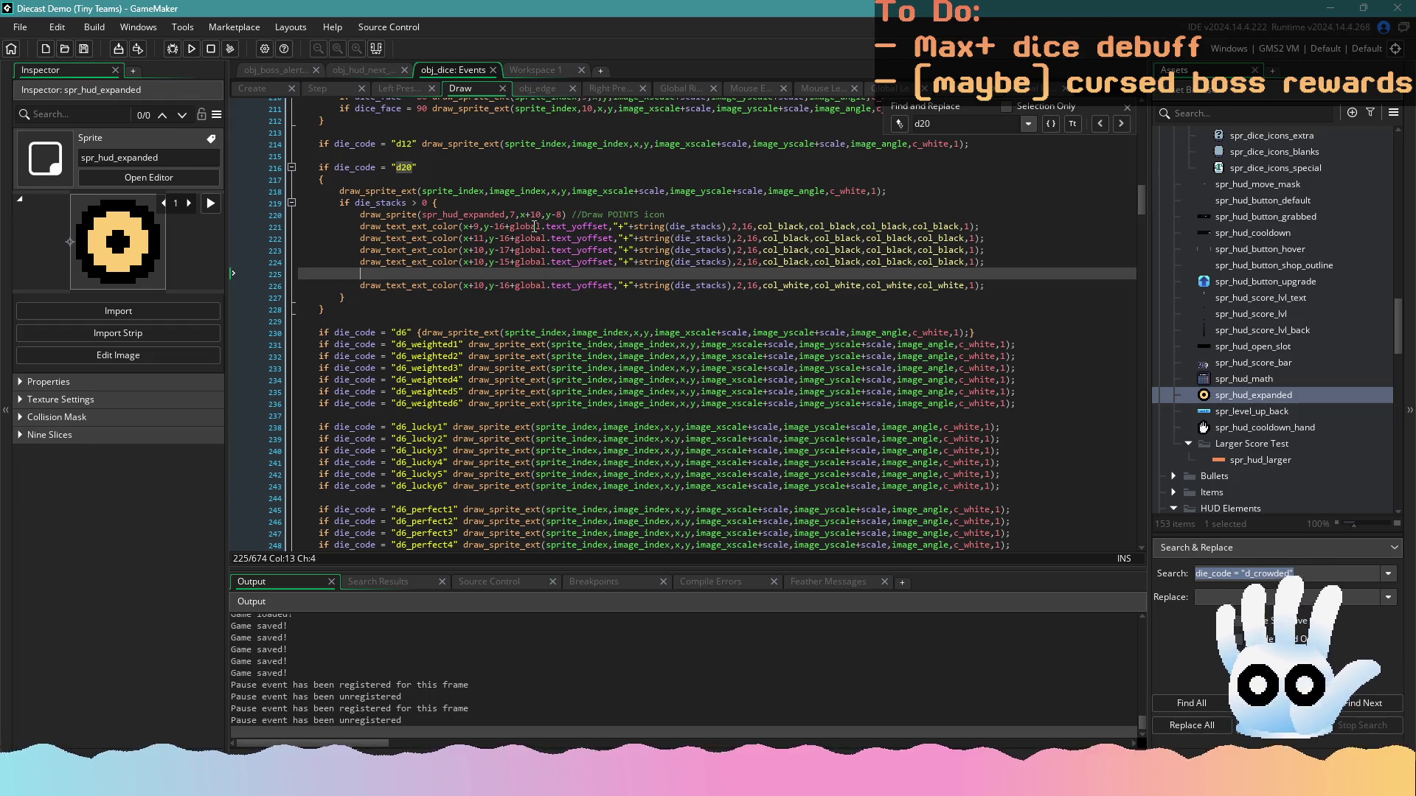
Rename the d20 comment from POINTS to CRIT, save, and launch a test run
{"action": "double_click", "coordinate": [635, 215]}
{"action": "type", "text": "RIT"}
{"action": "key", "text": "ctrl+s"}
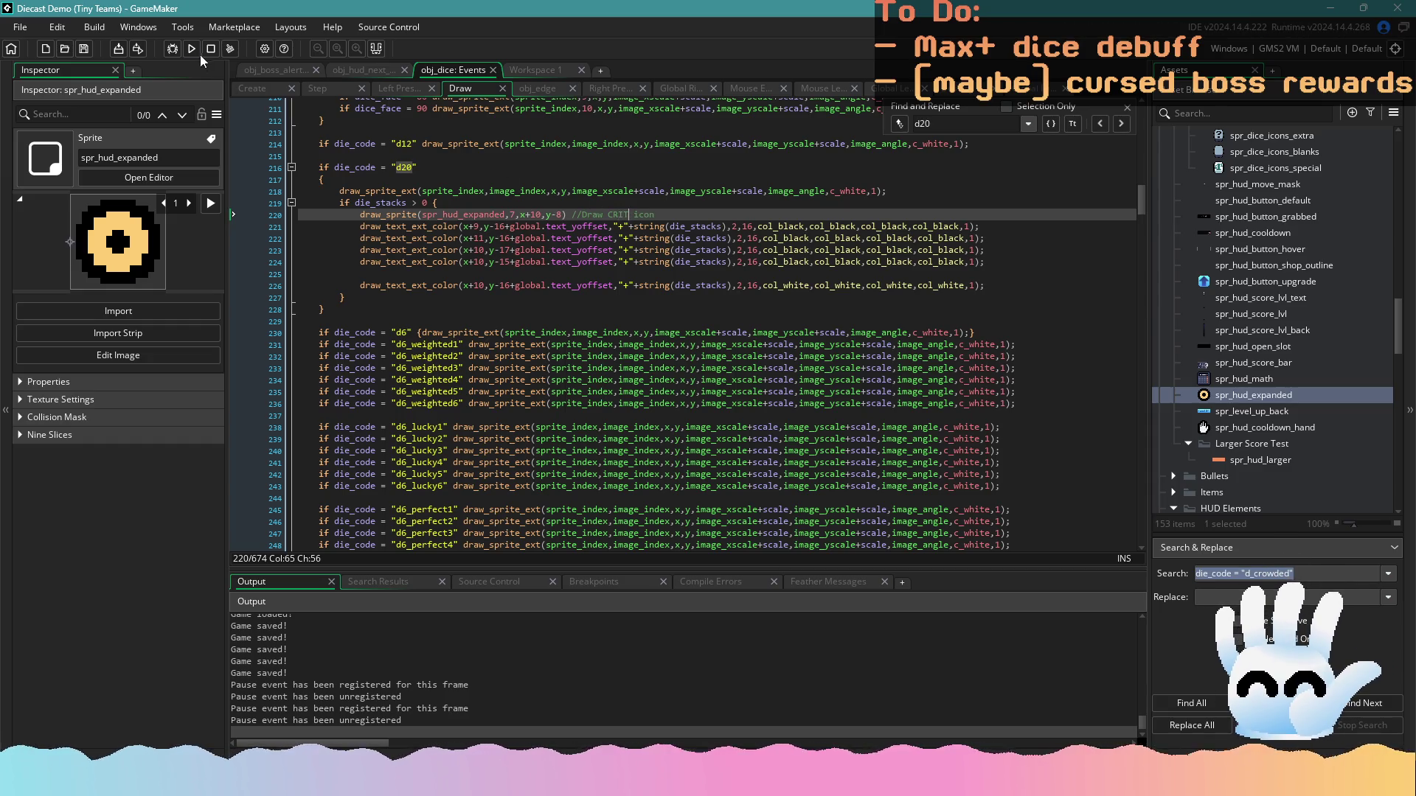
{"action": "left_click", "coordinate": [194, 53]}
Confirm the test run, view the d20 crit code in obj_dice's Step event, then stop the game
{"action": "left_click", "coordinate": [746, 415]}
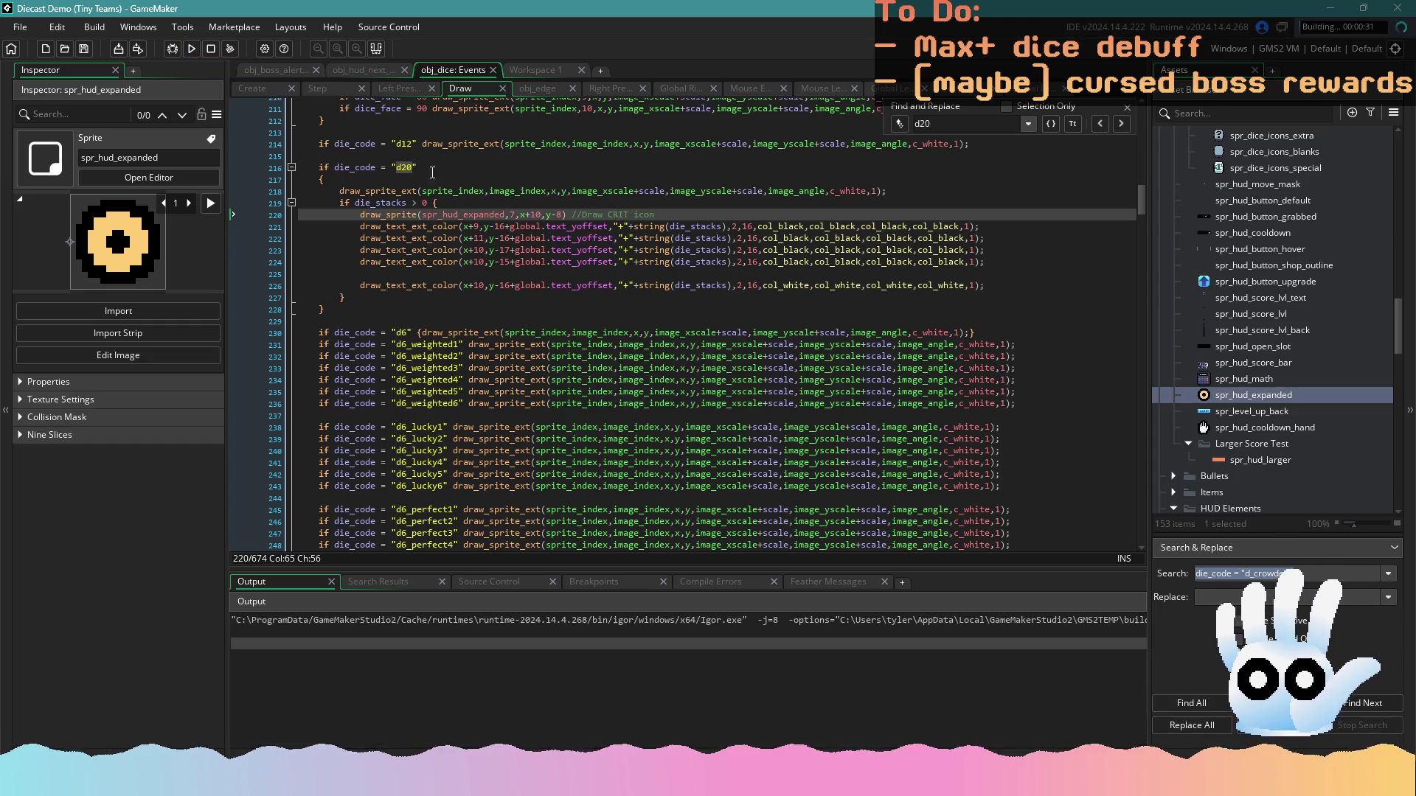
{"action": "left_click", "coordinate": [324, 87]}
{"action": "left_click", "coordinate": [425, 328]}
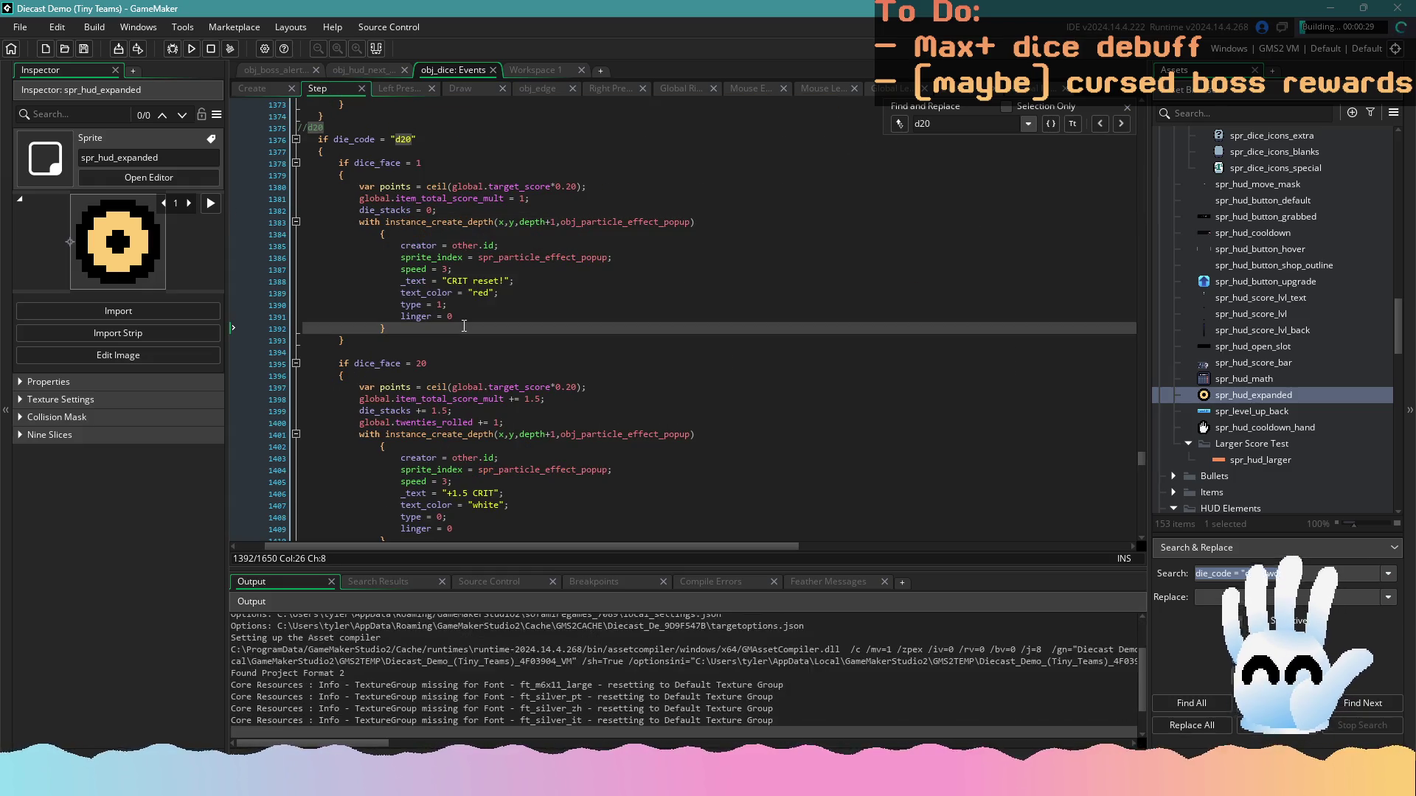
{"action": "scroll", "coordinate": [464, 299], "scroll_direction": "down", "scroll_amount": 2}
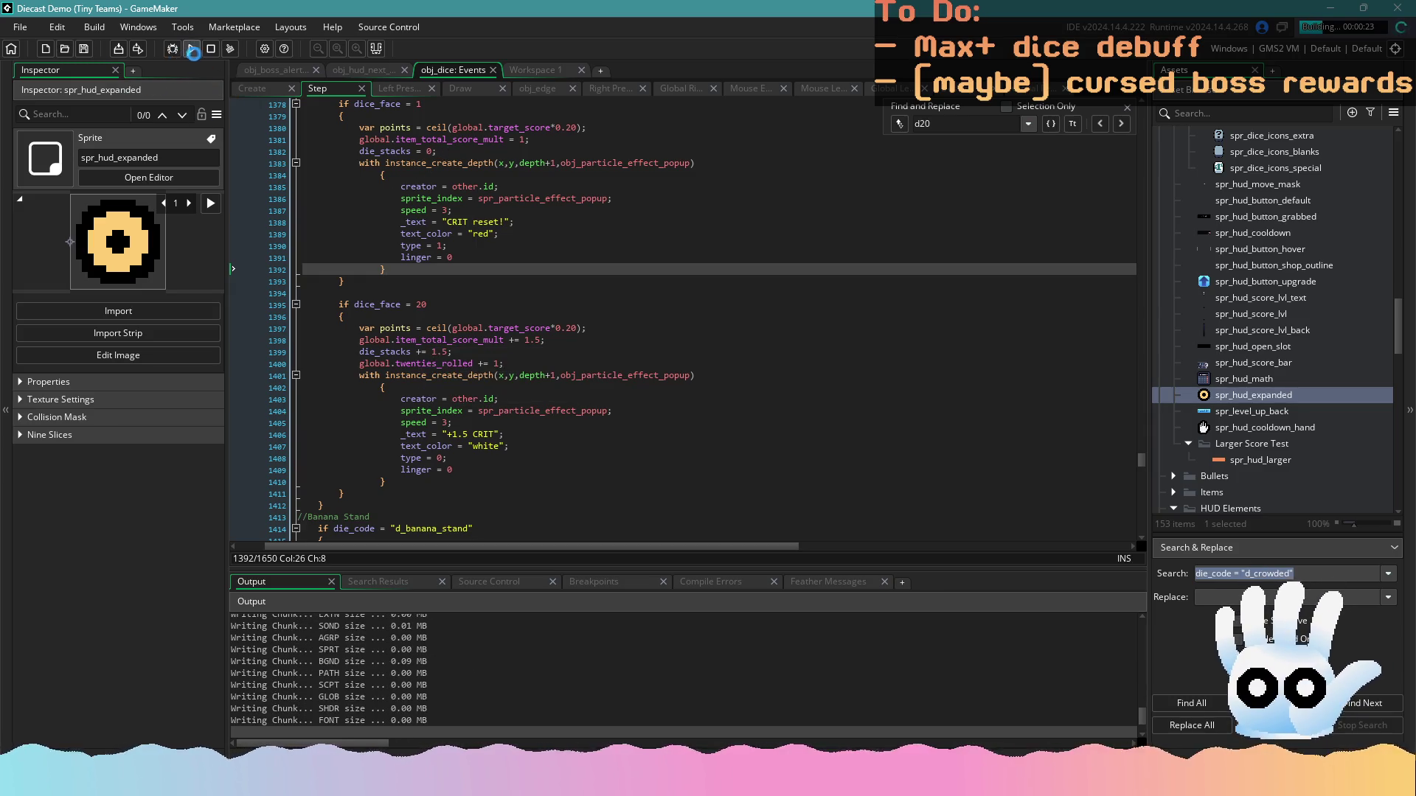
{"action": "left_click", "coordinate": [211, 54]}
{"action": "left_click_drag", "start_coordinate": [466, 149], "coordinate": [359, 152]}
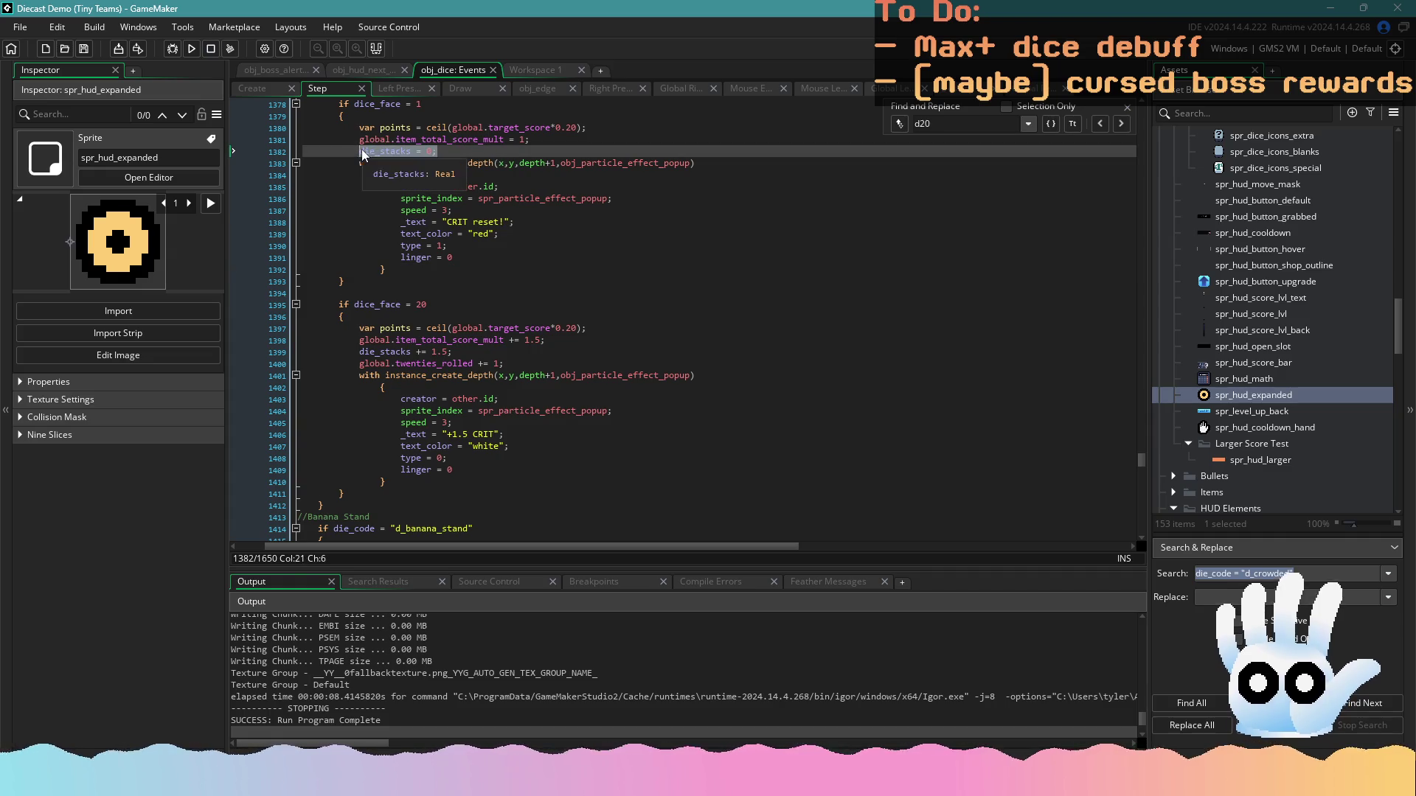
{"action": "mouse_move", "coordinate": [1139, 465]}
{"action": "left_mouse_down"}
{"action": "mouse_move", "coordinate": [1135, 568]}
{"action": "mouse_move", "coordinate": [1126, 384]}
{"action": "left_mouse_up"}
{"action": "left_click_drag", "start_coordinate": [781, 546], "coordinate": [752, 546]}
Search the Step code for global.game_state = "in_shop" and place the caret on that condition
{"action": "left_click", "coordinate": [679, 448]}
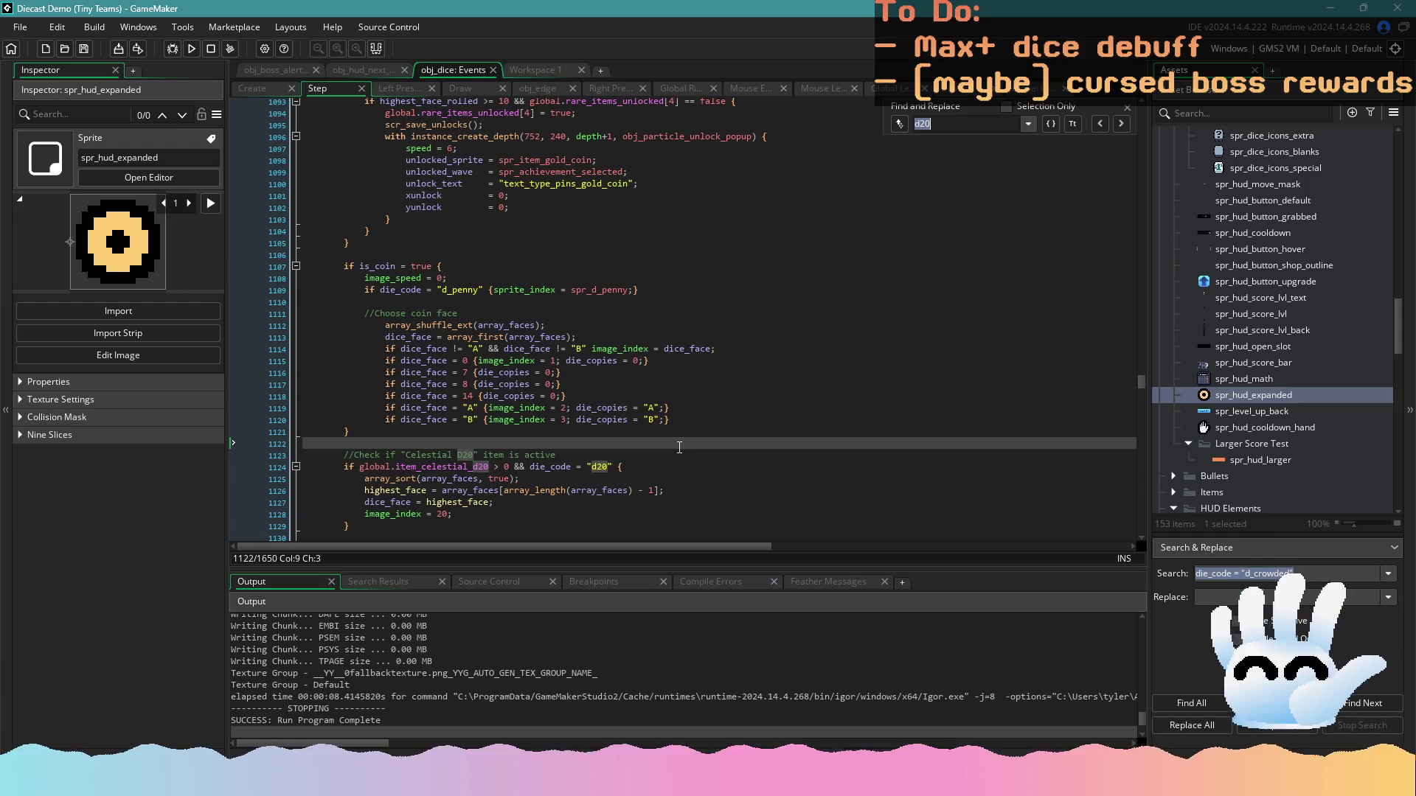
{"action": "type", "text": "in_shop"}
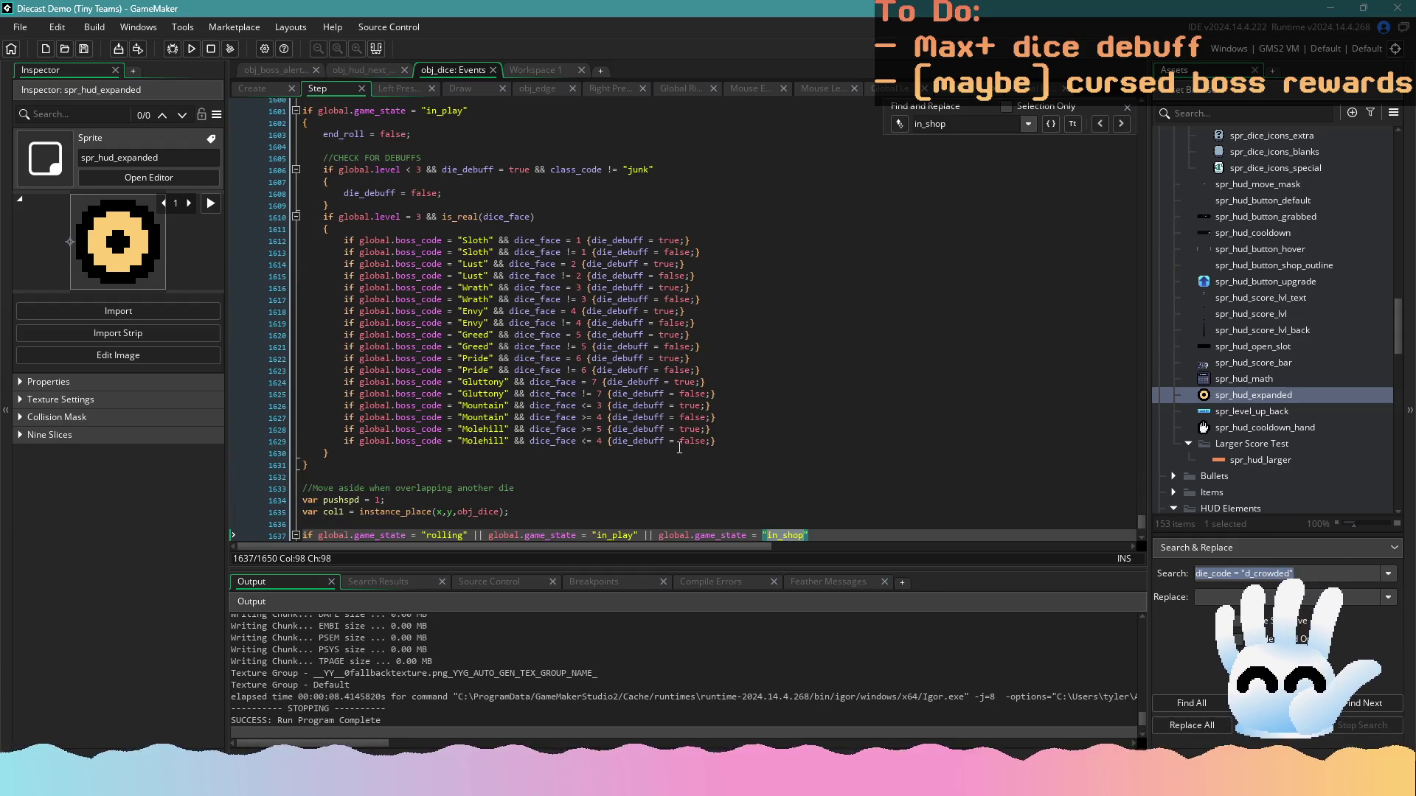
{"action": "type", "text": "if global."}
{"action": "key", "text": "ctrl+a"}
{"action": "type", "text": "gl"}
{"action": "type", "text": "l.ga"}
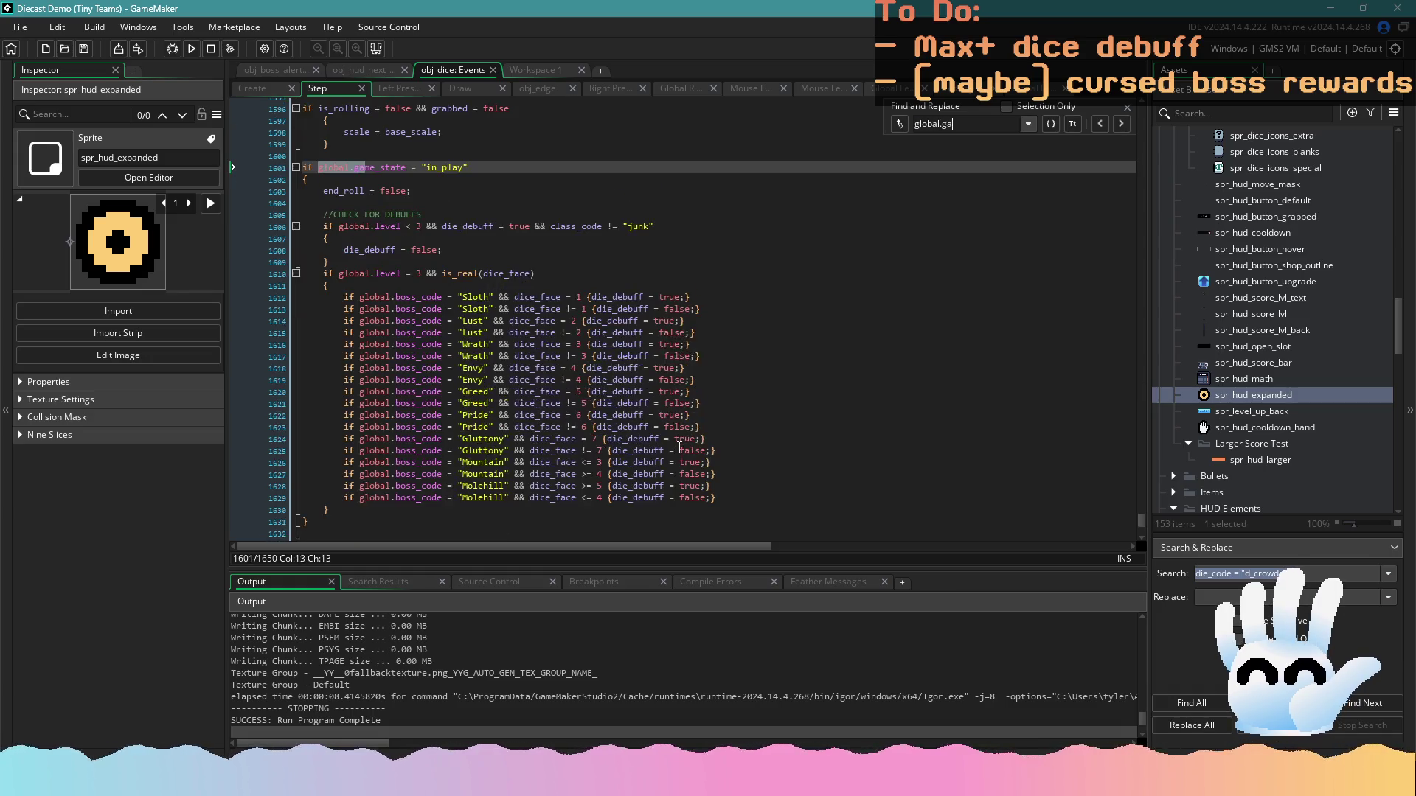
{"action": "type", "text": "me_state = \"in_shop\""}
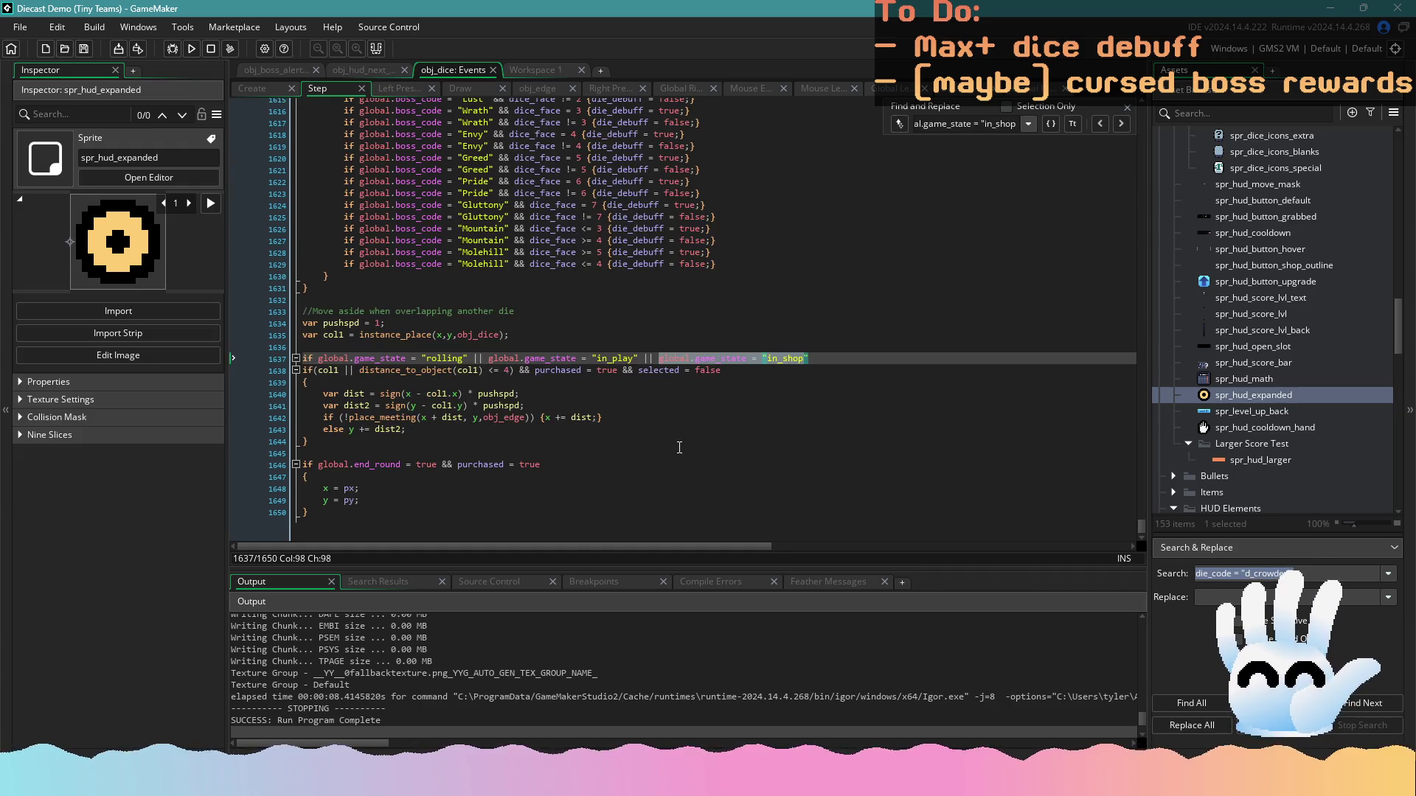
{"action": "left_click", "coordinate": [755, 359]}
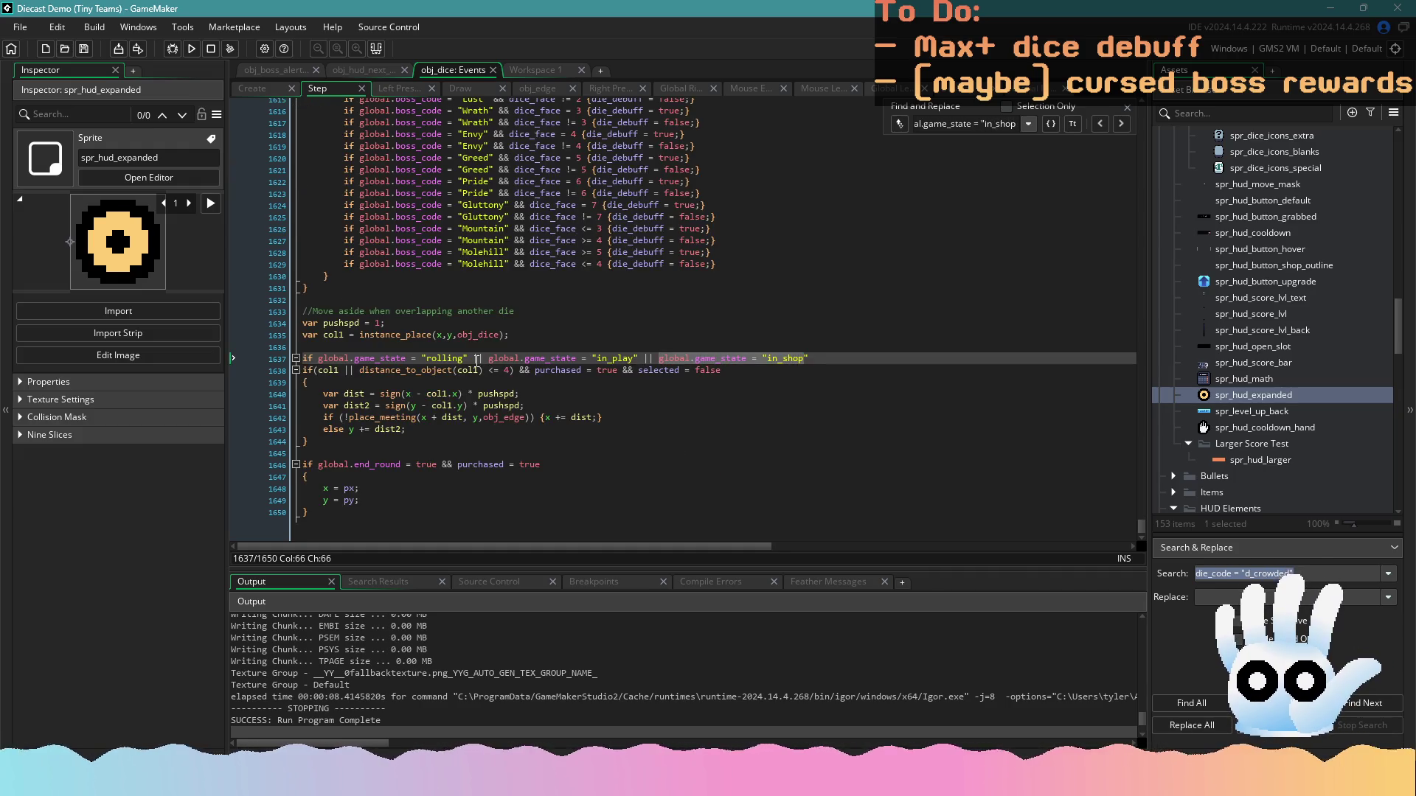
{"action": "left_click", "coordinate": [816, 357]}
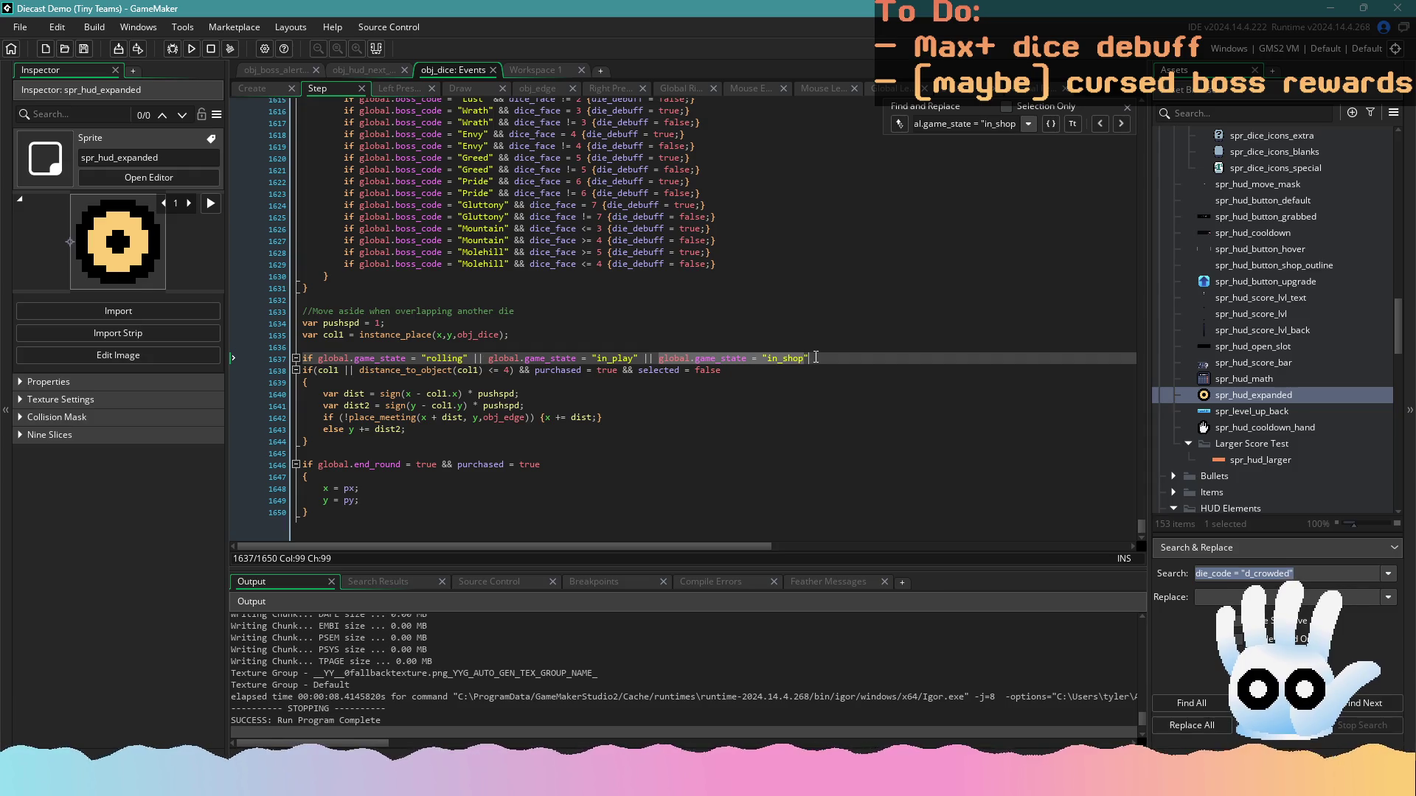
Insert a blank line above the "Move aside when overlapping another die" comment
{"action": "left_click", "coordinate": [792, 346]}
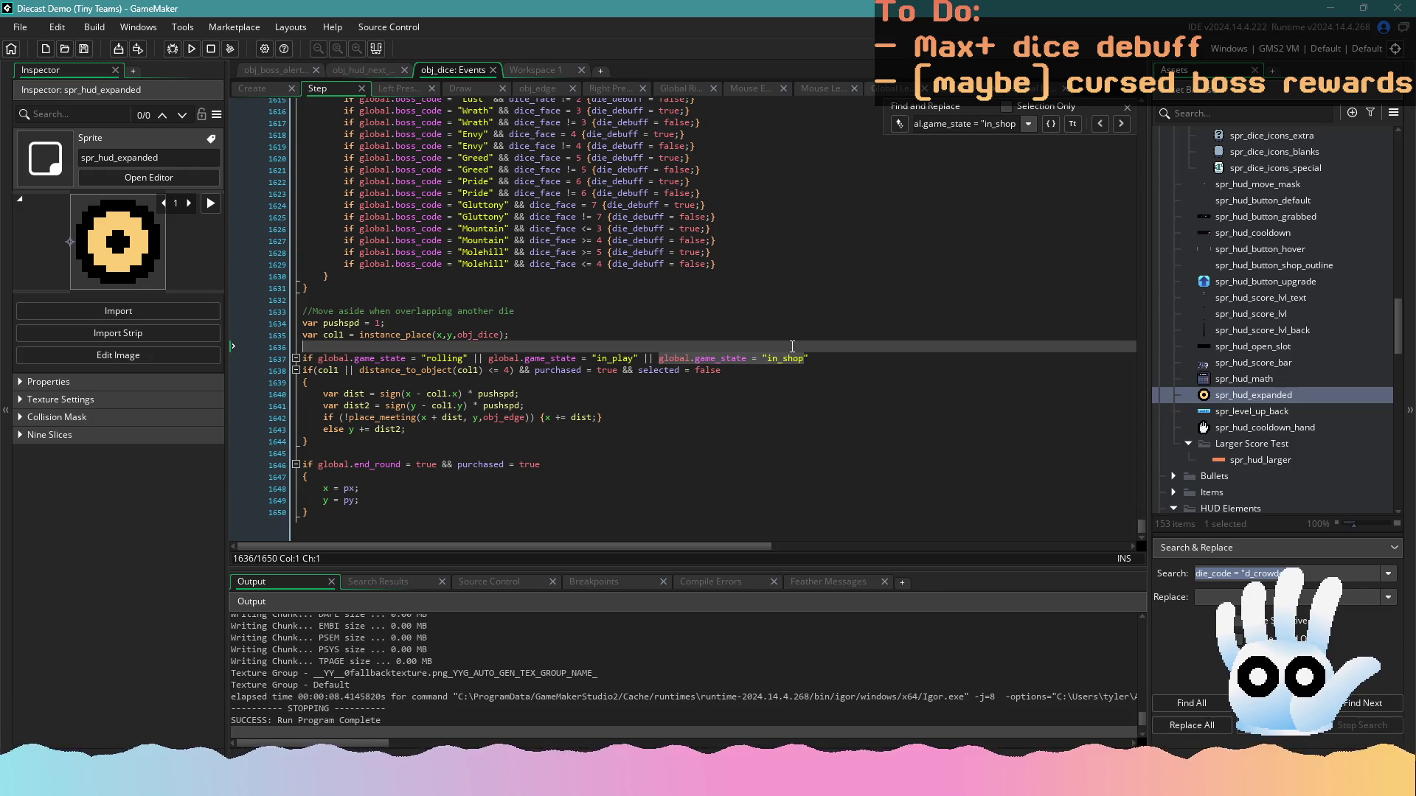
{"action": "left_click", "coordinate": [674, 311]}
{"action": "mouse_move", "coordinate": [1140, 533]}
{"action": "left_mouse_down"}
{"action": "mouse_move", "coordinate": [1145, 406]}
{"action": "mouse_move", "coordinate": [1143, 532]}
{"action": "left_mouse_up"}
{"action": "key", "text": "Home"}
{"action": "key", "text": "Return"}
{"action": "key", "text": "Return"}
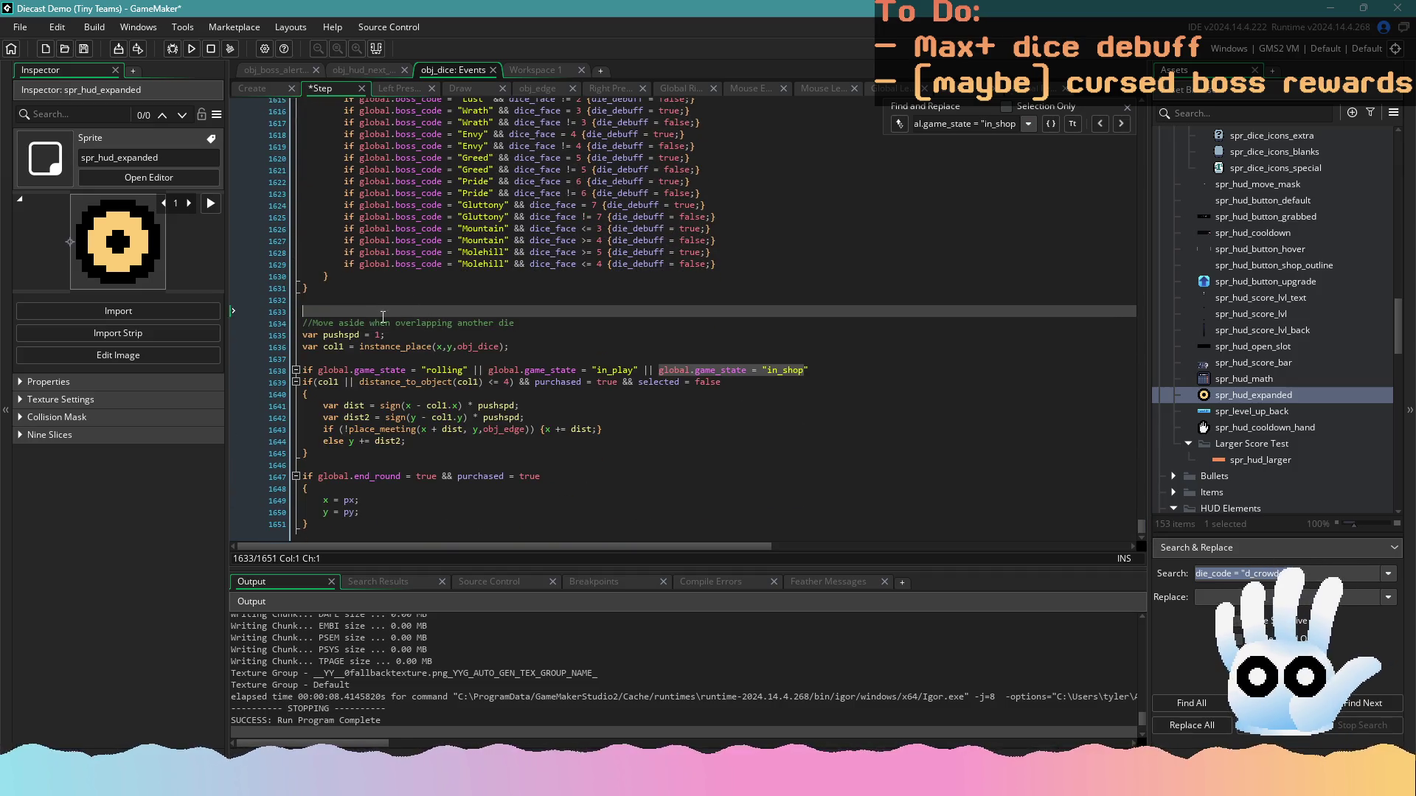
Add a '//Reset abilities when in the shop' comment and if die_code = "d20" {die_stacks = 0;}
{"action": "key", "text": "Up"}
{"action": "key", "text": "Up"}
{"action": "type", "text": "//Reset abilitie"}
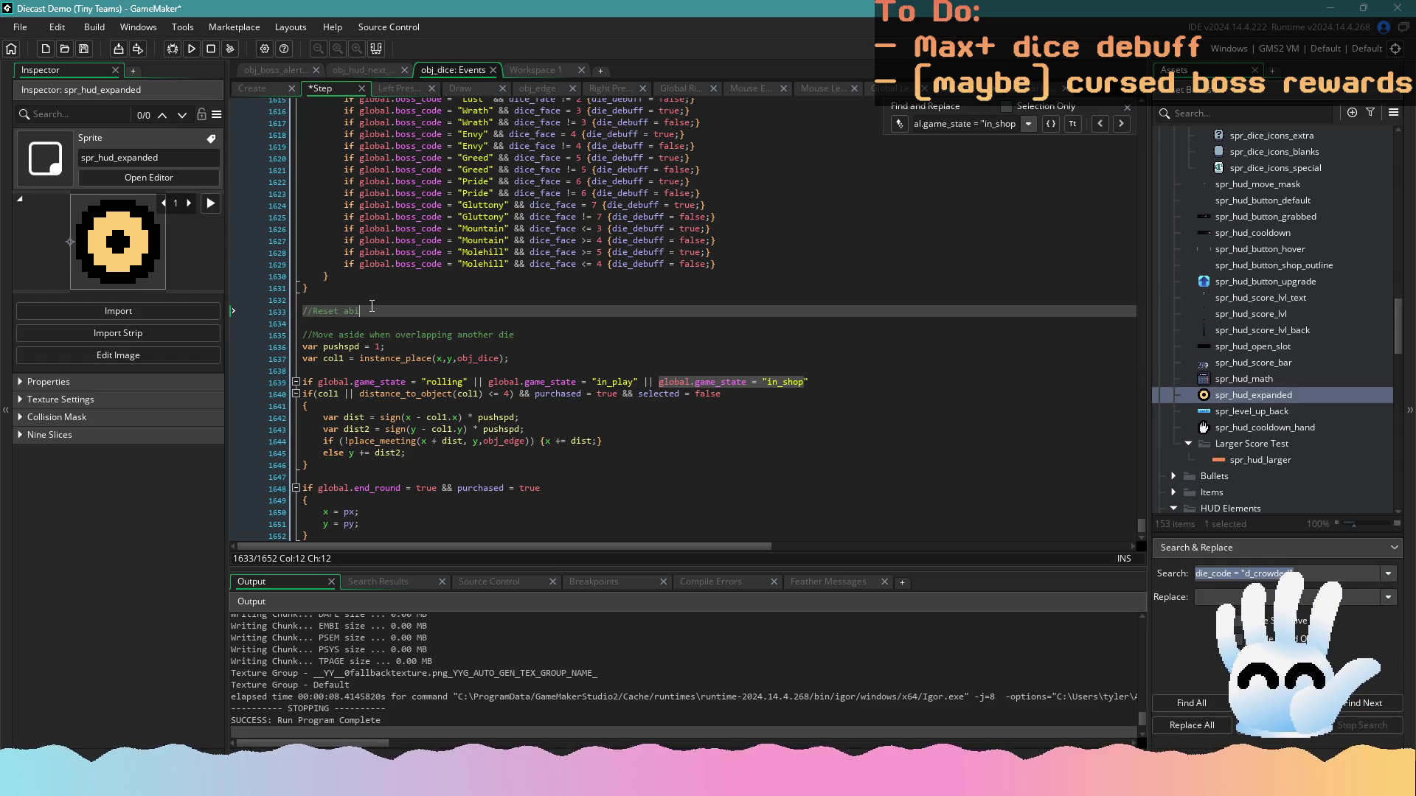
{"action": "type", "text": "s when in the shop"}
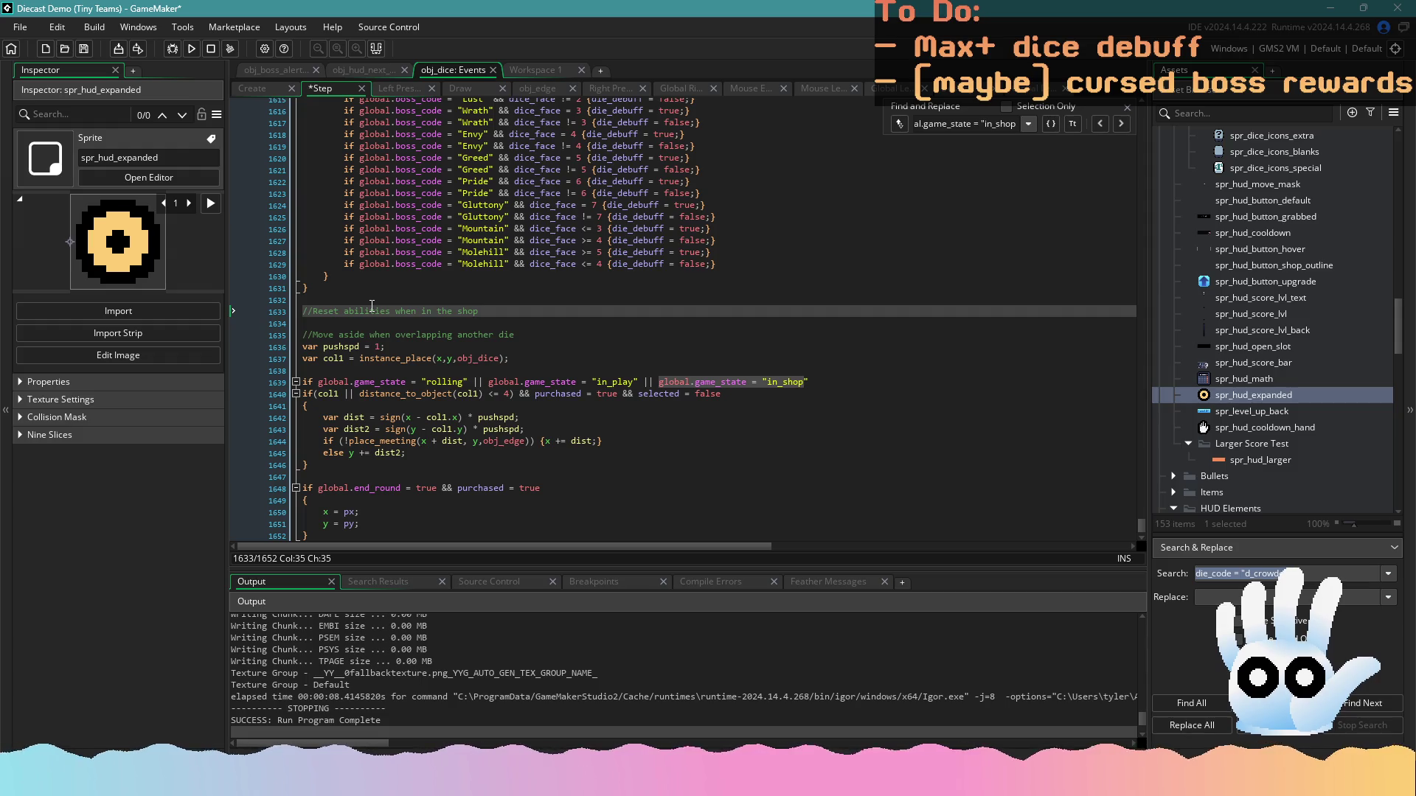
{"action": "key", "text": "Return"}
{"action": "type", "text": "globa"}
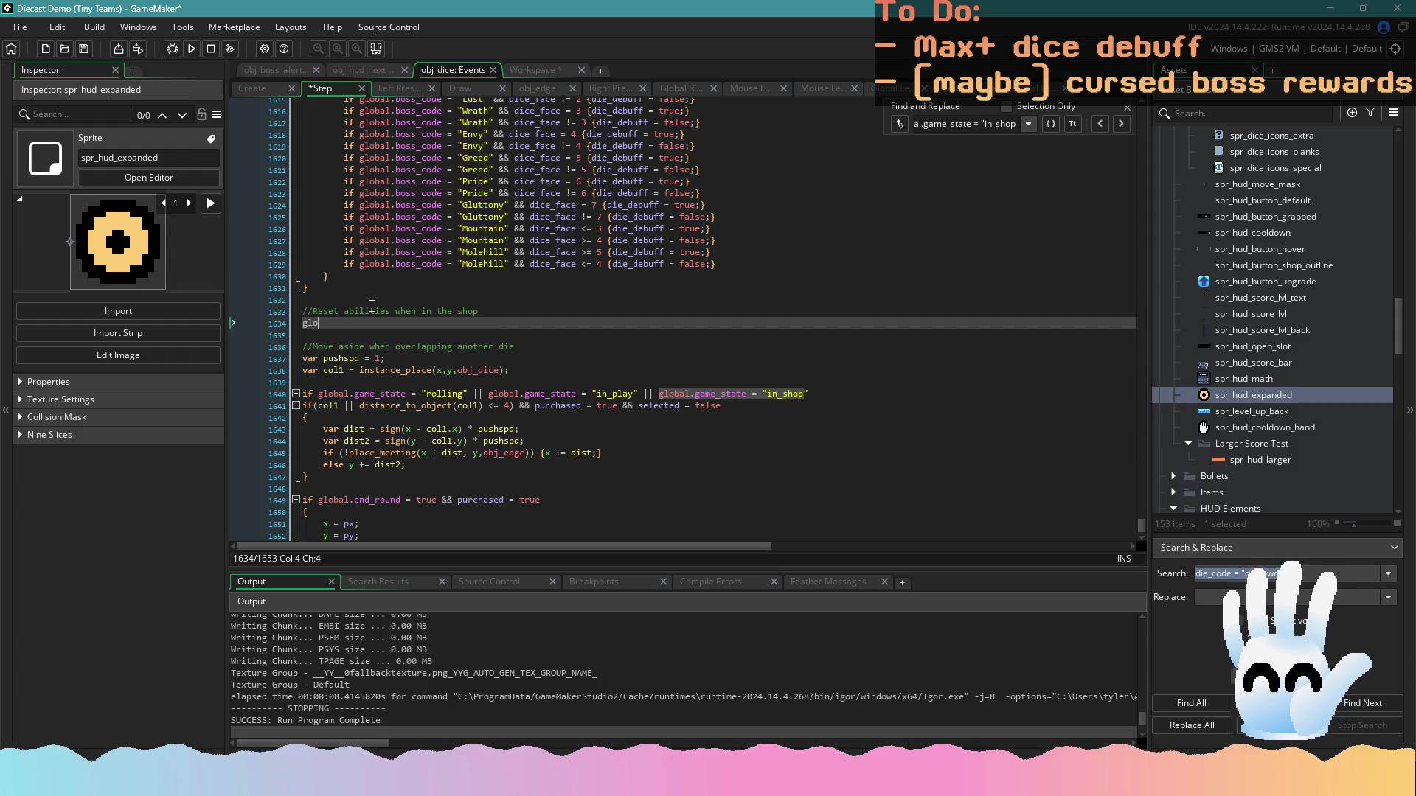
{"action": "key", "text": "BackSpace"}
{"action": "key", "text": "BackSpace"}
{"action": "key", "text": "BackSpace"}
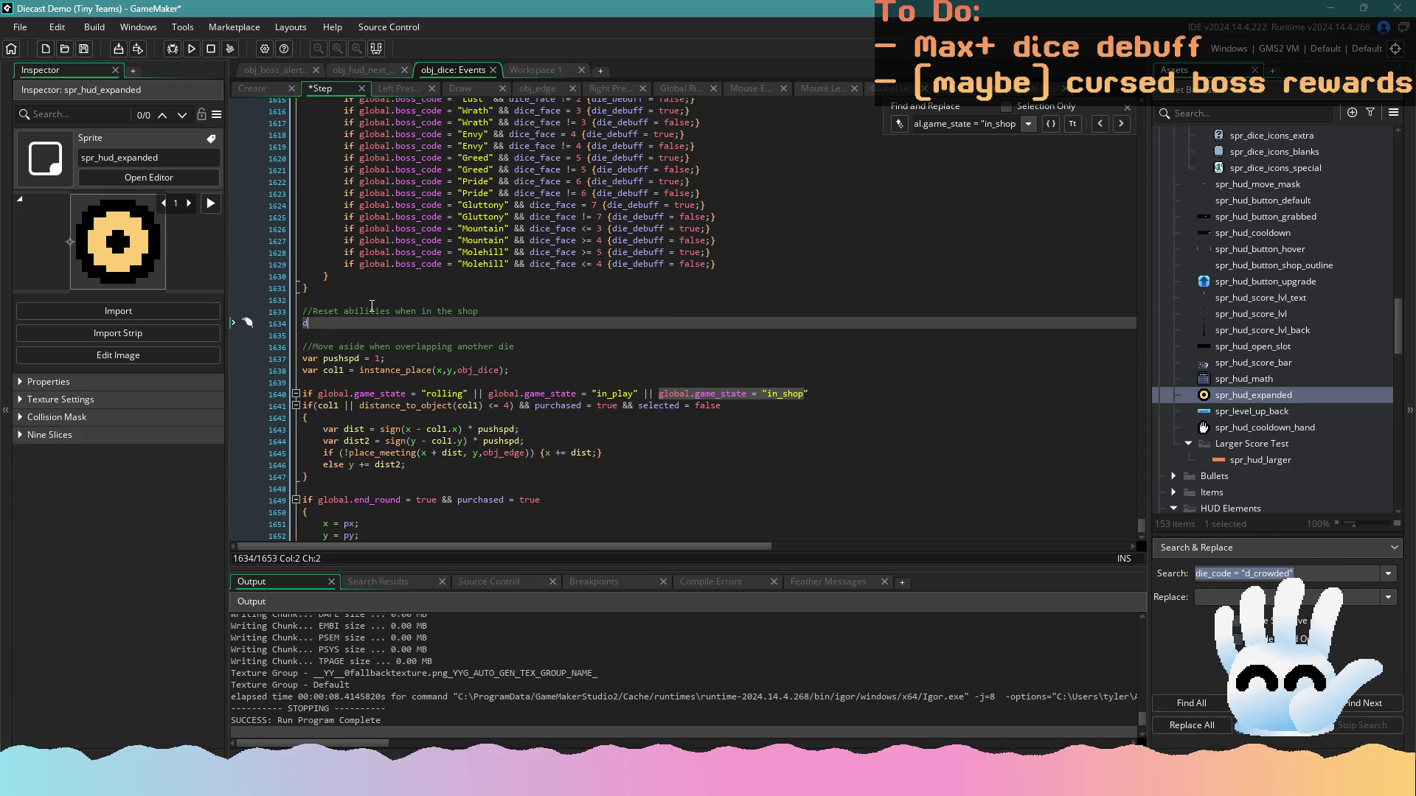
{"action": "type", "text": "if die_code -"}
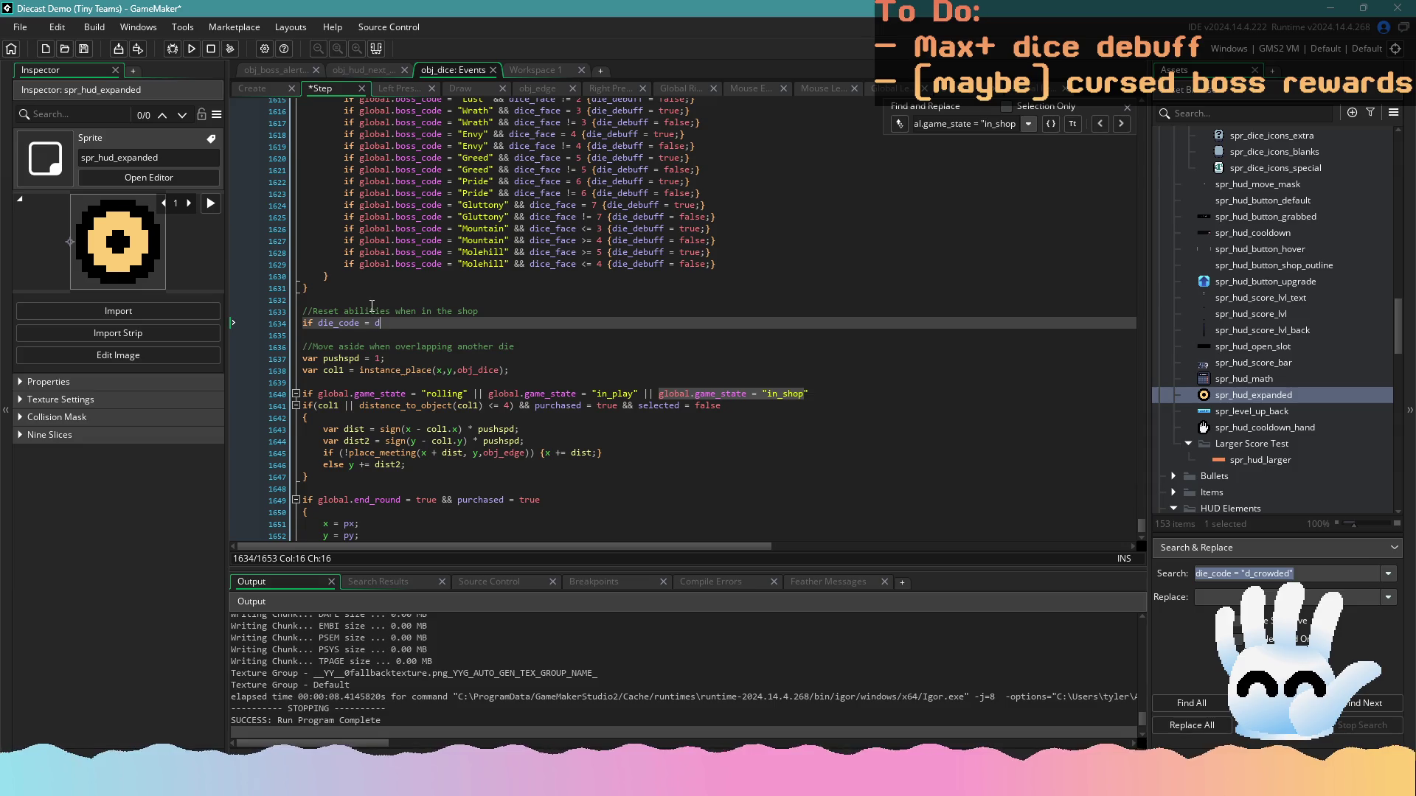
{"action": "key", "text": "BackSpace"}
{"action": "type", "text": "\"d20\" {"}
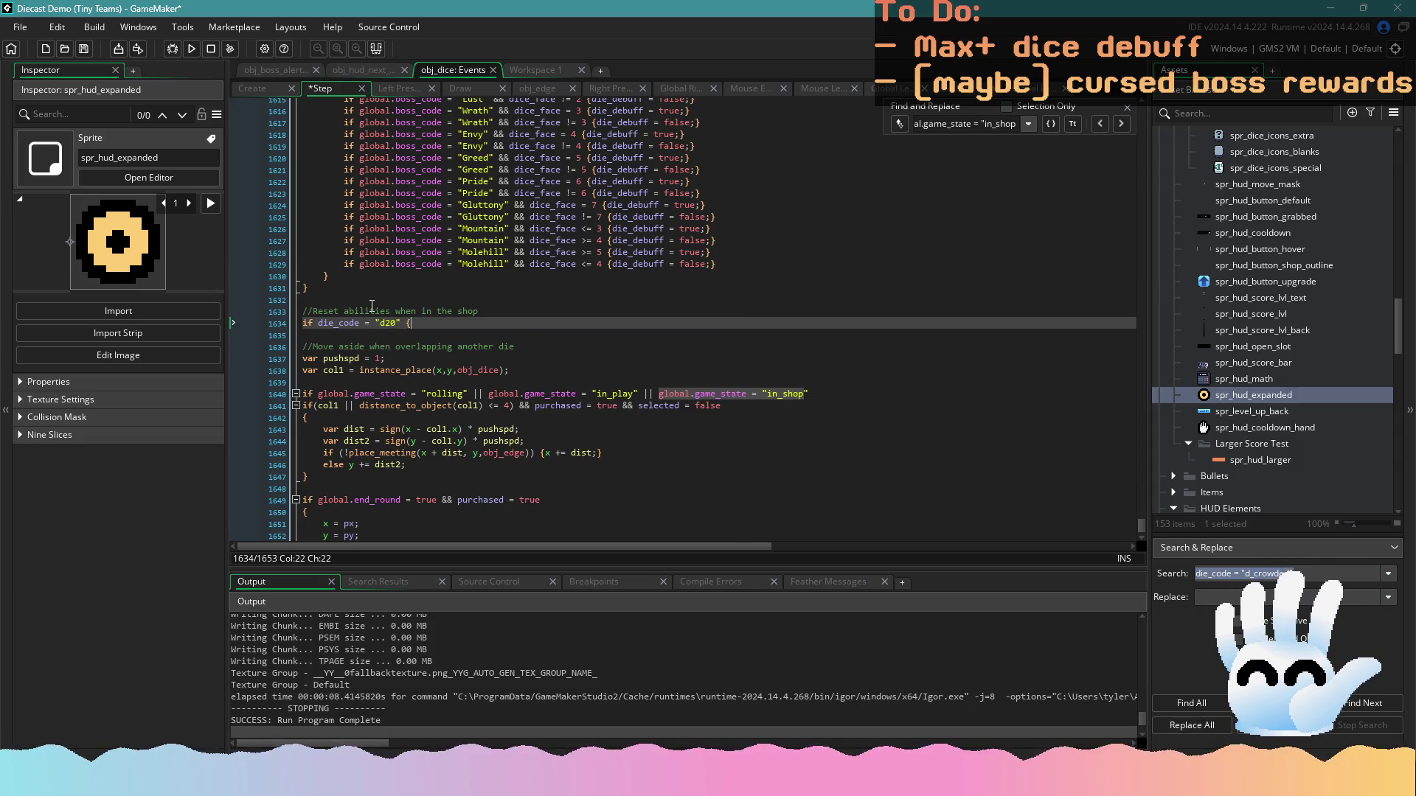
{"action": "key", "text": "Return"}
{"action": "type", "text": "}"}
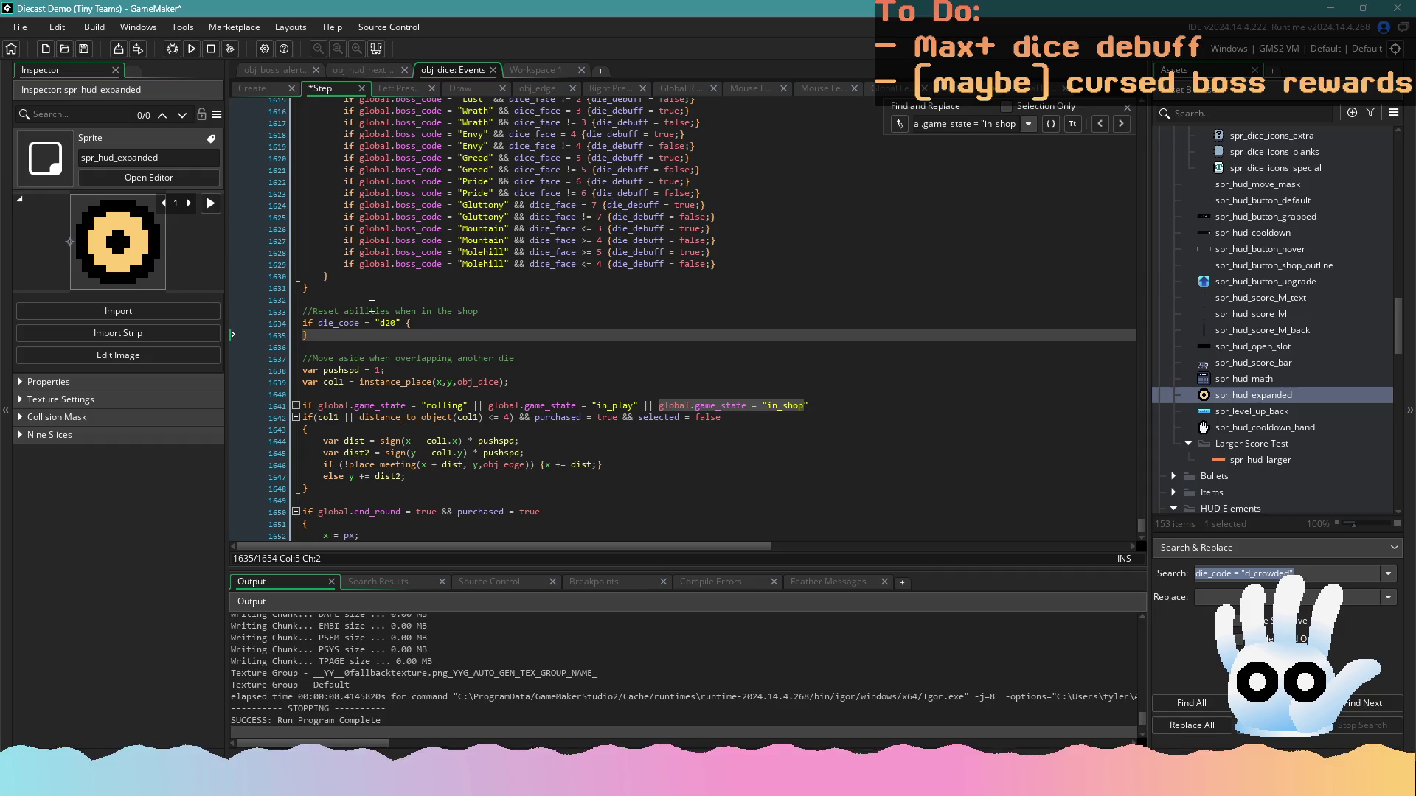
{"action": "key", "text": "BackSpace"}
{"action": "key", "text": "BackSpace"}
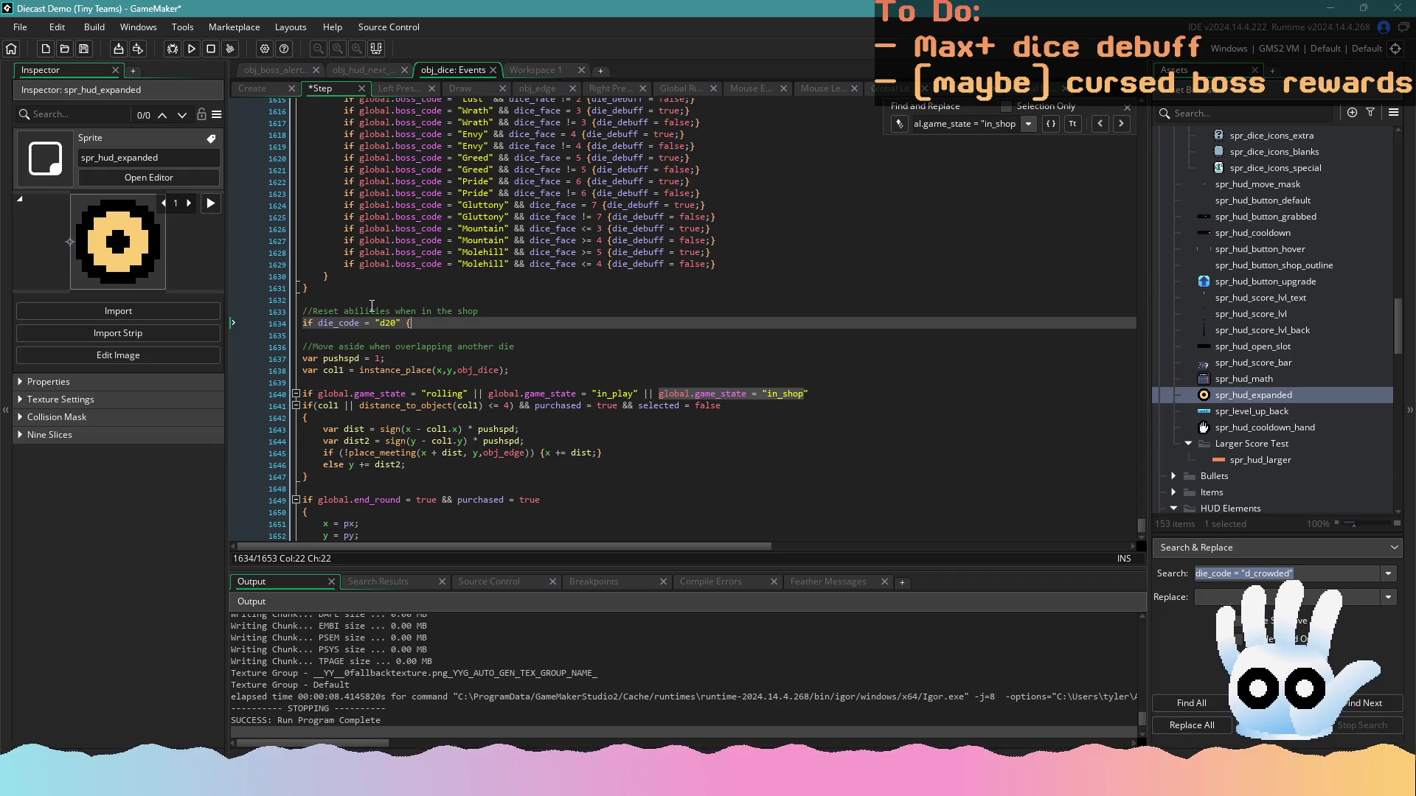
{"action": "type", "text": "die_stacks = "}
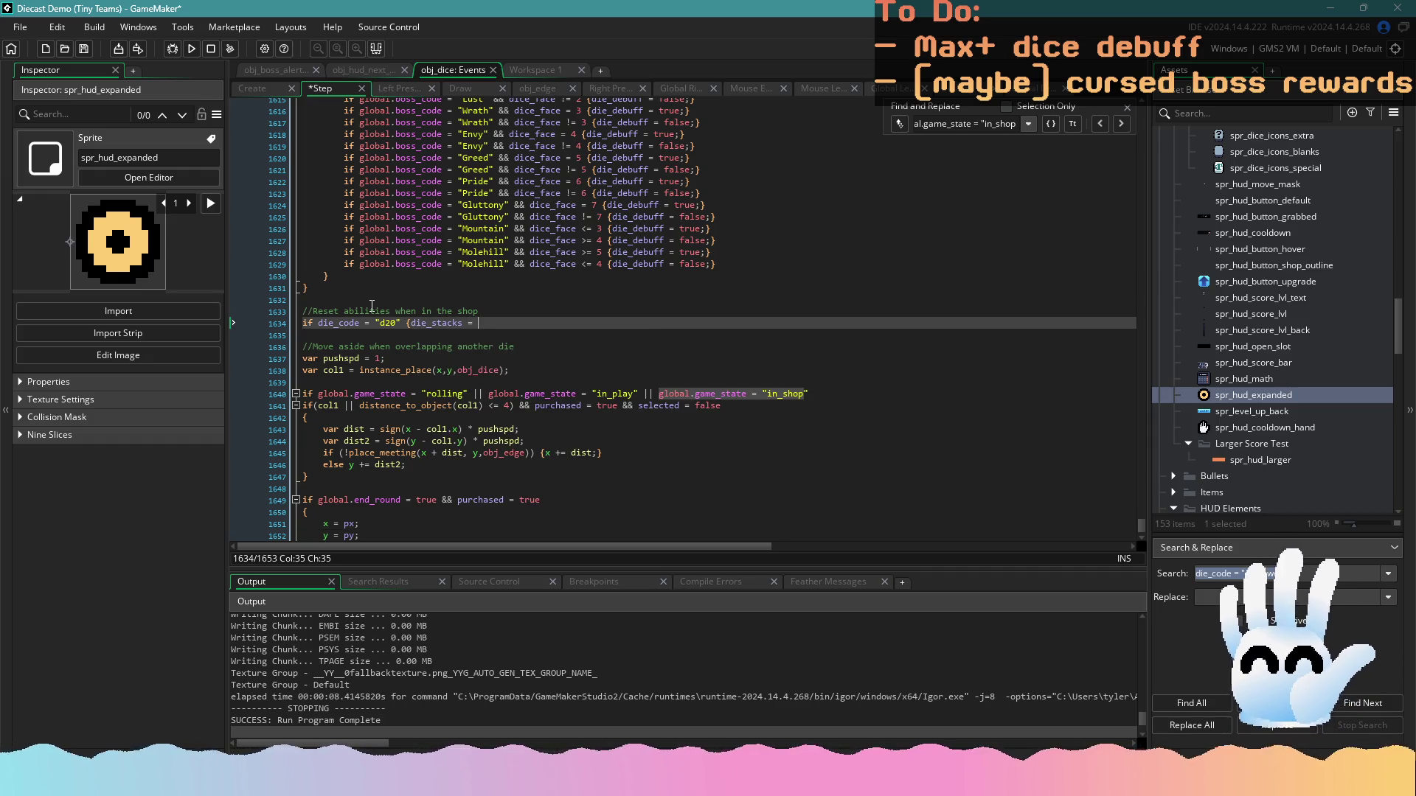
{"action": "type", "text": "0;}"}
Wrap the d20 reset inside an indented if global.game_state = "in_shop" { } block
{"action": "left_click", "coordinate": [491, 309]}
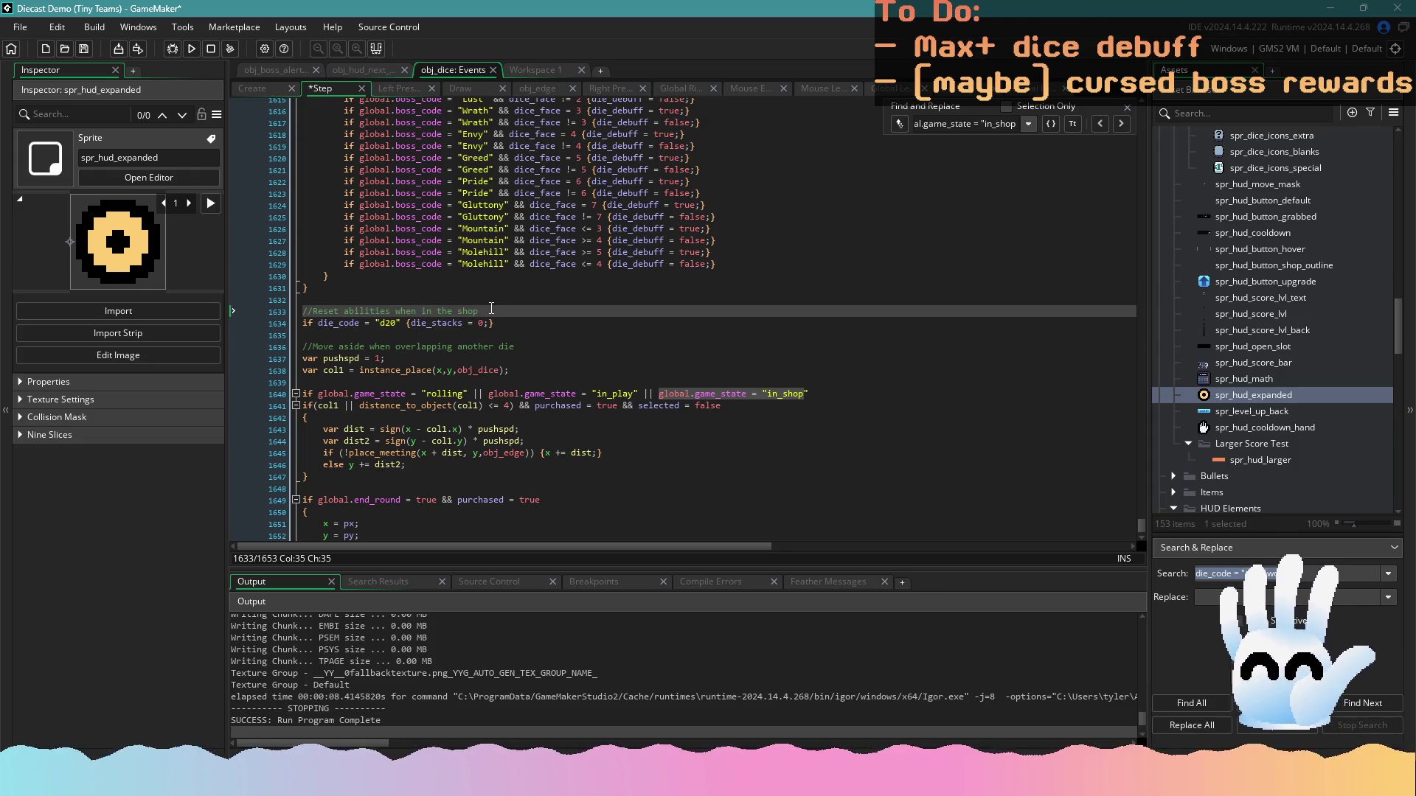
{"action": "key", "text": "Return"}
{"action": "type", "text": "if global.game_state = \"in_shop\" "}
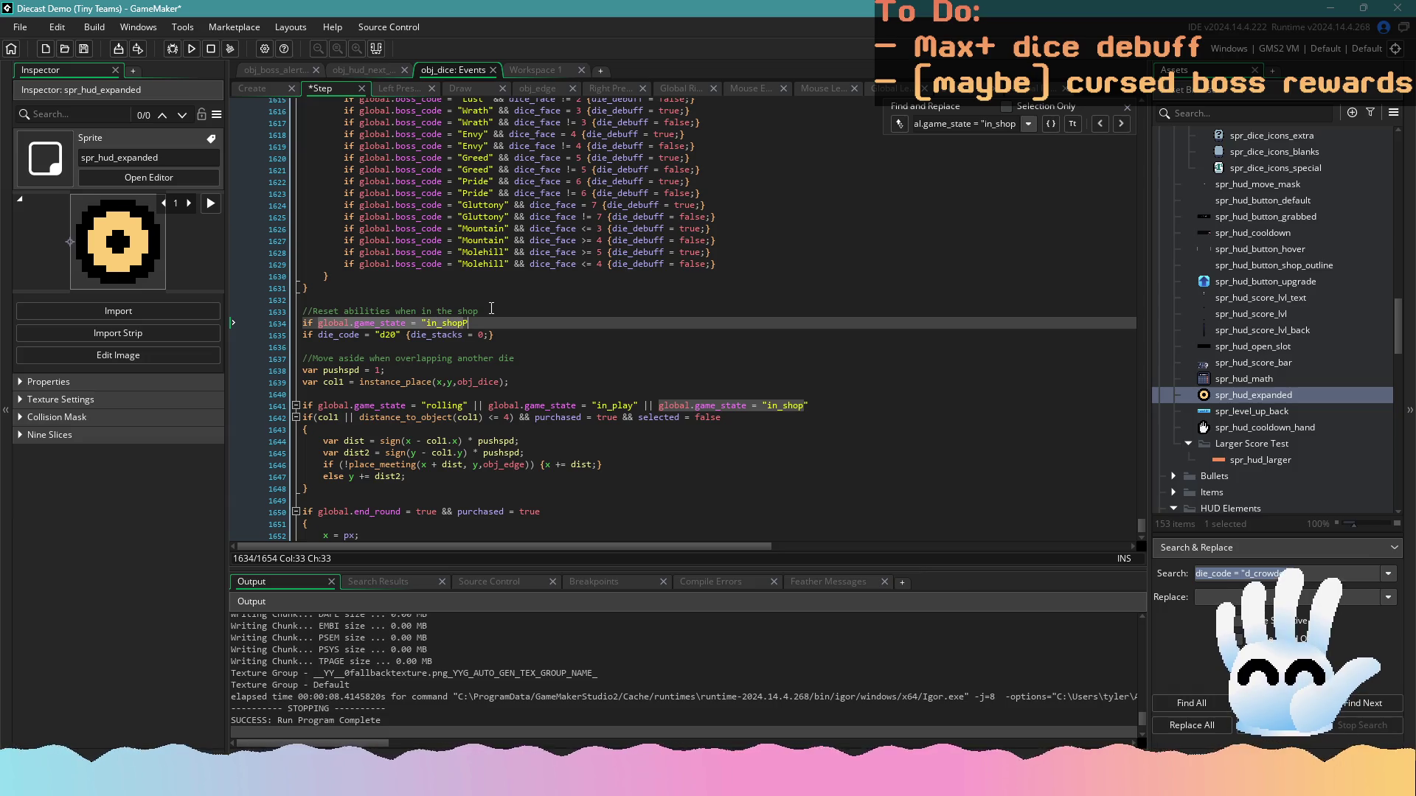
{"action": "type", "text": "{"}
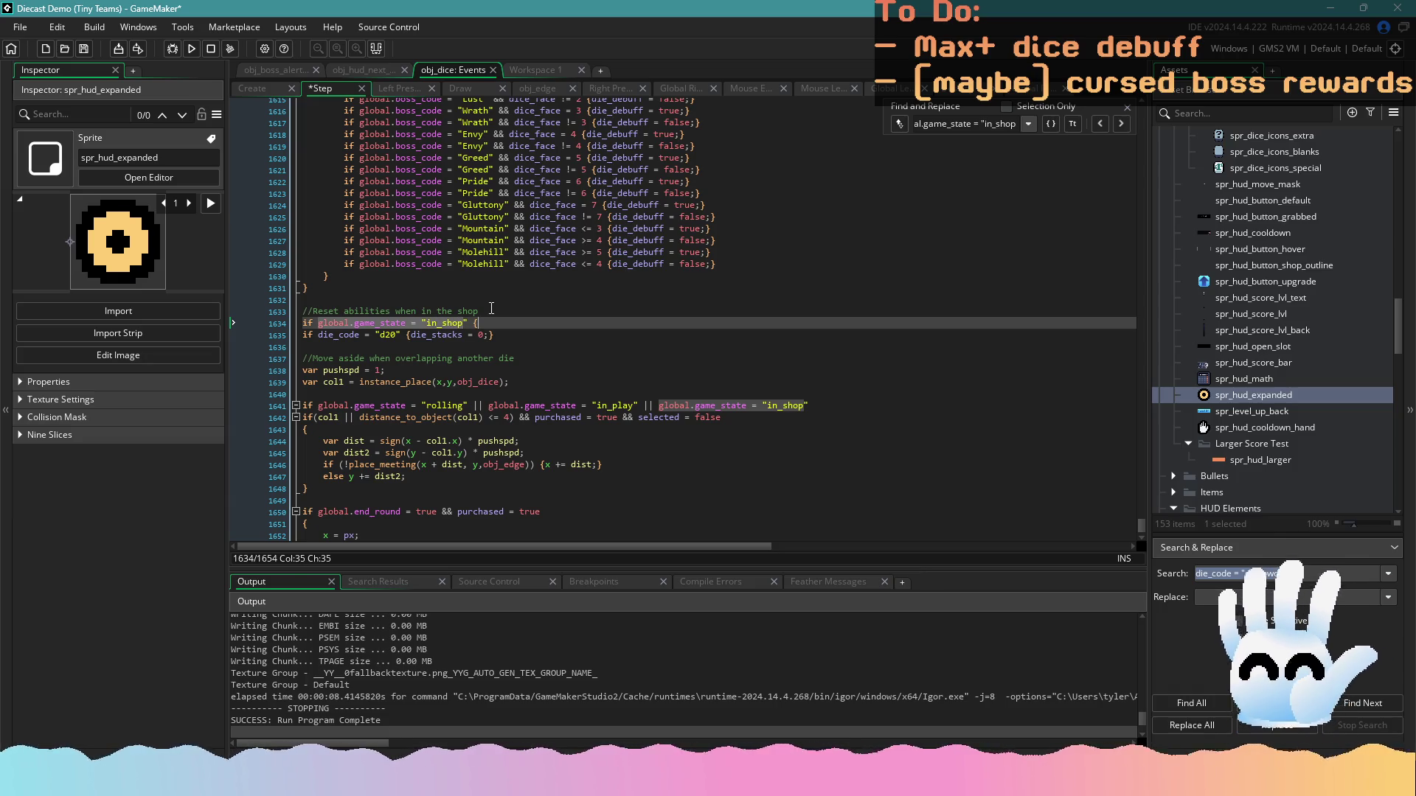
{"action": "left_click", "coordinate": [529, 338]}
{"action": "key", "text": "Return"}
{"action": "type", "text": "}"}
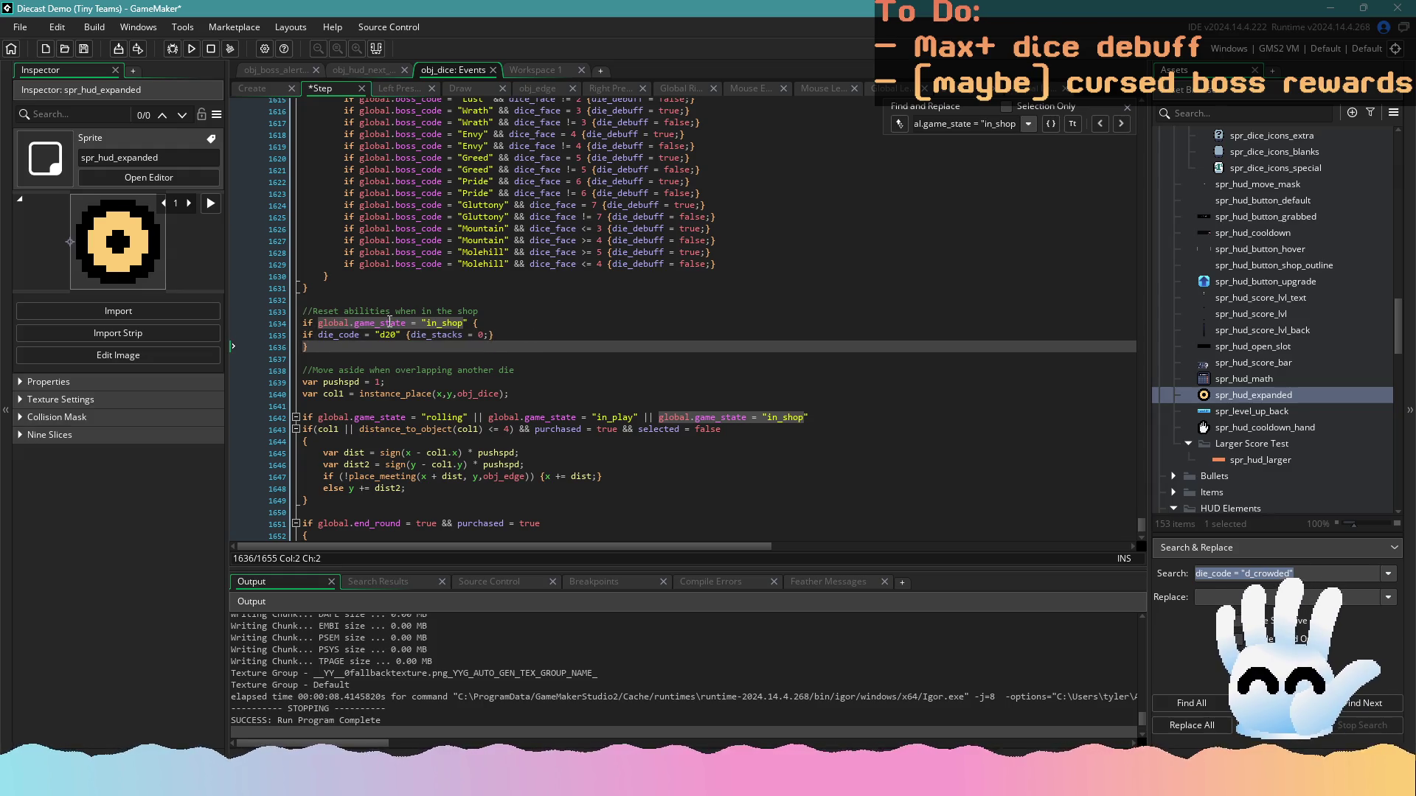
{"action": "key", "text": "Up"}
{"action": "key", "text": "Home"}
{"action": "key", "text": "Tab"}
{"action": "key", "text": "Up"}
Save the Step event with Ctrl+S and run the game
{"action": "key", "text": "End"}
{"action": "key", "text": "ctrl+s"}
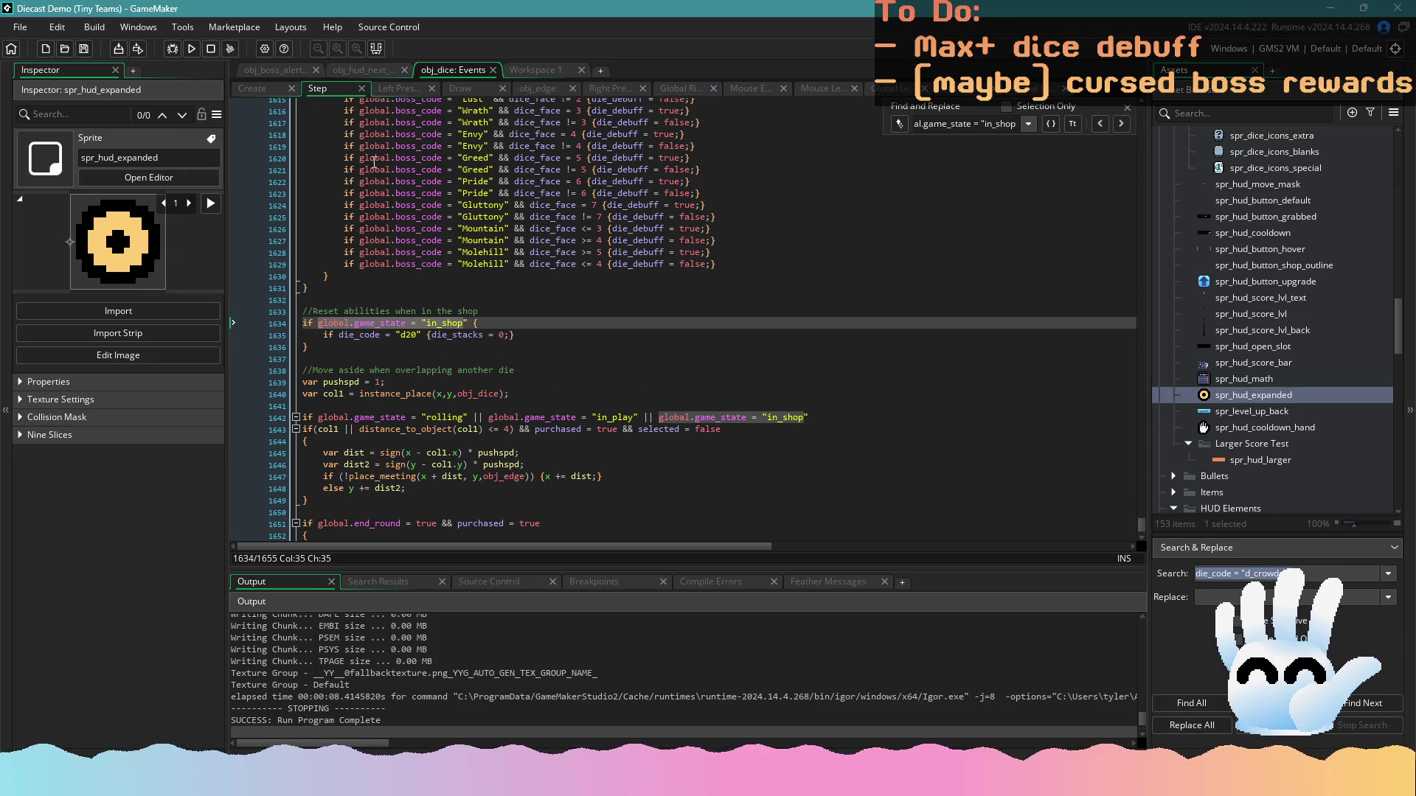
{"action": "left_click", "coordinate": [191, 48]}
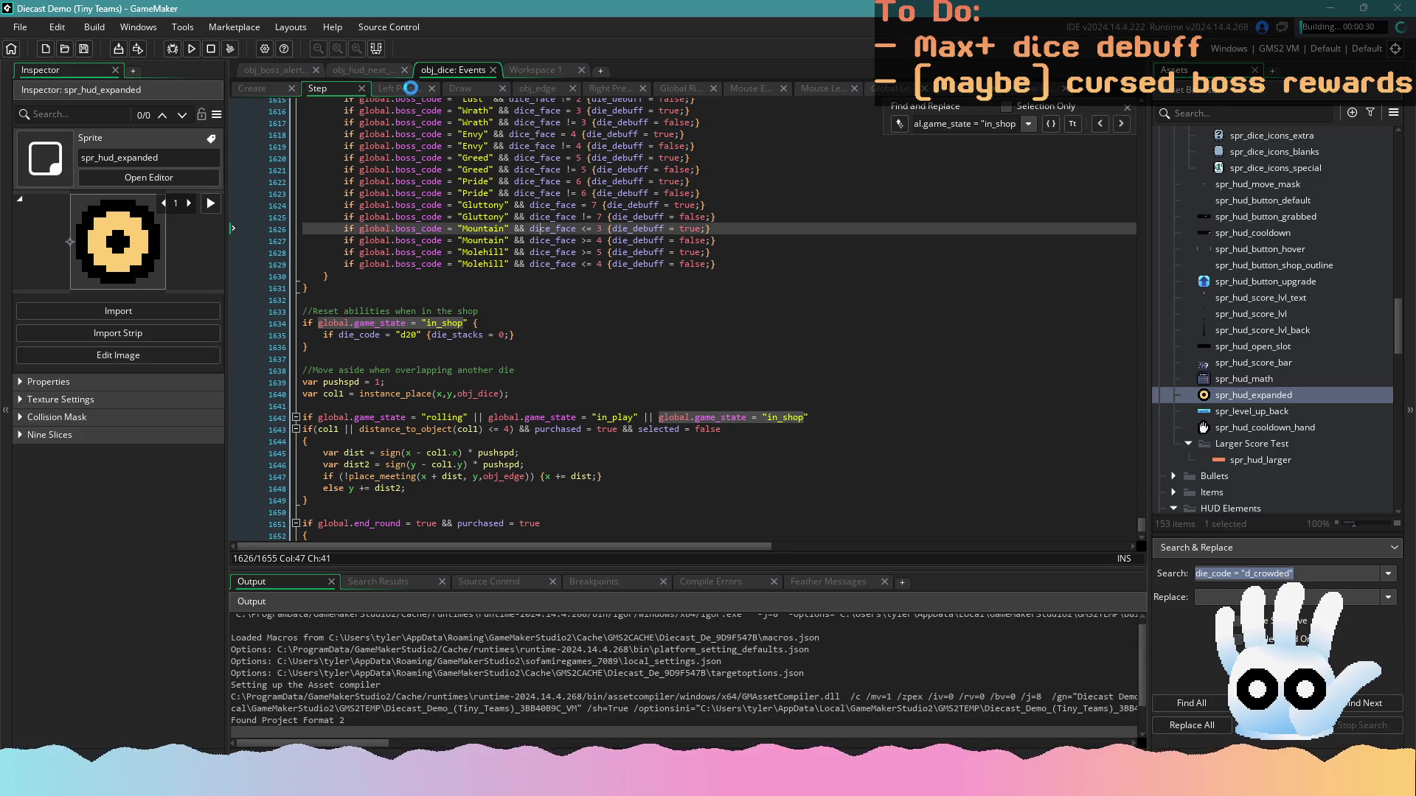
Search the dice code for 'd20' with Ctrl+F, then close the Find box
{"action": "left_click", "coordinate": [744, 305]}
{"action": "key", "text": "ctrl+f"}
{"action": "type", "text": "d20"}
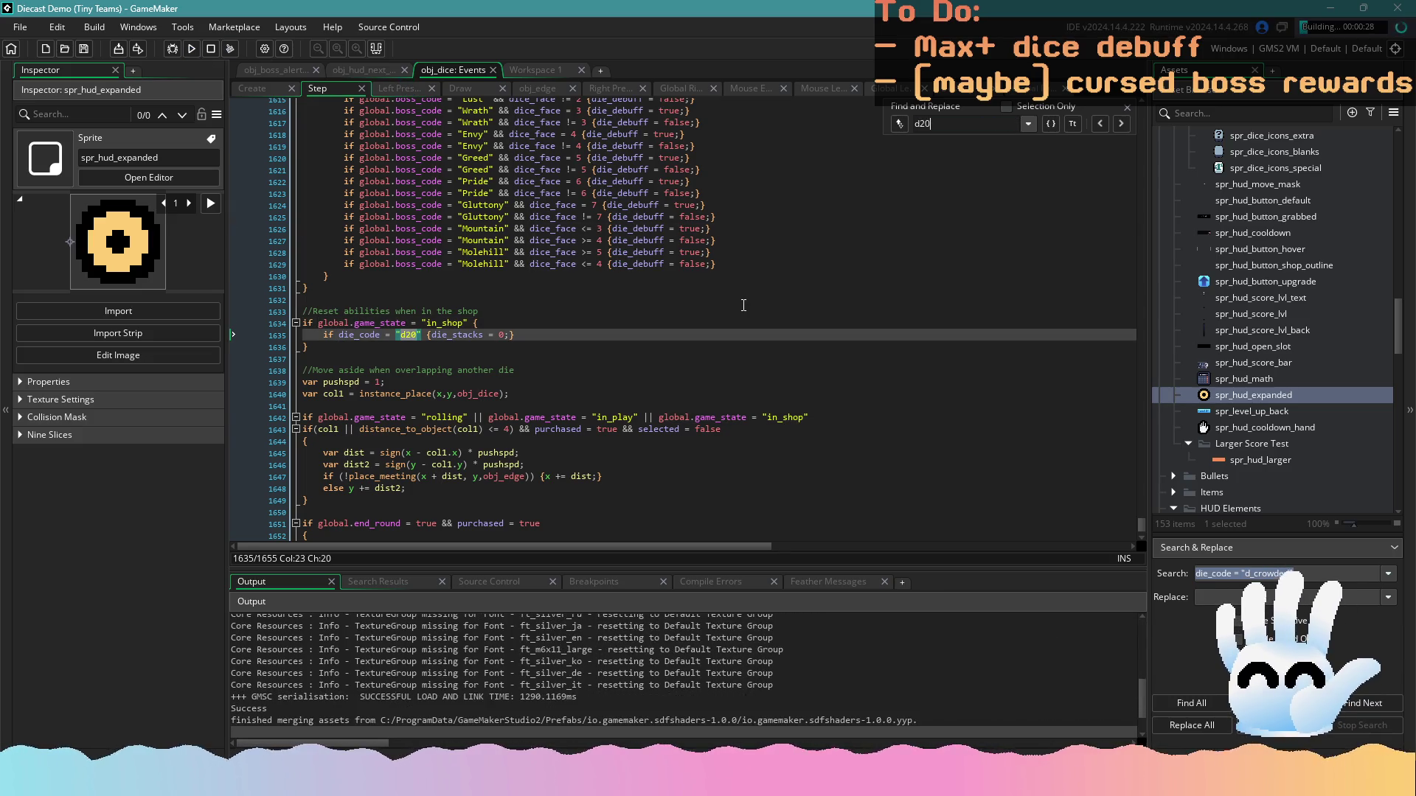
{"action": "left_click", "coordinate": [1127, 107]}
{"action": "left_click", "coordinate": [1071, 232]}
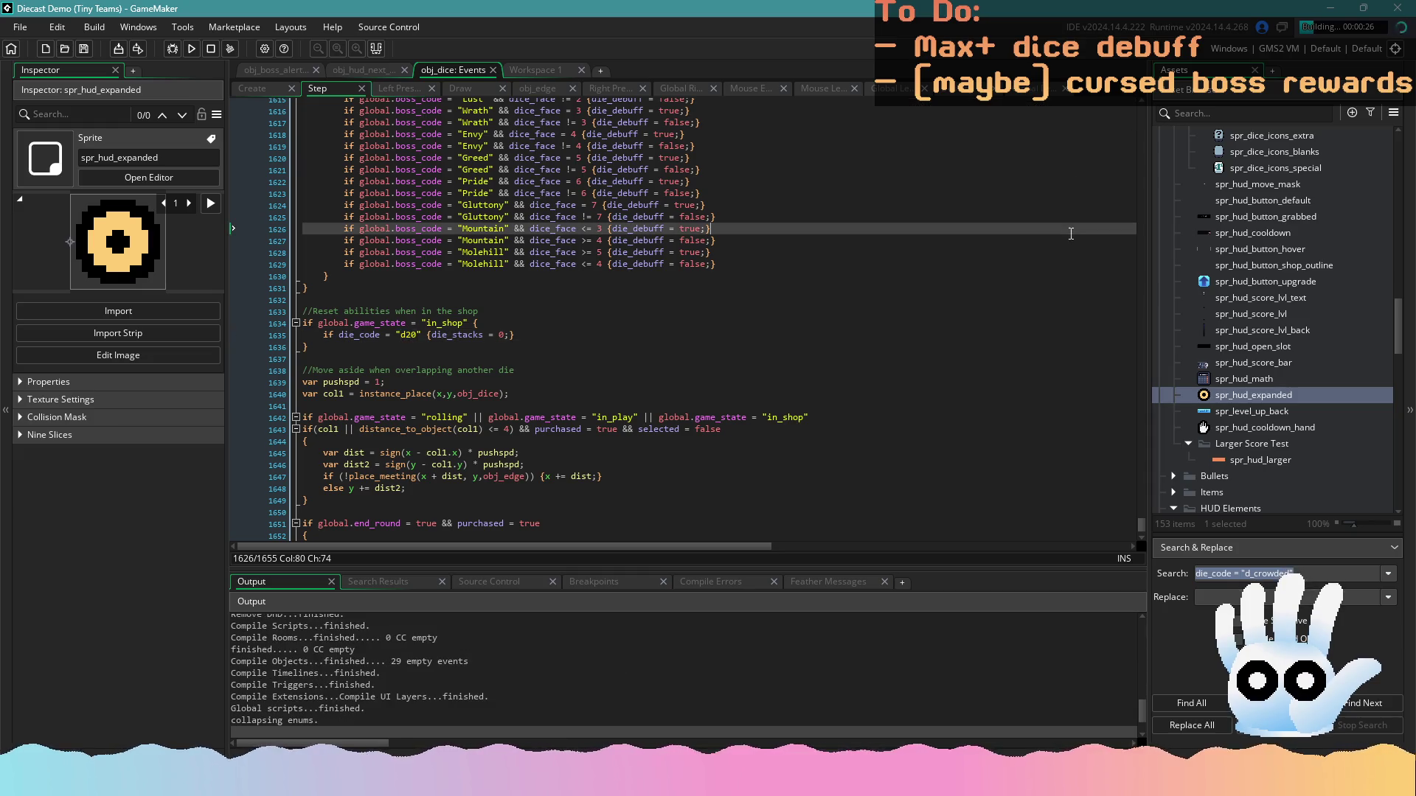
{"action": "left_click_drag", "start_coordinate": [1142, 525], "coordinate": [1142, 109]}
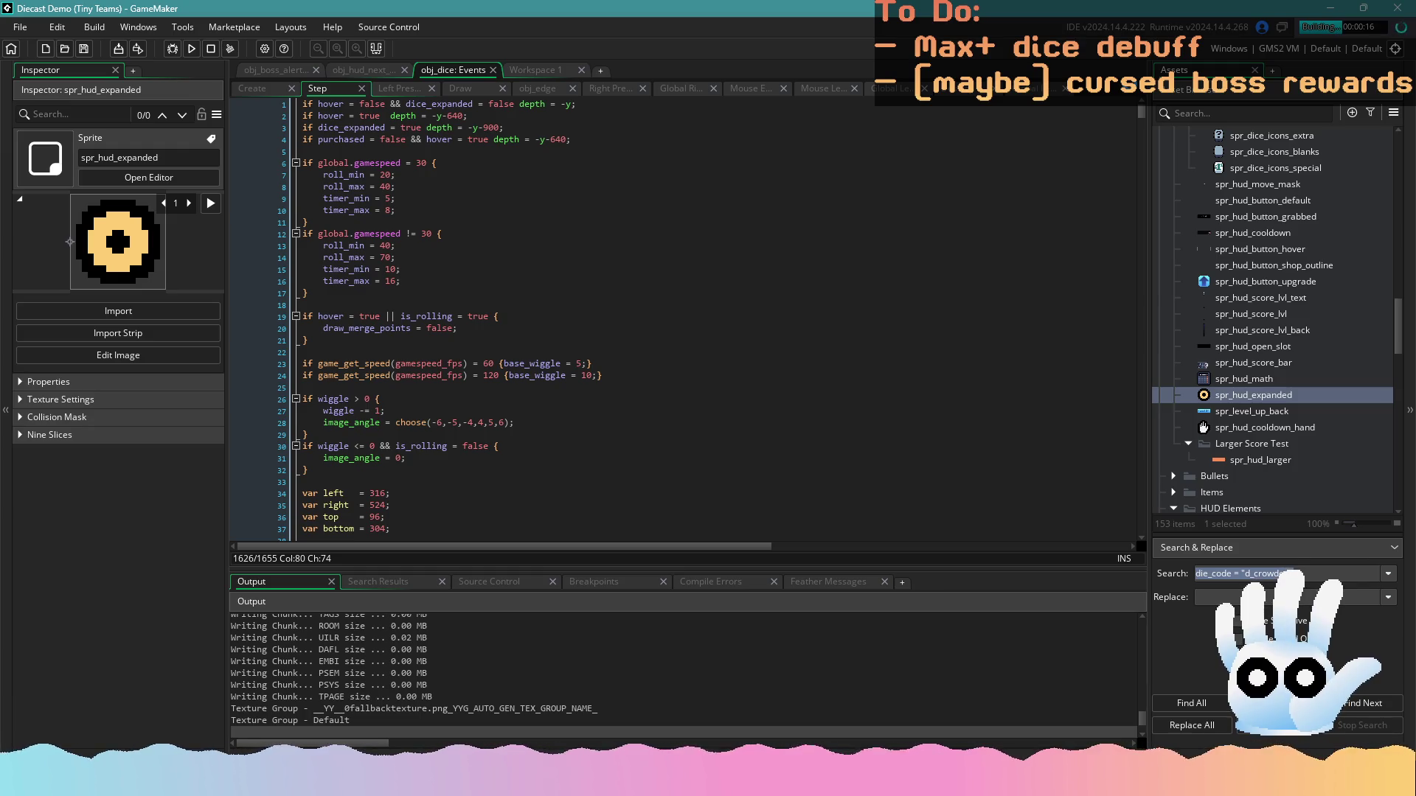
{"action": "left_click", "coordinate": [801, 386]}
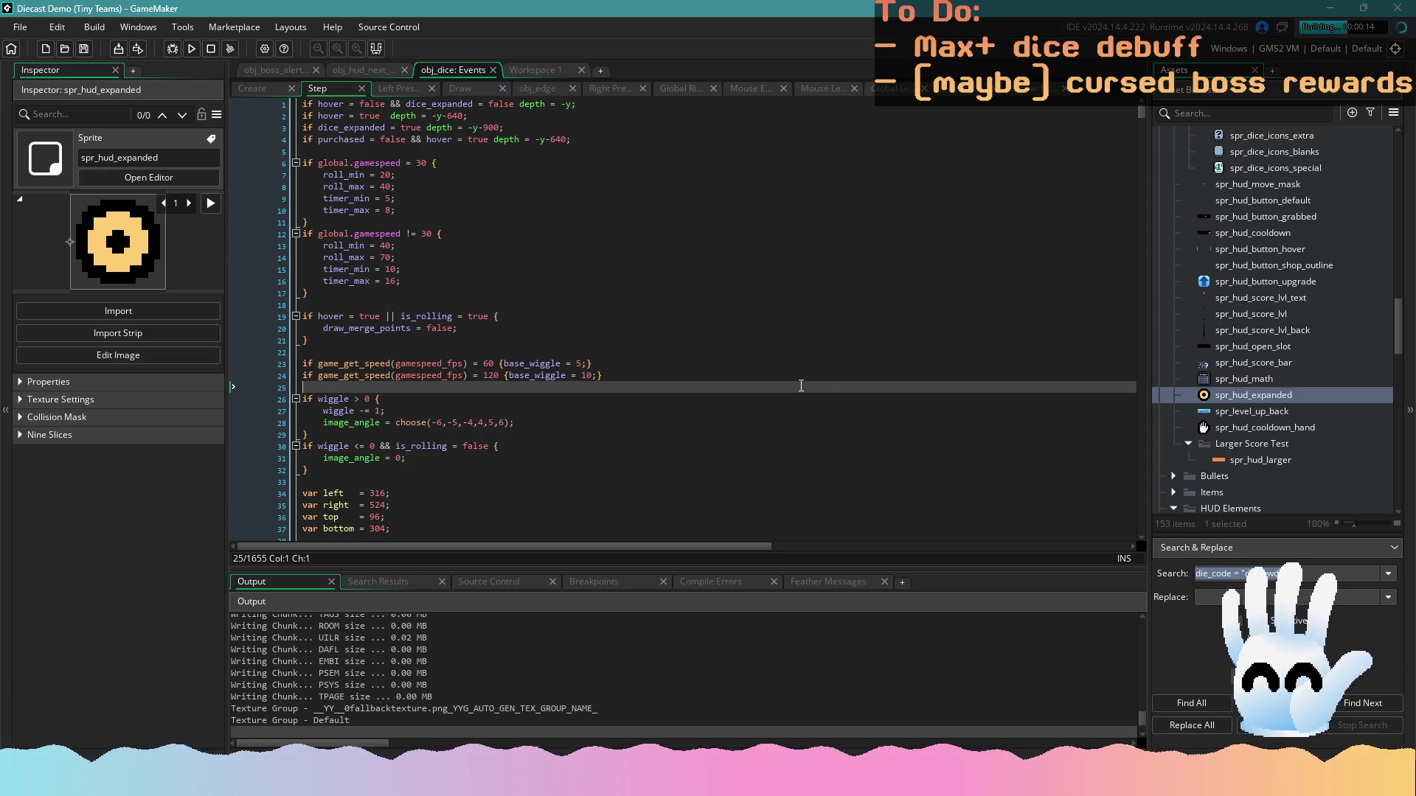
Open obj_dice's Draw event and scroll to the d20 crit-count drawing block
{"action": "left_click", "coordinate": [532, 70]}
{"action": "left_click", "coordinate": [453, 70]}
{"action": "left_click", "coordinate": [395, 88]}
{"action": "left_click", "coordinate": [460, 88]}
{"action": "left_click", "coordinate": [625, 262]}
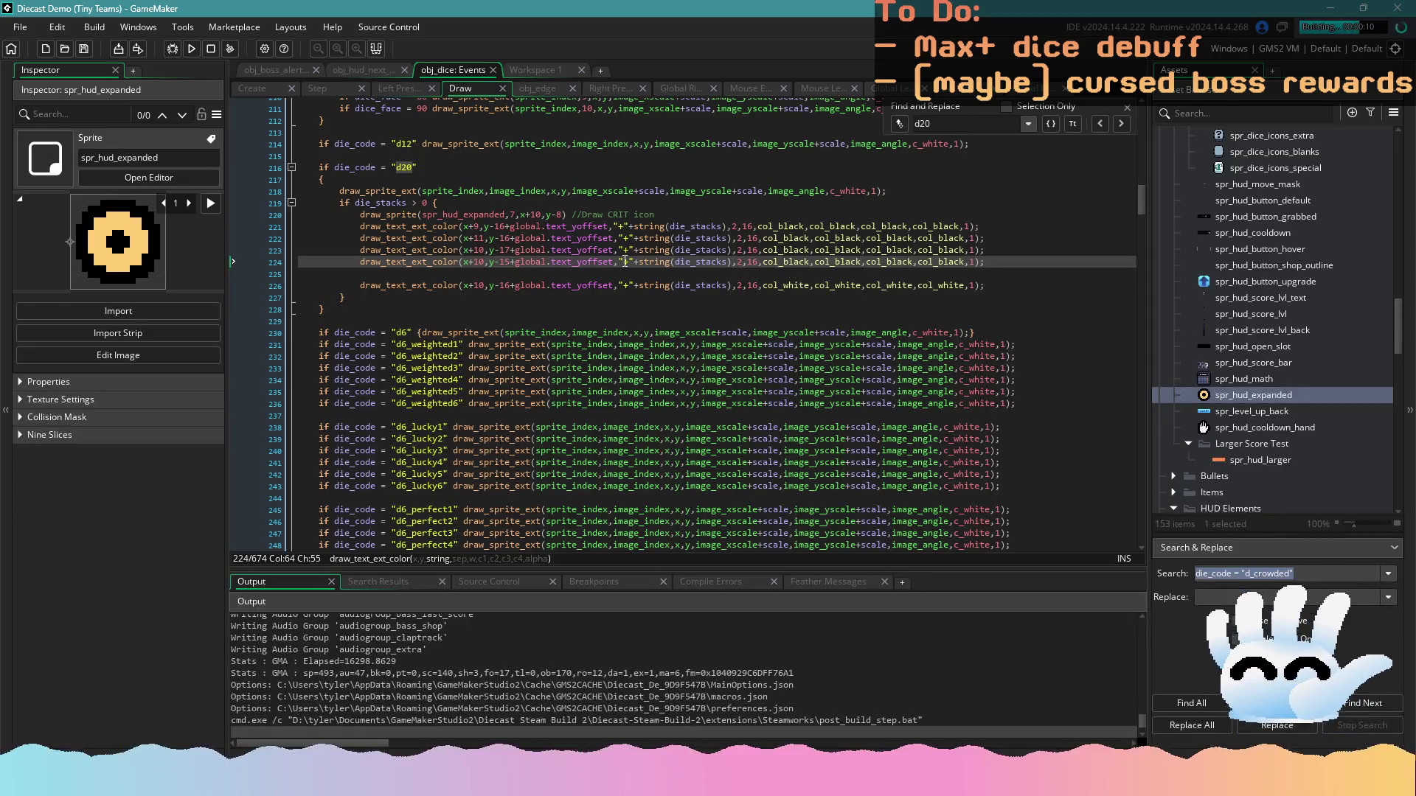
{"action": "scroll", "coordinate": [625, 262], "scroll_direction": "up", "scroll_amount": 15}
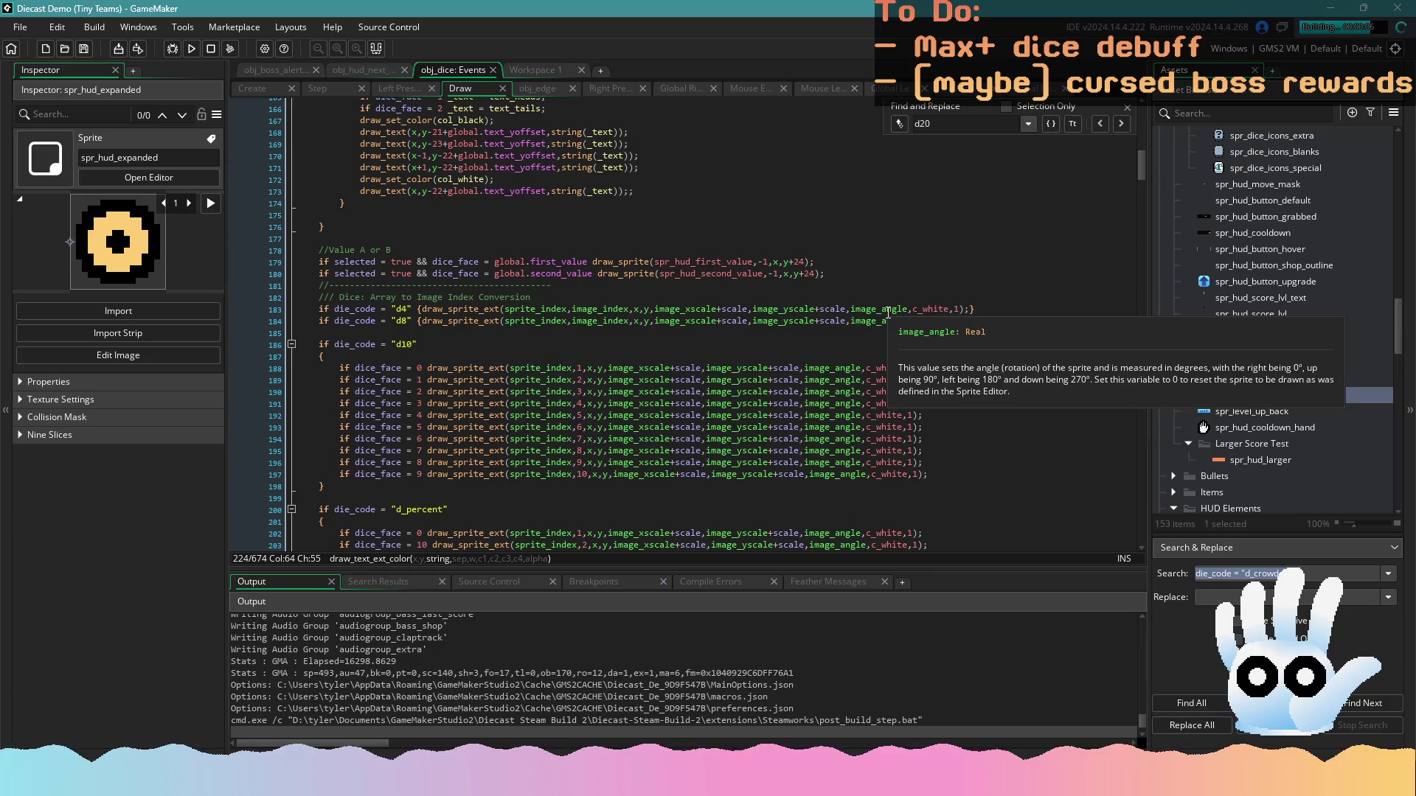
{"action": "scroll", "coordinate": [554, 351], "scroll_direction": "up", "scroll_amount": 9}
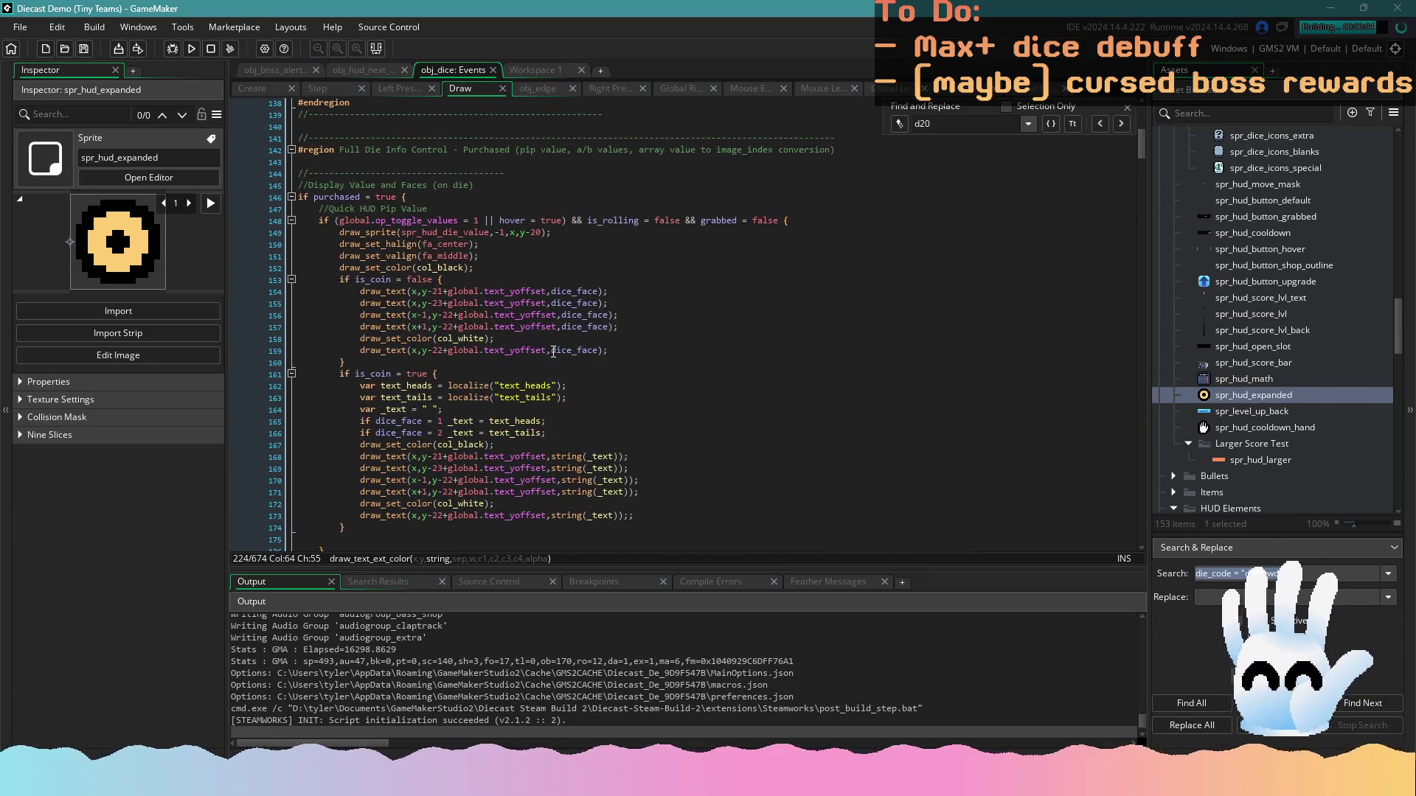
{"action": "scroll", "coordinate": [553, 391], "scroll_direction": "down", "scroll_amount": 12}
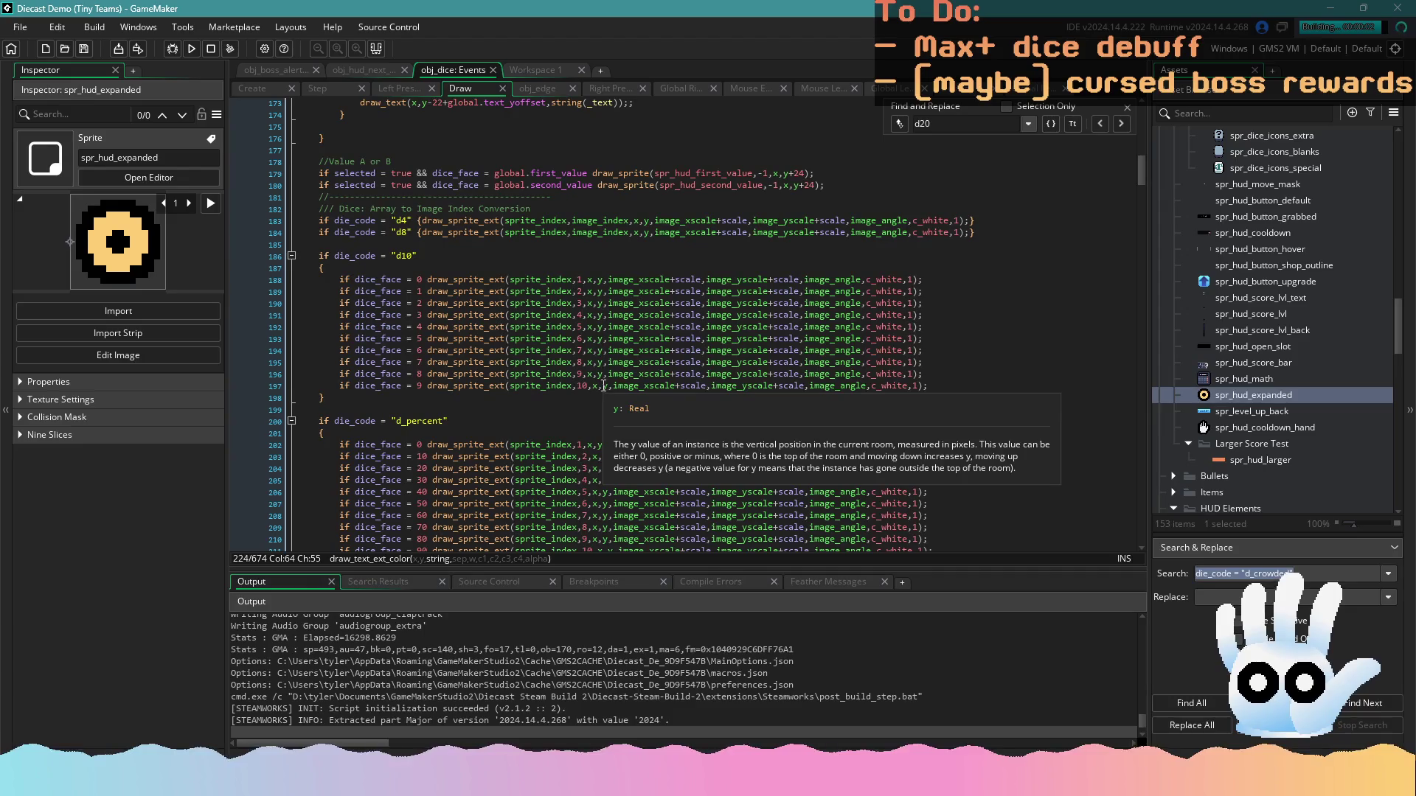
{"action": "scroll", "coordinate": [717, 362], "scroll_direction": "down", "scroll_amount": 9}
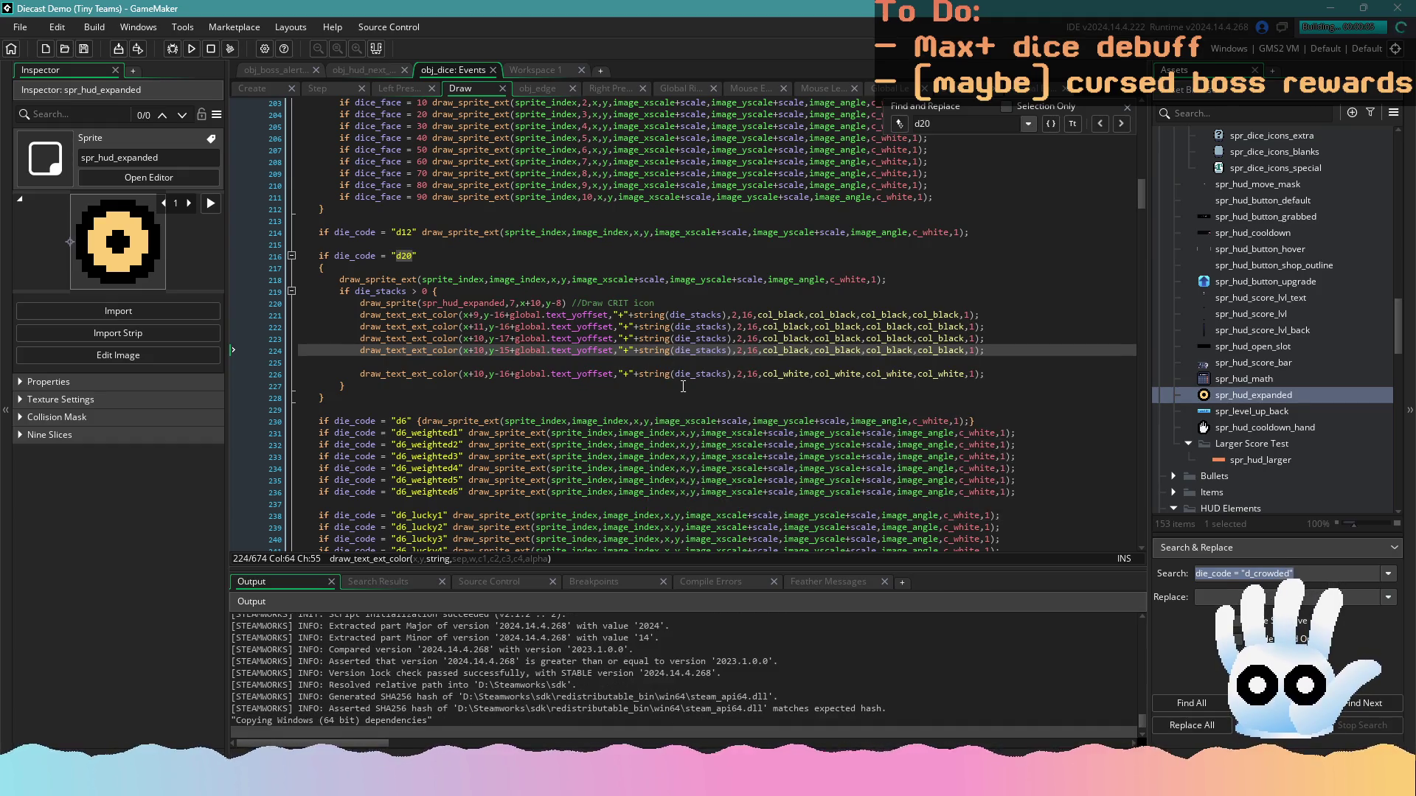
{"action": "left_click", "coordinate": [671, 397]}
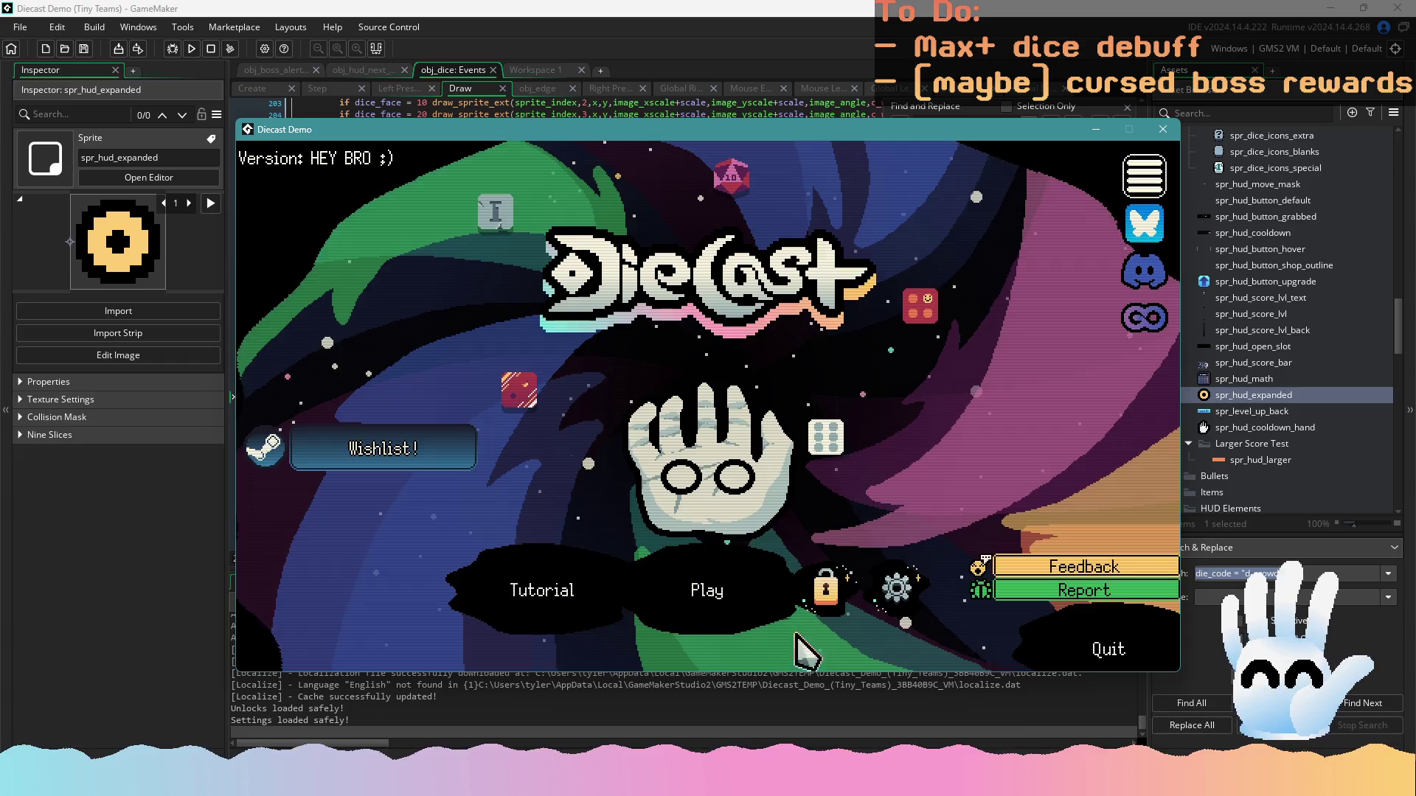
Continue the saved run onto the dice board and add the third six to the hand
{"action": "left_click", "coordinate": [679, 594]}
{"action": "left_click", "coordinate": [706, 472]}
{"action": "left_click", "coordinate": [741, 579]}
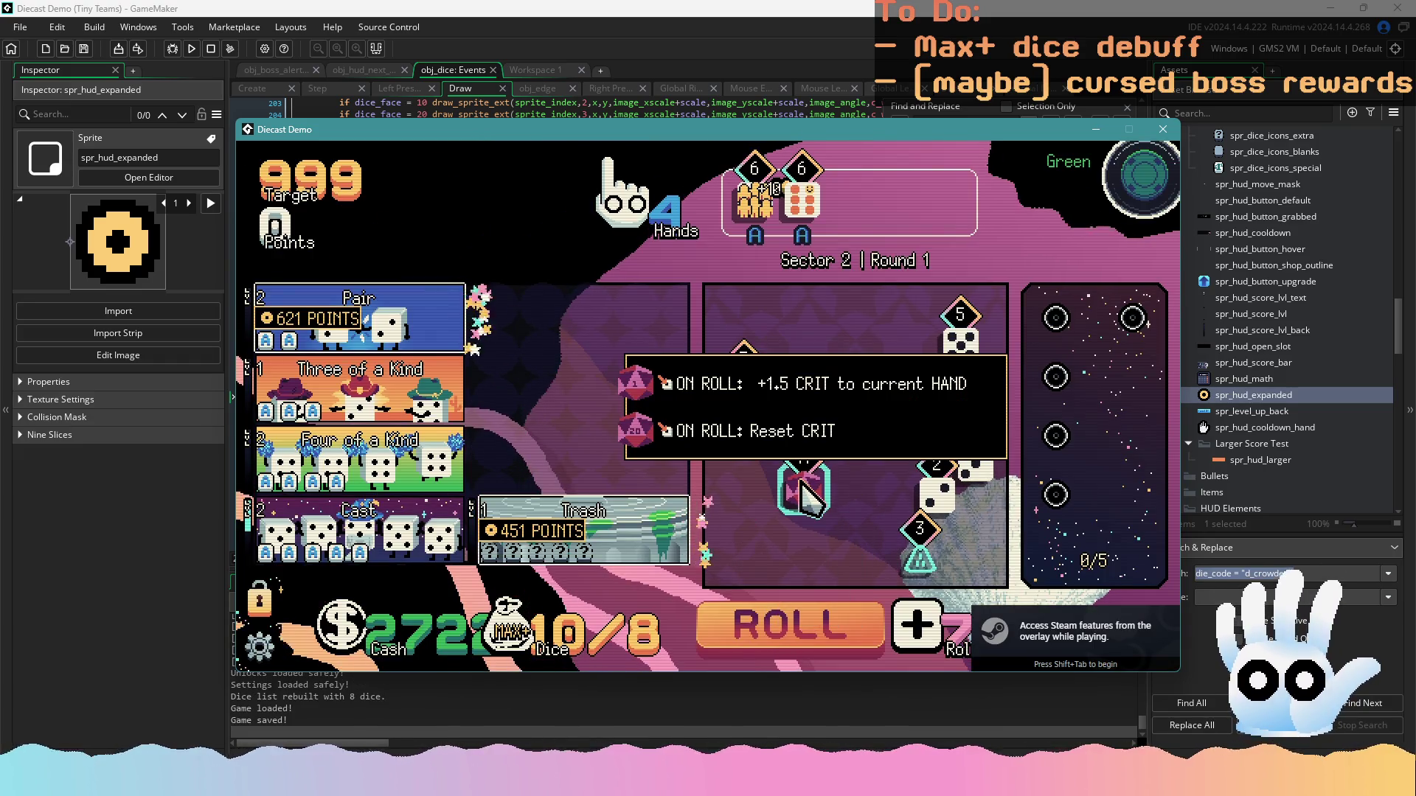
{"action": "mouse_move", "coordinate": [636, 522]}
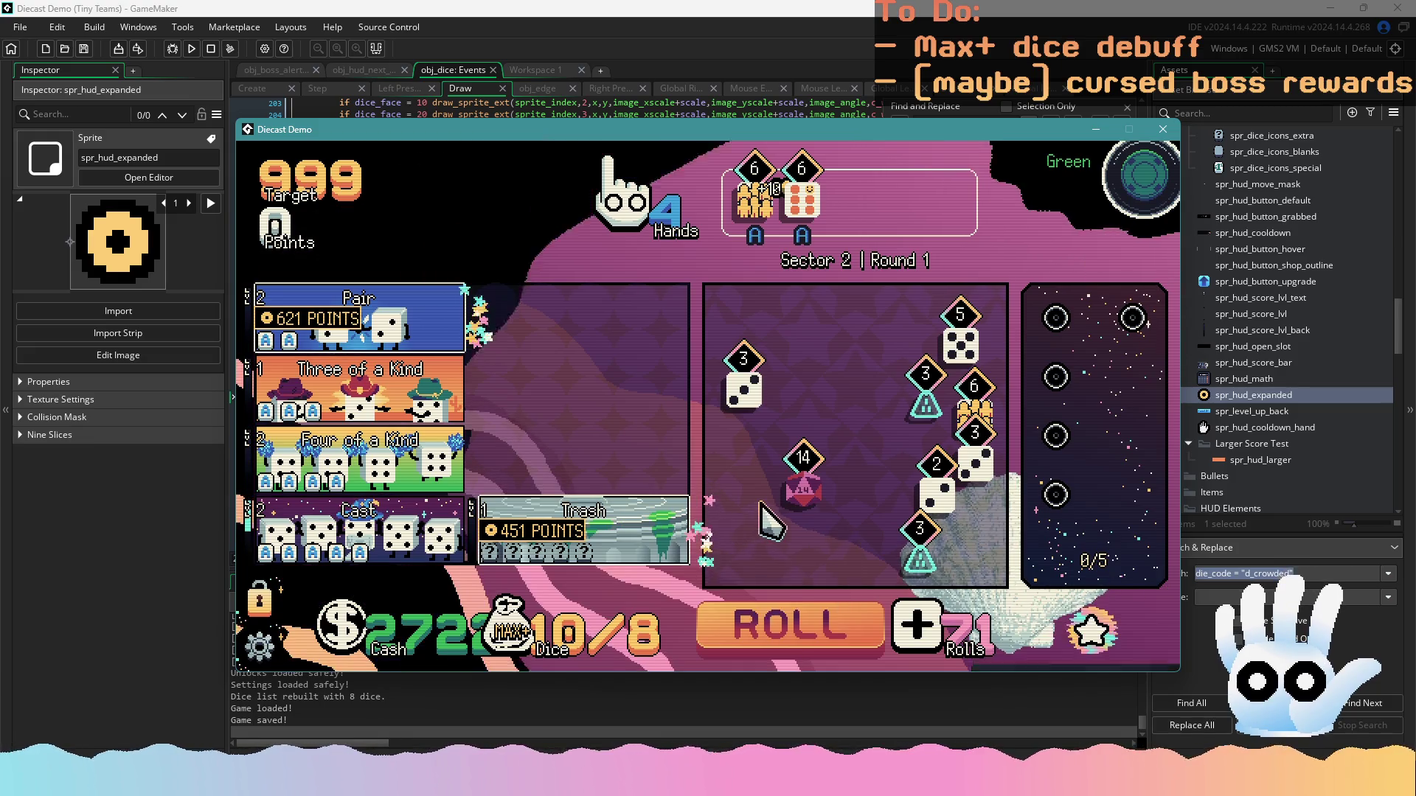
{"action": "left_click", "coordinate": [974, 405]}
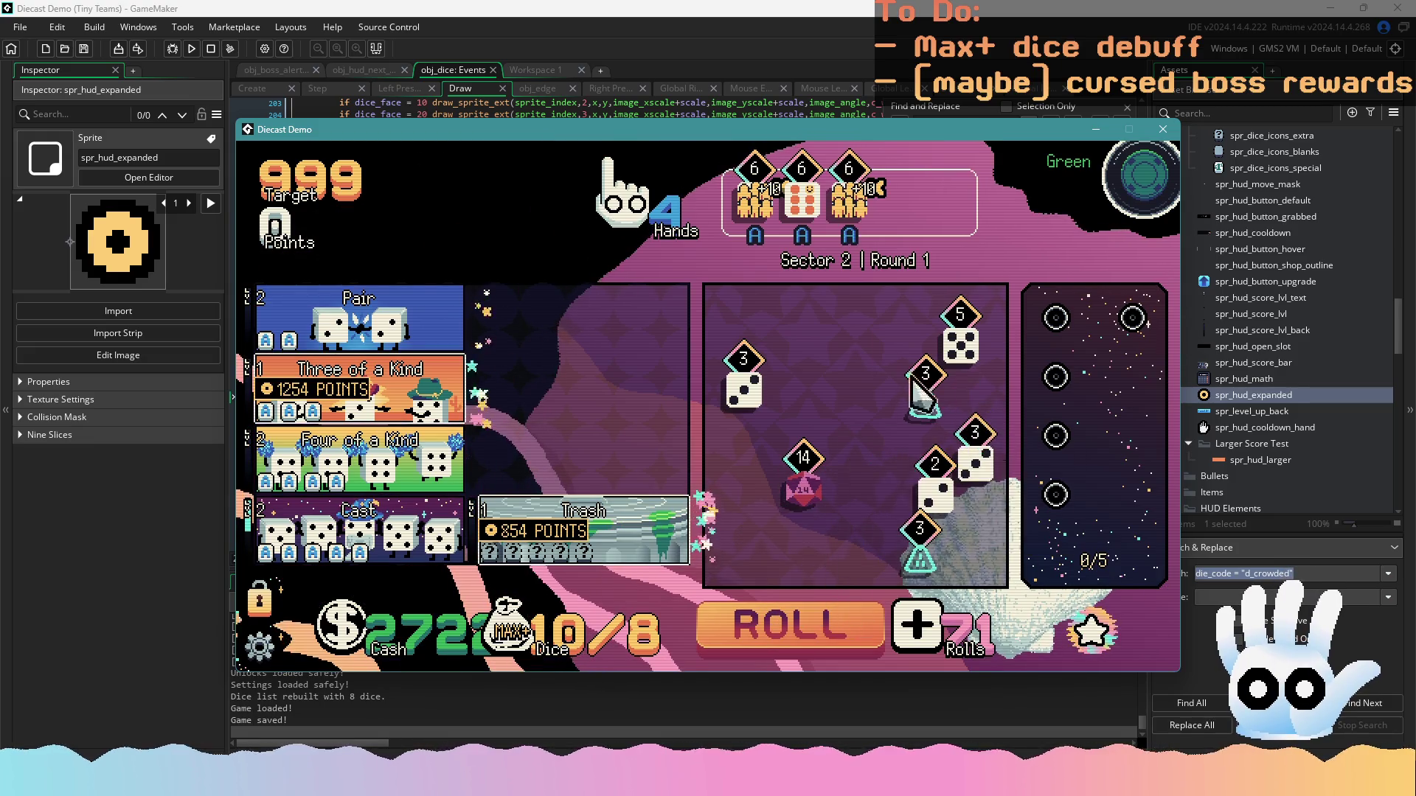
Roll the dice repeatedly, then score the Three of a Kind hand for 863 points
{"action": "left_click", "coordinate": [825, 627]}
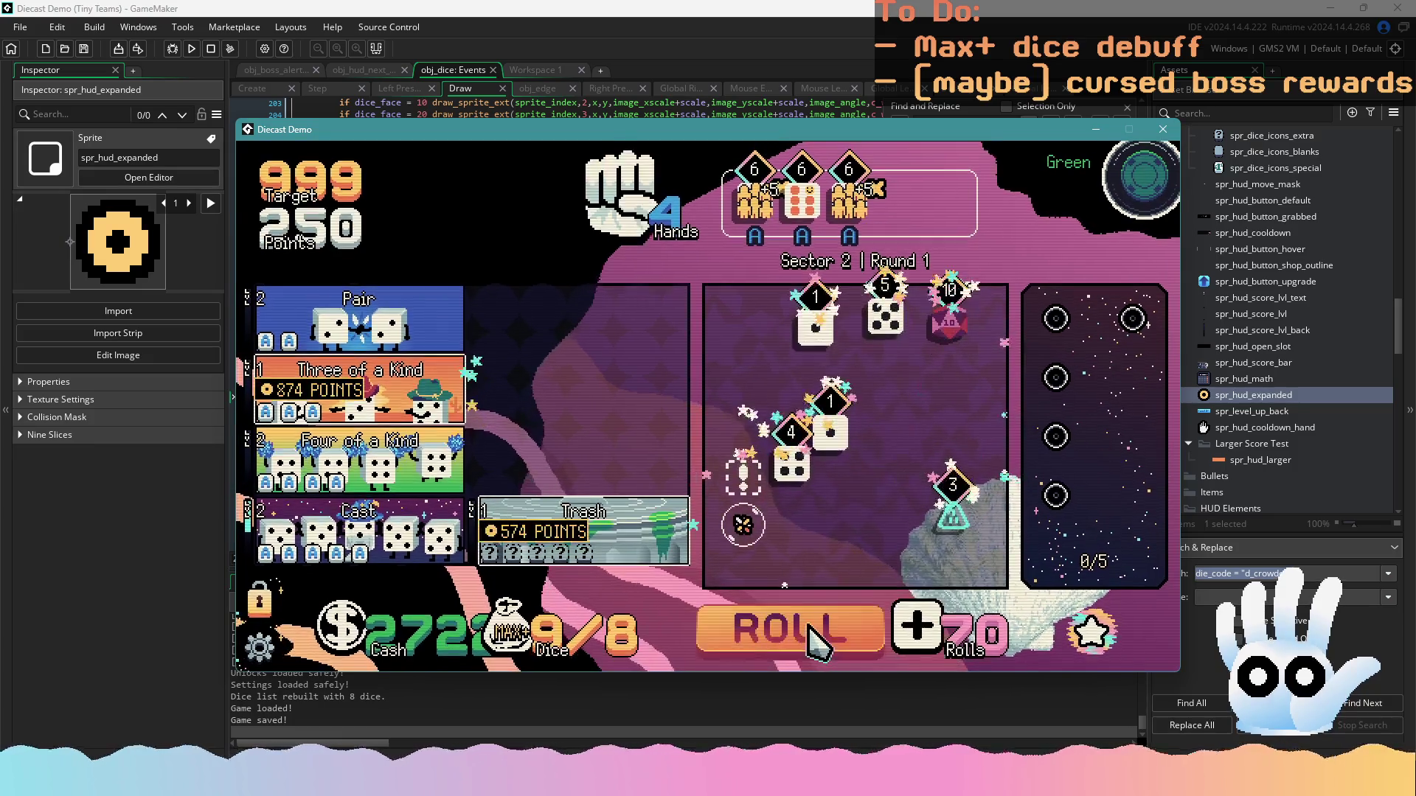
{"action": "left_click", "coordinate": [810, 627]}
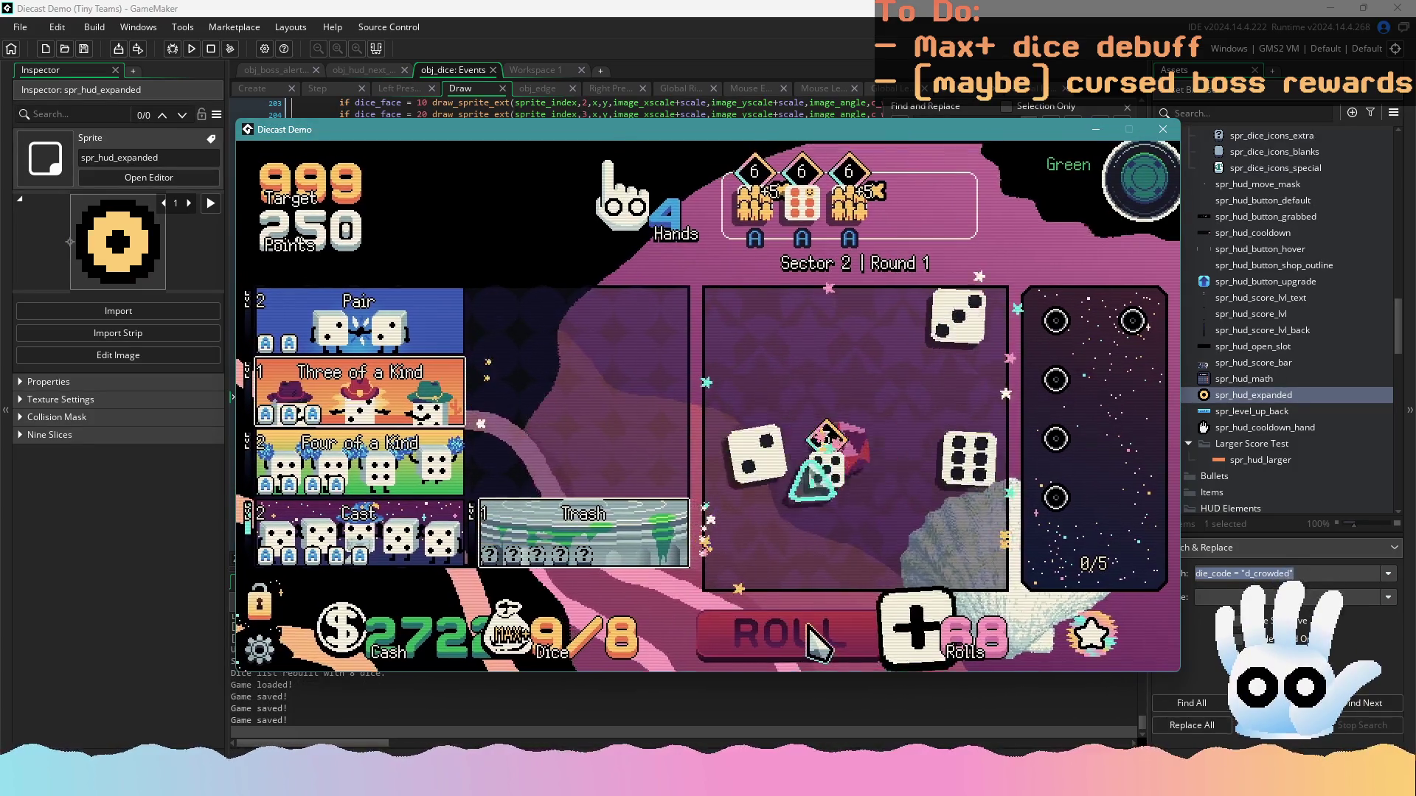
{"action": "left_click", "coordinate": [810, 627]}
{"action": "left_click", "coordinate": [816, 638]}
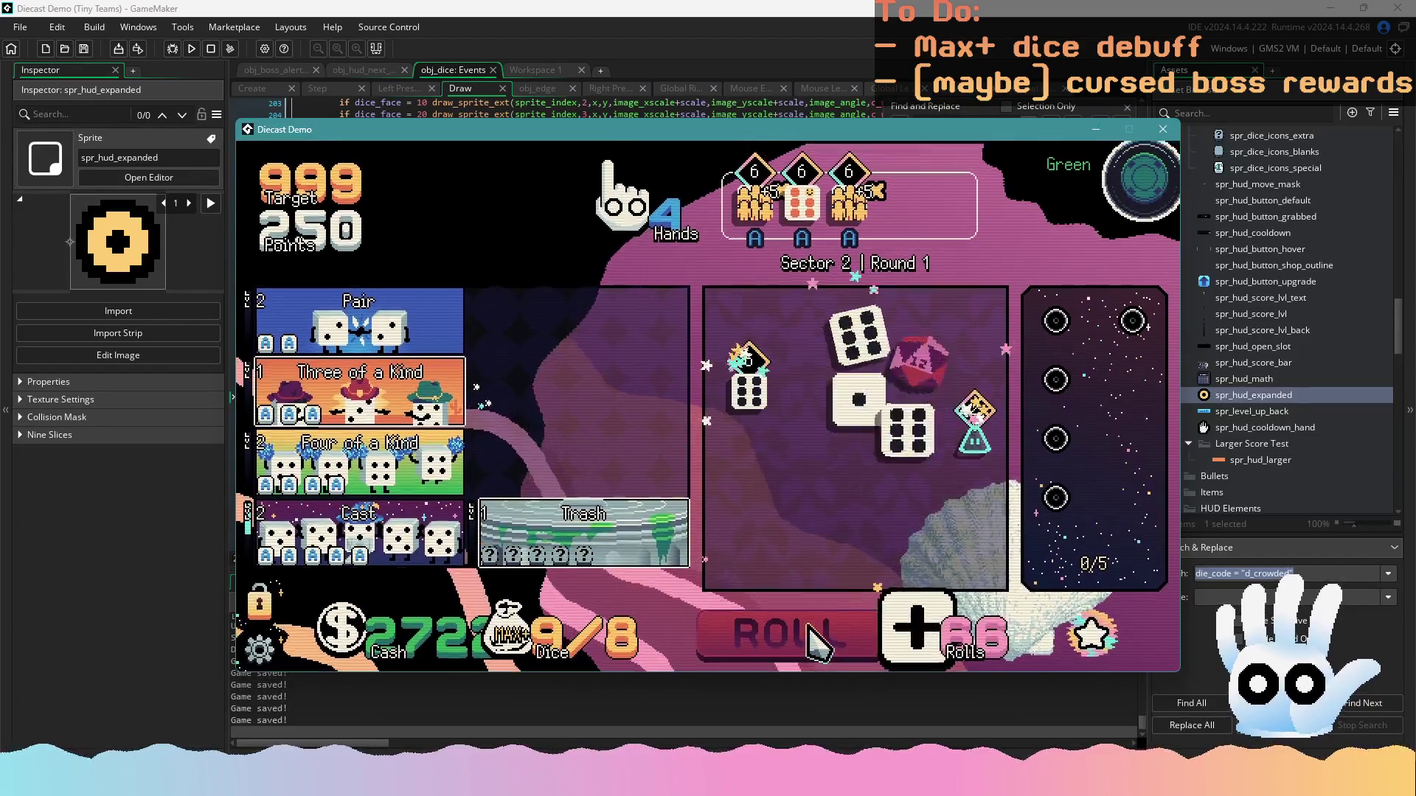
{"action": "left_click", "coordinate": [815, 639]}
{"action": "left_click", "coordinate": [816, 639]}
{"action": "left_click", "coordinate": [816, 640]}
{"action": "left_click", "coordinate": [811, 632]}
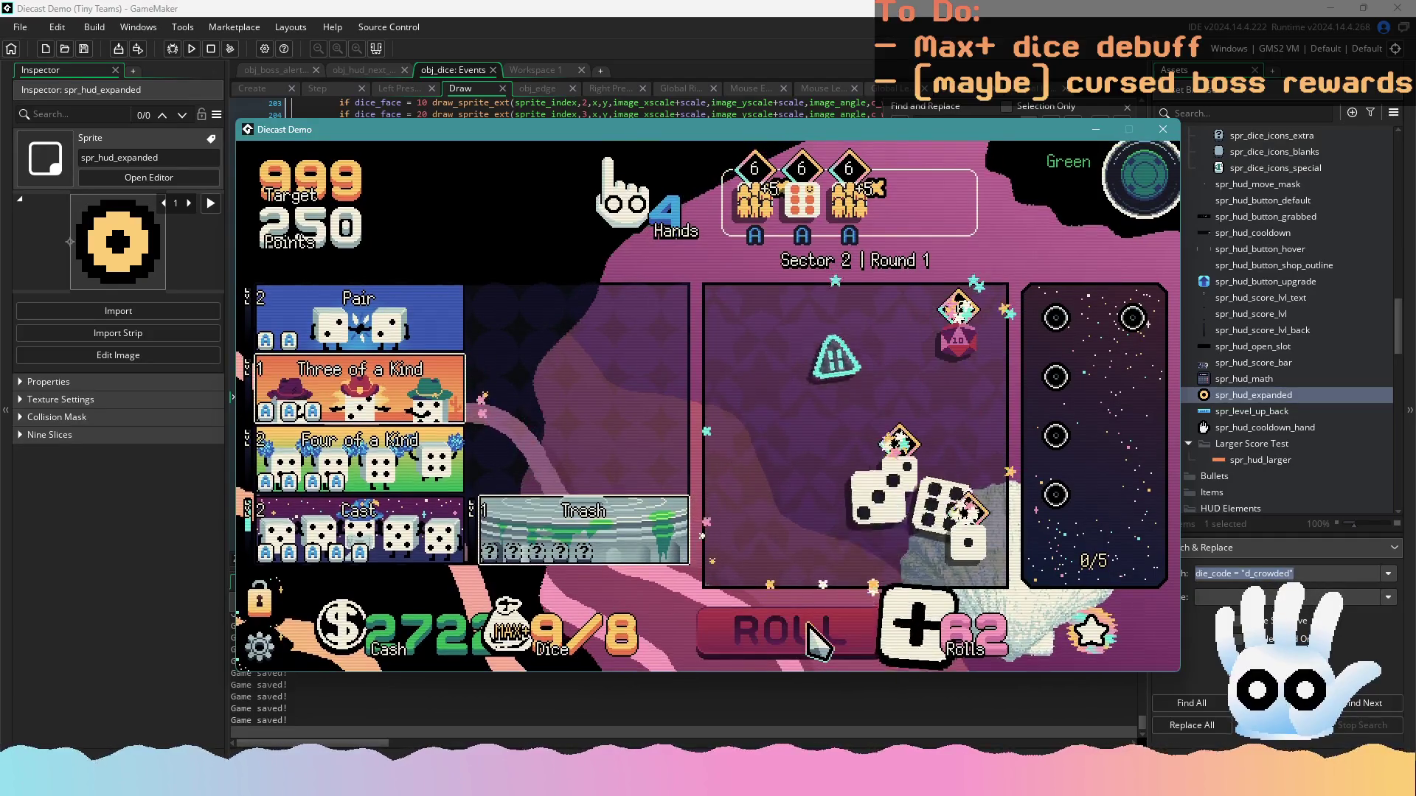
{"action": "left_click", "coordinate": [811, 634]}
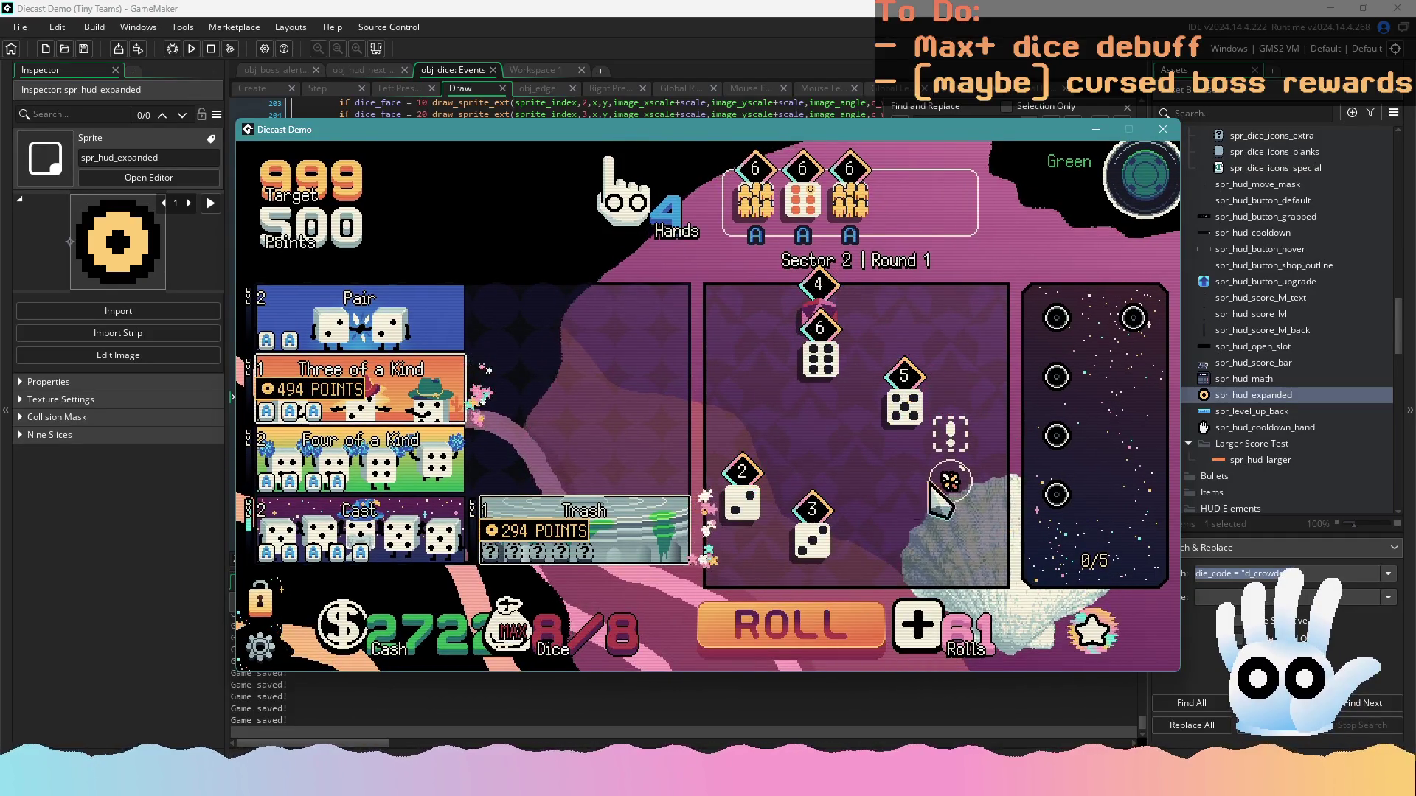
{"action": "left_click", "coordinate": [850, 628]}
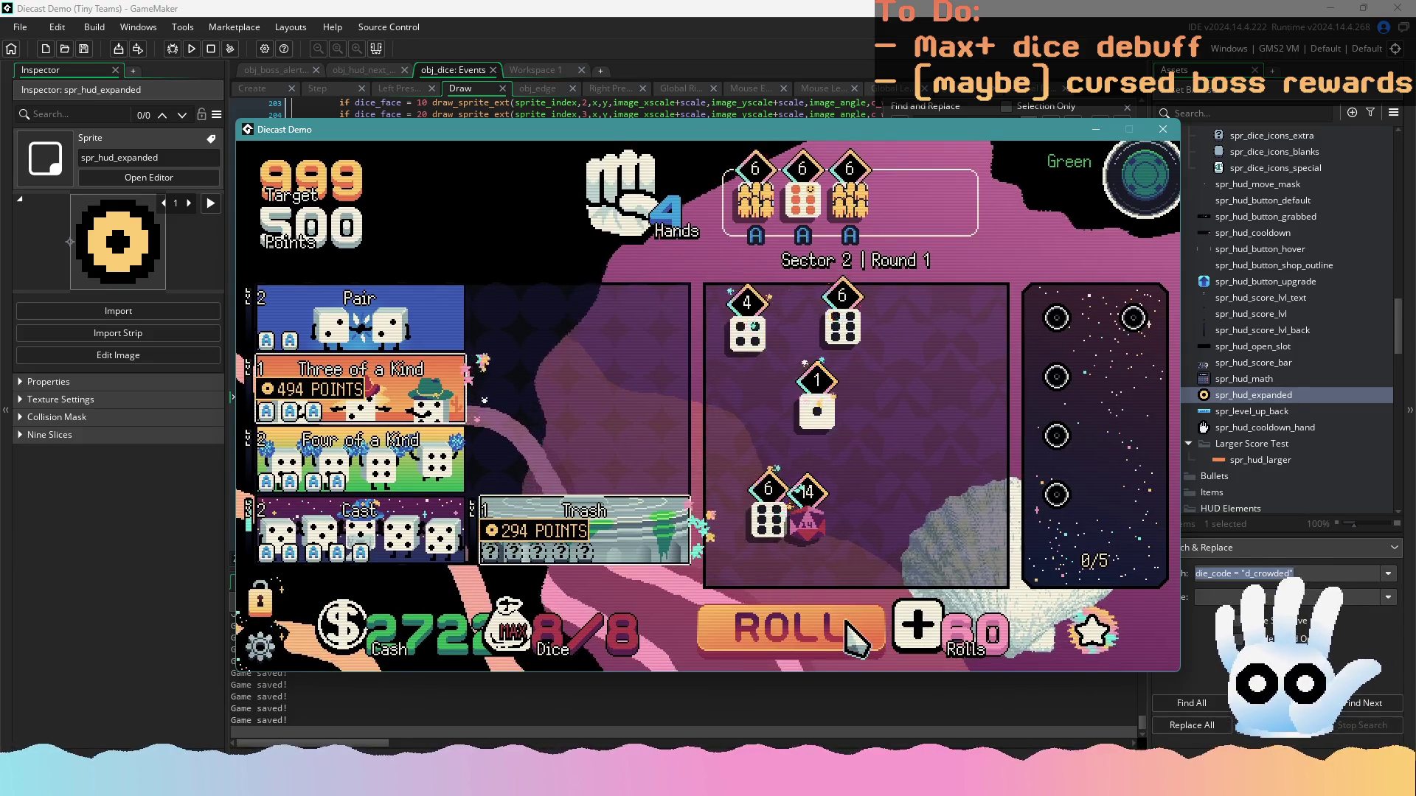
{"action": "left_click", "coordinate": [848, 633]}
{"action": "left_click", "coordinate": [845, 626]}
{"action": "left_click", "coordinate": [842, 626]}
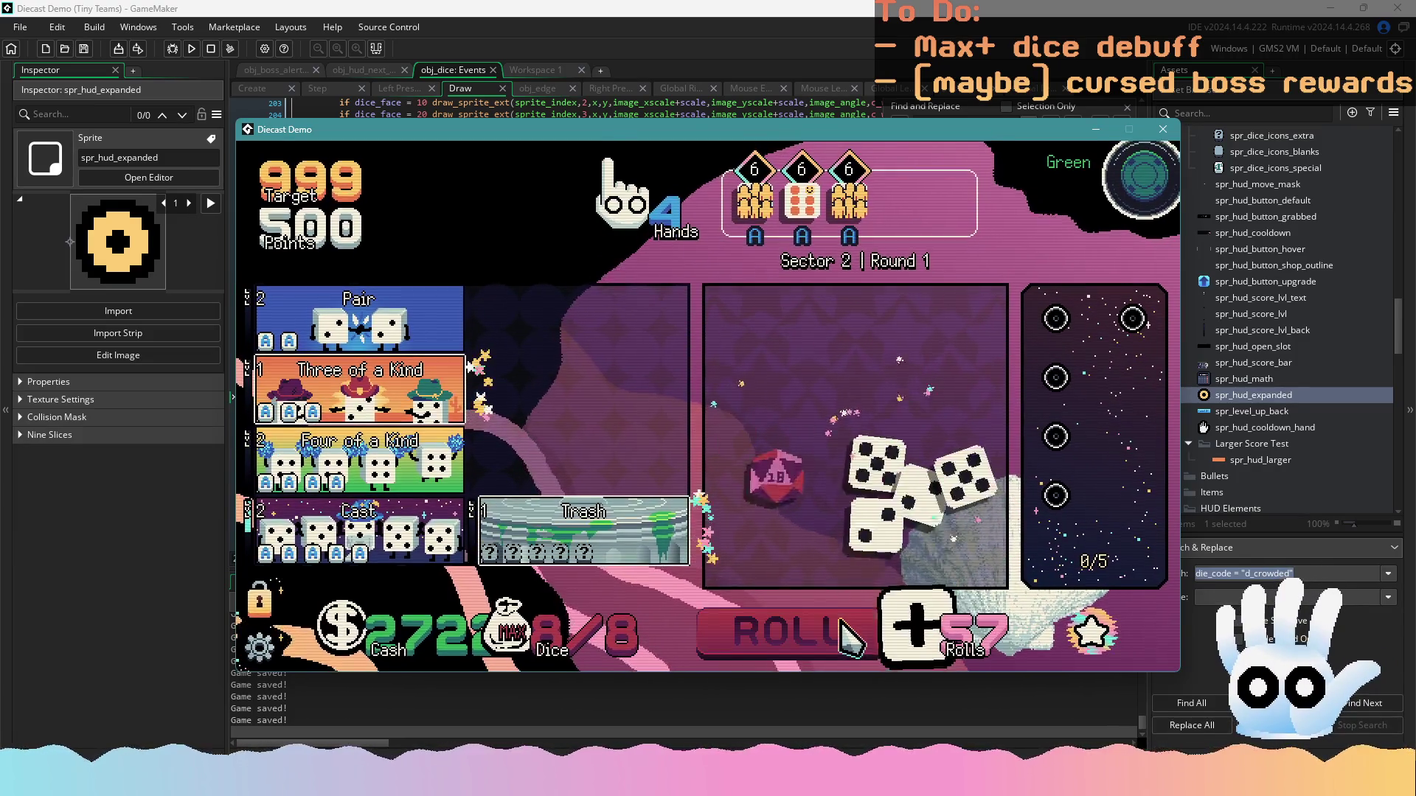
{"action": "left_click", "coordinate": [369, 387]}
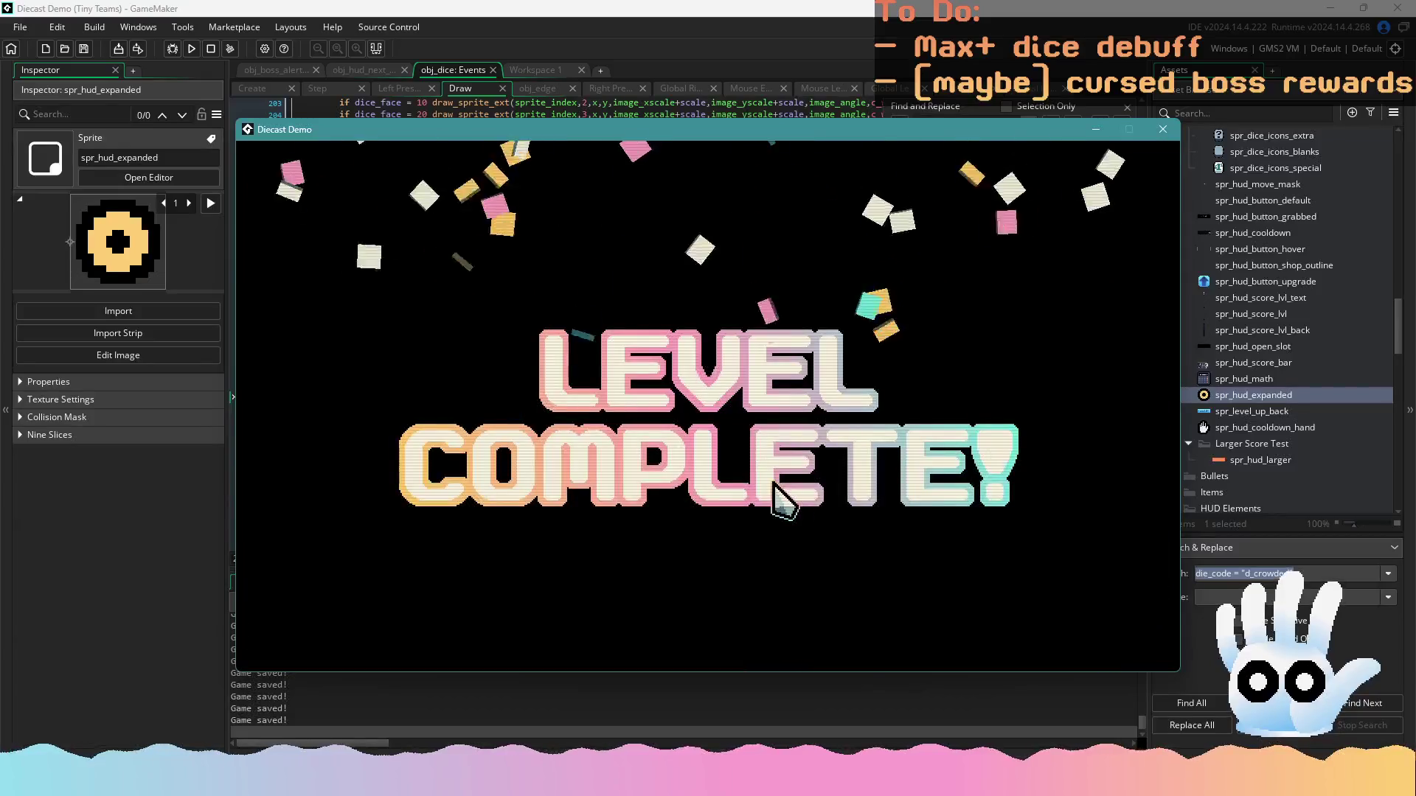
Continue from Level Complete into the shop and reroll the pins four times
{"action": "left_click", "coordinate": [873, 483]}
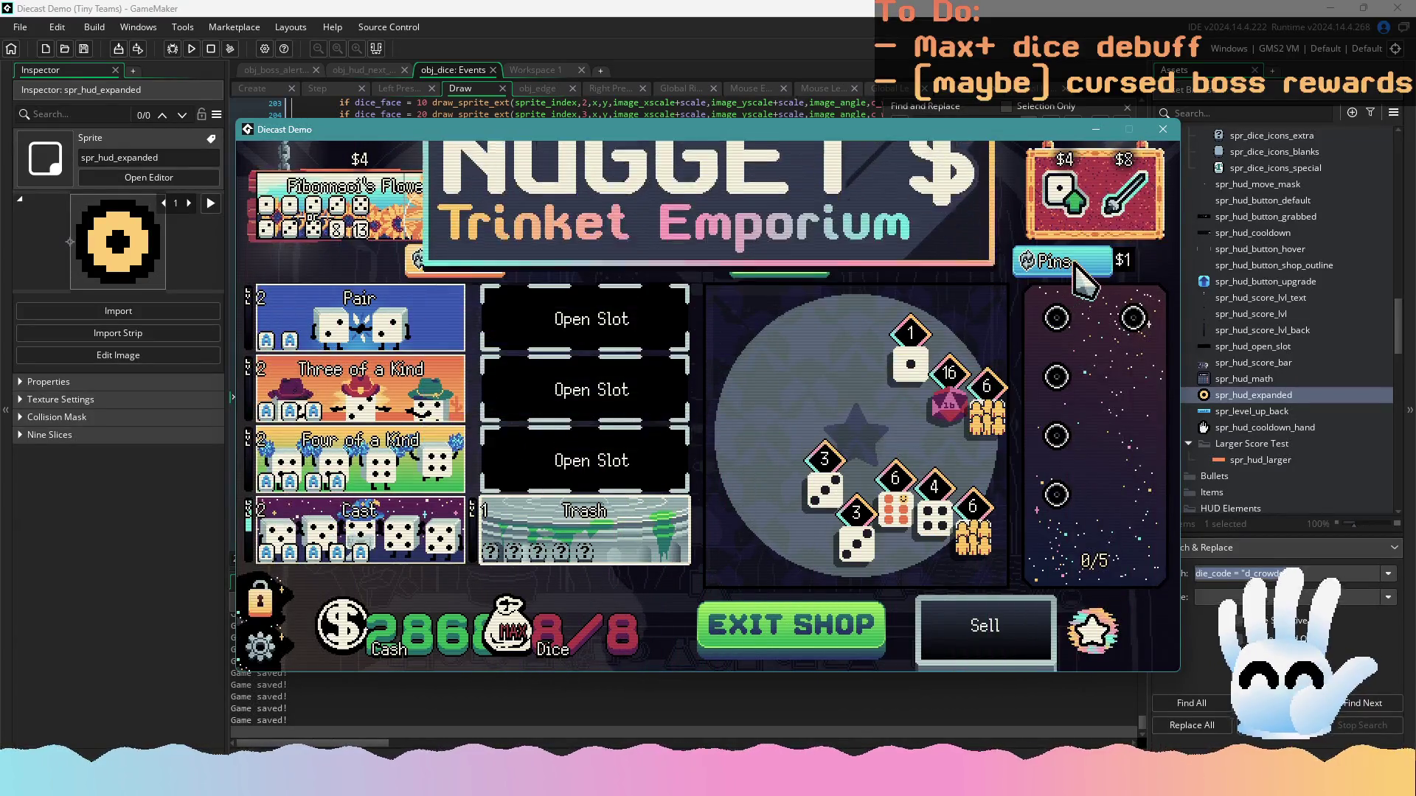
{"action": "left_click", "coordinate": [1082, 279]}
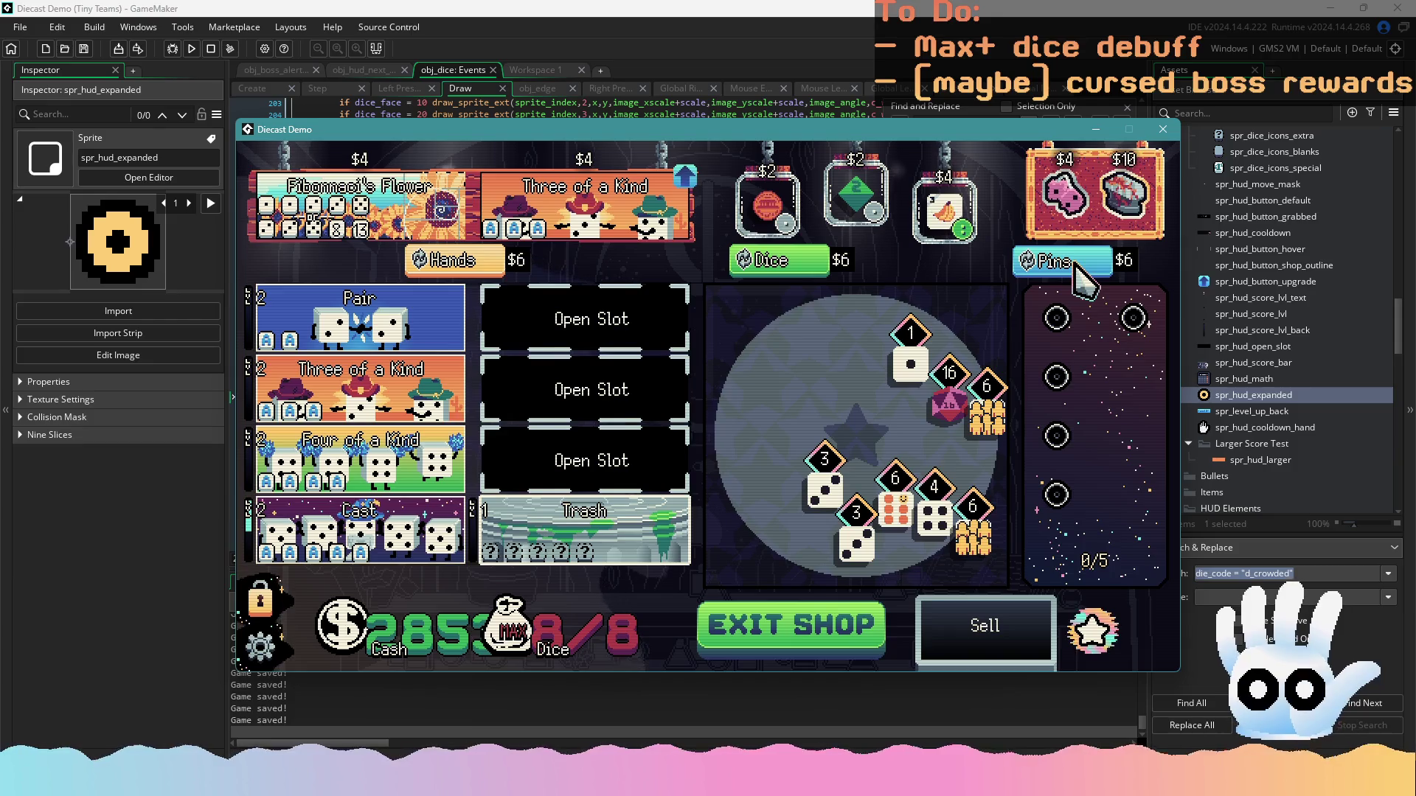
{"action": "left_click", "coordinate": [1083, 279]}
{"action": "left_click", "coordinate": [1083, 279]}
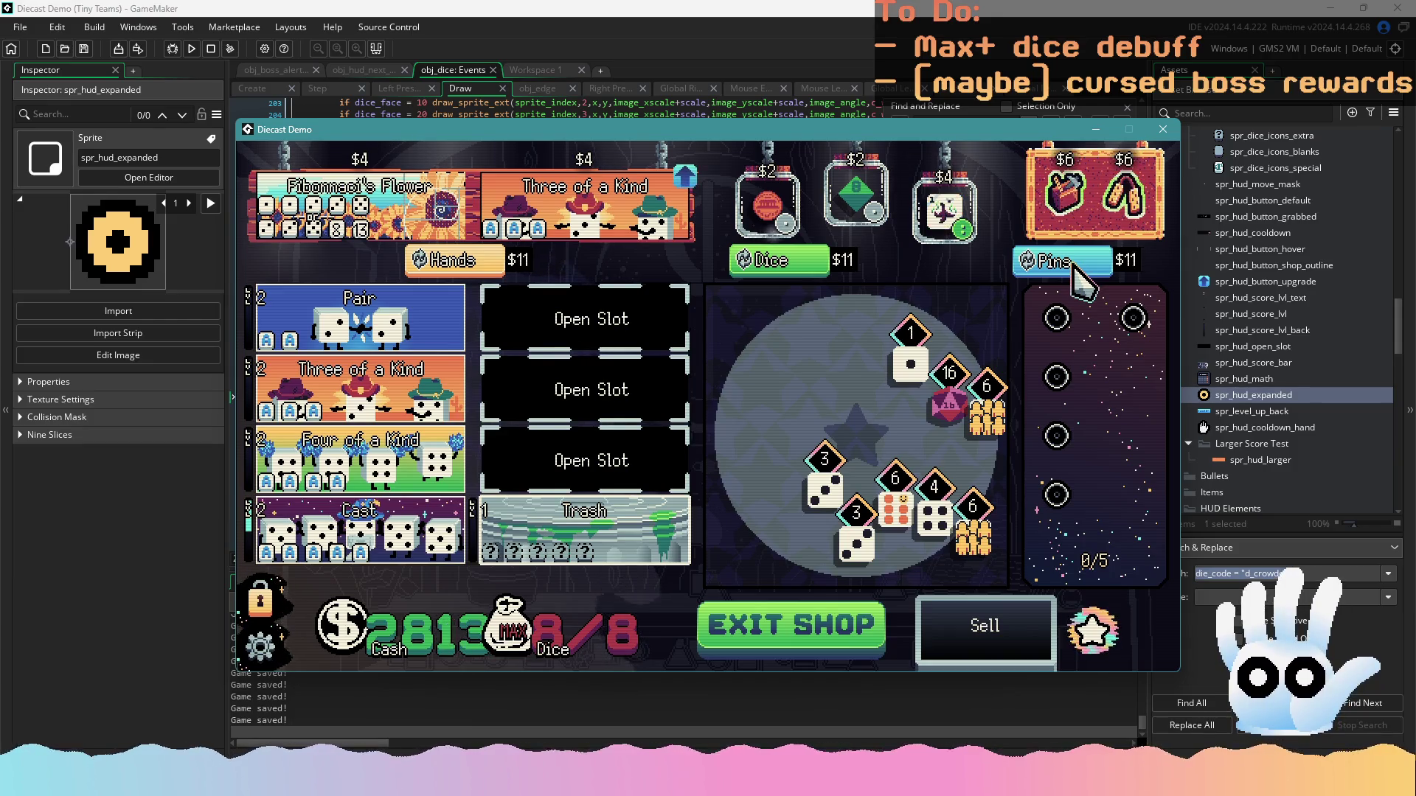
{"action": "left_click", "coordinate": [1077, 274]}
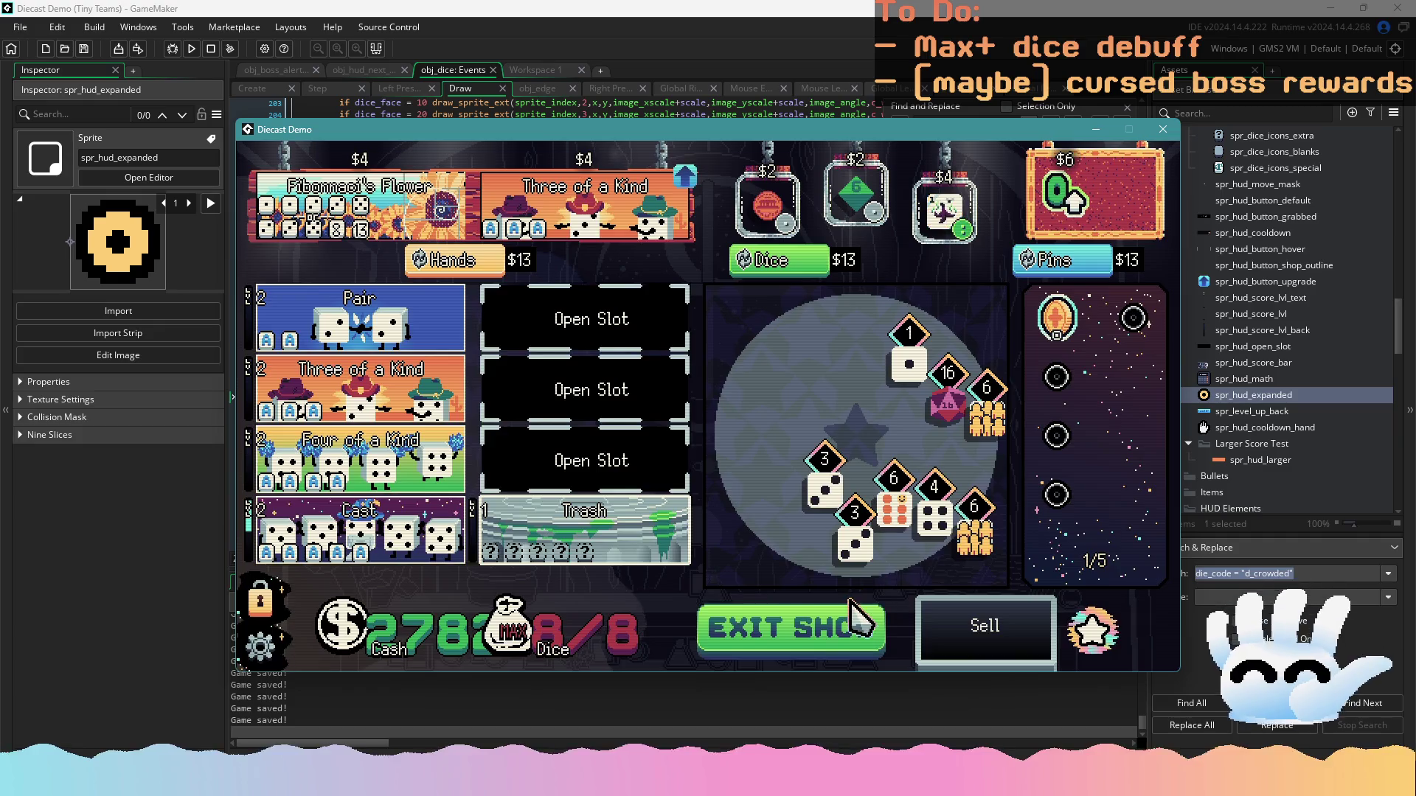
Exit the shop, turn a die into a D20 showing +1.50, and return to GameMaker
{"action": "left_click", "coordinate": [785, 623]}
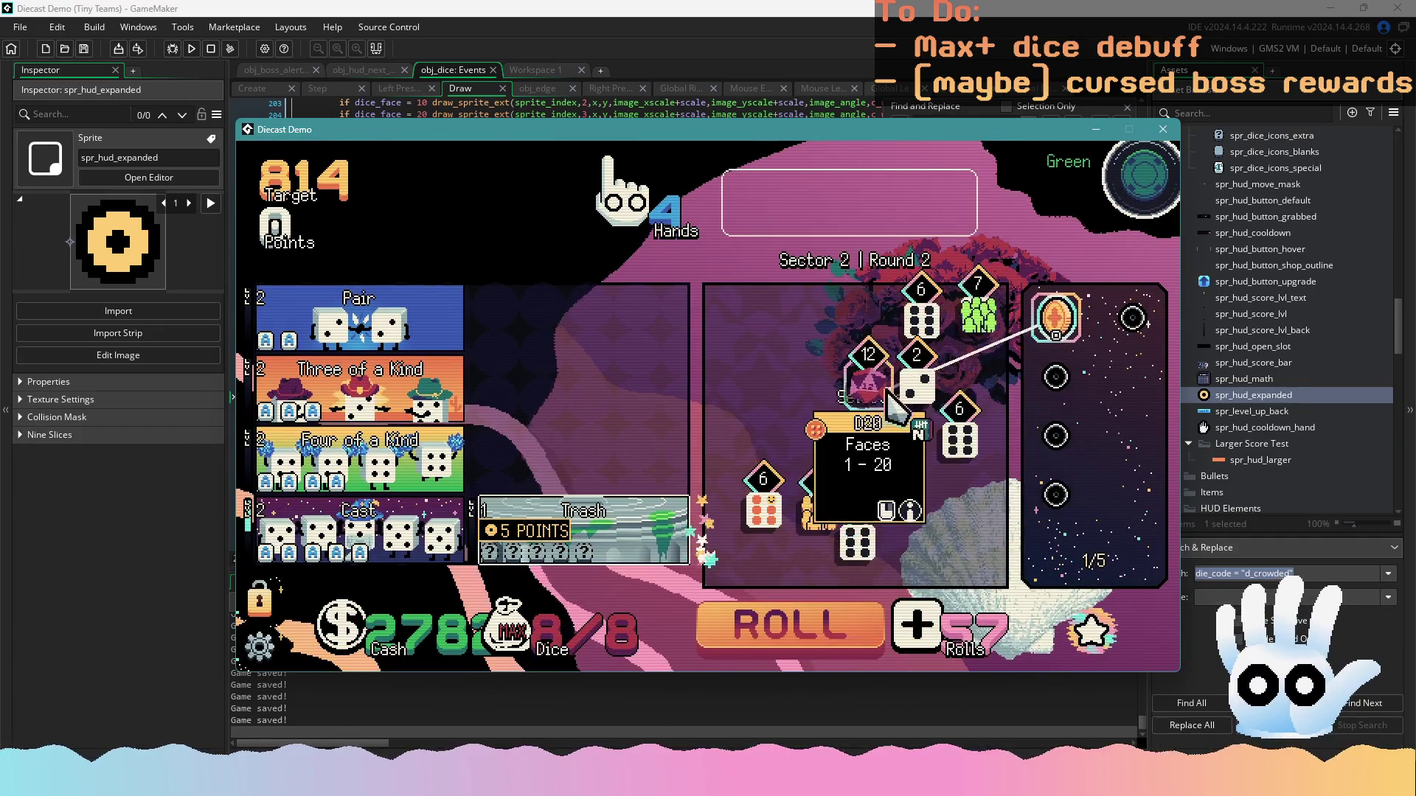
{"action": "left_click", "coordinate": [809, 509]}
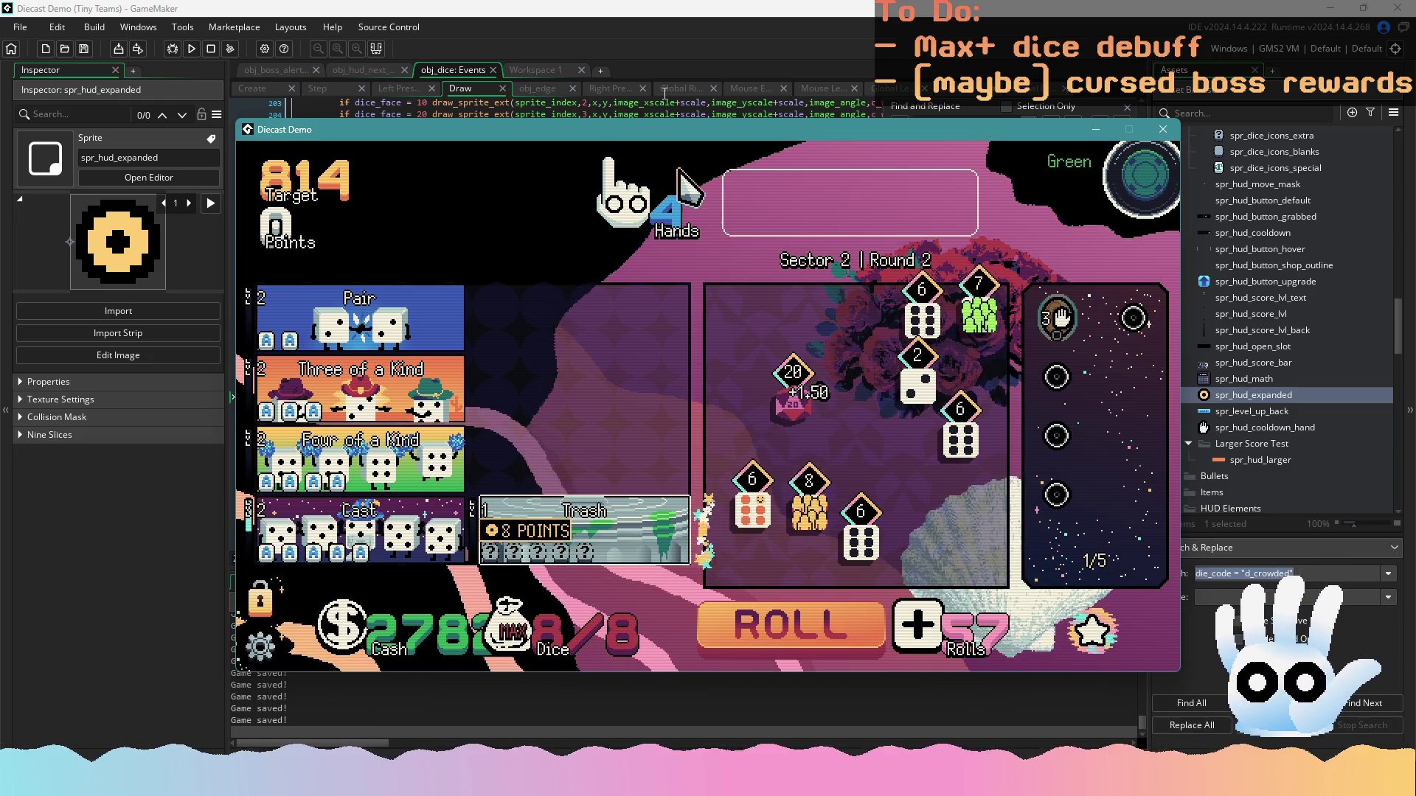
{"action": "left_click", "coordinate": [694, 49]}
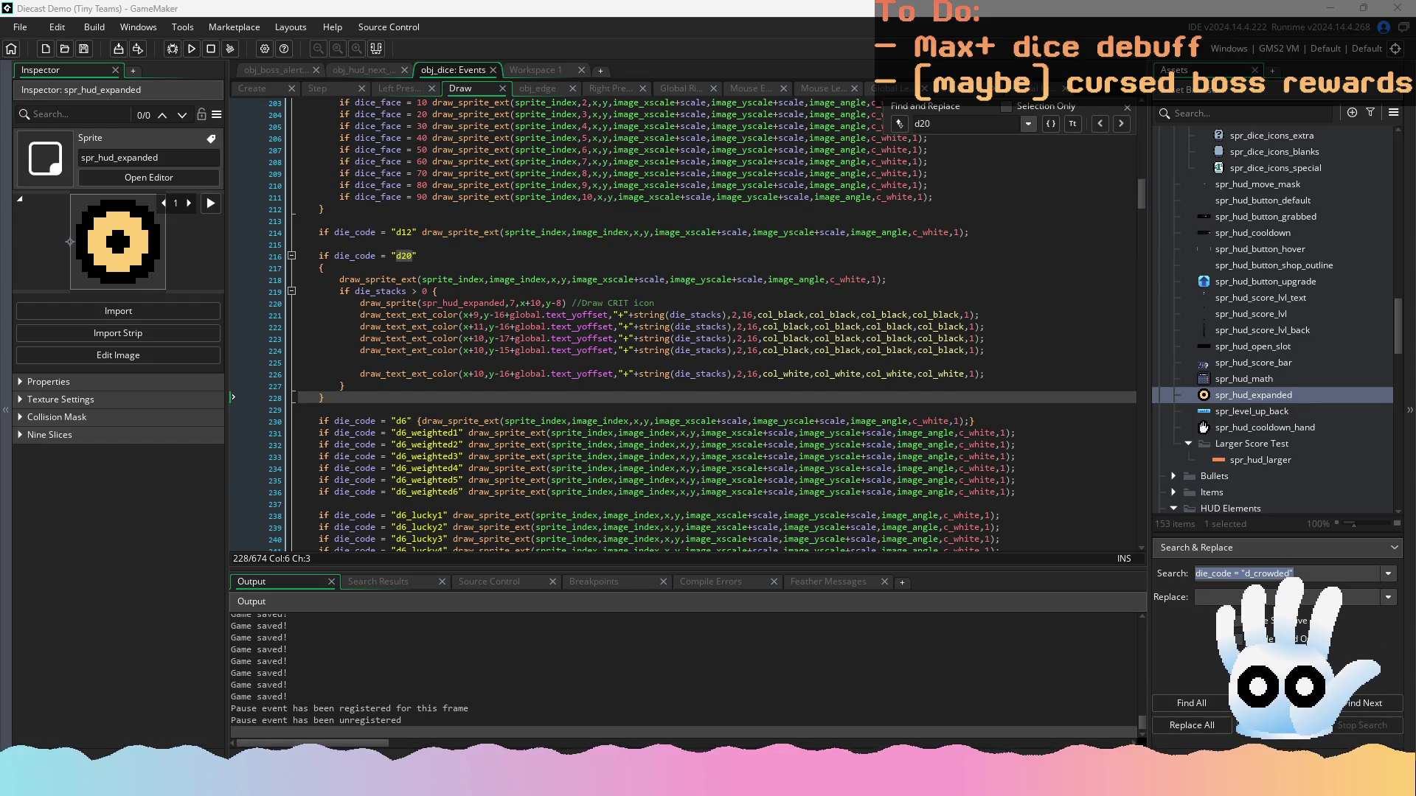
Change line 221's string(die_stacks) to string_format(die_stacks,1,1)
{"action": "left_click", "coordinate": [776, 288]}
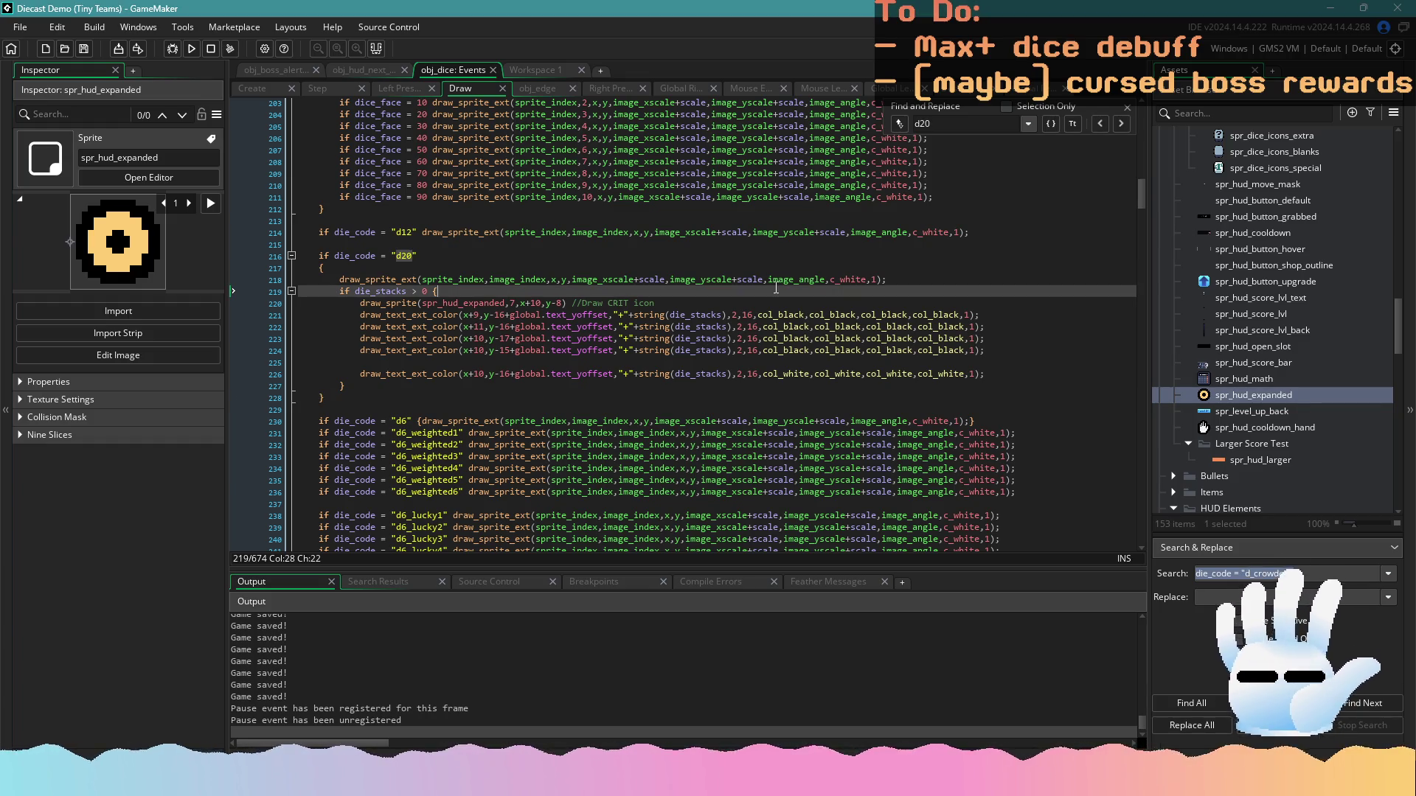
{"action": "left_click", "coordinate": [668, 304]}
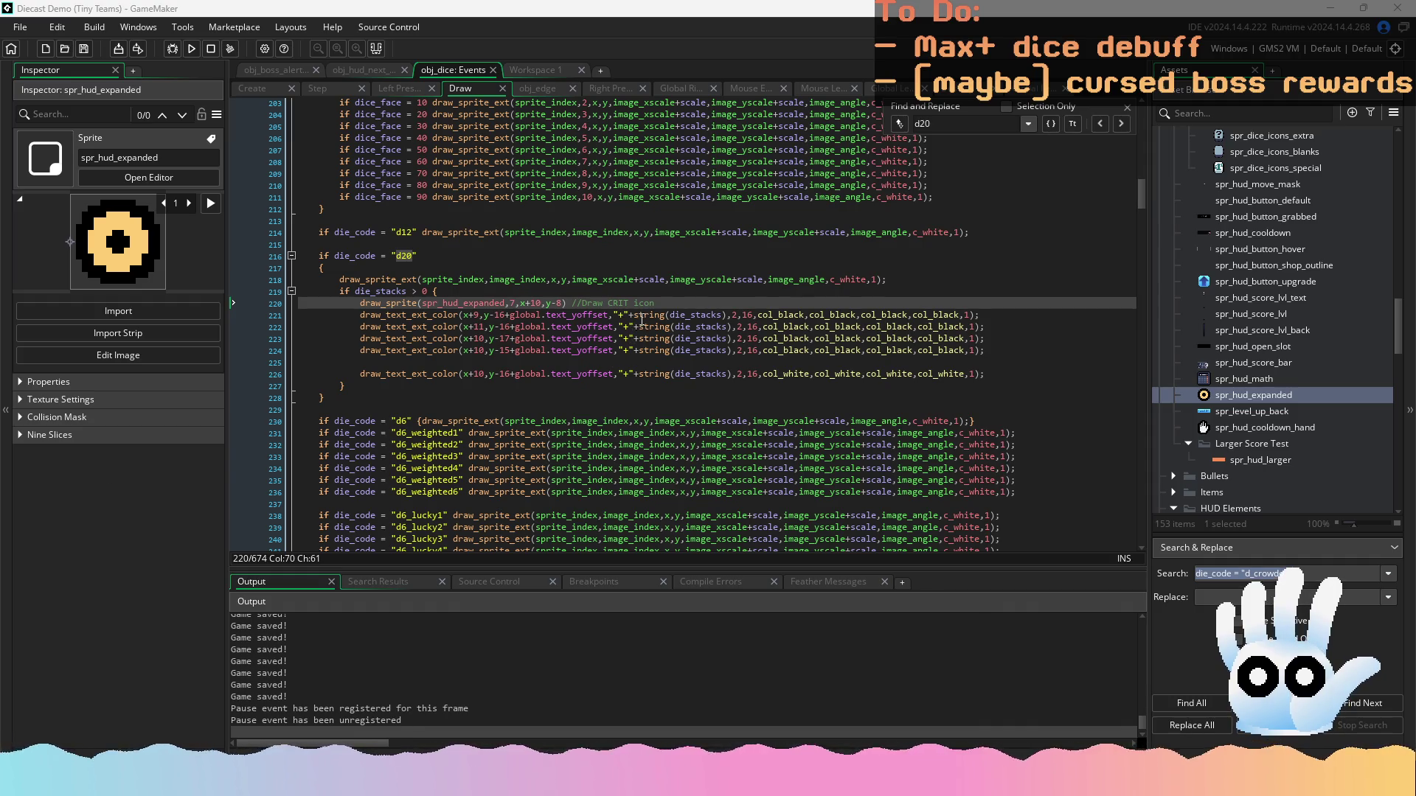
{"action": "left_click", "coordinate": [667, 316]}
{"action": "type", "text": "format("}
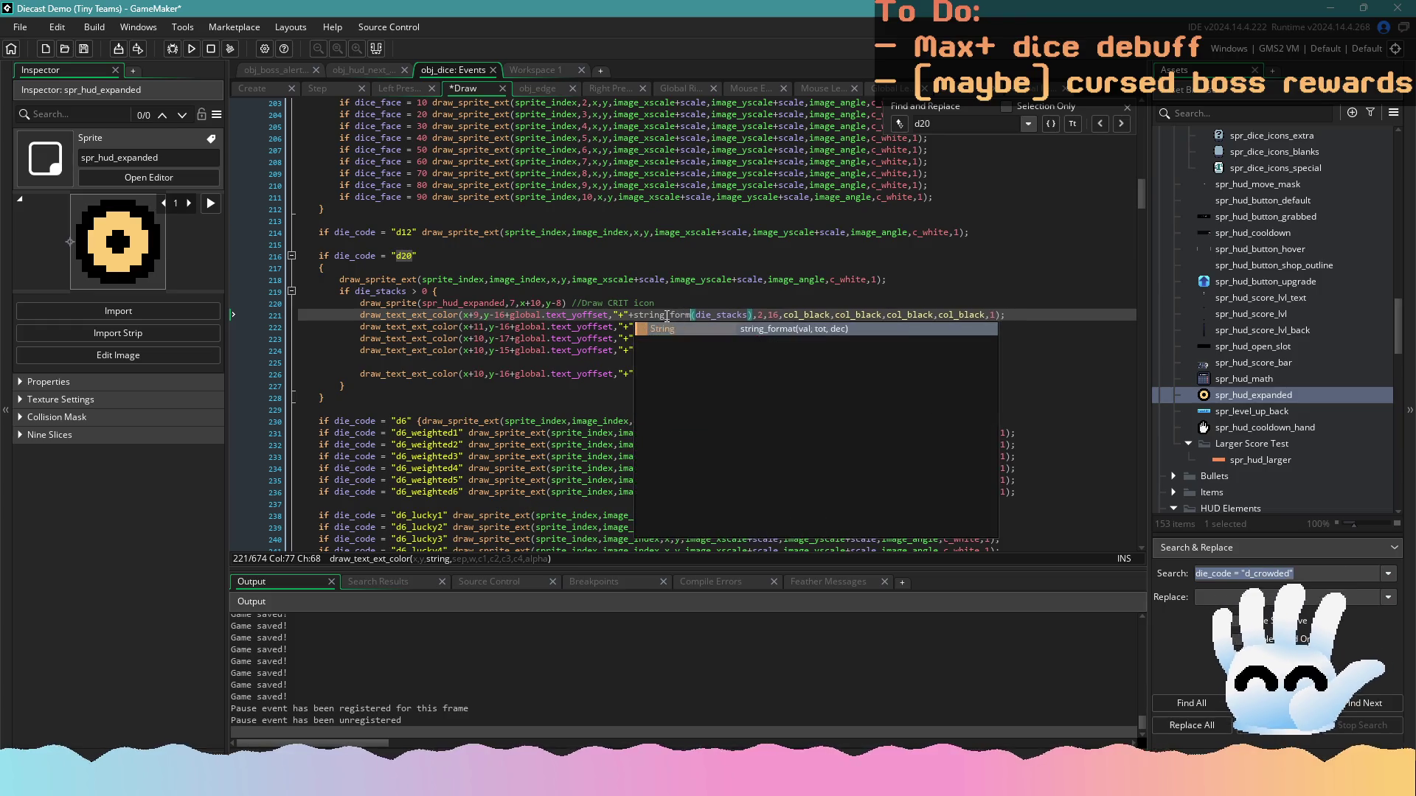
{"action": "key", "text": "Left"}
{"action": "key", "text": "Left"}
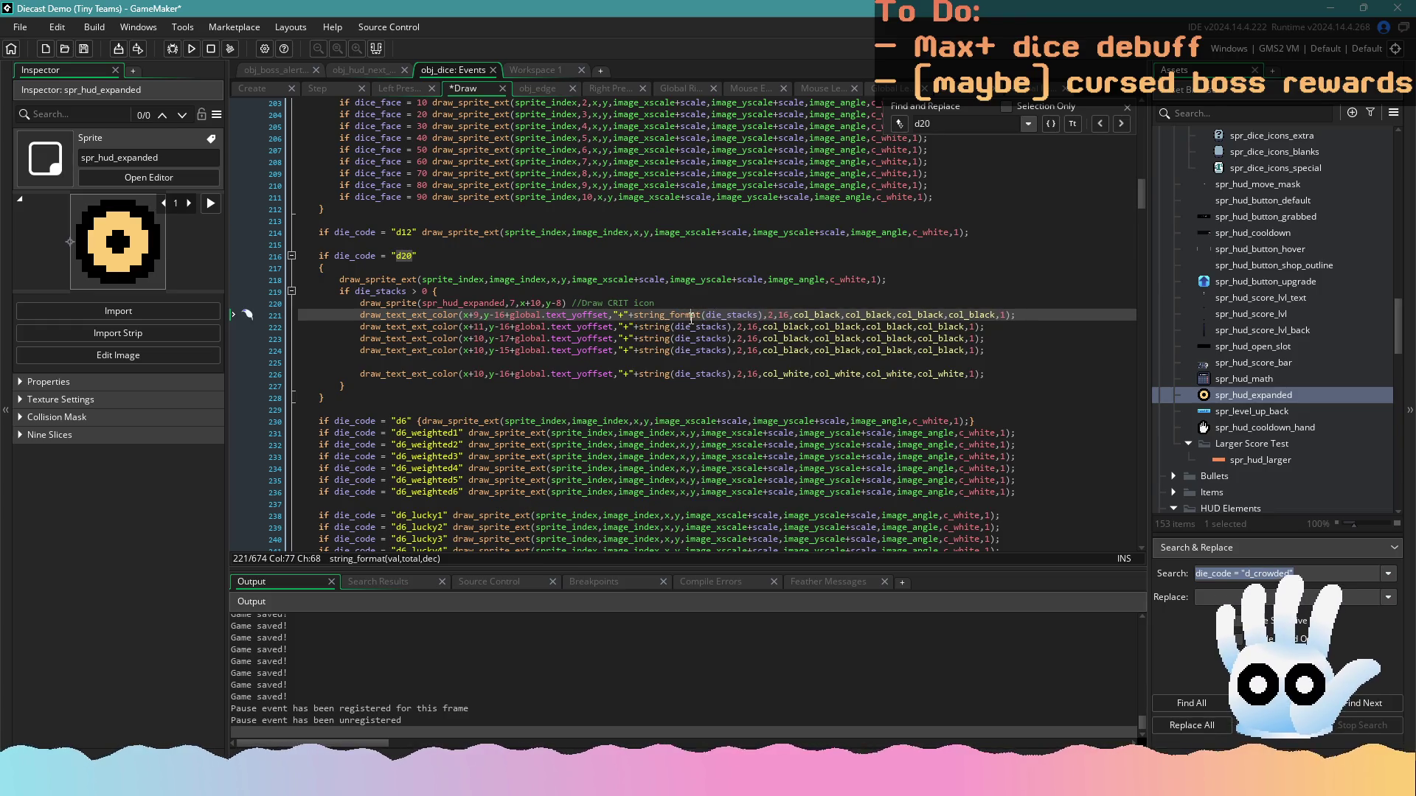
{"action": "mouse_move", "coordinate": [678, 316]}
{"action": "left_click", "coordinate": [760, 315]}
{"action": "key", "text": "Delete"}
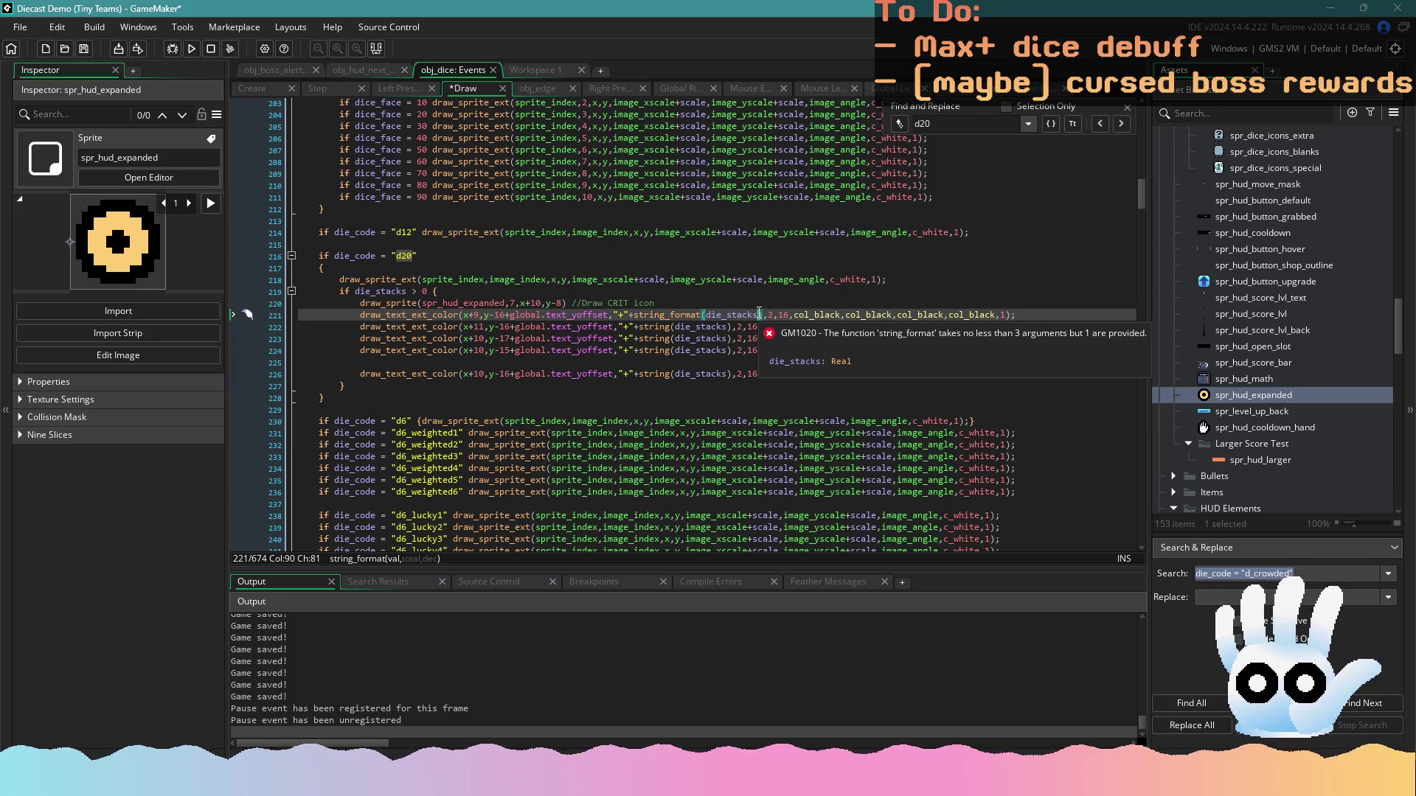
{"action": "type", "text": "),"}
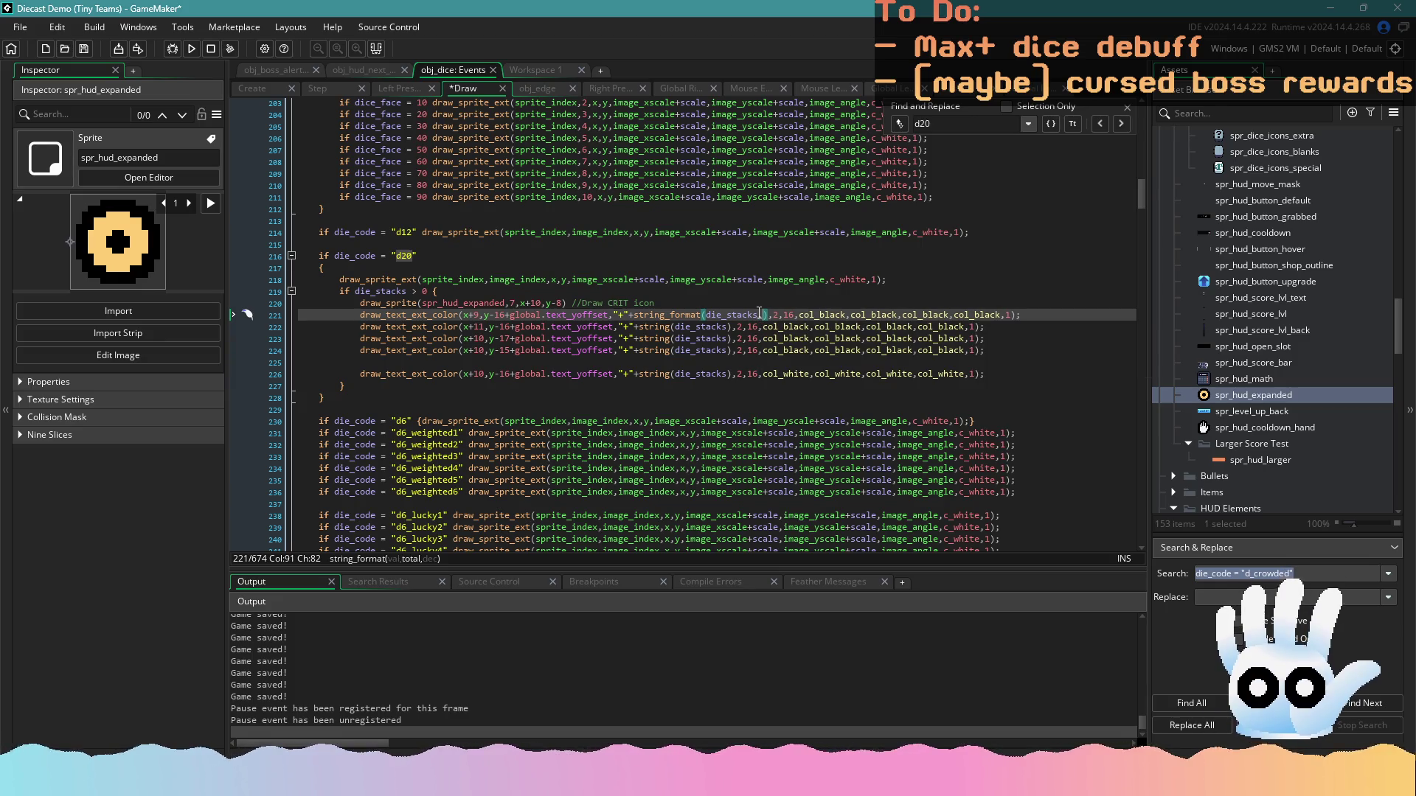
{"action": "type", "text": "1"}
{"action": "type", "text": ",1"}
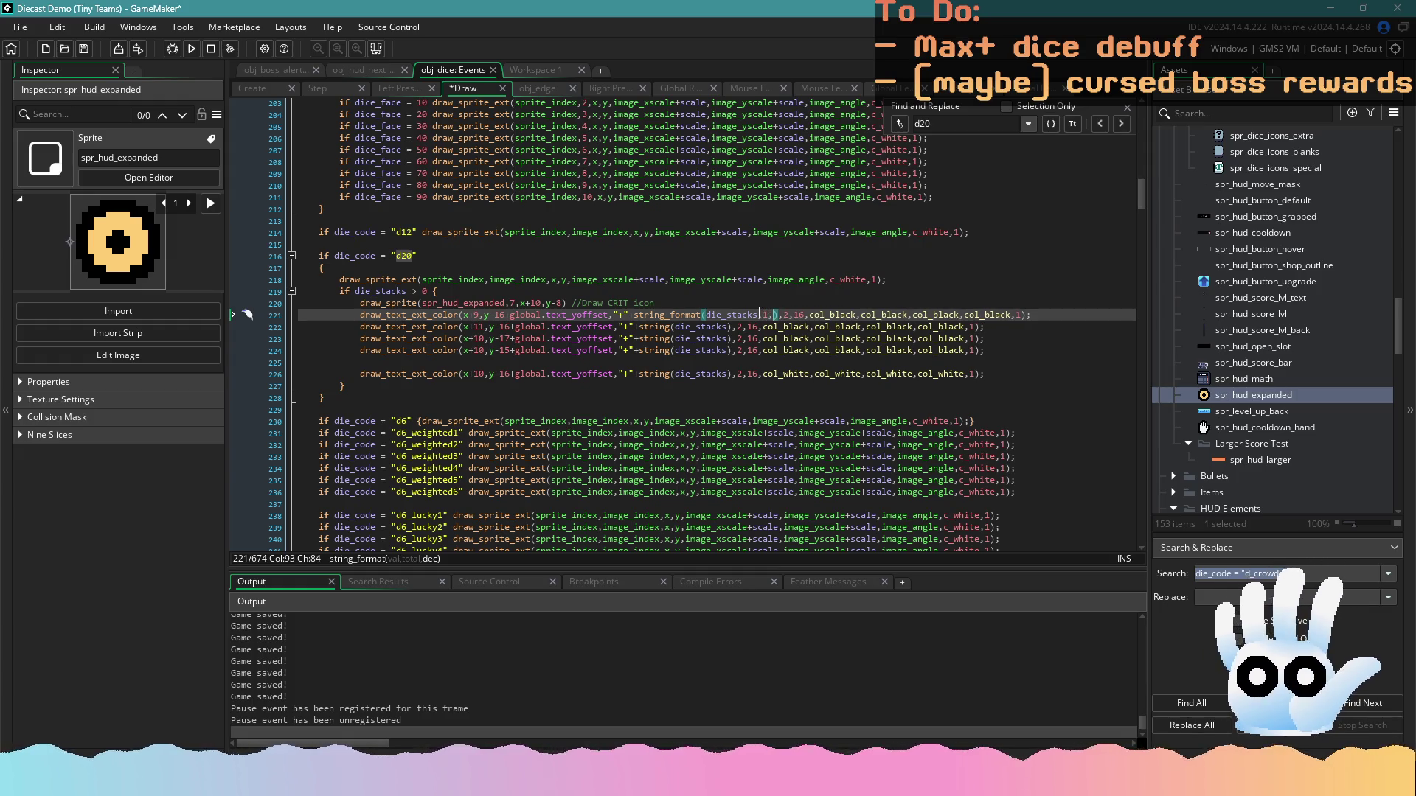
Copy the string_format(die_stacks,1,1) call over string(die_stacks) on lines 222, 223, 224 and 226
{"action": "left_click_drag", "start_coordinate": [784, 315], "coordinate": [637, 316]}
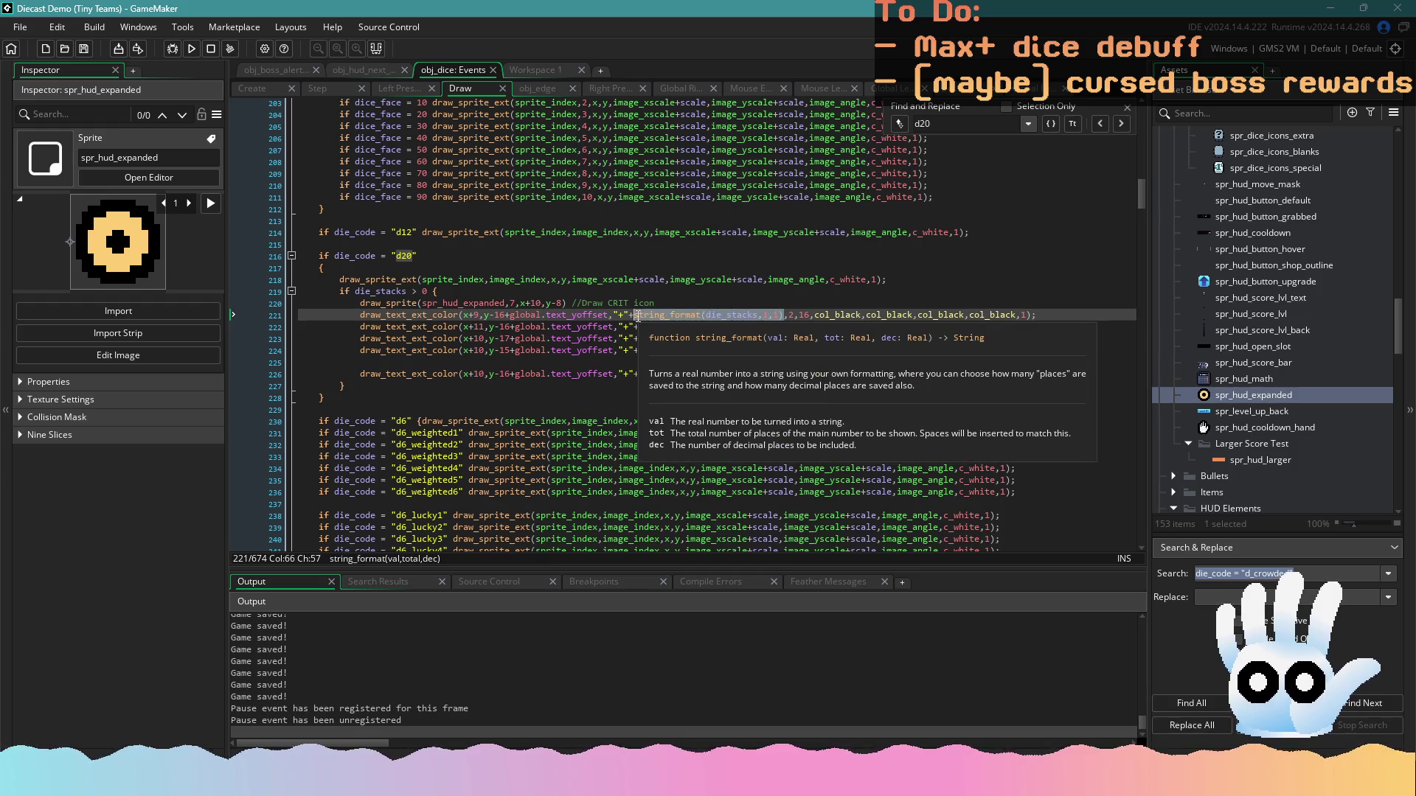
{"action": "key", "text": "ctrl+c"}
{"action": "left_click_drag", "start_coordinate": [736, 327], "coordinate": [637, 327]}
{"action": "key", "text": "ctrl+v"}
{"action": "left_click_drag", "start_coordinate": [734, 338], "coordinate": [639, 339]}
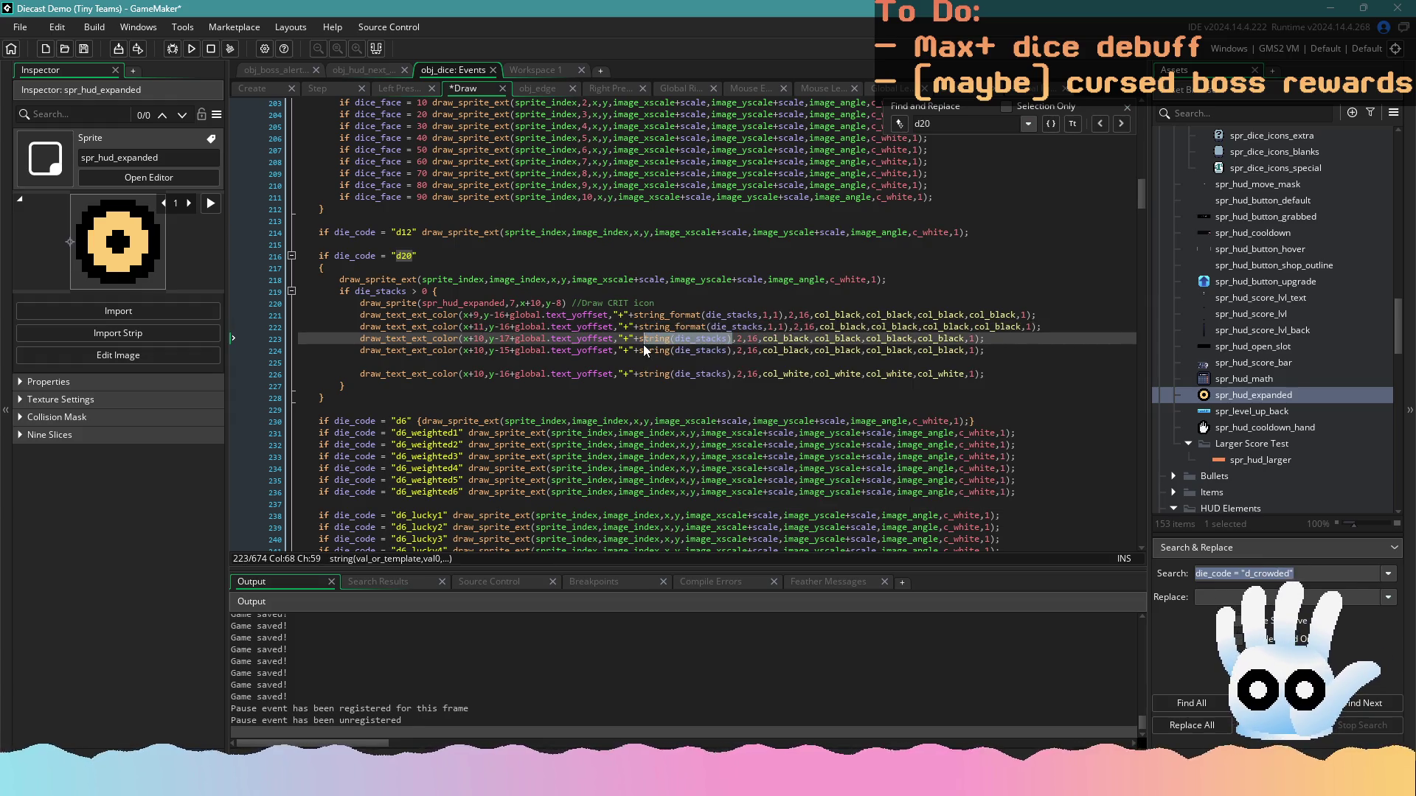
{"action": "key", "text": "ctrl+v"}
{"action": "left_click_drag", "start_coordinate": [735, 350], "coordinate": [639, 350]}
{"action": "key", "text": "ctrl+v"}
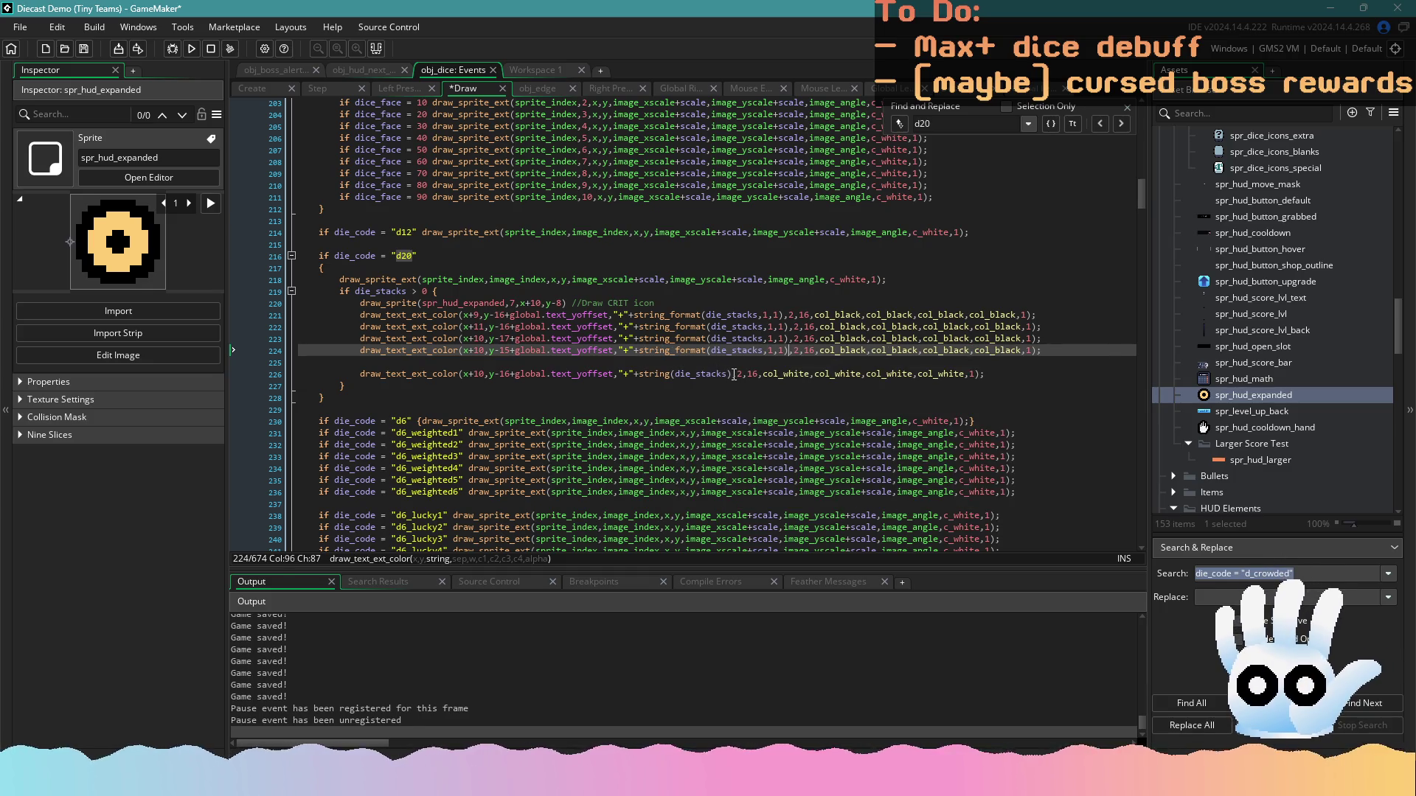
{"action": "left_click_drag", "start_coordinate": [734, 374], "coordinate": [638, 374]}
{"action": "key", "text": "ctrl+v"}
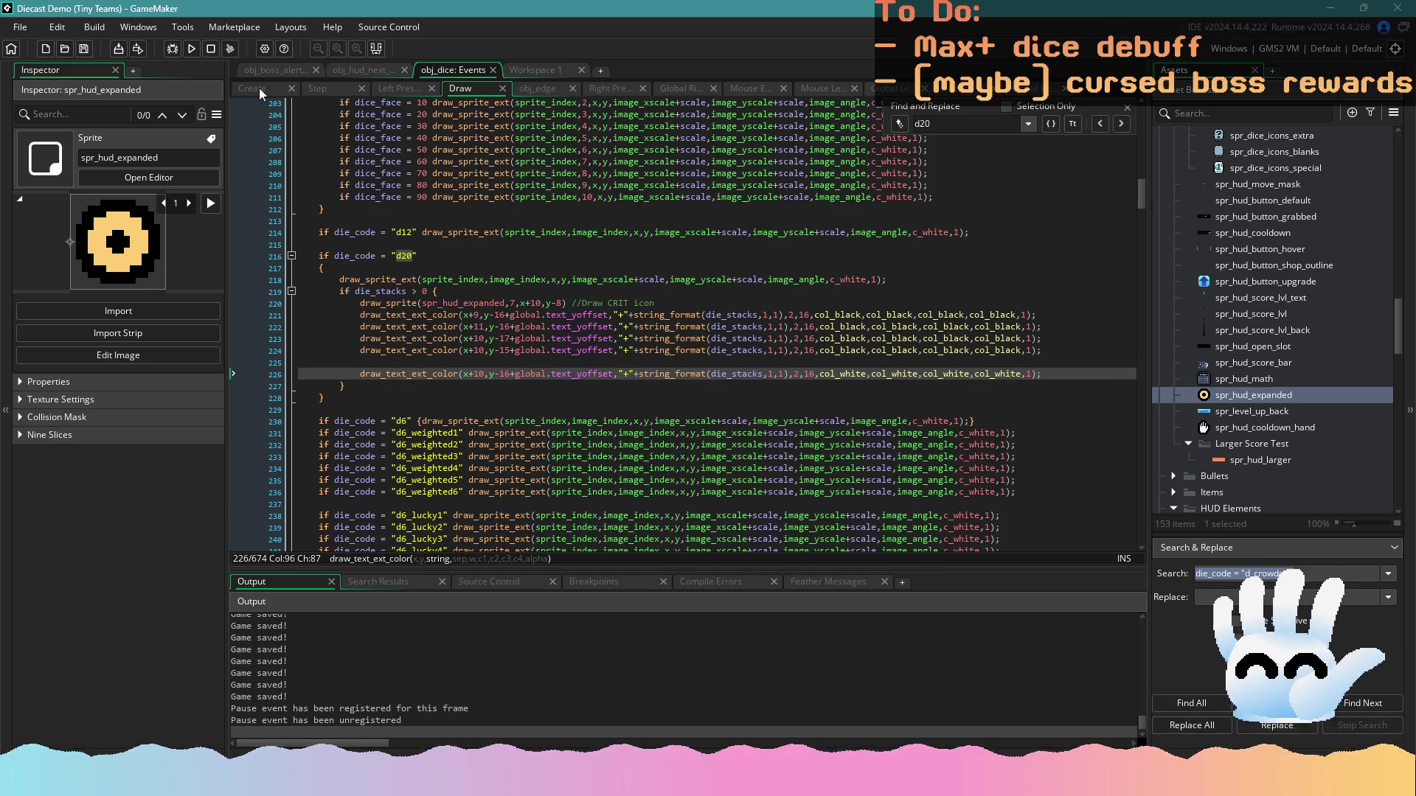
Rebuild the game, confirming that the running instance should stop
{"action": "left_click", "coordinate": [191, 49]}
{"action": "left_click", "coordinate": [551, 336]}
{"action": "left_click", "coordinate": [744, 413]}
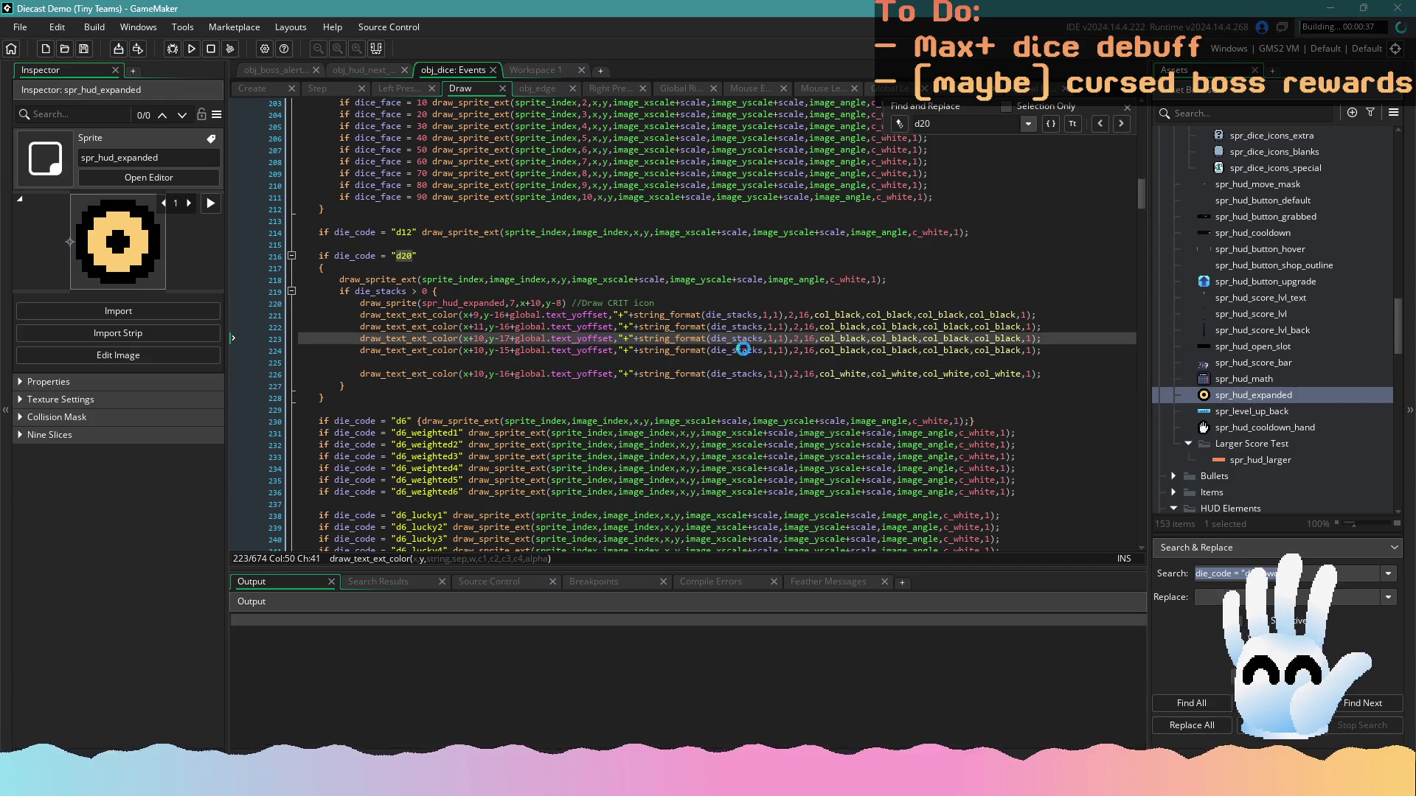
Let the rebuilt Diecast Demo finish building and open at its title menu
{"action": "left_click", "coordinate": [739, 279]}
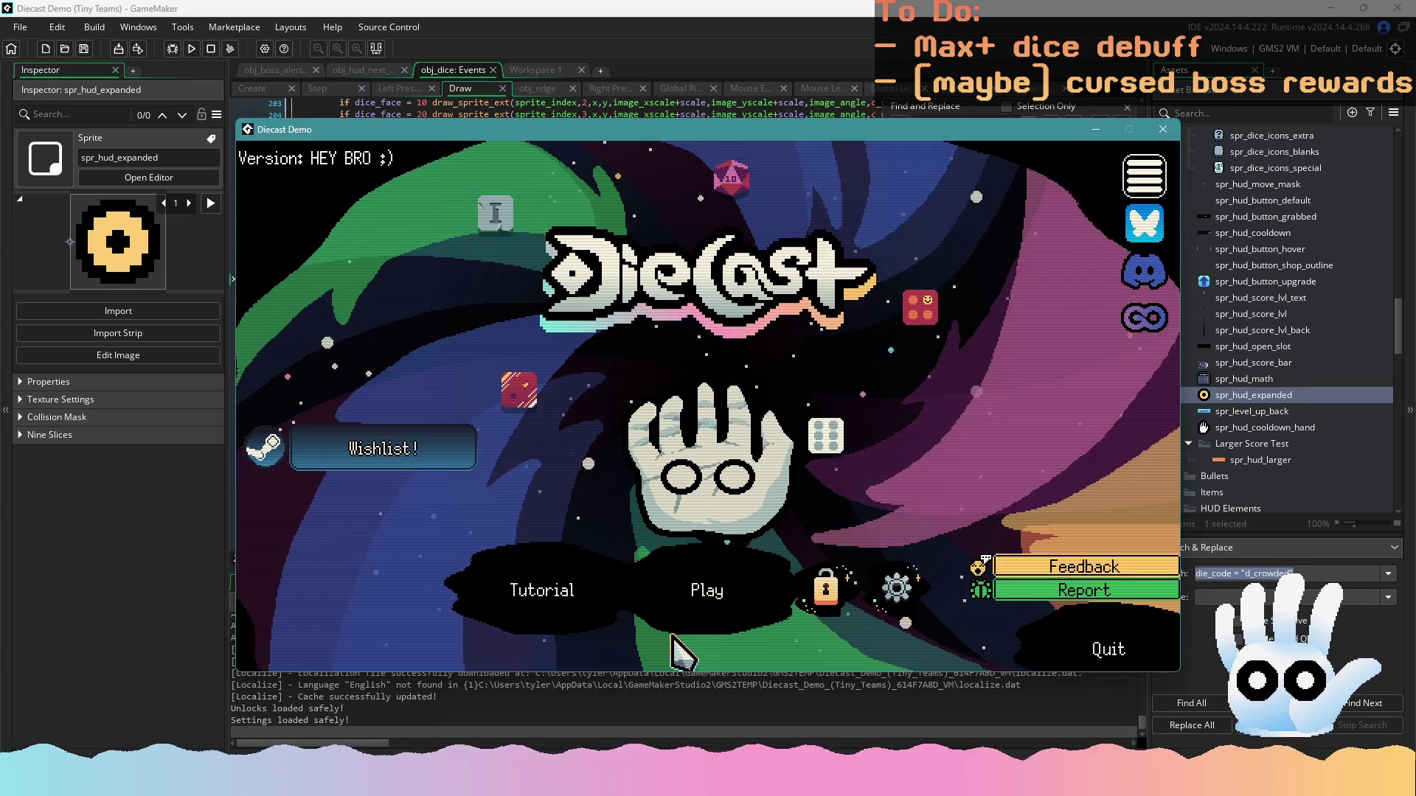
Continue the saved run, turn the d12 into a D20, and move it into and out of the hand
{"action": "left_click", "coordinate": [690, 590]}
{"action": "left_click", "coordinate": [693, 570]}
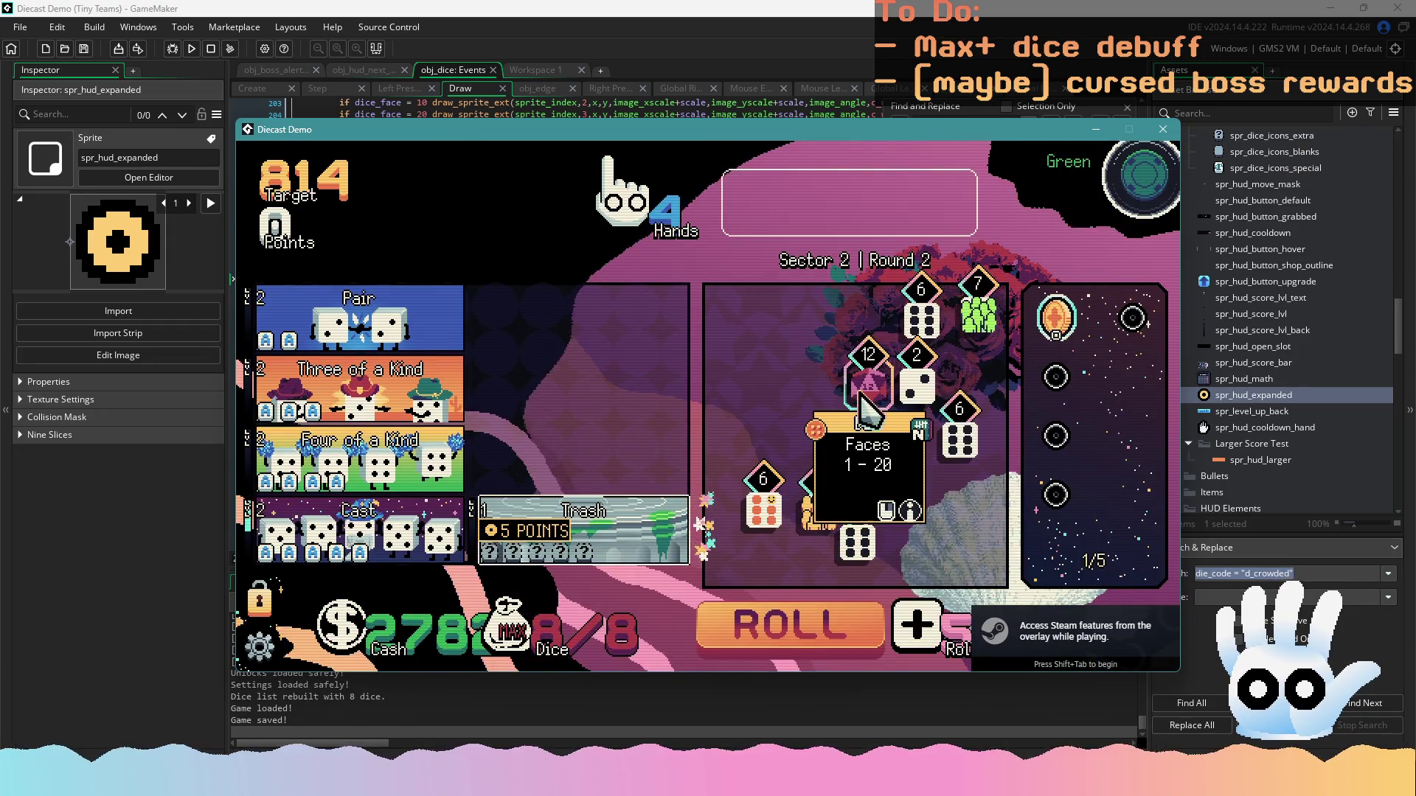
{"action": "left_click", "coordinate": [783, 365]}
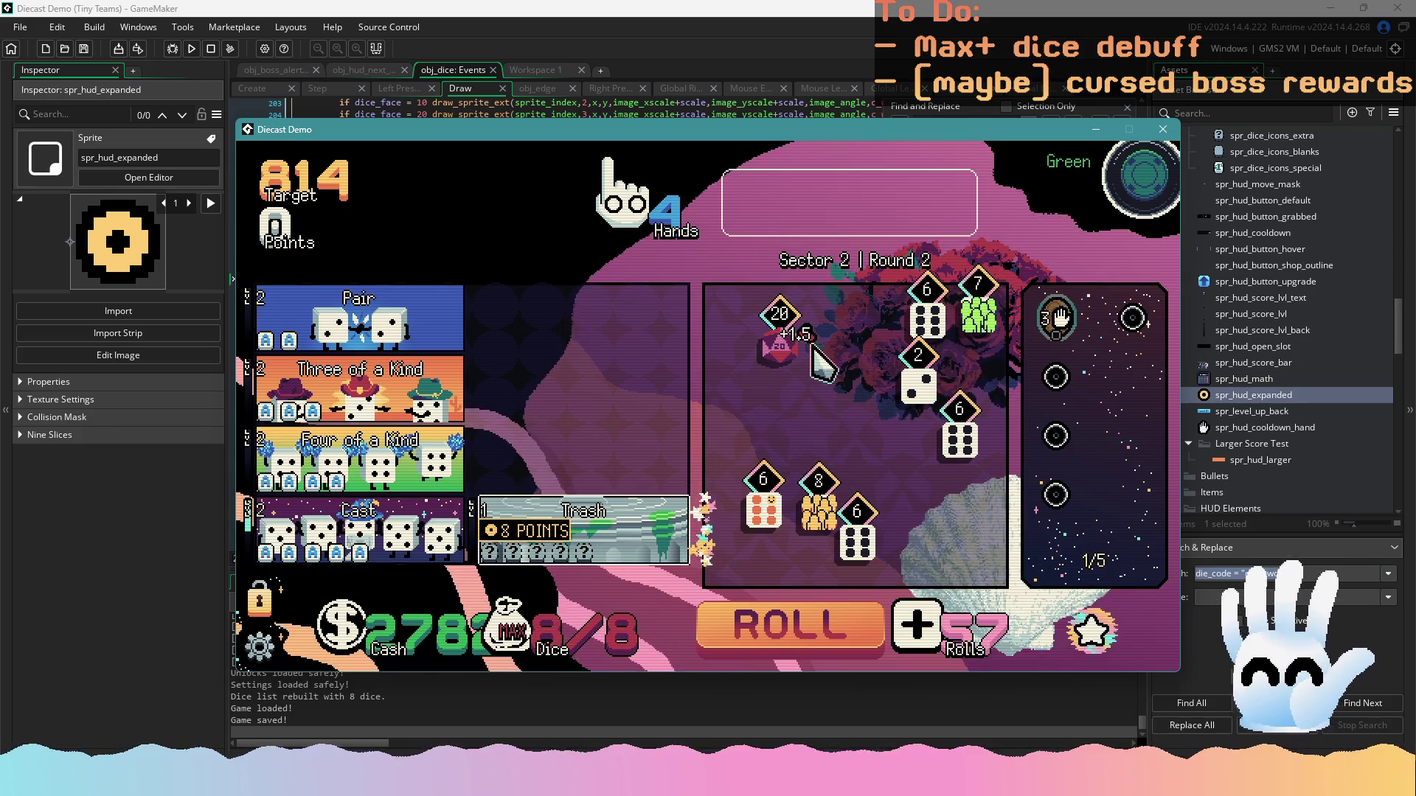
{"action": "left_click", "coordinate": [792, 345]}
{"action": "left_click", "coordinate": [770, 213]}
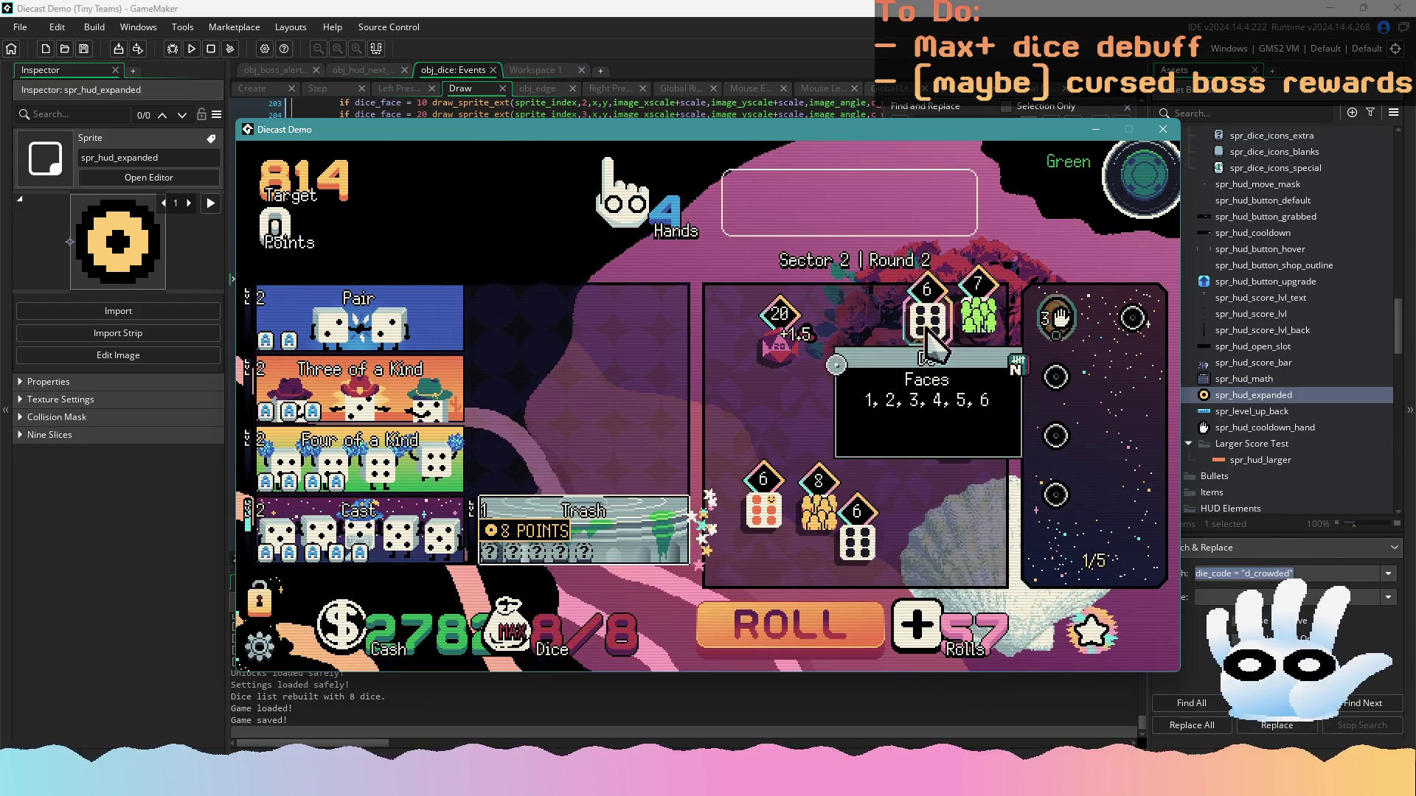
Pick the sixes, re-roll the rest, then close the game and return to All Dice.aseprite
{"action": "left_click", "coordinate": [857, 535]}
{"action": "left_click", "coordinate": [795, 627]}
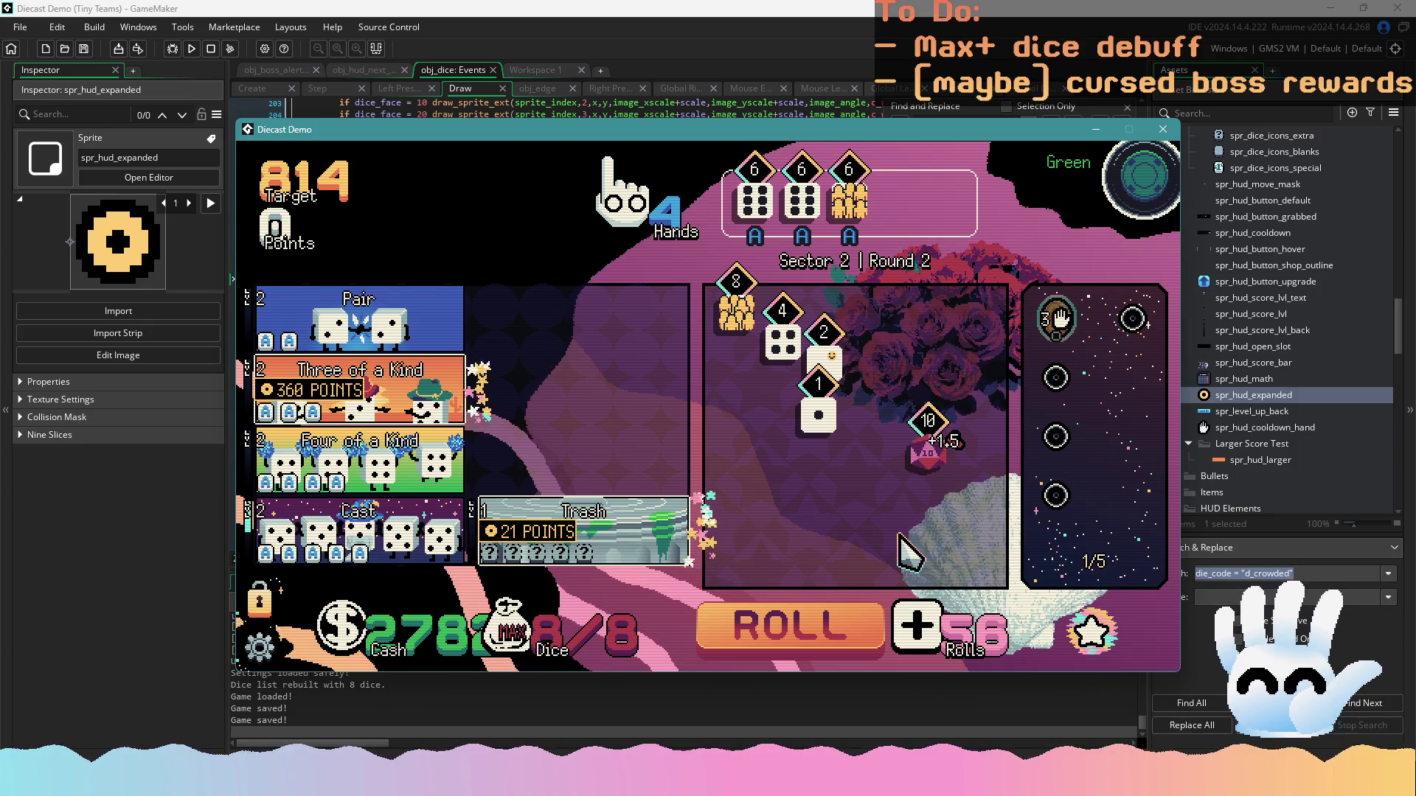
{"action": "left_click", "coordinate": [1163, 129]}
{"action": "left_click", "coordinate": [664, 782]}
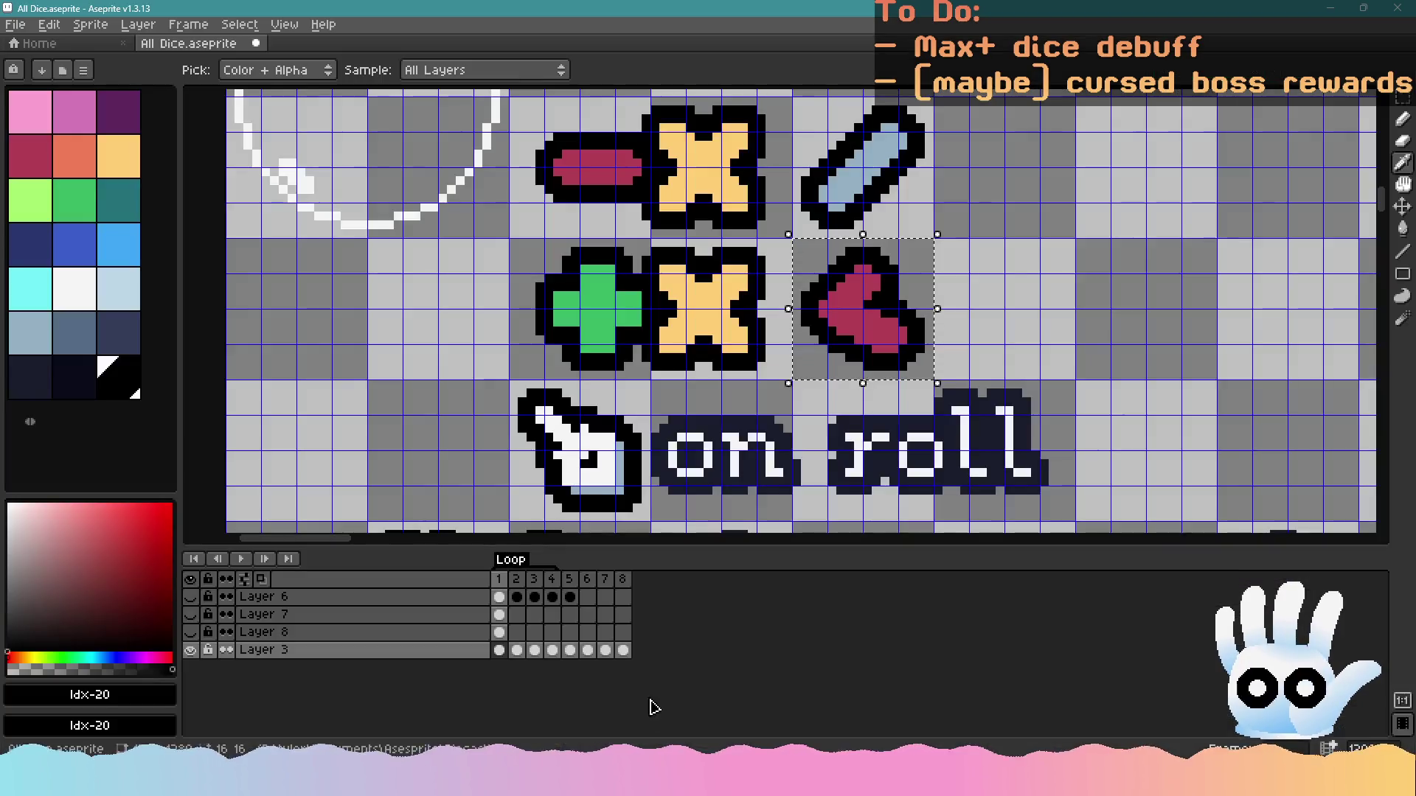
Create a new 48×48 sprite, correcting the initial 32×32 size
{"action": "scroll", "coordinate": [811, 385], "scroll_direction": "down", "scroll_amount": 2}
{"action": "left_click_drag", "start_coordinate": [719, 385], "coordinate": [656, 382]}
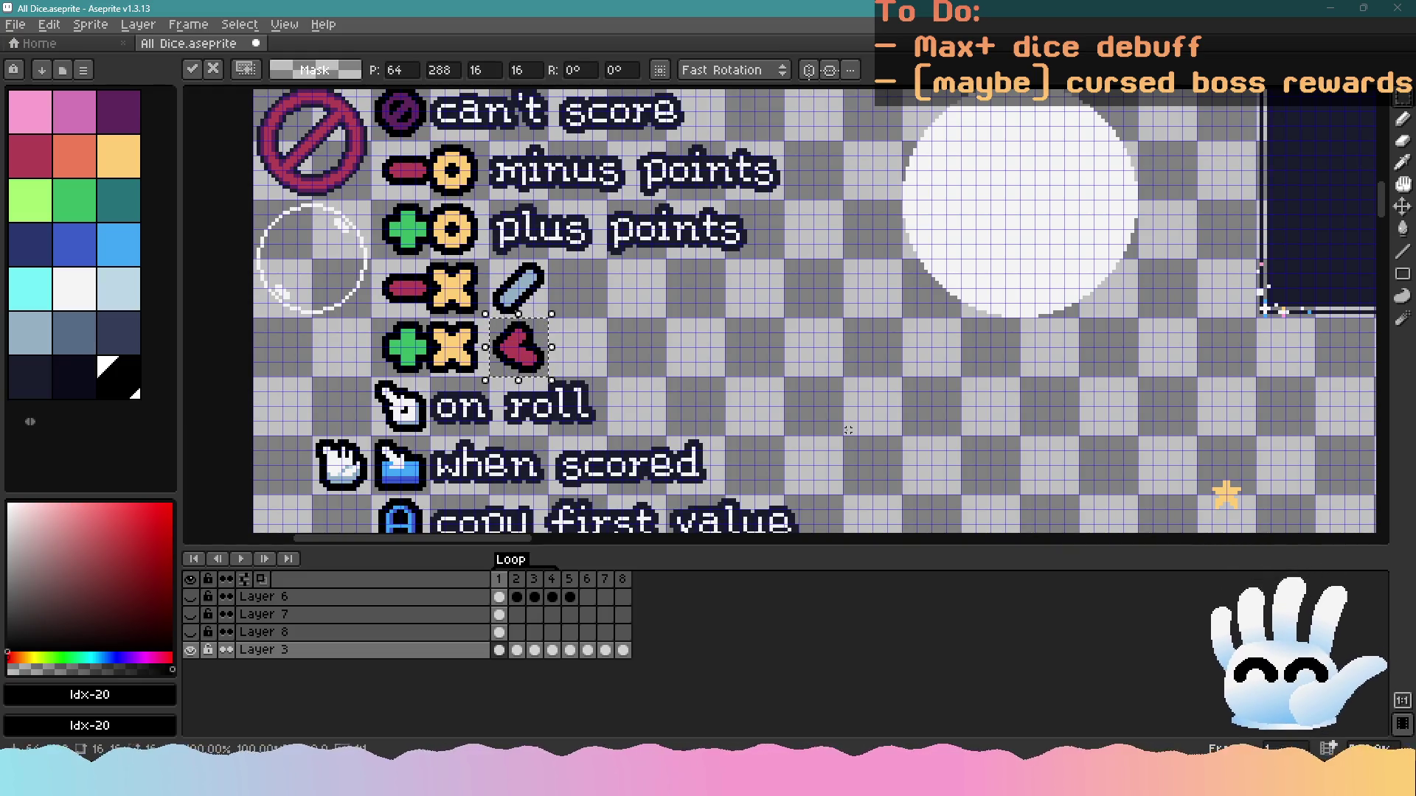
{"action": "key", "text": "ctrl+n"}
{"action": "type", "text": "32"}
{"action": "key", "text": "Tab"}
{"action": "type", "text": "32"}
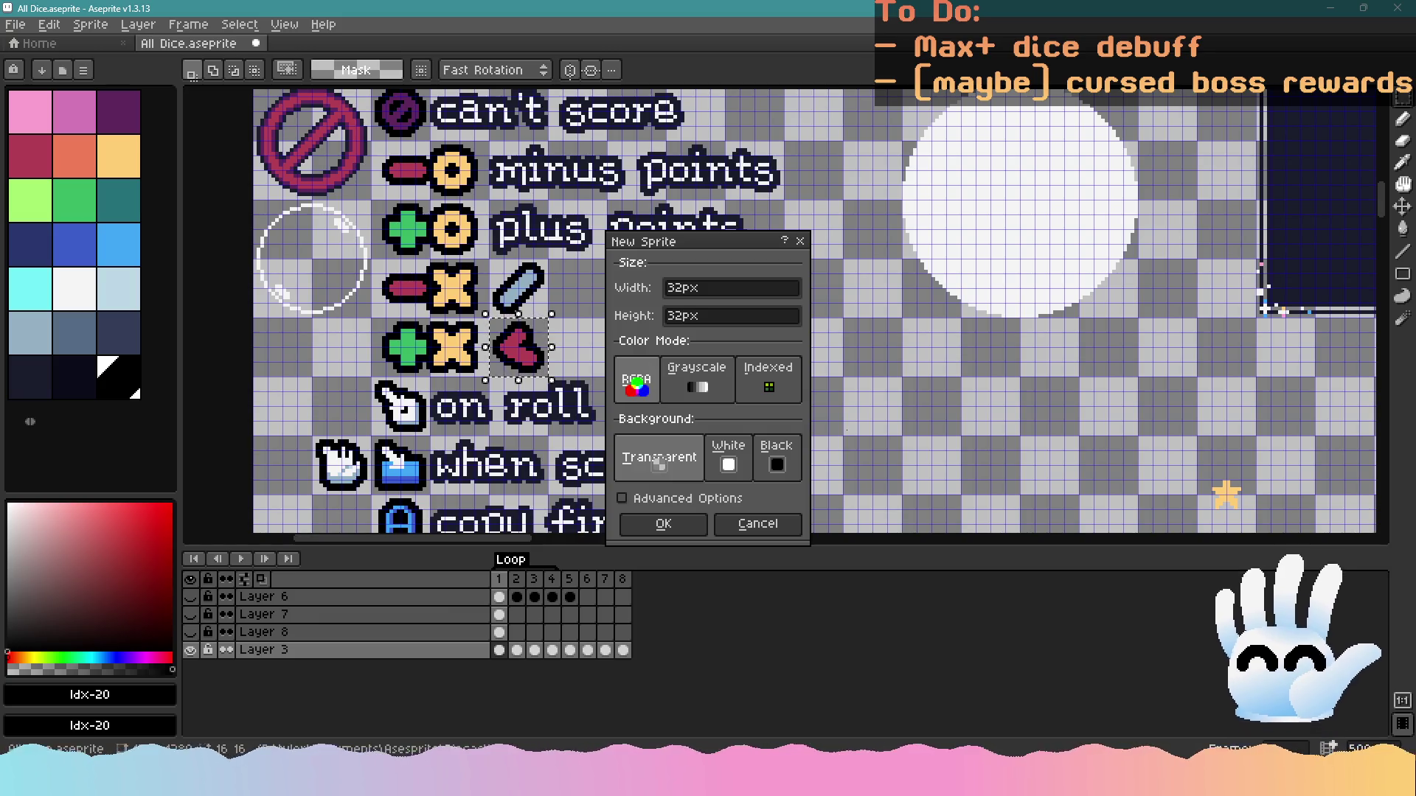
{"action": "left_click", "coordinate": [735, 301]}
{"action": "type", "text": "48"}
{"action": "key", "text": "Tab"}
{"action": "type", "text": "48"}
{"action": "key", "text": "Return"}
Paste the heart icon centred on the canvas and add a new layer beneath it
{"action": "key", "text": "4"}
{"action": "key", "text": "ctrl+v"}
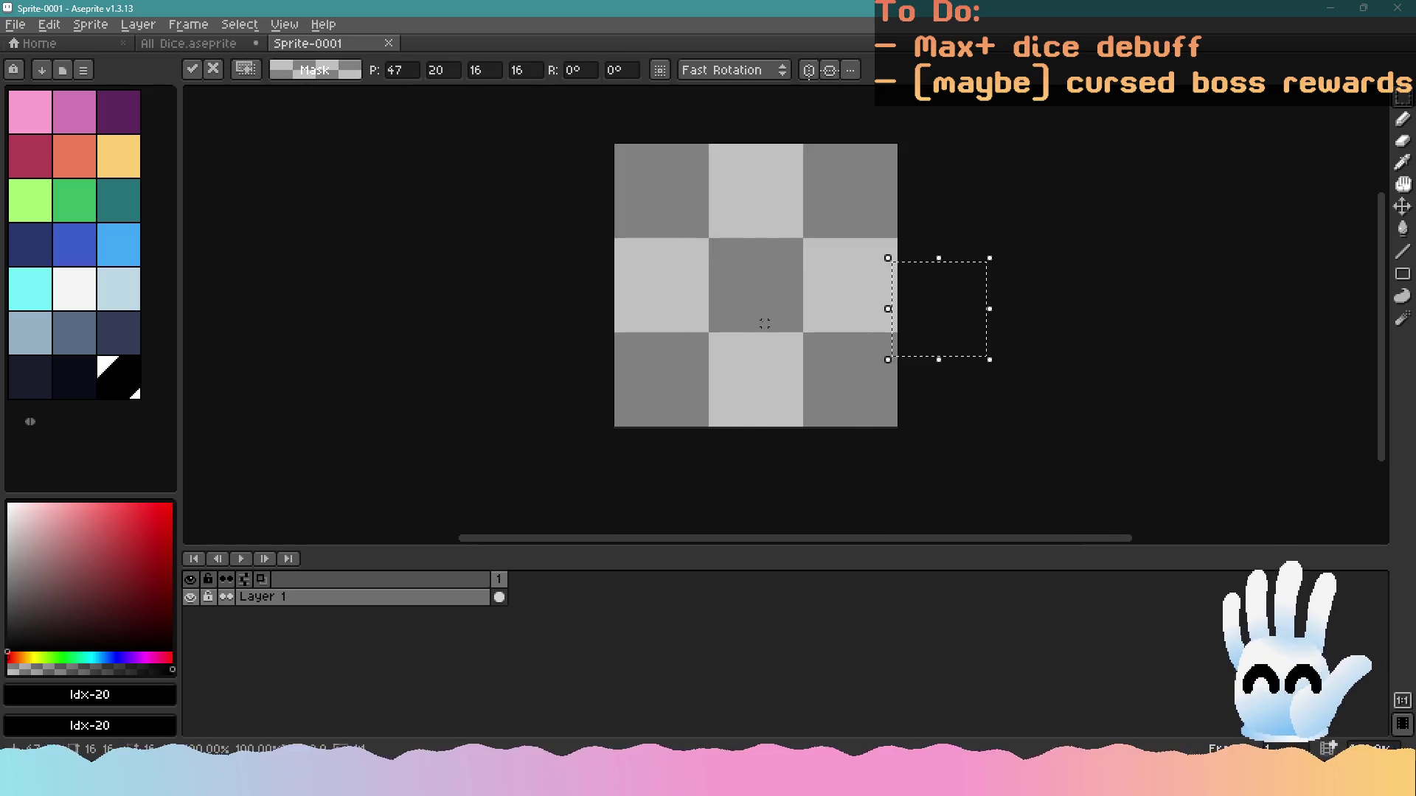
{"action": "mouse_move", "coordinate": [951, 321]}
{"action": "left_mouse_down"}
{"action": "mouse_move", "coordinate": [802, 289]}
{"action": "mouse_move", "coordinate": [769, 298]}
{"action": "left_mouse_up"}
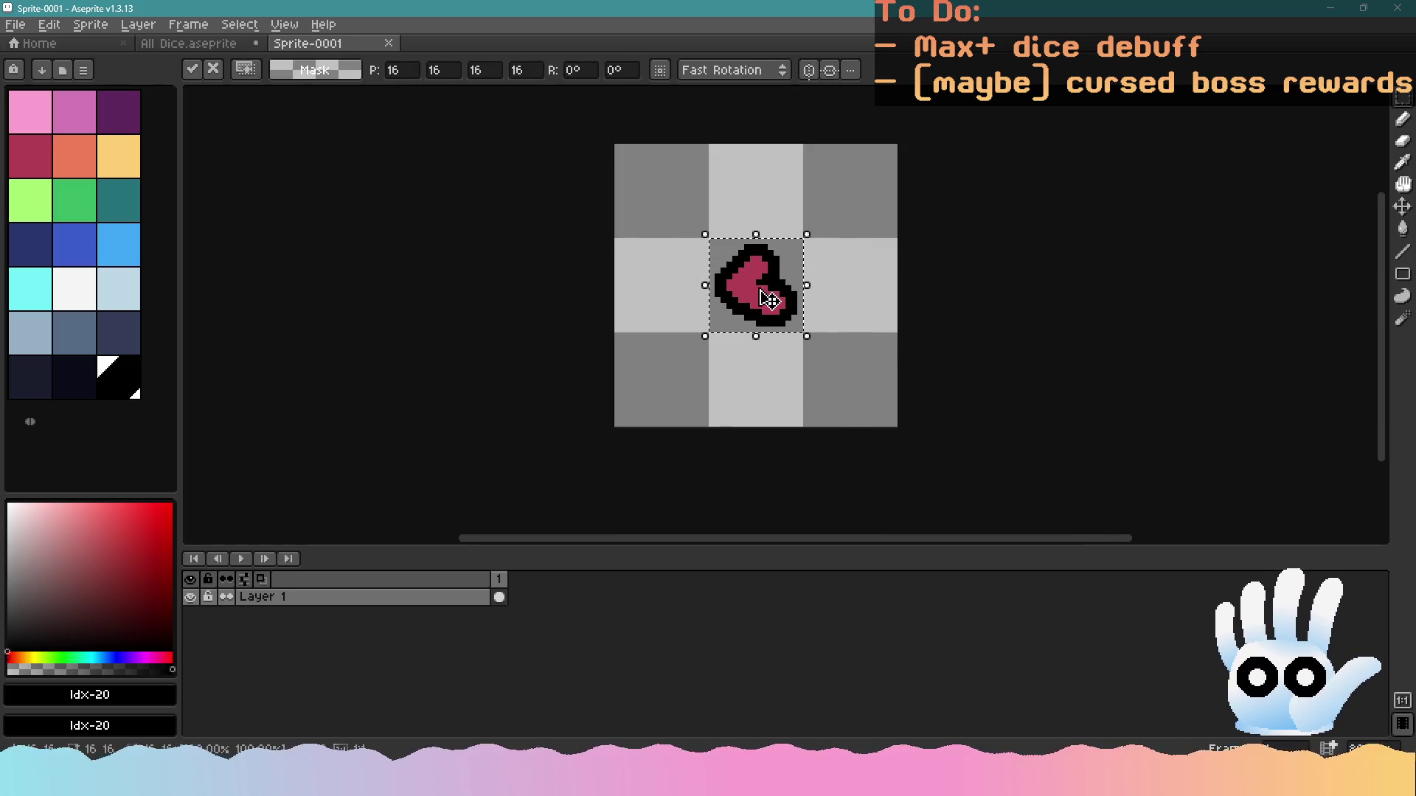
{"action": "left_click", "coordinate": [499, 601]}
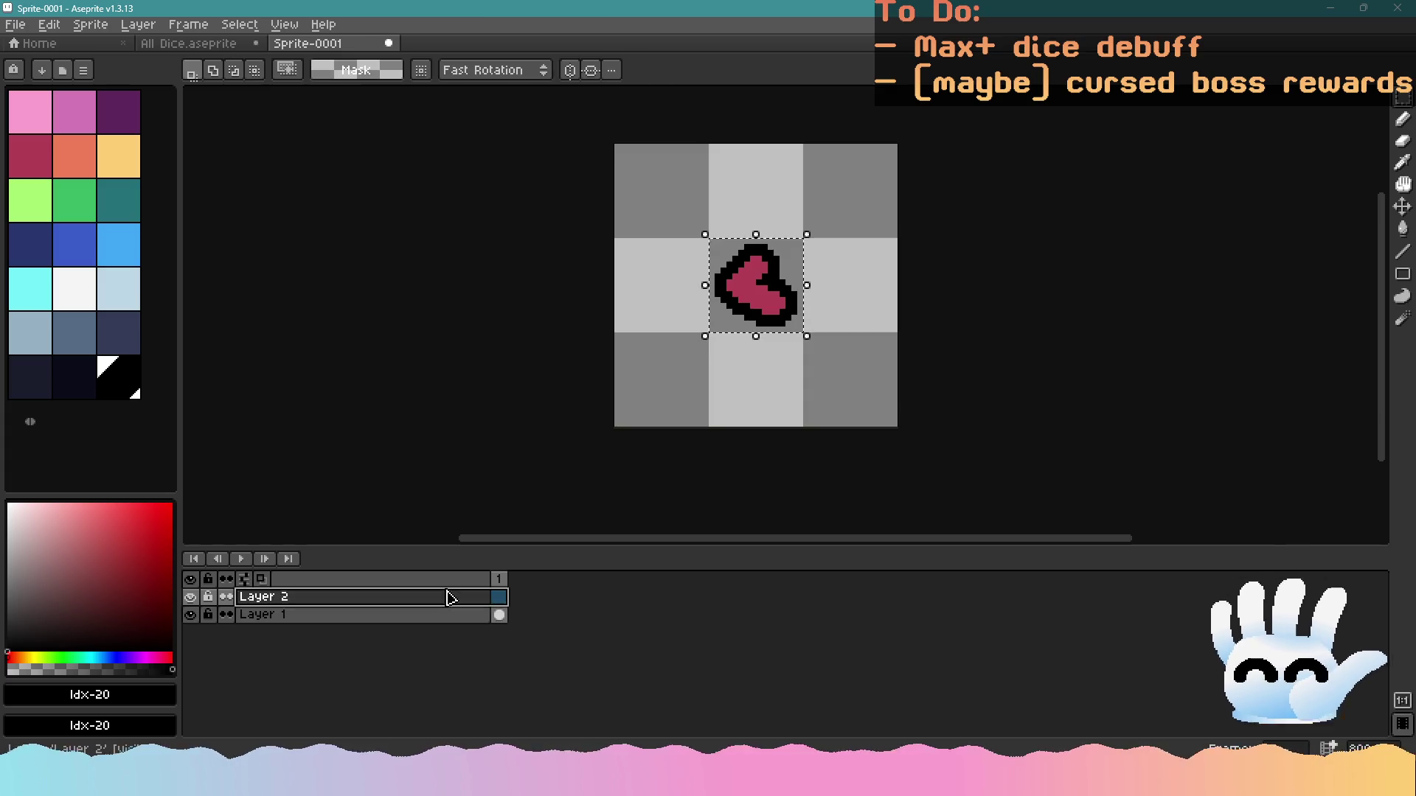
{"action": "key", "text": "shift+n"}
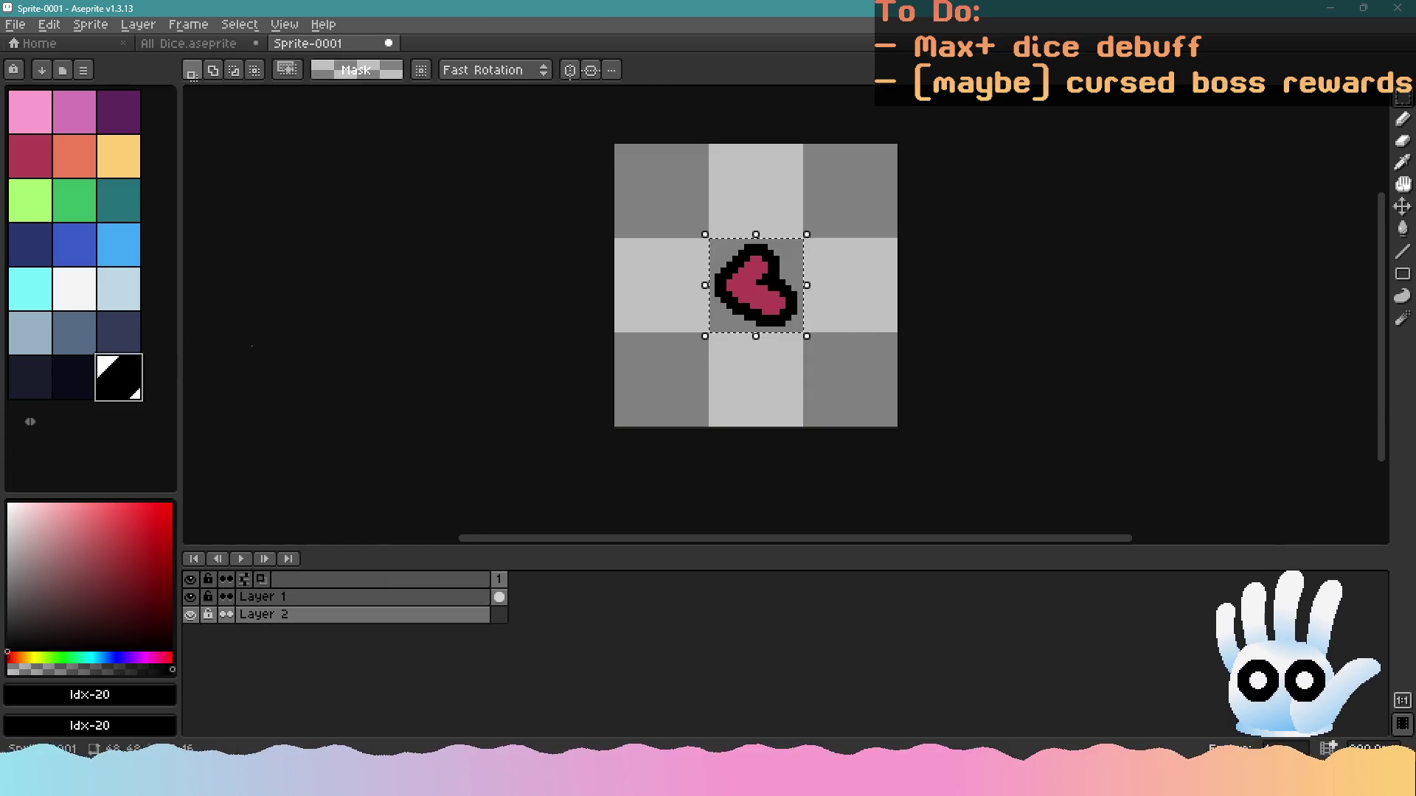
Choose the Filled Ellipse tool and deselect the pasted heart
{"action": "left_click", "coordinate": [1401, 230]}
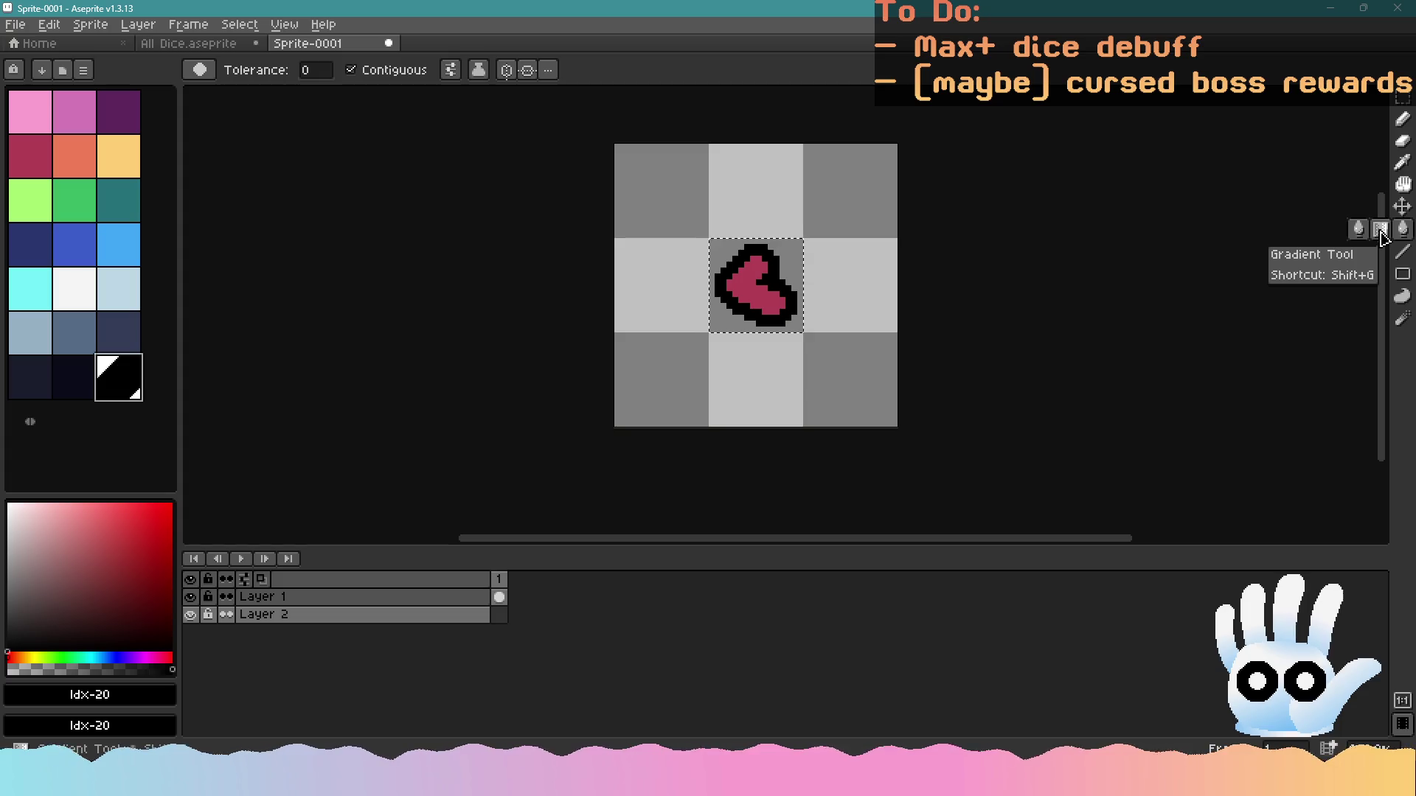
{"action": "left_click", "coordinate": [1402, 273]}
{"action": "left_click", "coordinate": [1380, 281]}
{"action": "scroll", "coordinate": [737, 254], "scroll_direction": "up", "scroll_amount": 1}
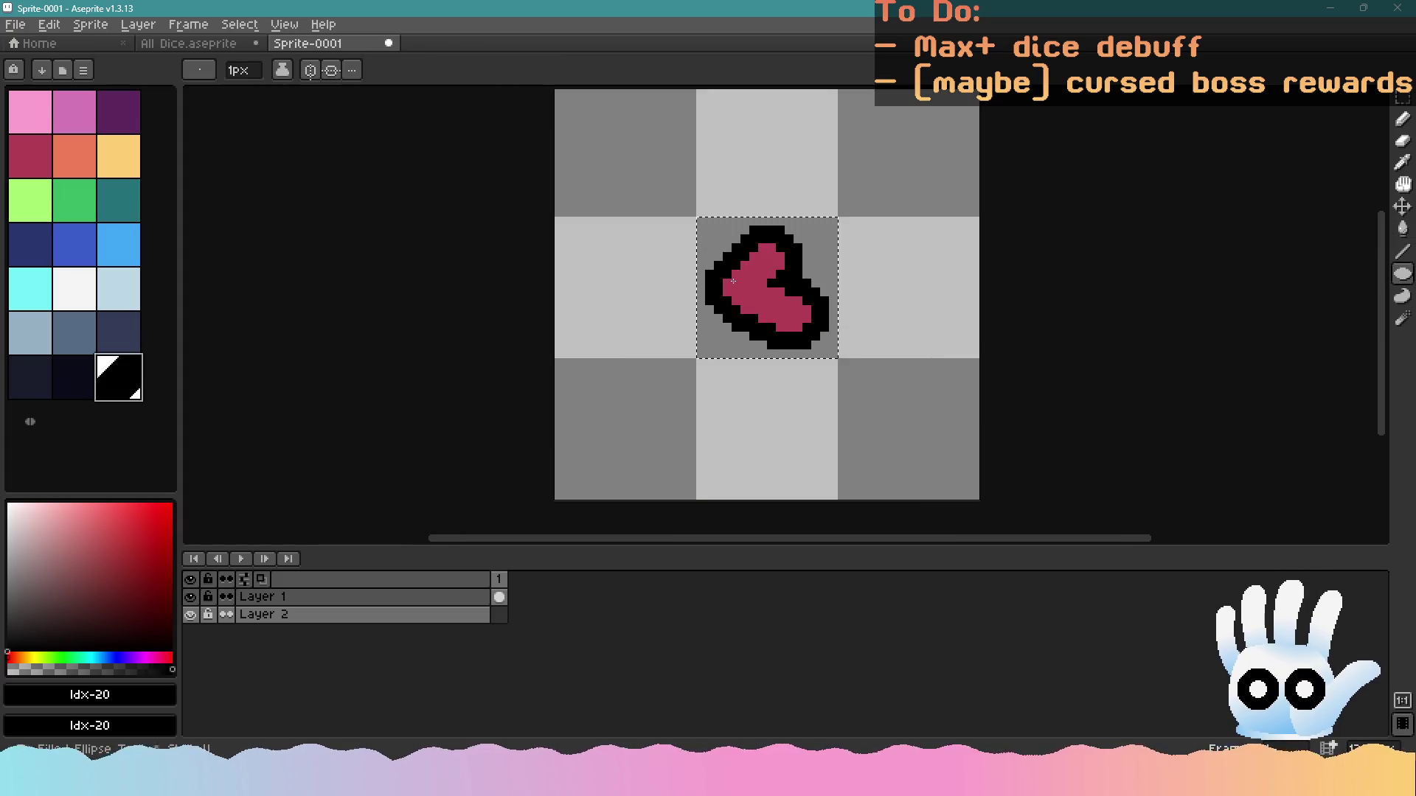
{"action": "key", "text": "ctrl+d"}
{"action": "scroll", "coordinate": [543, 286], "scroll_direction": "down", "scroll_amount": 1}
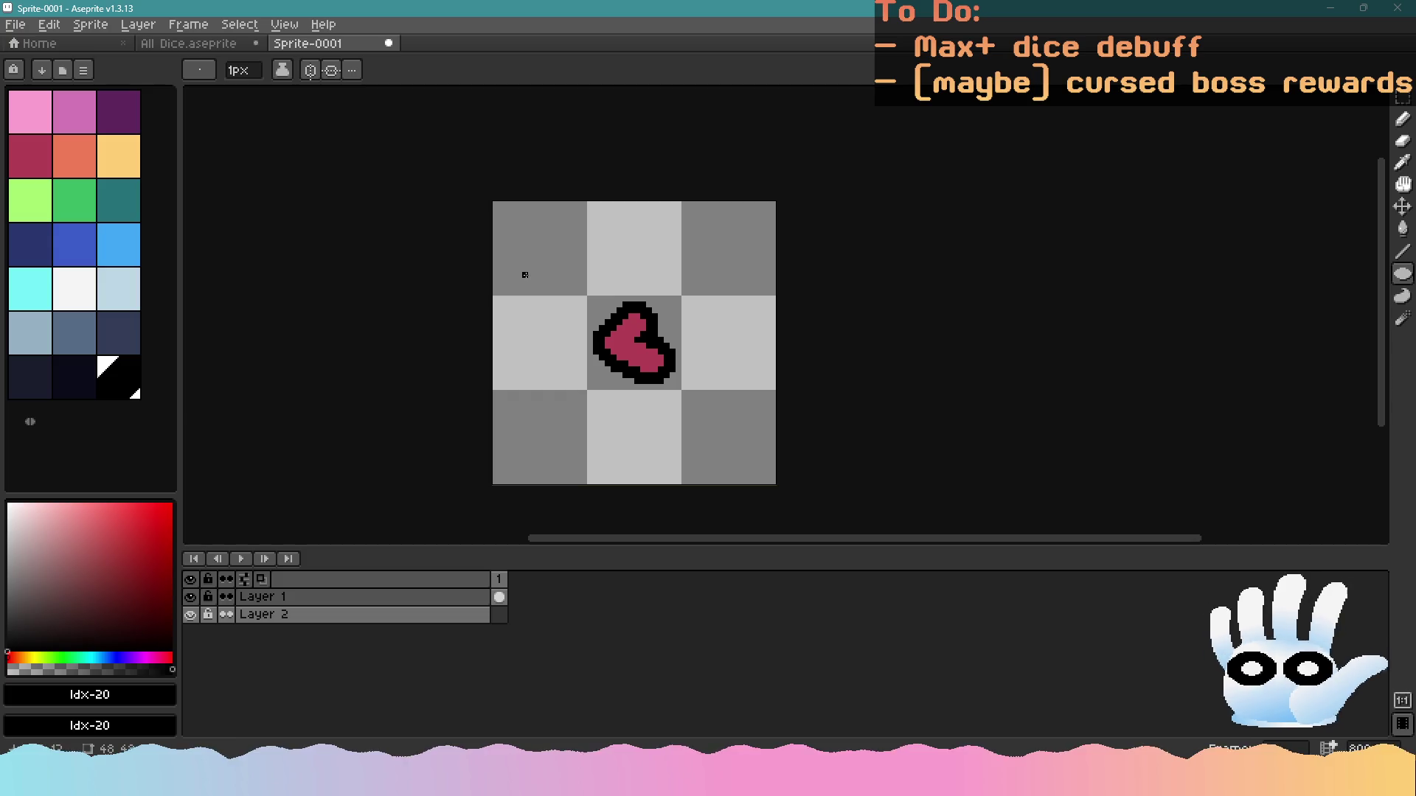
Show the pixel grid and set the grid size to 4 x 4 pixels
{"action": "key", "text": "ctrl+apostrophe"}
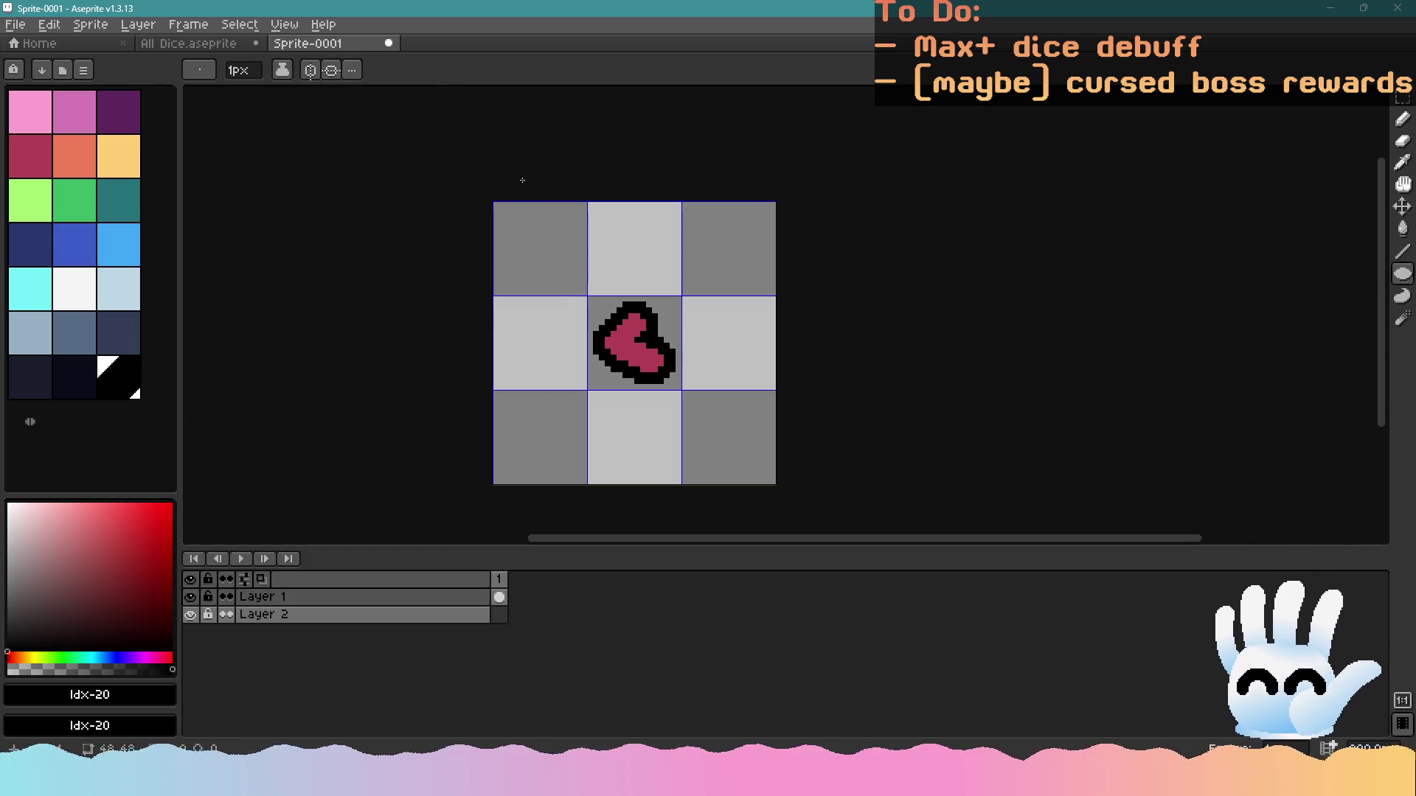
{"action": "left_click", "coordinate": [284, 24]}
{"action": "mouse_move", "coordinate": [325, 109]}
{"action": "left_click", "coordinate": [543, 122]}
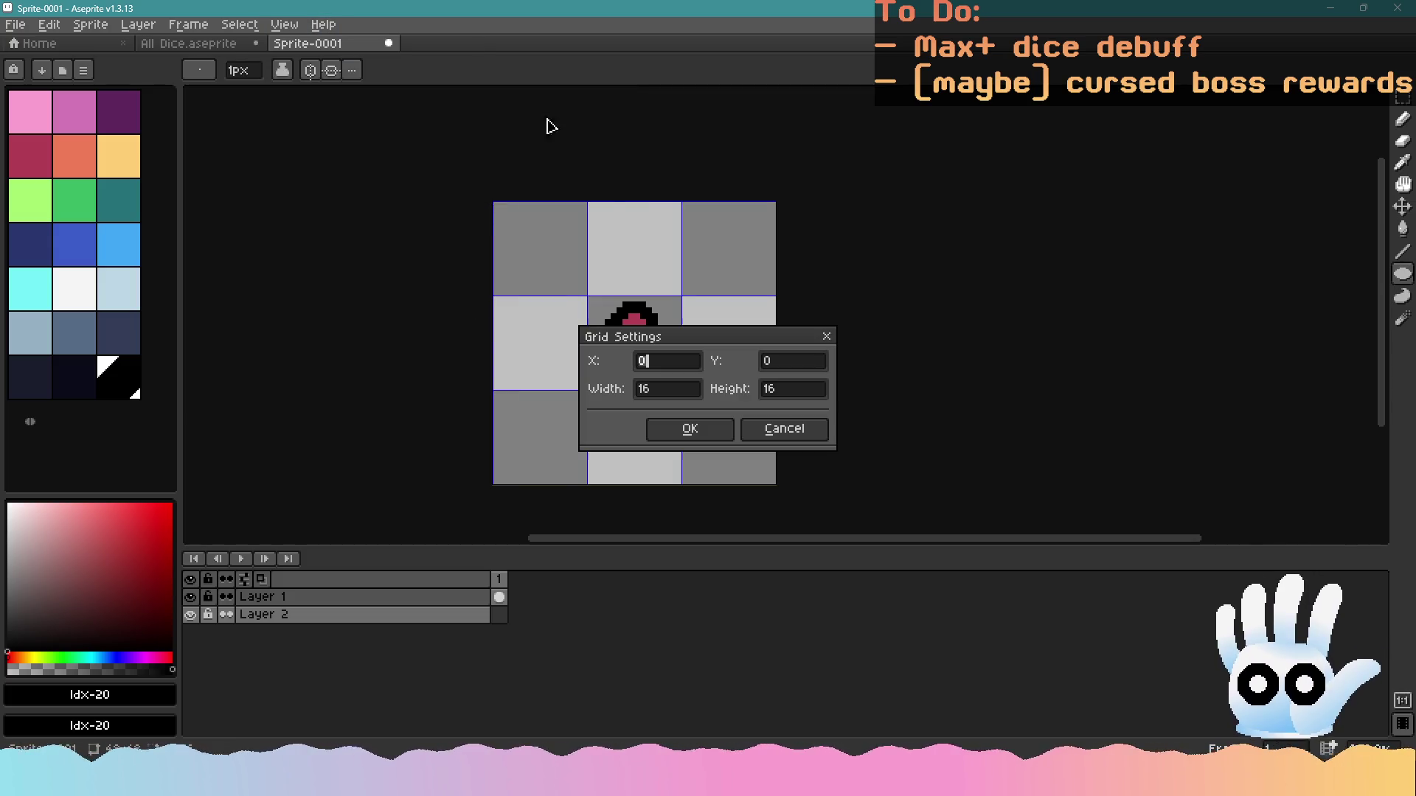
{"action": "double_click", "coordinate": [610, 398]}
{"action": "type", "text": "8"}
{"action": "key", "text": "Tab"}
{"action": "type", "text": "8"}
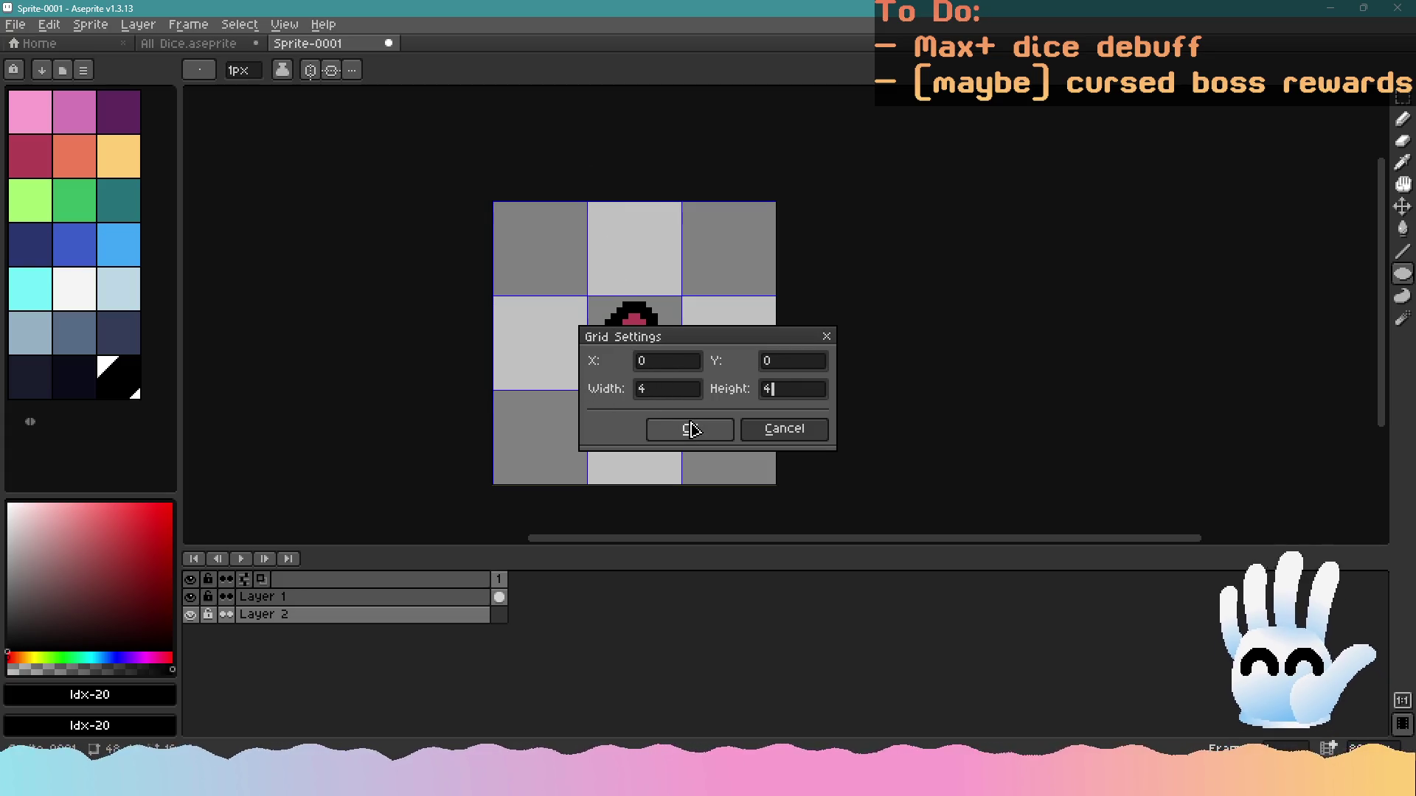
{"action": "left_click", "coordinate": [690, 429]}
Draw a filled circle behind the heart on Layer 2 and centre it in view
{"action": "left_click_drag", "start_coordinate": [566, 276], "coordinate": [705, 413]}
{"action": "scroll", "coordinate": [617, 346], "scroll_direction": "up", "scroll_amount": 1}
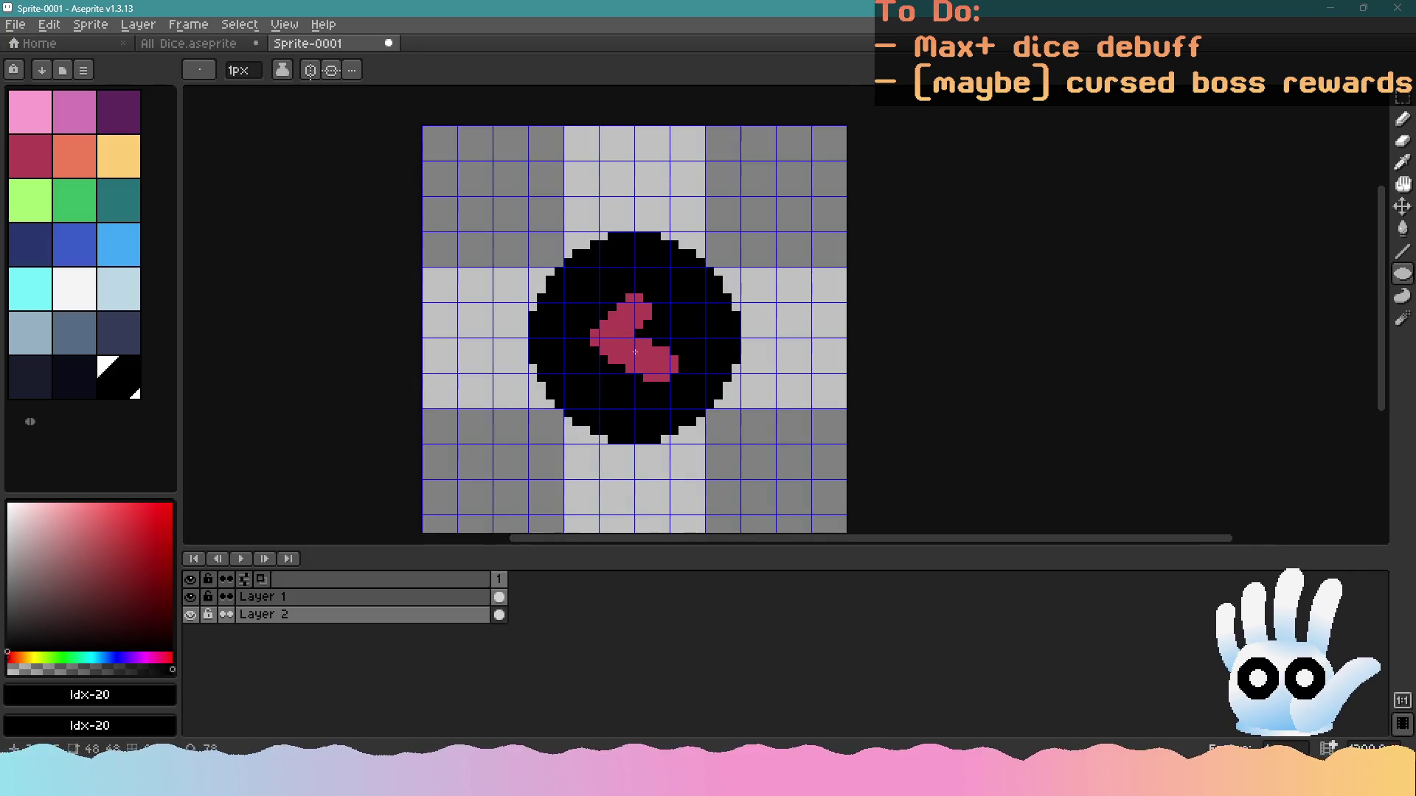
{"action": "left_click_drag", "start_coordinate": [631, 355], "coordinate": [755, 387]}
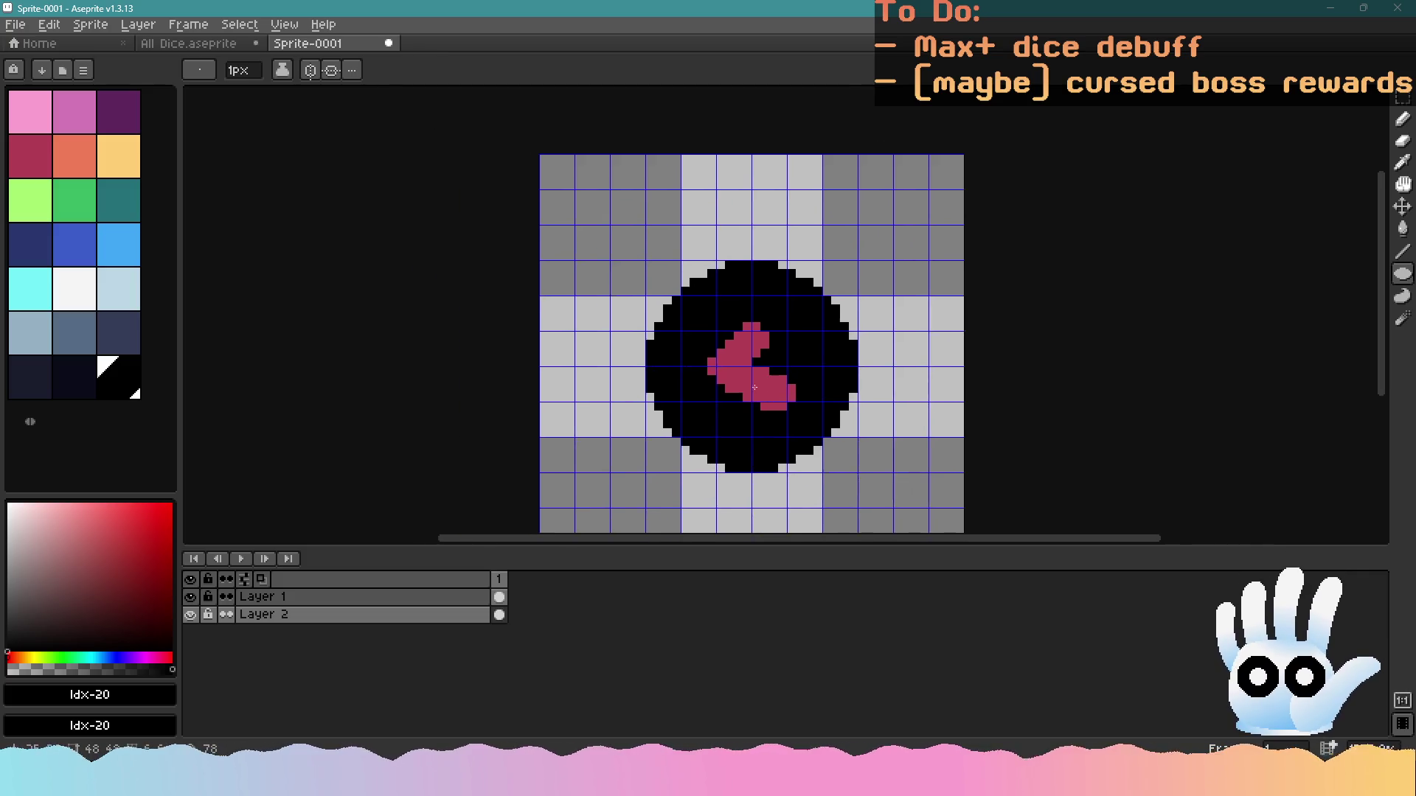
Fill the circle with a yellow-to-pink gradient, then blend pink-to-cyan into its lower left
{"action": "left_click", "coordinate": [33, 114]}
{"action": "right_click", "coordinate": [115, 151]}
{"action": "key", "text": "x"}
{"action": "key", "text": "g"}
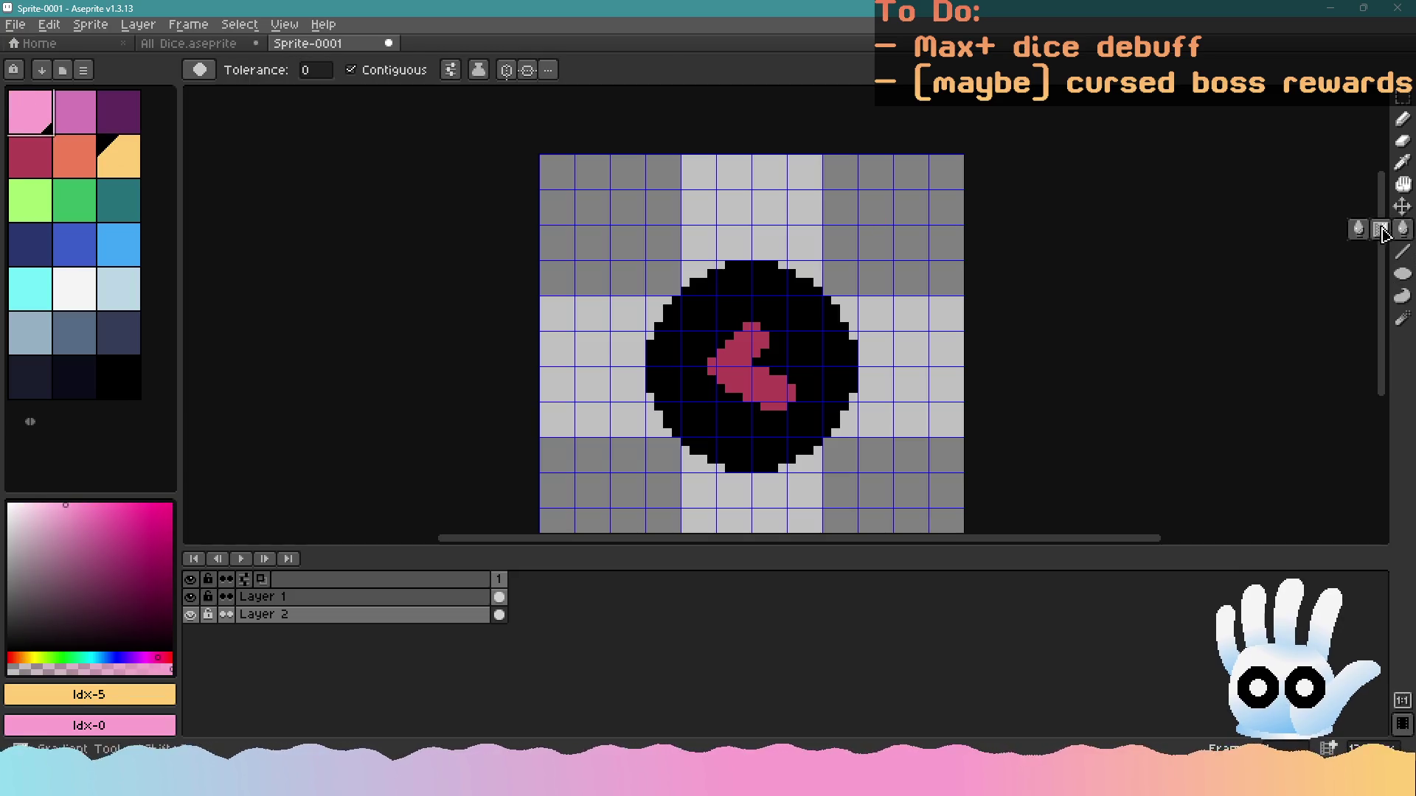
{"action": "key", "text": "shift+g"}
{"action": "left_click_drag", "start_coordinate": [818, 291], "coordinate": [755, 380]}
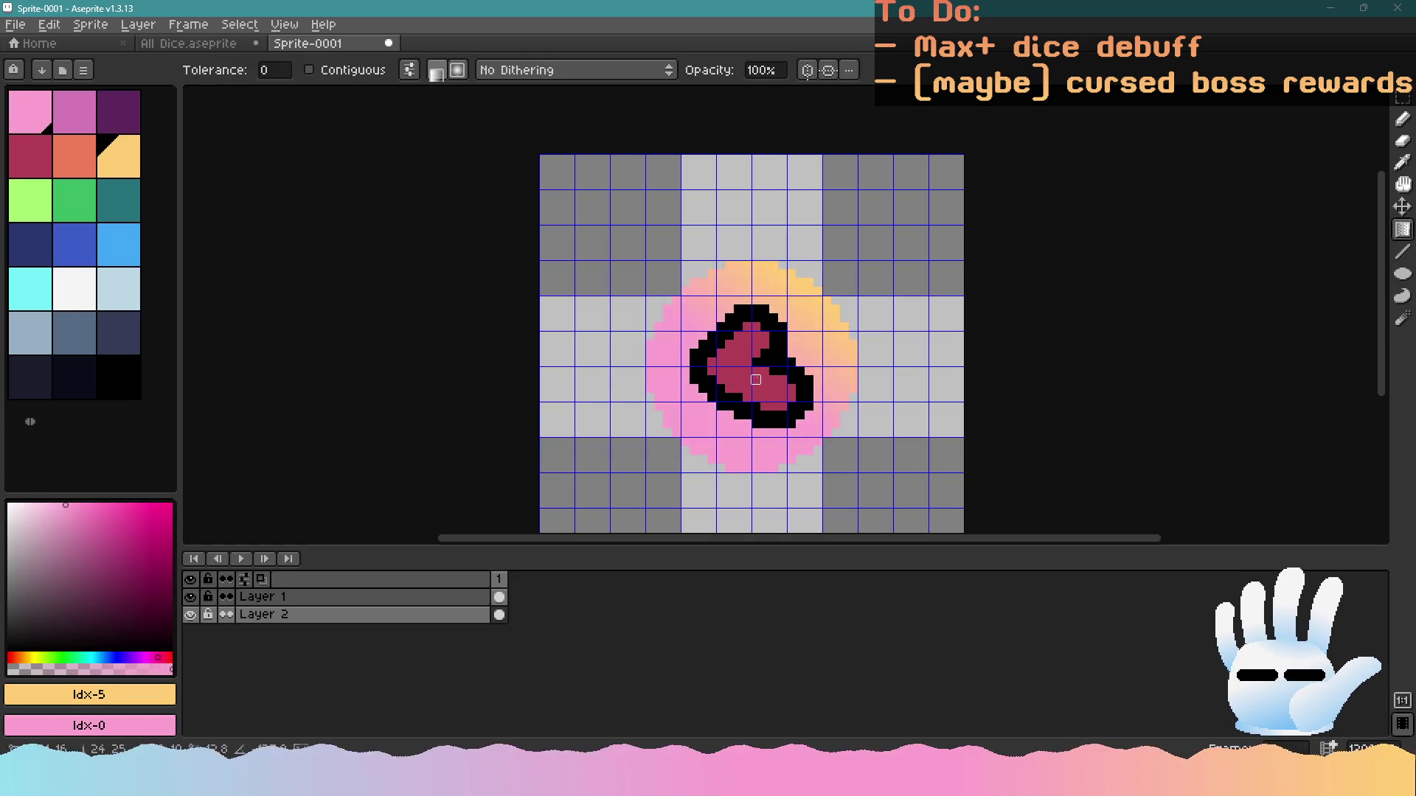
{"action": "left_click", "coordinate": [34, 118]}
{"action": "right_click", "coordinate": [33, 289]}
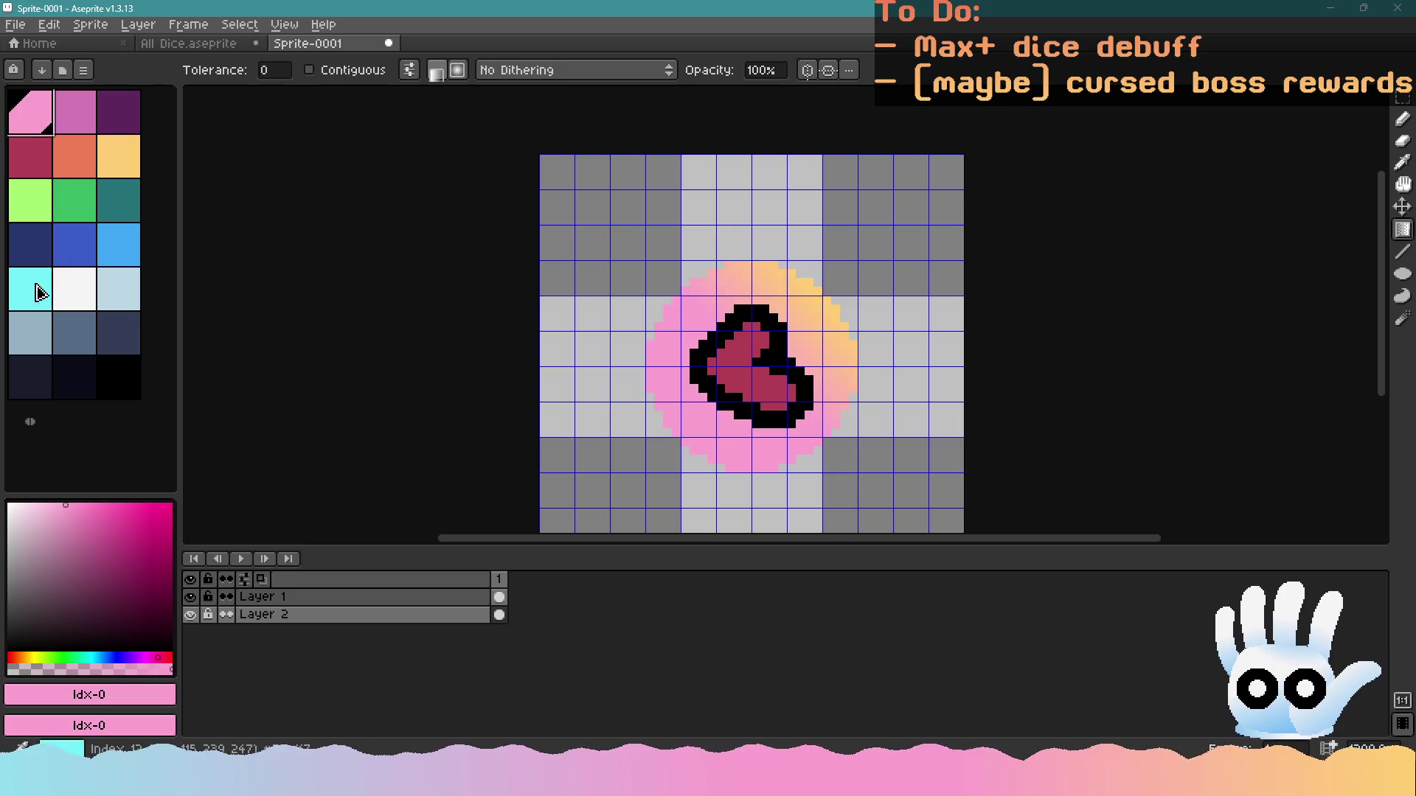
{"action": "mouse_move", "coordinate": [747, 371]}
{"action": "left_mouse_down"}
{"action": "mouse_move", "coordinate": [715, 431]}
{"action": "mouse_move", "coordinate": [685, 433]}
{"action": "left_mouse_up"}
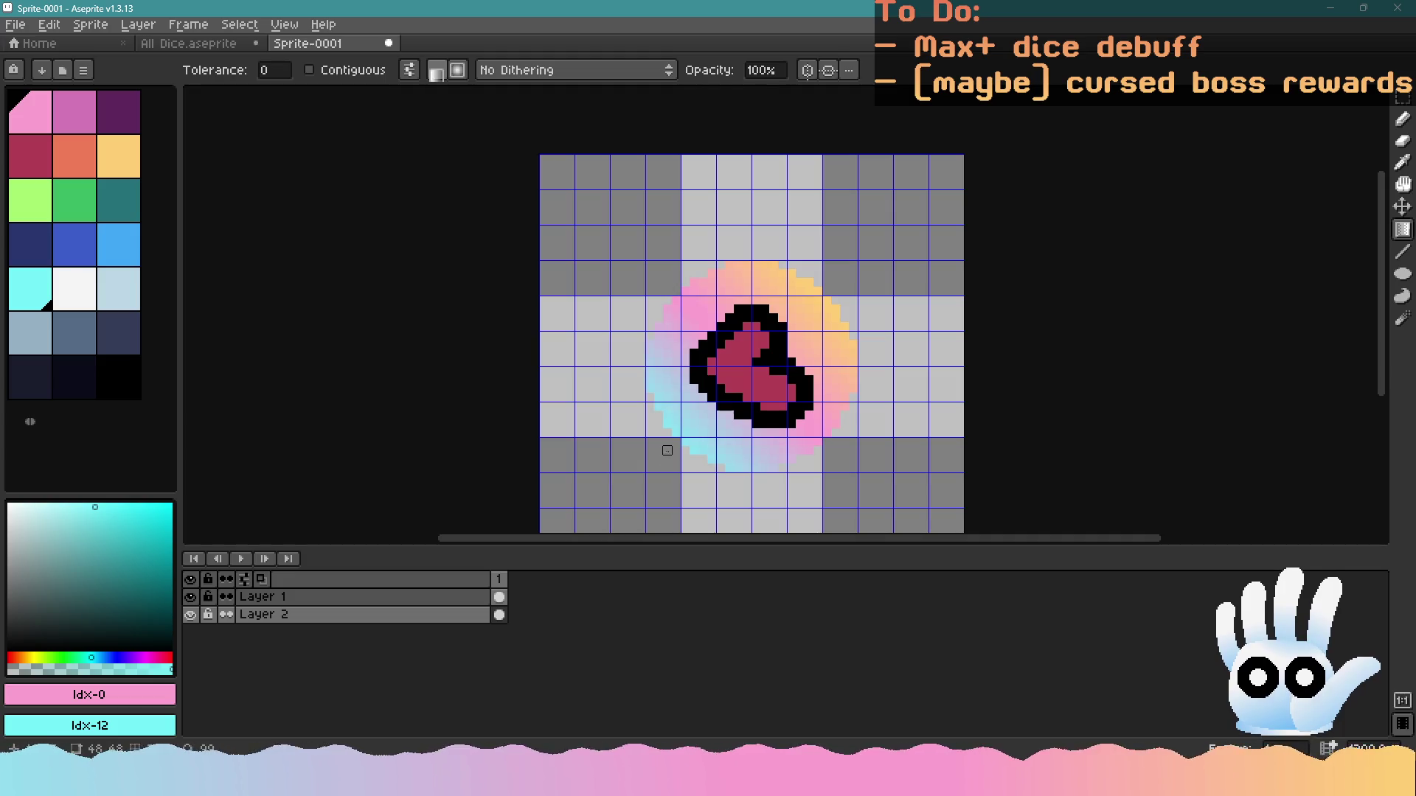
{"action": "scroll", "coordinate": [668, 450], "scroll_direction": "down", "scroll_amount": 3}
{"action": "left_click", "coordinate": [48, 24]}
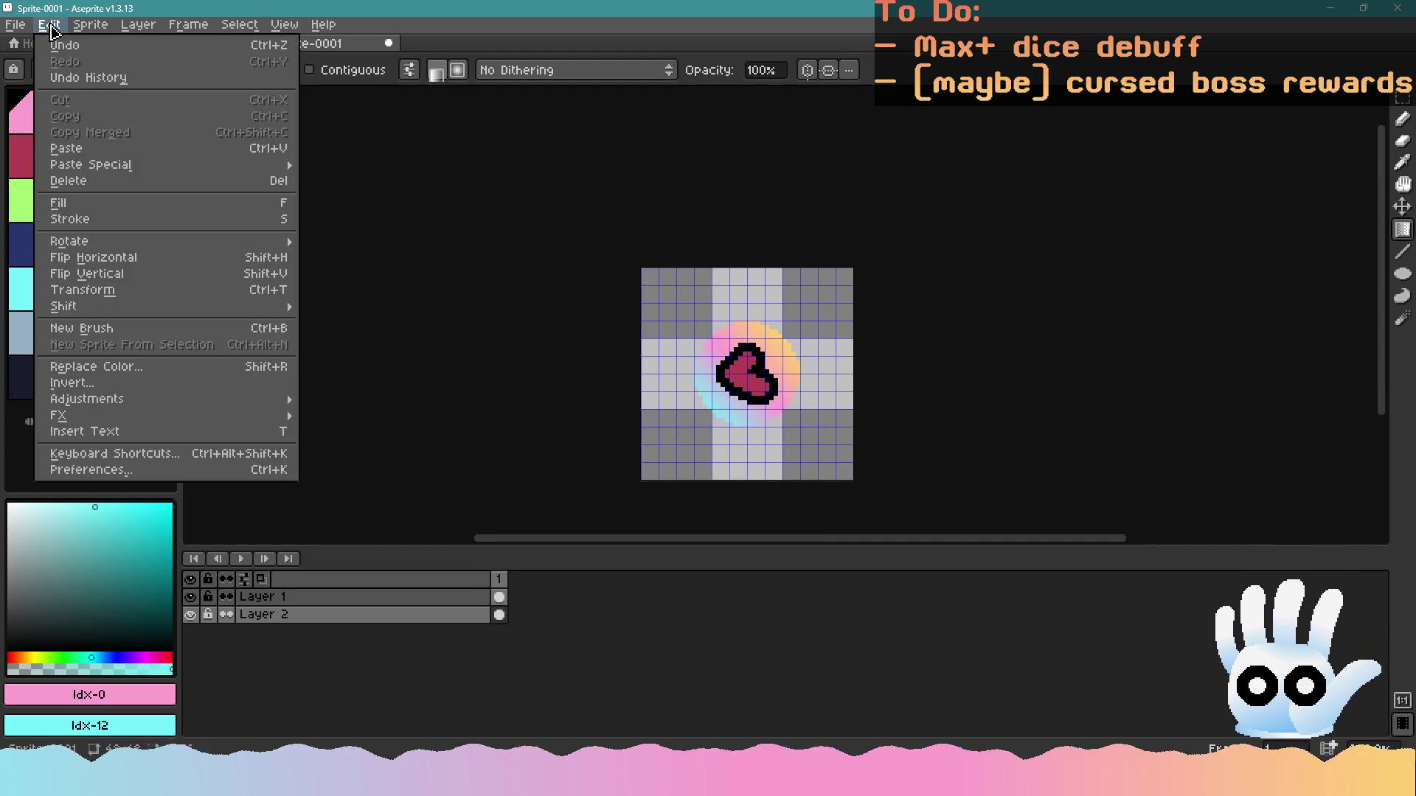
Open the Wave Warp effect, enable animation, and try different wave heights and widths
{"action": "mouse_move", "coordinate": [59, 418]}
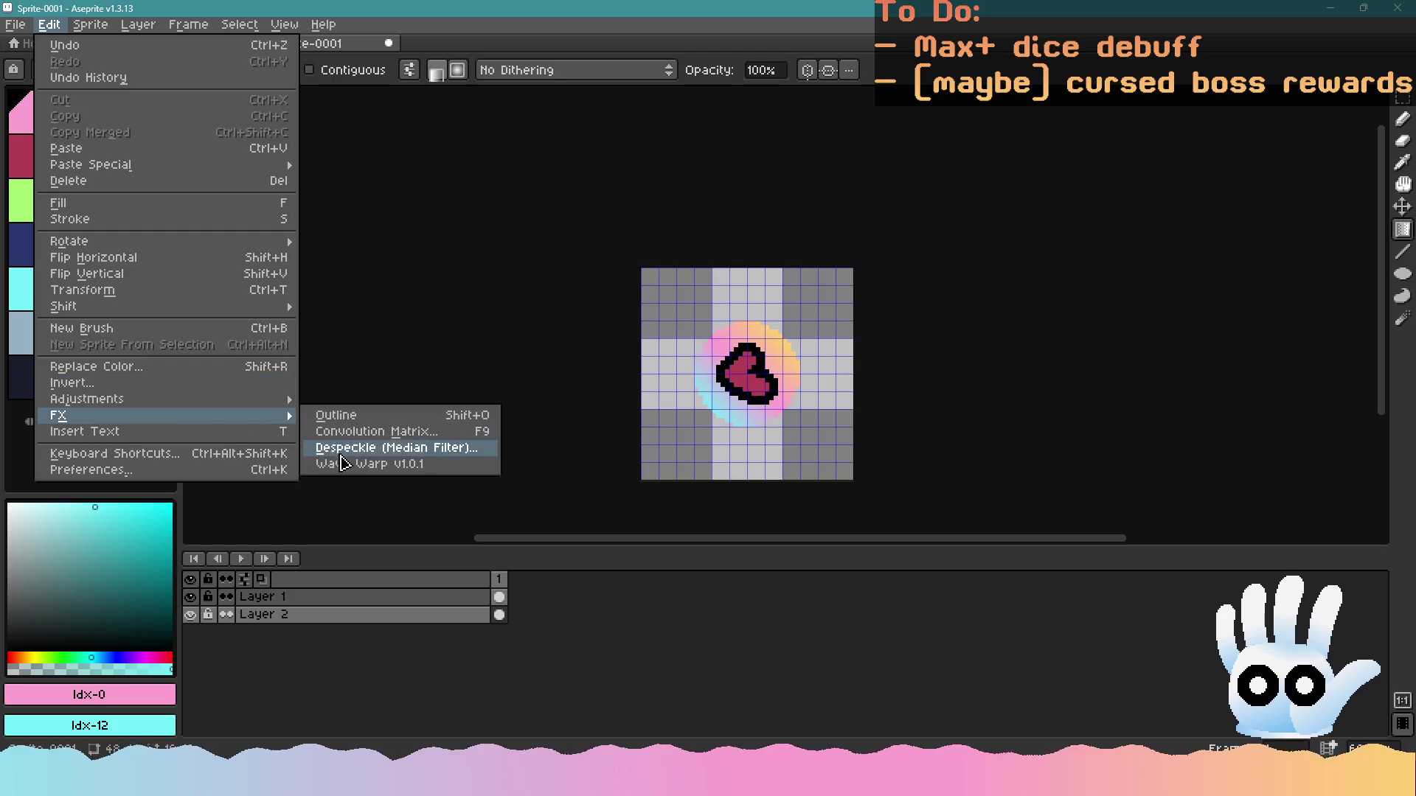
{"action": "left_click", "coordinate": [368, 464]}
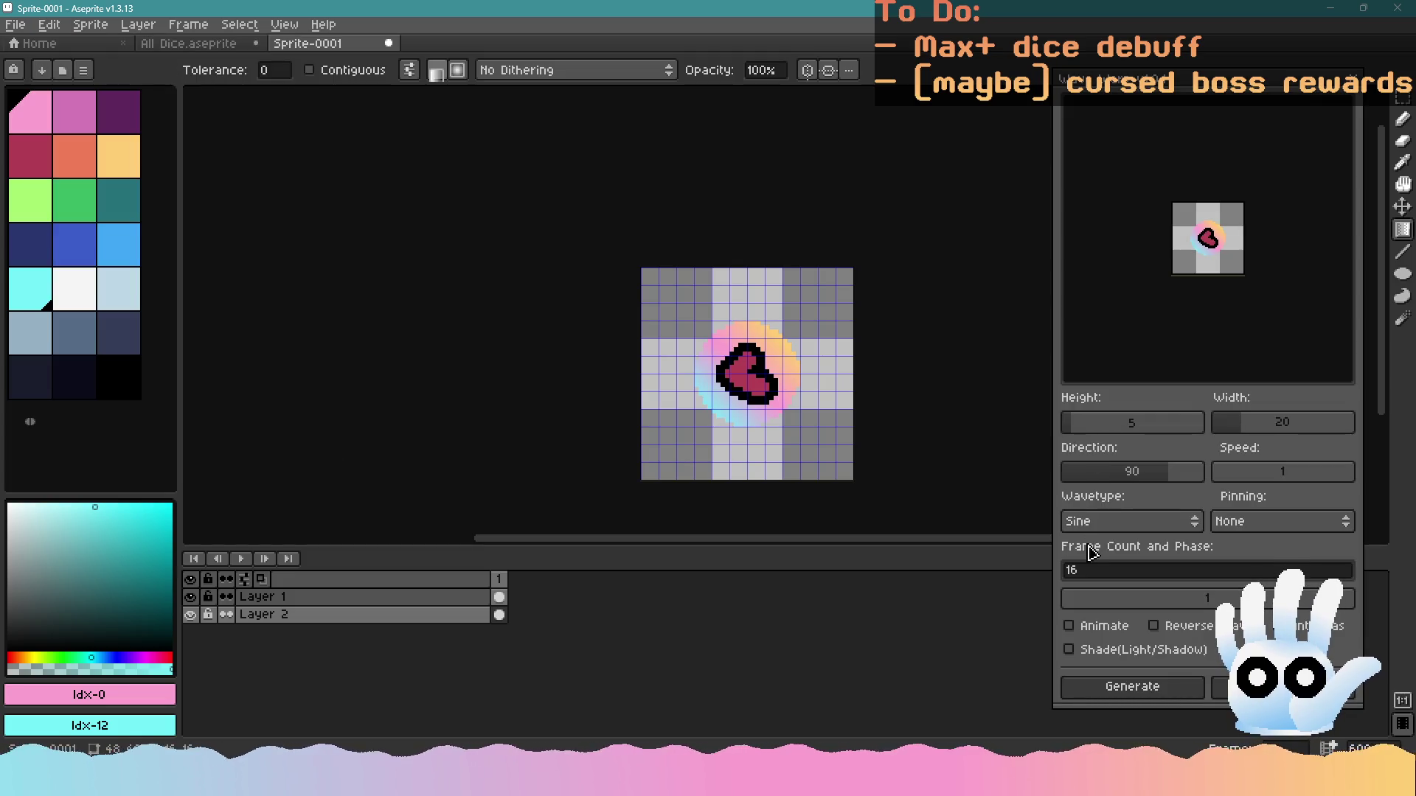
{"action": "left_click", "coordinate": [1079, 430]}
{"action": "left_click", "coordinate": [1077, 432]}
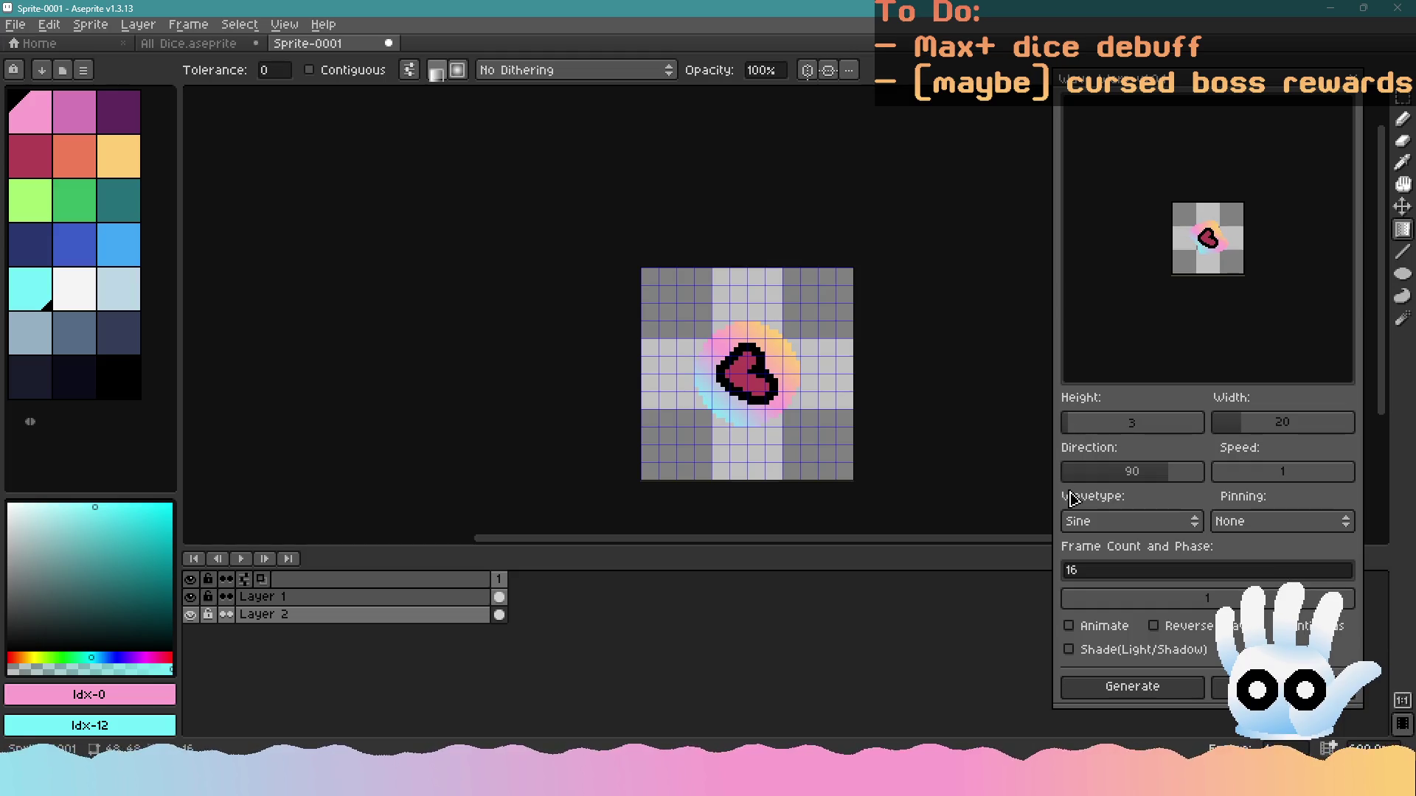
{"action": "left_click", "coordinate": [1068, 626]}
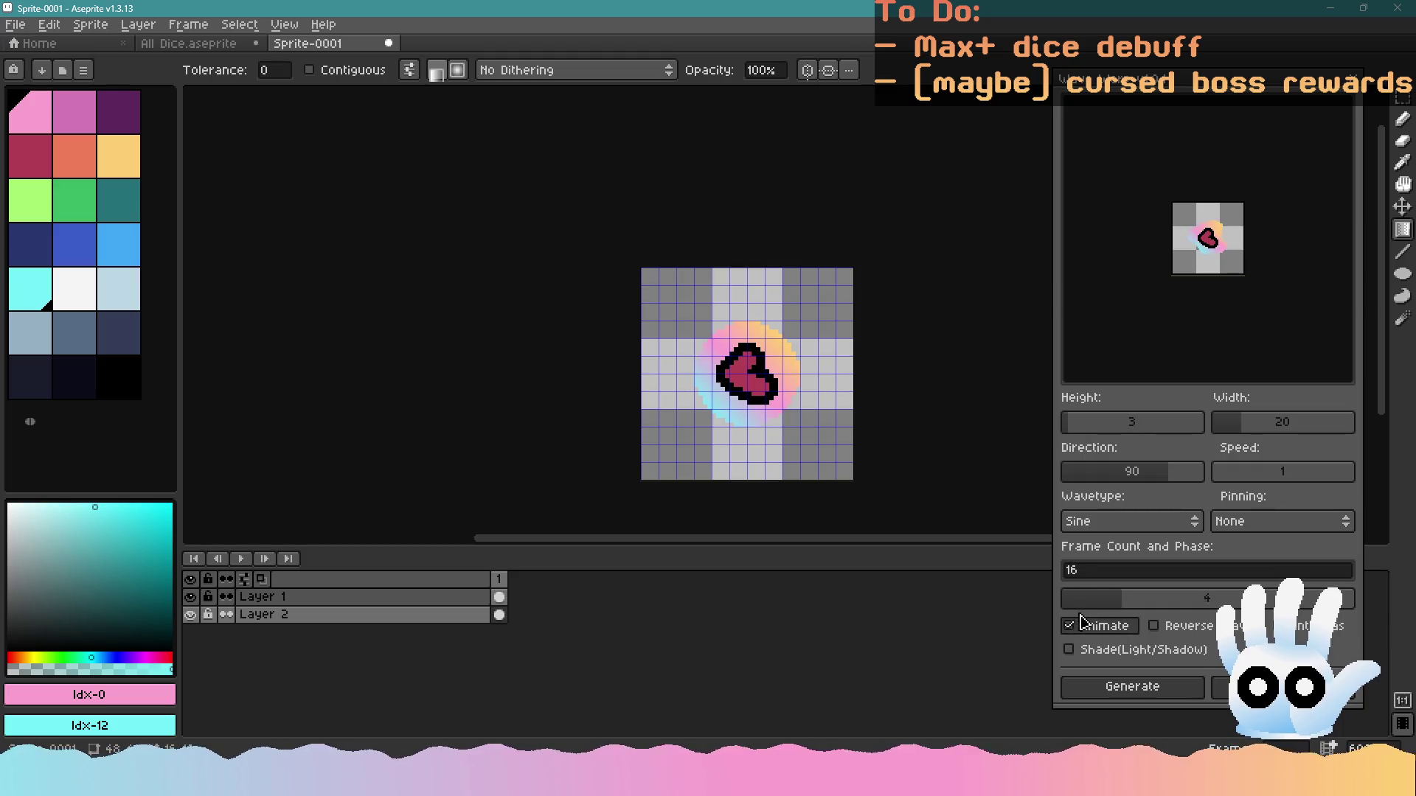
{"action": "left_click", "coordinate": [1072, 431]}
{"action": "left_click", "coordinate": [1075, 431]}
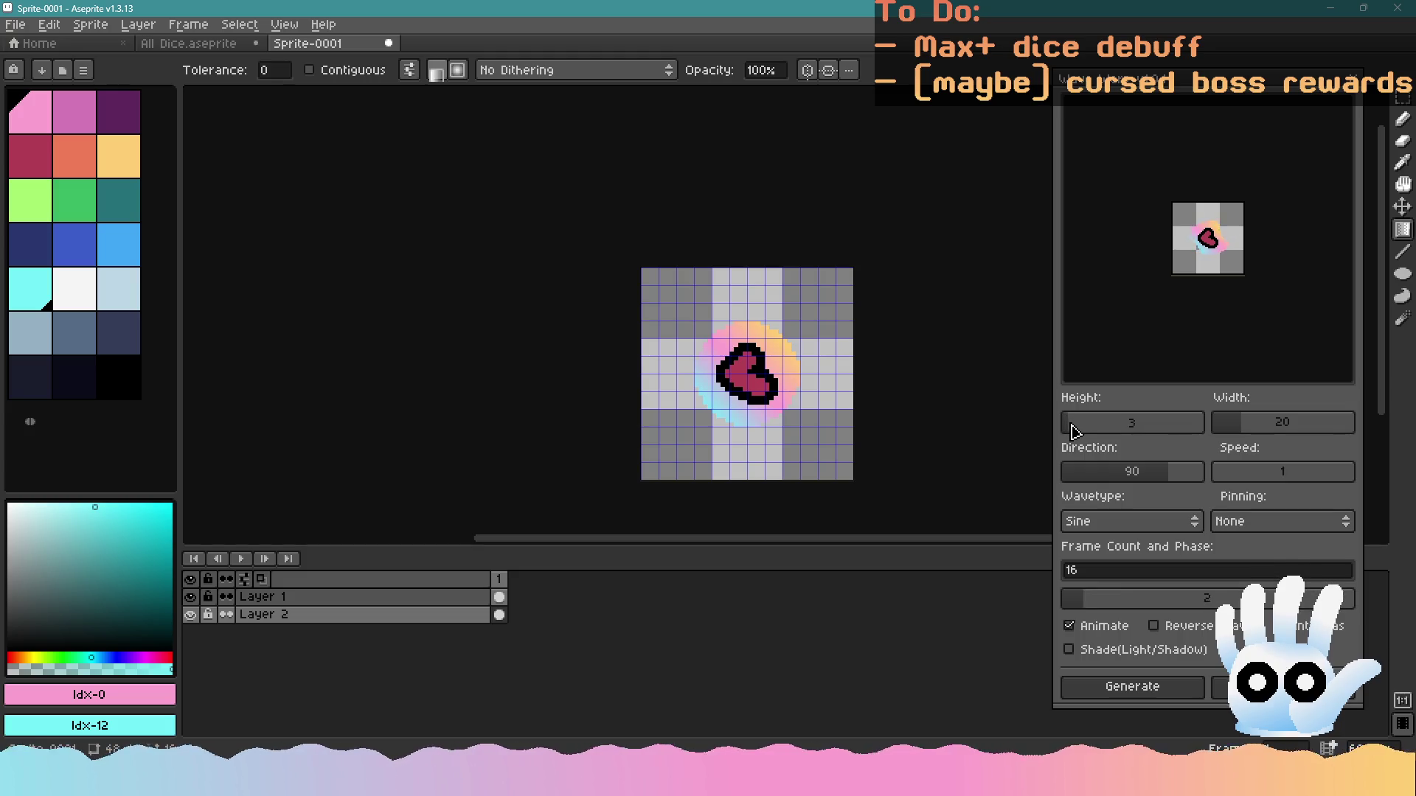
{"action": "left_click", "coordinate": [1236, 430]}
{"action": "left_click_drag", "start_coordinate": [1237, 430], "coordinate": [1226, 433]}
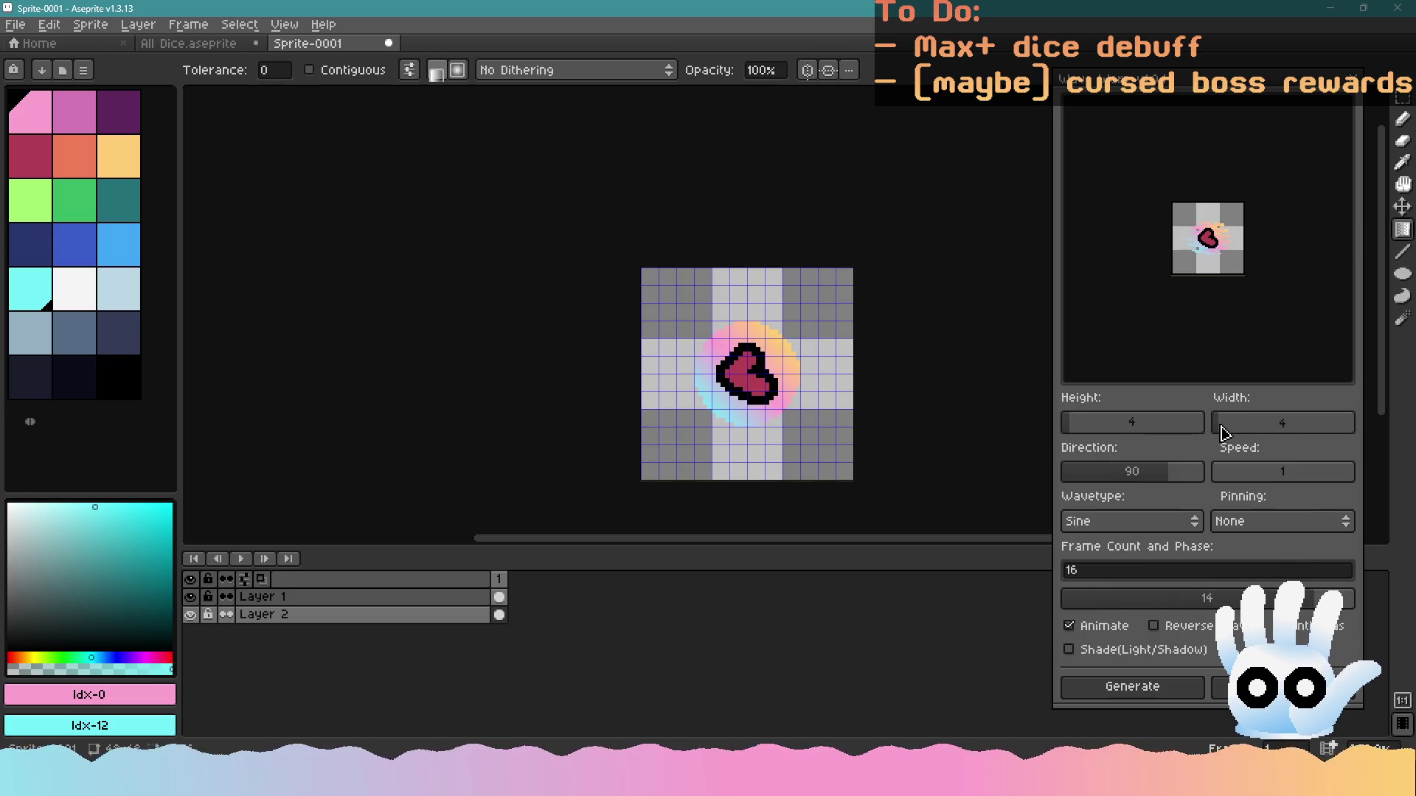
{"action": "left_click_drag", "start_coordinate": [1133, 430], "coordinate": [1072, 432]}
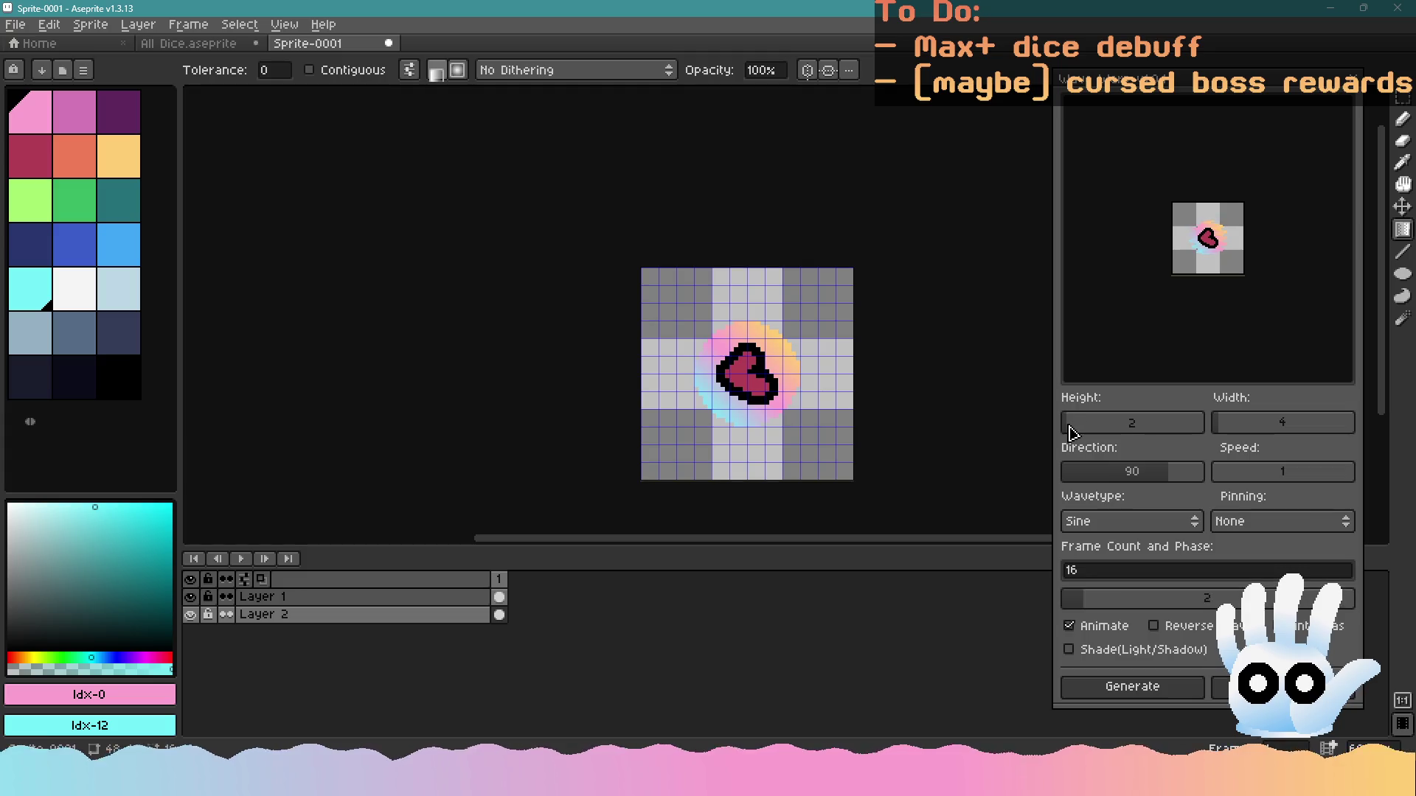
{"action": "left_click_drag", "start_coordinate": [1226, 424], "coordinate": [1226, 429]}
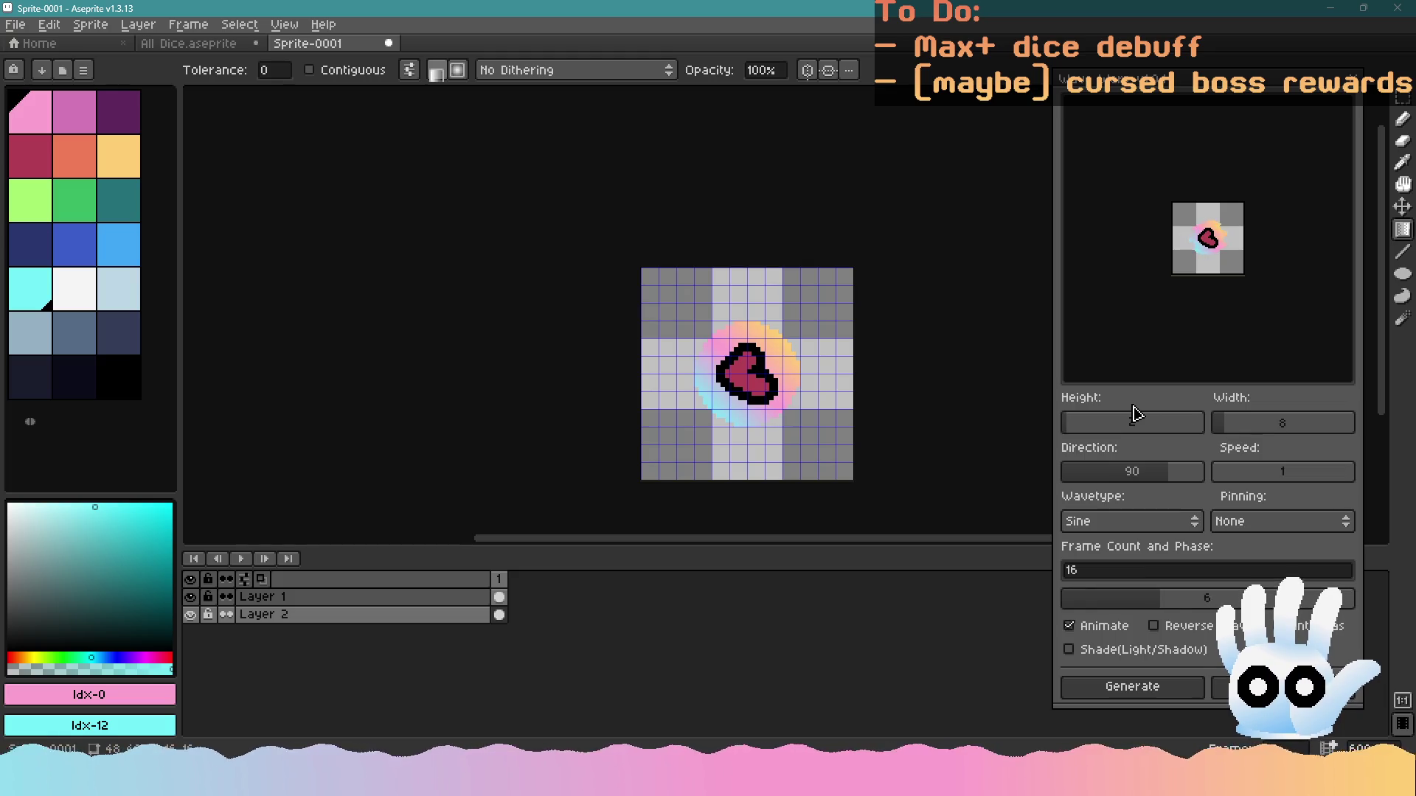
Adjust the wave direction, settle on height 4 and width 16, and generate 16 sine frames
{"action": "left_click", "coordinate": [1131, 476]}
{"action": "mouse_move", "coordinate": [1136, 479]}
{"action": "left_mouse_down"}
{"action": "mouse_move", "coordinate": [1075, 485]}
{"action": "mouse_move", "coordinate": [1163, 488]}
{"action": "mouse_move", "coordinate": [1134, 483]}
{"action": "left_mouse_up"}
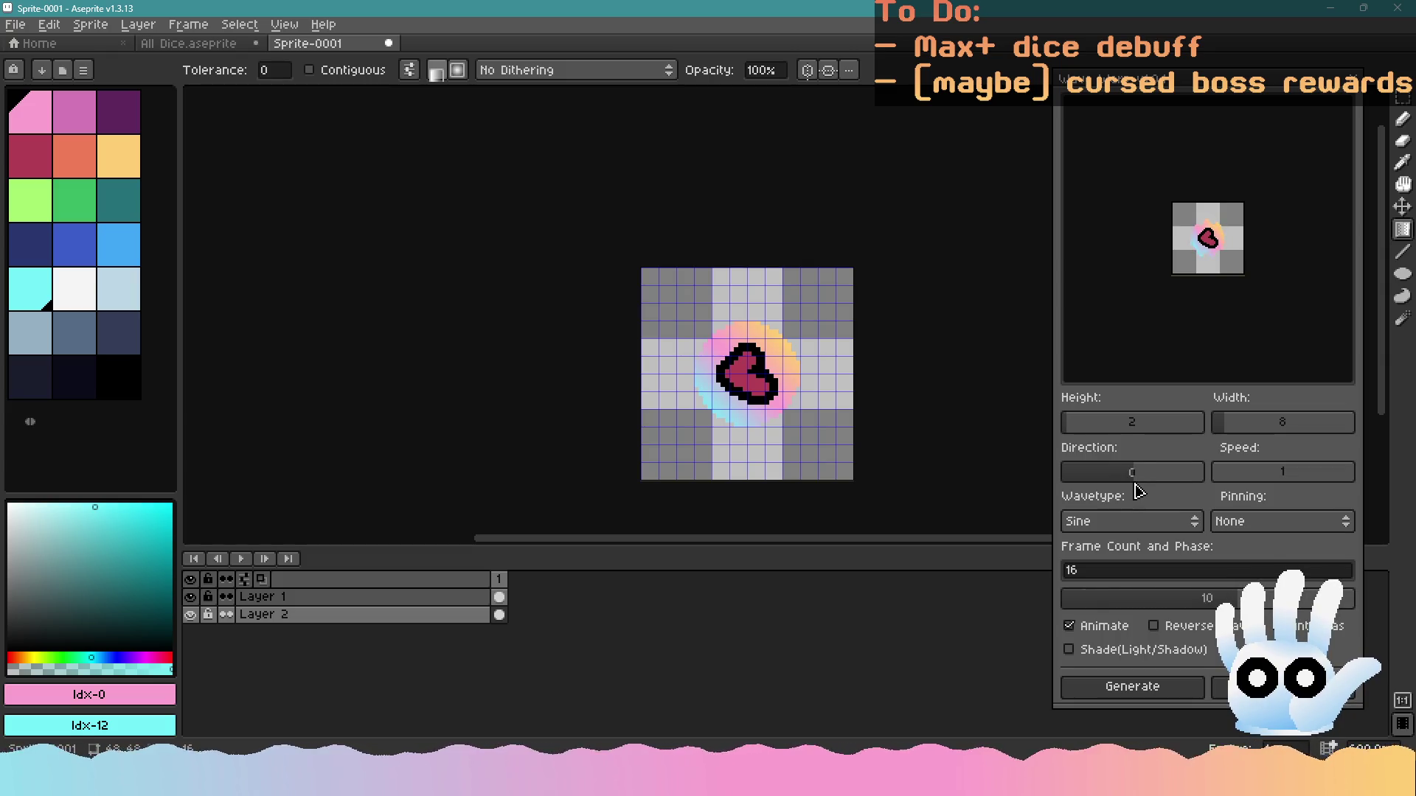
{"action": "mouse_move", "coordinate": [1136, 485]}
{"action": "left_mouse_down"}
{"action": "mouse_move", "coordinate": [1170, 484]}
{"action": "mouse_move", "coordinate": [1135, 484]}
{"action": "left_mouse_up"}
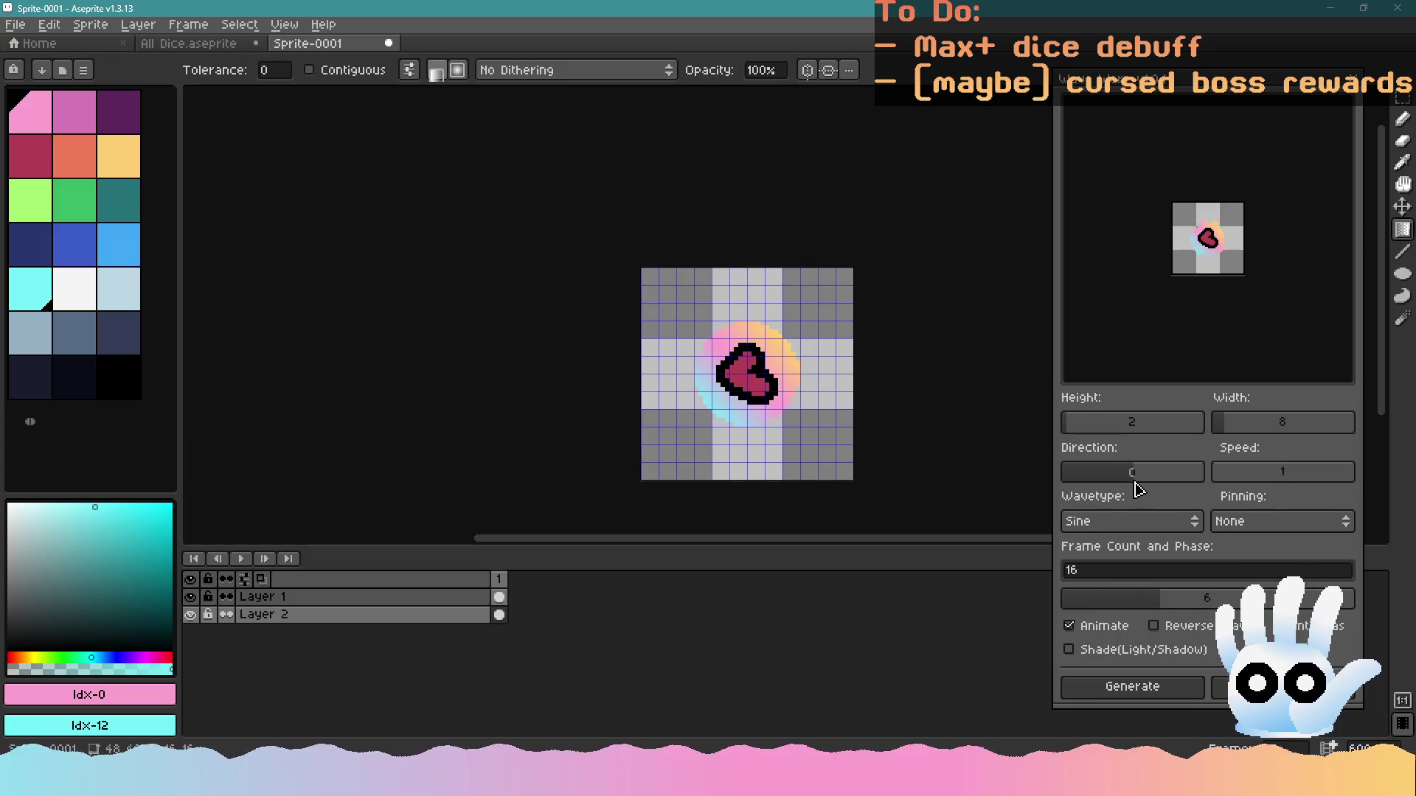
{"action": "left_click", "coordinate": [1088, 422]}
{"action": "left_click_drag", "start_coordinate": [1087, 422], "coordinate": [1074, 421]}
{"action": "mouse_move", "coordinate": [1232, 427]}
{"action": "left_mouse_down"}
{"action": "mouse_move", "coordinate": [1318, 433]}
{"action": "mouse_move", "coordinate": [1240, 428]}
{"action": "left_mouse_up"}
{"action": "left_click_drag", "start_coordinate": [1068, 433], "coordinate": [1073, 433]}
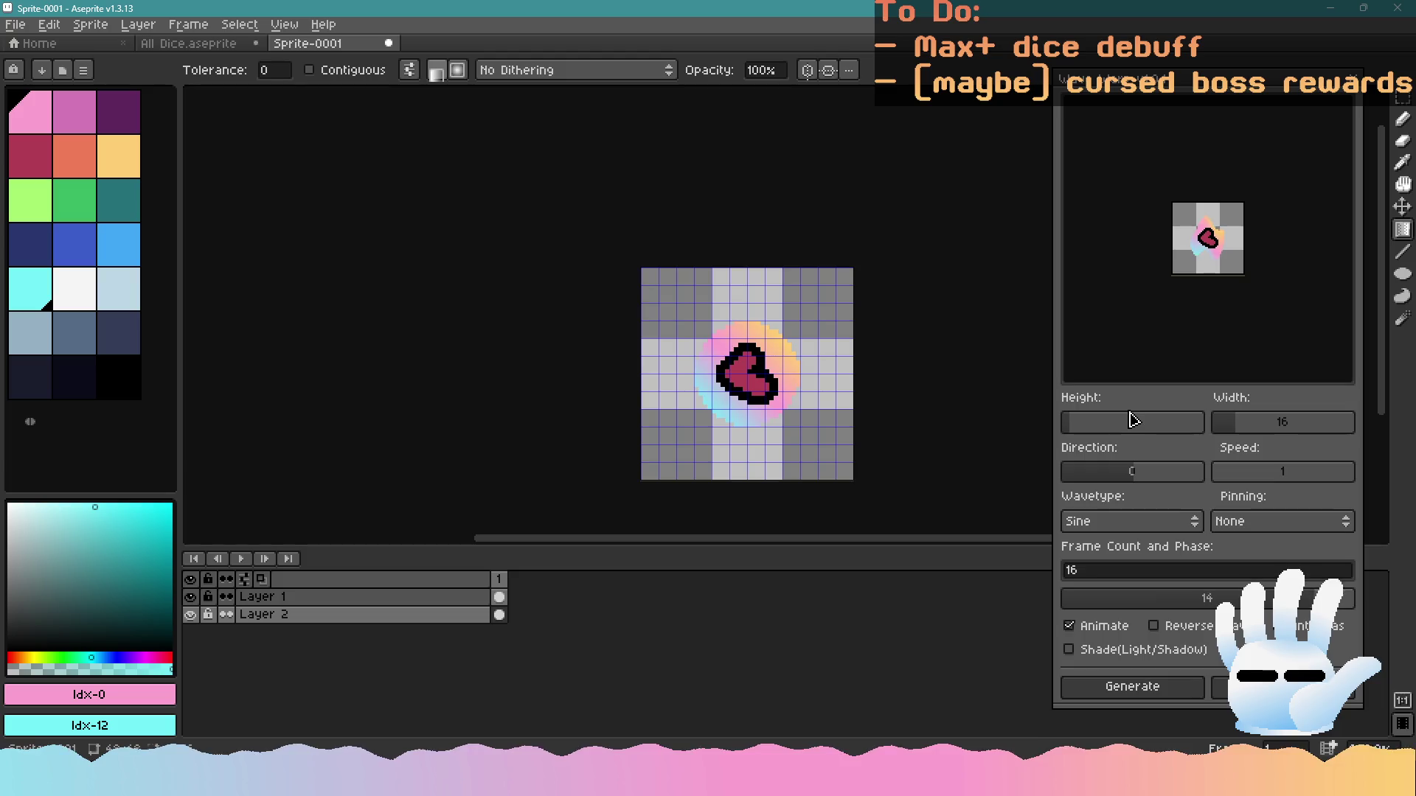
{"action": "mouse_move", "coordinate": [1236, 427]}
{"action": "left_mouse_down"}
{"action": "mouse_move", "coordinate": [1249, 427]}
{"action": "mouse_move", "coordinate": [1236, 422]}
{"action": "left_mouse_up"}
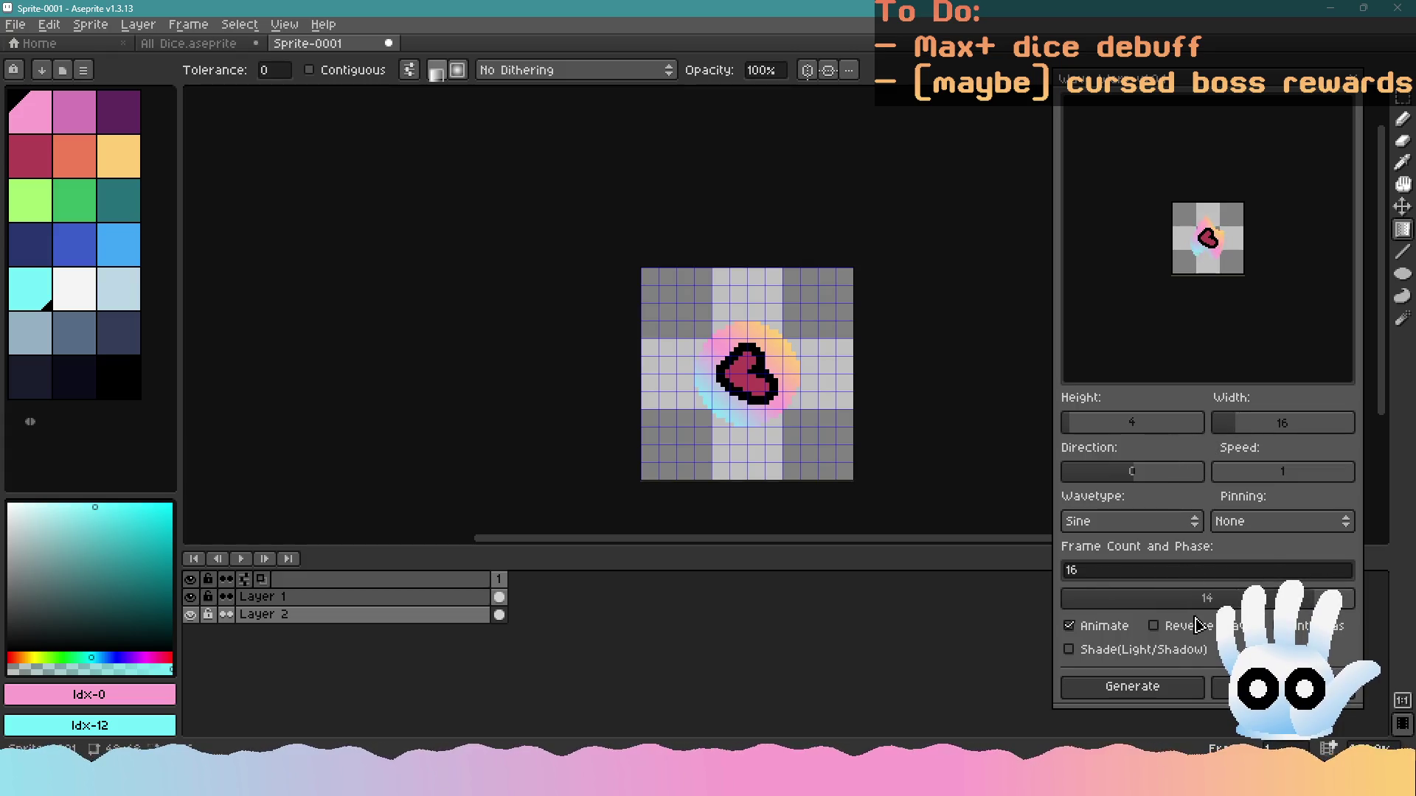
{"action": "left_click", "coordinate": [1132, 690]}
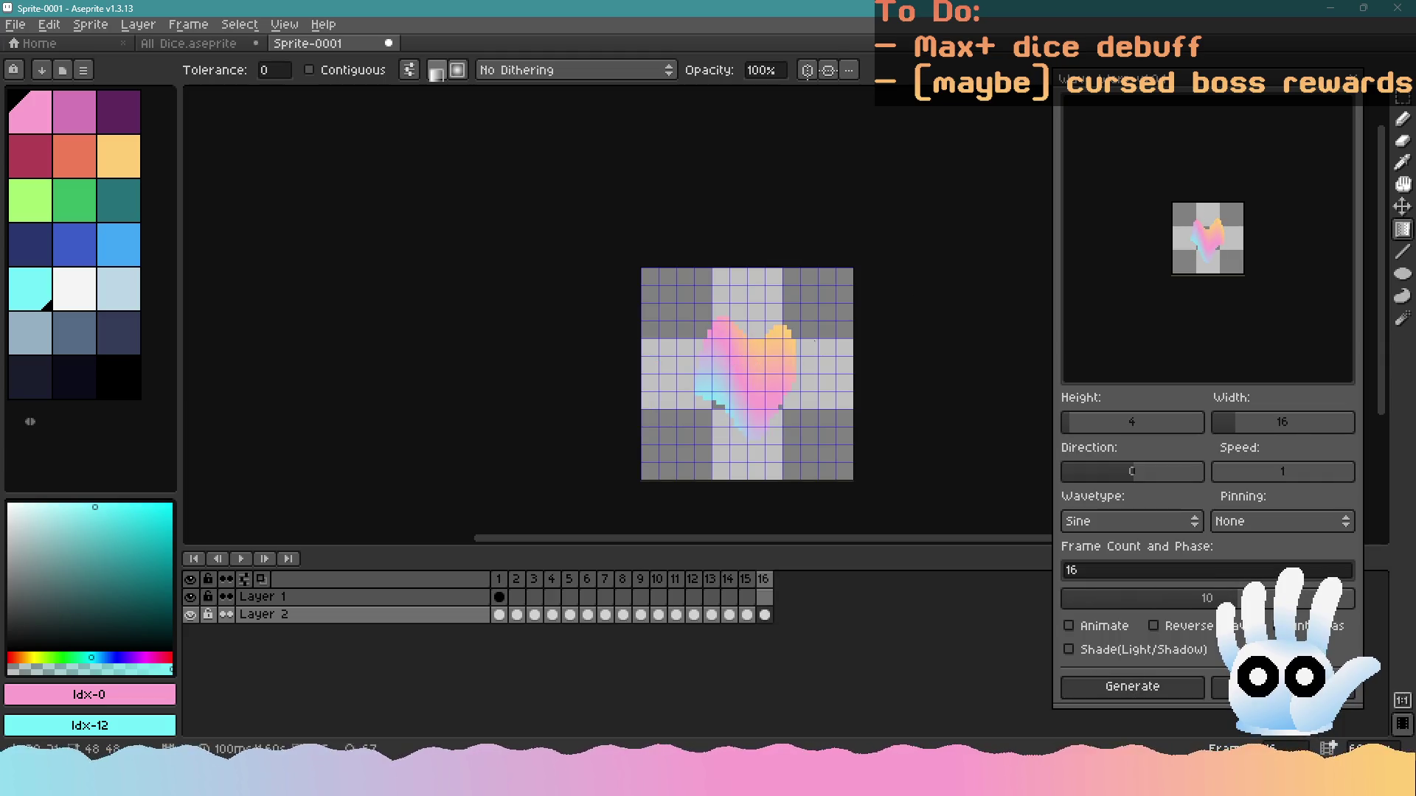
Close the wave generator, hide Layer 1 and select Layer 2's first frame
{"action": "left_click", "coordinate": [1354, 76]}
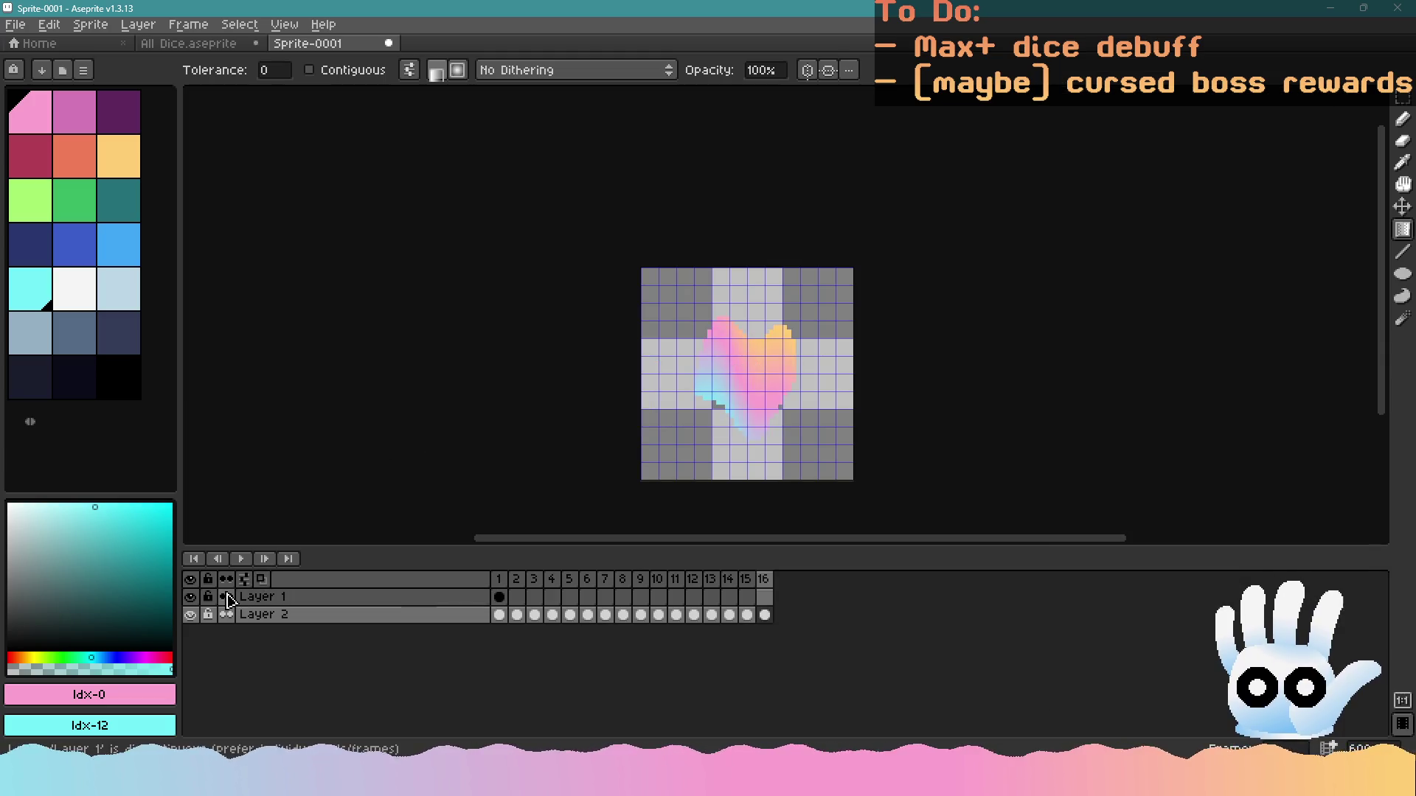
{"action": "left_click", "coordinate": [190, 597]}
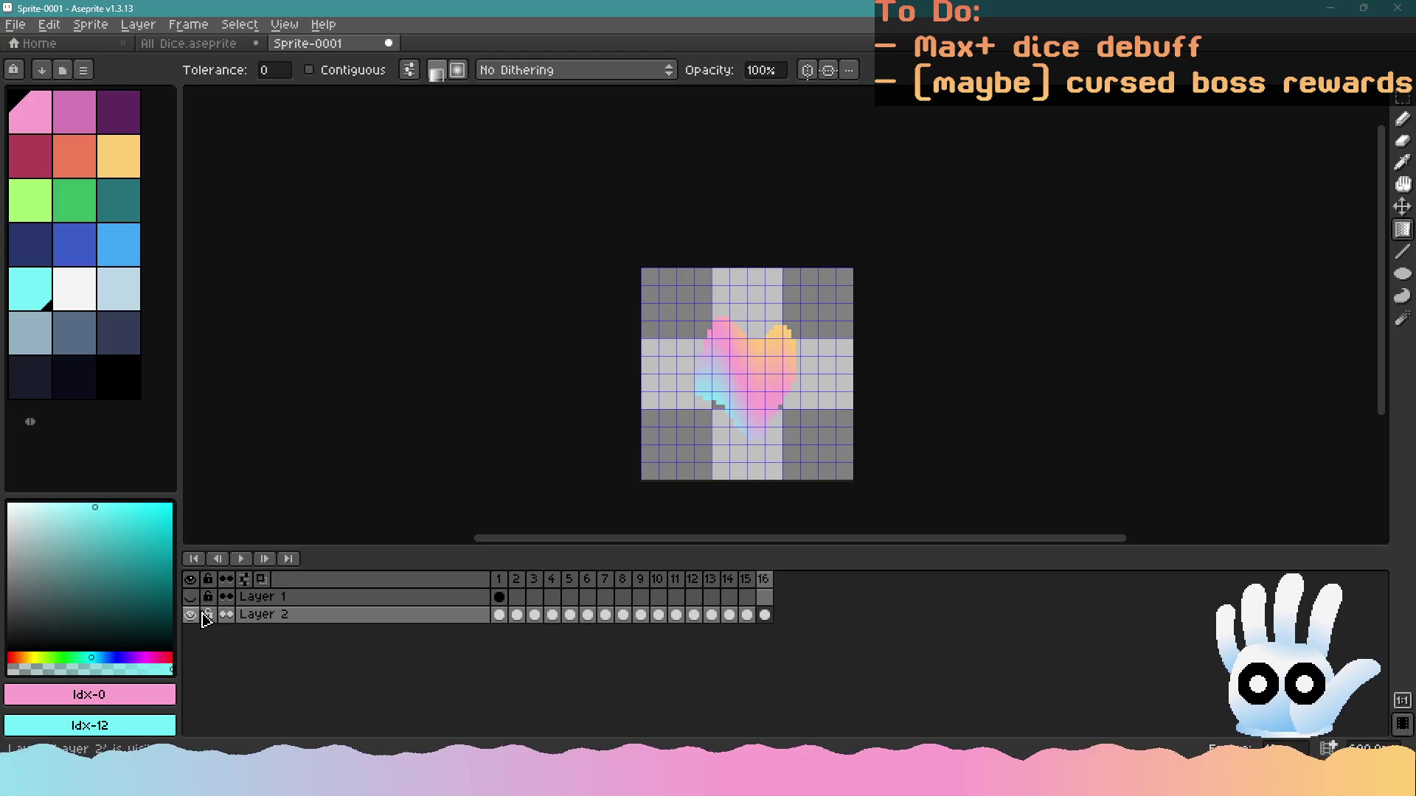
{"action": "left_click", "coordinate": [499, 614]}
Start Export As and browse to the Documents/Aseprite/Diecast folder
{"action": "left_click", "coordinate": [15, 24]}
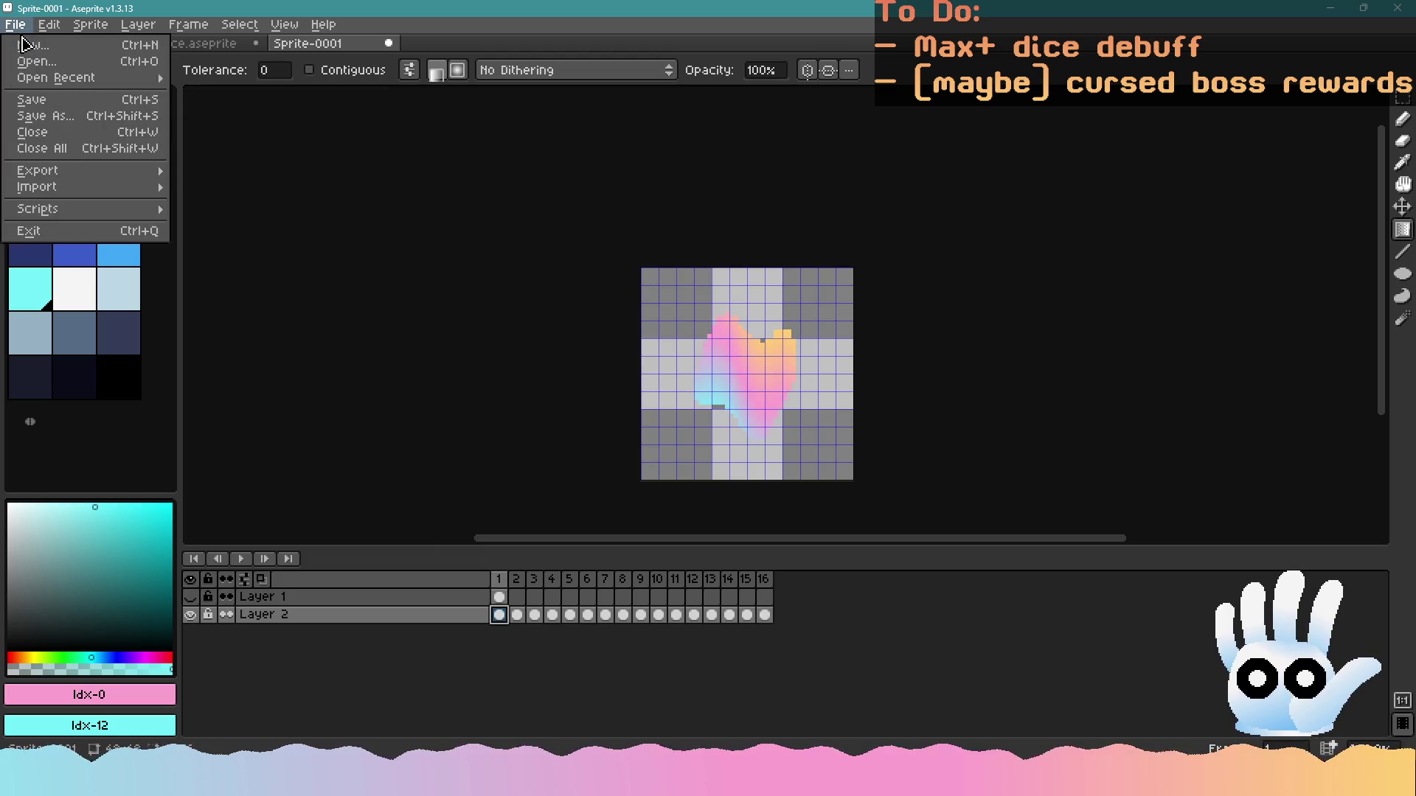
{"action": "mouse_move", "coordinate": [76, 177]}
{"action": "left_click", "coordinate": [228, 177]}
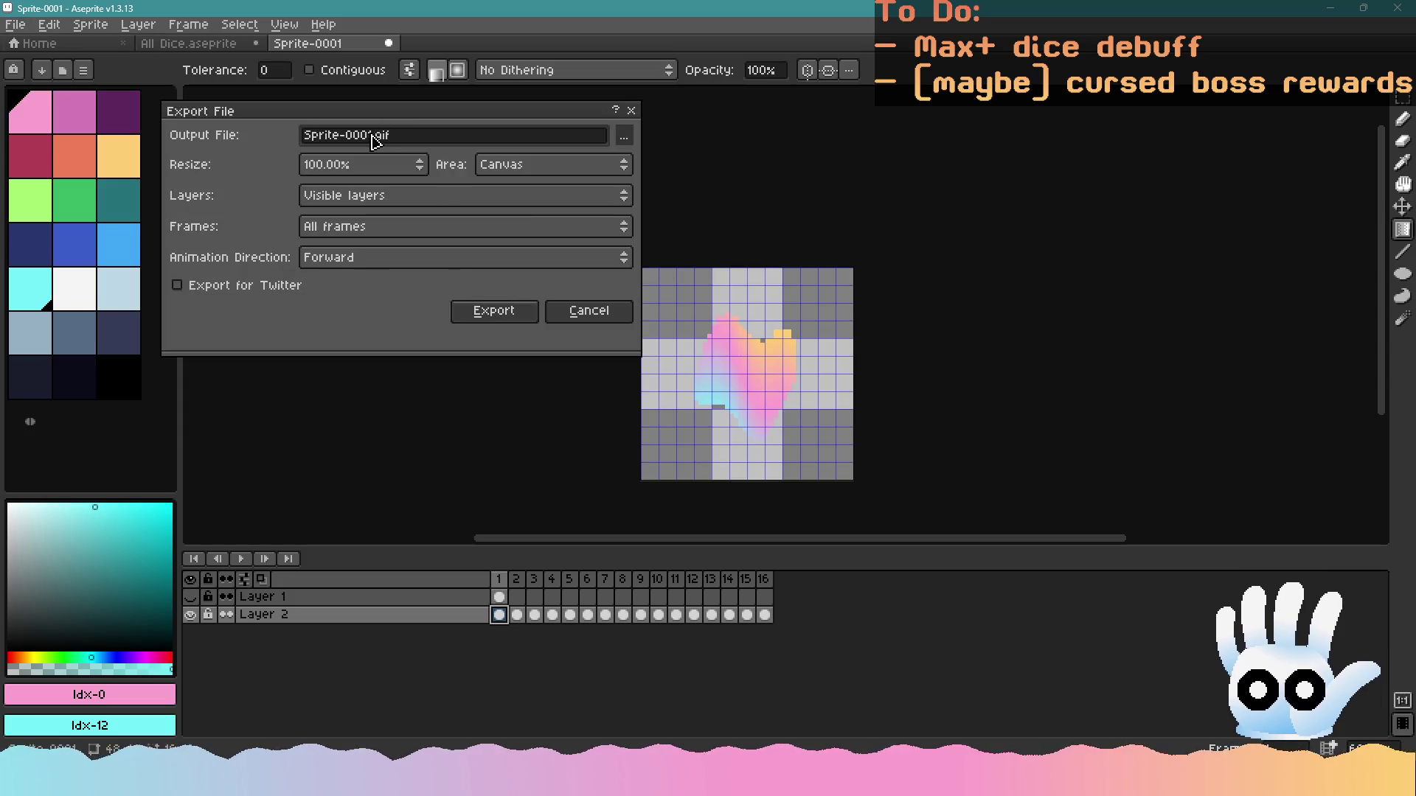
{"action": "left_click", "coordinate": [623, 135]}
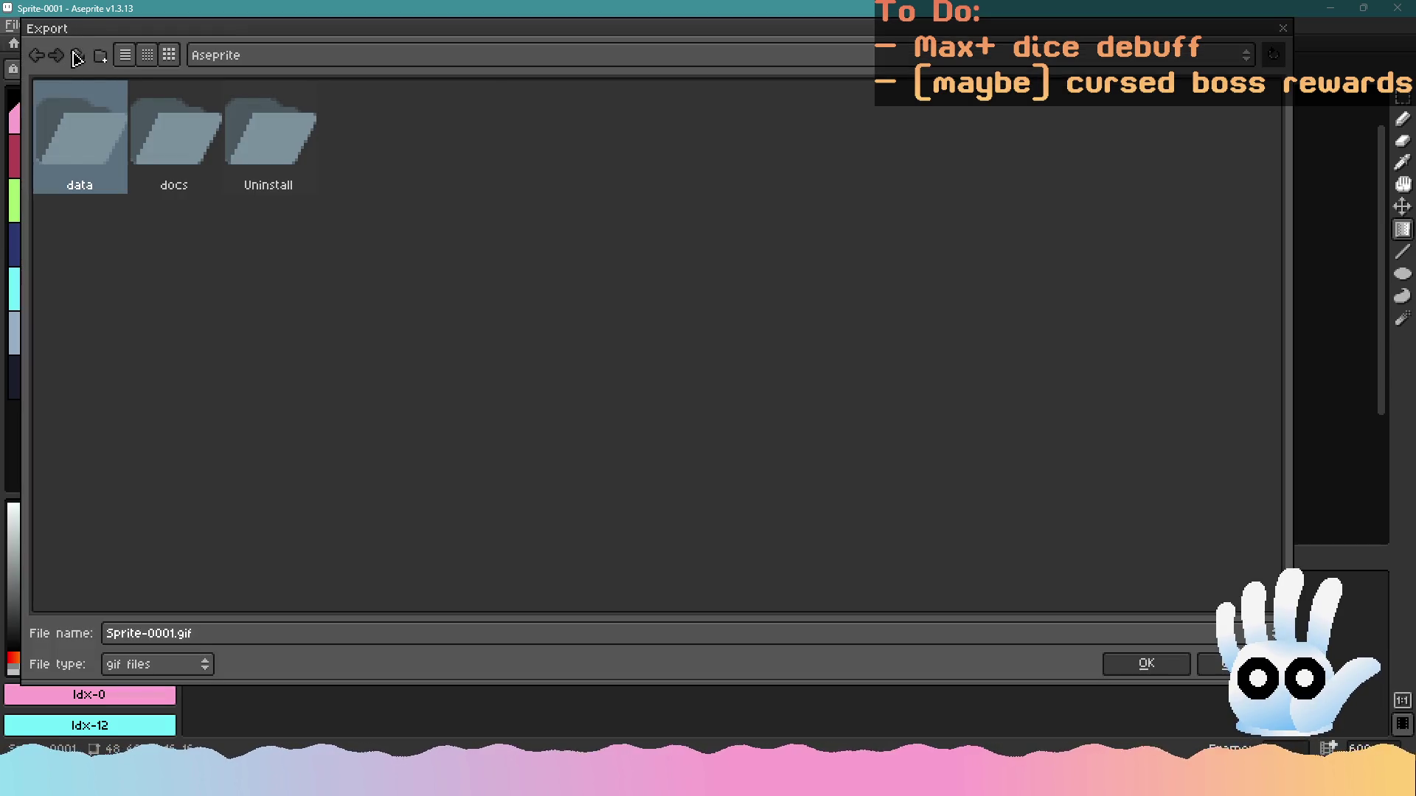
{"action": "left_click", "coordinate": [78, 56]}
{"action": "left_click", "coordinate": [78, 56]}
{"action": "left_click", "coordinate": [77, 56]}
{"action": "left_click", "coordinate": [78, 56]}
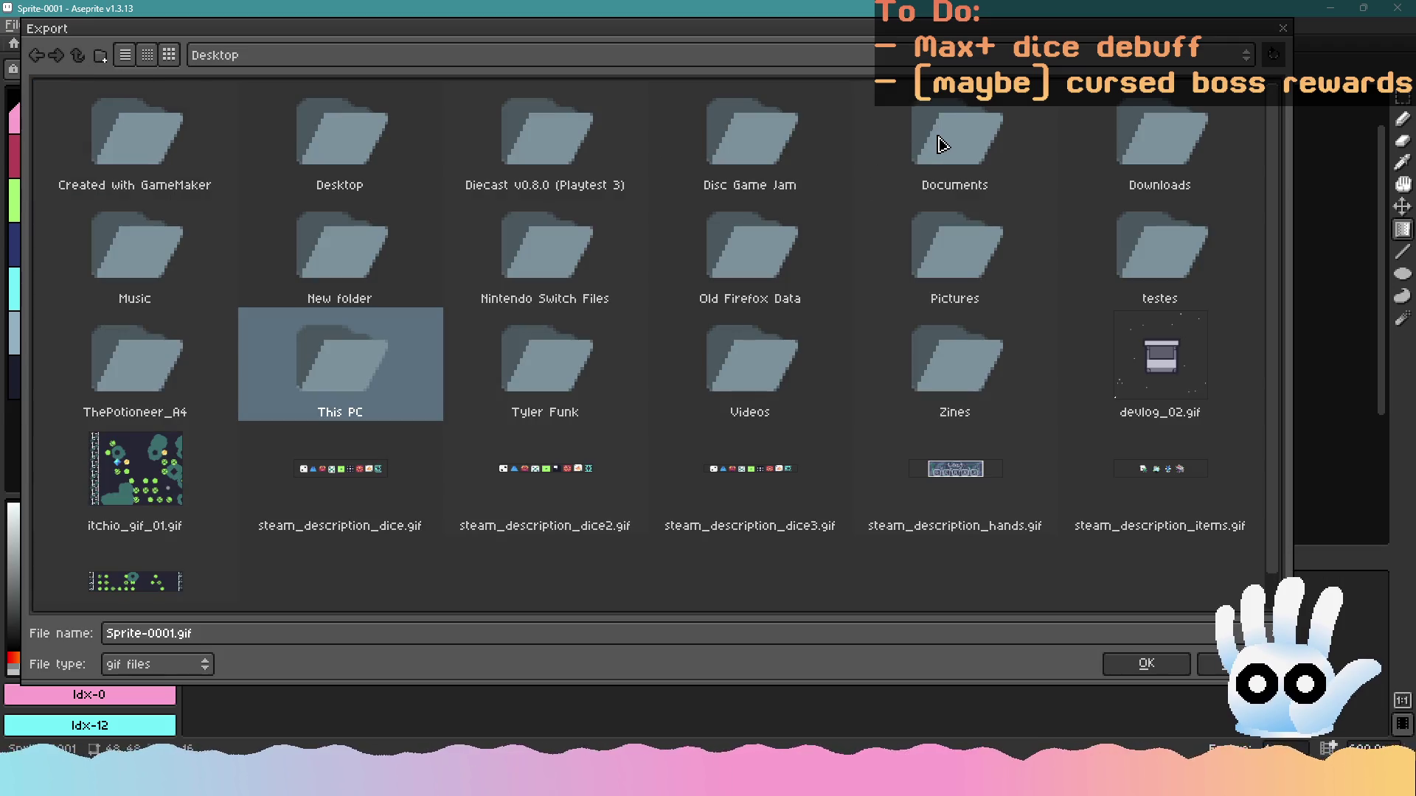
{"action": "double_click", "coordinate": [928, 140]}
{"action": "double_click", "coordinate": [784, 145]}
Export as dice_ability_active.gif, accepting the dropped-layers warning and GIF options
{"action": "left_click", "coordinate": [267, 640]}
{"action": "type", "text": "dice_abilit"}
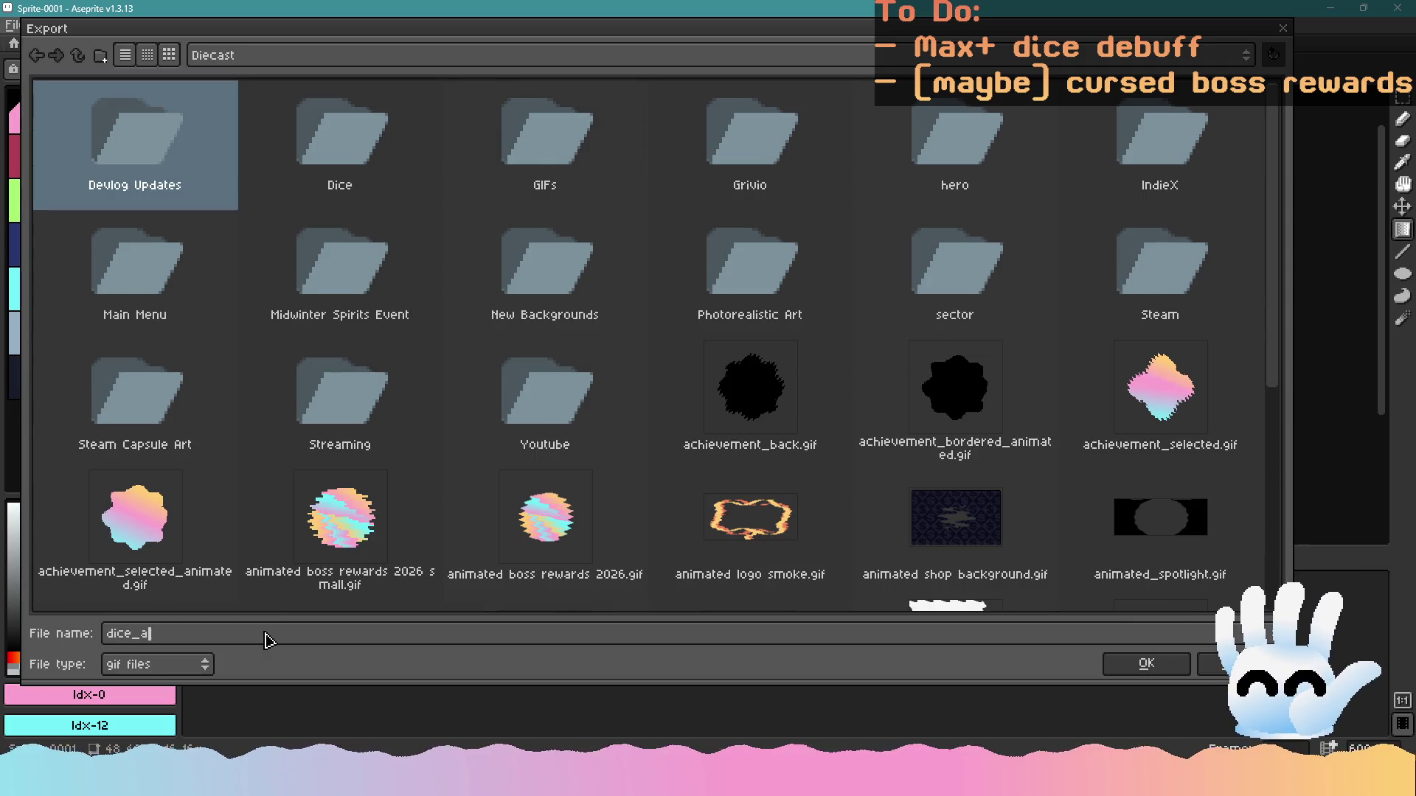
{"action": "type", "text": "y_active"}
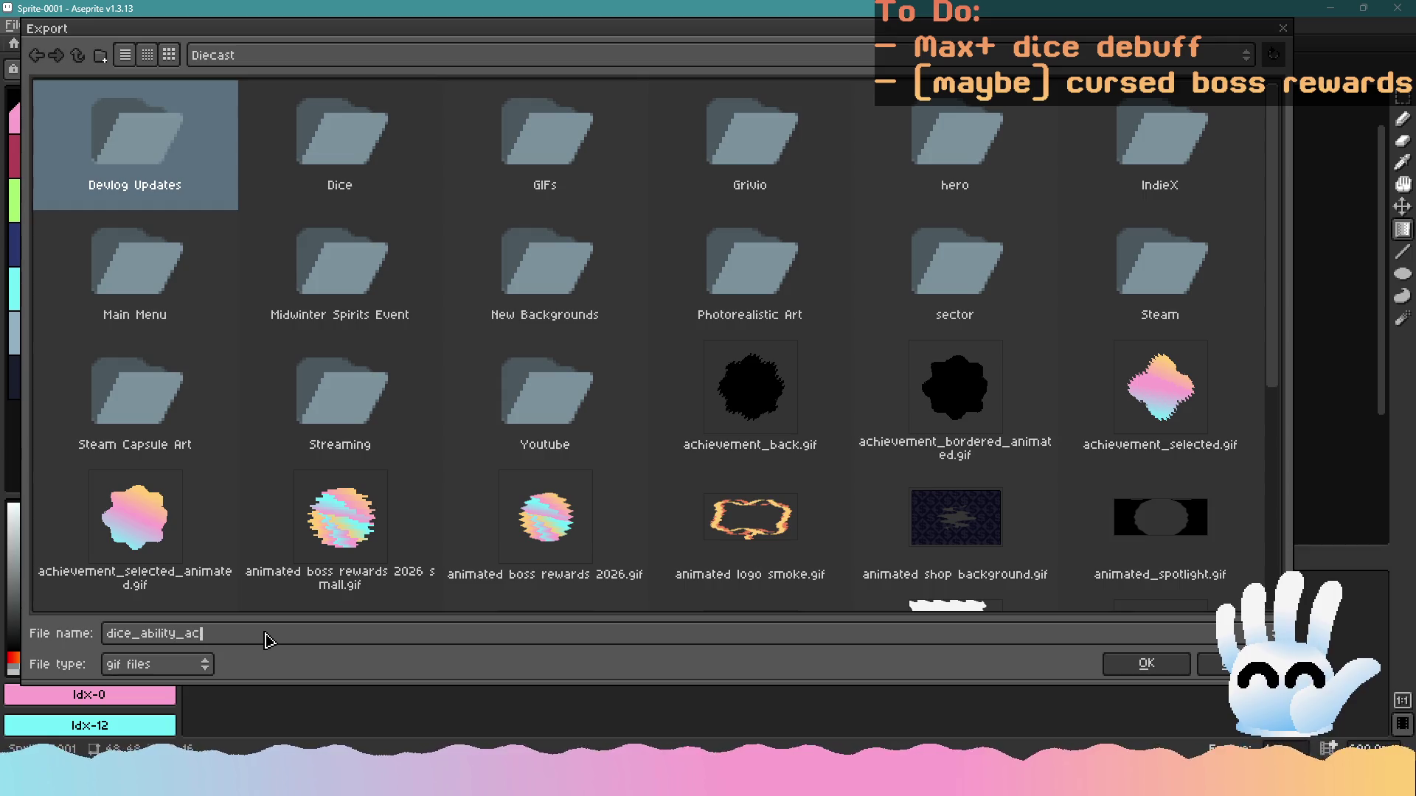
{"action": "key", "text": "Return"}
{"action": "left_click", "coordinate": [490, 310]}
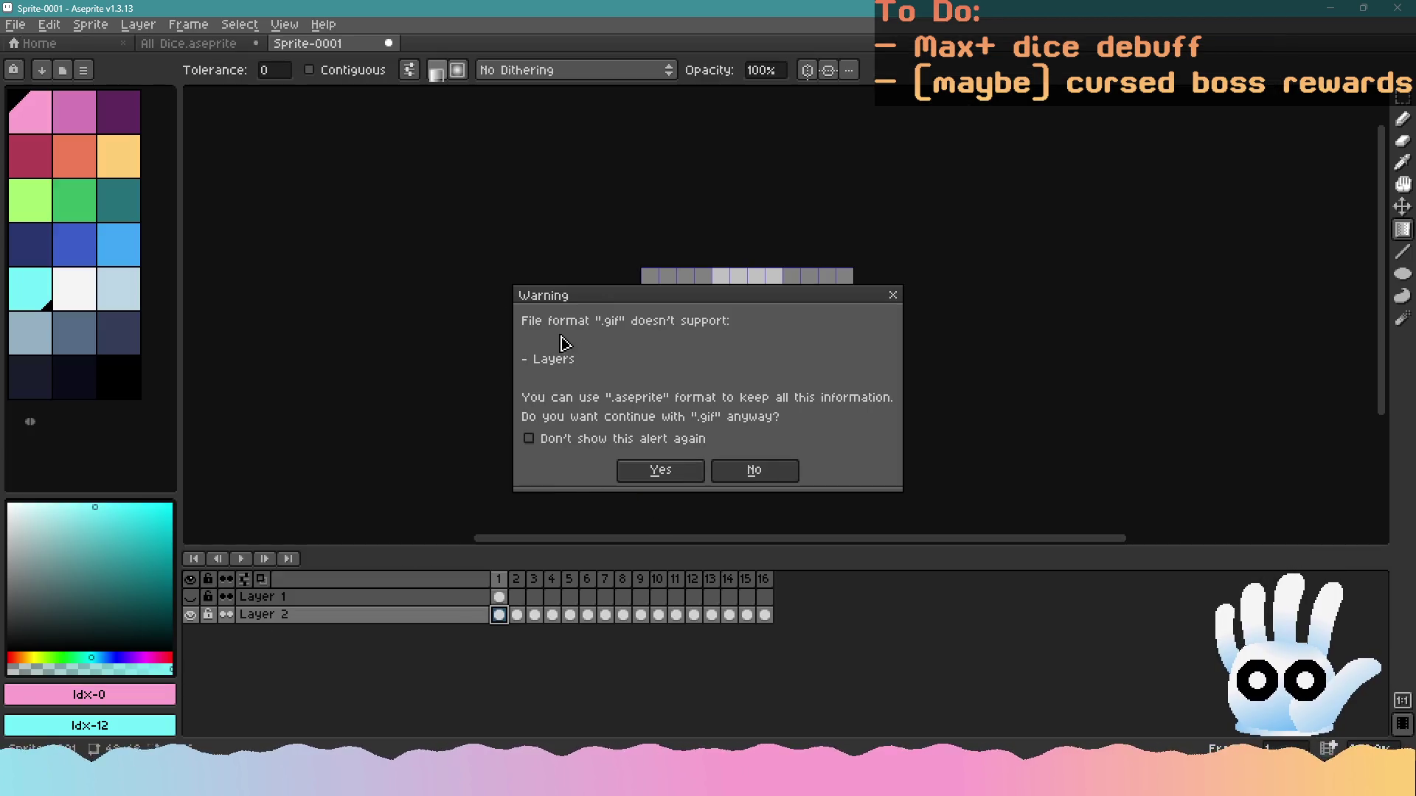
{"action": "left_click", "coordinate": [662, 471]}
{"action": "left_click", "coordinate": [761, 448]}
{"action": "key", "text": "alt+Tab"}
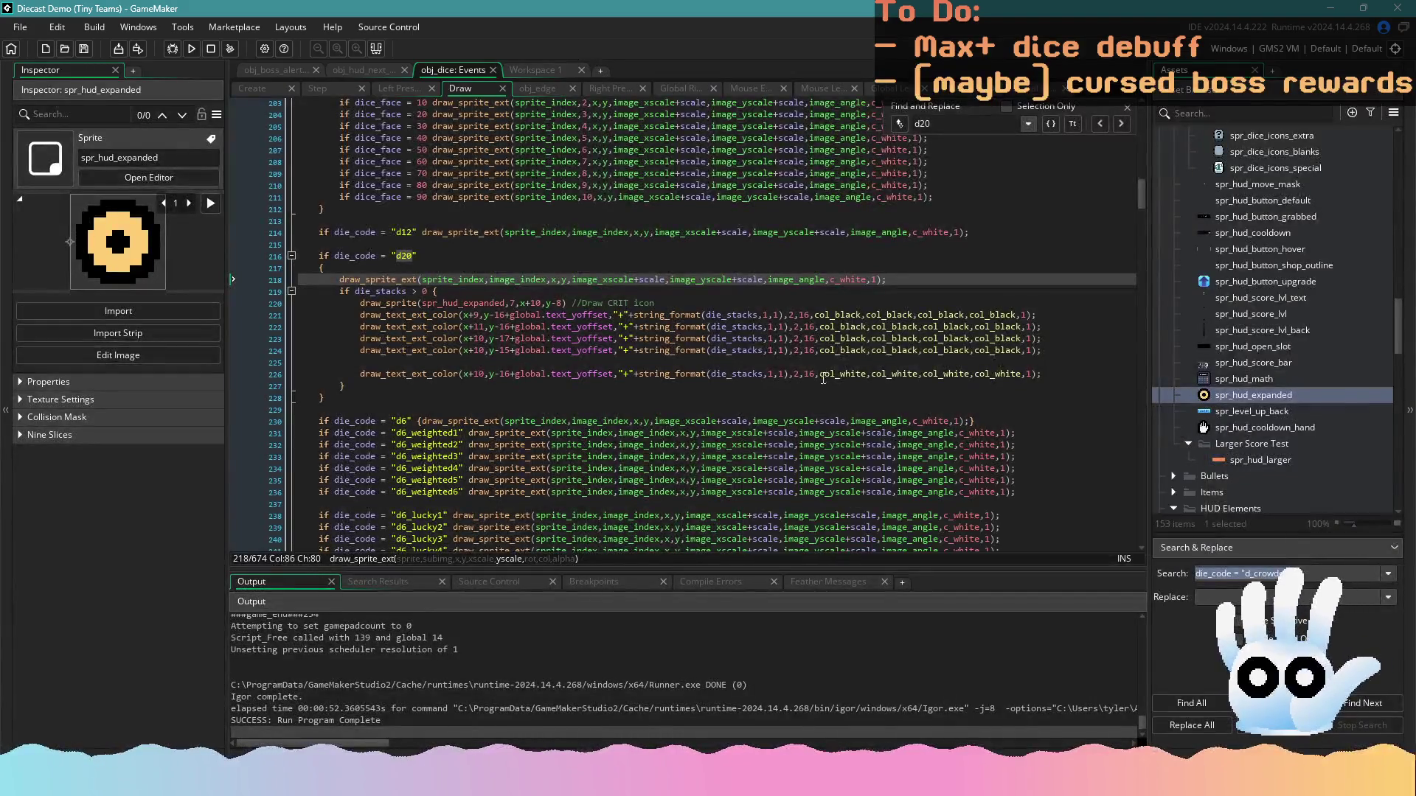
Create a new sprite named spr_dice_ability_active in the Dice Labels folder
{"action": "scroll", "coordinate": [1259, 412], "scroll_direction": "up", "scroll_amount": 20}
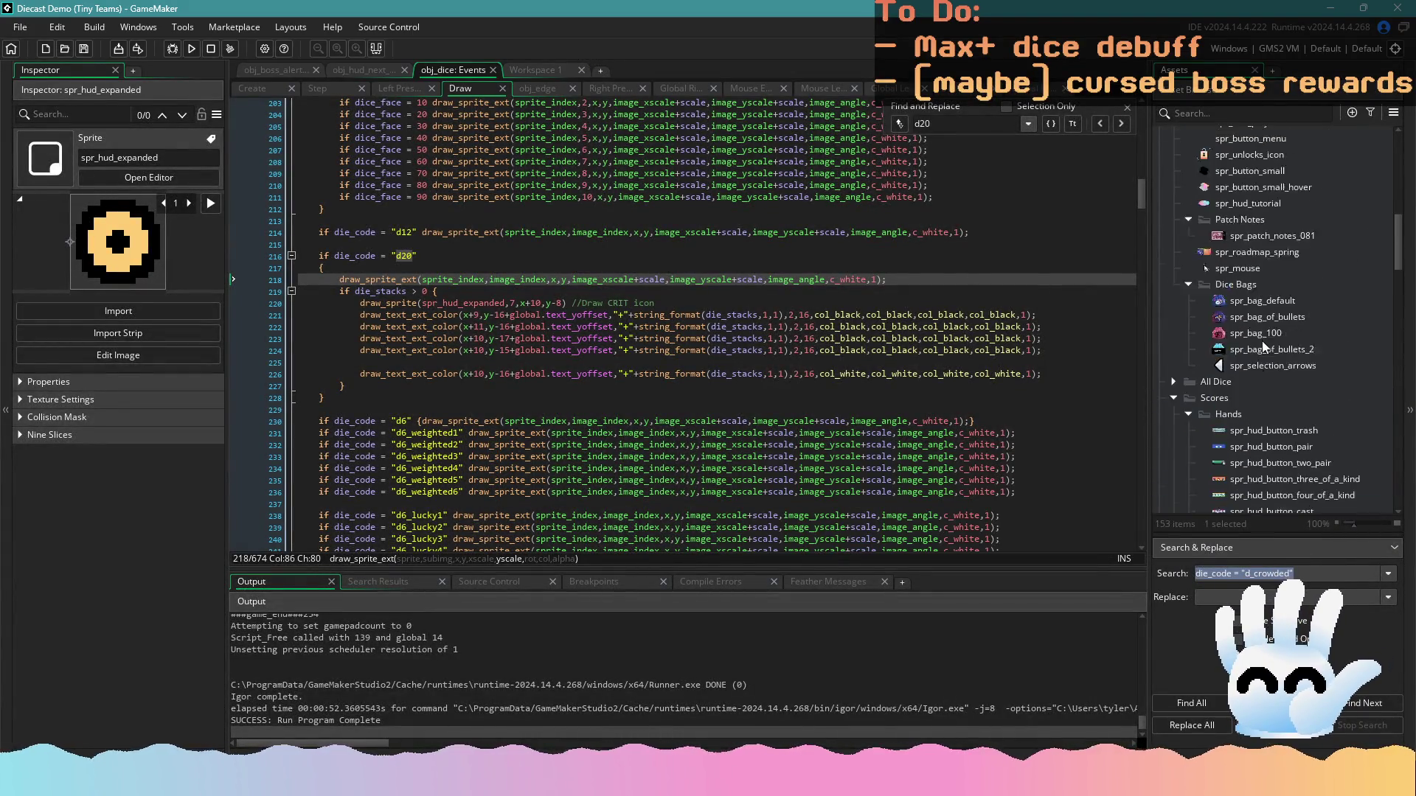
{"action": "left_click", "coordinate": [1172, 301]}
{"action": "left_click", "coordinate": [1174, 317]}
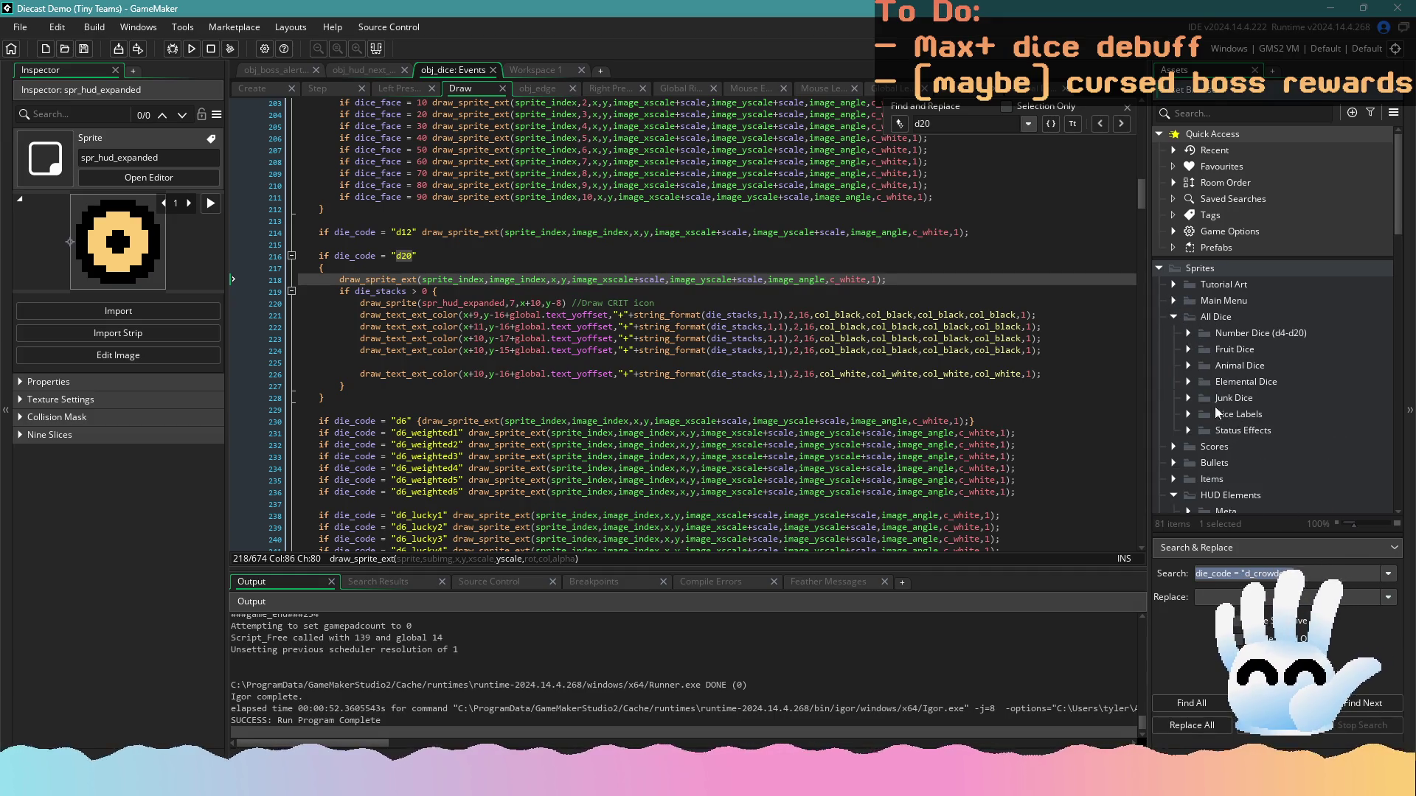
{"action": "left_click", "coordinate": [1187, 415]}
{"action": "scroll", "coordinate": [1244, 432], "scroll_direction": "down", "scroll_amount": 3}
{"action": "right_click", "coordinate": [1247, 347]}
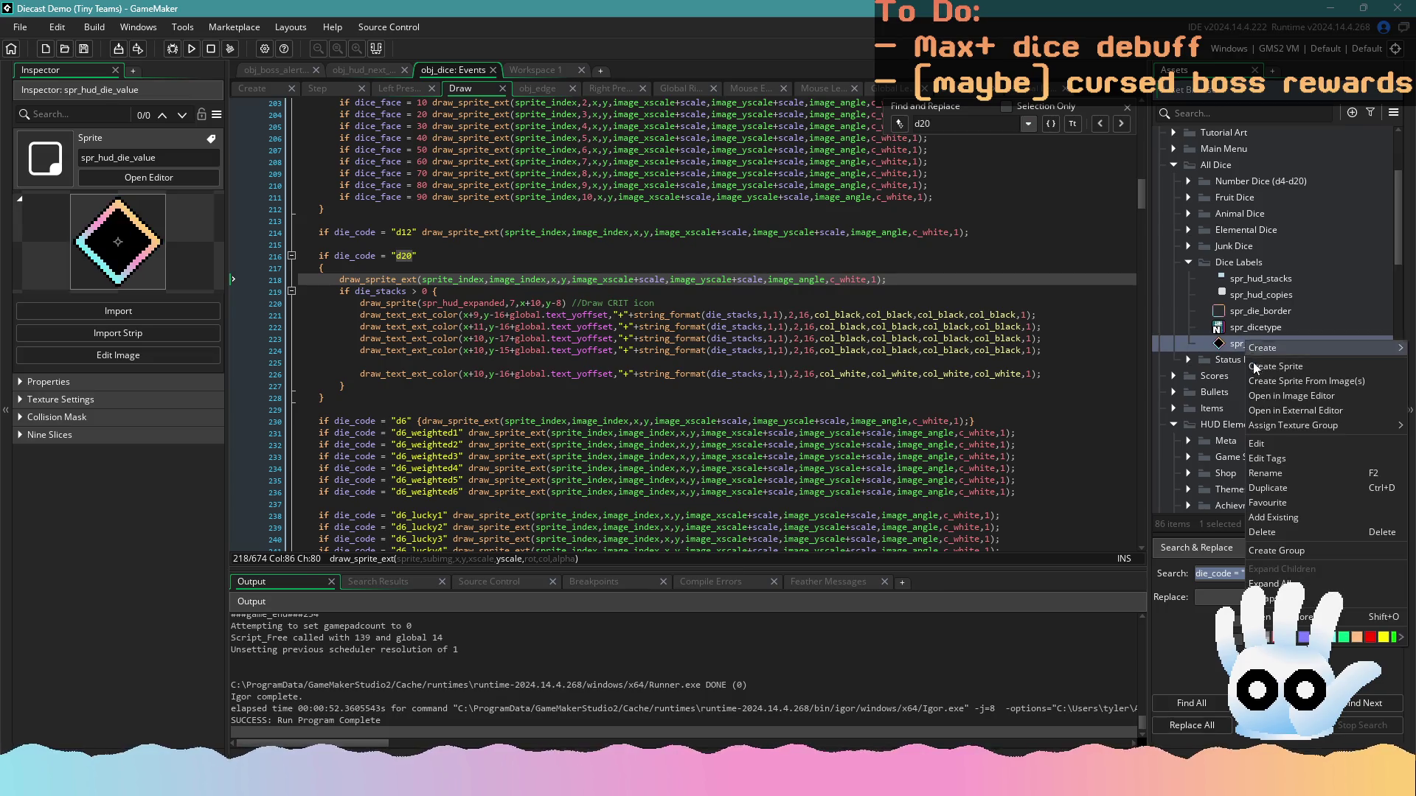
{"action": "left_click", "coordinate": [1263, 373]}
{"action": "type", "text": "spr_dice_ability_active"}
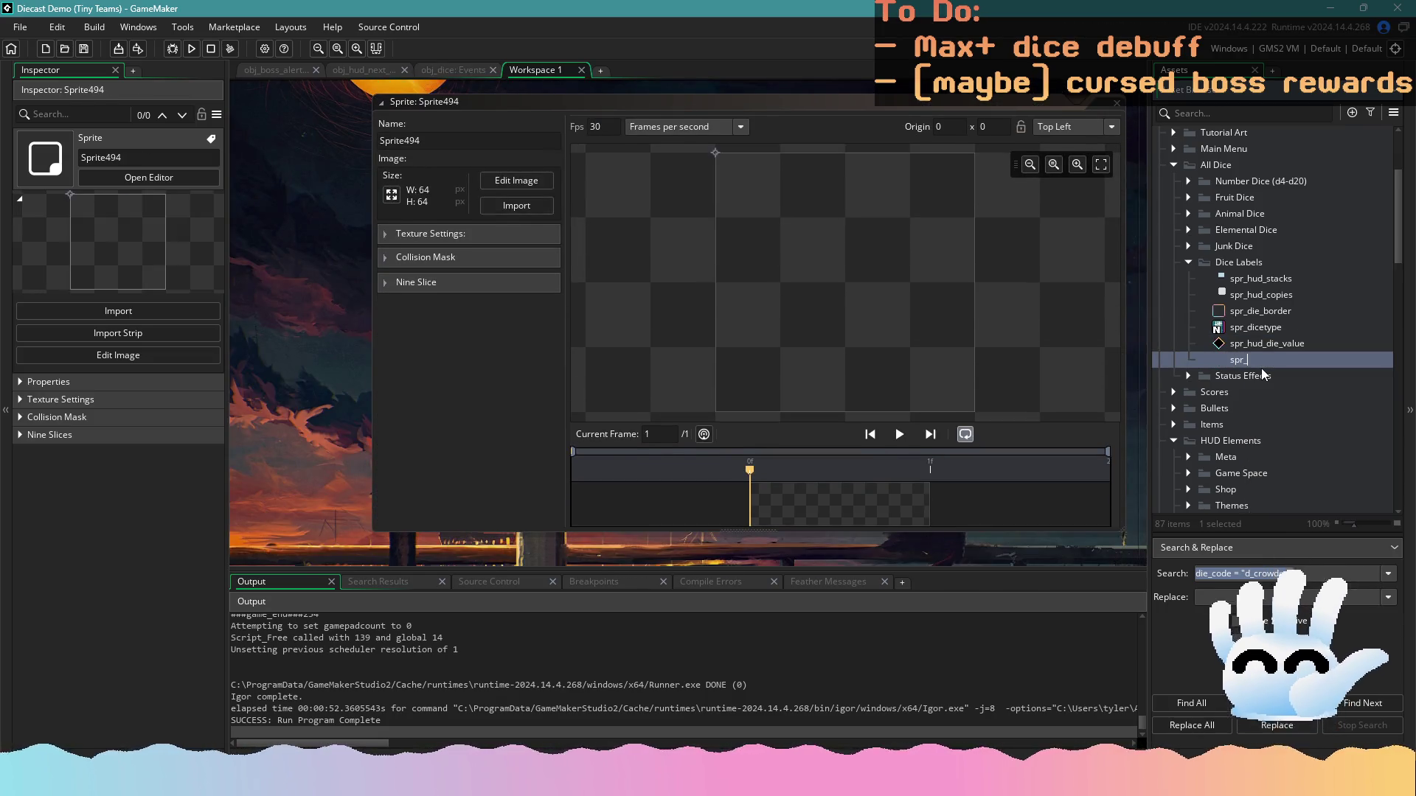
{"action": "left_click", "coordinate": [541, 207]}
Import dice_ability_active.gif frames into the new sprite
{"action": "left_click", "coordinate": [541, 208]}
{"action": "type", "text": "dice_ab"}
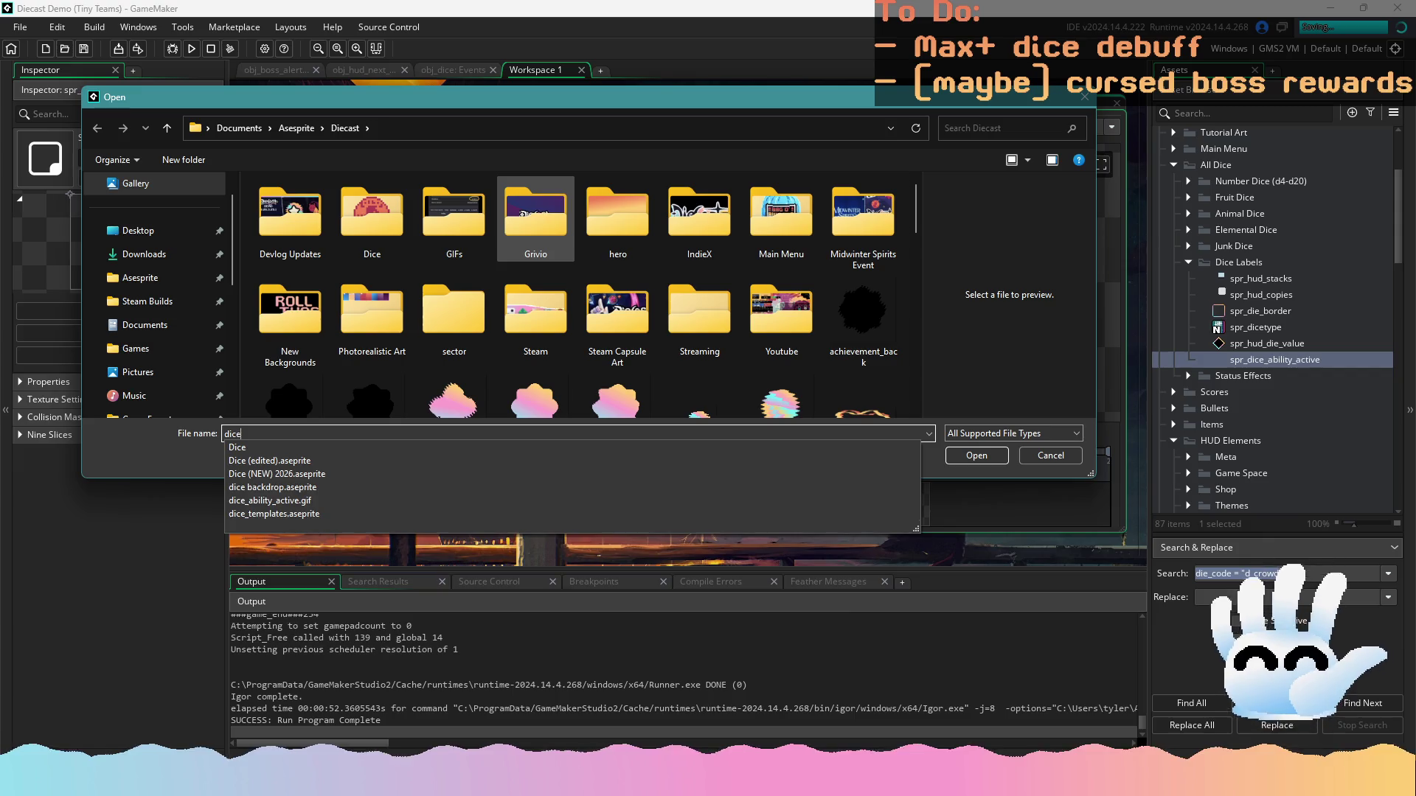
{"action": "key", "text": "Down"}
{"action": "key", "text": "Return"}
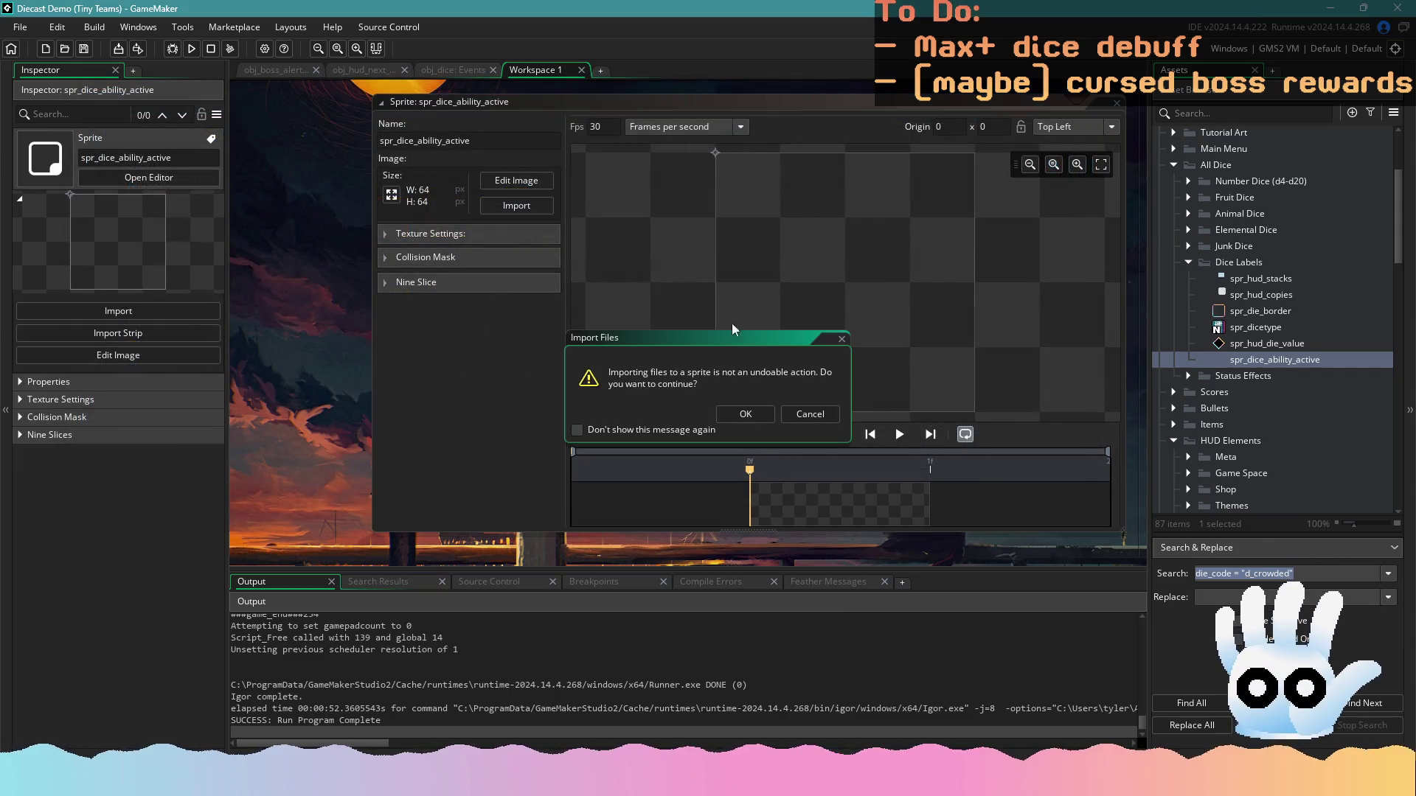
{"action": "key", "text": "Return"}
Set the sprite's origin to Middle Centre (24, 24)
{"action": "left_click", "coordinate": [1069, 127]}
{"action": "left_click", "coordinate": [1060, 184]}
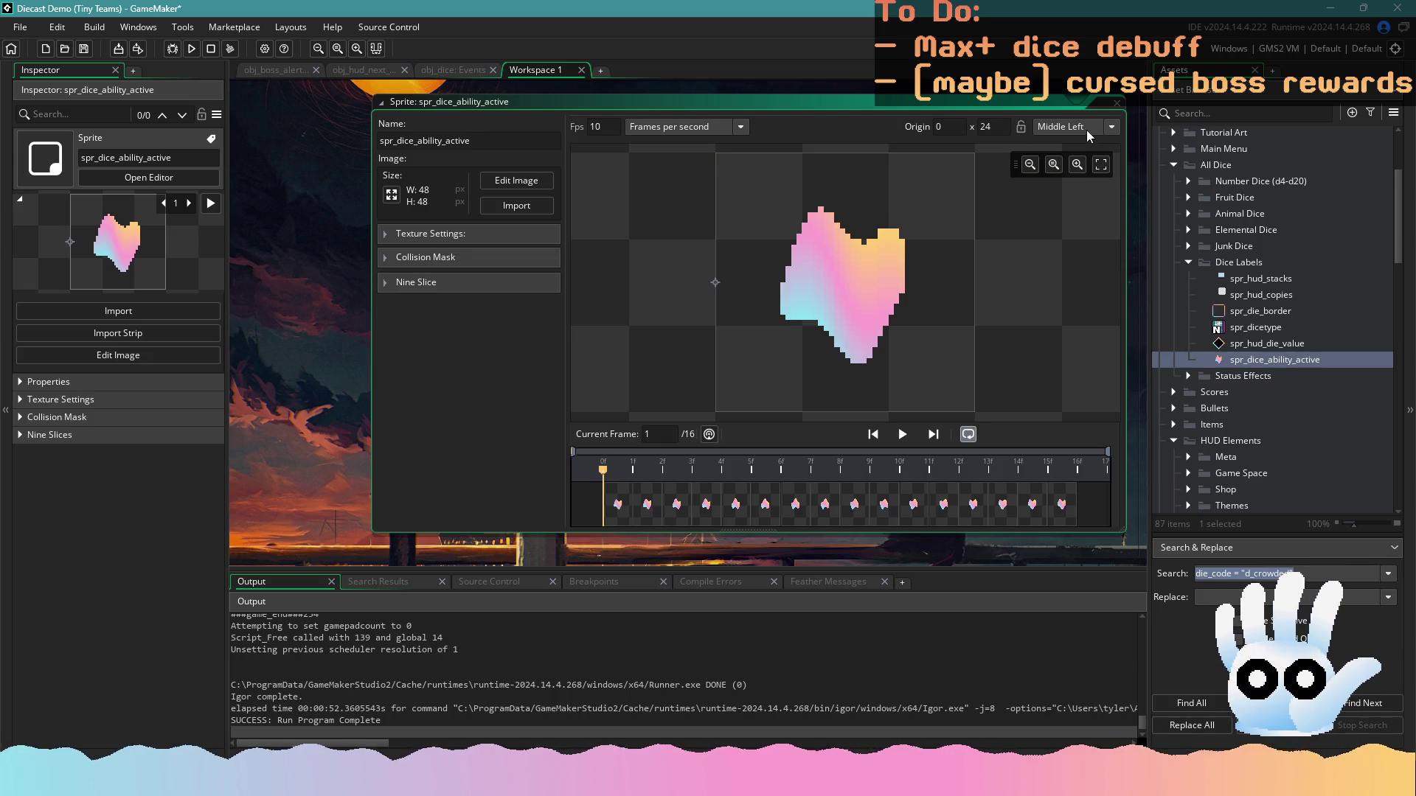
{"action": "left_click", "coordinate": [1086, 125]}
{"action": "left_click", "coordinate": [1065, 203]}
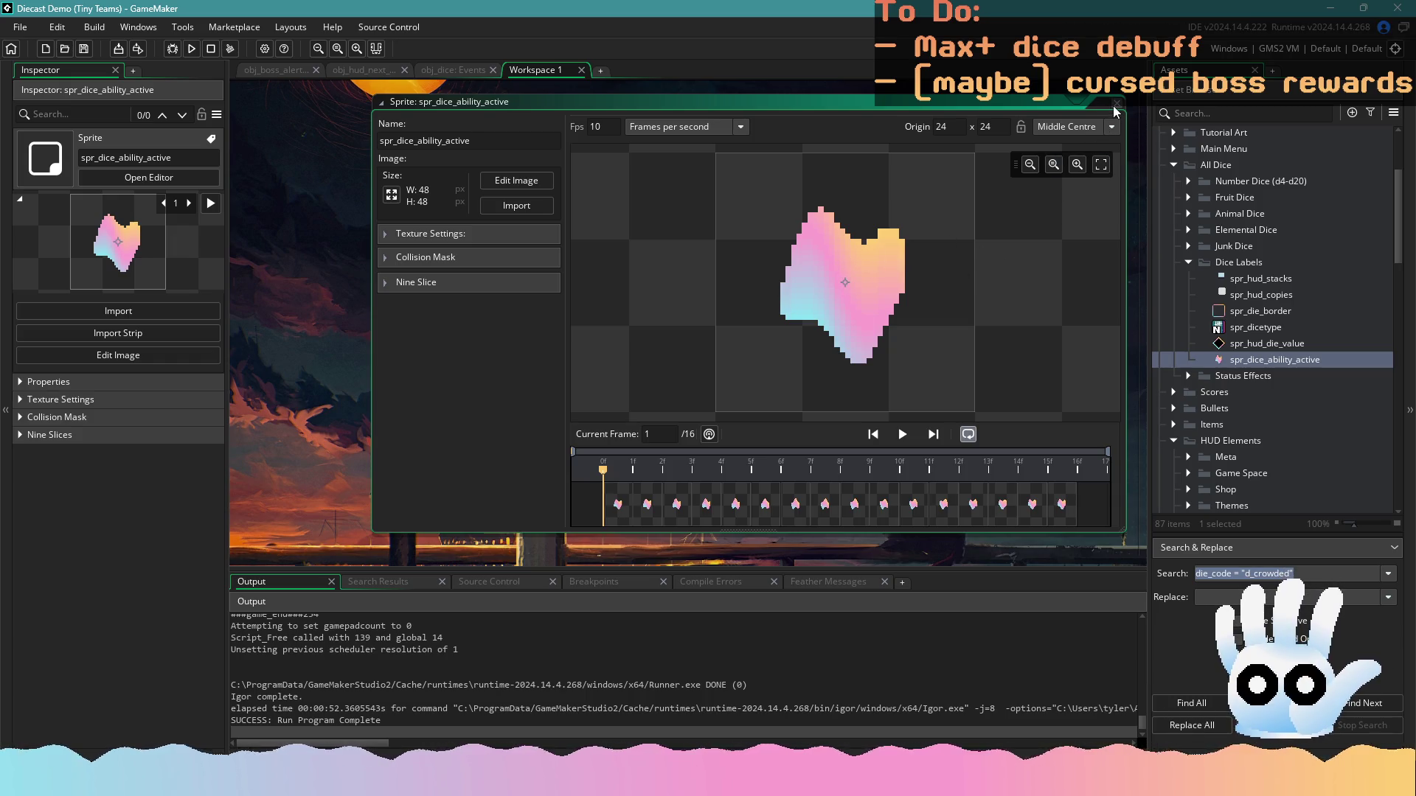
{"action": "left_click", "coordinate": [442, 71]}
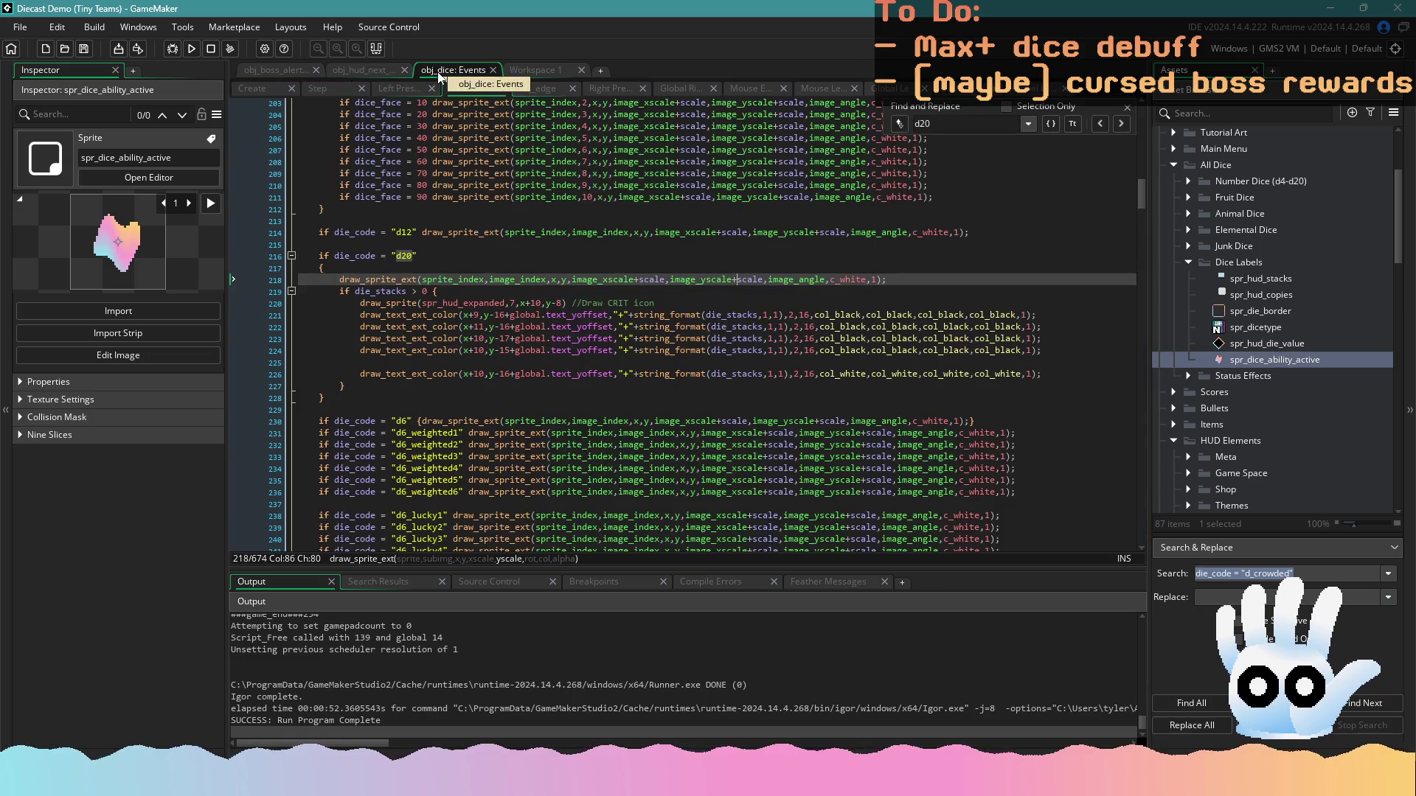
Find the grape harvest code via 'graph', copy spr_hud_stacks from line 399, and open that sprite
{"action": "scroll", "coordinate": [625, 288], "scroll_direction": "up", "scroll_amount": 15}
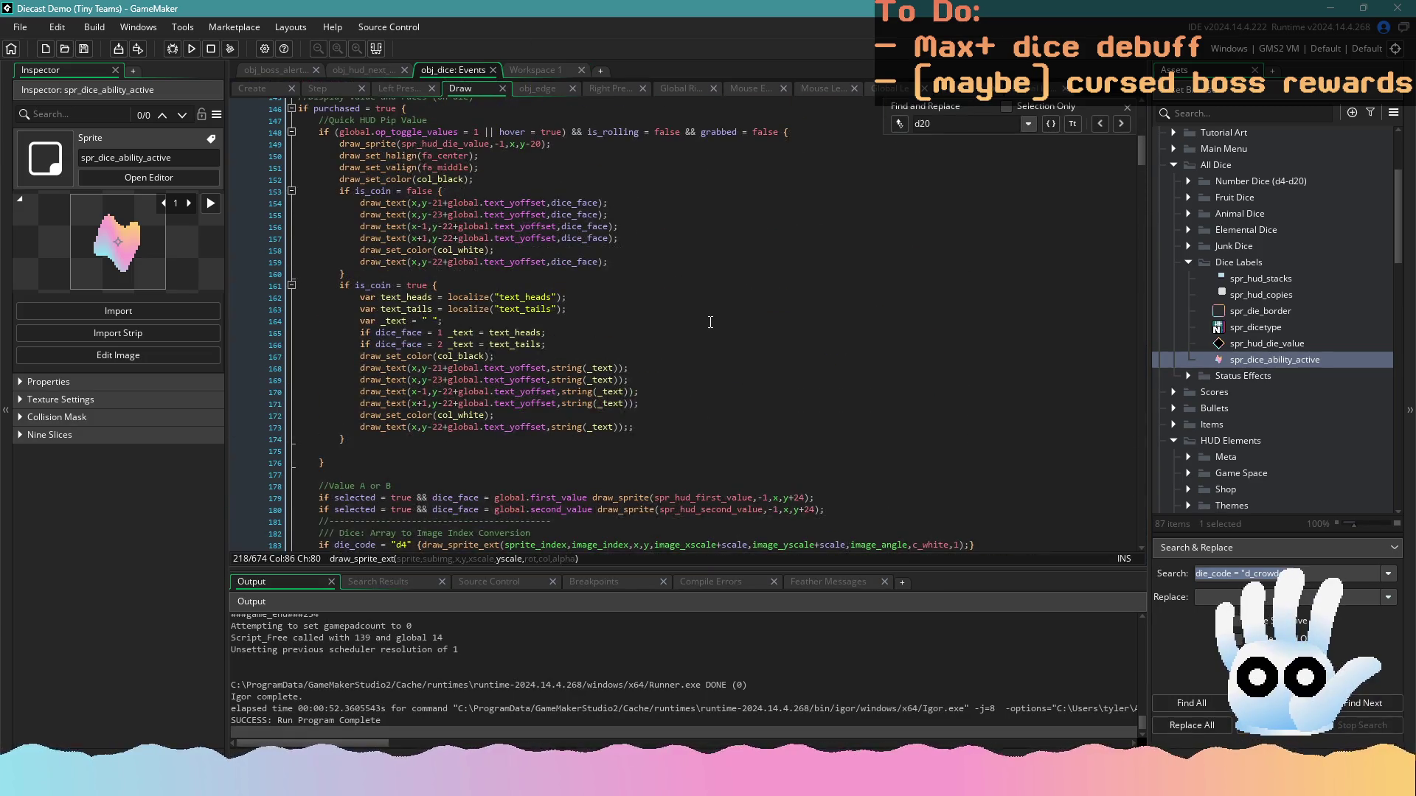
{"action": "left_click", "coordinate": [710, 323]}
{"action": "type", "text": "graph"}
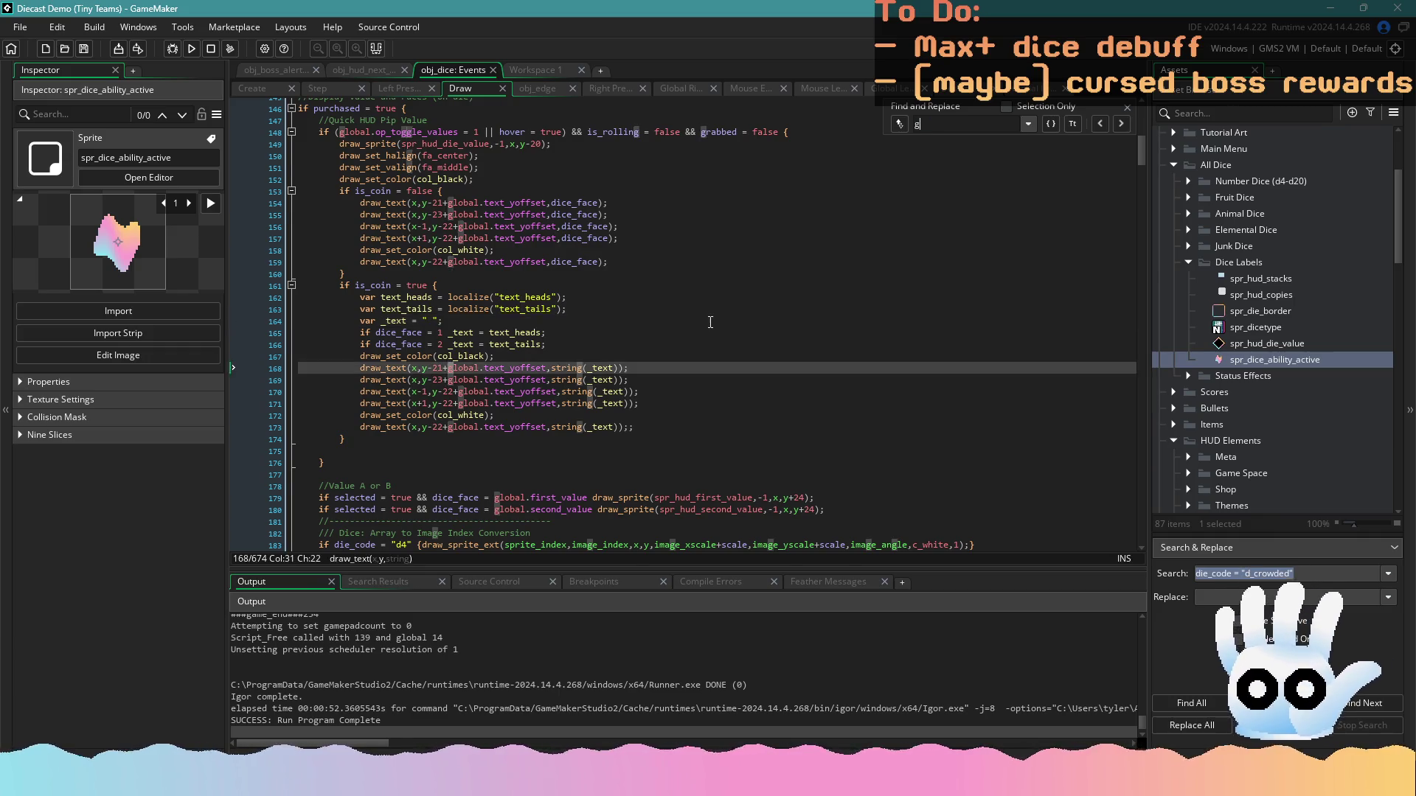
{"action": "scroll", "coordinate": [576, 327], "scroll_direction": "up", "scroll_amount": 2}
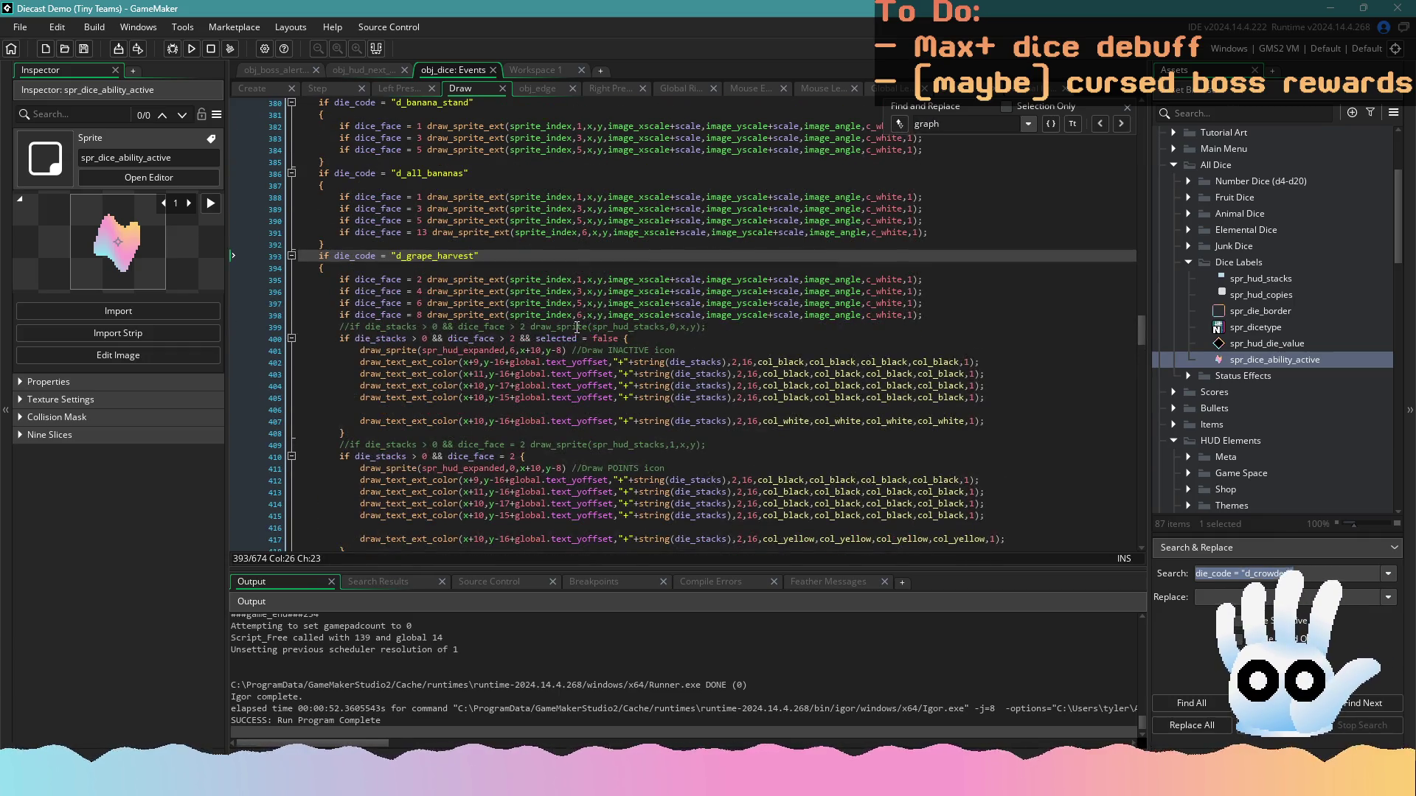
{"action": "left_click", "coordinate": [605, 326]}
{"action": "left_click_drag", "start_coordinate": [666, 329], "coordinate": [597, 336]}
{"action": "key", "text": "ctrl+c"}
{"action": "left_click", "coordinate": [1237, 112]}
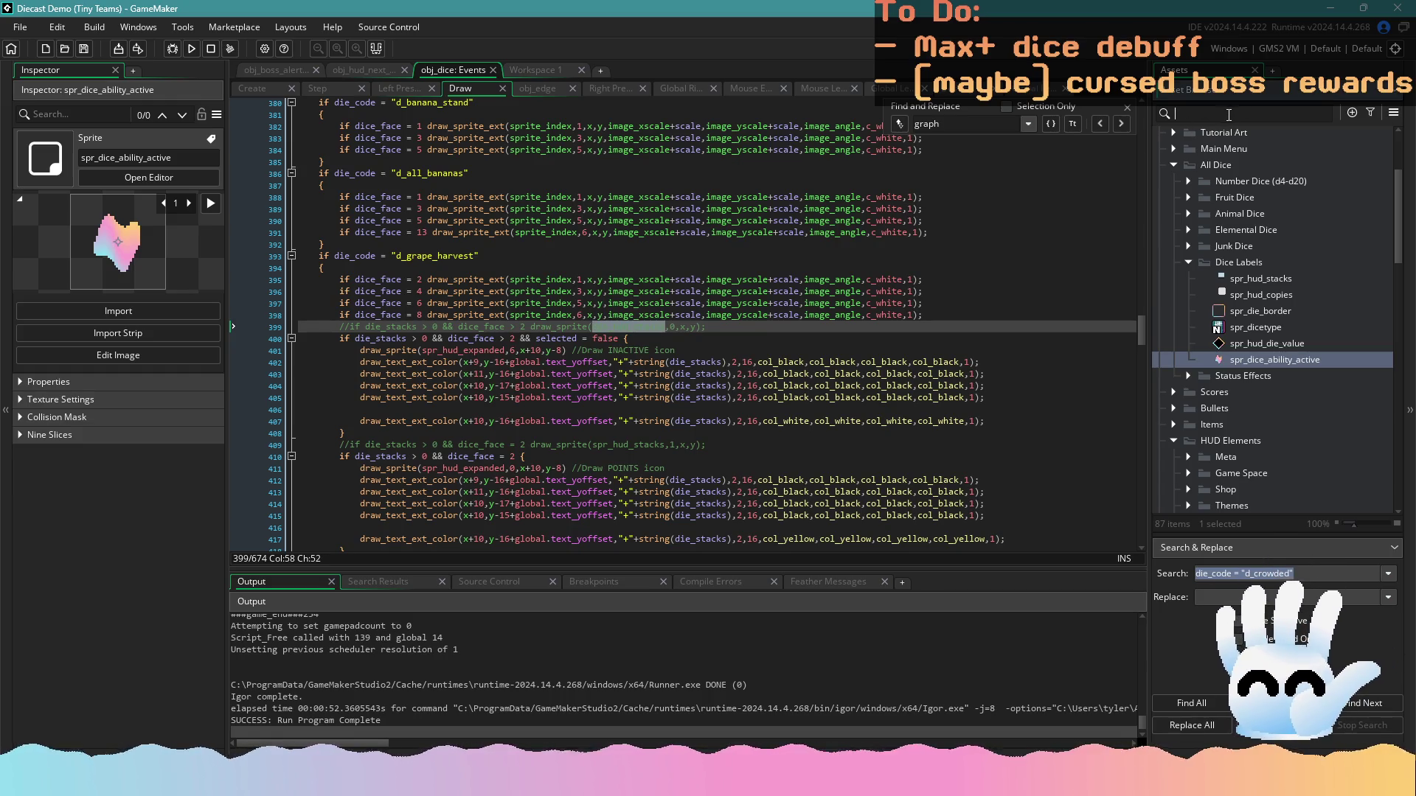
{"action": "key", "text": "ctrl+v"}
{"action": "left_click", "coordinate": [1252, 315]}
{"action": "double_click", "coordinate": [1252, 315]}
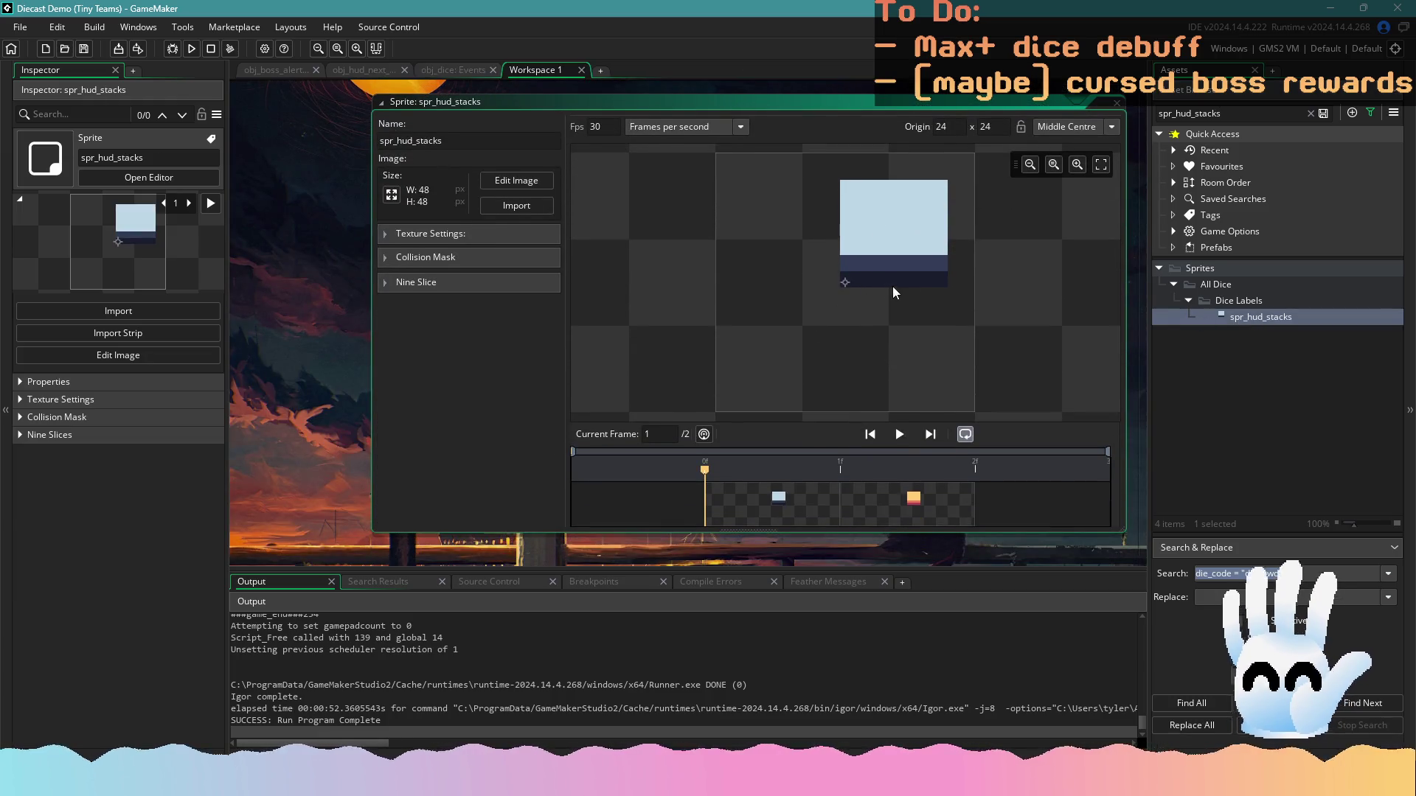
Close spr_hud_stacks and drag spr_dice_ability_active's origin left to 16 x 24
{"action": "scroll", "coordinate": [971, 448], "scroll_direction": "up", "scroll_amount": 5}
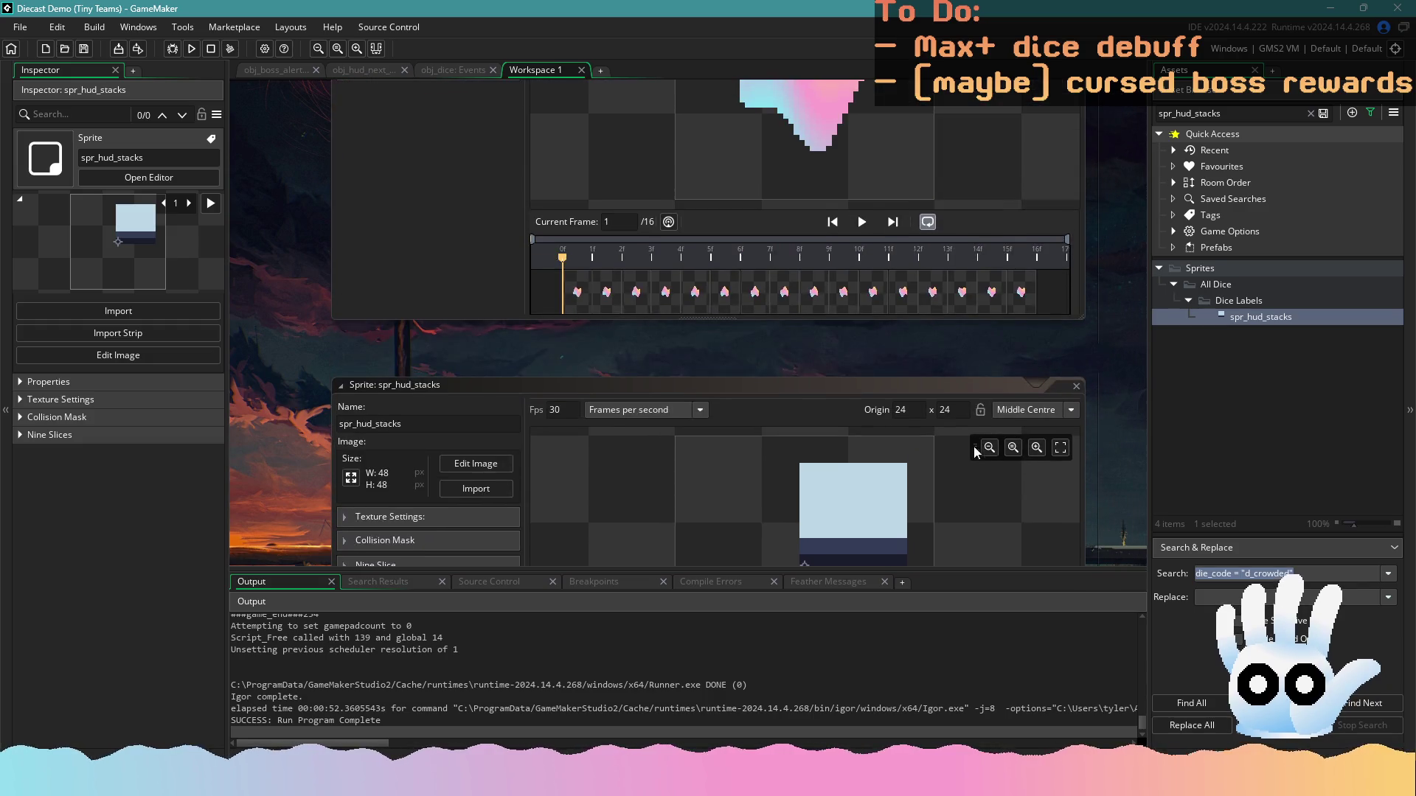
{"action": "left_click", "coordinate": [1075, 388]}
{"action": "scroll", "coordinate": [777, 507], "scroll_direction": "up", "scroll_amount": 3}
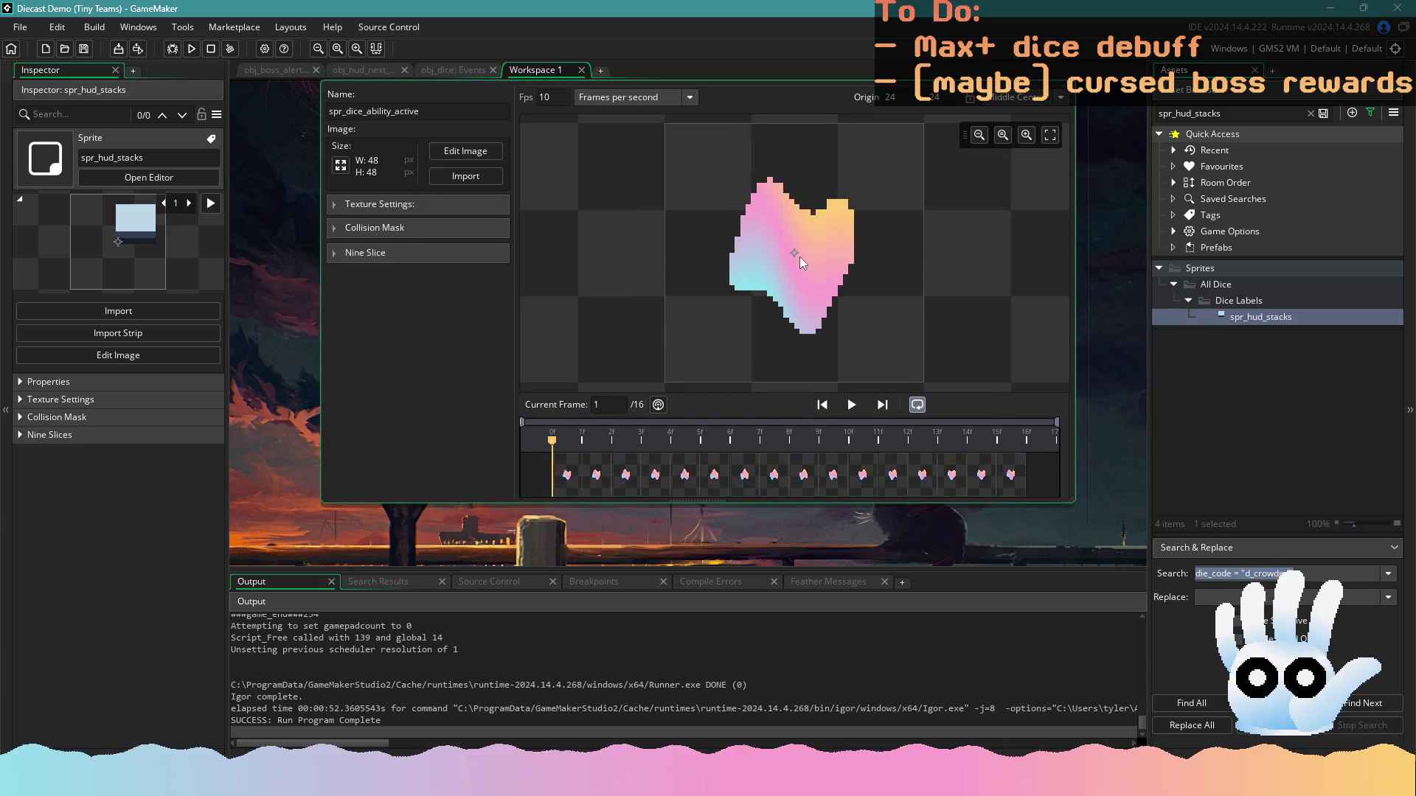
{"action": "left_click_drag", "start_coordinate": [795, 255], "coordinate": [751, 253]}
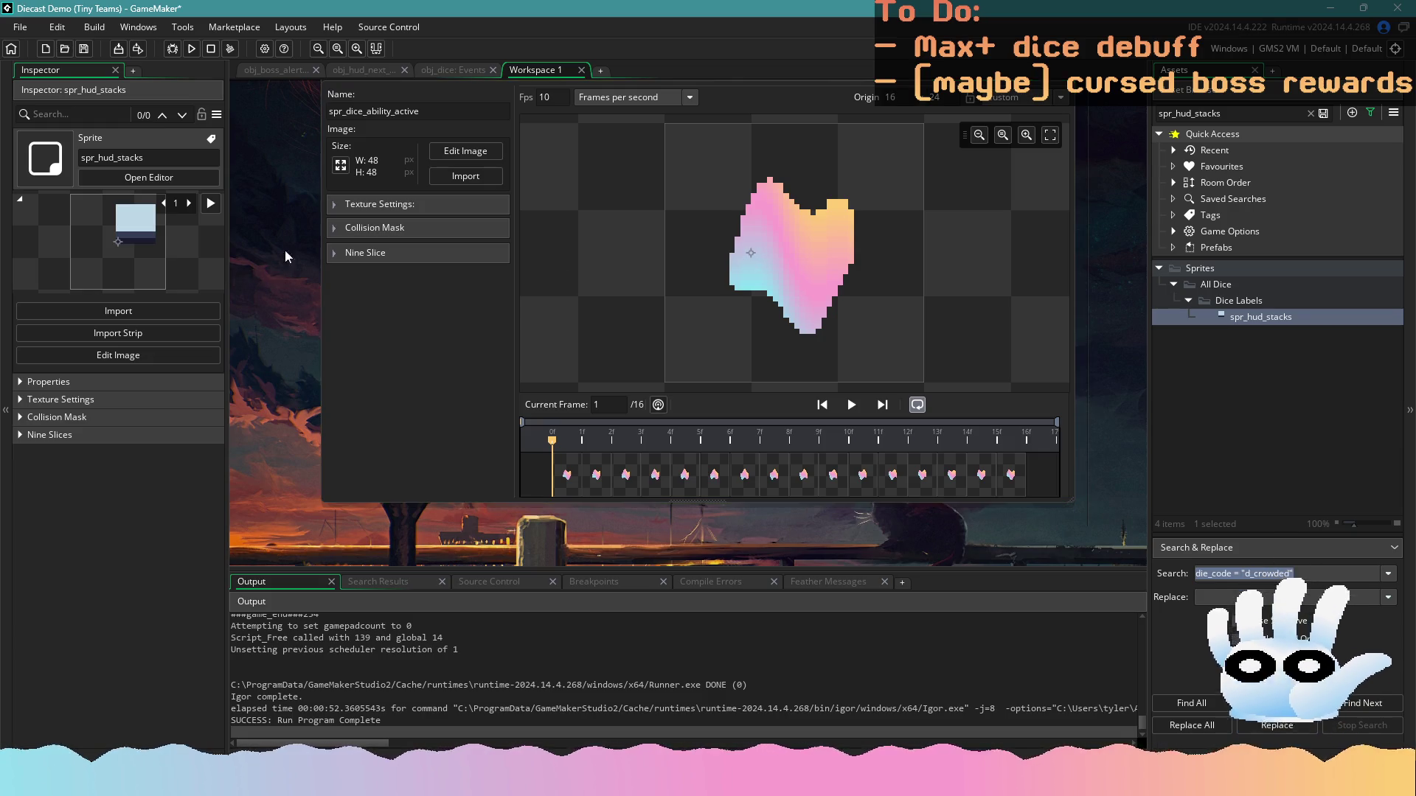
{"action": "left_click", "coordinate": [436, 71]}
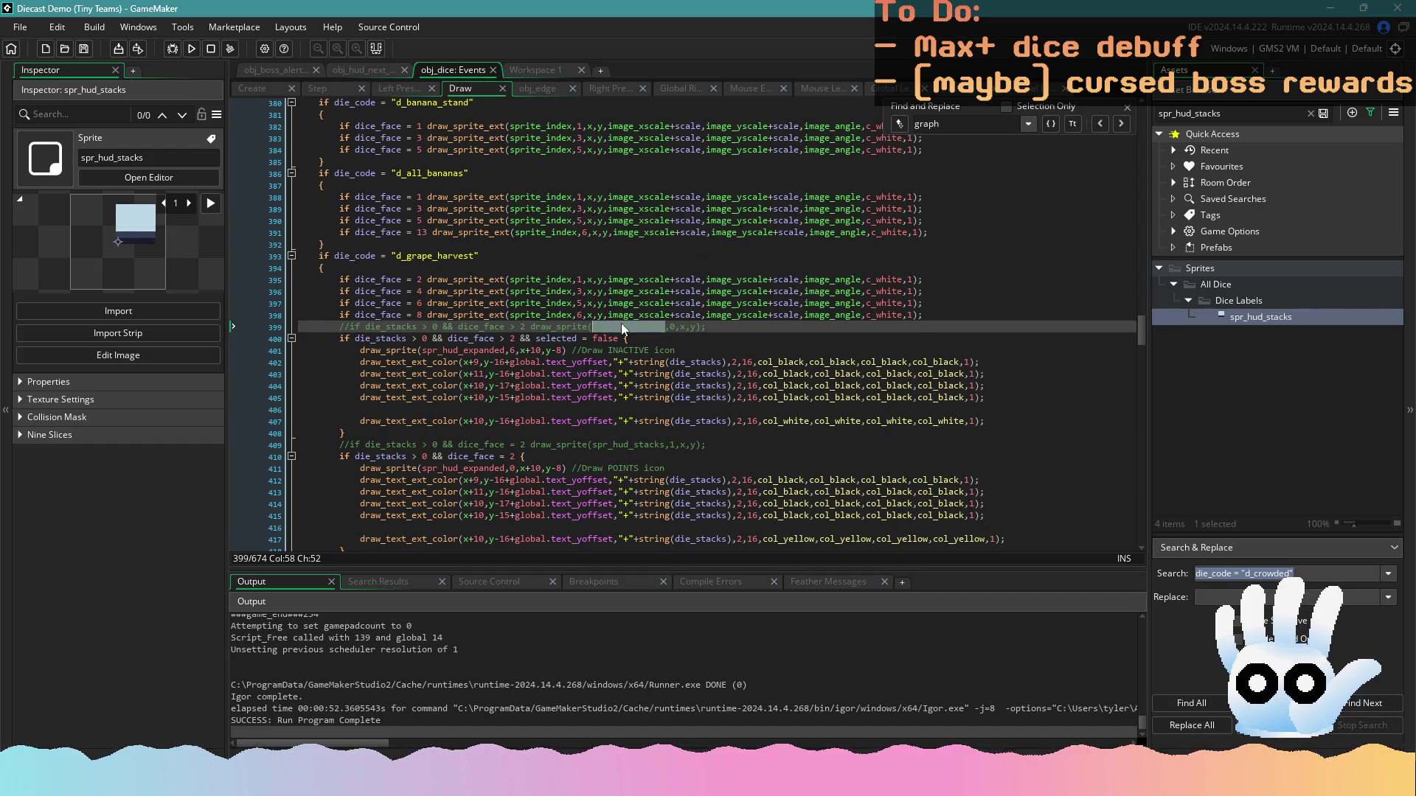
Review the draw_sprite call around lines 400–401 of the Draw code
{"action": "left_click", "coordinate": [627, 351]}
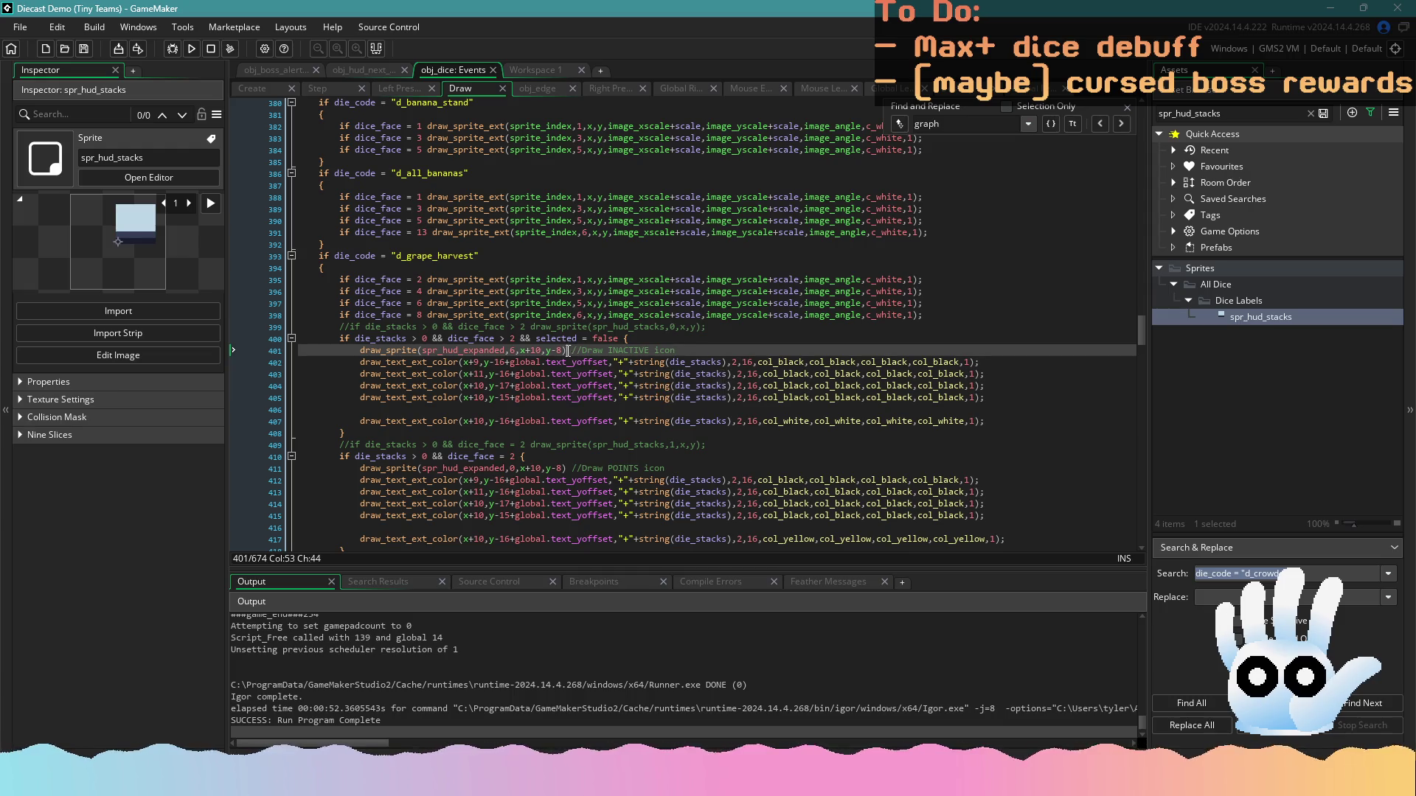
{"action": "left_click", "coordinate": [379, 350]}
{"action": "key", "text": "Up"}
{"action": "key", "text": "End"}
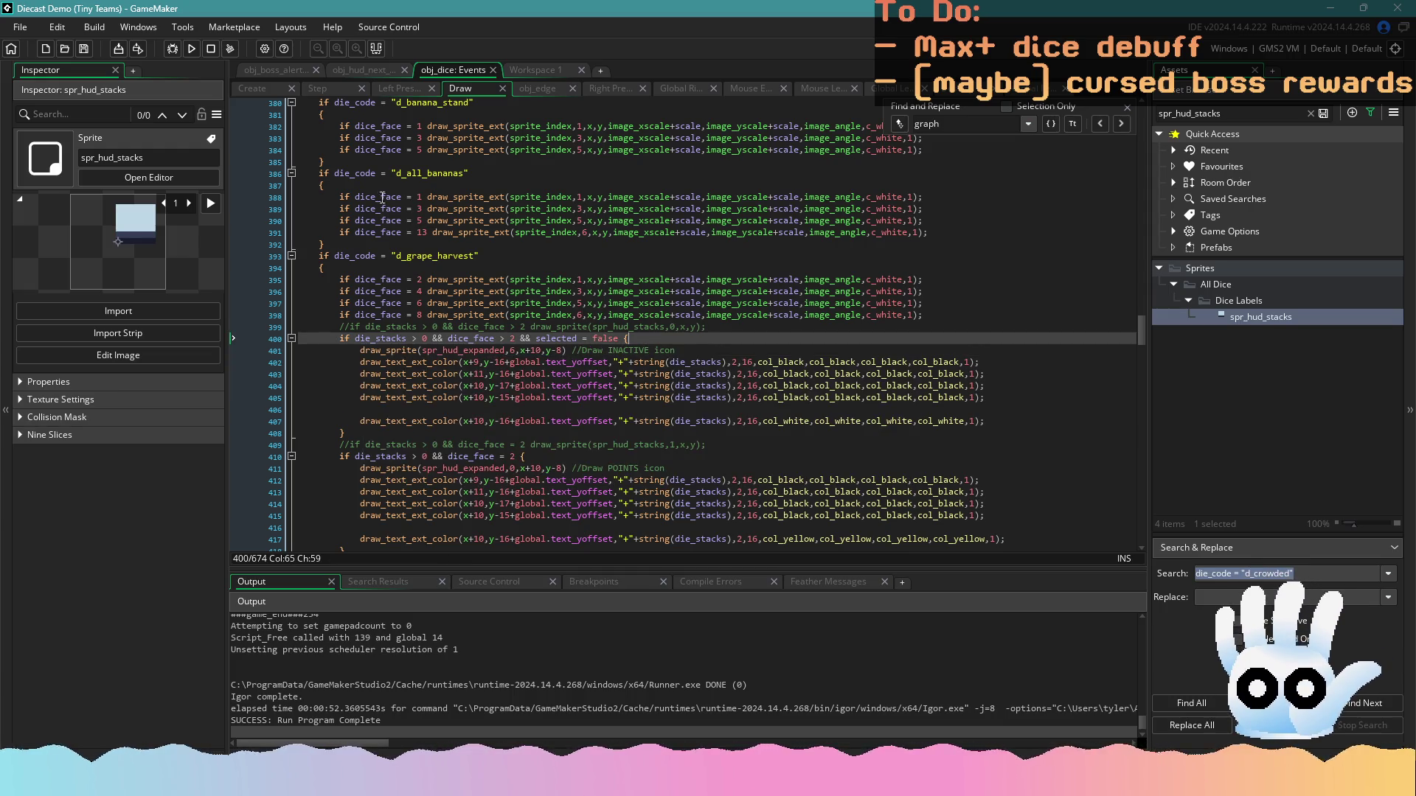
Add an '//Animation for other things' comment at the end of the Step event
{"action": "left_click", "coordinate": [348, 87]}
{"action": "left_click_drag", "start_coordinate": [1143, 131], "coordinate": [1121, 532]}
{"action": "left_click", "coordinate": [483, 514]}
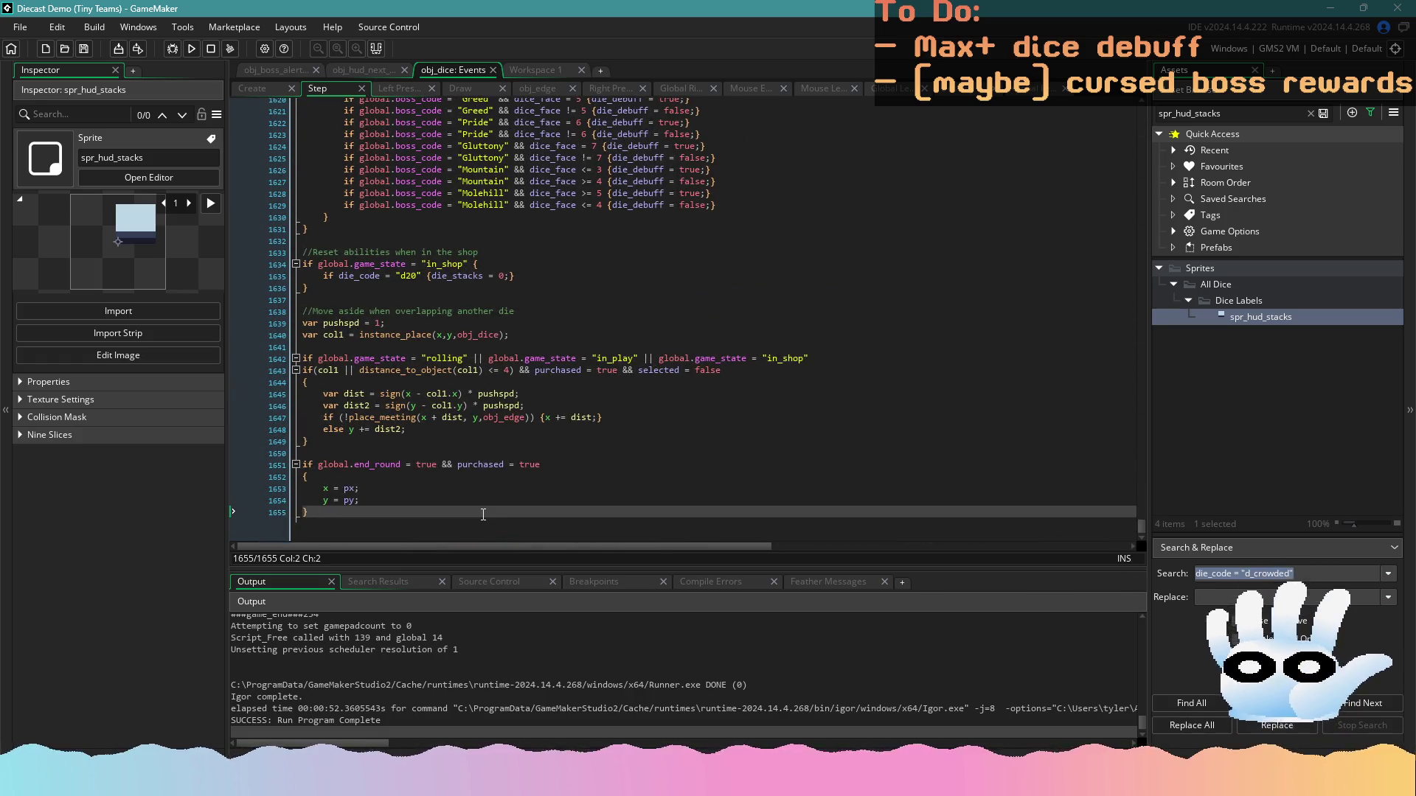
{"action": "key", "text": "Return"}
{"action": "key", "text": "Return"}
{"action": "type", "text": "//"}
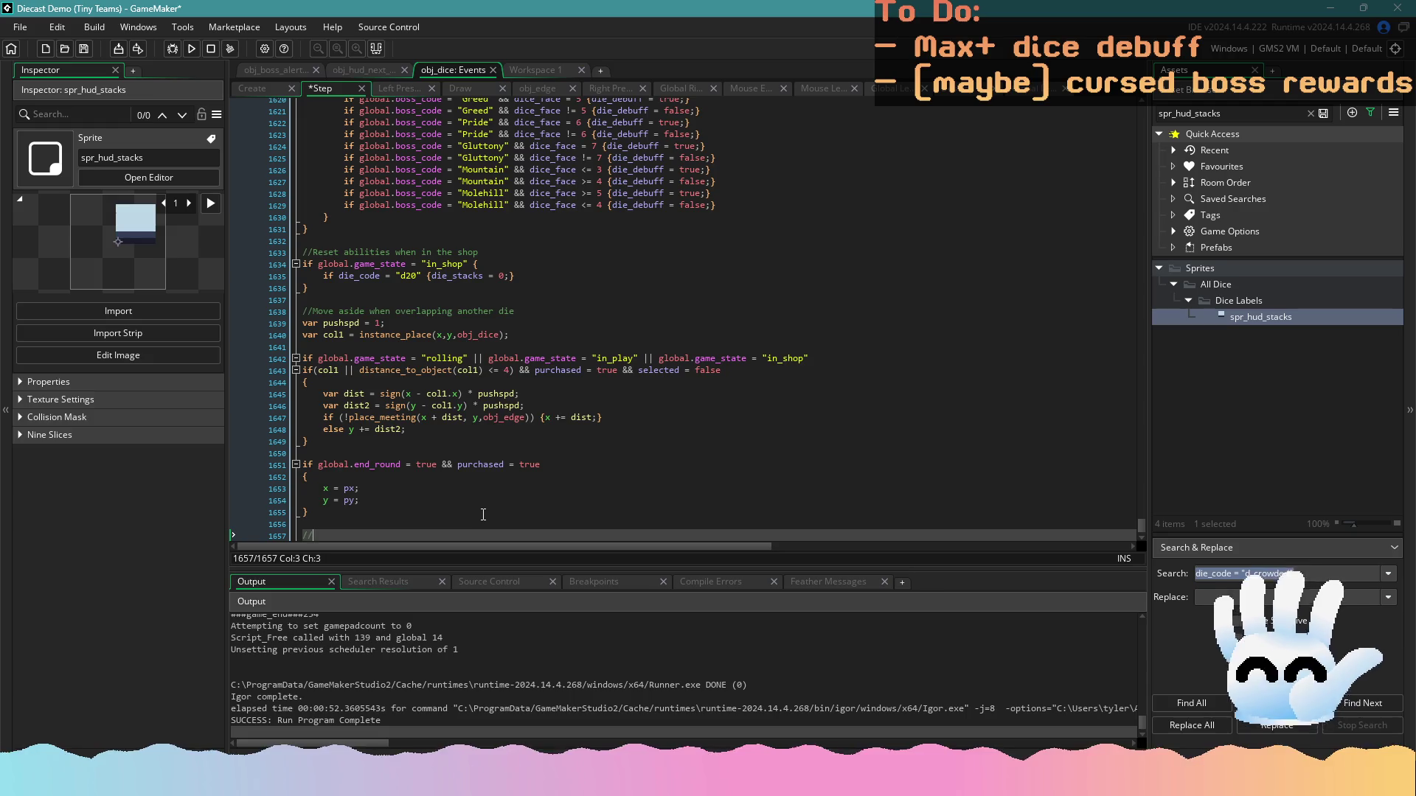
{"action": "type", "text": "Animation for other things"}
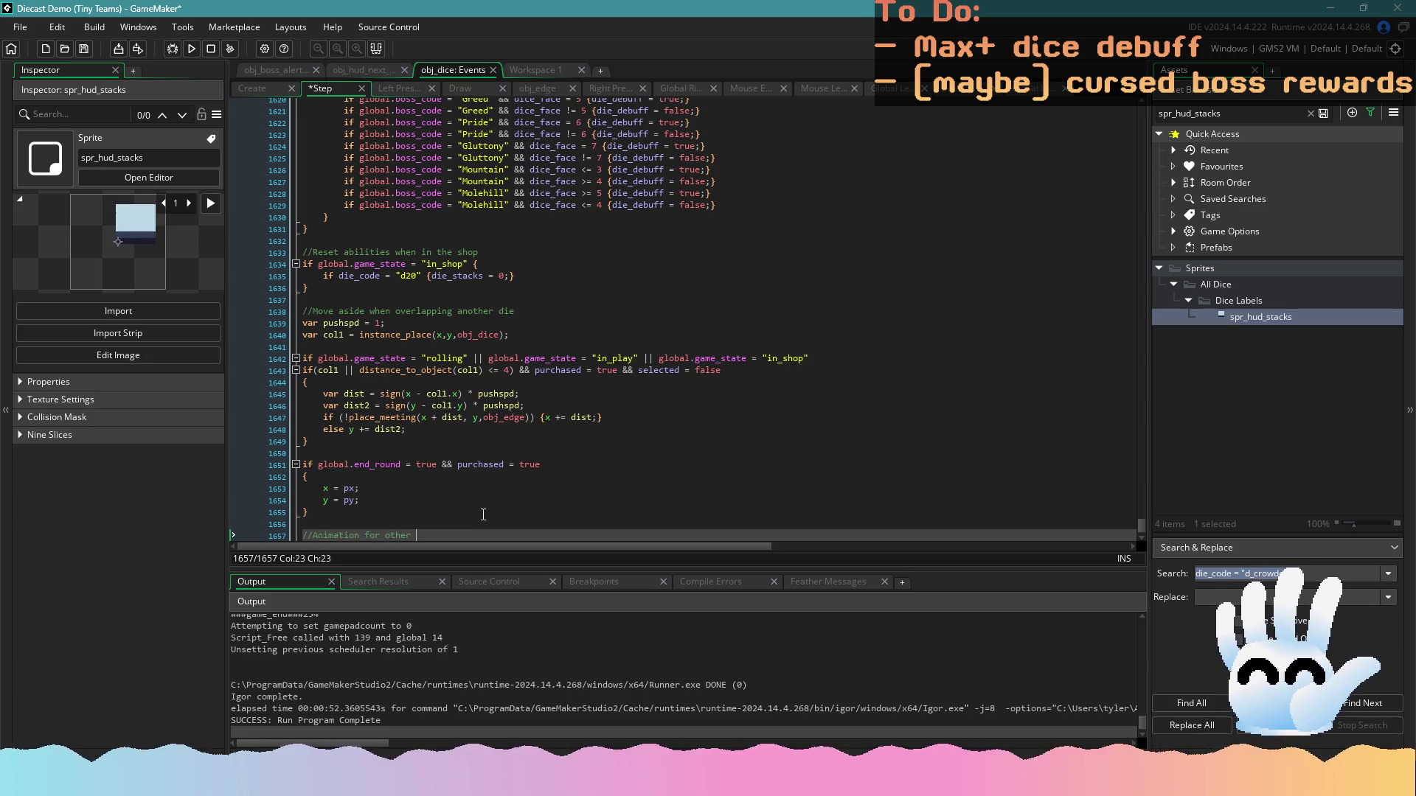
{"action": "key", "text": "Return"}
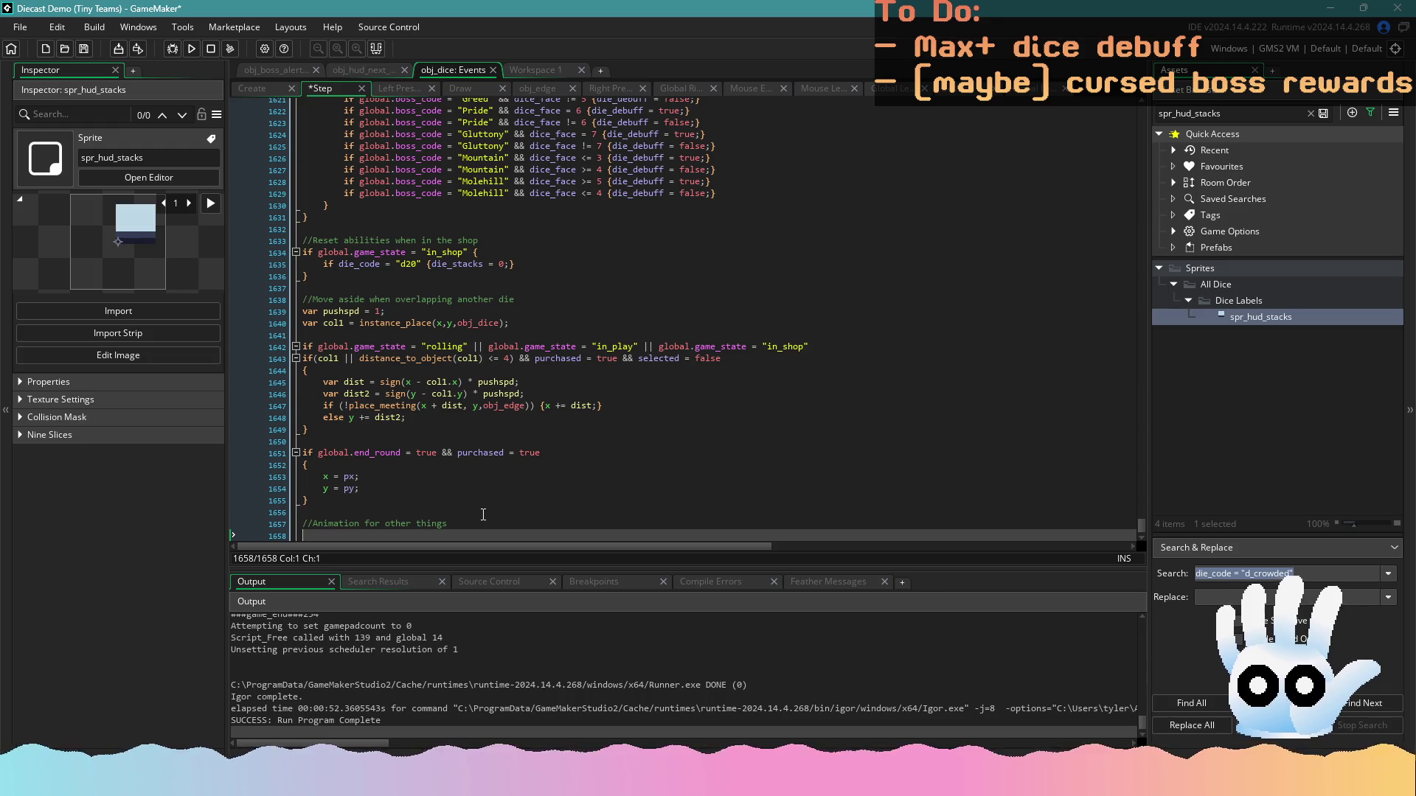
{"action": "left_click", "coordinate": [265, 88]}
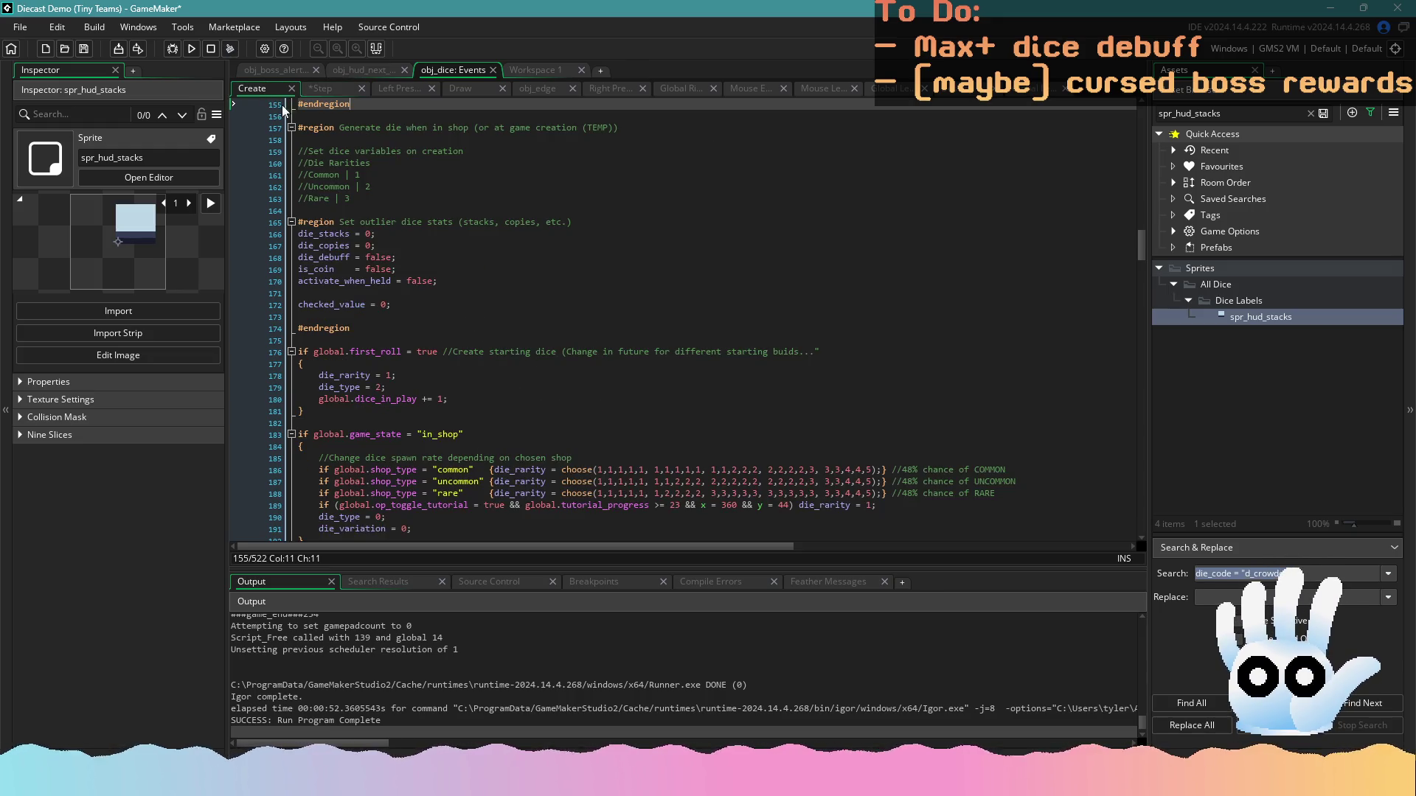
Declare 'anim = 0;' after checked_value in the Create event and save
{"action": "left_click", "coordinate": [426, 311]}
{"action": "key", "text": "Return"}
{"action": "key", "text": "Return"}
{"action": "type", "text": "anim"}
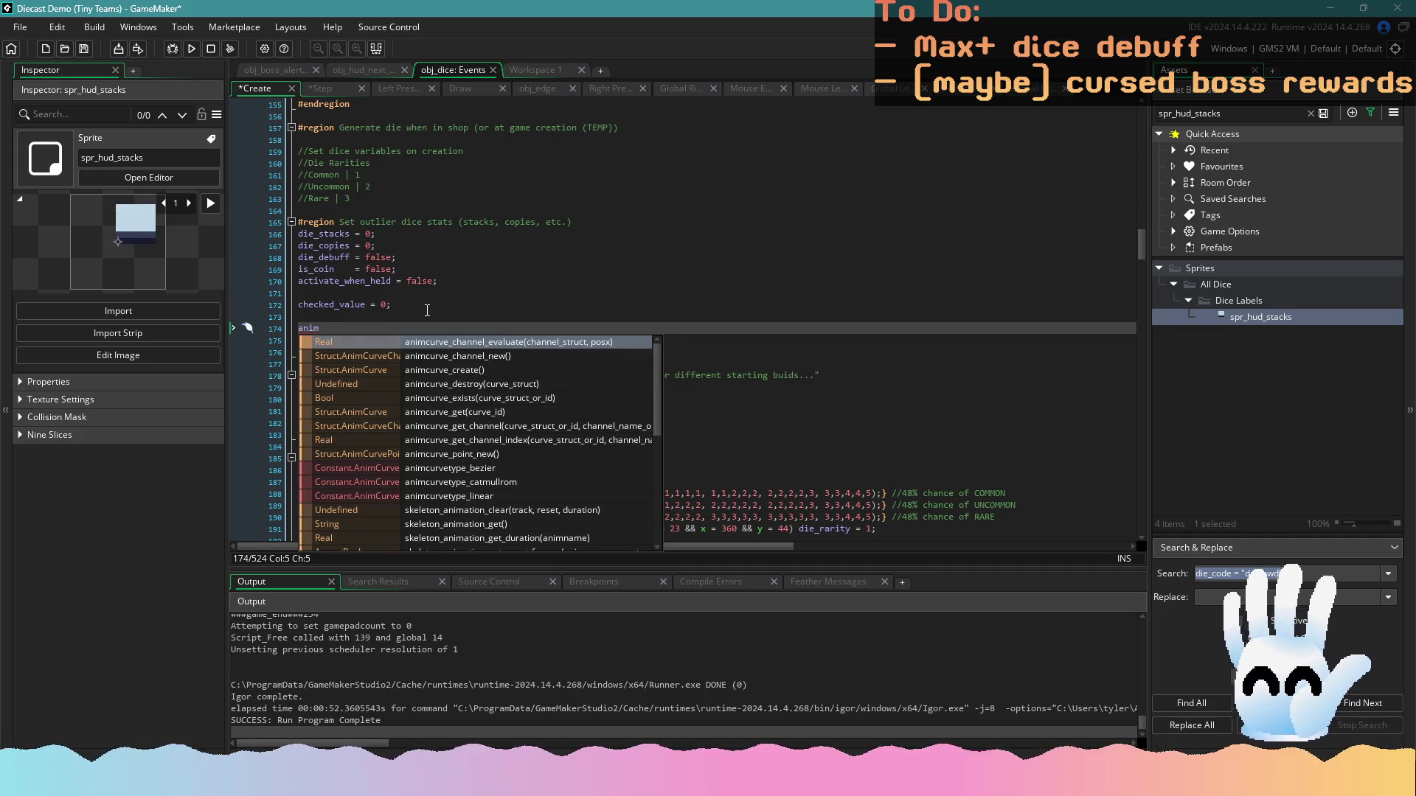
{"action": "key", "text": "Escape"}
{"action": "key", "text": "ctrl+f"}
{"action": "type", "text": "anim"}
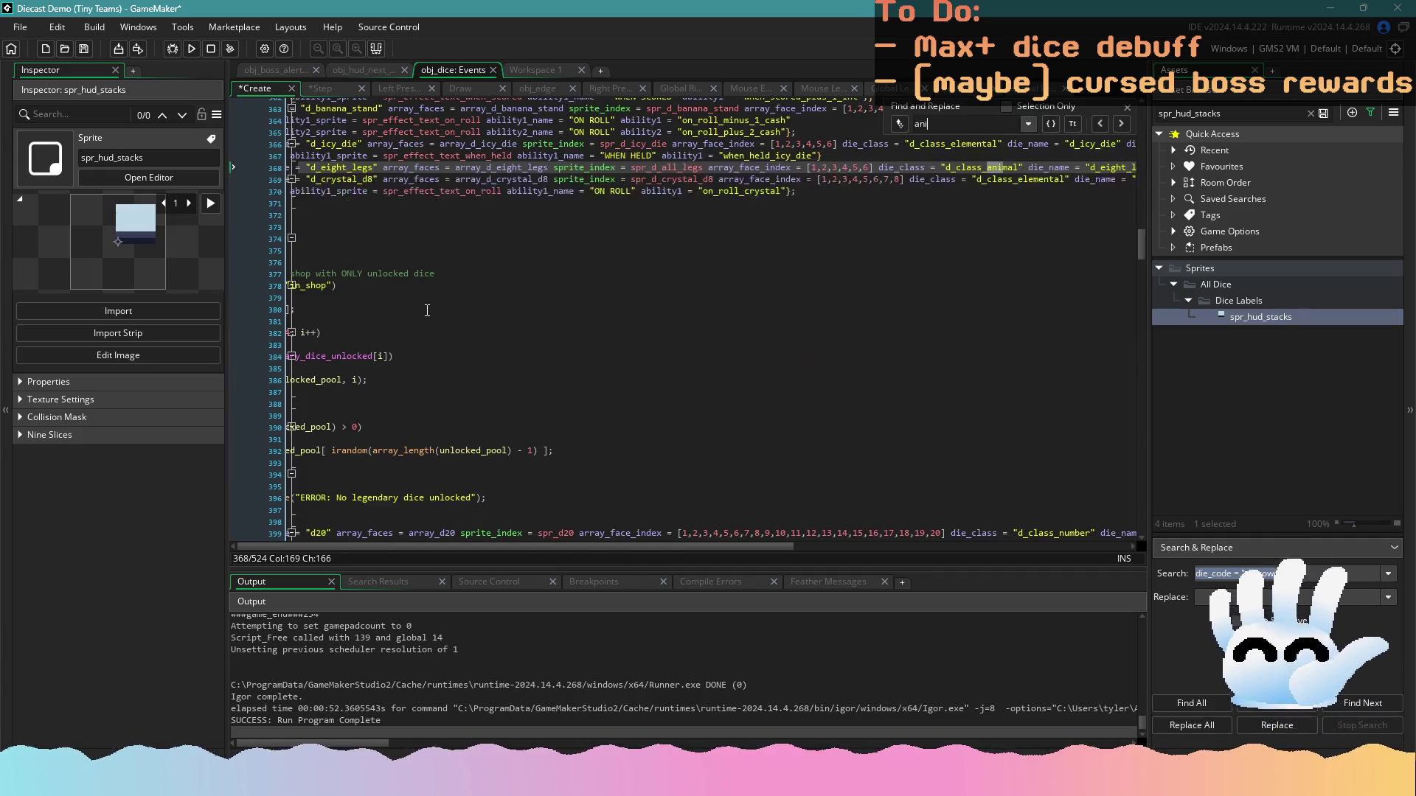
{"action": "key", "text": "Return"}
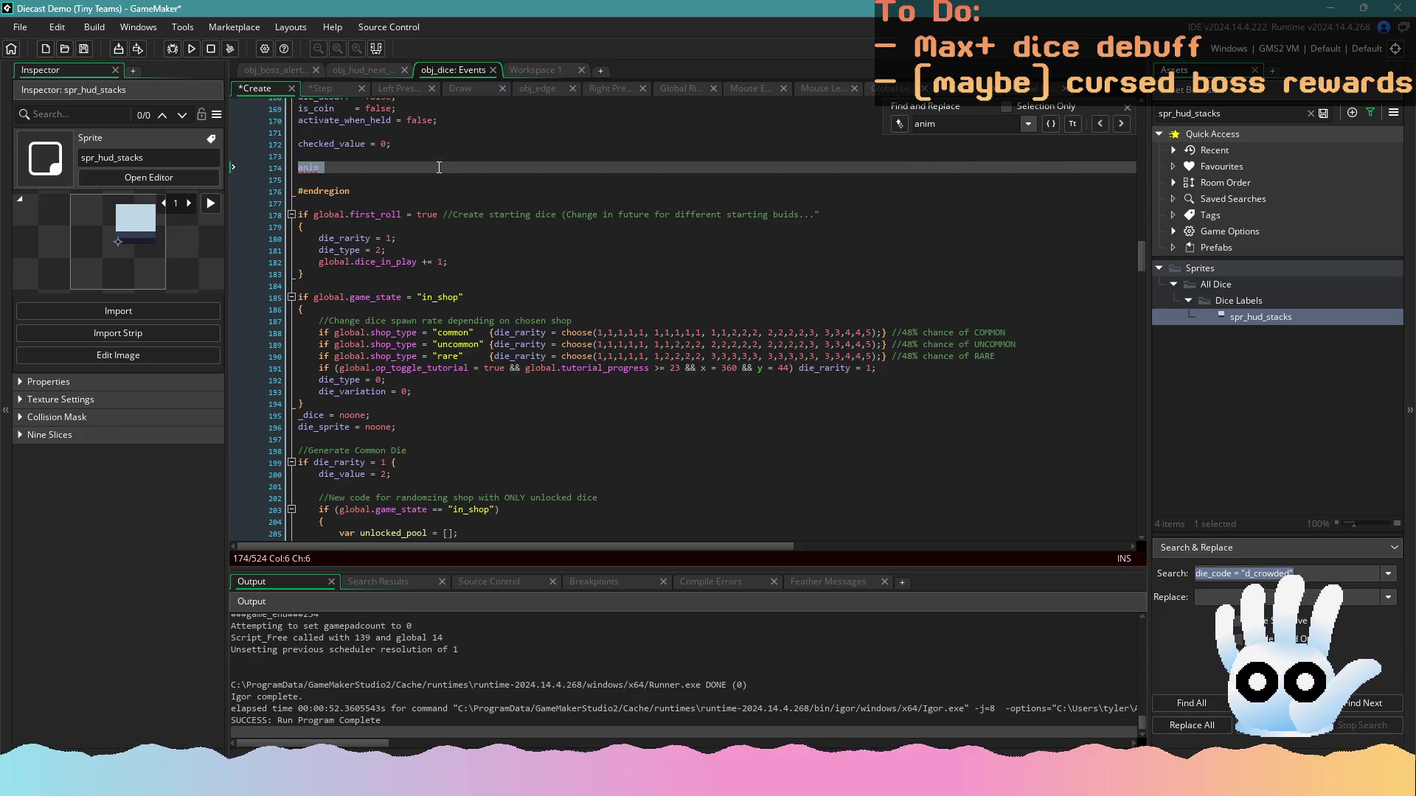
{"action": "left_click", "coordinate": [1129, 108]}
{"action": "type", "text": "= 0"}
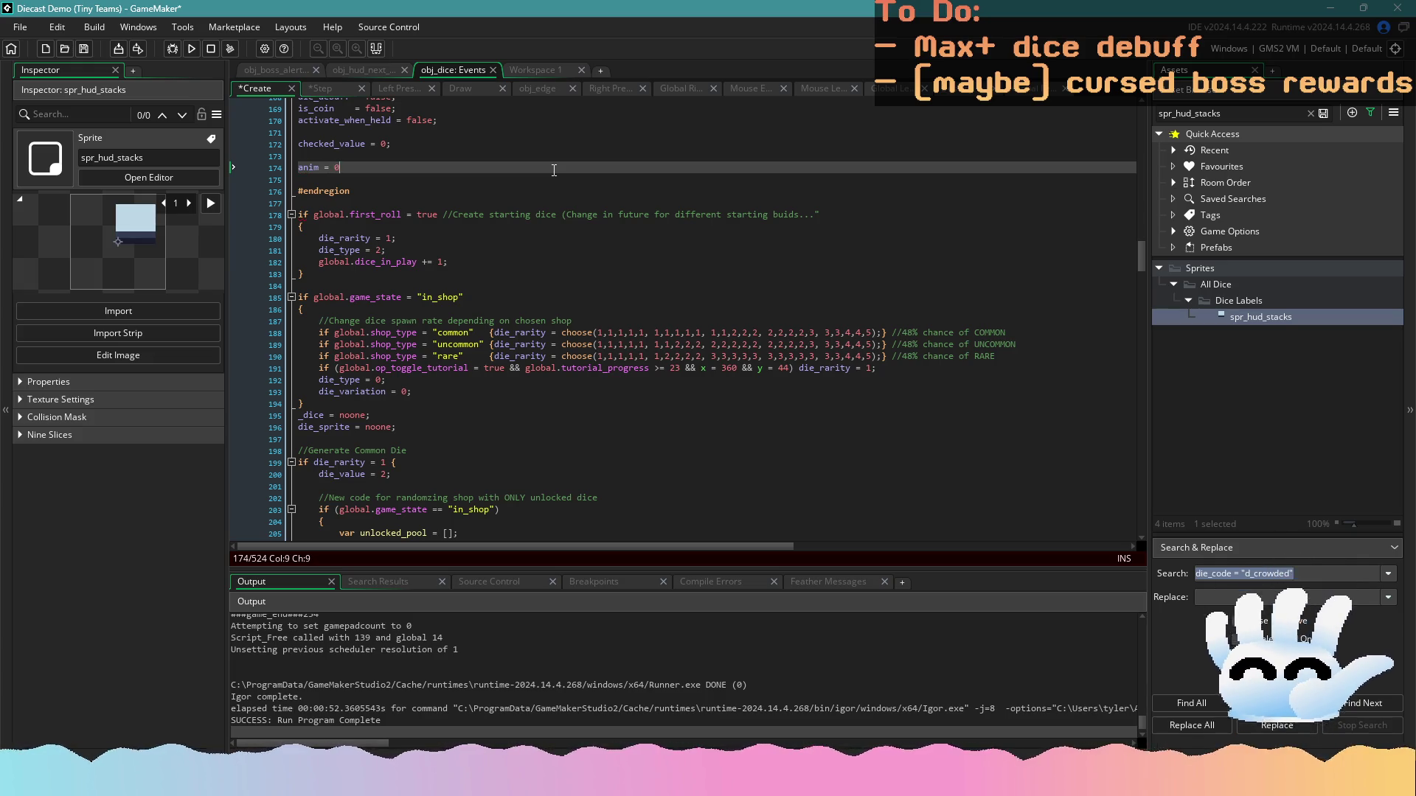
{"action": "type", "text": ";"}
{"action": "key", "text": "ctrl+s"}
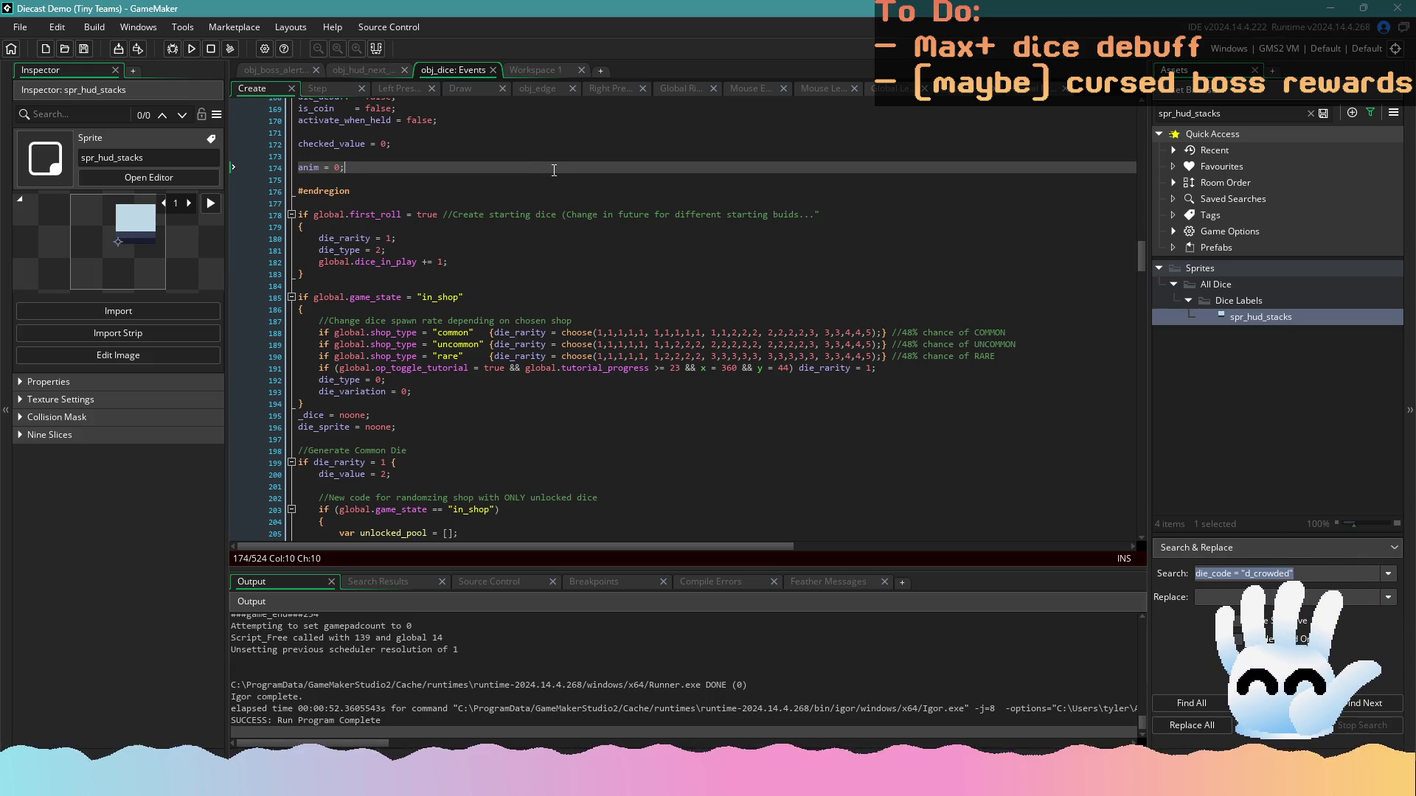
Try writing an anim increment in the Step event, then delete it
{"action": "left_click", "coordinate": [331, 90]}
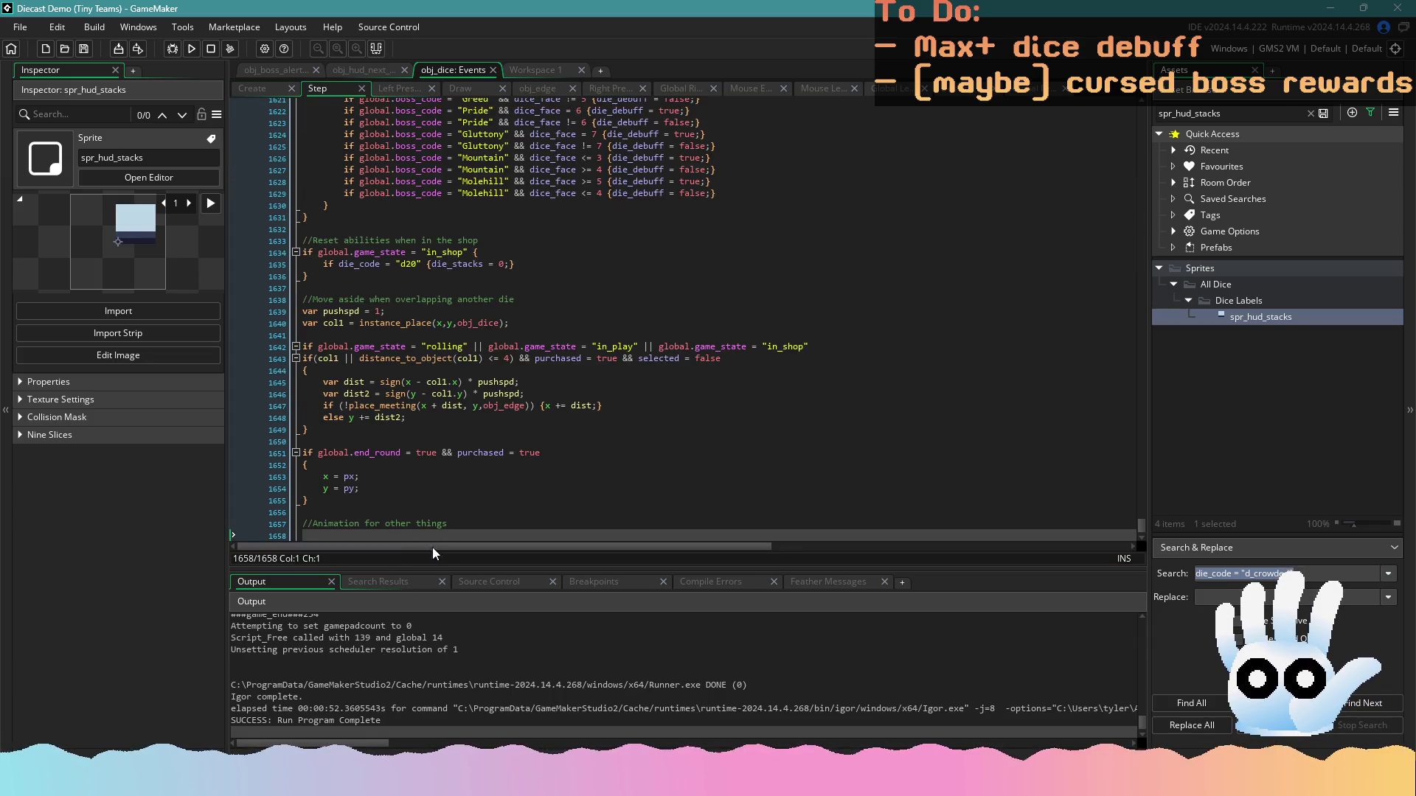
{"action": "type", "text": "if anim"}
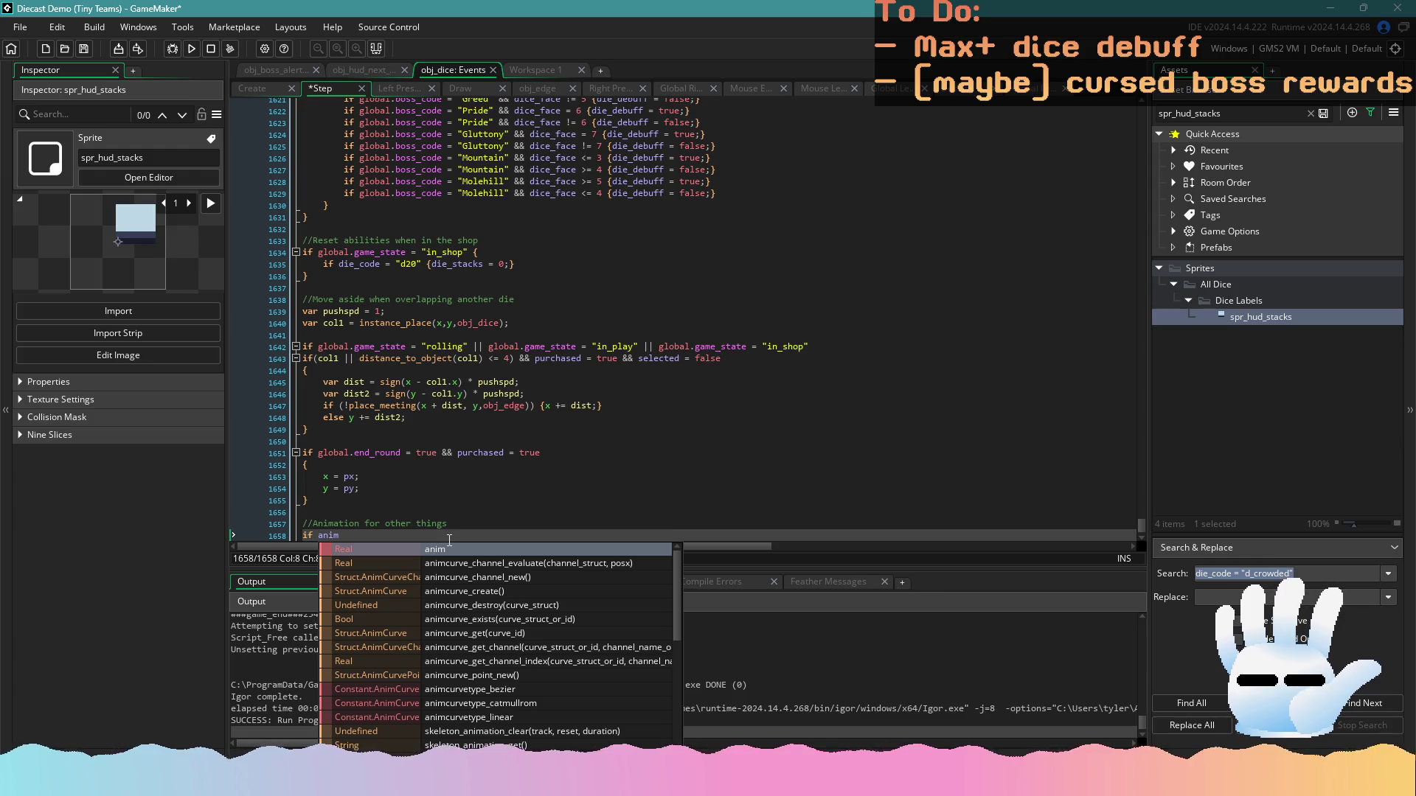
{"action": "key", "text": "BackSpace"}
{"action": "key", "text": "BackSpace"}
{"action": "key", "text": "BackSpace"}
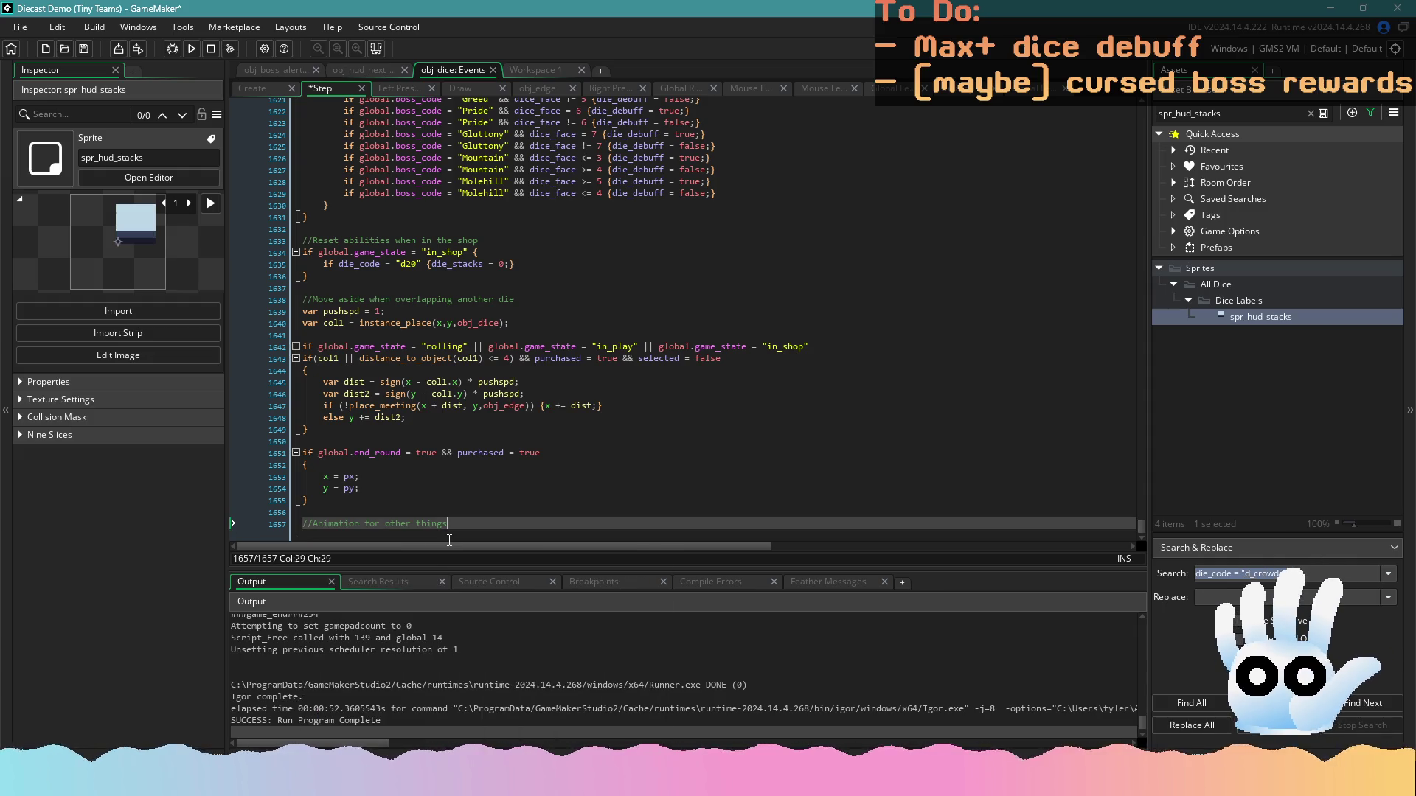
{"action": "type", "text": "anim"}
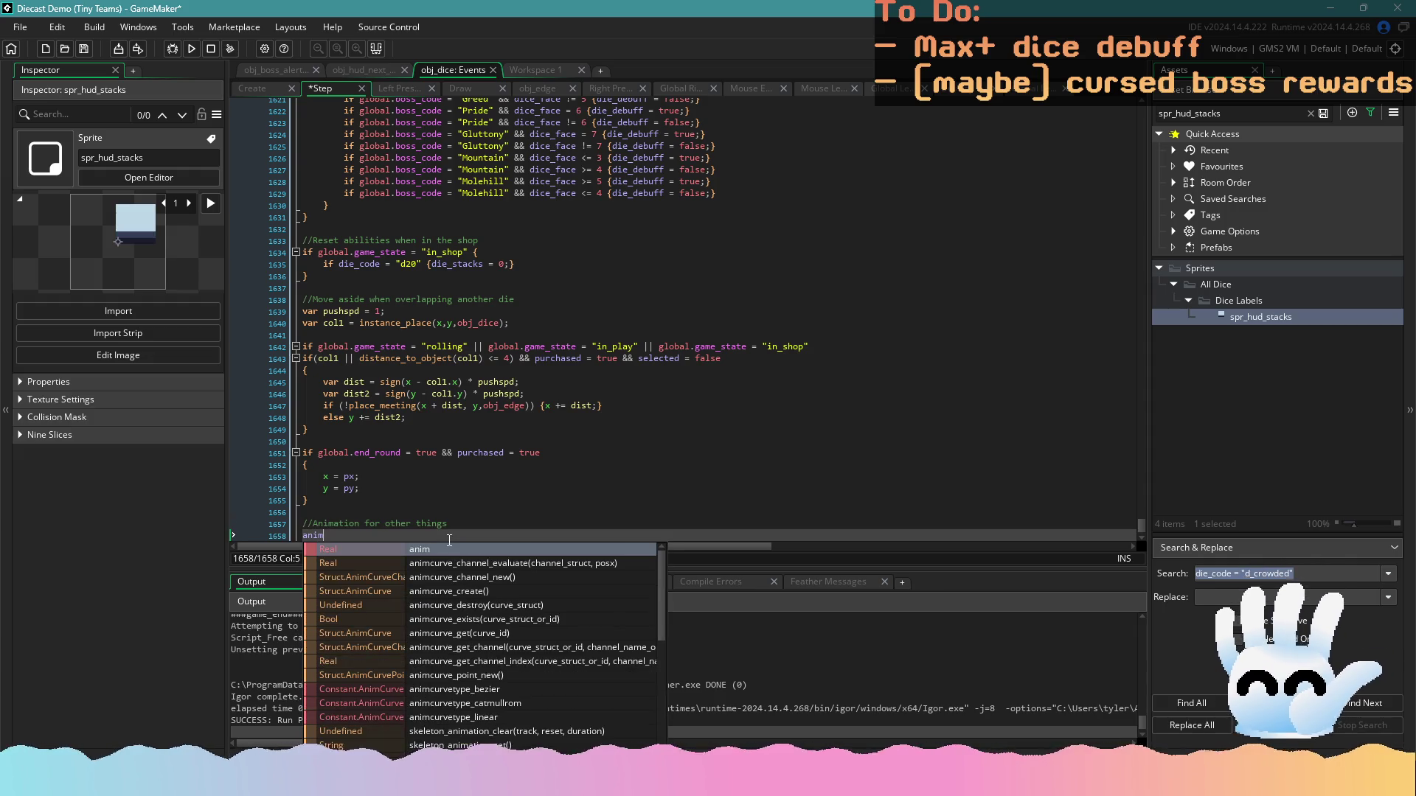
{"action": "type", "text": " +="}
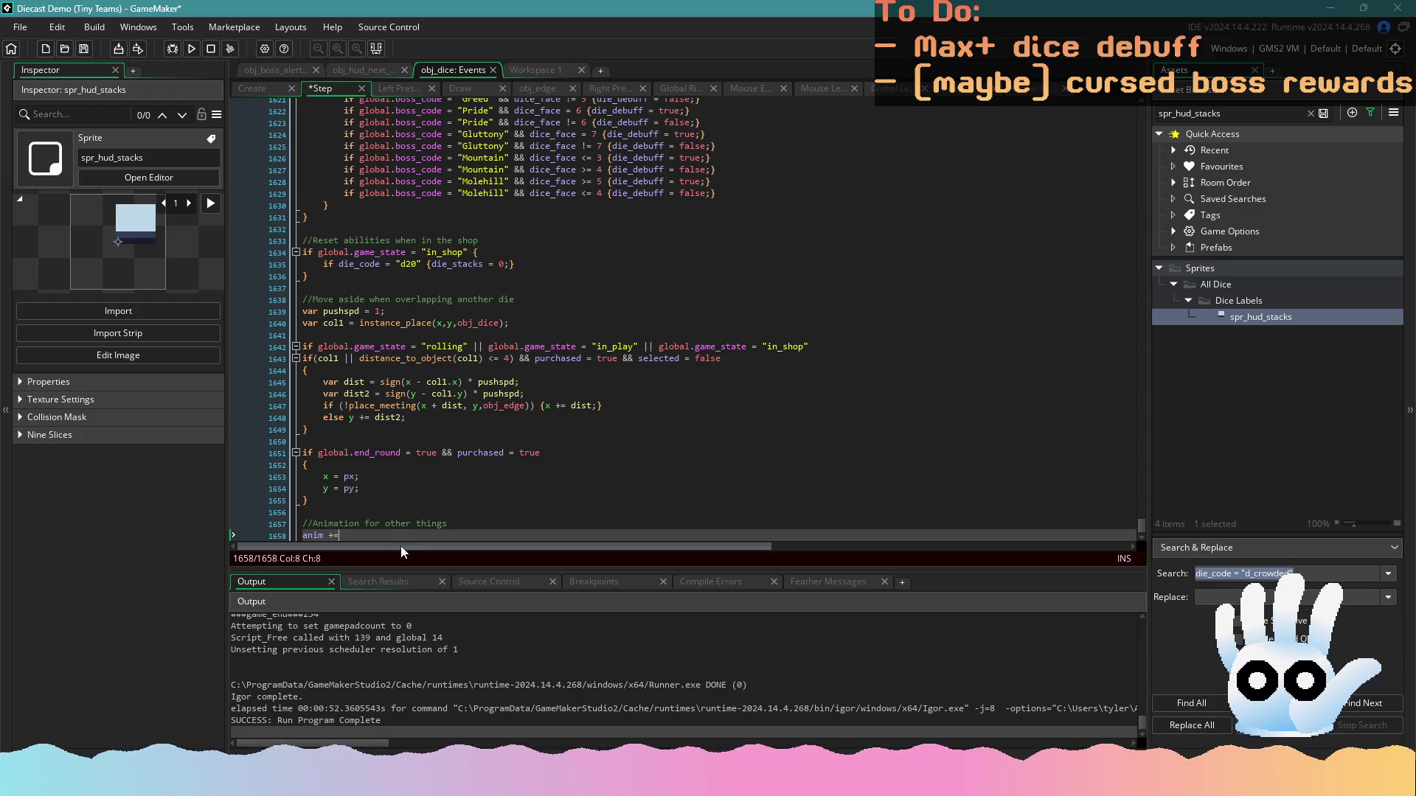
{"action": "key", "text": "BackSpace"}
{"action": "key", "text": "BackSpace"}
{"action": "key", "text": "BackSpace"}
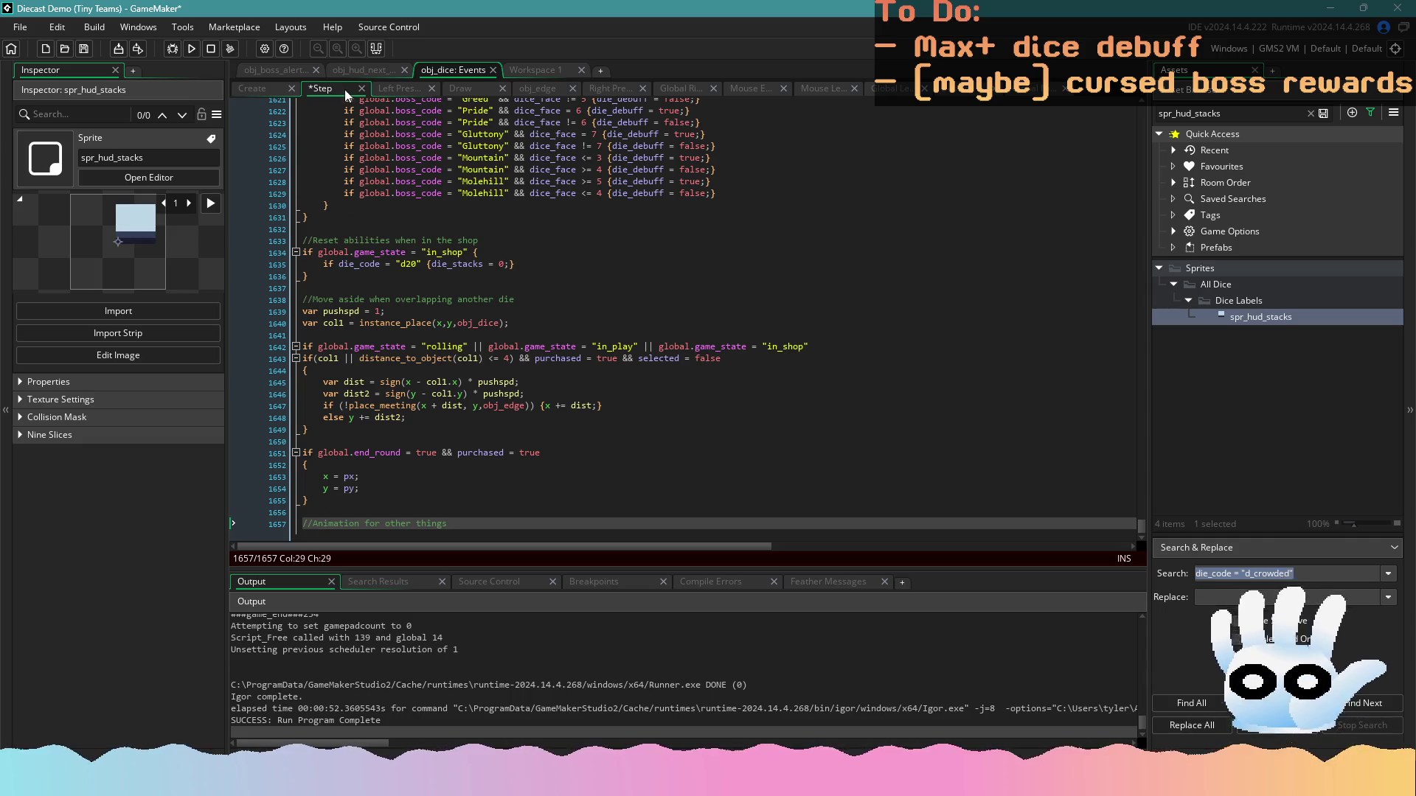
{"action": "left_click", "coordinate": [457, 89]}
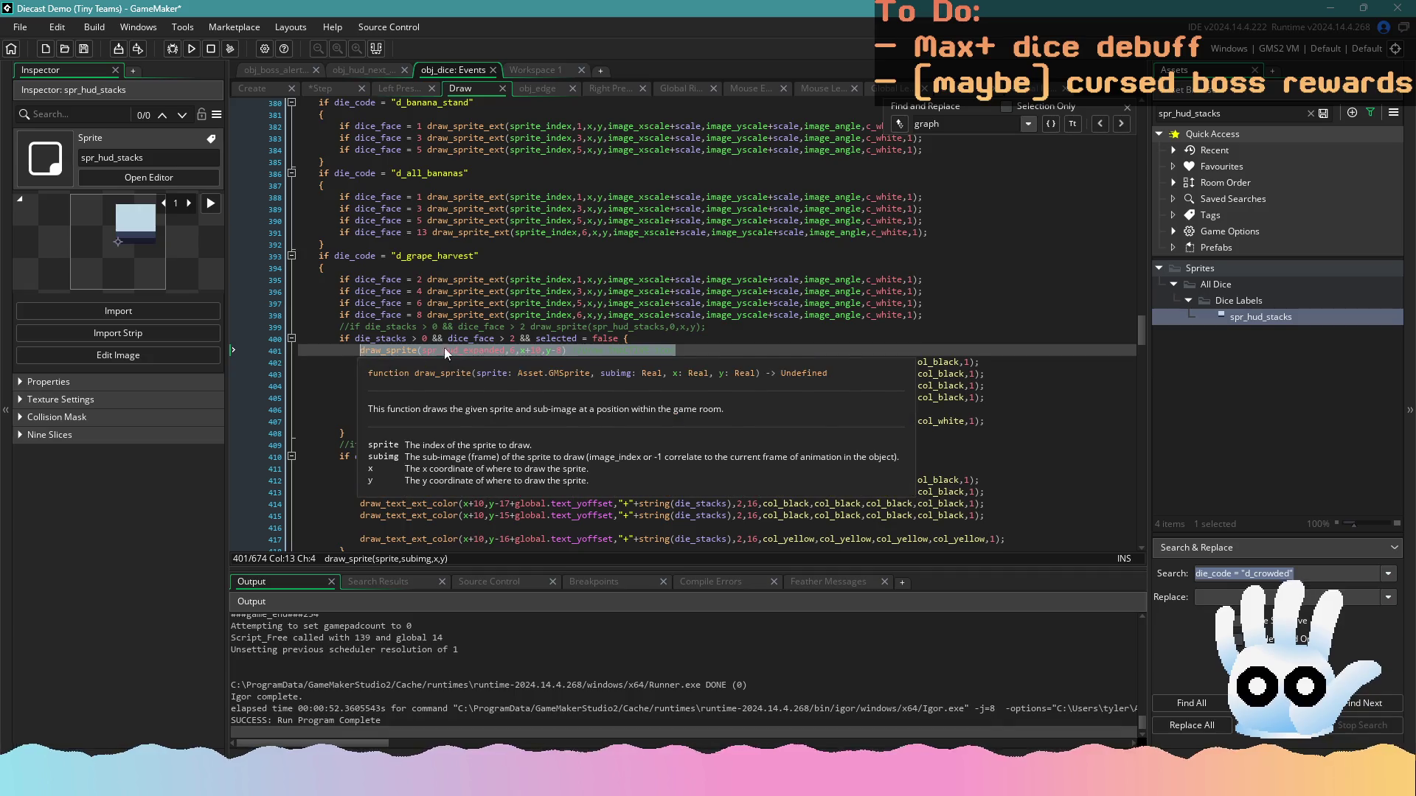
Duplicate the icon draw line as line 401 using spr_dice_ability_active, and save
{"action": "type", "text": "draw_sprite(spr_hud_expanded,6,x+10,y-8) //Draw INACTIVE icon"}
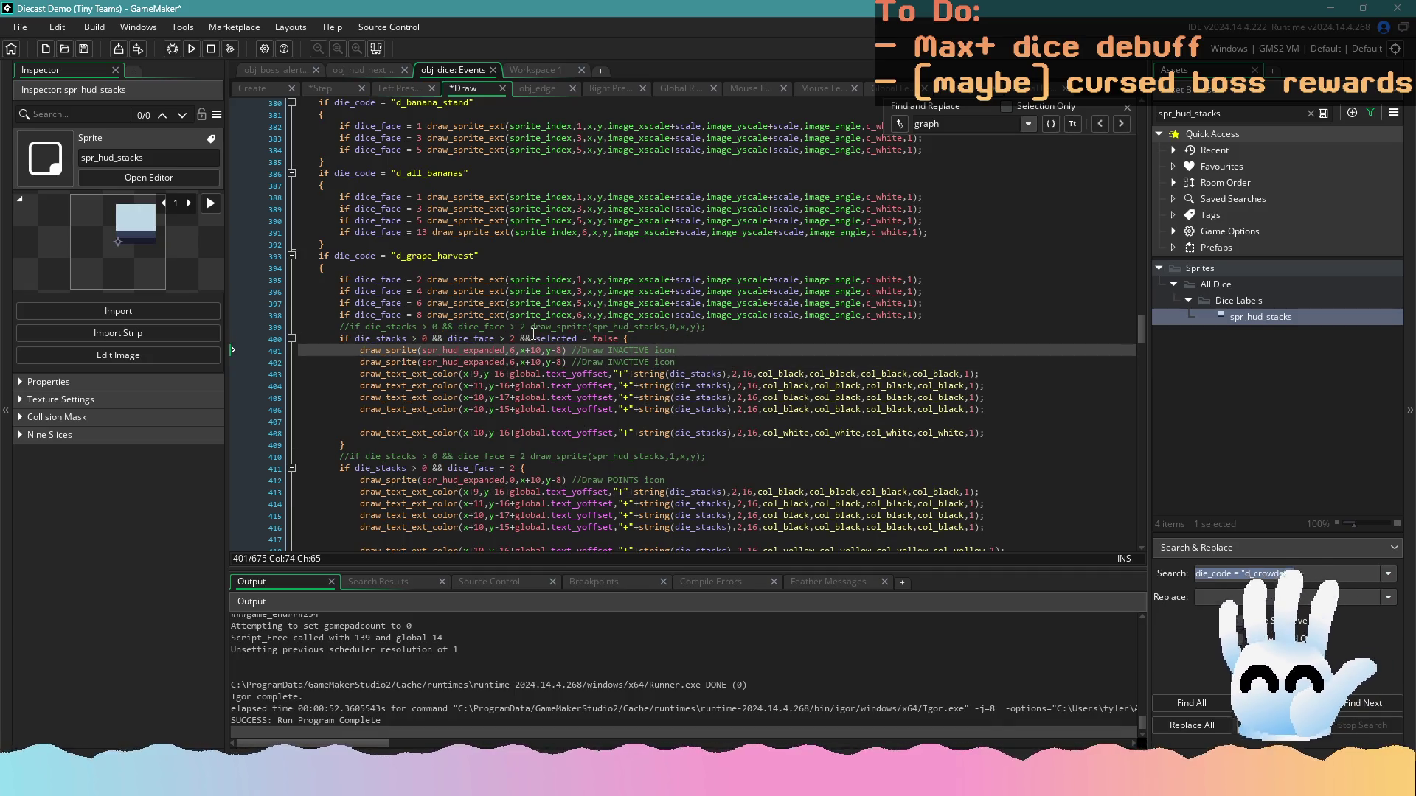
{"action": "double_click", "coordinate": [483, 351]}
{"action": "type", "text": "spr_"}
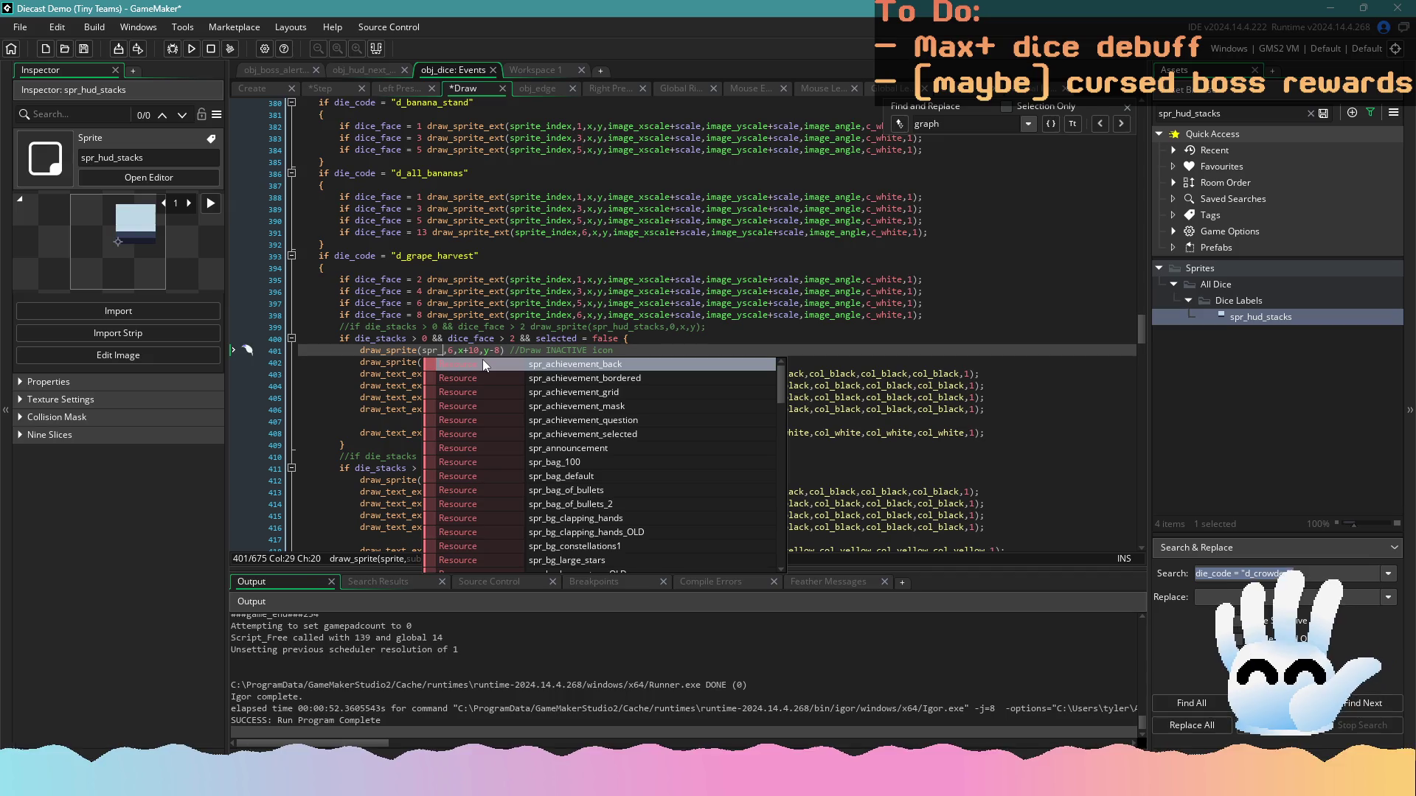
{"action": "left_click", "coordinate": [1311, 115]}
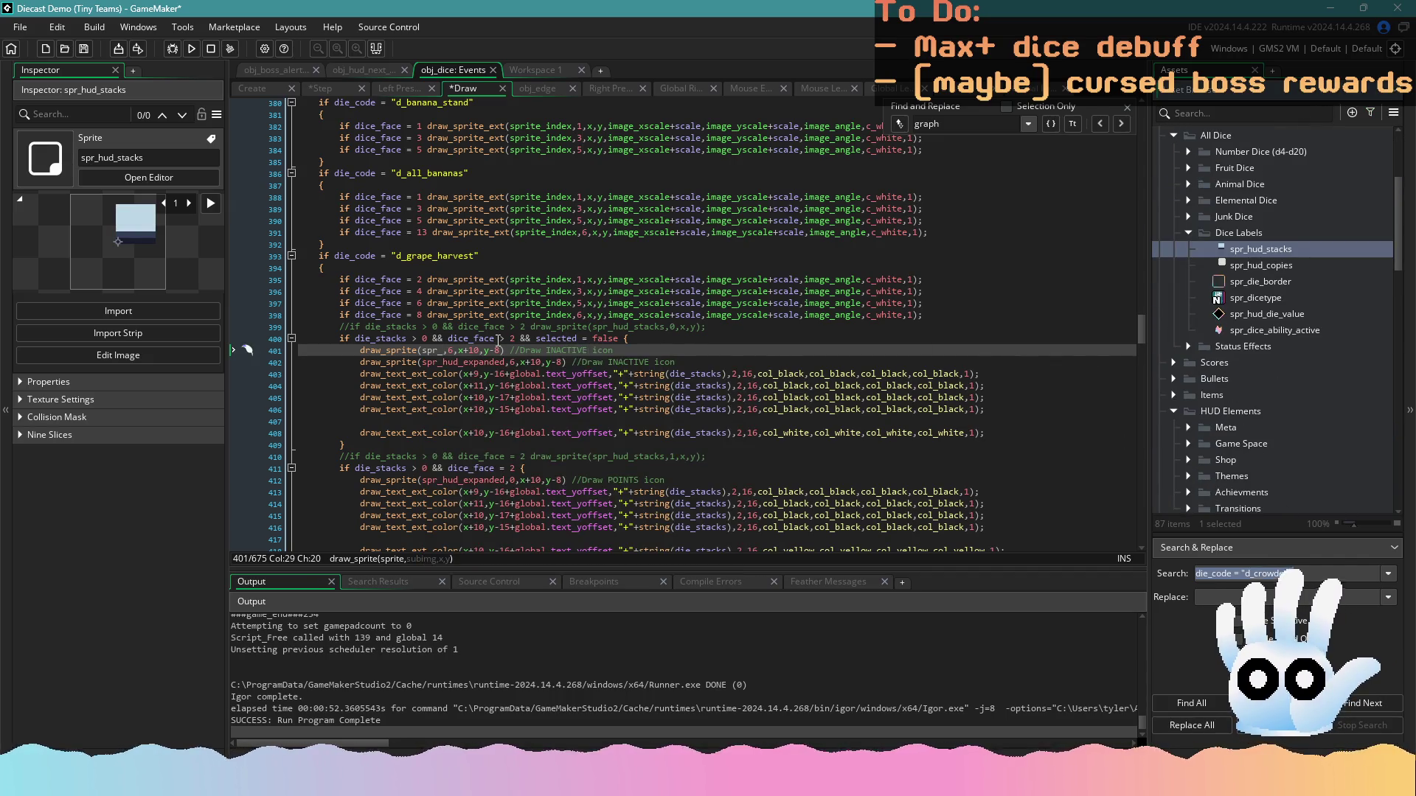
{"action": "type", "text": "dice_ab"}
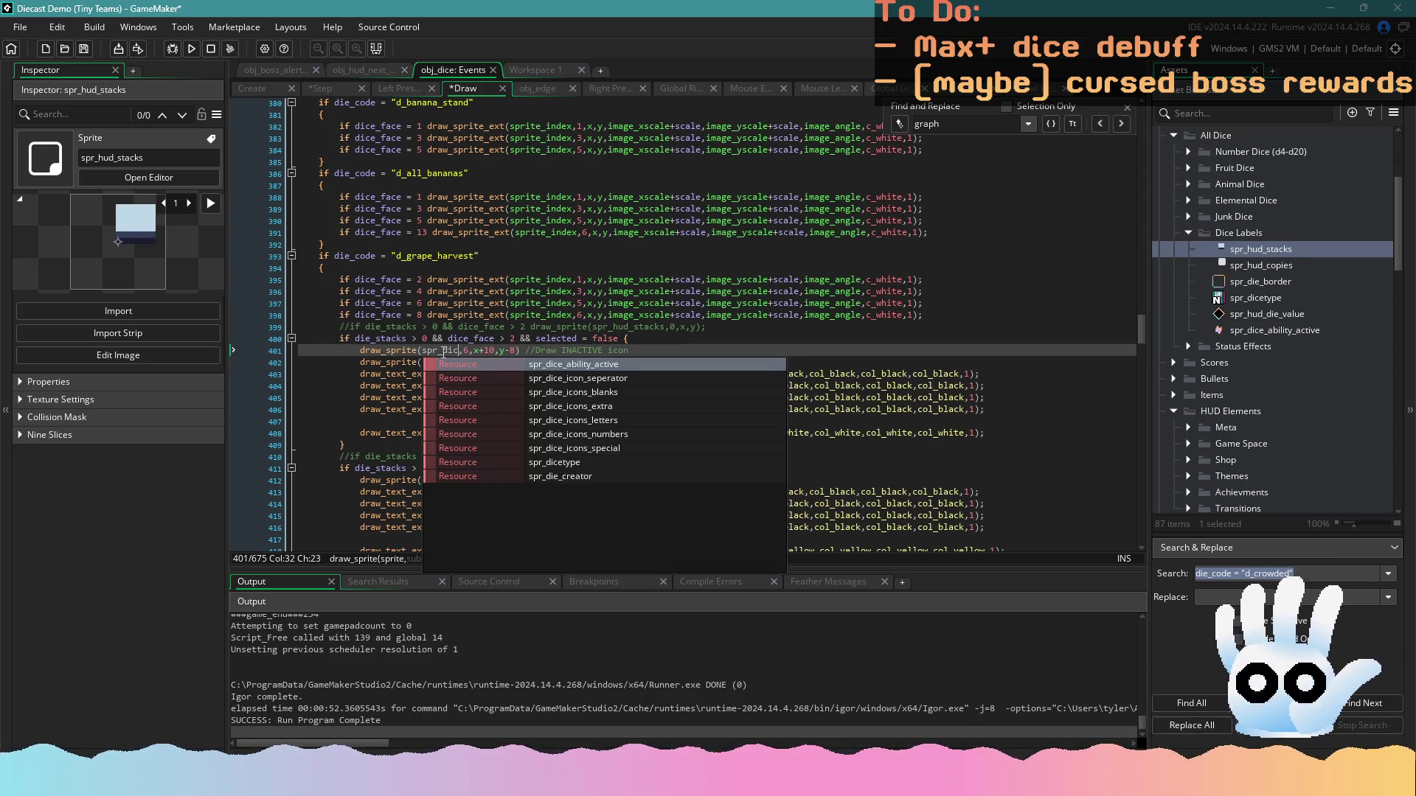
{"action": "key", "text": "Return"}
{"action": "key", "text": "ctrl+s"}
Relabel line 401's comment as background WAVE, set its x offset to +10, and save
{"action": "double_click", "coordinate": [688, 349]}
{"action": "type", "text": "background s"}
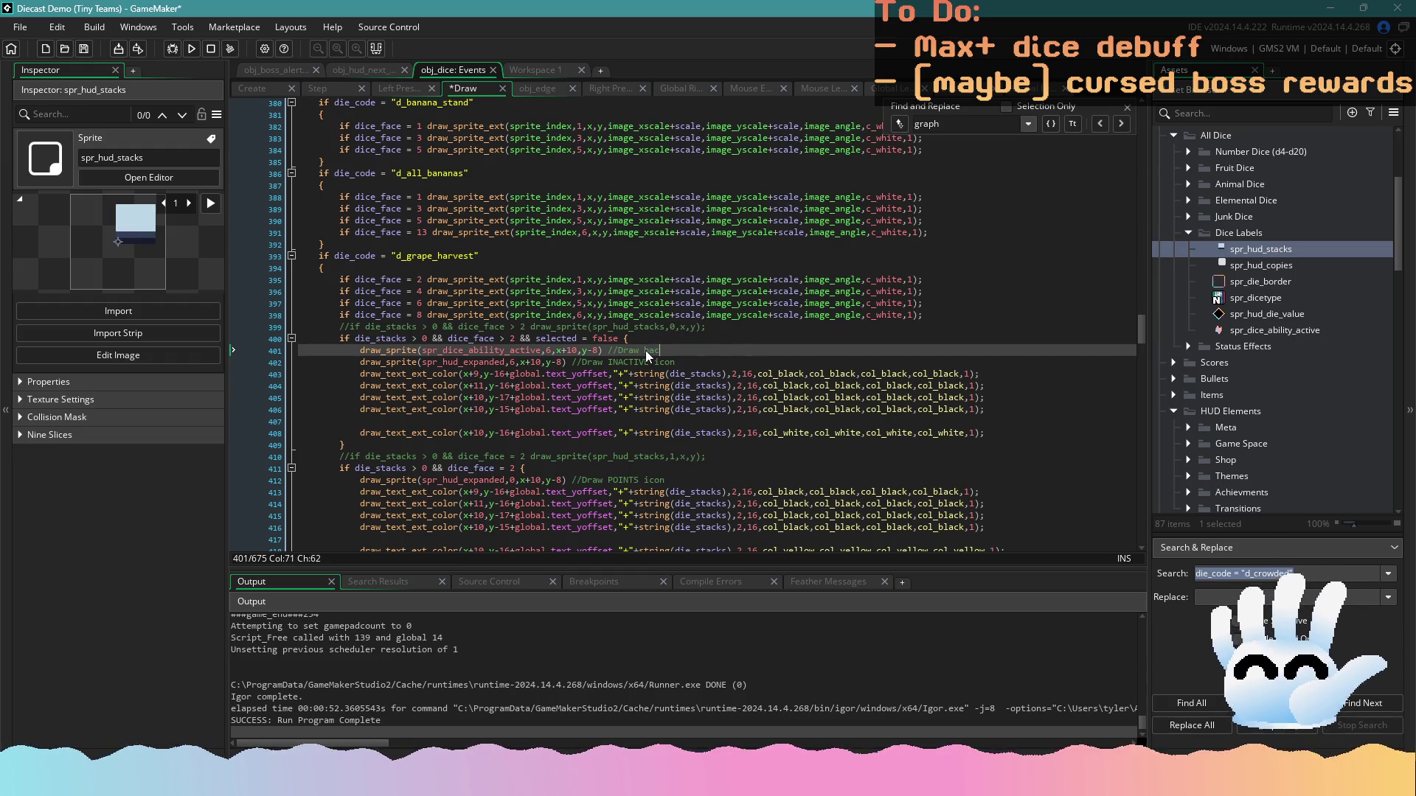
{"action": "key", "text": "BackSpace"}
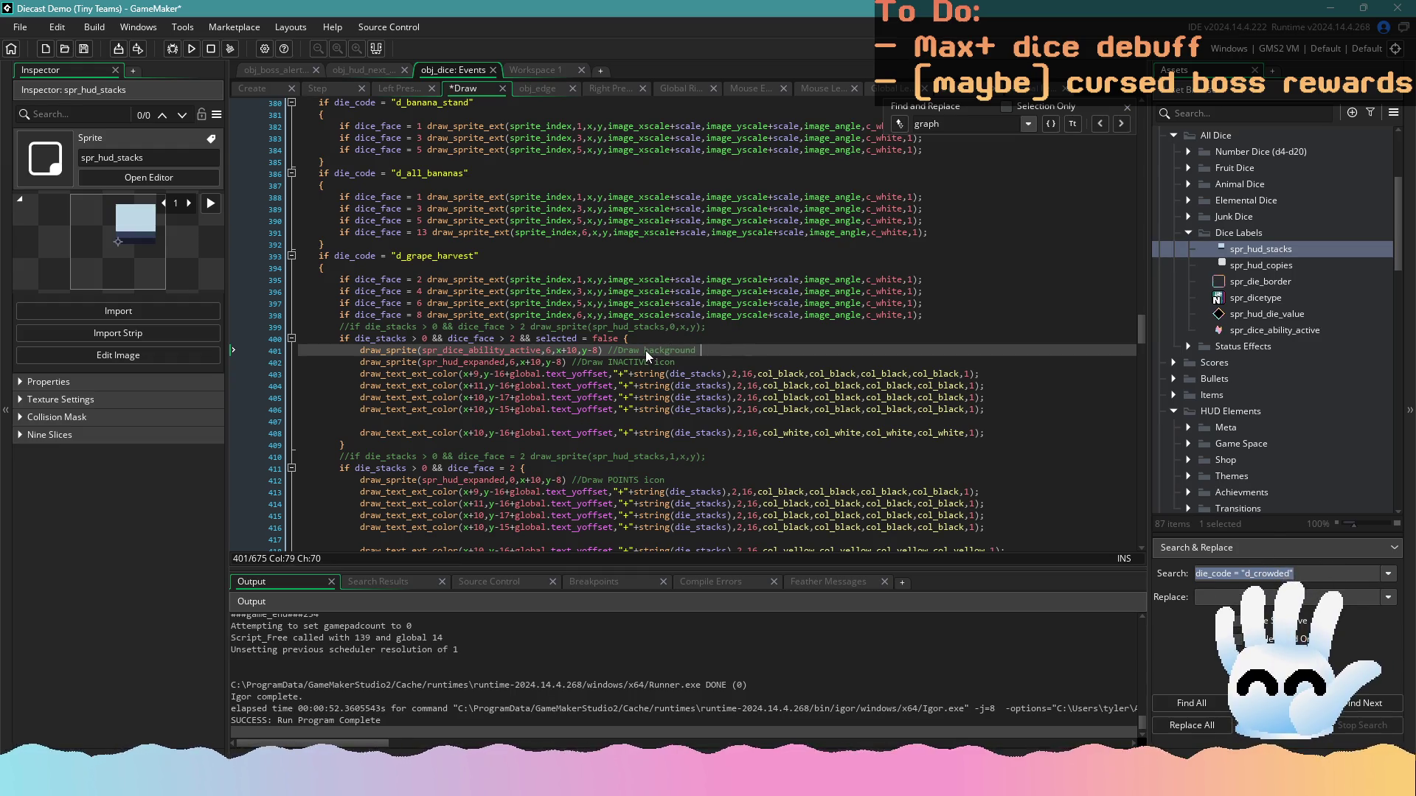
{"action": "type", "text": "WAVE"}
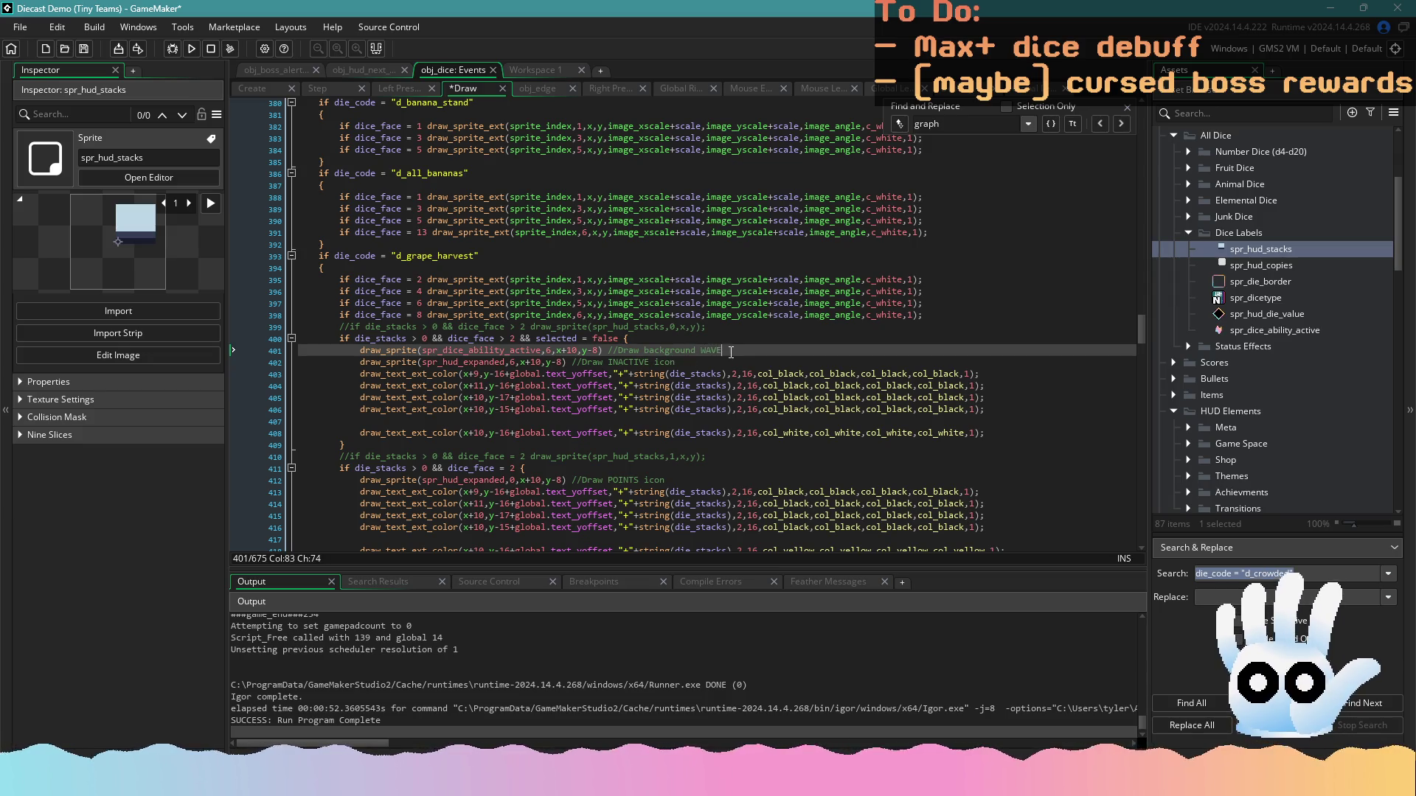
{"action": "left_click", "coordinate": [570, 351]}
{"action": "key", "text": "BackSpace"}
{"action": "key", "text": "BackSpace"}
{"action": "key", "text": "BackSpace"}
{"action": "type", "text": "+"}
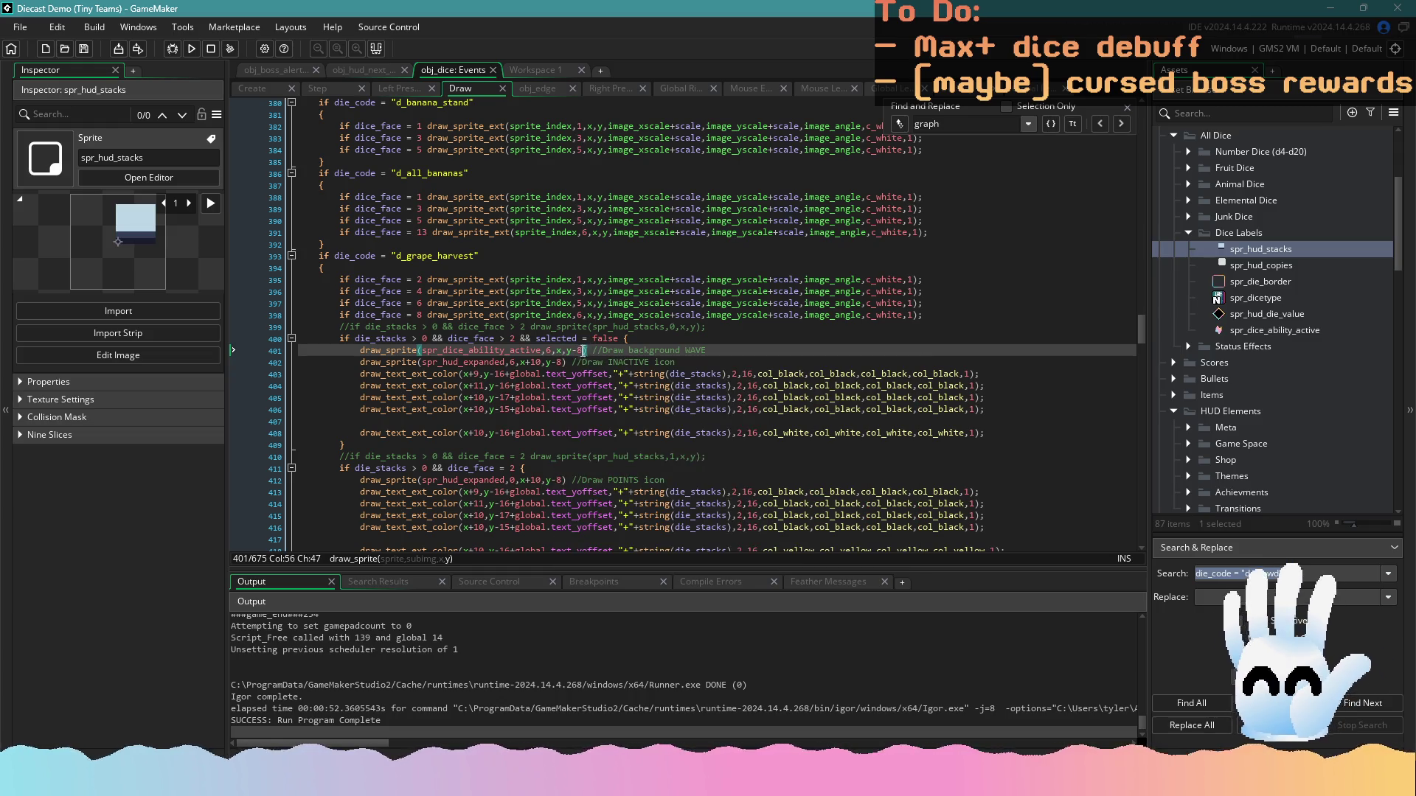
{"action": "type", "text": "10"}
{"action": "key", "text": "ctrl+s"}
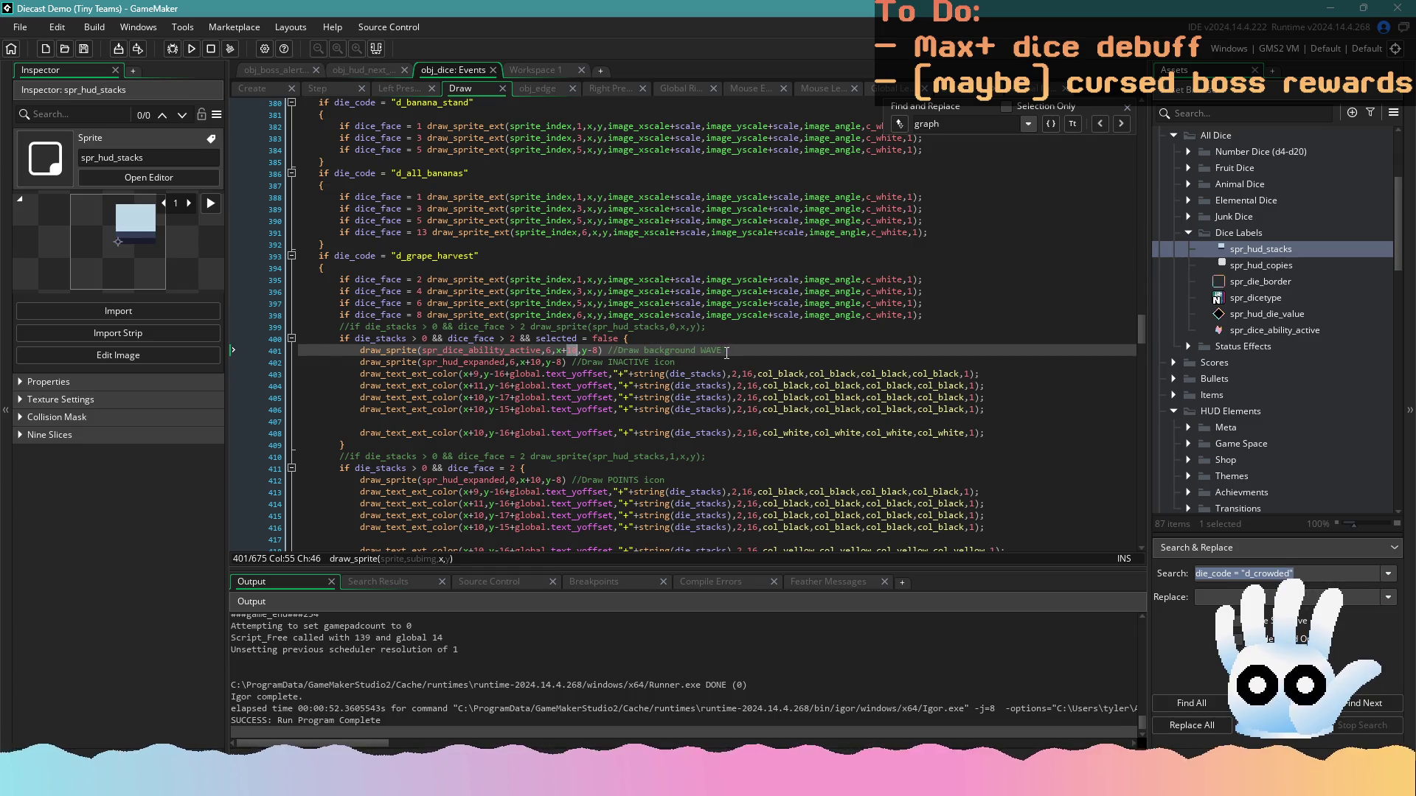
{"action": "left_click", "coordinate": [512, 327]}
{"action": "key", "text": "ctrl+f"}
Paste the draw_sprite(spr_dice_ability_active,6,x+10,y-8) wave line into the d20 stacks block
{"action": "type", "text": "d20"}
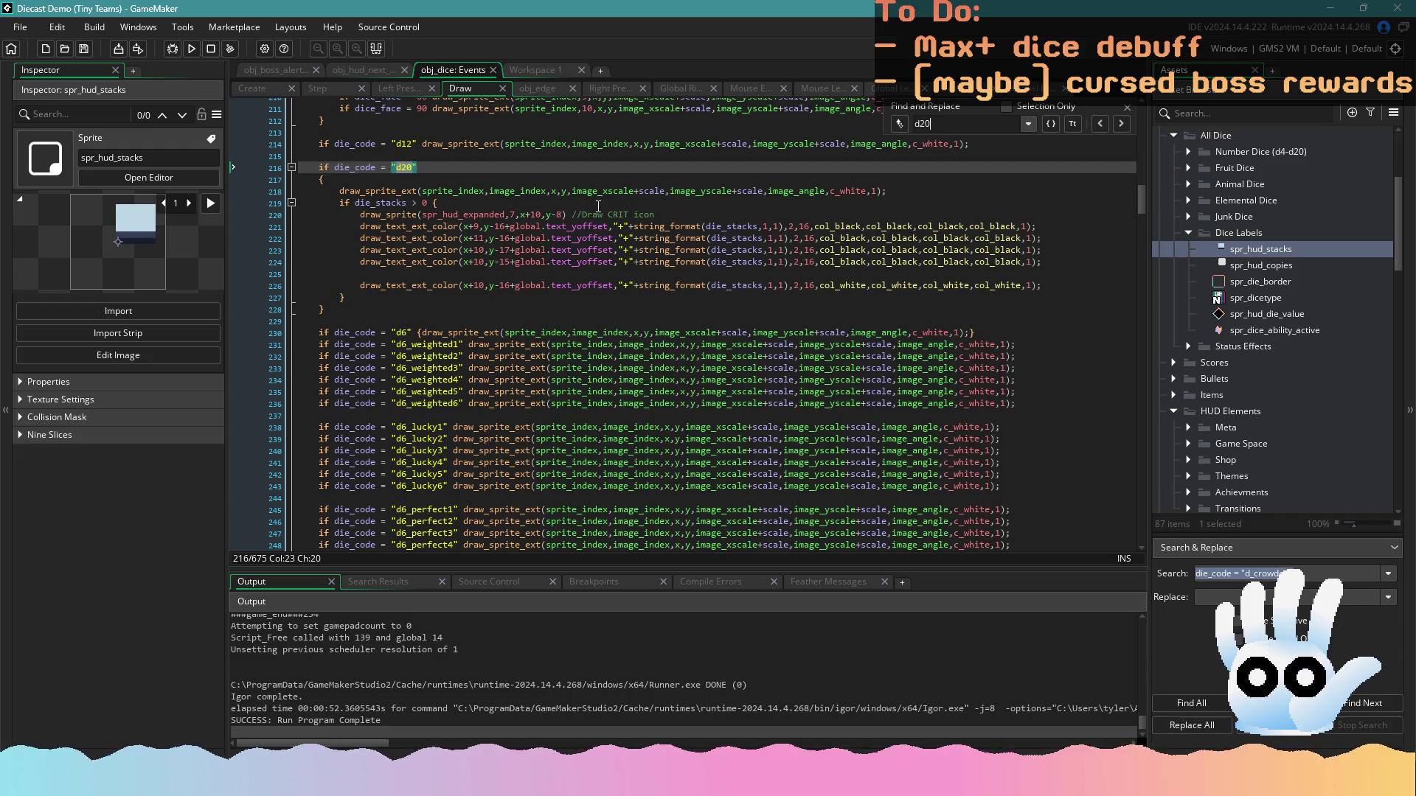
{"action": "left_click", "coordinate": [599, 206]}
{"action": "key", "text": "Return"}
{"action": "type", "text": "draw_sprite(spr_dice_ability_active,6,x+10,y-8) //Draw background WAVE"}
Run the game with F5 and start a game from the main menu
{"action": "key", "text": "F5"}
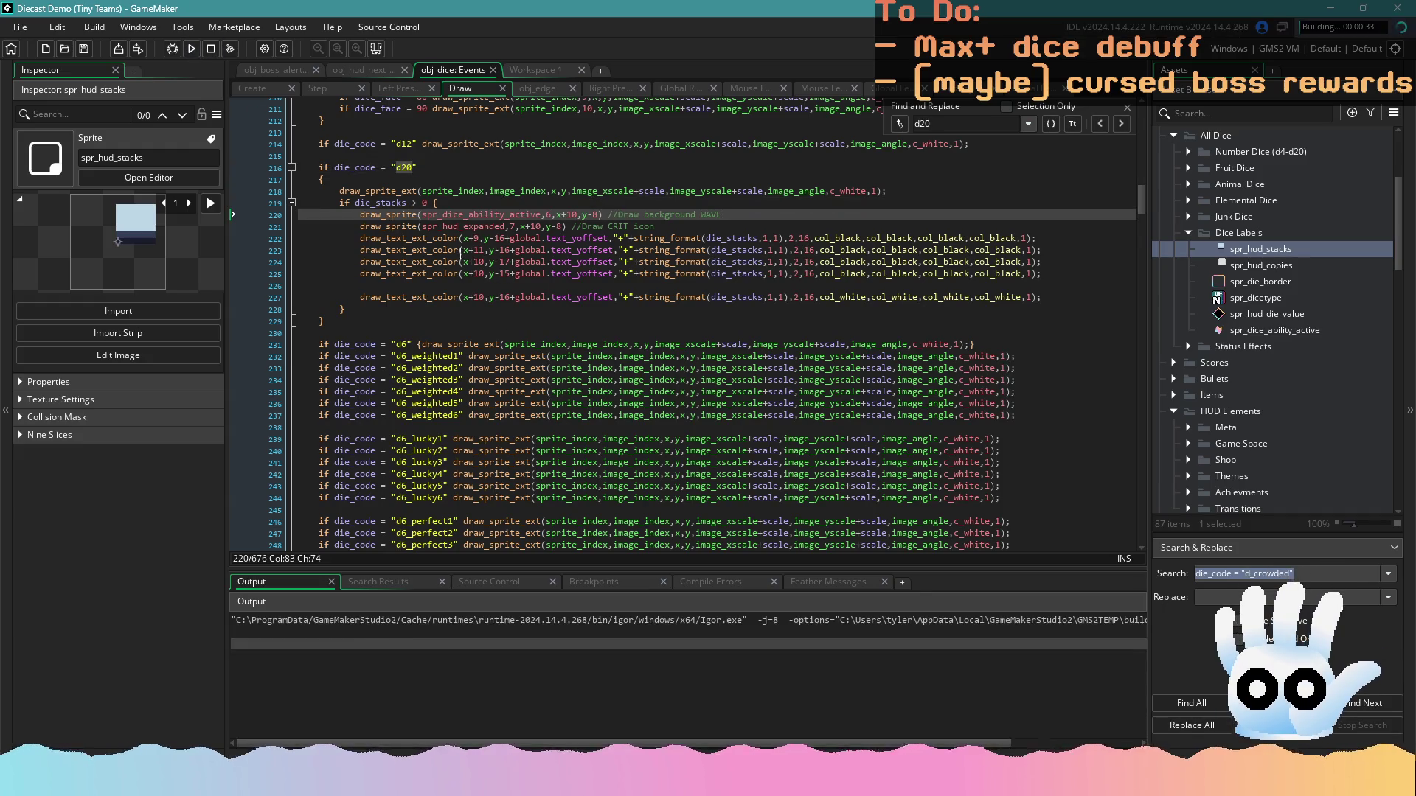
{"action": "left_click", "coordinate": [461, 252]}
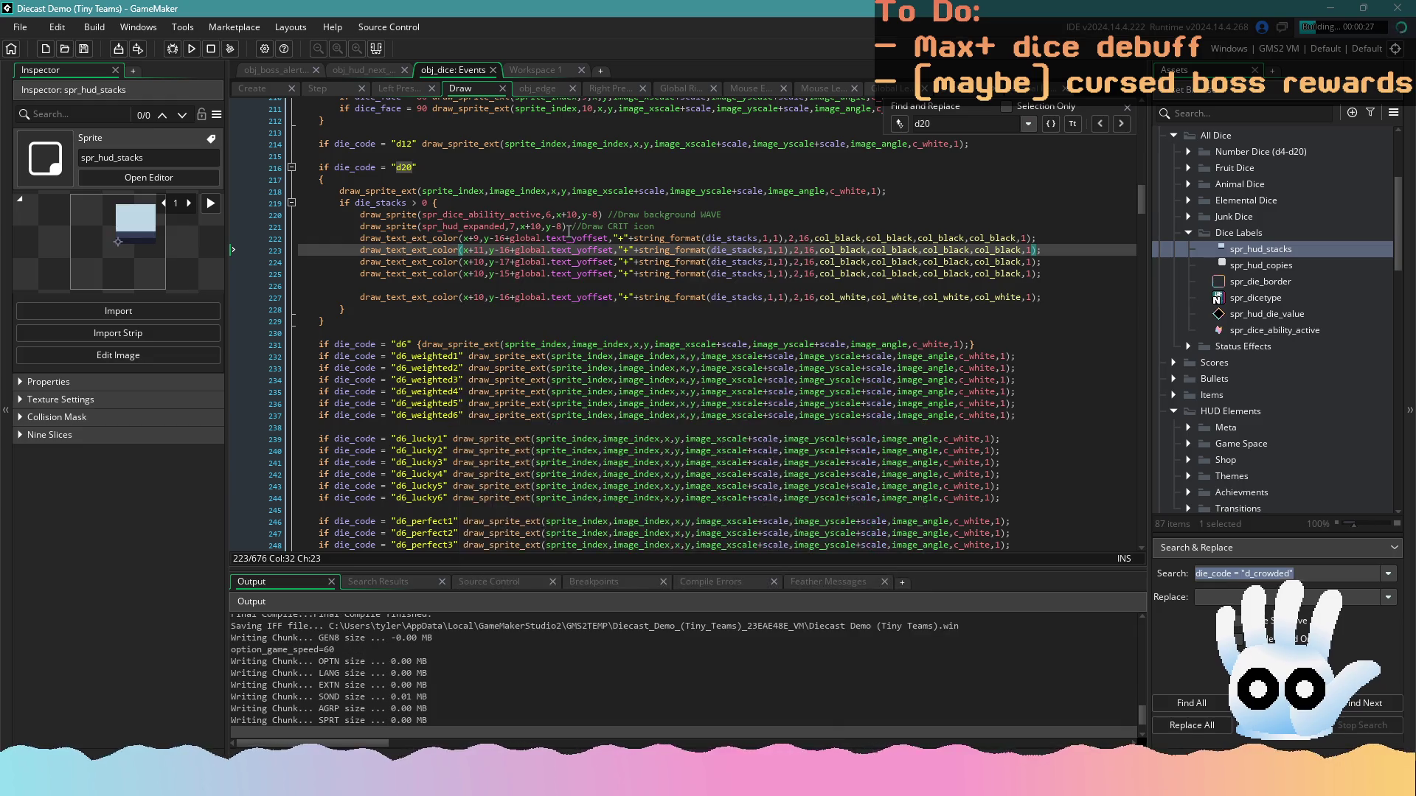
{"action": "left_click", "coordinate": [546, 215]}
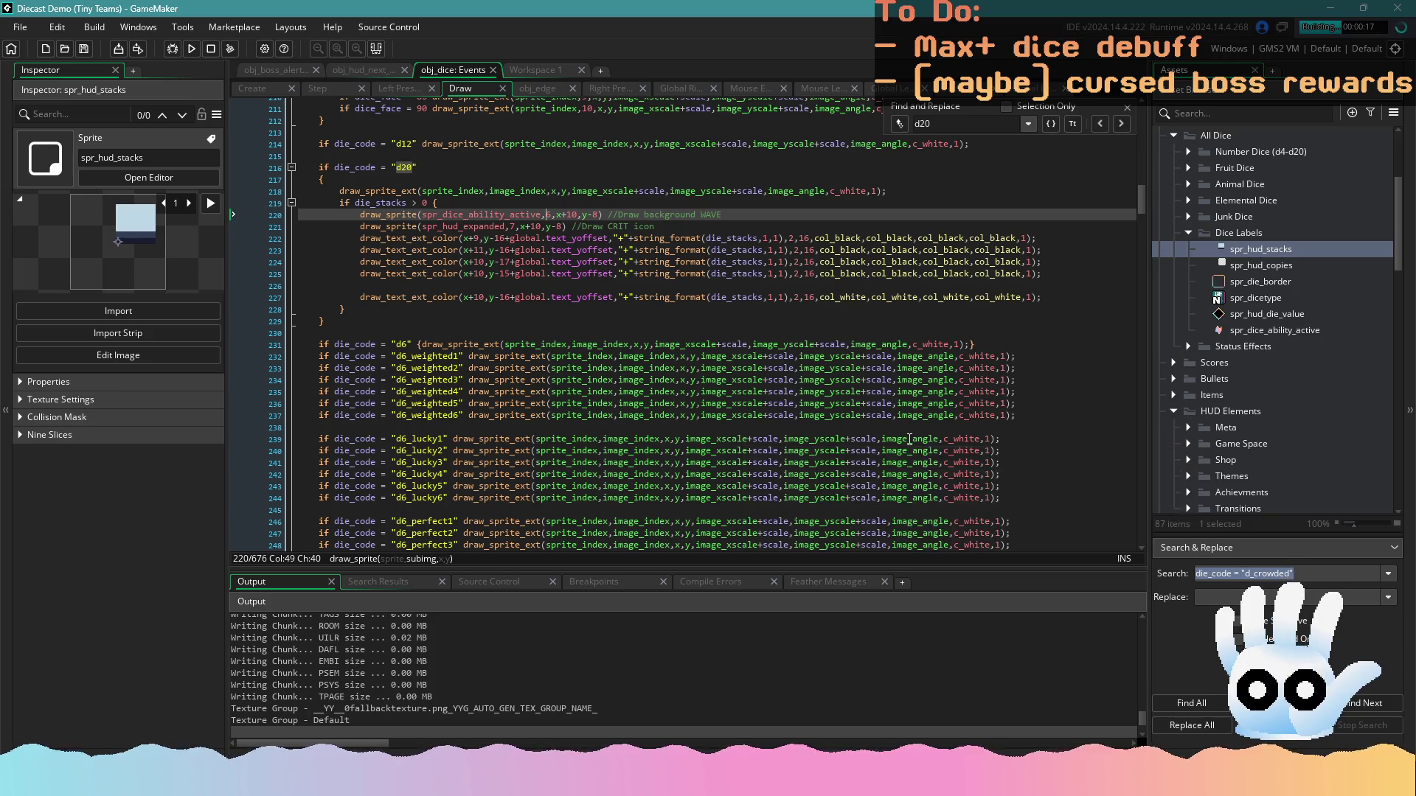
{"action": "left_click", "coordinate": [732, 380]}
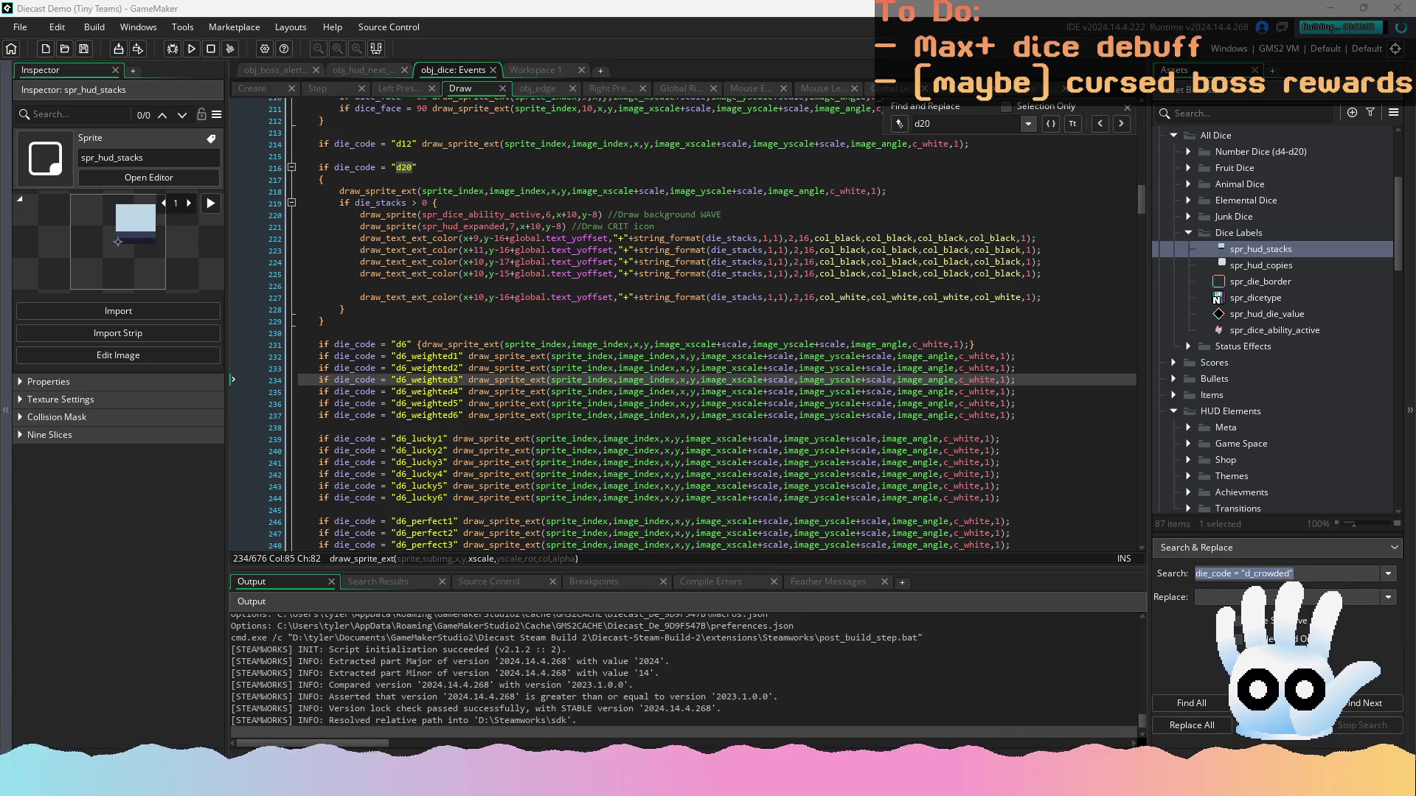
{"action": "left_click", "coordinate": [603, 462]}
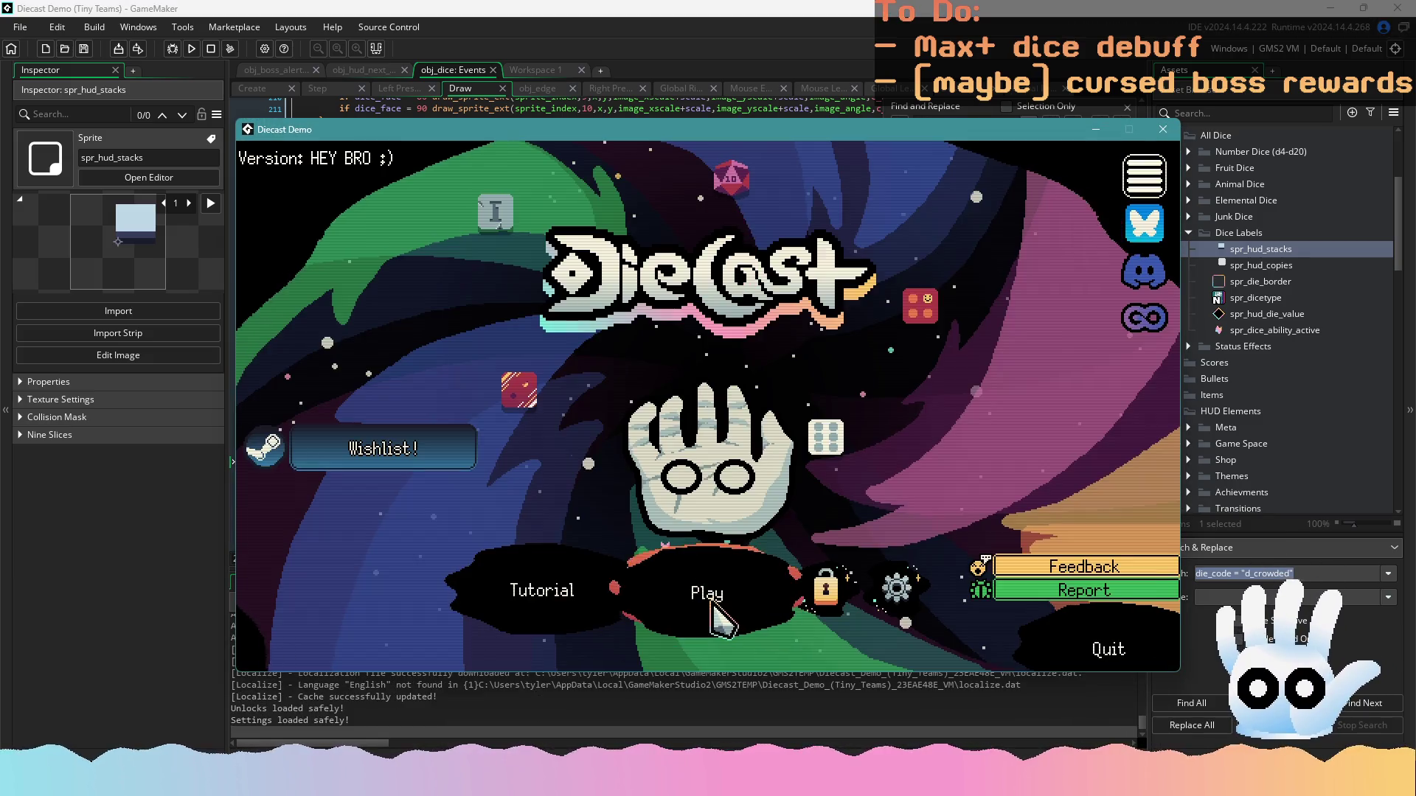
{"action": "left_click", "coordinate": [719, 590]}
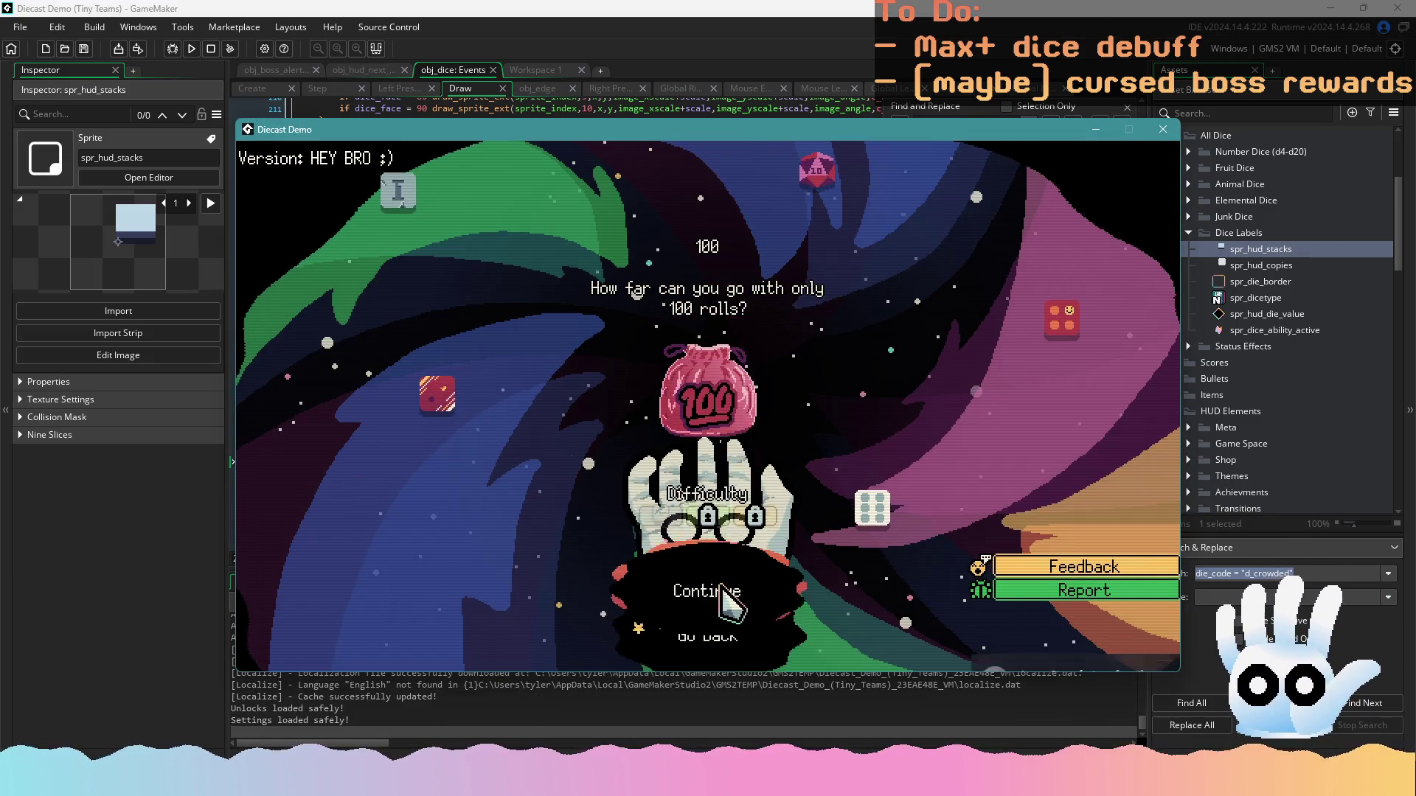
Continue into the 100-rolls run, move the d10 die to the hand and back, then close the game
{"action": "left_click", "coordinate": [721, 568]}
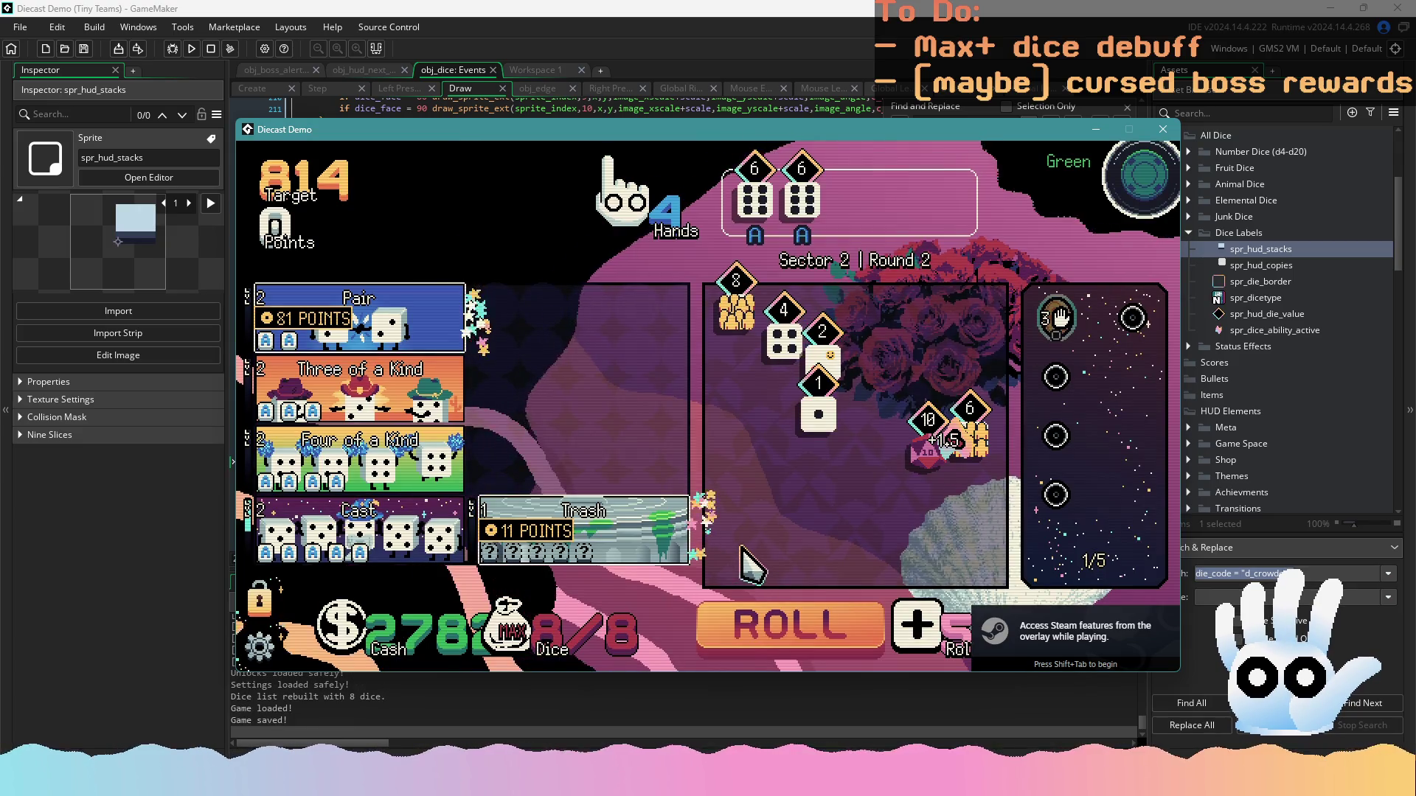
{"action": "left_click", "coordinate": [924, 452]}
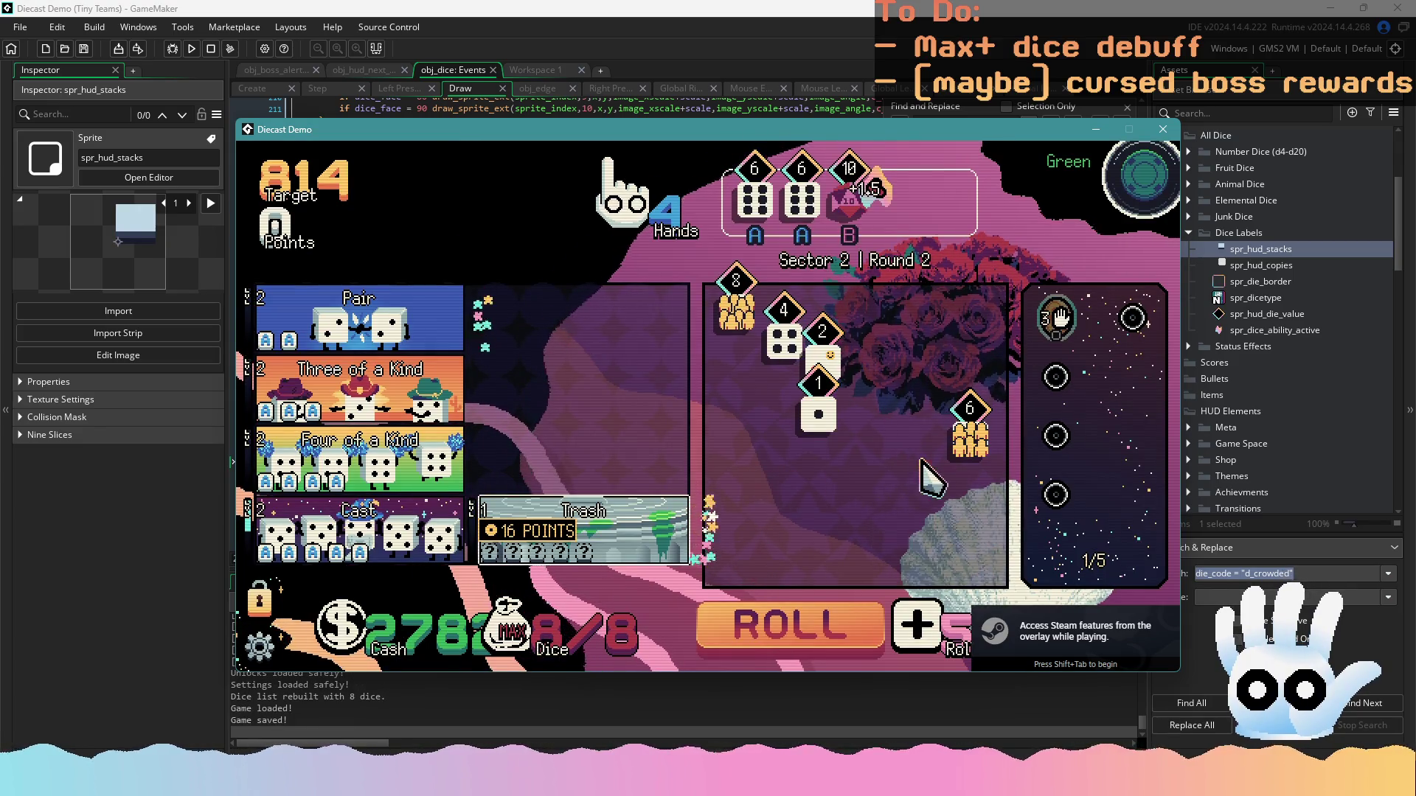
{"action": "left_click", "coordinate": [913, 457]}
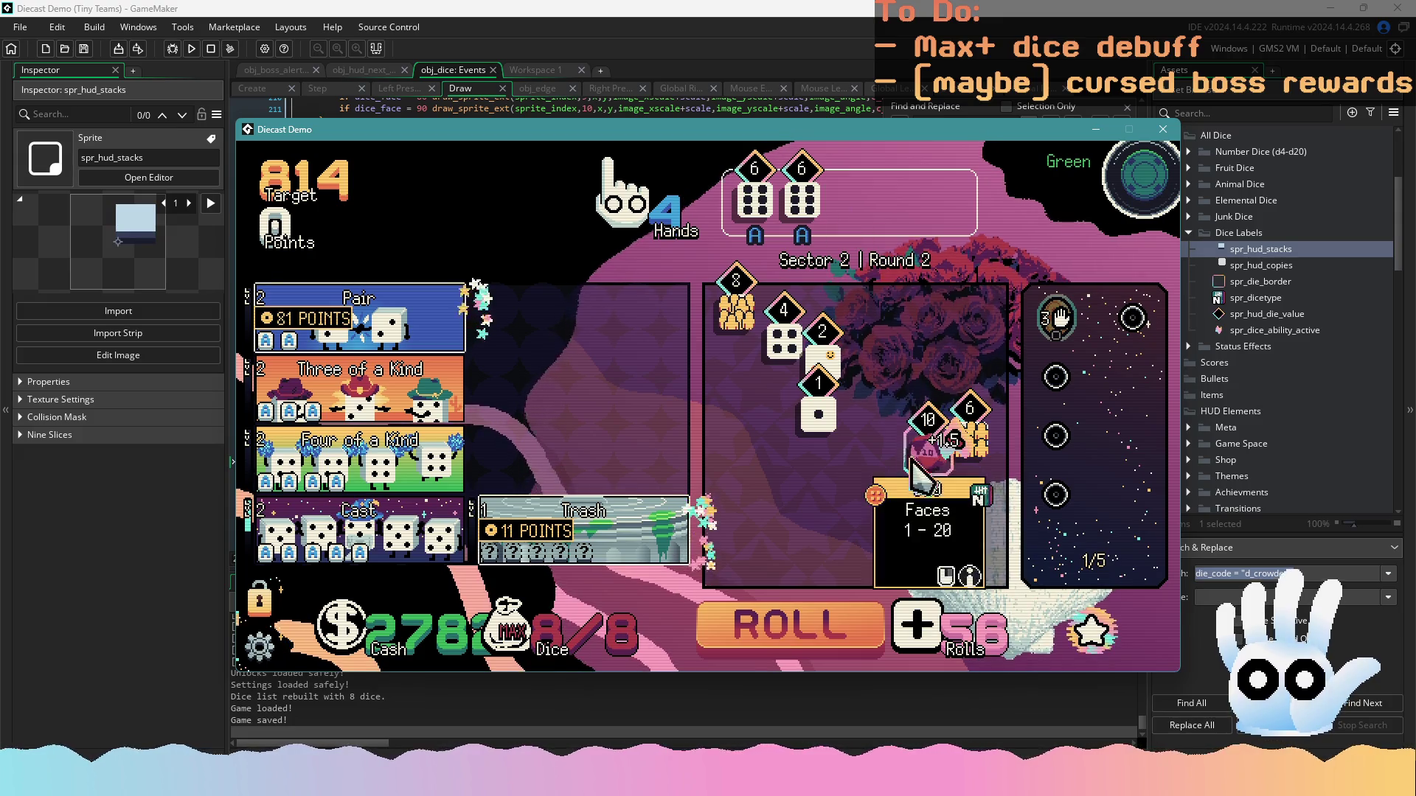
{"action": "left_click", "coordinate": [1163, 130]}
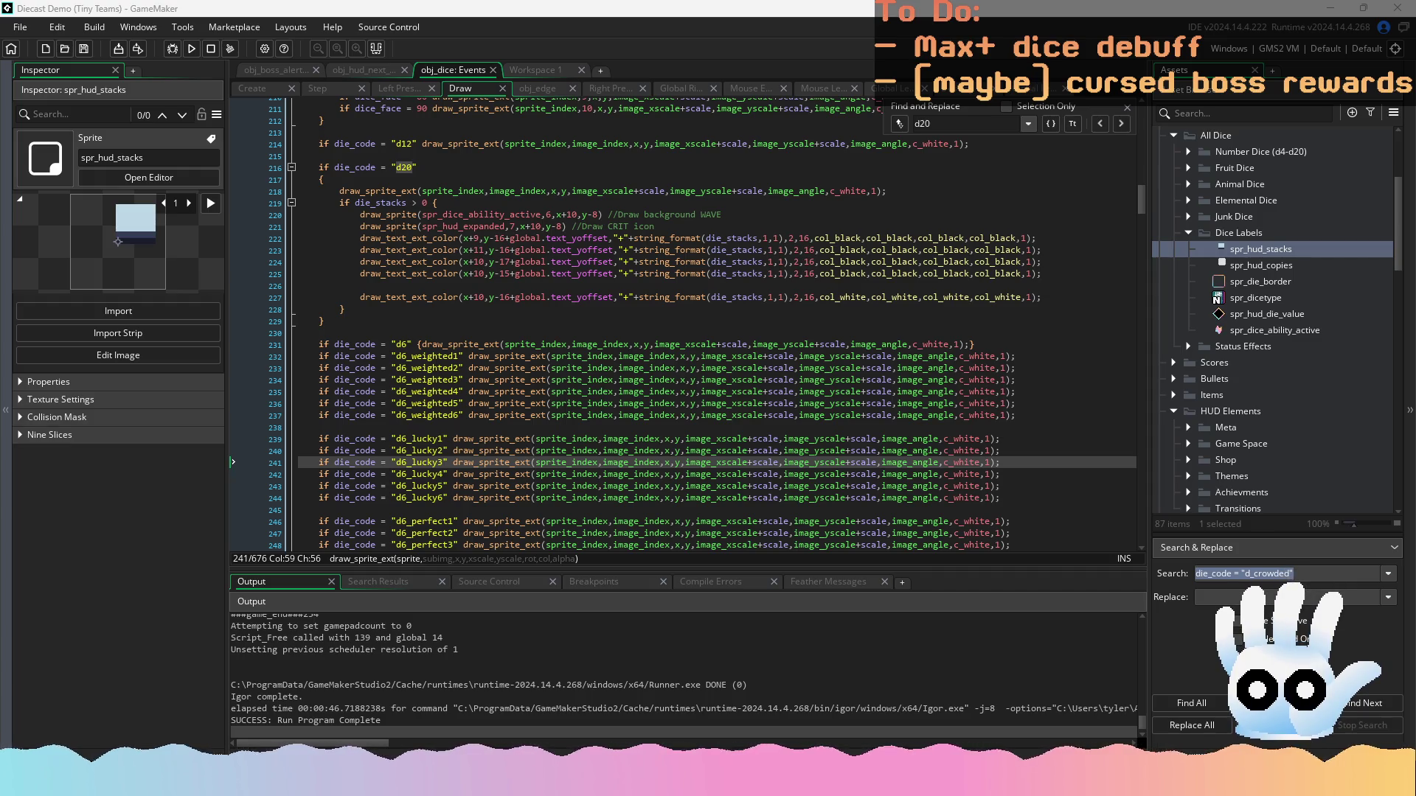
Paste the anim_index increment-and-wrap code into obj_dice's Step event, deleting the extra comment
{"action": "left_click", "coordinate": [324, 87]}
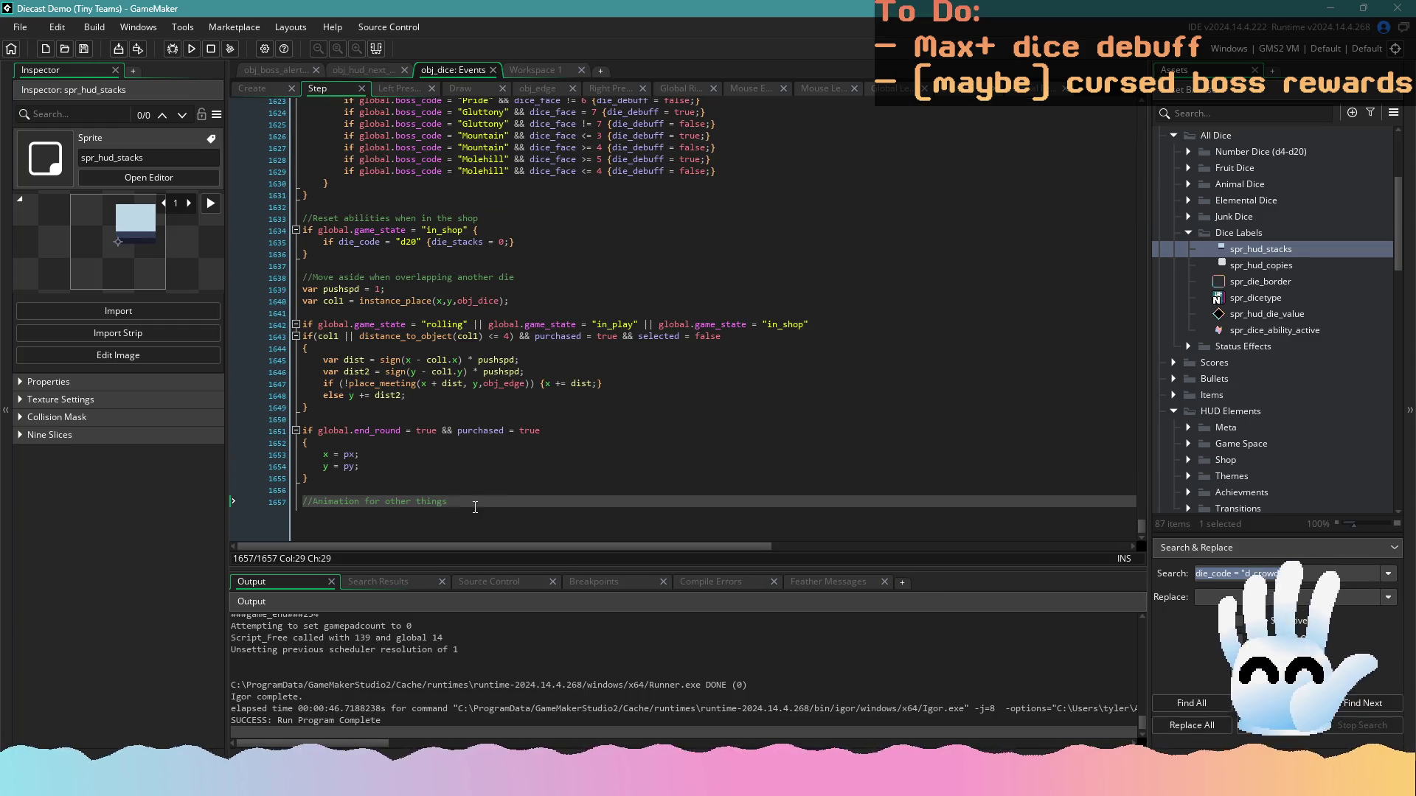
{"action": "type", "text": "// Step event anim_index += 0.1; if anim_index >= sprite_get_number(spr_overlay) { anim_index = 0; }"}
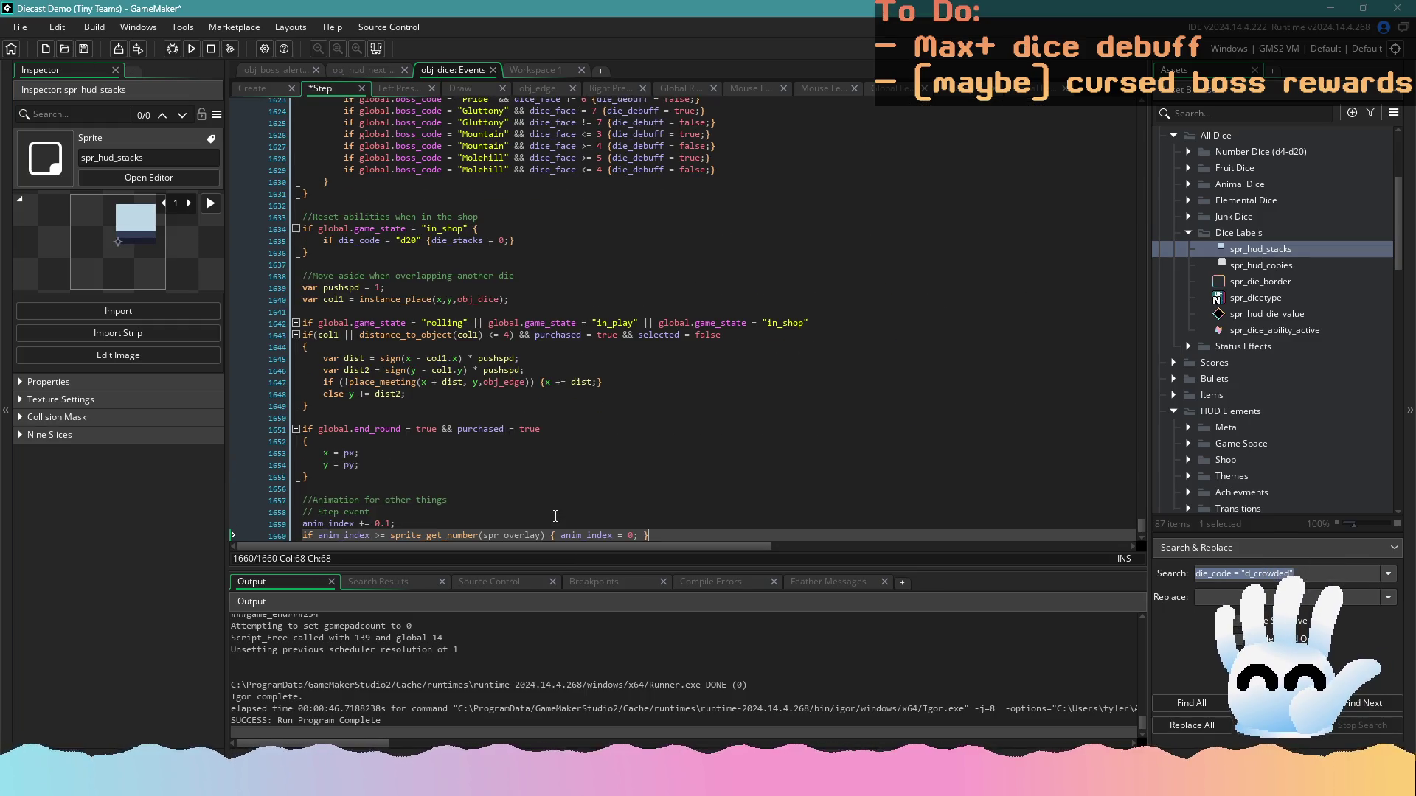
{"action": "left_click_drag", "start_coordinate": [393, 477], "coordinate": [269, 484]}
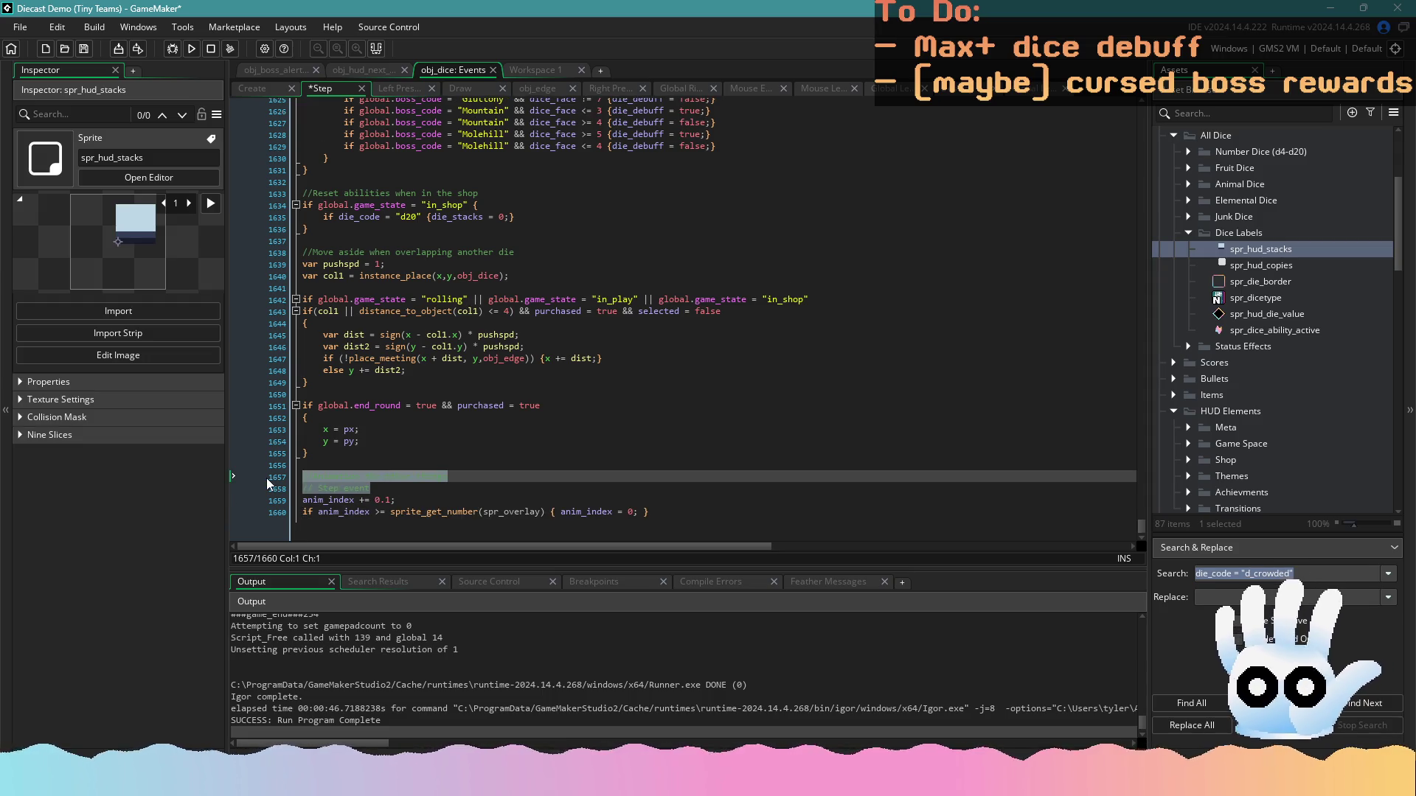
{"action": "left_click", "coordinate": [267, 484]}
{"action": "key", "text": "ctrl+shift+Right"}
{"action": "key", "text": "ctrl+shift+Right"}
{"action": "key", "text": "ctrl+shift+Right"}
{"action": "key", "text": "Delete"}
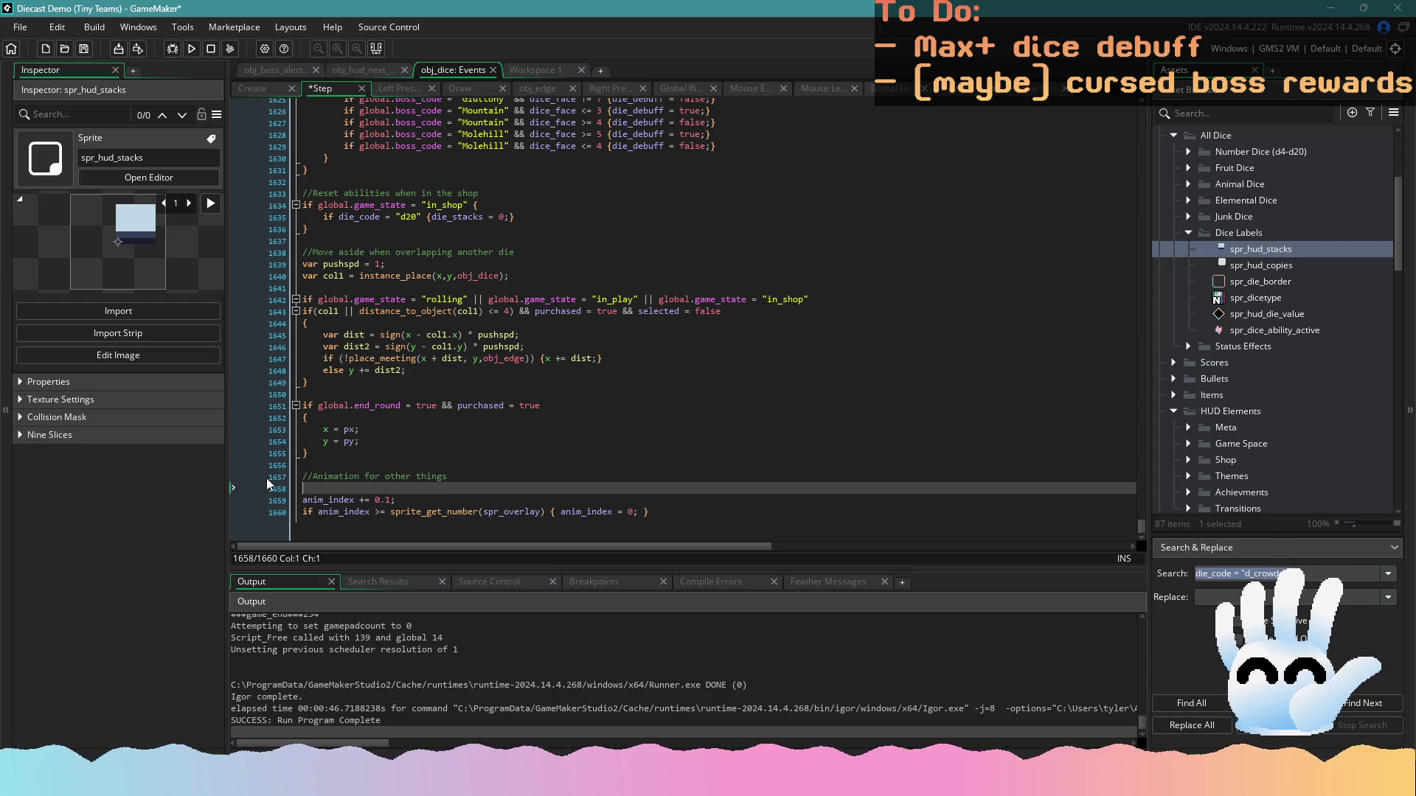
{"action": "key", "text": "BackSpace"}
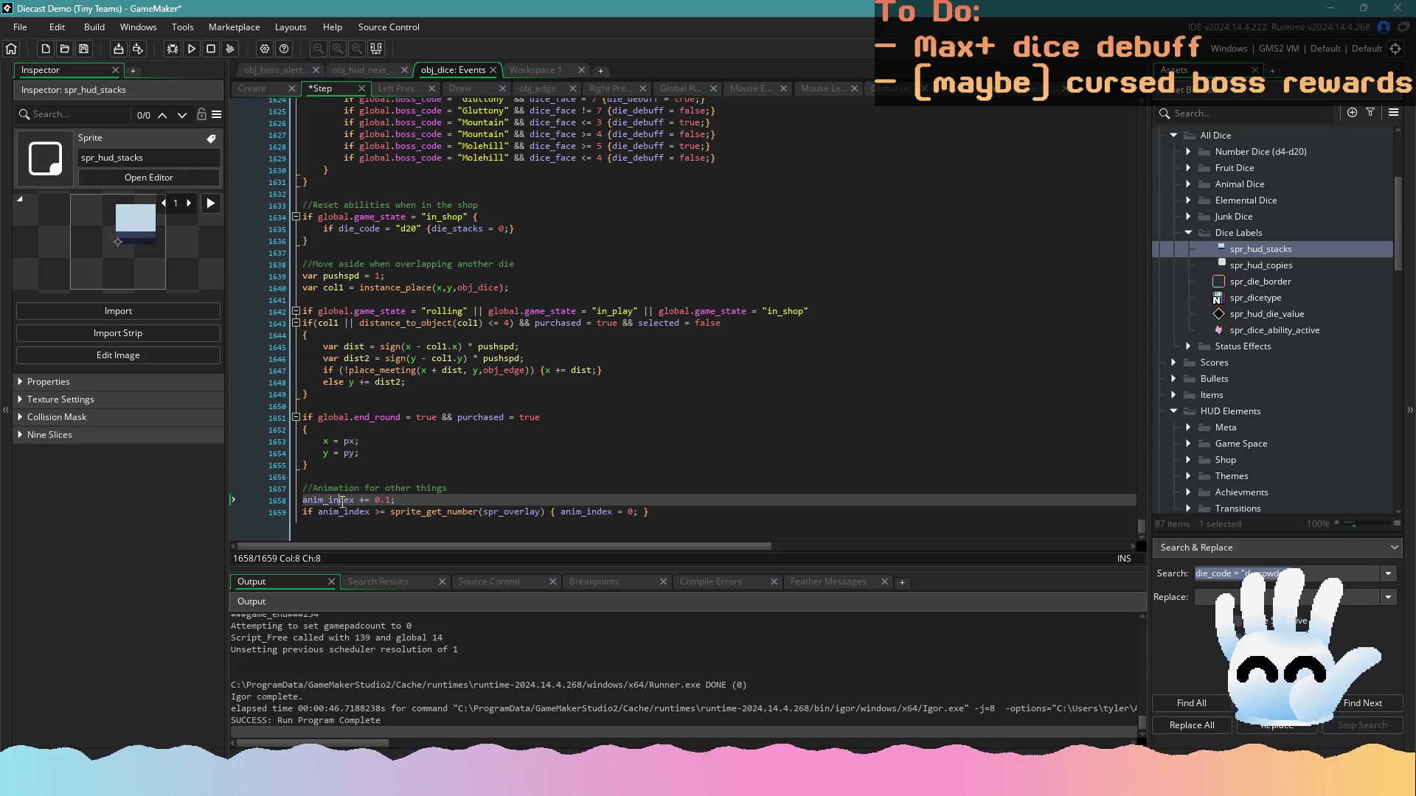
Rename the Create event's anim variable to anim_index and save
{"action": "left_click", "coordinate": [279, 88]}
{"action": "scroll", "coordinate": [430, 329], "scroll_direction": "up", "scroll_amount": 2}
{"action": "key", "text": "BackSpace"}
{"action": "key", "text": "BackSpace"}
{"action": "key", "text": "BackSpace"}
{"action": "type", "text": "_index = -"}
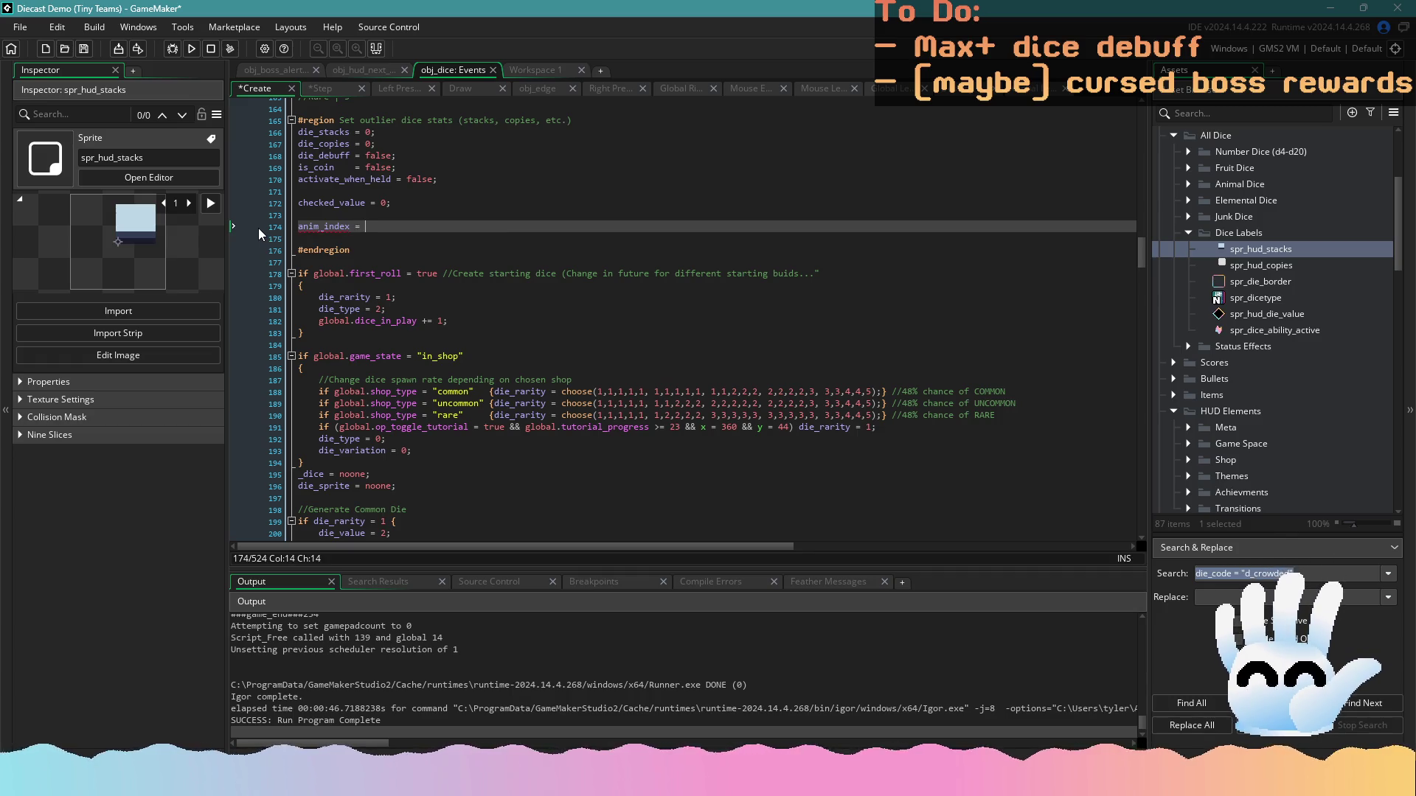
{"action": "key", "text": "ctrl+s"}
Replace spr_overlay with spr_dice_ability_active in the Step event's frame wrap and save
{"action": "left_click", "coordinate": [325, 89]}
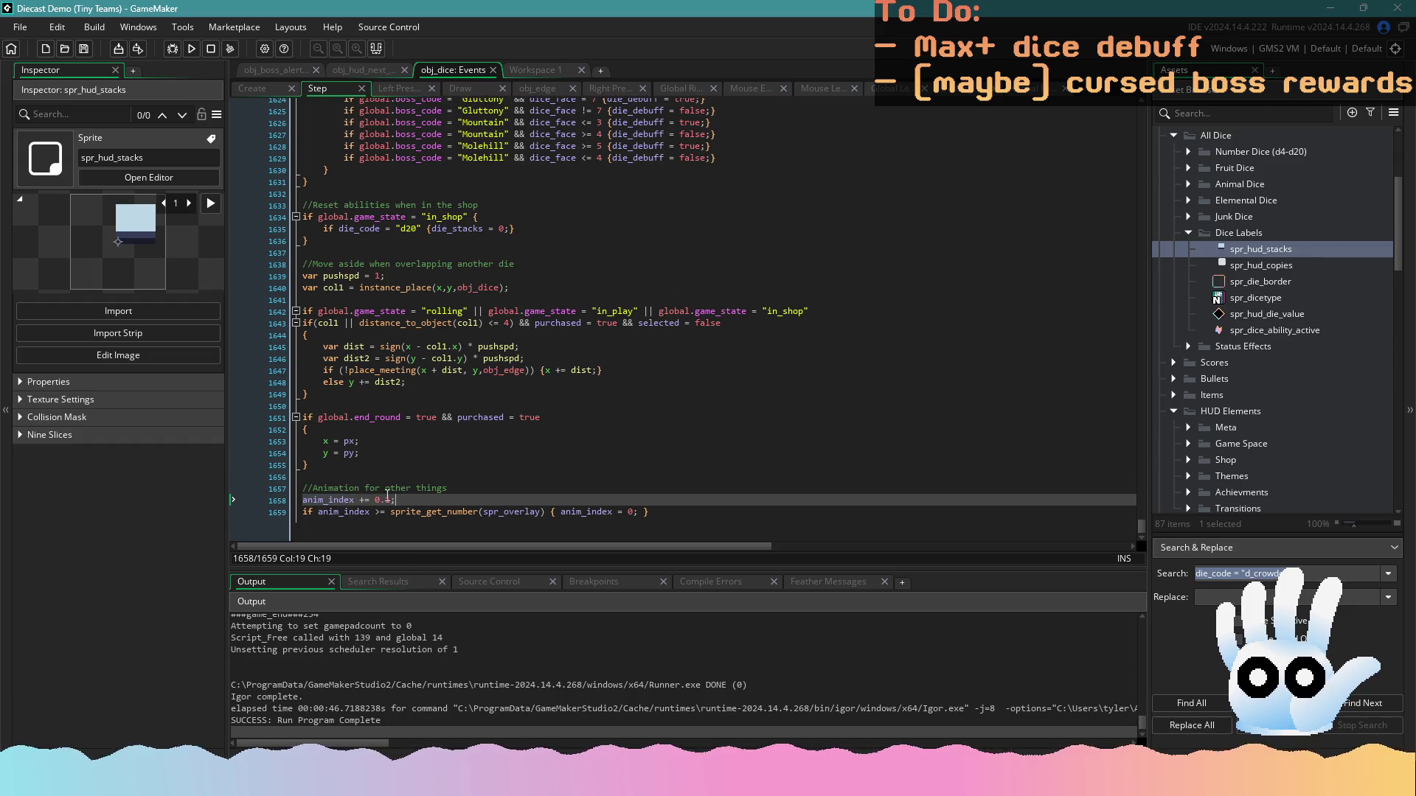
{"action": "double_click", "coordinate": [516, 512]}
{"action": "type", "text": "spr_"}
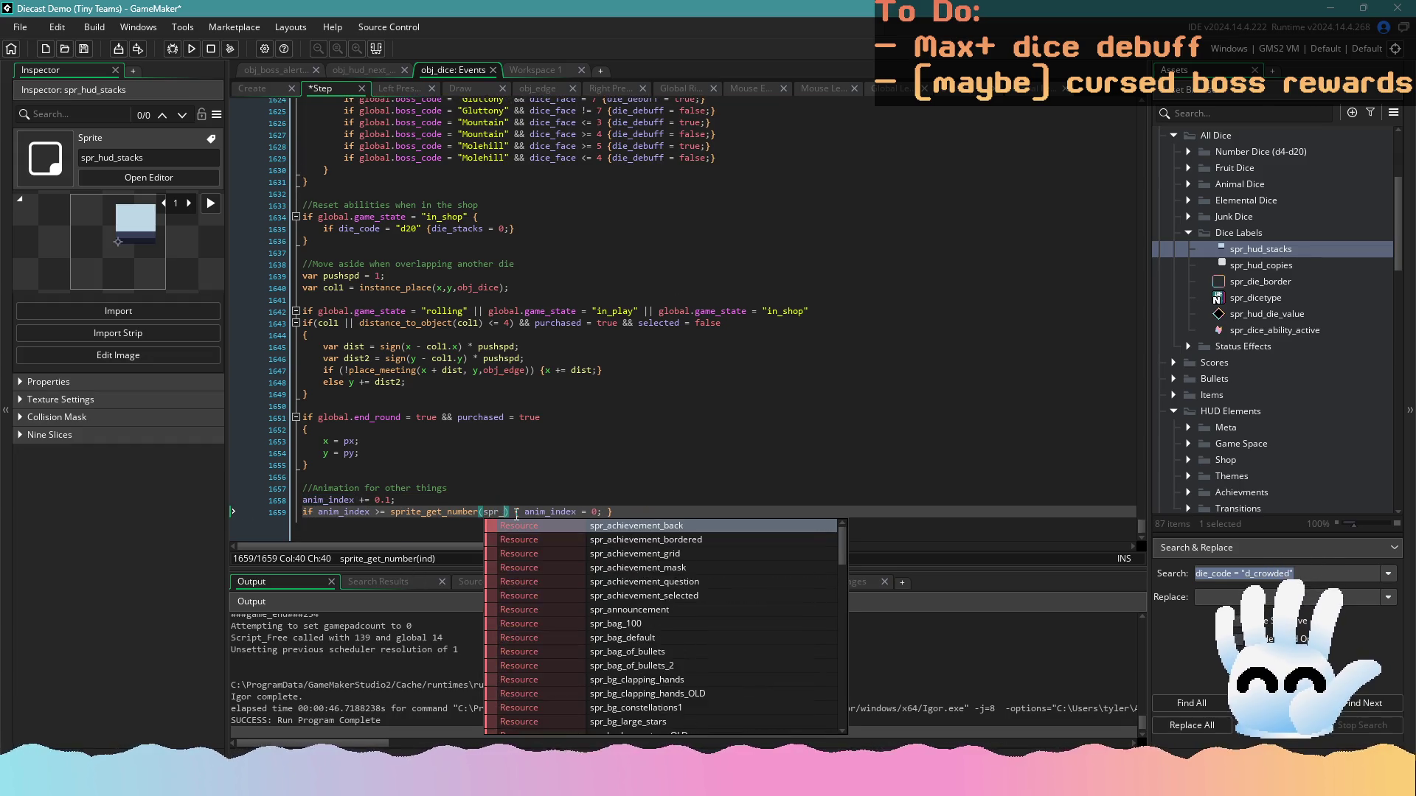
{"action": "type", "text": "dice_ab"}
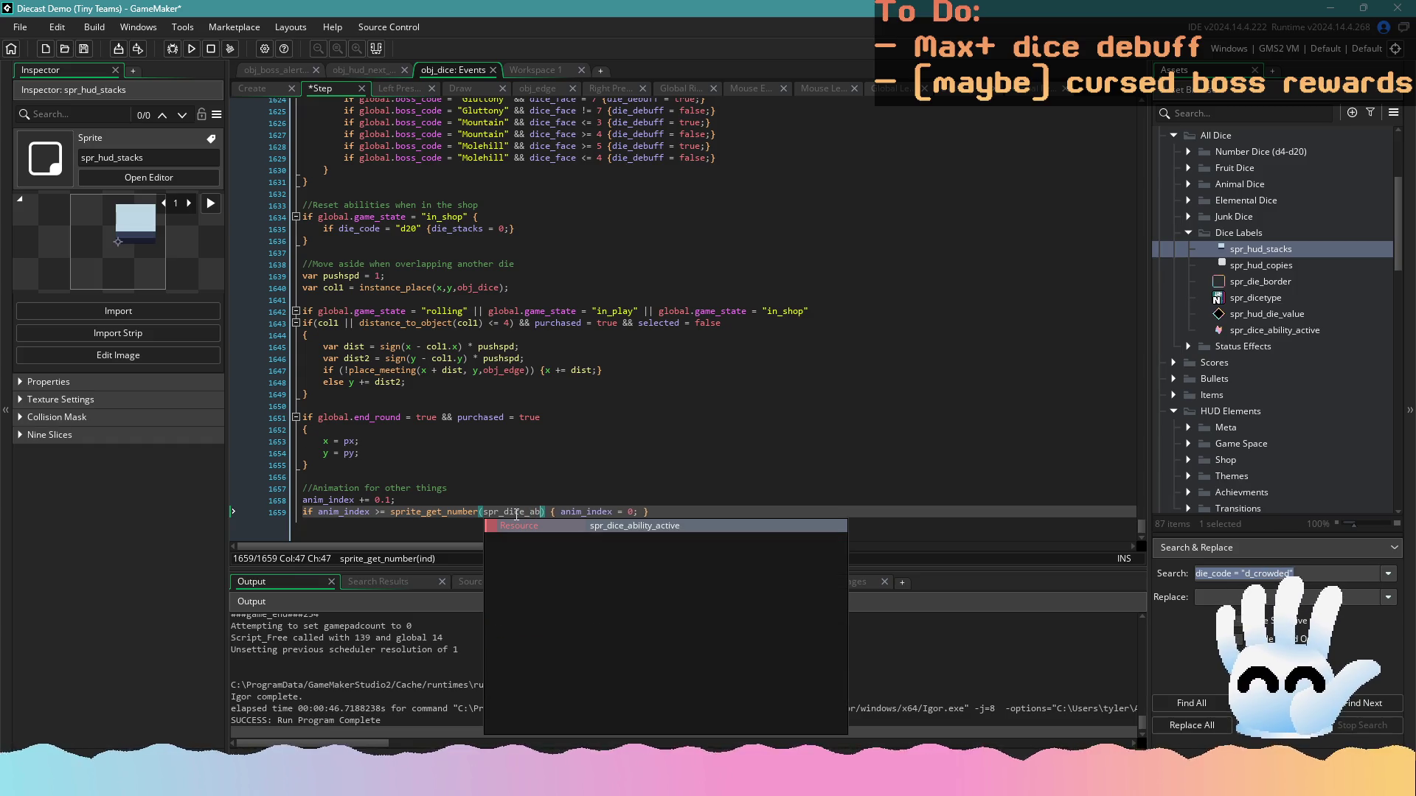
{"action": "key", "text": "Return"}
{"action": "key", "text": "ctrl+s"}
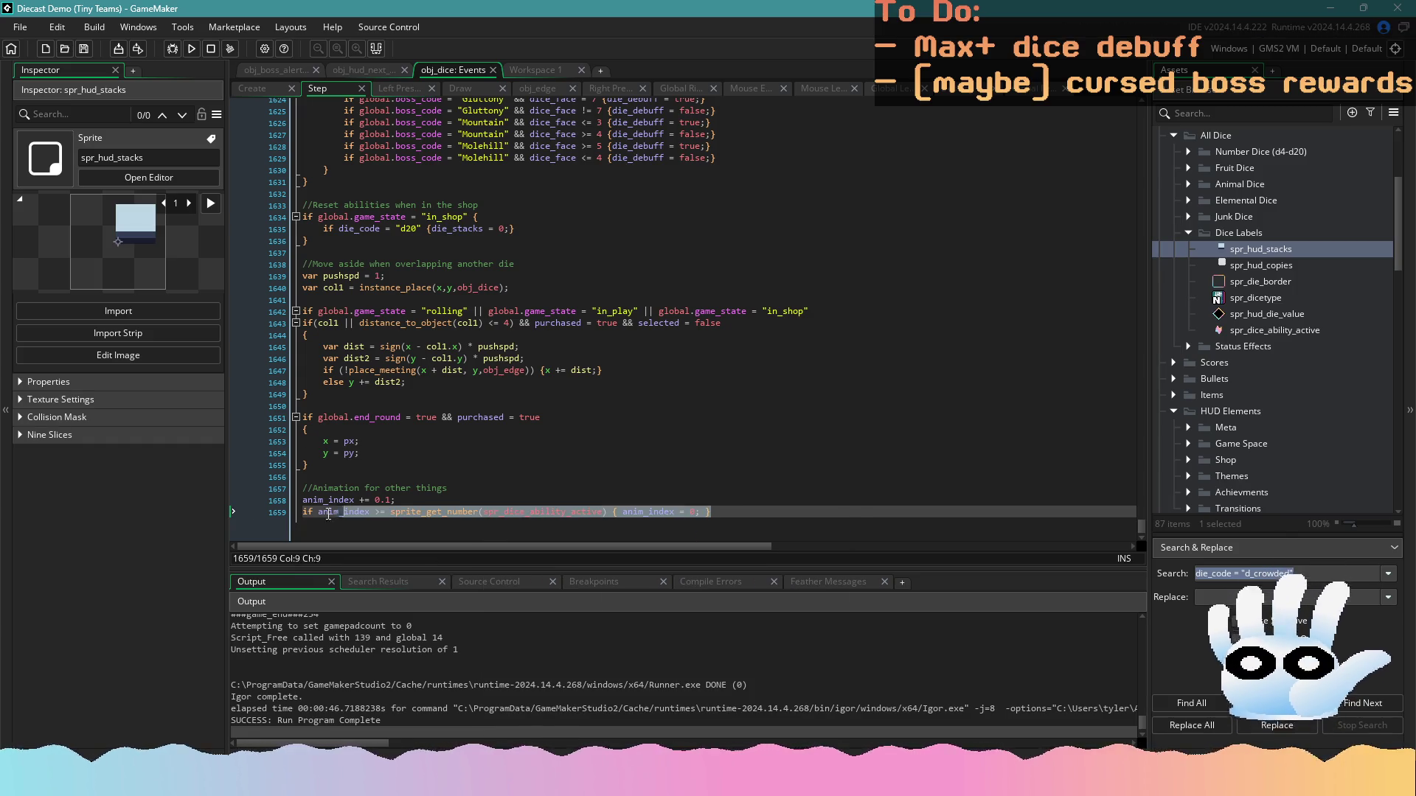
{"action": "left_click", "coordinate": [510, 512]}
{"action": "left_click", "coordinate": [422, 511]}
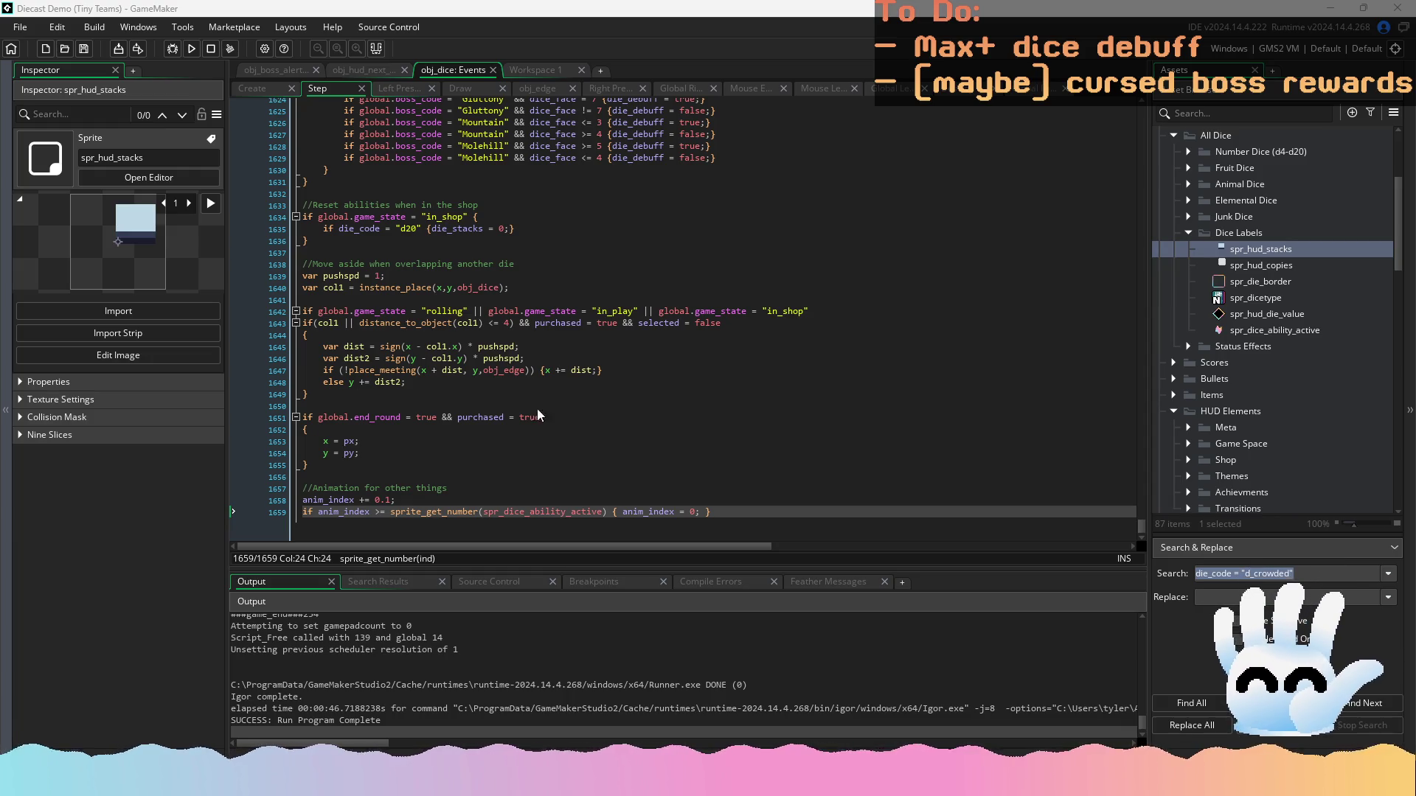
Change the d20 wave line's frame 6 to floor(anim_index) in the Draw event
{"action": "left_click", "coordinate": [460, 88]}
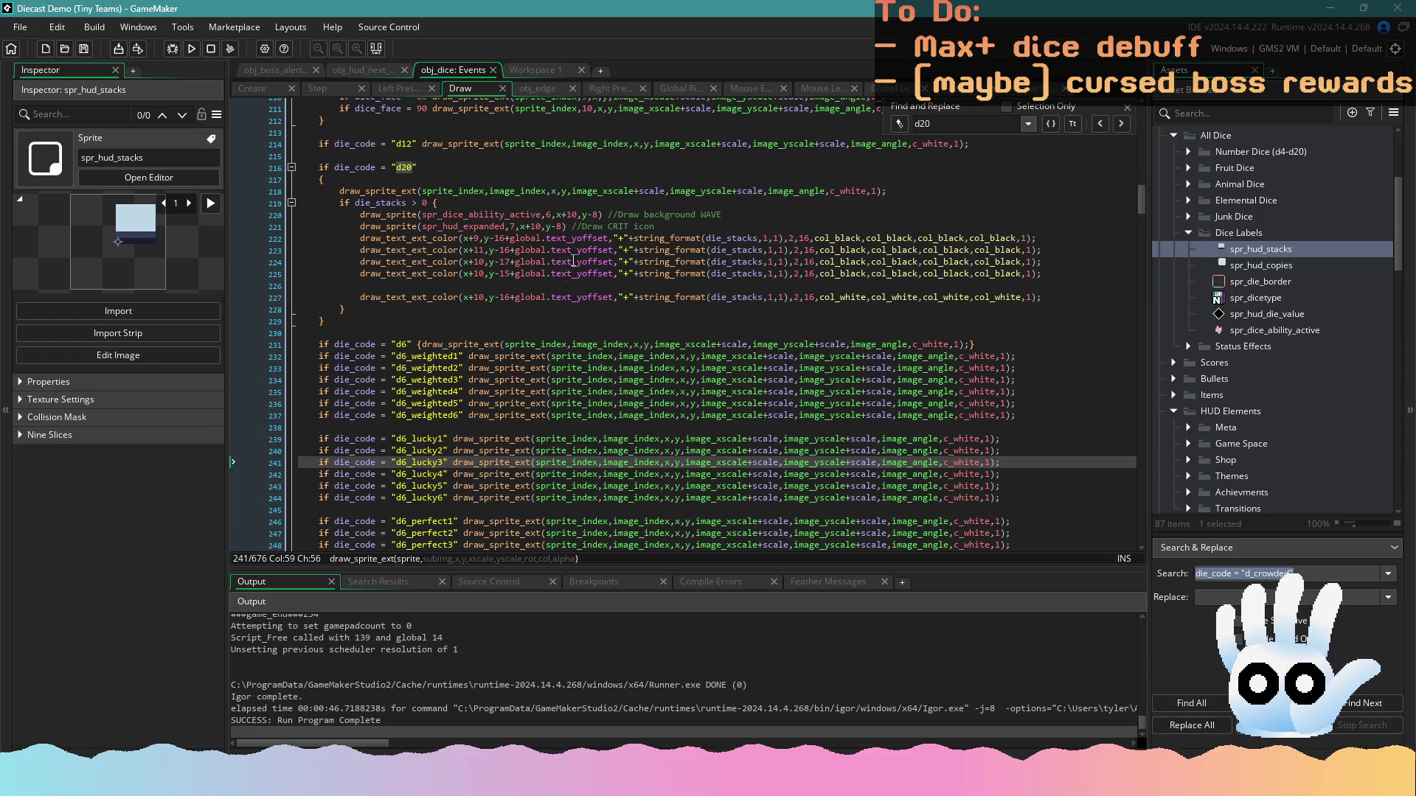
{"action": "double_click", "coordinate": [548, 215]}
{"action": "type", "text": "floor(anim_index)"}
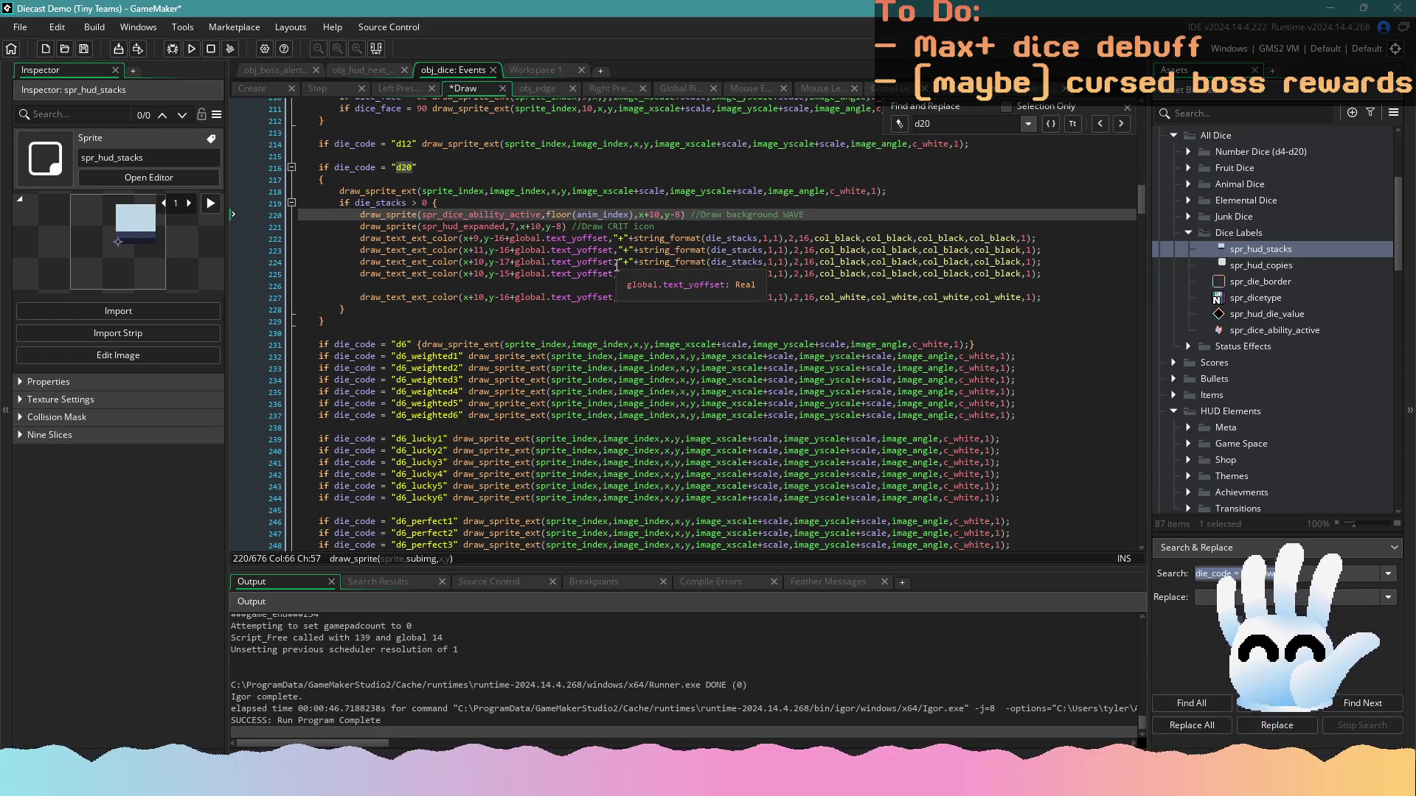
{"action": "left_click", "coordinate": [617, 262]}
Set the grape harvest wave's frame to floor(anim_index), save, and run the game
{"action": "key", "text": "ctrl+f"}
{"action": "type", "text": "graphe"}
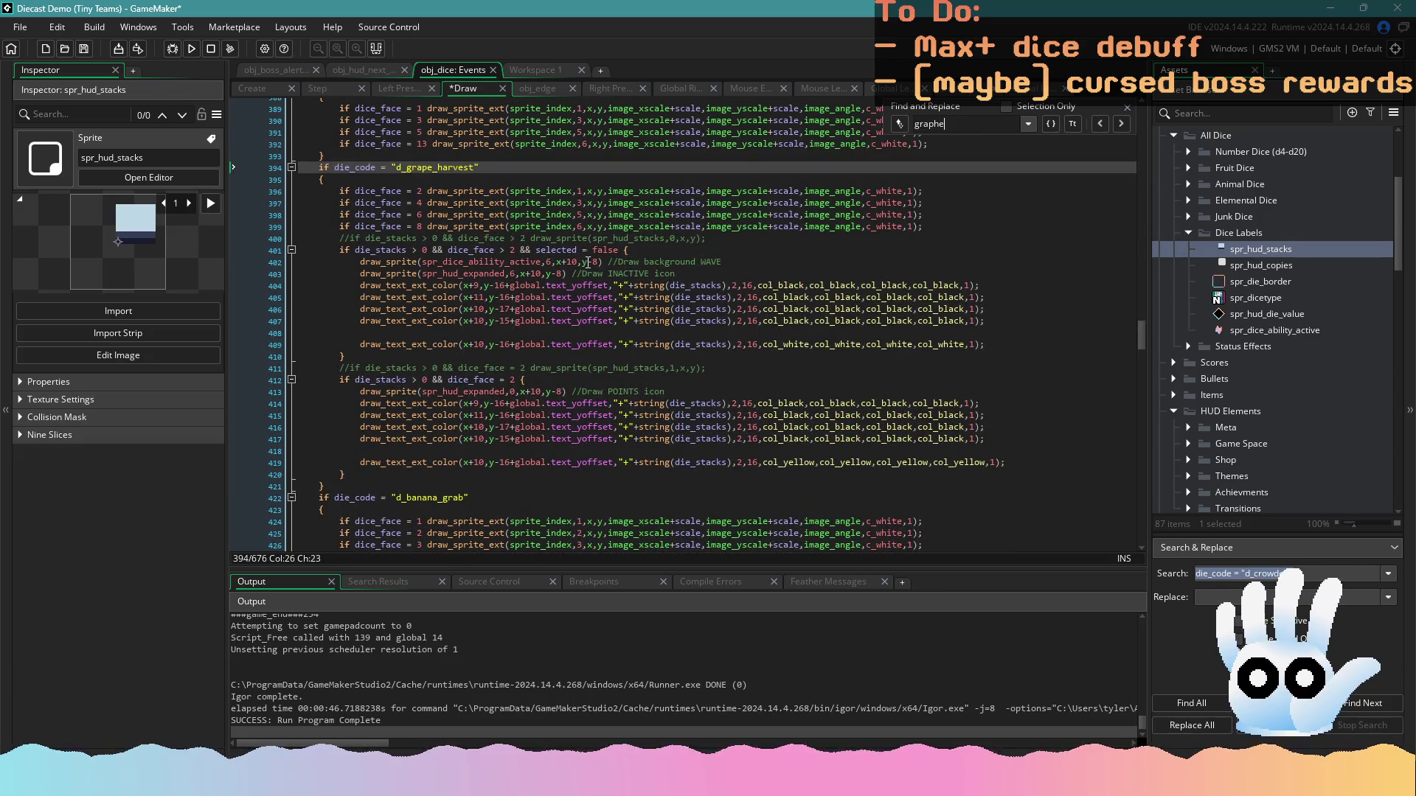
{"action": "left_click", "coordinate": [548, 263]}
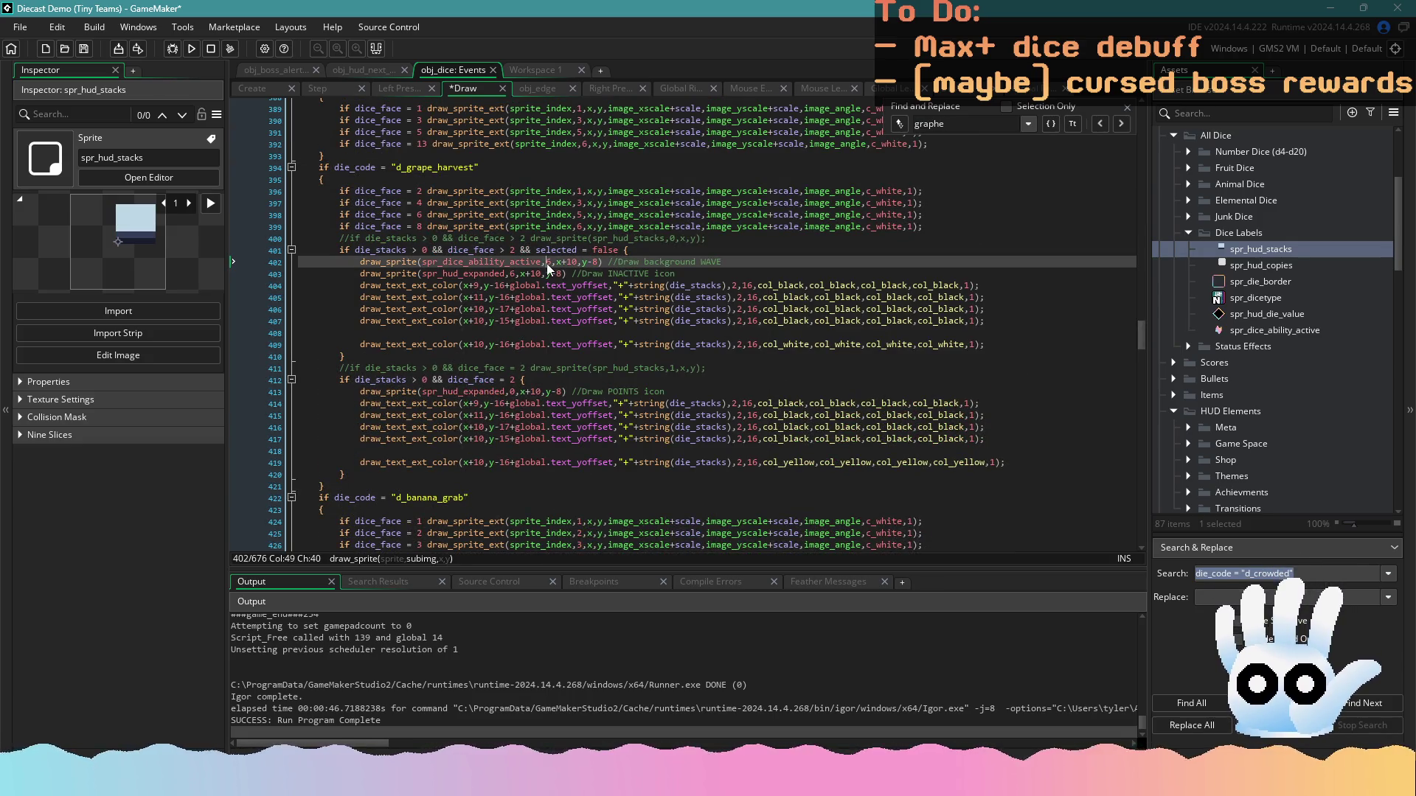
{"action": "type", "text": "floor(anim_index)"}
{"action": "key", "text": "ctrl+s"}
{"action": "left_click", "coordinate": [196, 49]}
{"action": "left_click", "coordinate": [511, 298]}
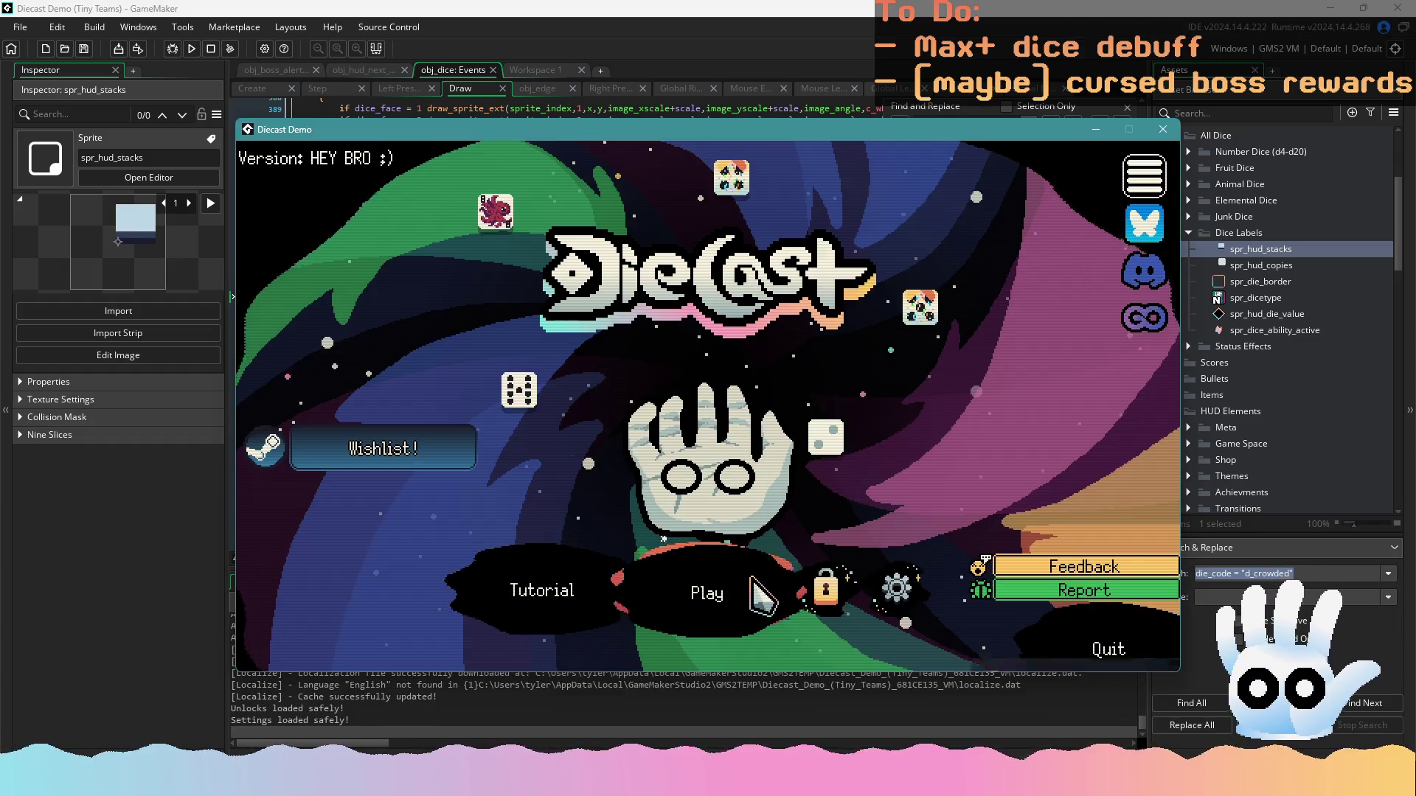
Continue the saved run, roll the dice twice to check the animated waves, then close the game
{"action": "left_click", "coordinate": [752, 583]}
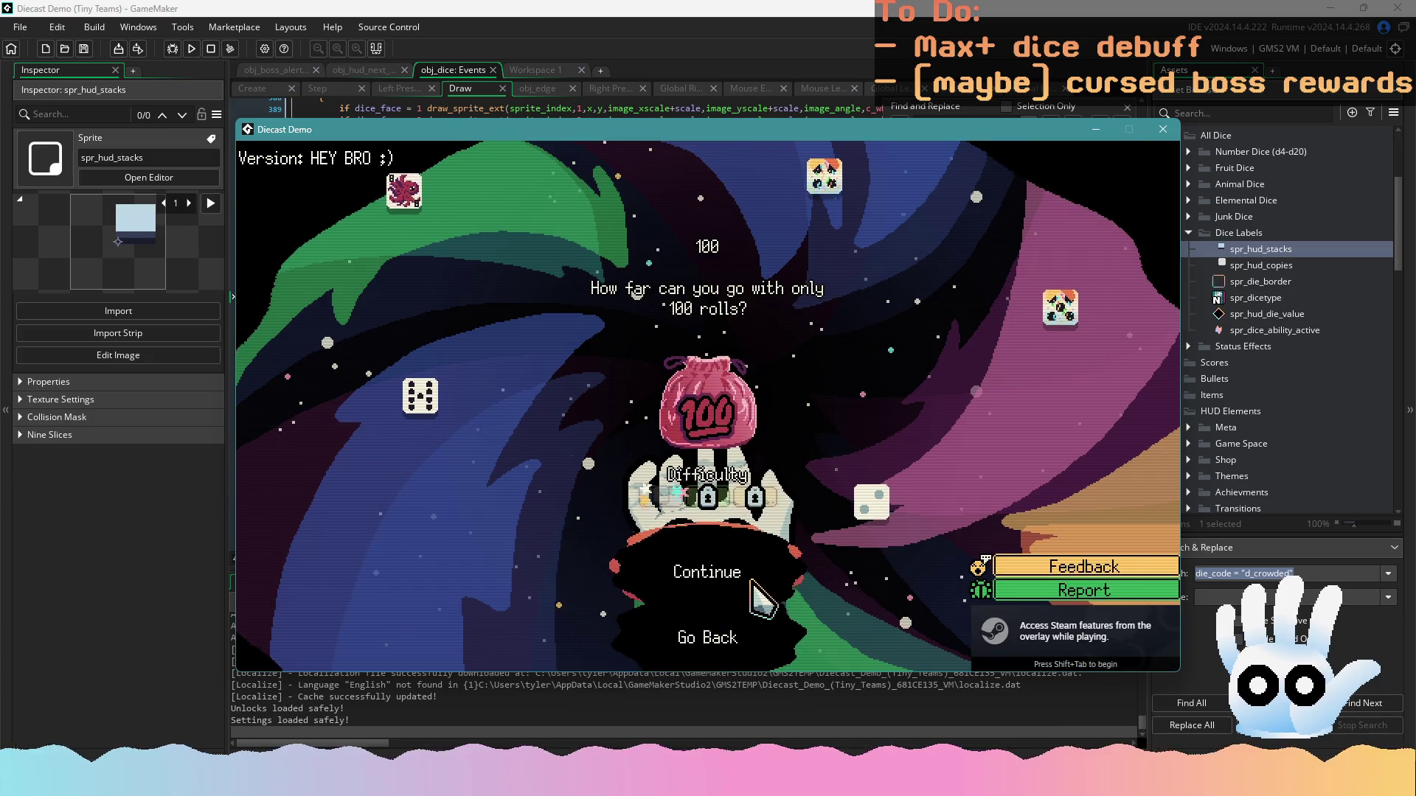
{"action": "left_click", "coordinate": [738, 578]}
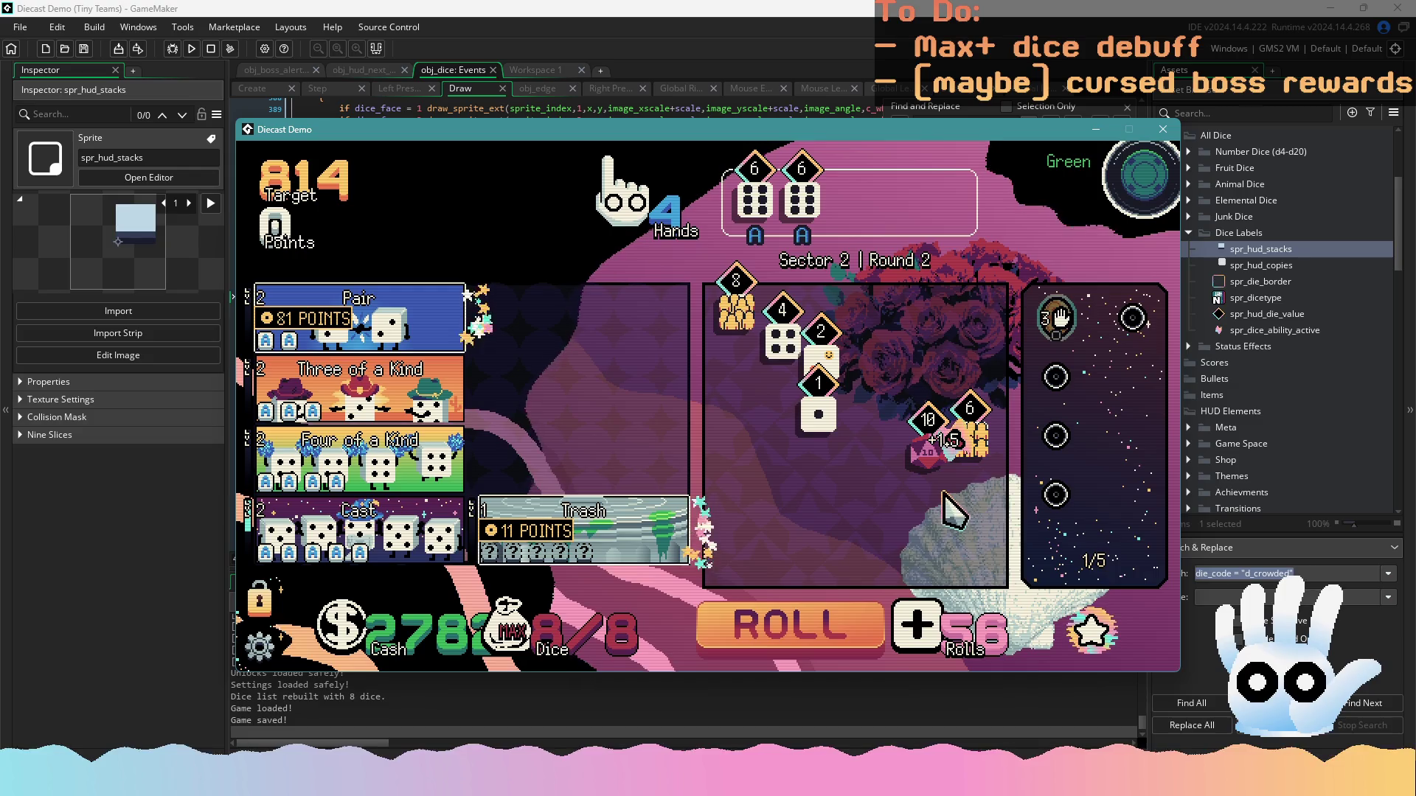
{"action": "left_click", "coordinate": [871, 632]}
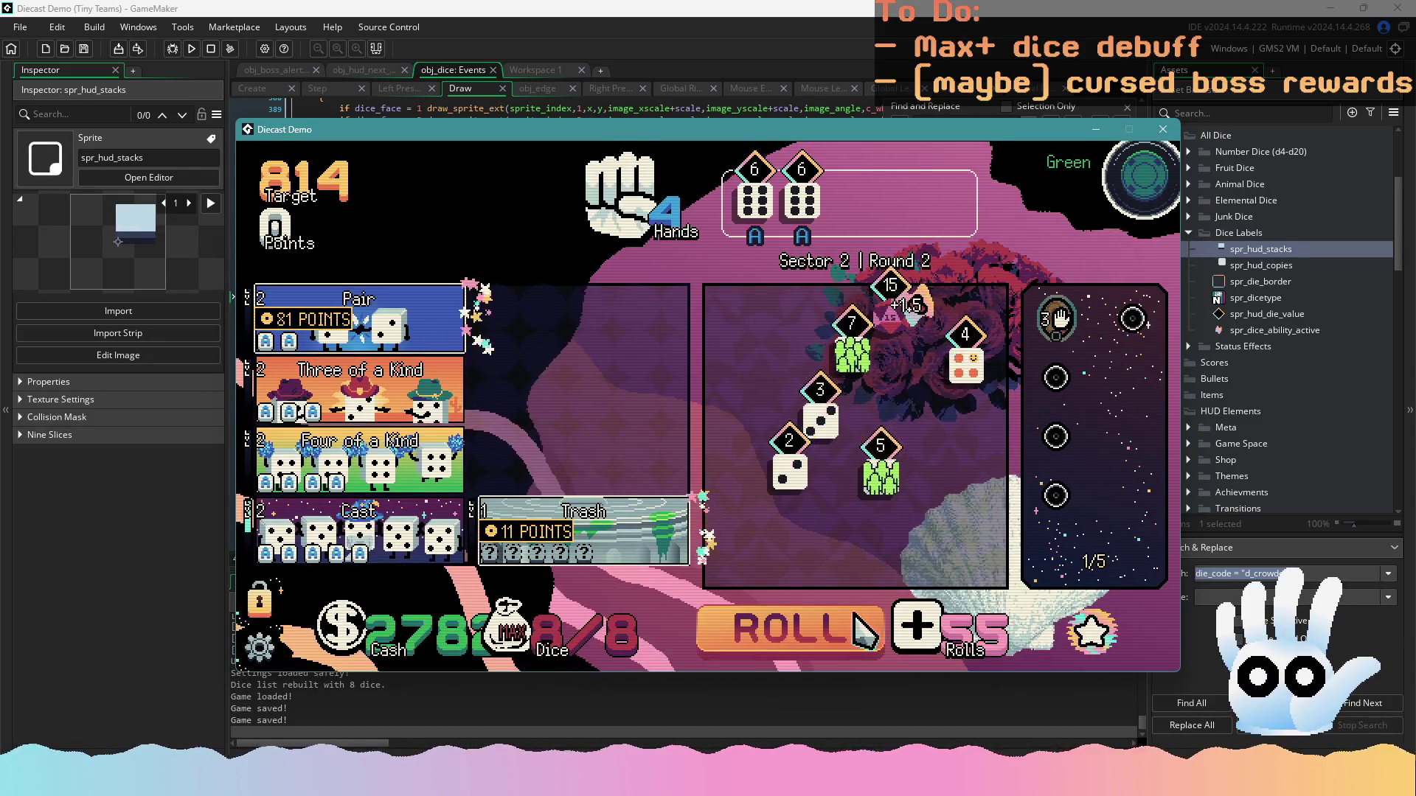
{"action": "left_click", "coordinate": [855, 623]}
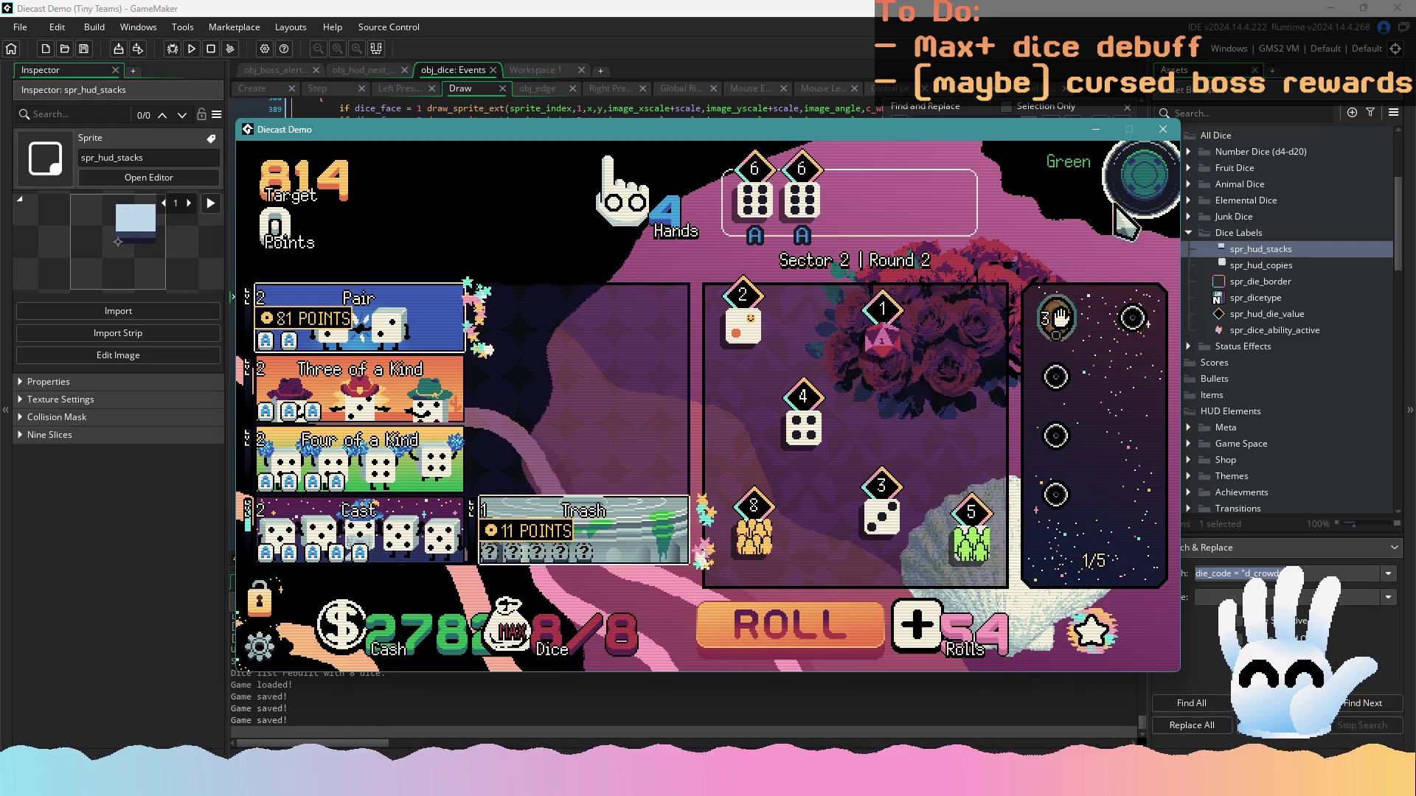
{"action": "left_click", "coordinate": [1163, 129]}
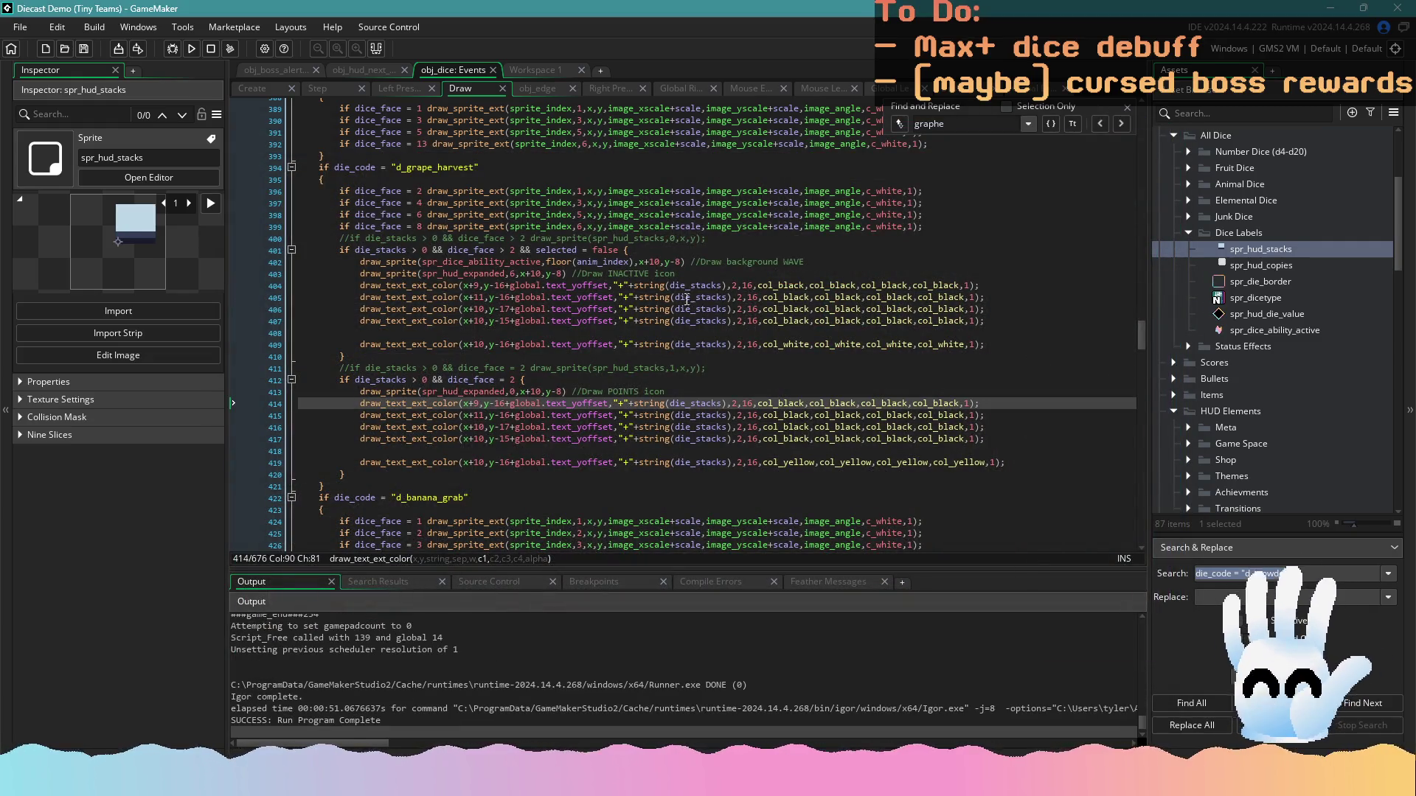
Copy the background wave line into the d_crowded stack block found via 'crowded', then launch a test build
{"action": "left_click", "coordinate": [360, 260]}
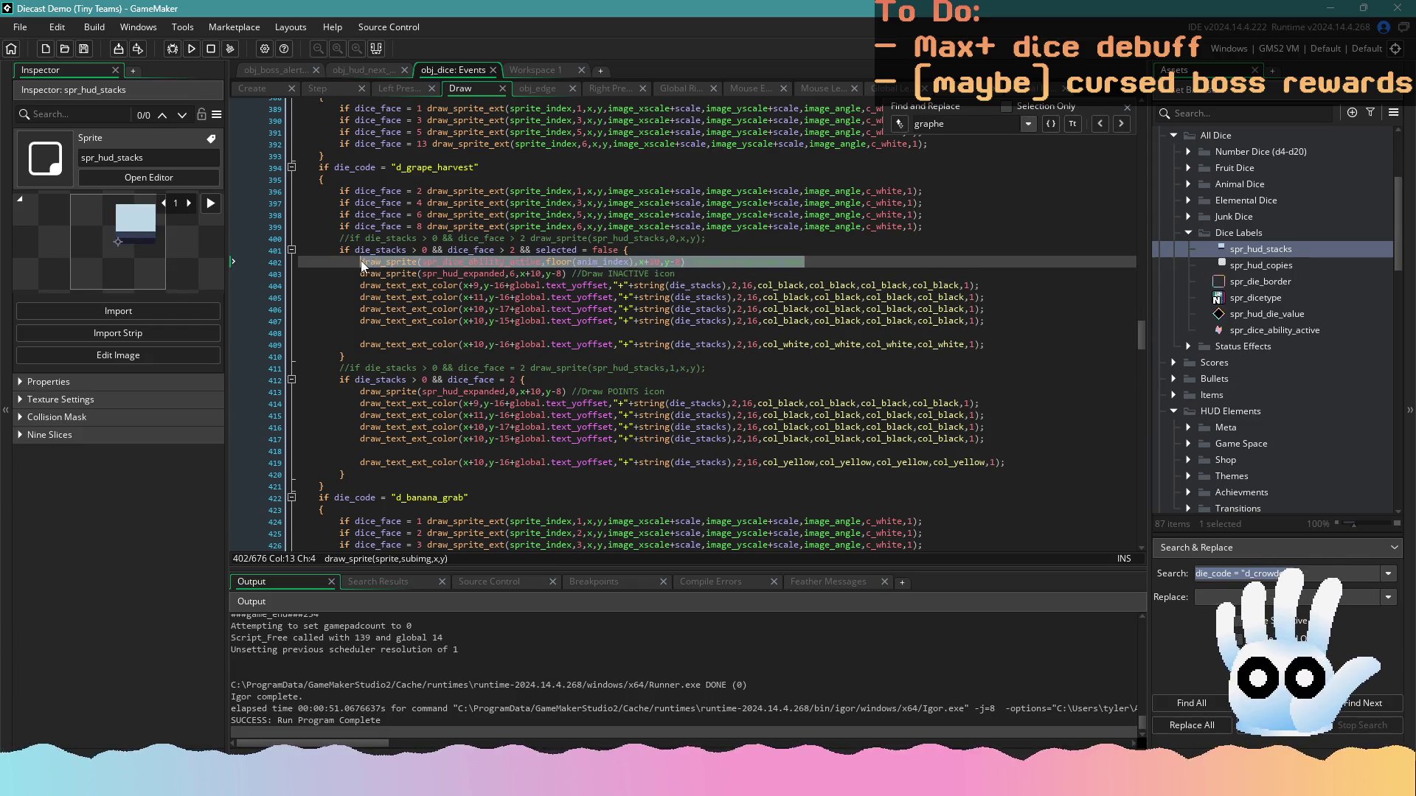
{"action": "left_click", "coordinate": [458, 252]}
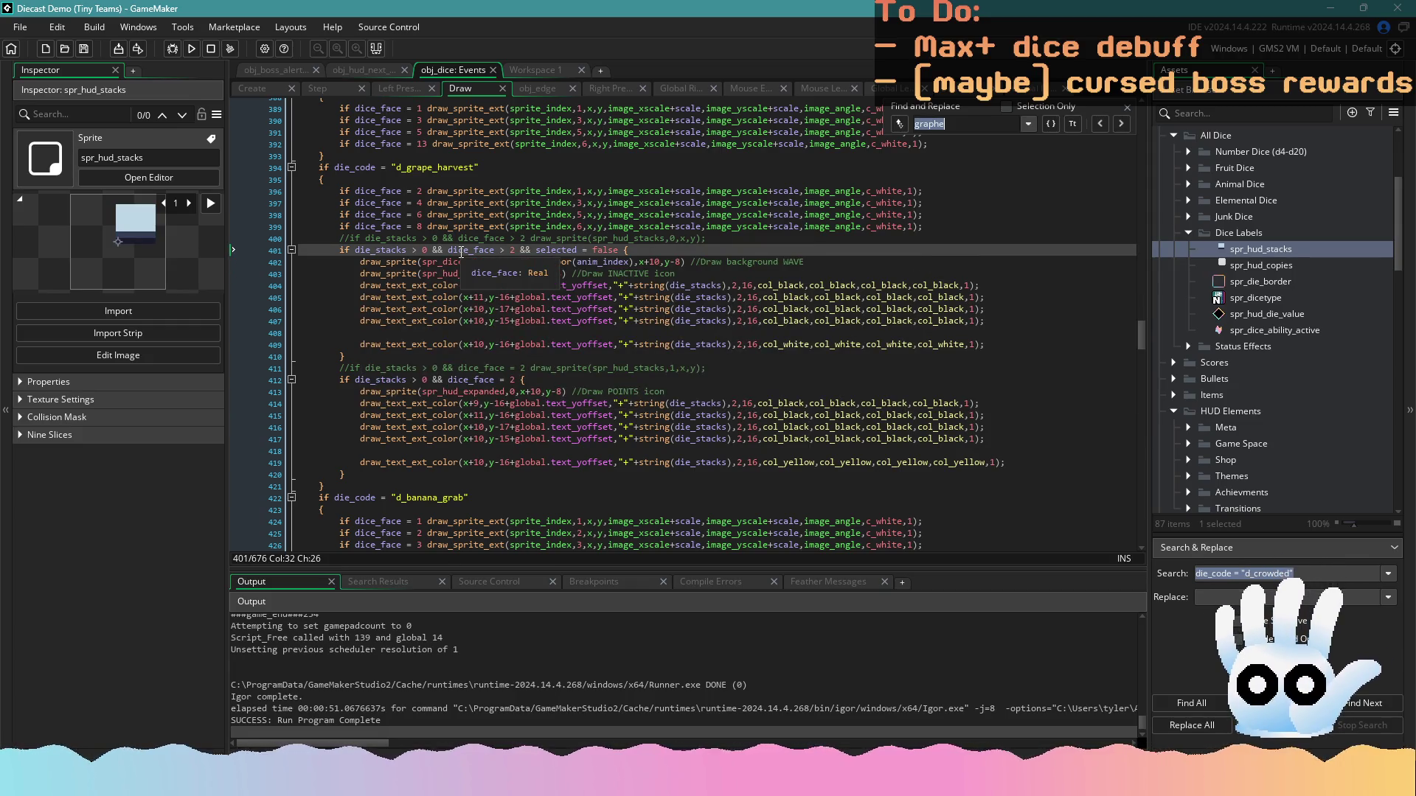
{"action": "type", "text": "crowded"}
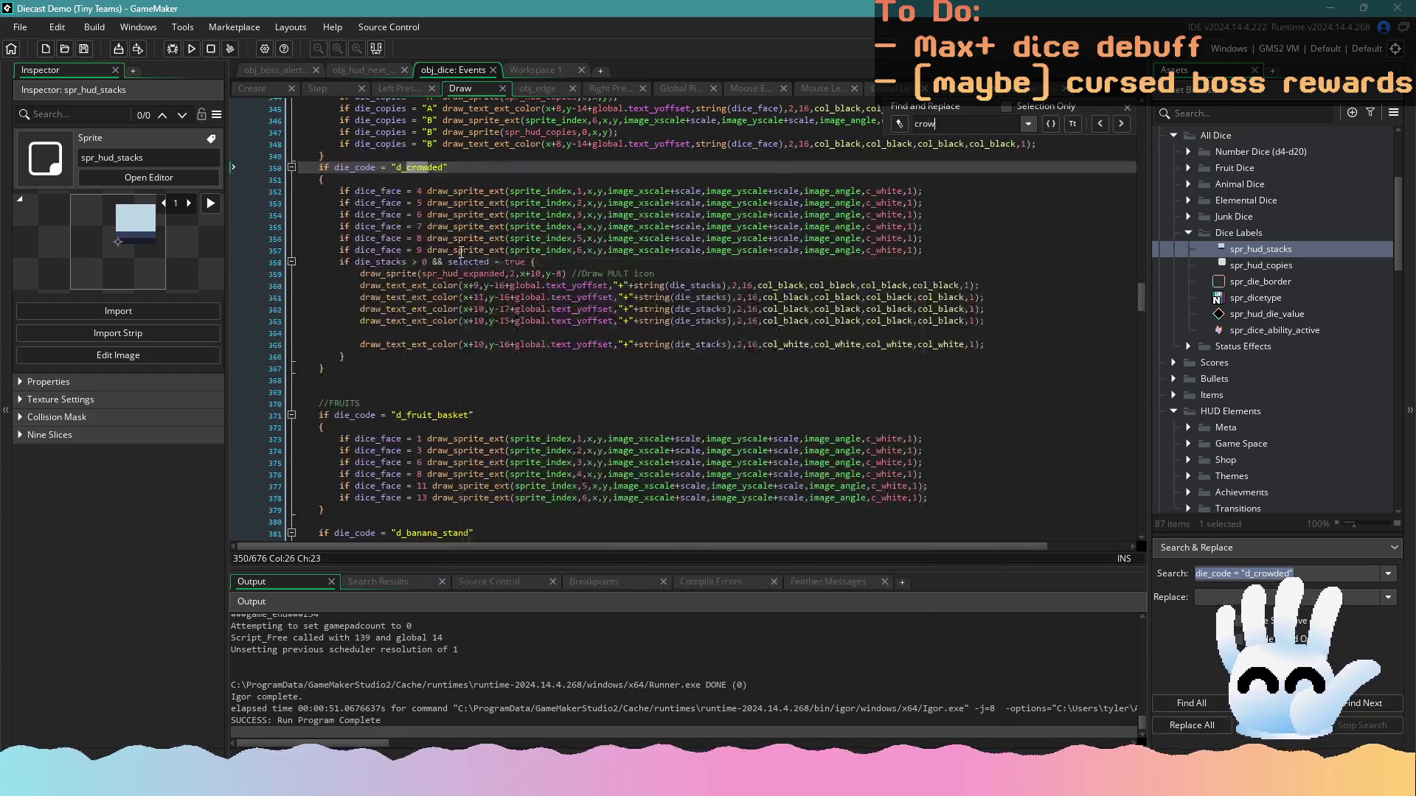
{"action": "left_click", "coordinate": [572, 261]}
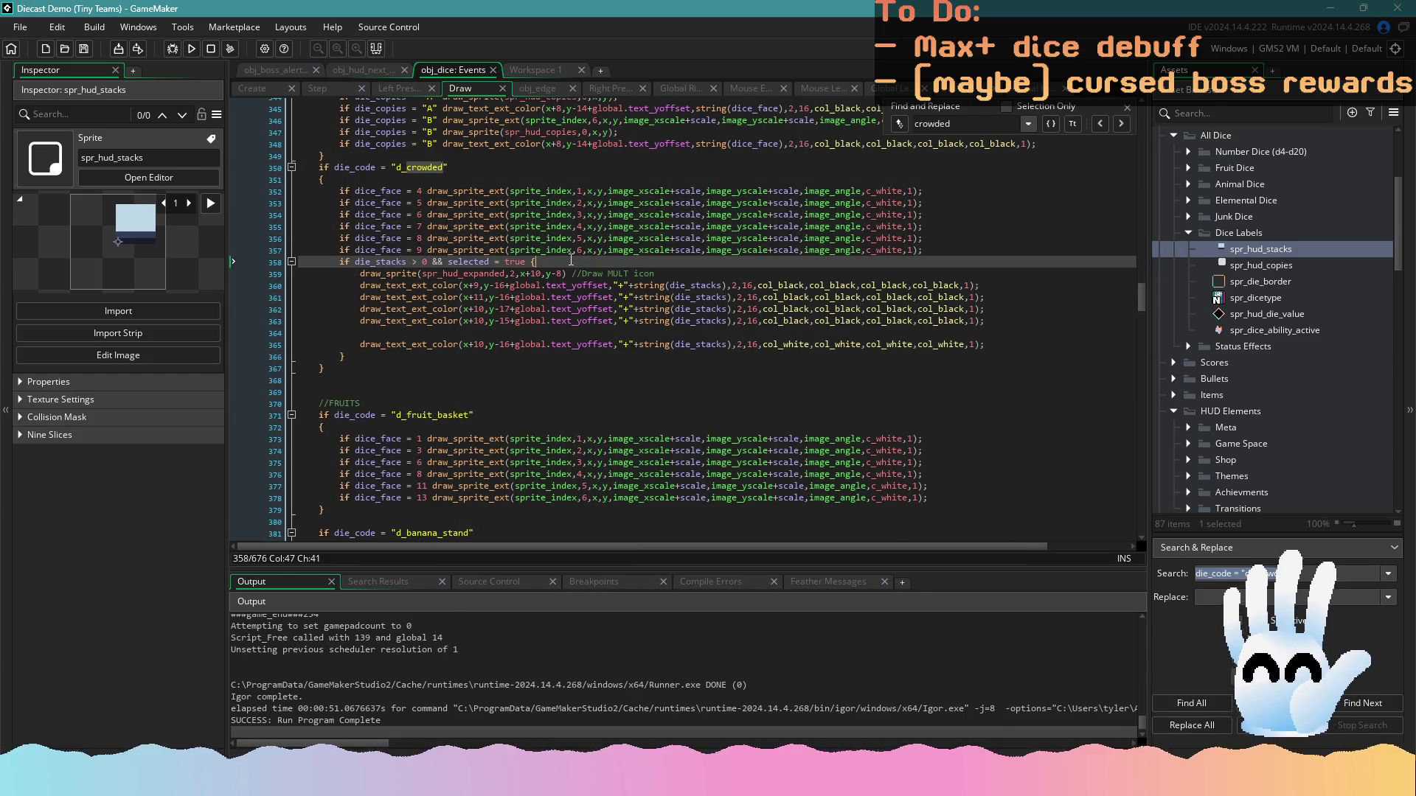
{"action": "key", "text": "Return"}
{"action": "type", "text": "draw_sprite(spr_dice_ability_active,floor(anim_index),x+10,y-8) //Draw background WAVE"}
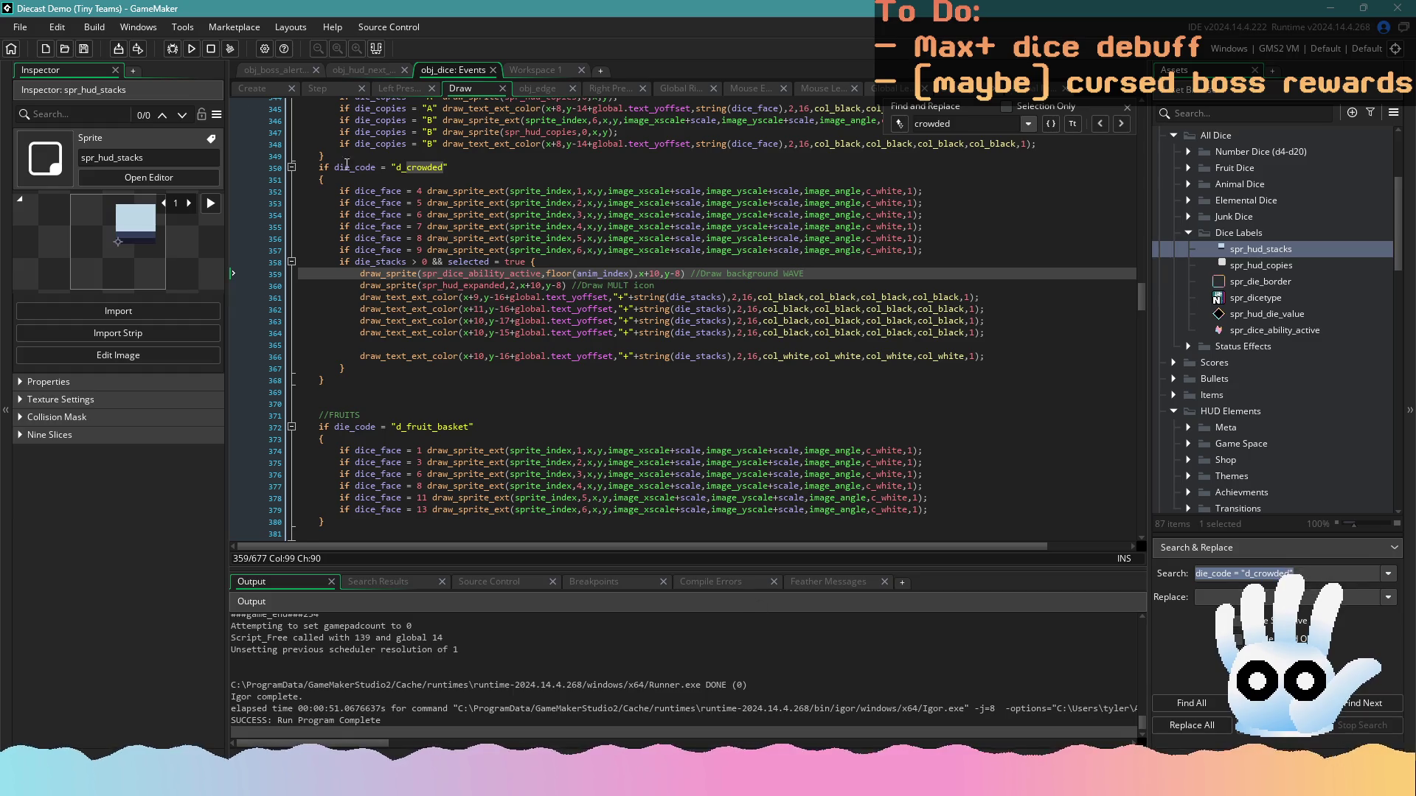
{"action": "left_click", "coordinate": [189, 54]}
{"action": "left_click", "coordinate": [440, 263]}
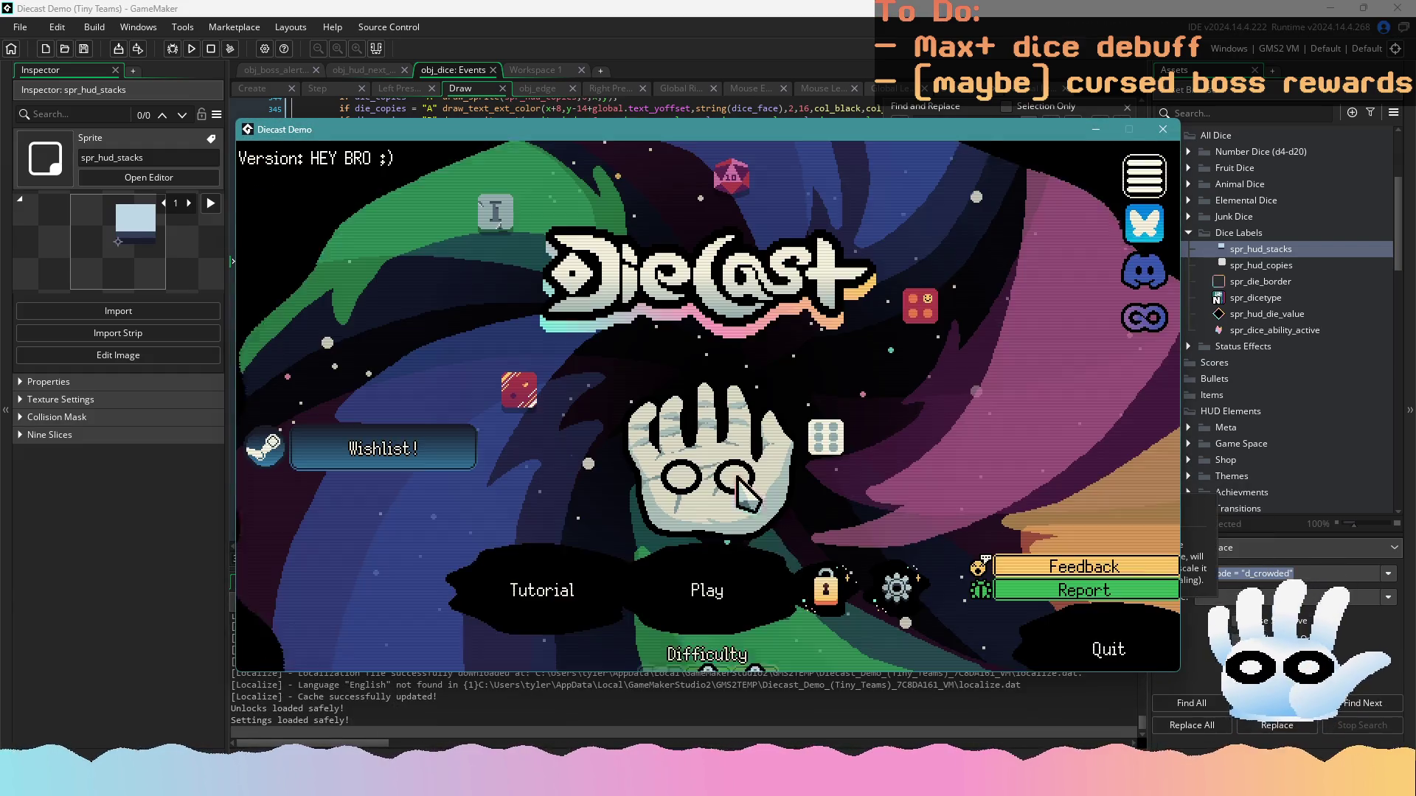
Continue the saved run, roll, pick the black and orange sixes, and score Trash
{"action": "left_click", "coordinate": [719, 587]}
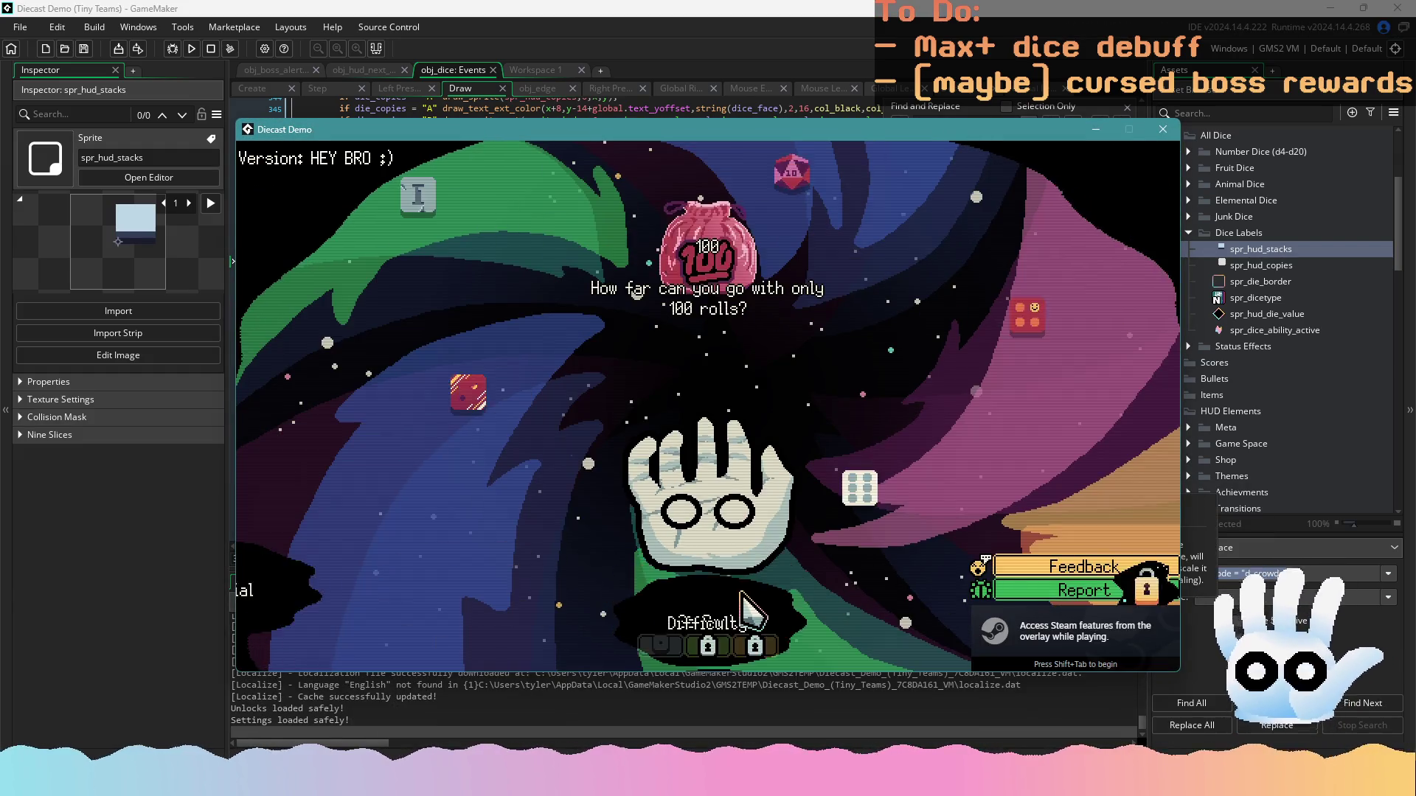
{"action": "left_click", "coordinate": [712, 579]}
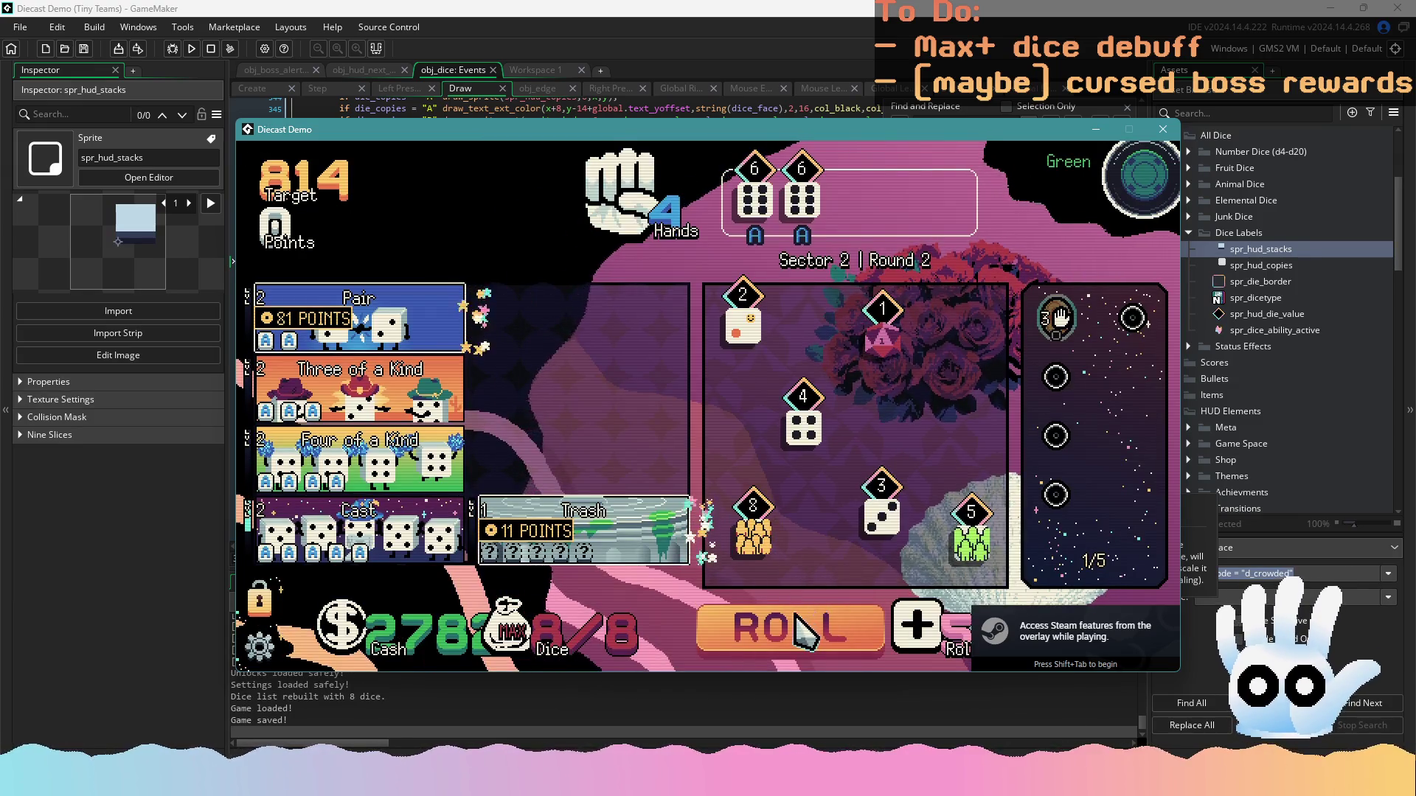
{"action": "left_click", "coordinate": [794, 616]}
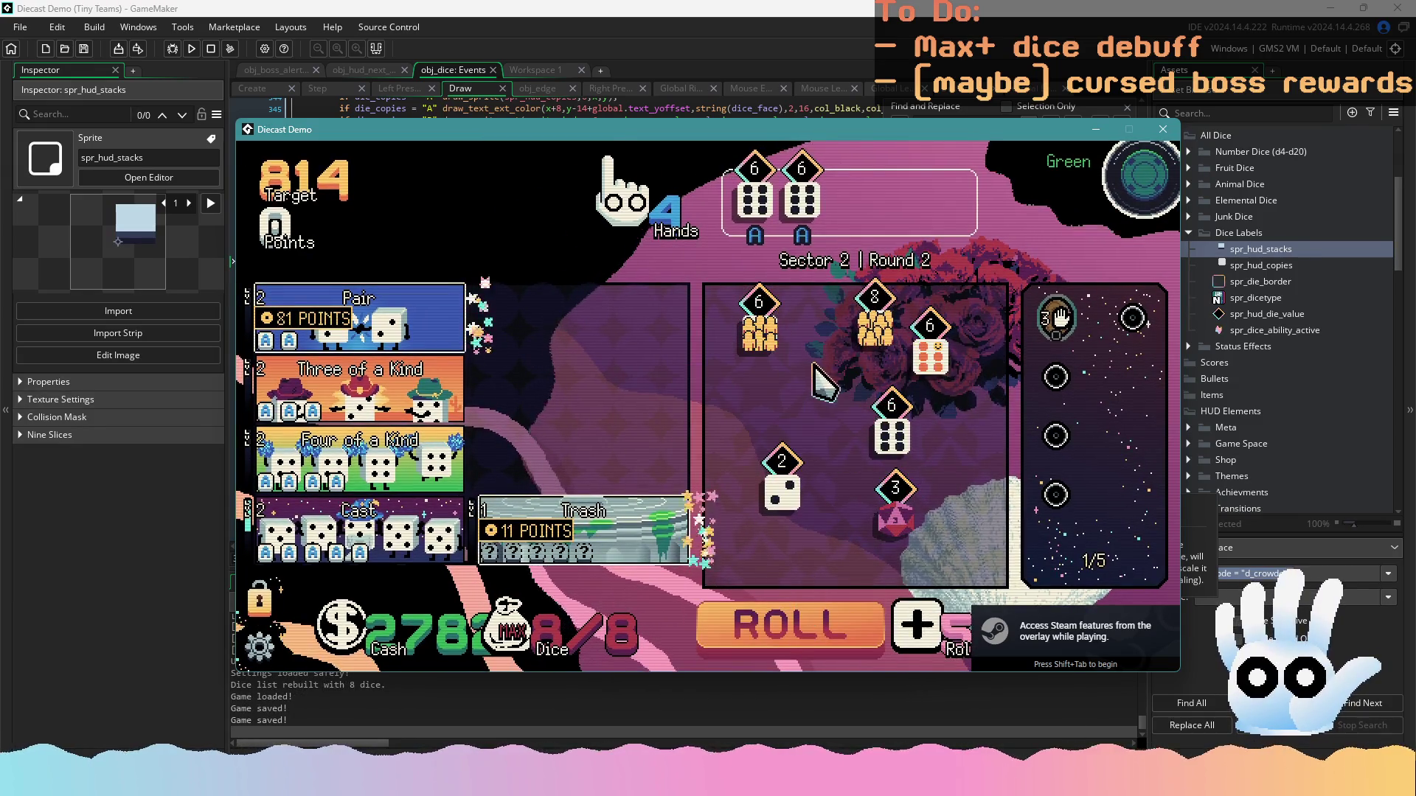
{"action": "left_click", "coordinate": [891, 435]}
{"action": "left_click", "coordinate": [929, 350]}
{"action": "left_click", "coordinate": [649, 517]}
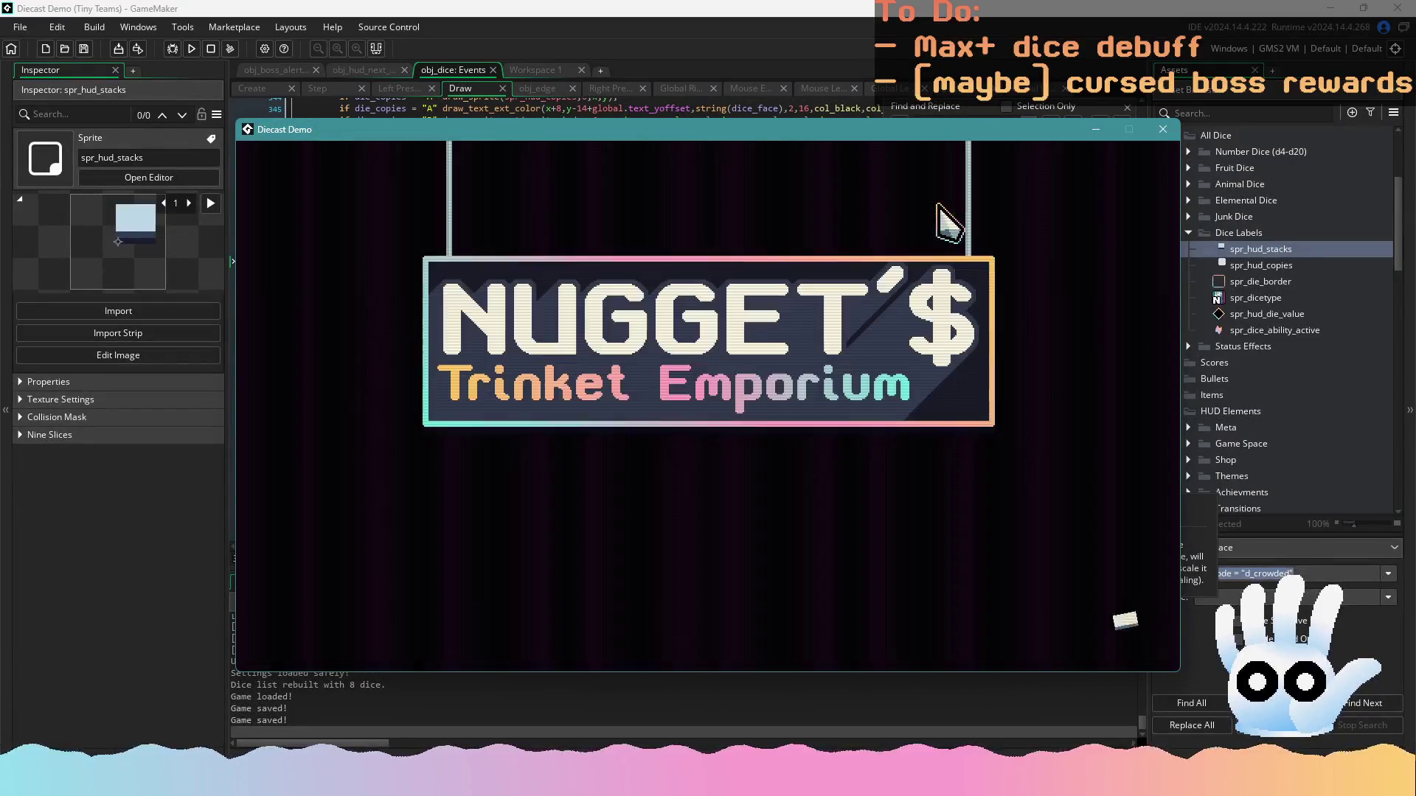
Reroll the shop's pin offerings until Crystalmancer's Robes appears, then buy it
{"action": "left_click", "coordinate": [1043, 265]}
{"action": "left_click", "coordinate": [1051, 264]}
{"action": "left_click", "coordinate": [1049, 258]}
{"action": "left_click", "coordinate": [1046, 256]}
{"action": "left_click", "coordinate": [1043, 254]}
{"action": "left_click", "coordinate": [1041, 250]}
{"action": "left_click", "coordinate": [1041, 251]}
{"action": "left_click", "coordinate": [1041, 251]}
{"action": "left_click", "coordinate": [1040, 252]}
{"action": "left_click", "coordinate": [1041, 251]}
{"action": "left_click", "coordinate": [1040, 252]}
{"action": "left_click", "coordinate": [1041, 251]}
{"action": "left_click", "coordinate": [1040, 252]}
{"action": "left_click", "coordinate": [1040, 251]}
{"action": "left_click", "coordinate": [1041, 252]}
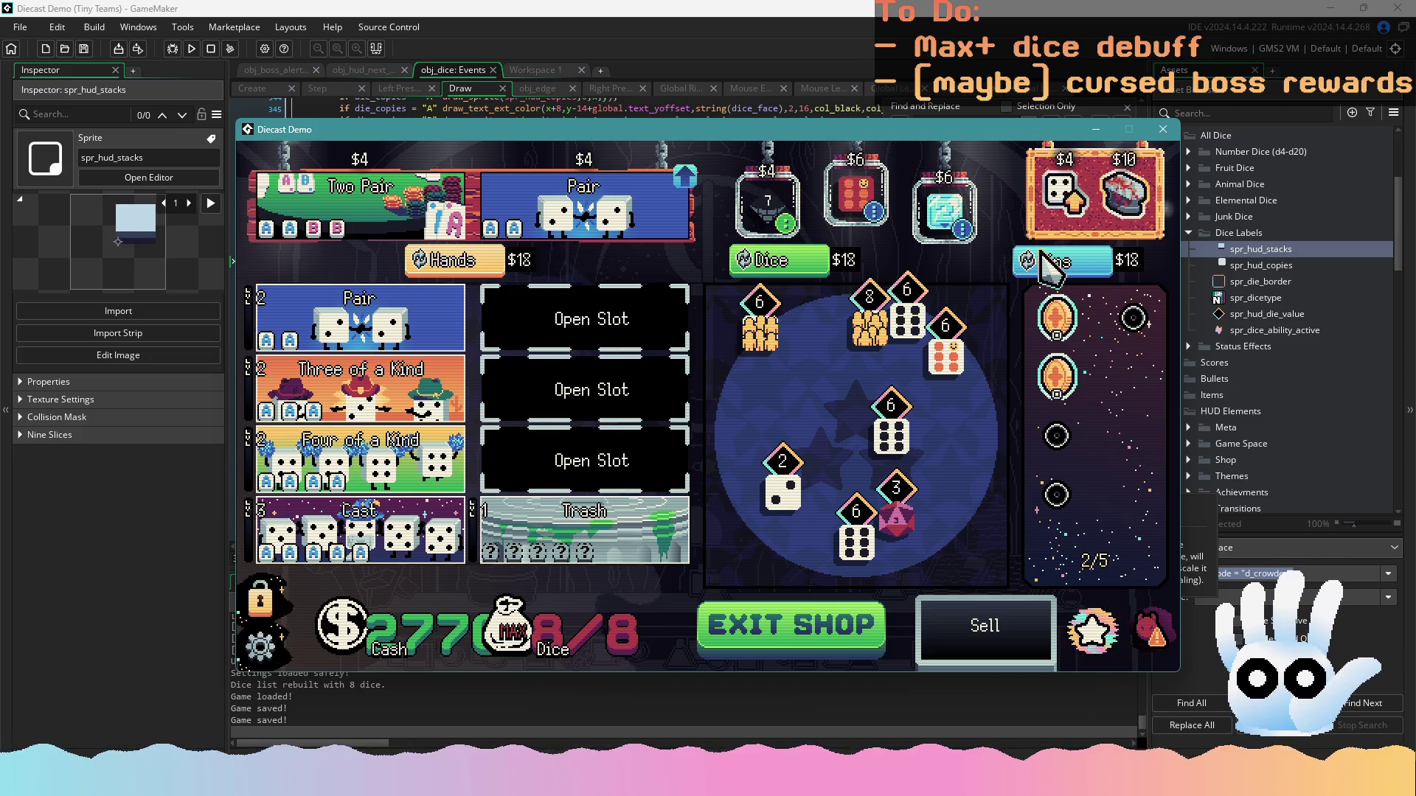
{"action": "left_click", "coordinate": [1042, 253]}
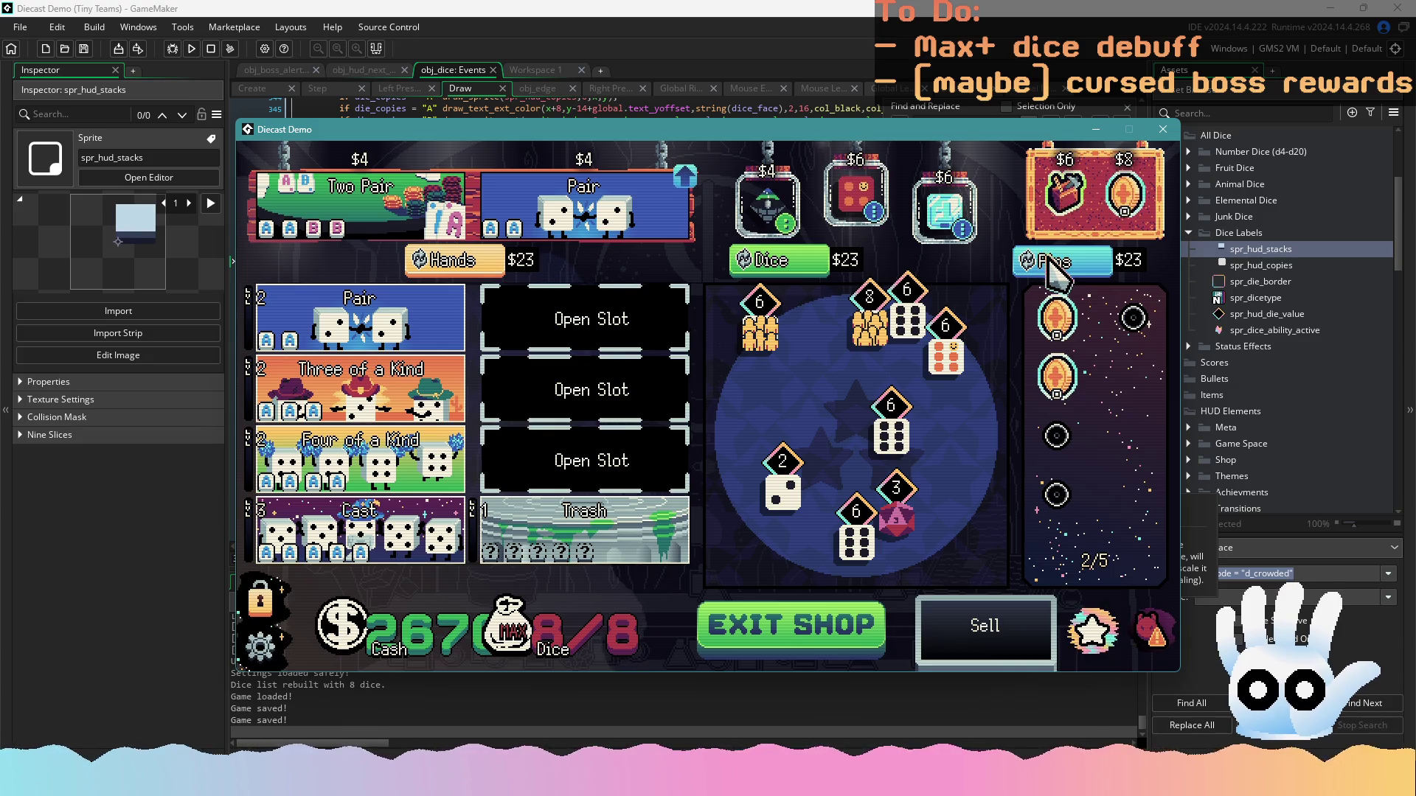
{"action": "left_click", "coordinate": [1057, 253]}
{"action": "left_click", "coordinate": [1057, 253]}
{"action": "left_click", "coordinate": [1057, 253]}
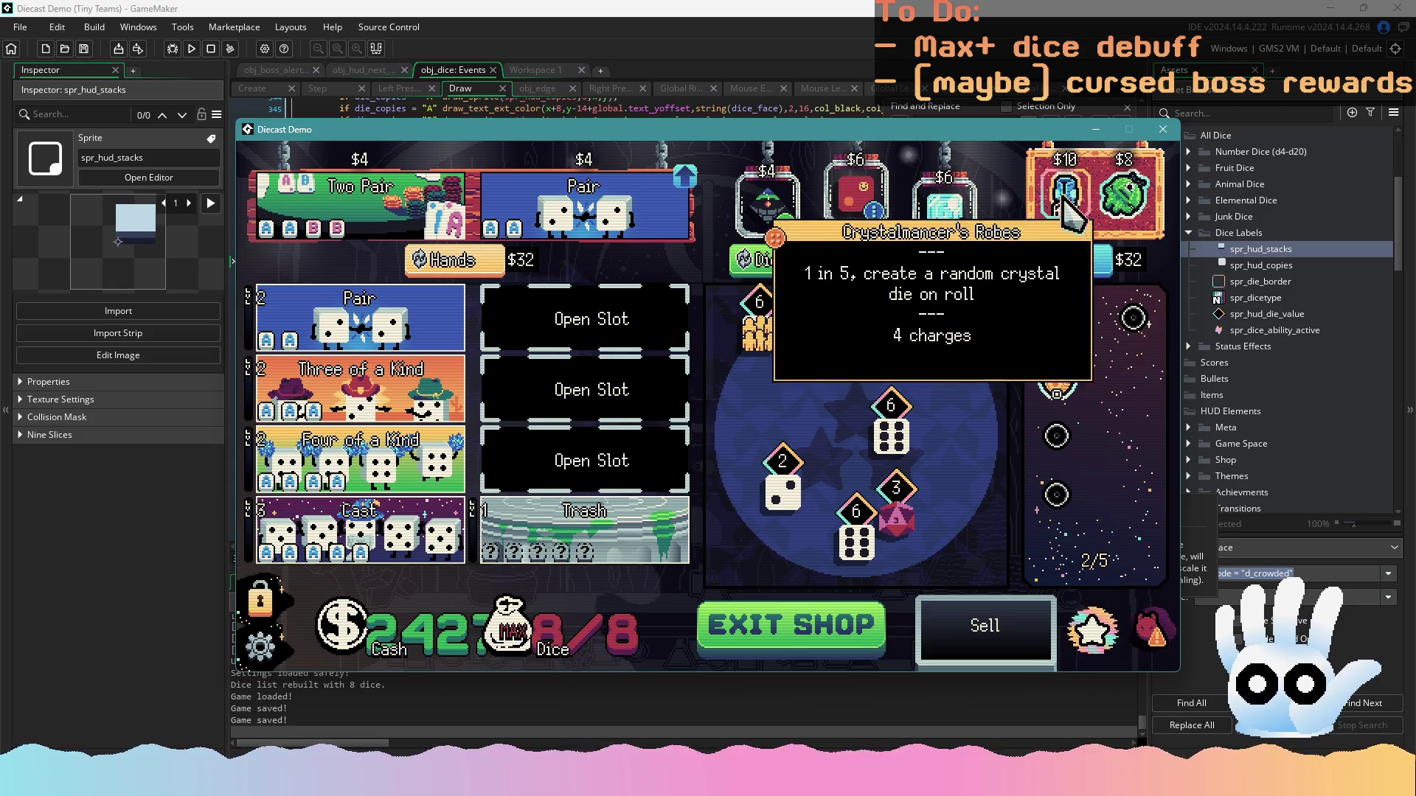
{"action": "left_click", "coordinate": [1066, 190]}
Keep rerolling the pin offerings until rerolls cost $58
{"action": "left_click", "coordinate": [1076, 261]}
{"action": "left_click", "coordinate": [1077, 262]}
{"action": "left_click", "coordinate": [1080, 261]}
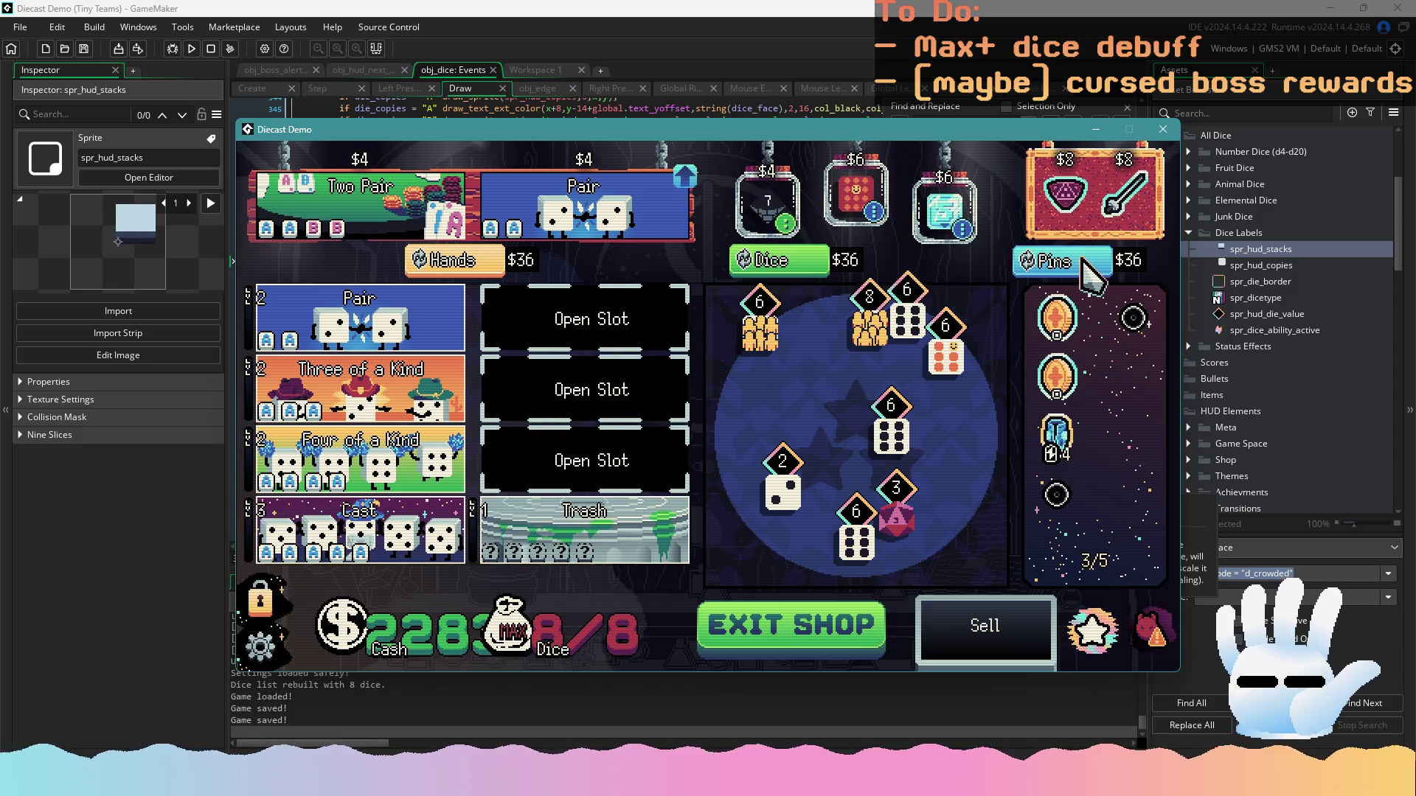
{"action": "left_click", "coordinate": [1082, 260]}
{"action": "left_click", "coordinate": [1082, 260]}
{"action": "left_click", "coordinate": [1082, 259]}
{"action": "left_click", "coordinate": [1083, 259]}
{"action": "left_click", "coordinate": [1085, 259]}
{"action": "left_click", "coordinate": [1084, 260]}
{"action": "left_click", "coordinate": [1084, 259]}
{"action": "left_click", "coordinate": [1084, 259]}
{"action": "left_click", "coordinate": [1084, 260]}
{"action": "left_click", "coordinate": [1084, 260]}
{"action": "left_click", "coordinate": [1085, 259]}
{"action": "left_click", "coordinate": [1084, 259]}
{"action": "left_click", "coordinate": [1084, 260]}
{"action": "left_click", "coordinate": [1084, 260]}
{"action": "left_click", "coordinate": [1084, 259]}
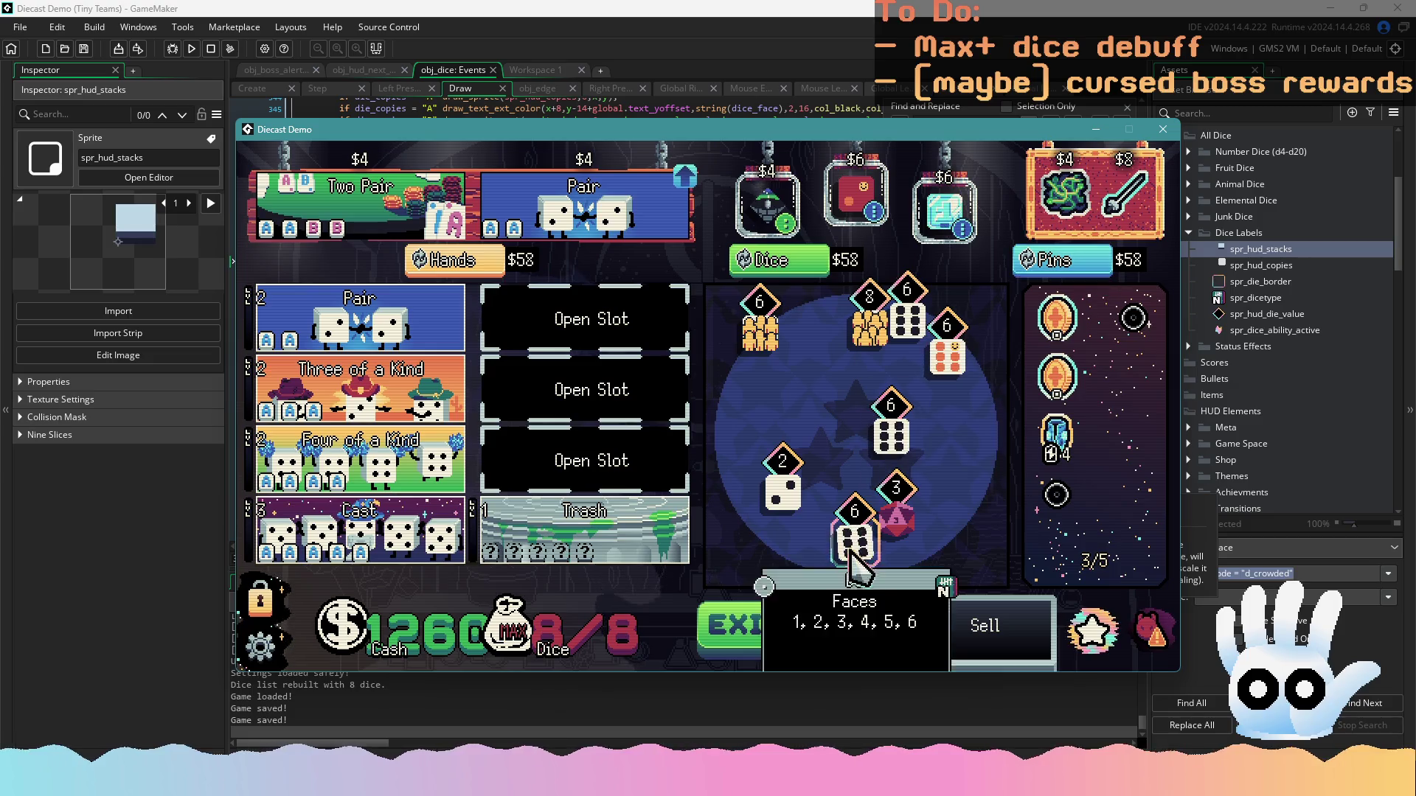
Exit the shop into Sector 2 Round 3 and roll the dice repeatedly
{"action": "left_click", "coordinate": [844, 642]}
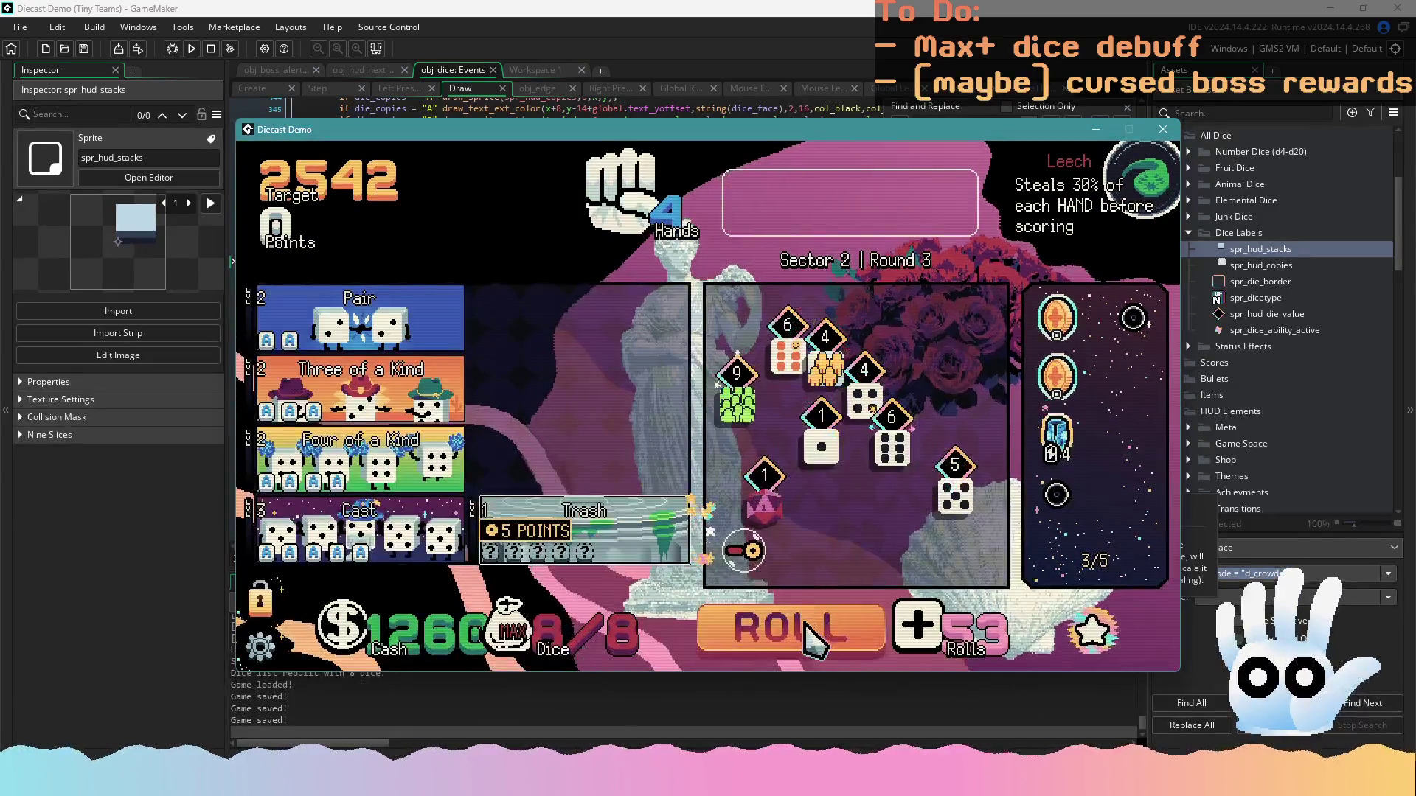
{"action": "left_click", "coordinate": [778, 612]}
{"action": "left_click", "coordinate": [837, 622]}
{"action": "left_click", "coordinate": [841, 623]}
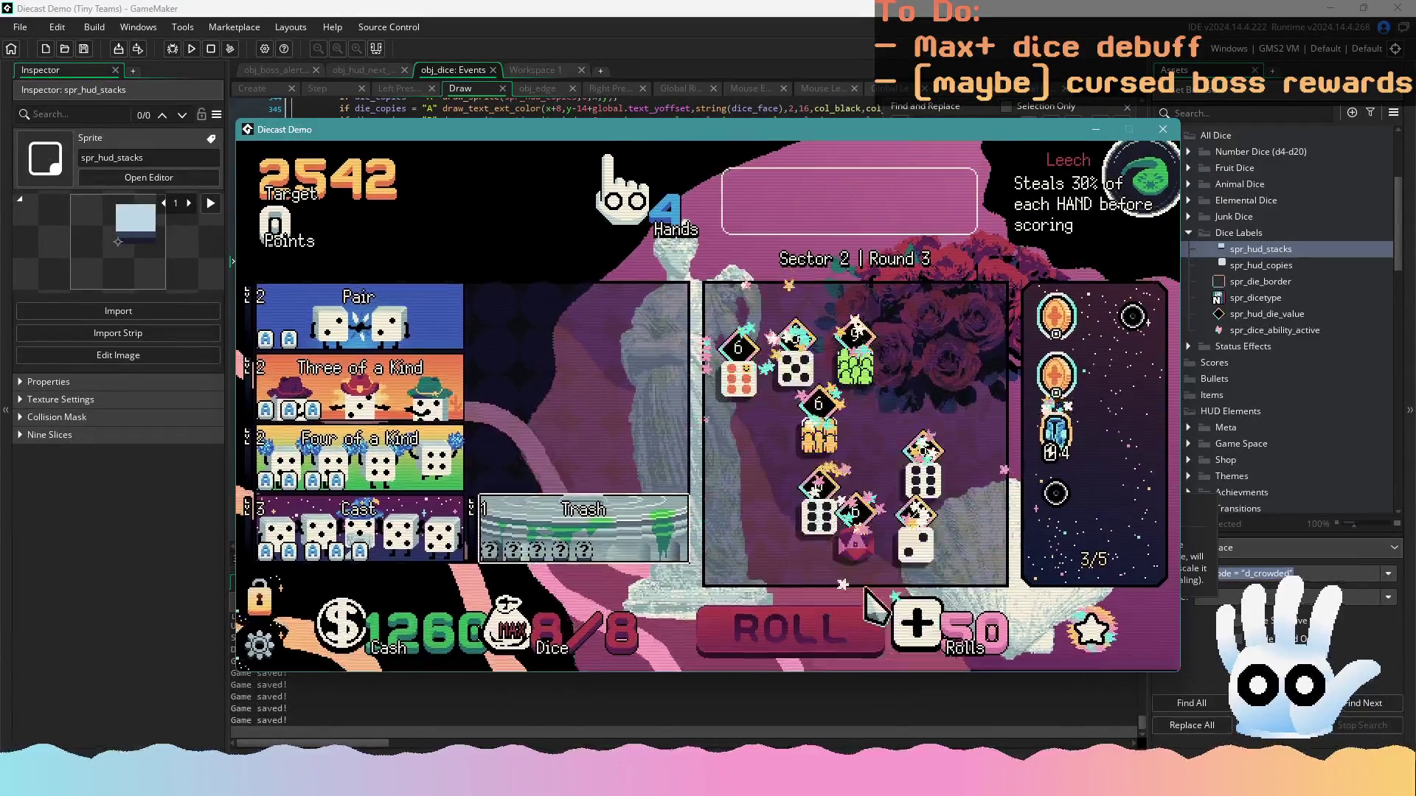
{"action": "left_click", "coordinate": [848, 632]}
{"action": "left_click", "coordinate": [848, 633]}
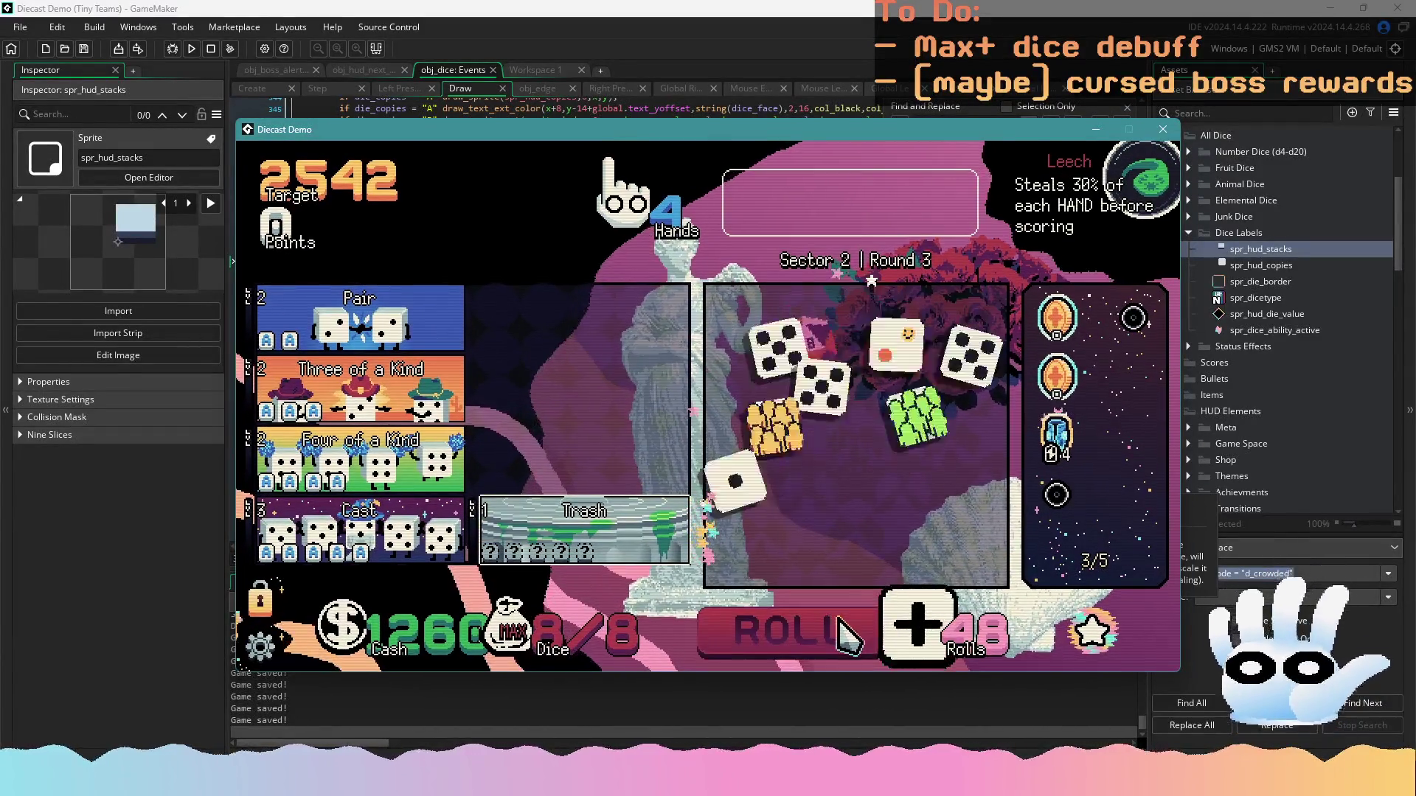
{"action": "left_click", "coordinate": [847, 634]}
{"action": "left_click", "coordinate": [841, 623]}
{"action": "left_click", "coordinate": [840, 624]}
Use the reroll ability on the D20 to get a 20, then roll again
{"action": "left_click", "coordinate": [1056, 318]}
{"action": "left_click", "coordinate": [1062, 354]}
{"action": "left_click", "coordinate": [901, 432]}
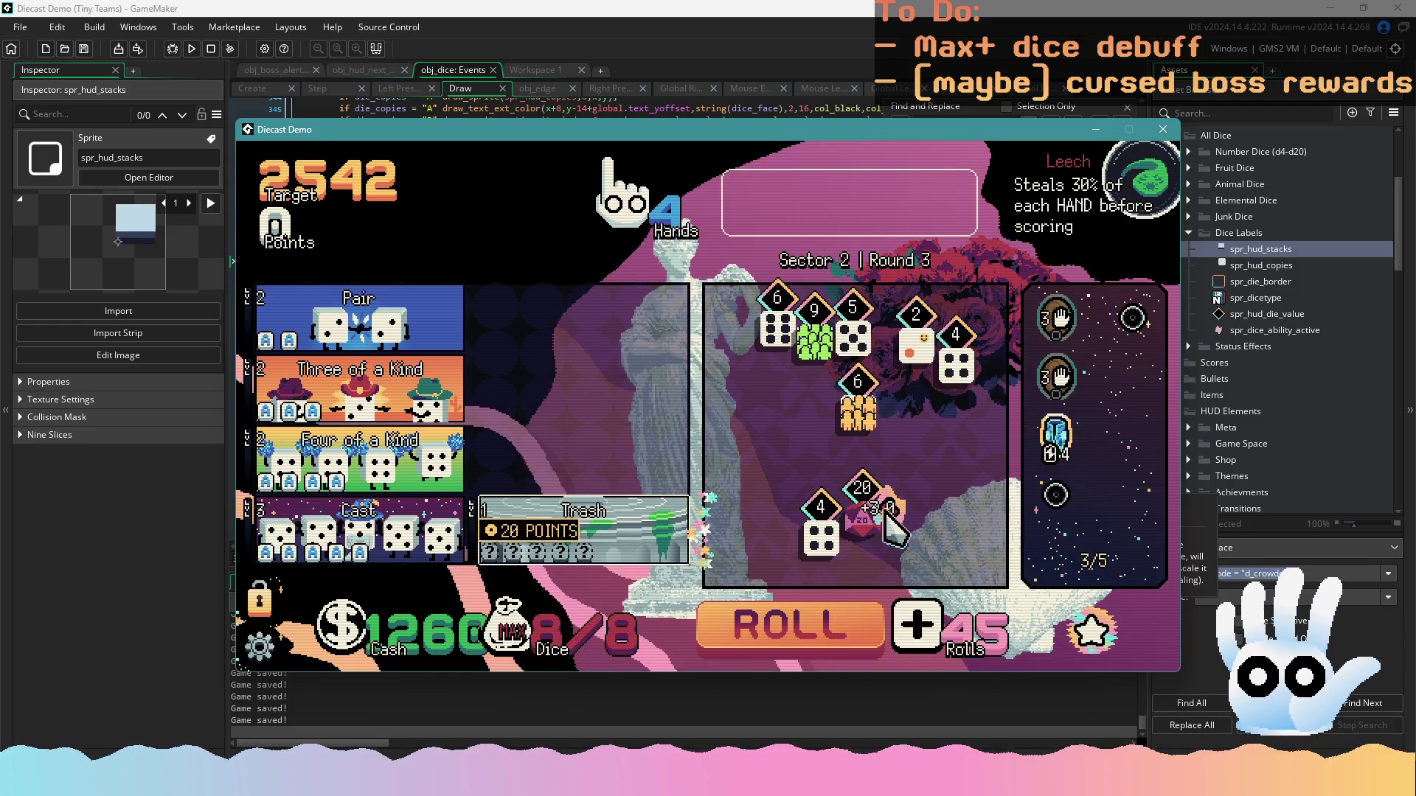
{"action": "left_click", "coordinate": [833, 612]}
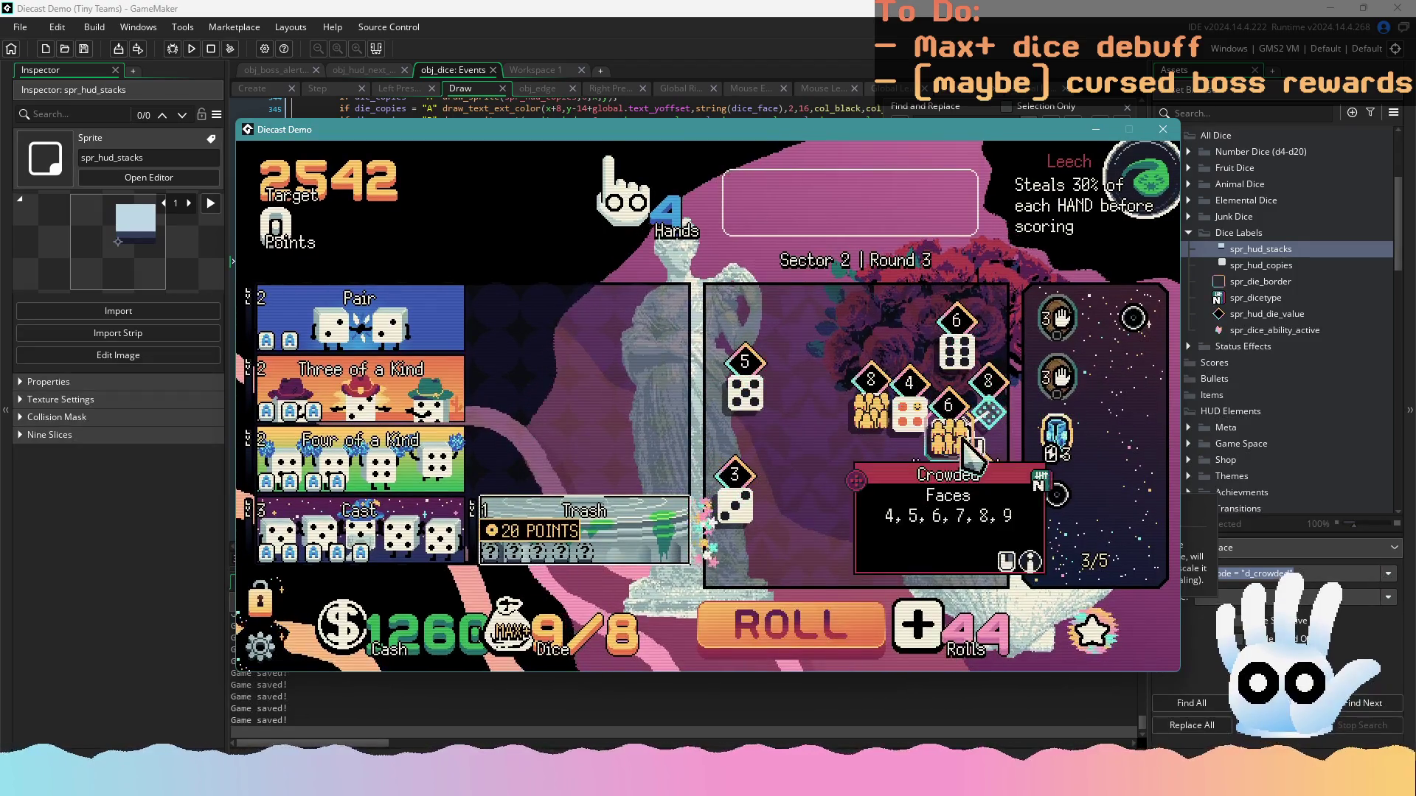
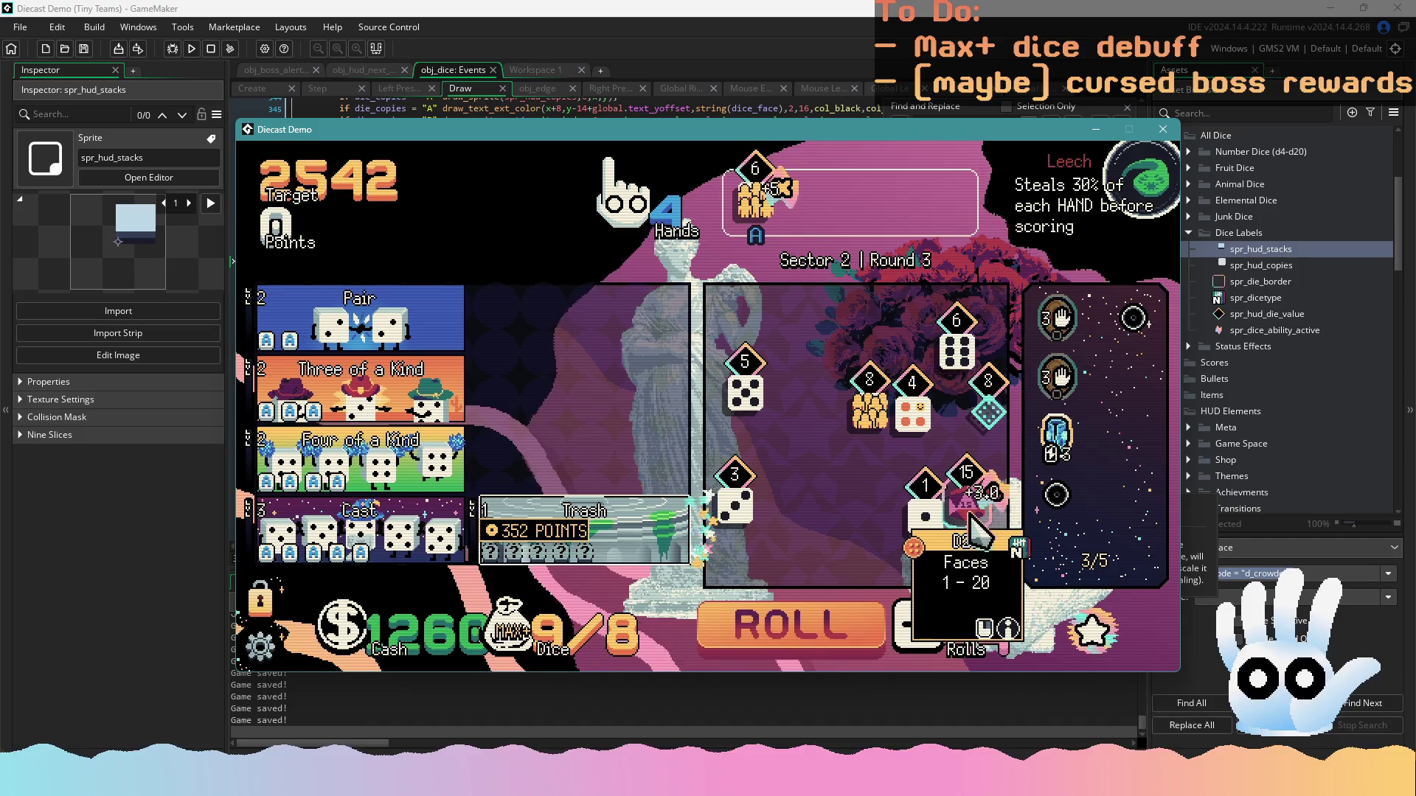
Back in the running Diecast game, put three 6 dice into the hand for Three of a Kind
{"action": "left_click", "coordinate": [784, 63]}
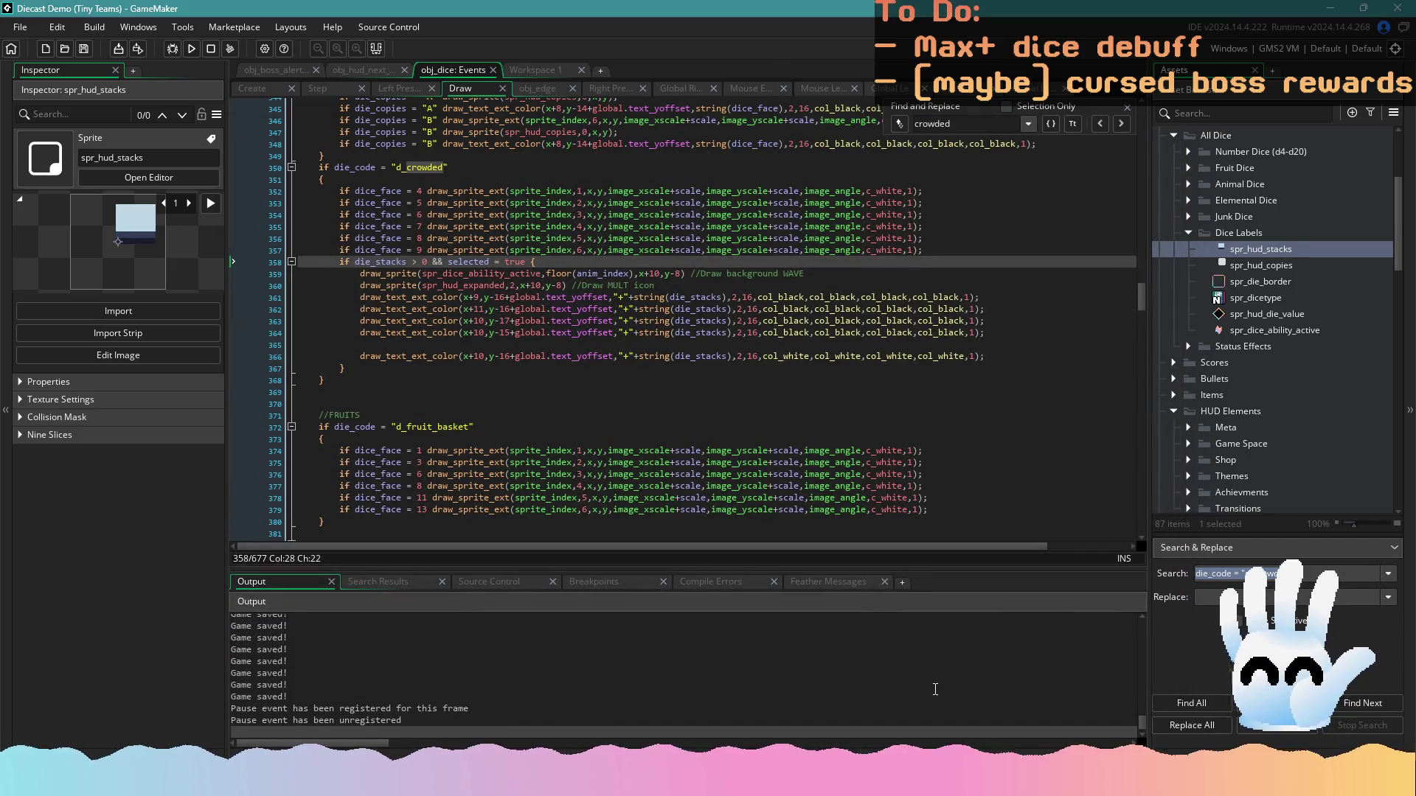
{"action": "key", "text": "alt+Tab"}
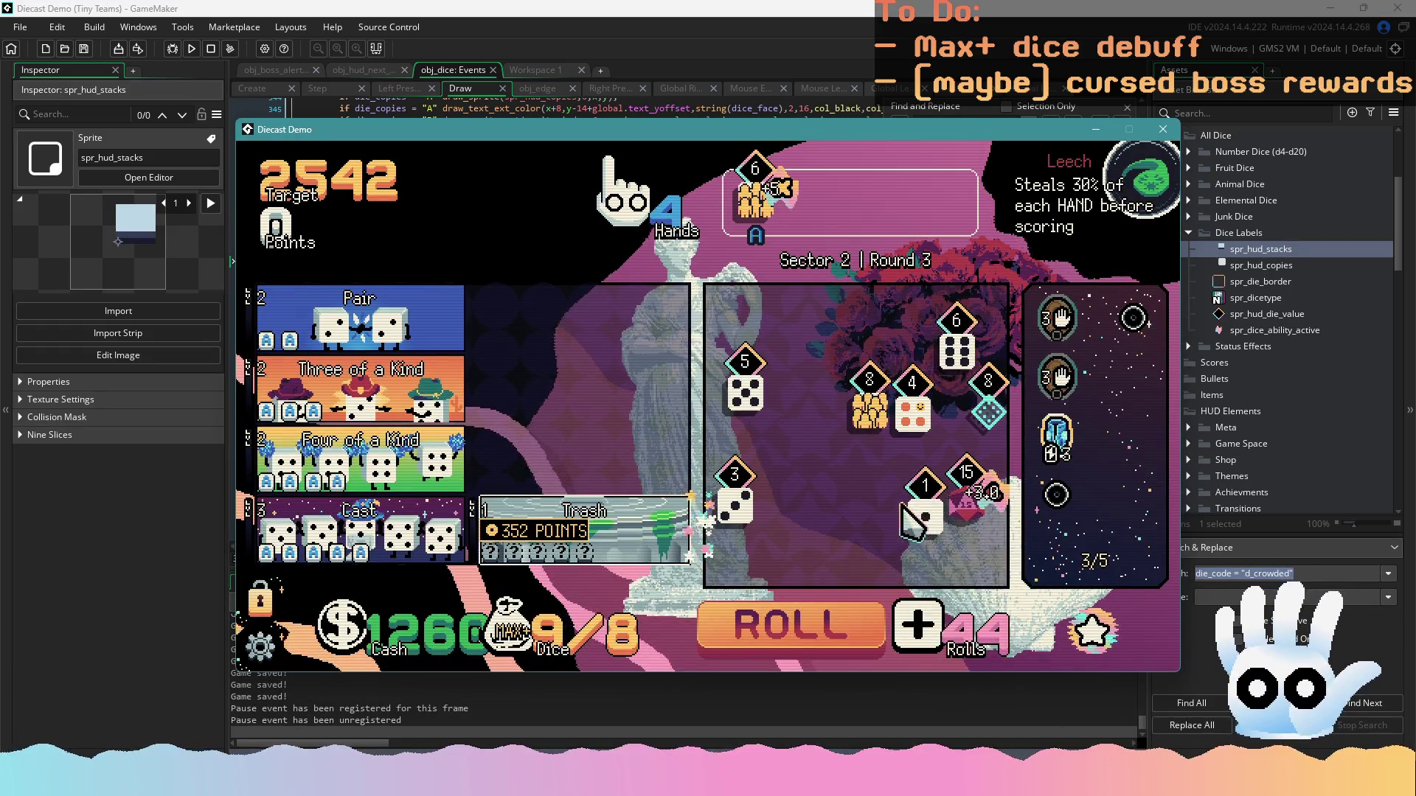
{"action": "left_click", "coordinate": [871, 409]}
{"action": "left_click", "coordinate": [830, 249]}
{"action": "left_click", "coordinate": [948, 361]}
{"action": "left_click", "coordinate": [855, 612]}
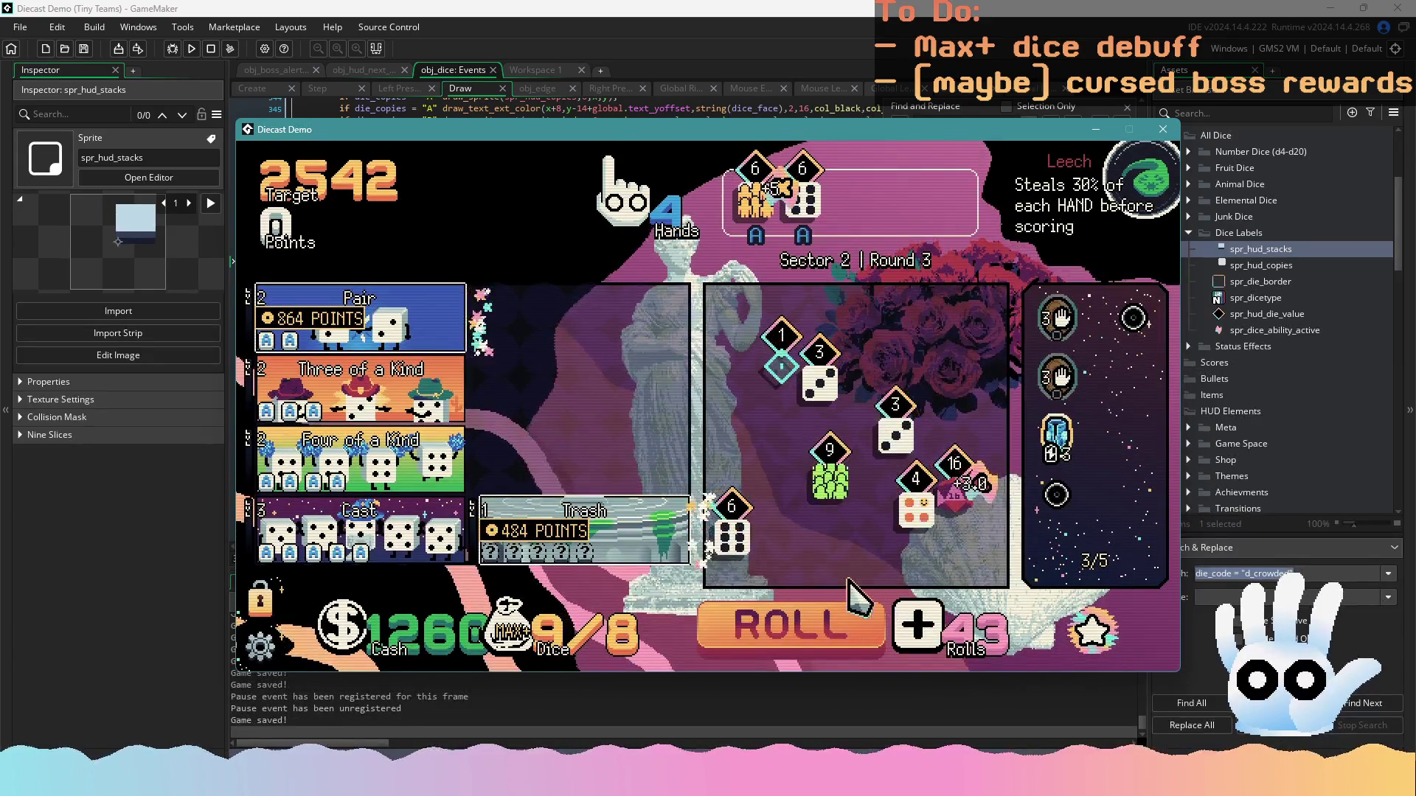
{"action": "left_click", "coordinate": [732, 535]}
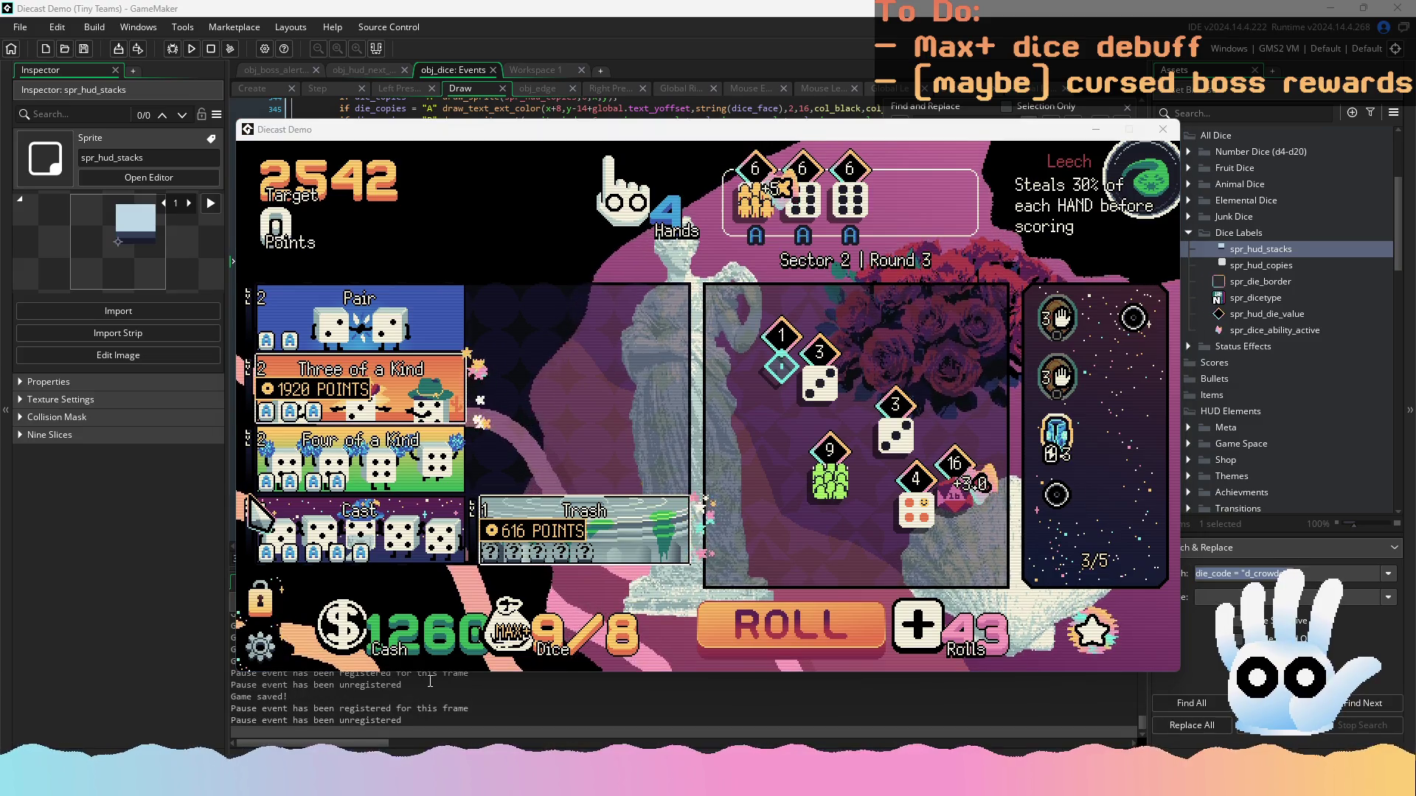
Set music and sound effects volume to 40%, then frame the game window for screen recording
{"action": "key", "text": "Escape"}
{"action": "left_click", "coordinate": [543, 213]}
{"action": "left_click", "coordinate": [542, 213]}
{"action": "left_click", "coordinate": [543, 213]}
{"action": "left_click", "coordinate": [543, 213]}
{"action": "left_click", "coordinate": [815, 213]}
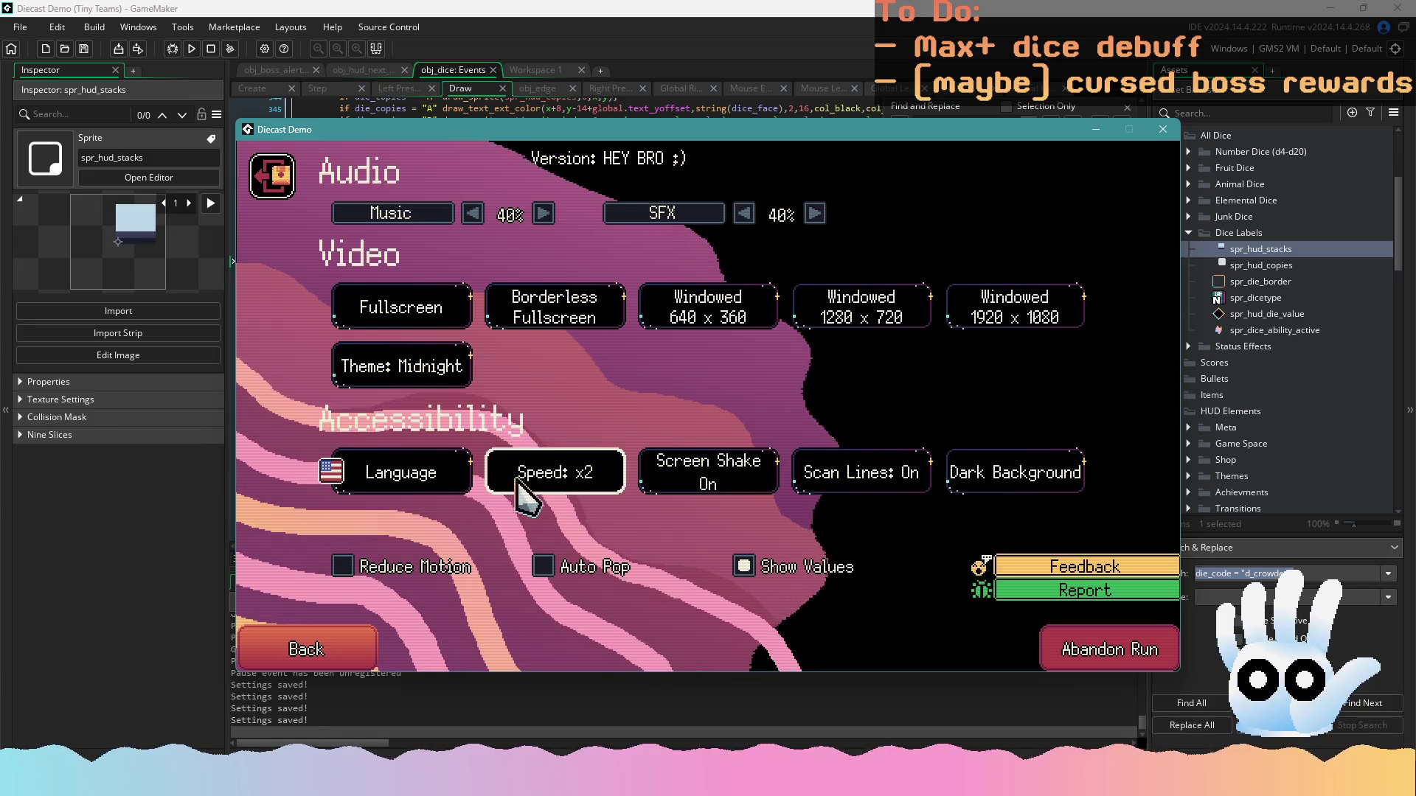
{"action": "key", "text": "Escape"}
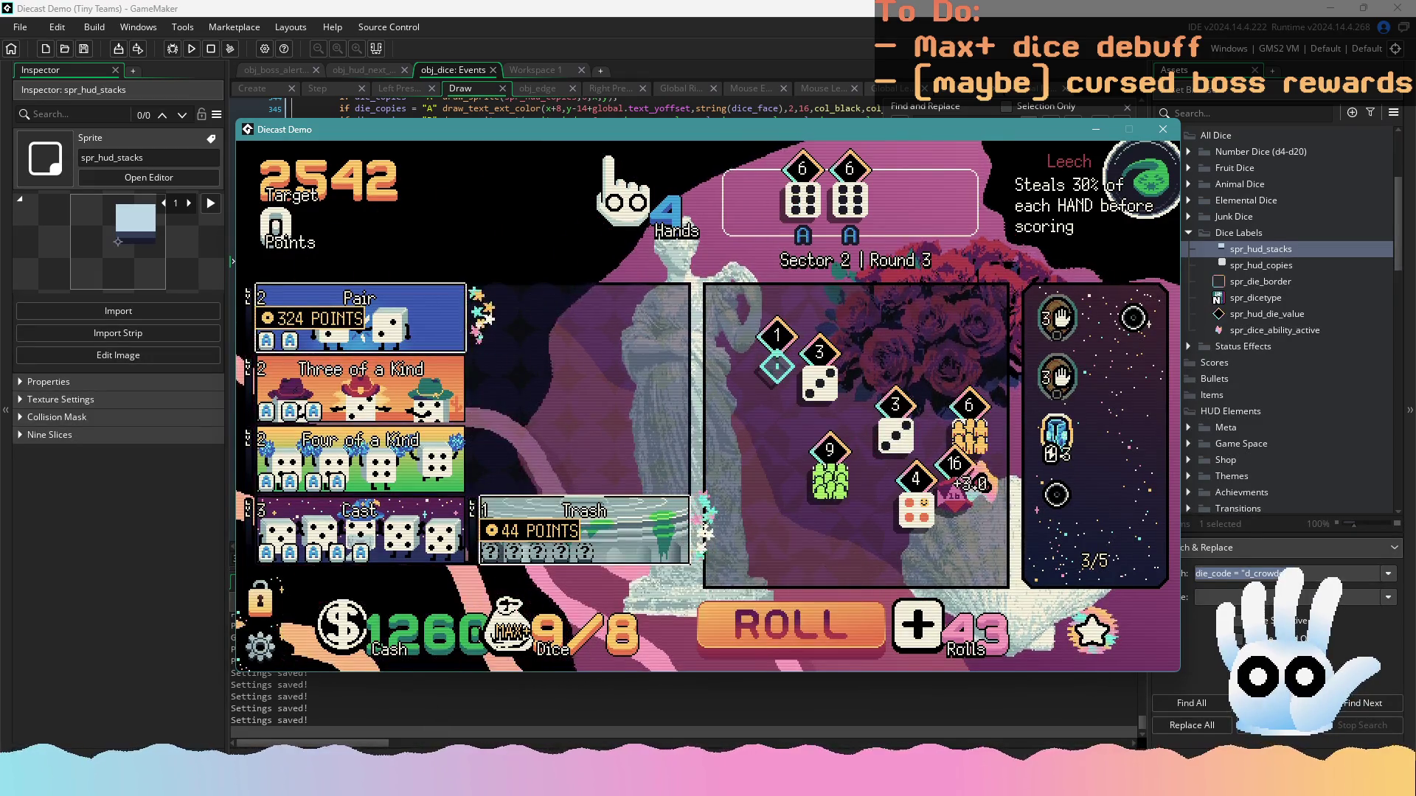
{"action": "key", "text": "super+shift+r"}
{"action": "left_click_drag", "start_coordinate": [236, 141], "coordinate": [1181, 673]}
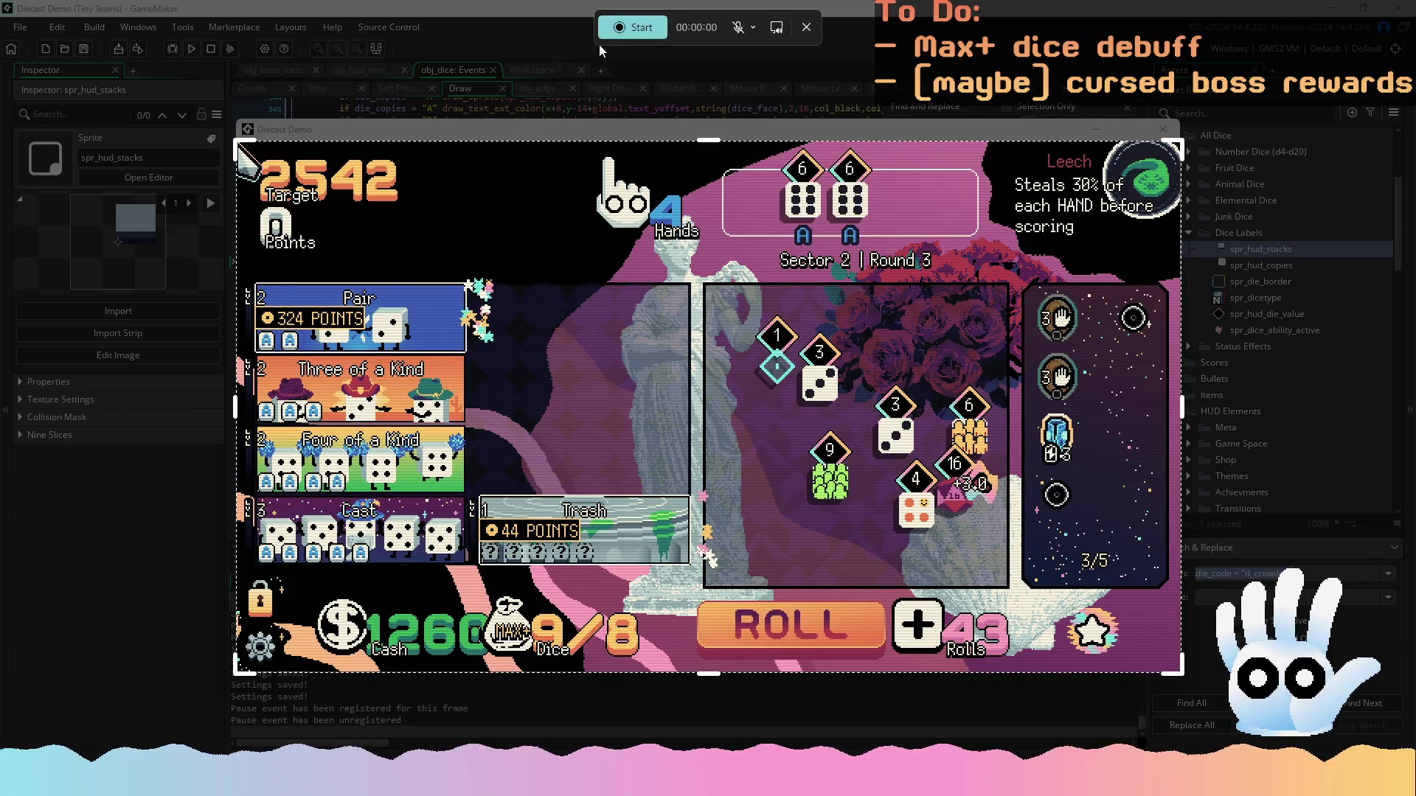
Start recording, add the yellow 6 die to the hand, and reroll the tray repeatedly
{"action": "left_click", "coordinate": [633, 27]}
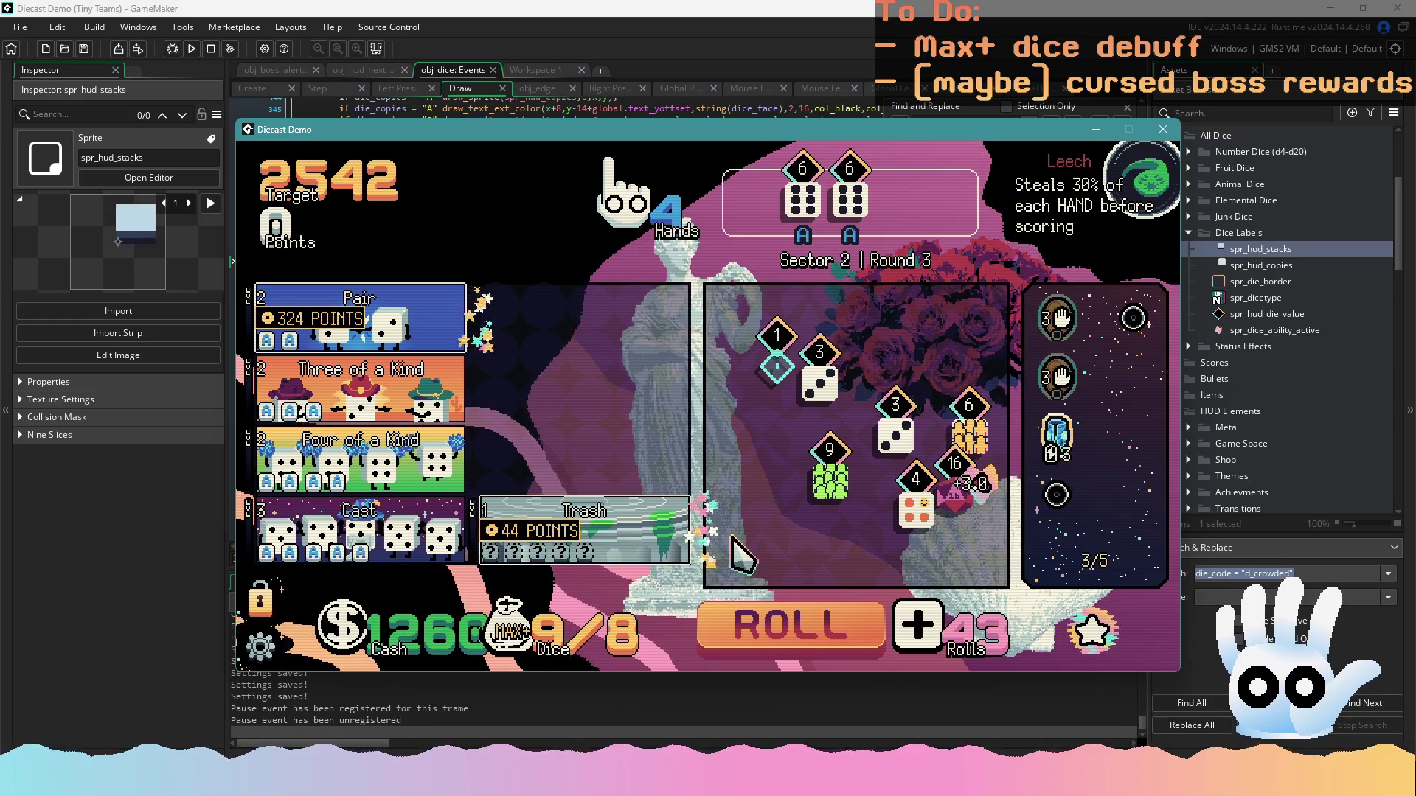
{"action": "left_click", "coordinate": [970, 434]}
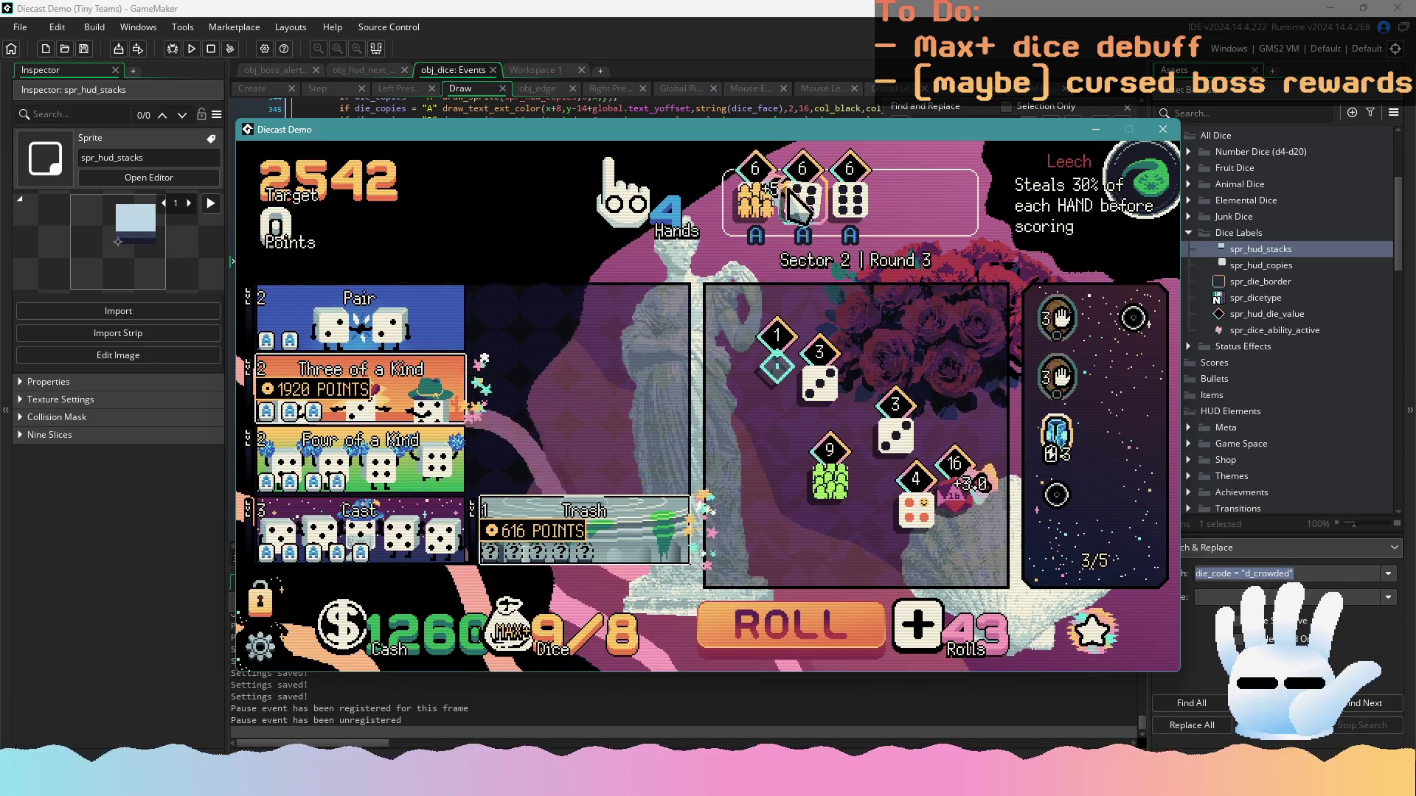
{"action": "left_click", "coordinate": [815, 623]}
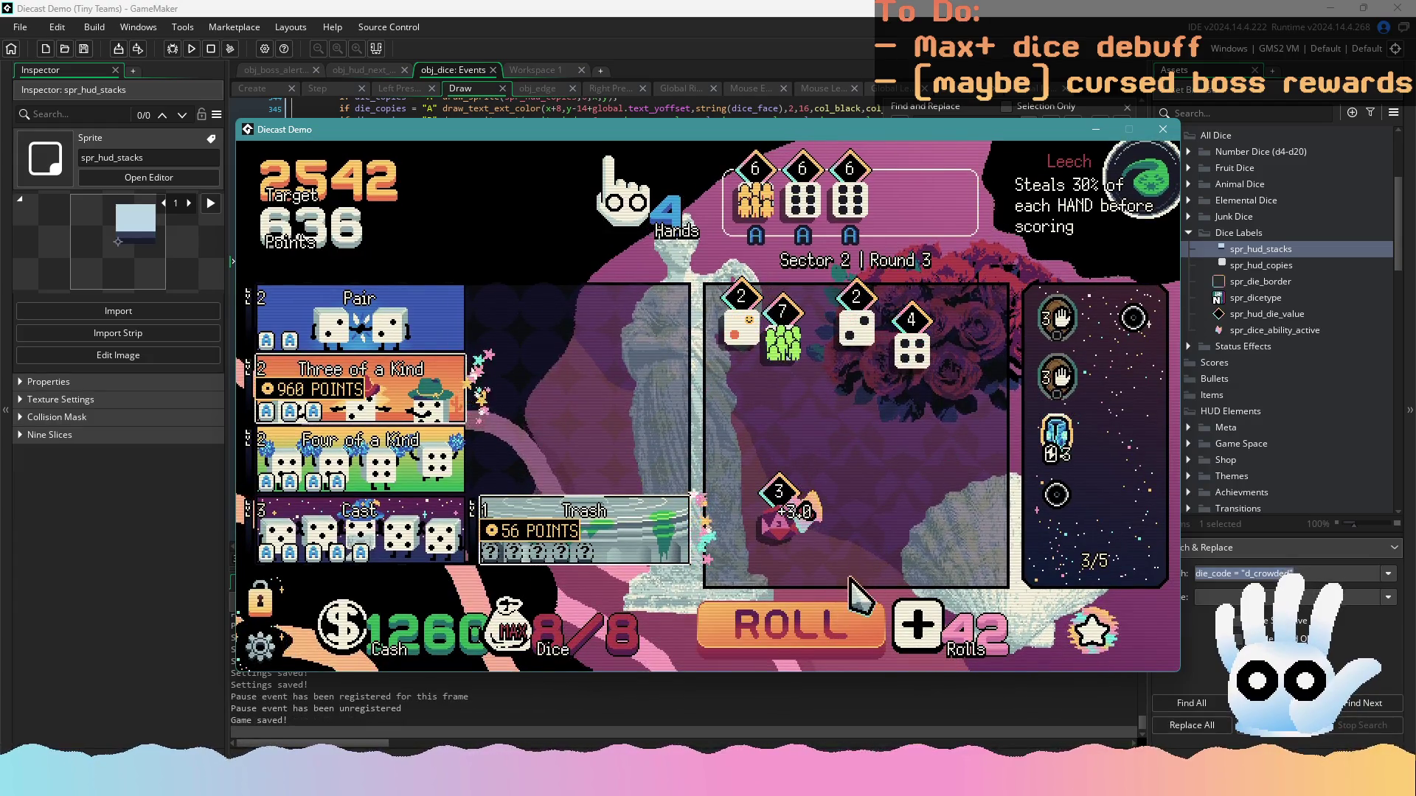
{"action": "left_click", "coordinate": [841, 620]}
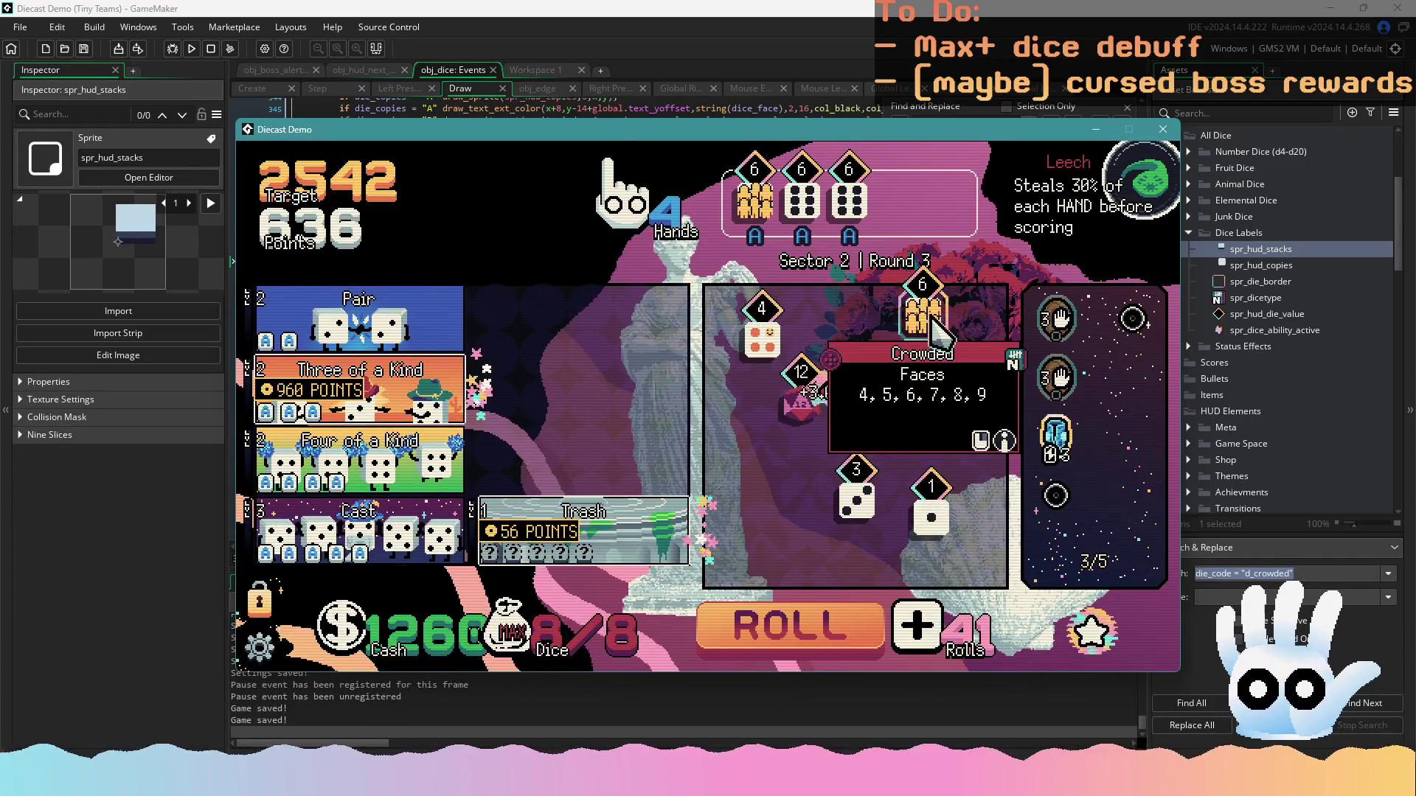
{"action": "left_click", "coordinate": [852, 630]}
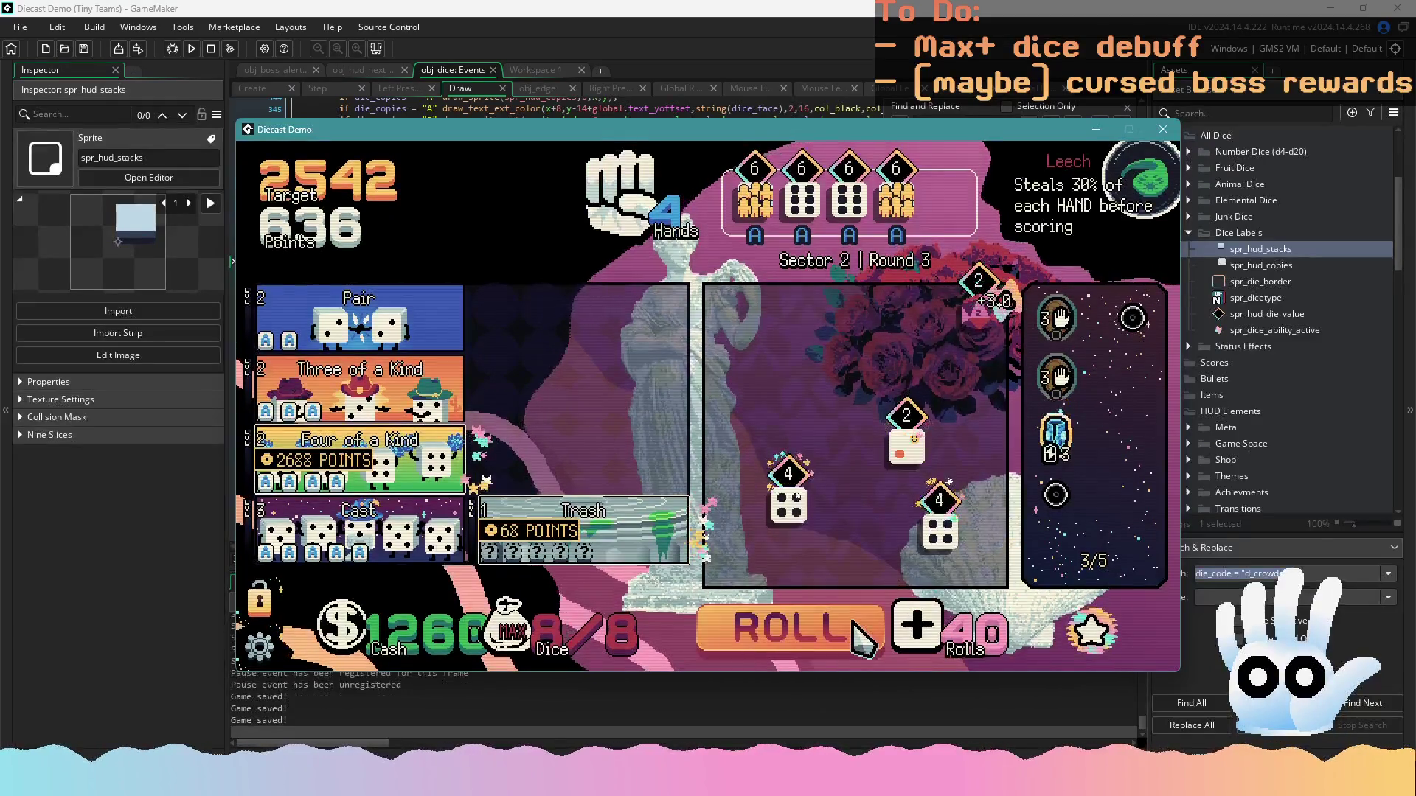
{"action": "left_click", "coordinate": [856, 625]}
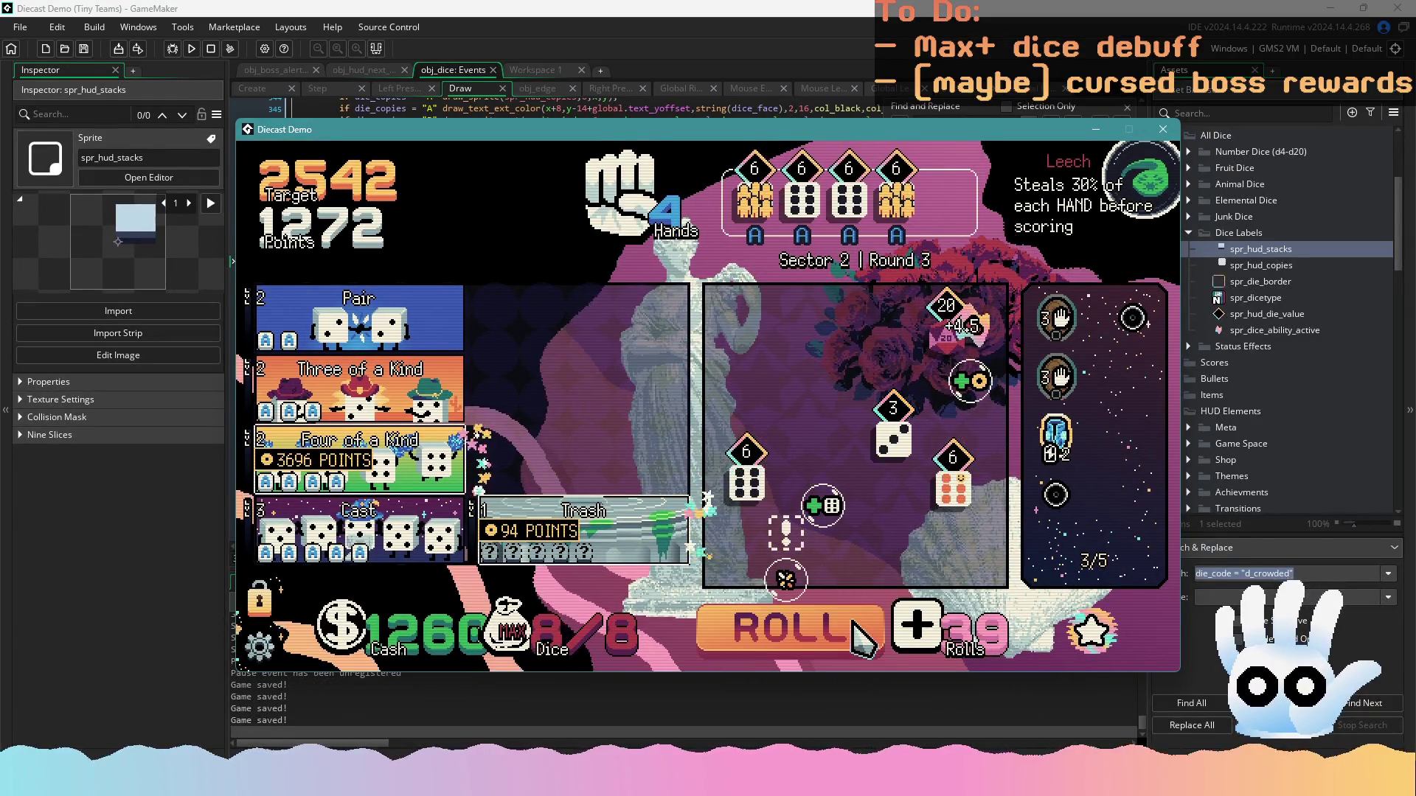
{"action": "left_click", "coordinate": [855, 626]}
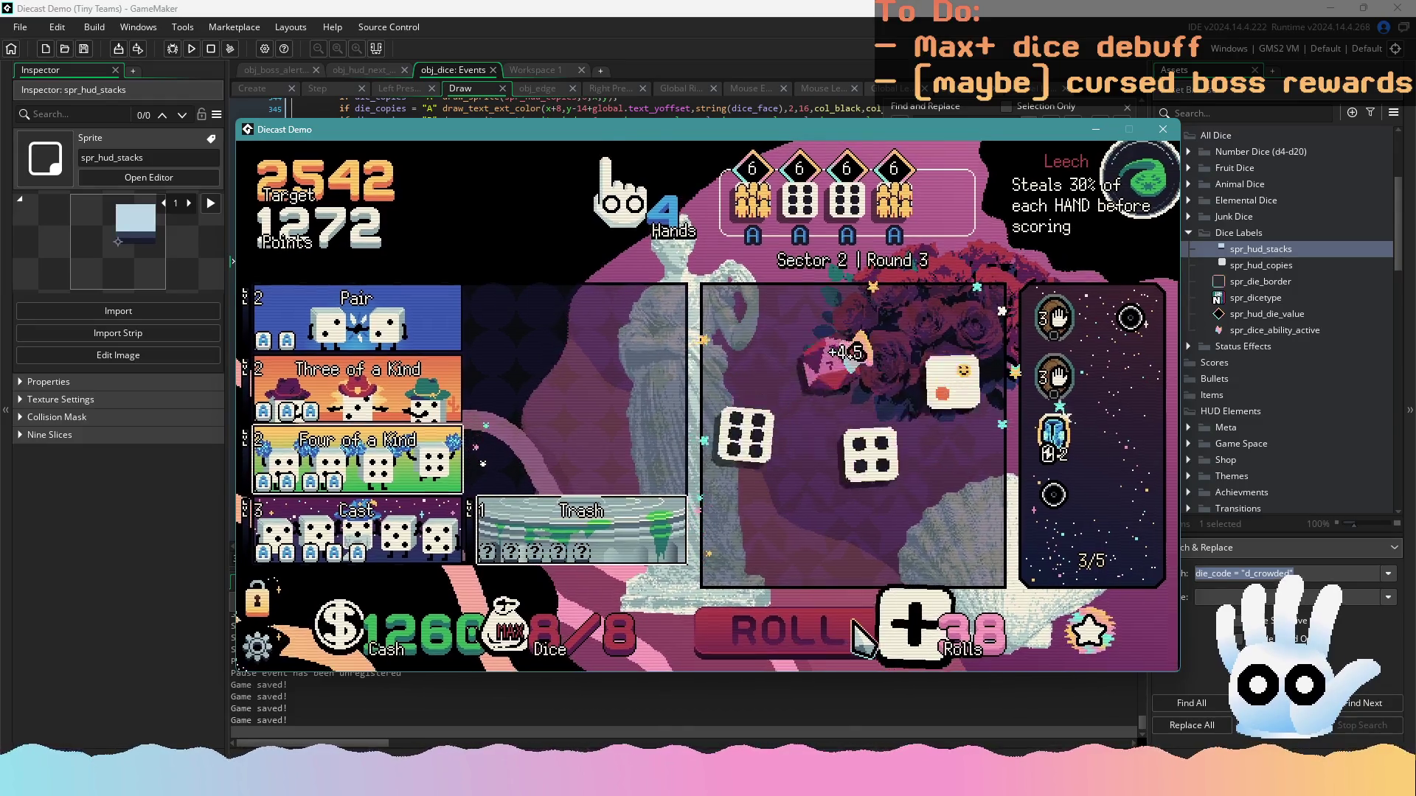
{"action": "left_click", "coordinate": [856, 626]}
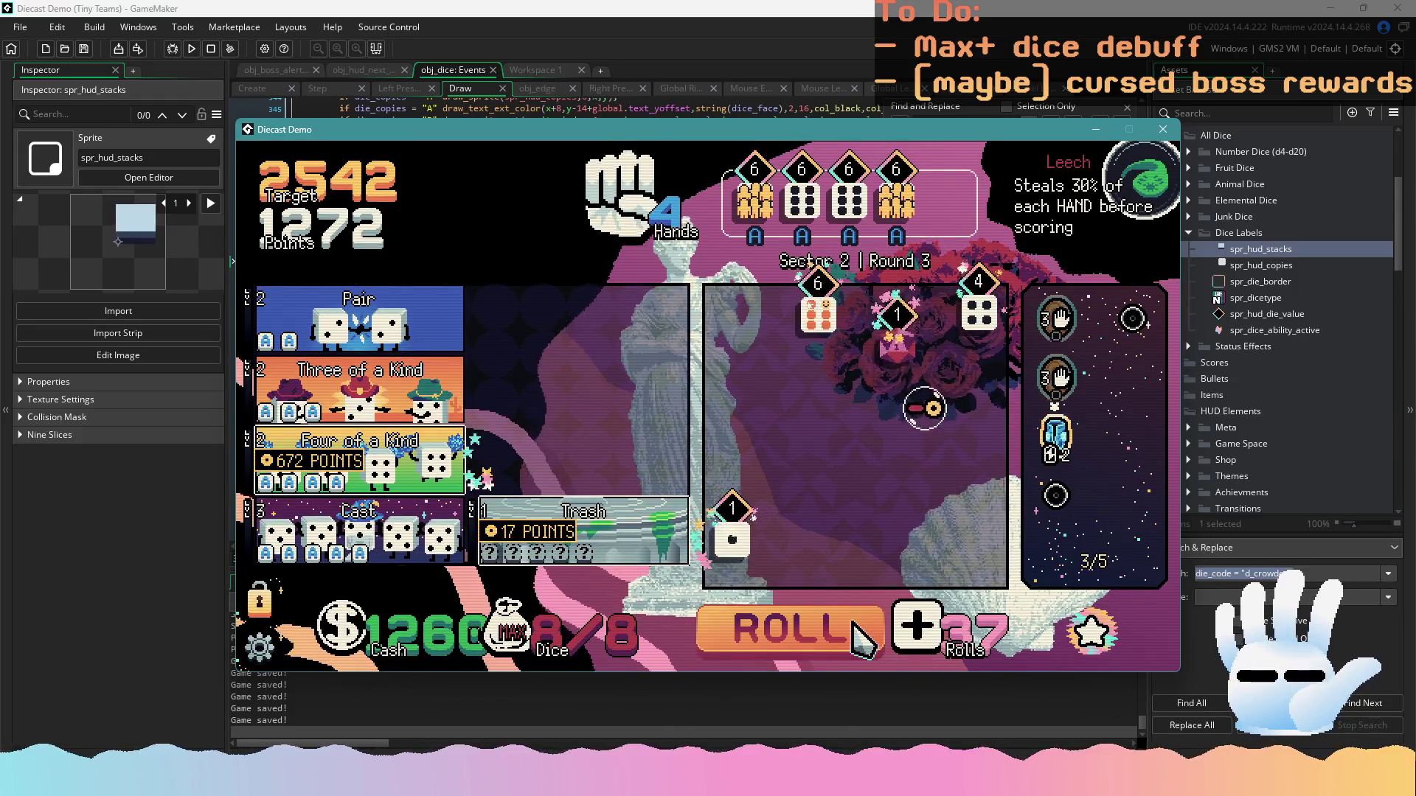
{"action": "left_click", "coordinate": [855, 627]}
{"action": "left_click", "coordinate": [855, 627]}
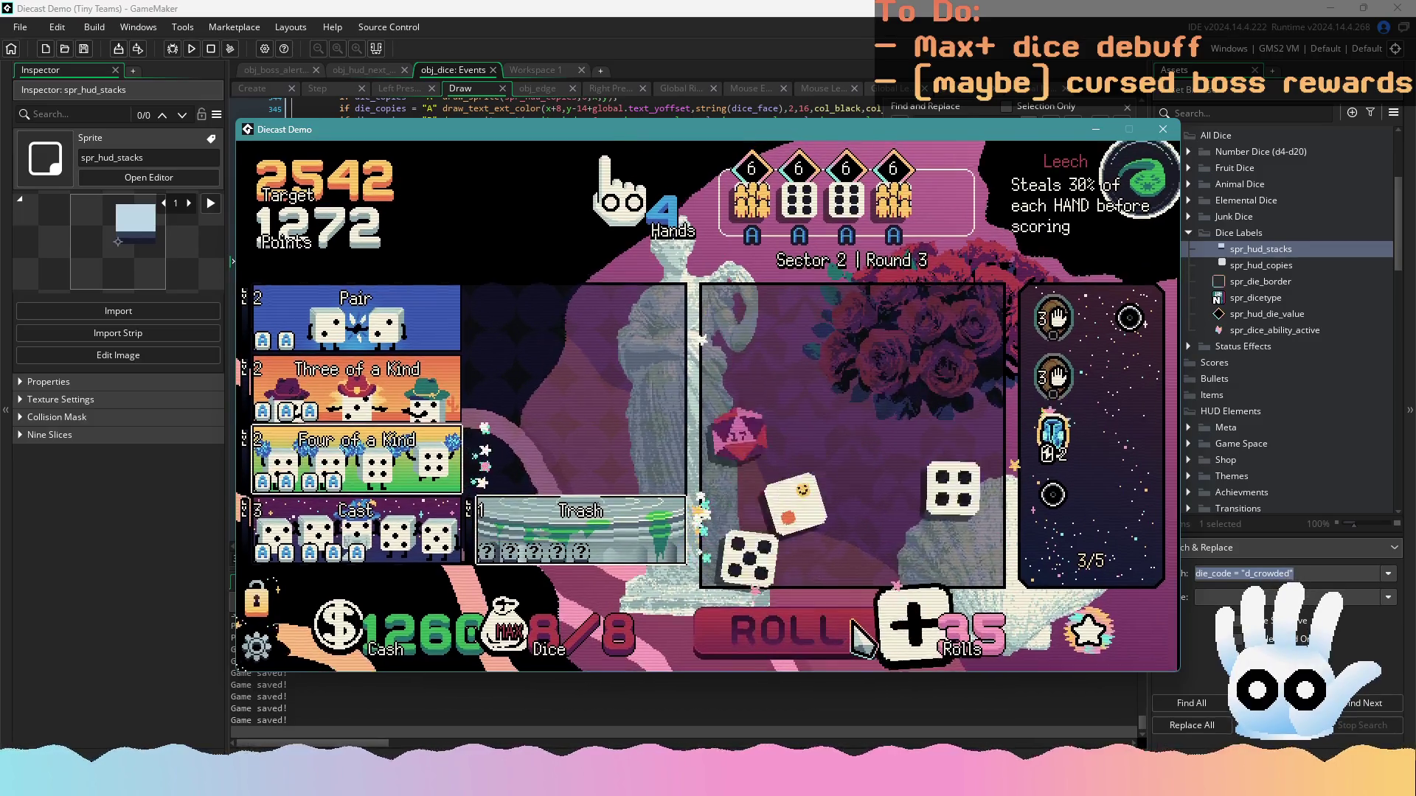
{"action": "left_click", "coordinate": [856, 626]}
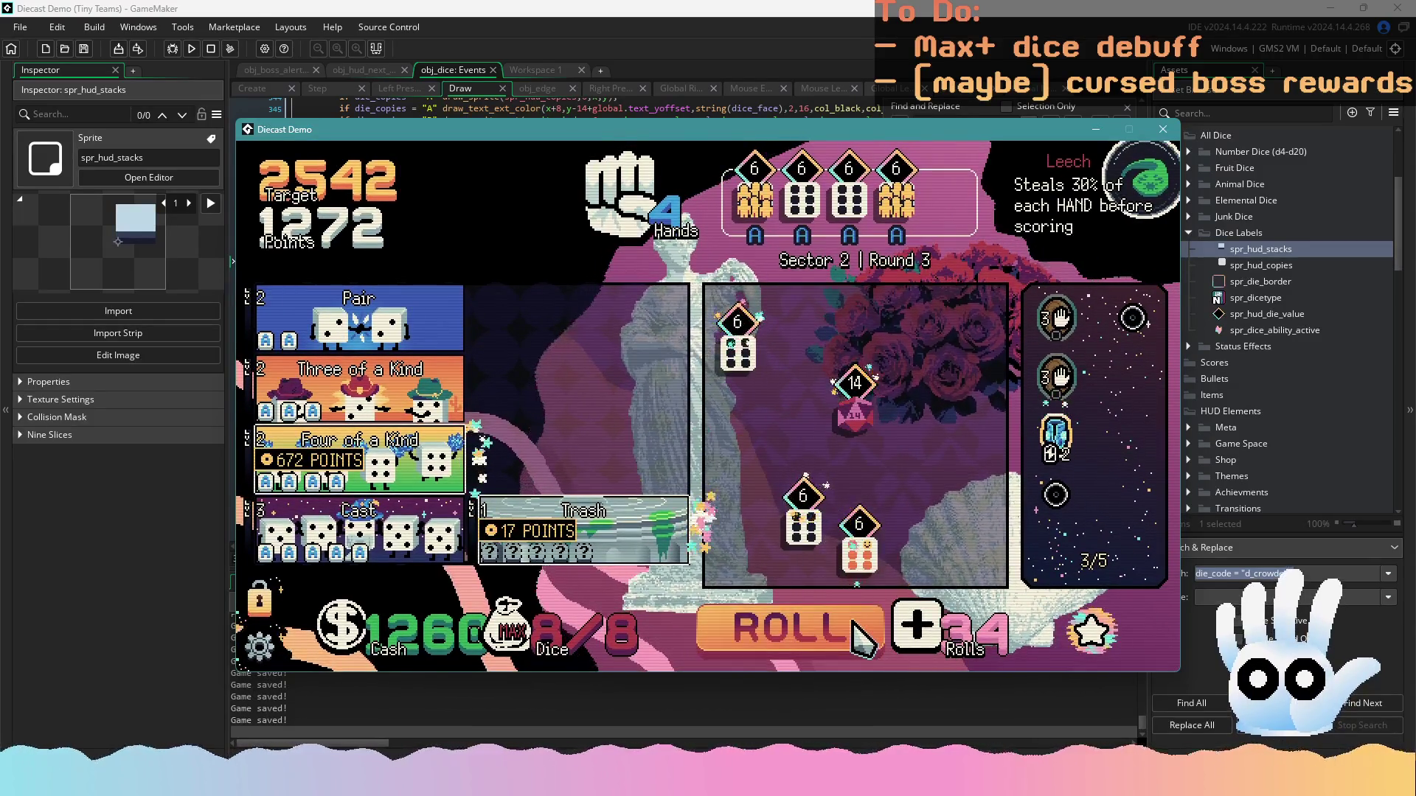
{"action": "left_click", "coordinate": [855, 626]}
{"action": "left_click", "coordinate": [856, 627]}
{"action": "left_click", "coordinate": [856, 627]}
{"action": "left_click", "coordinate": [855, 627]}
{"action": "left_click", "coordinate": [855, 627]}
{"action": "left_click", "coordinate": [855, 631]}
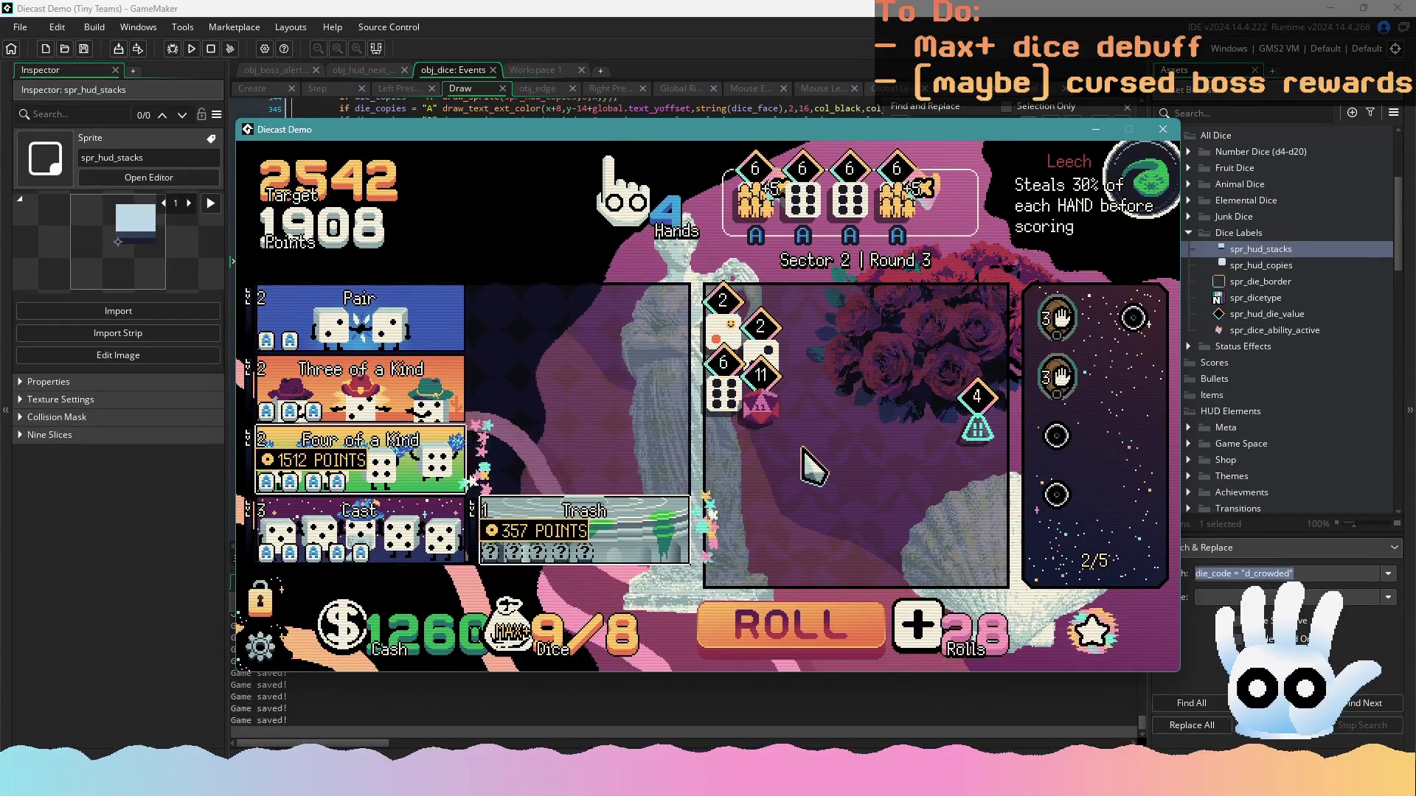
Show the Crowded die's tooltip, score the hand as Cast, and stop the recording
{"action": "mouse_move", "coordinate": [767, 362]}
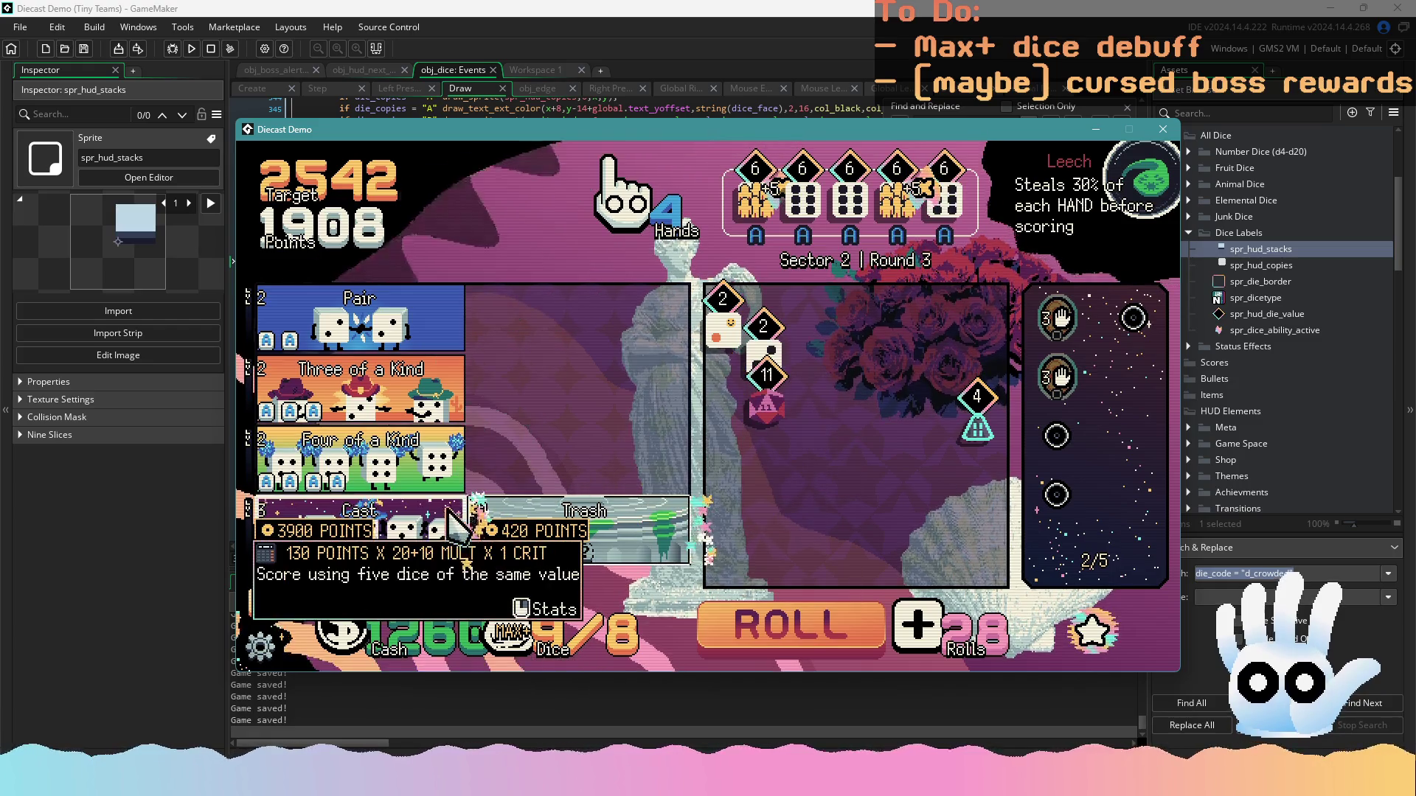
{"action": "left_click", "coordinate": [430, 528]}
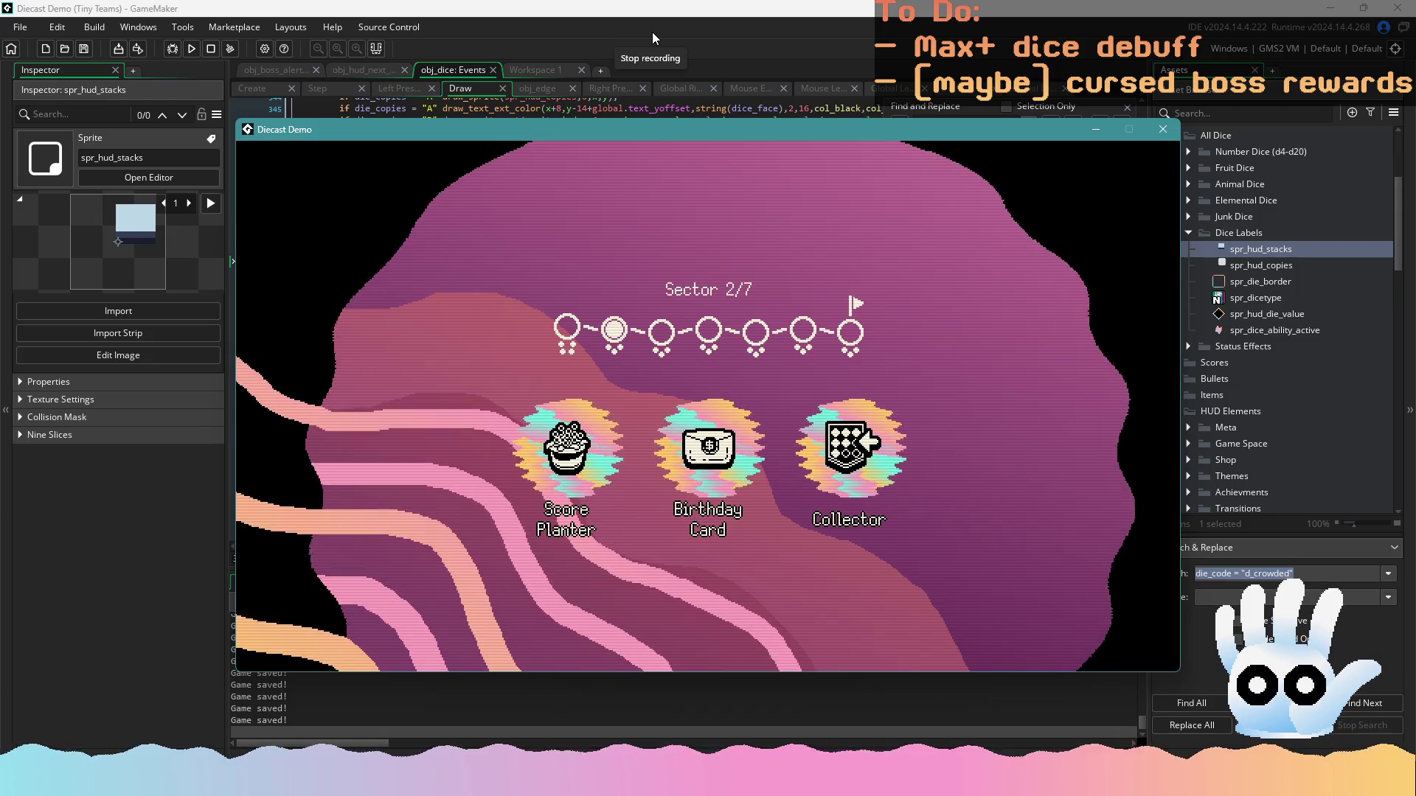
{"action": "left_click", "coordinate": [927, 90]}
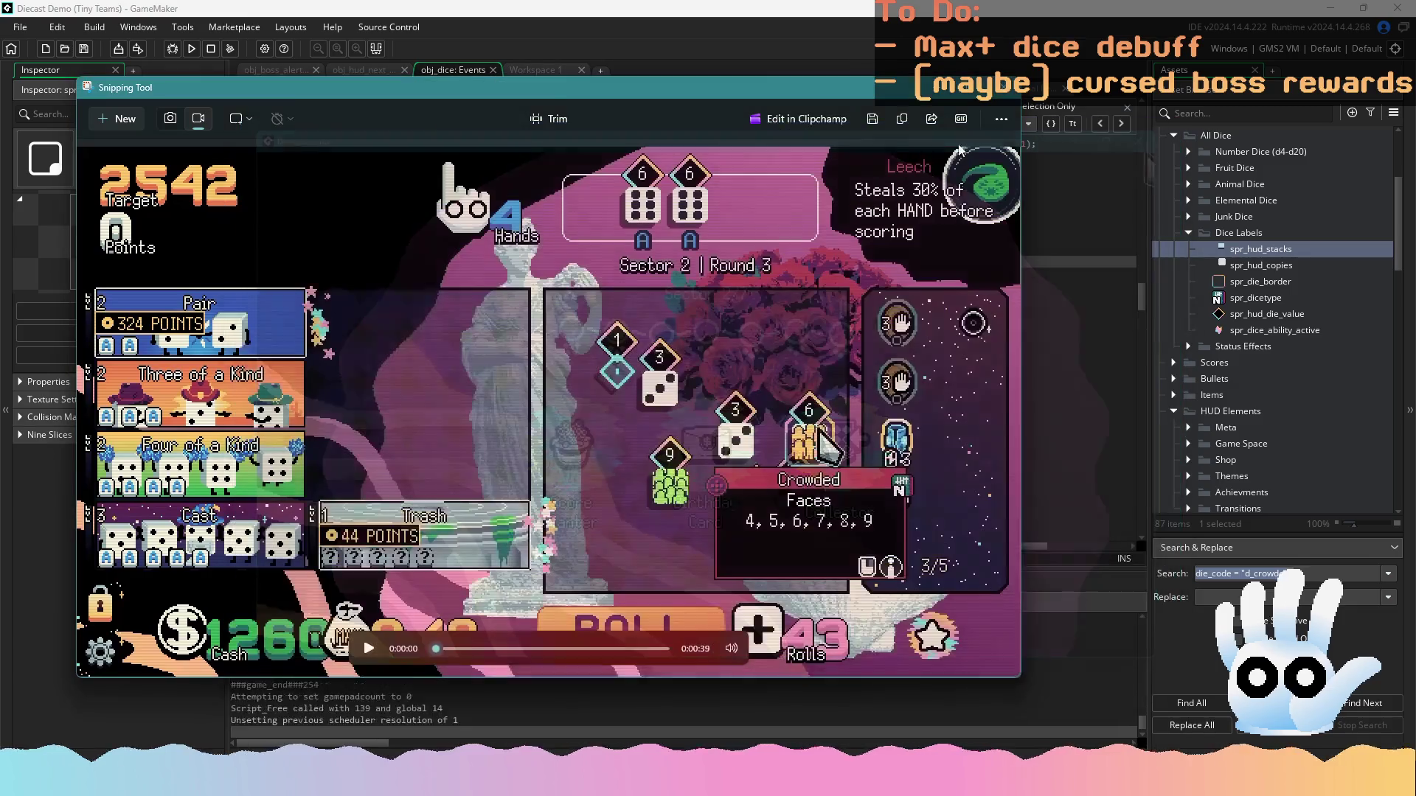
Play back the recorded clip with its playback volume raised to 100
{"action": "left_click_drag", "start_coordinate": [716, 91], "coordinate": [927, 93]}
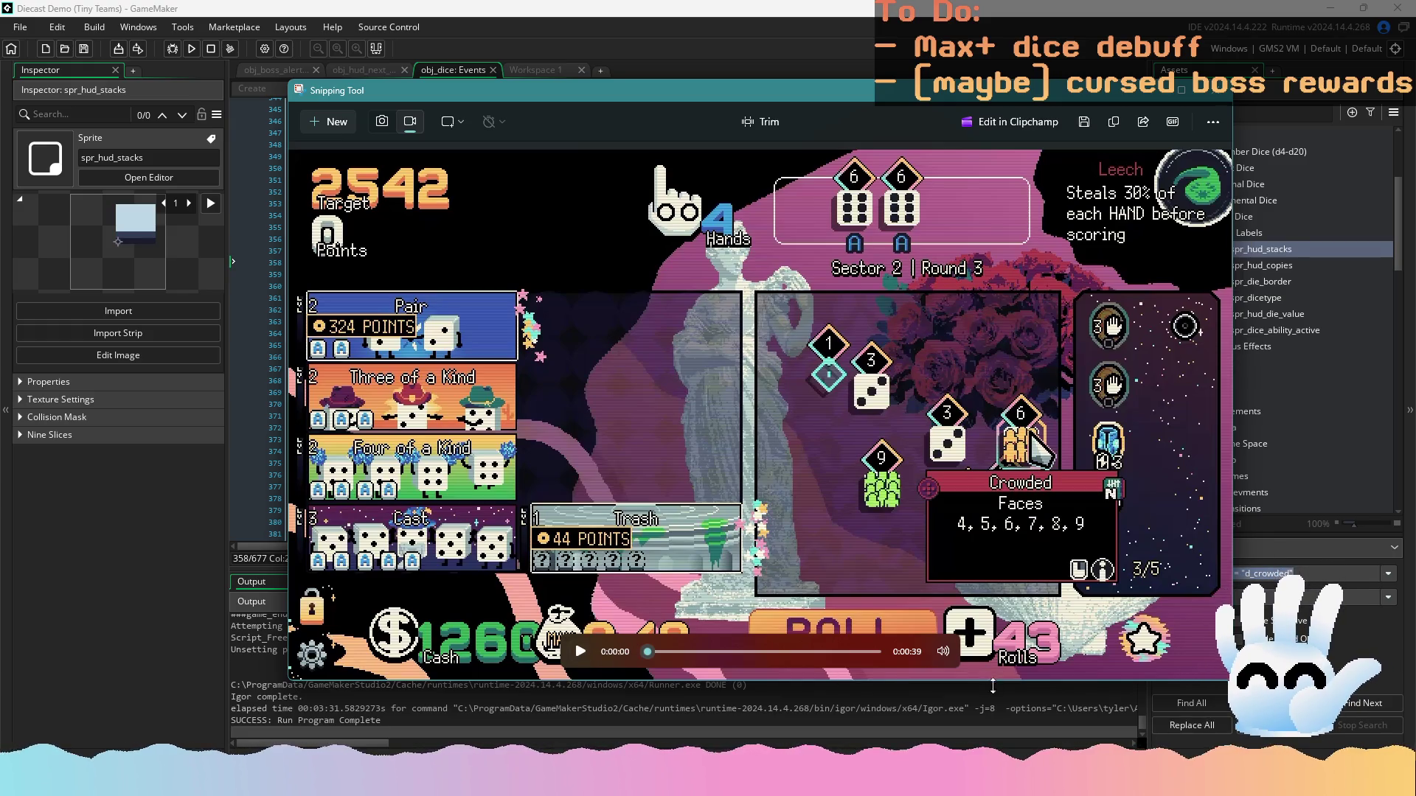
{"action": "left_click", "coordinate": [944, 653]}
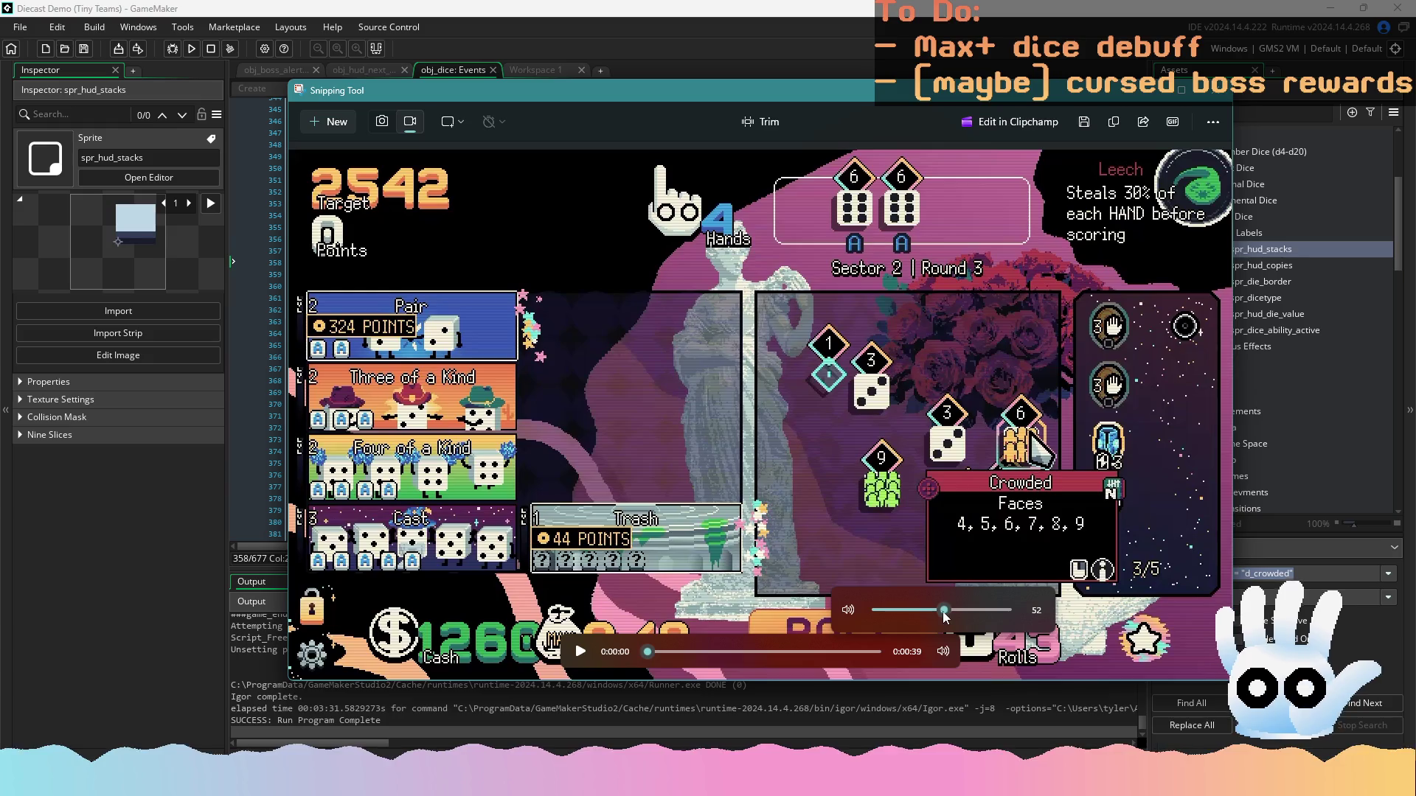
{"action": "left_click", "coordinate": [580, 652]}
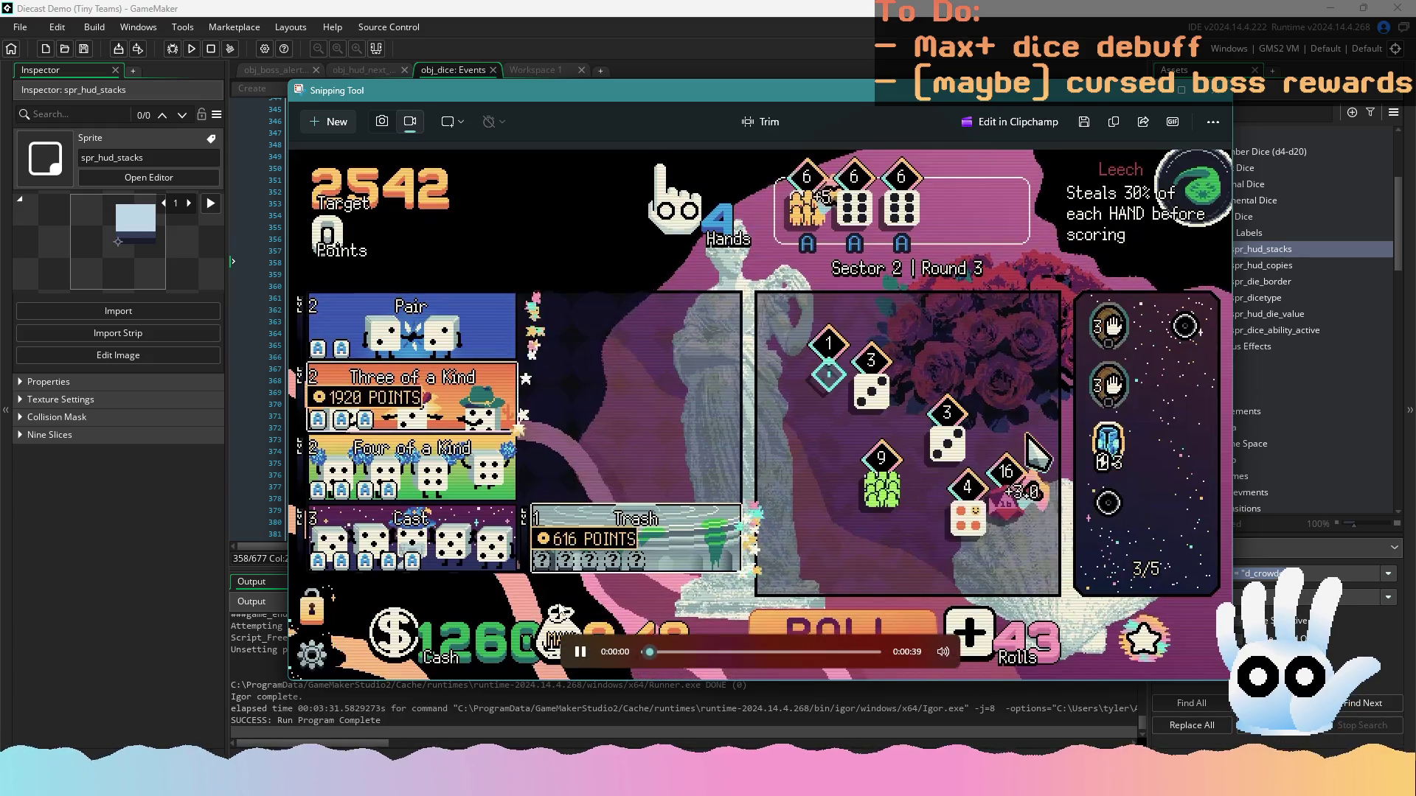
{"action": "mouse_move", "coordinate": [943, 652]}
{"action": "left_click_drag", "start_coordinate": [950, 614], "coordinate": [1020, 614]}
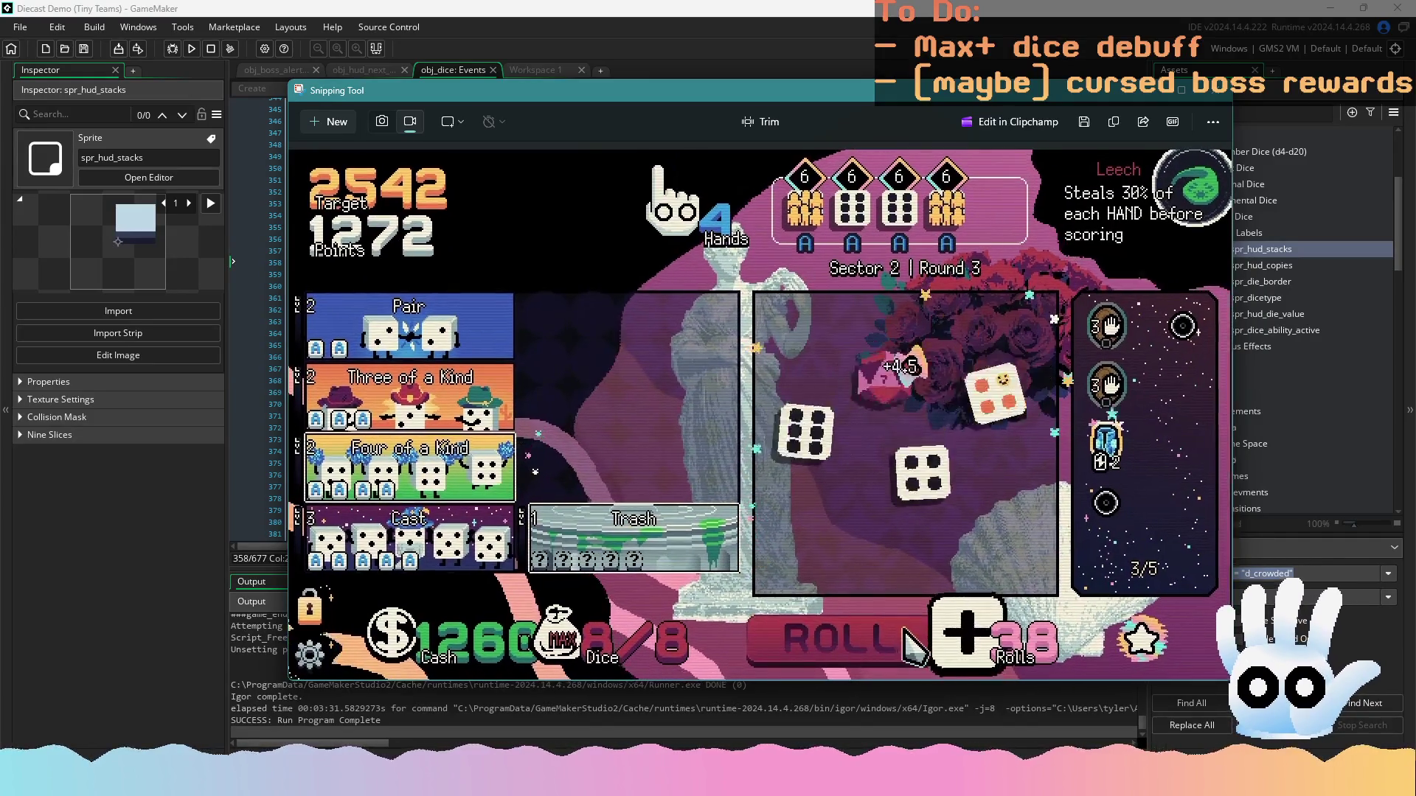
Skip back, pause the clip on LEVEL COMPLETE, and copy it to the clipboard
{"action": "mouse_move", "coordinate": [909, 411]}
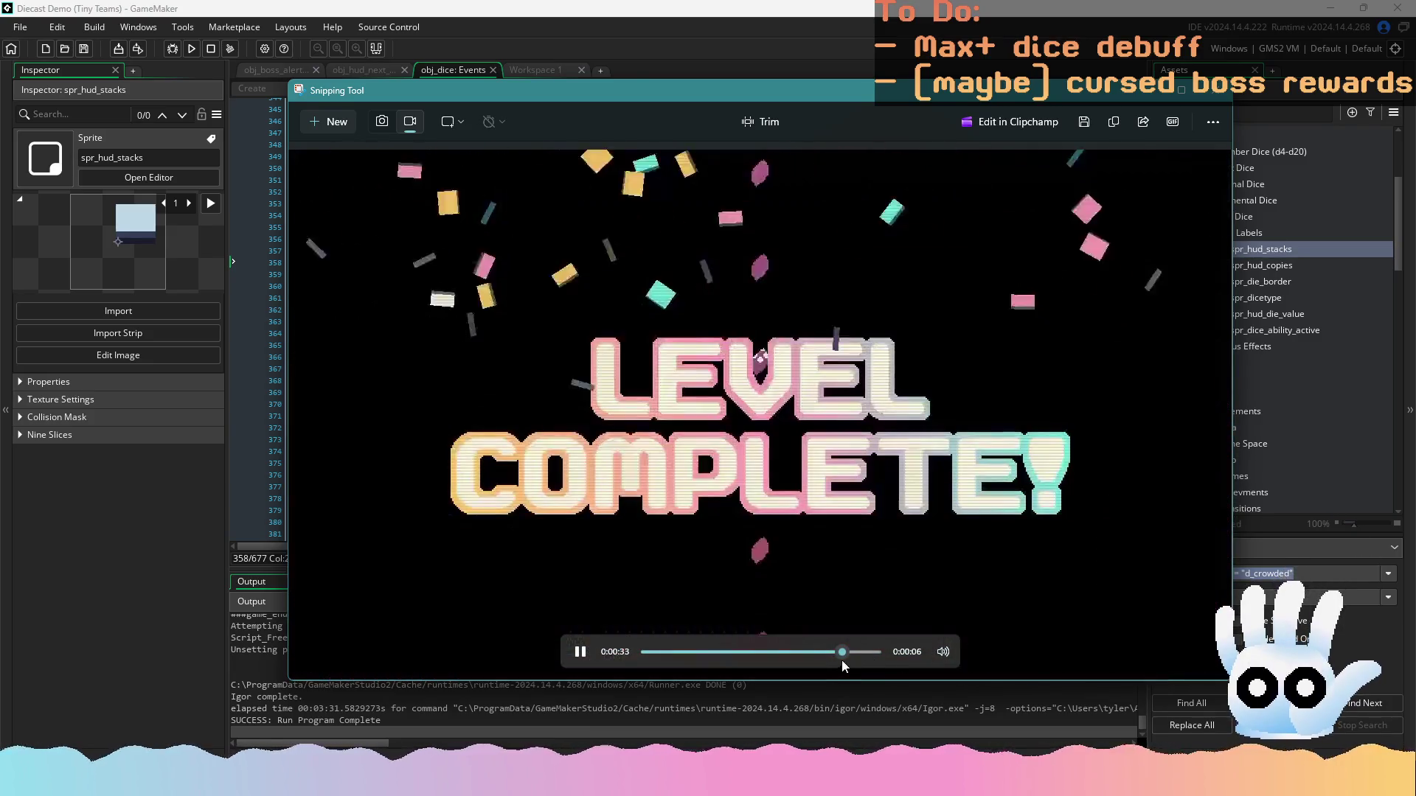
{"action": "left_click", "coordinate": [813, 652]}
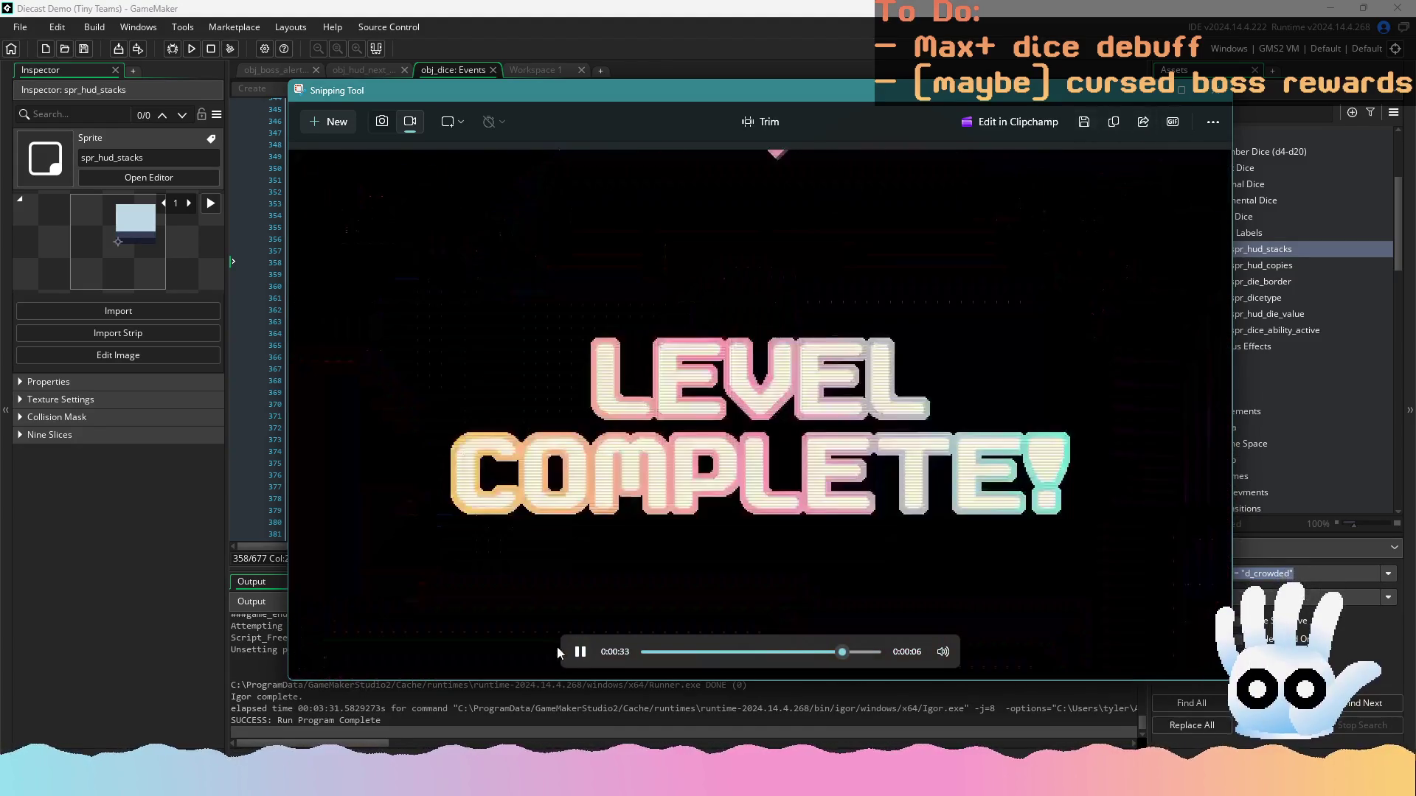
{"action": "left_click", "coordinate": [979, 171]}
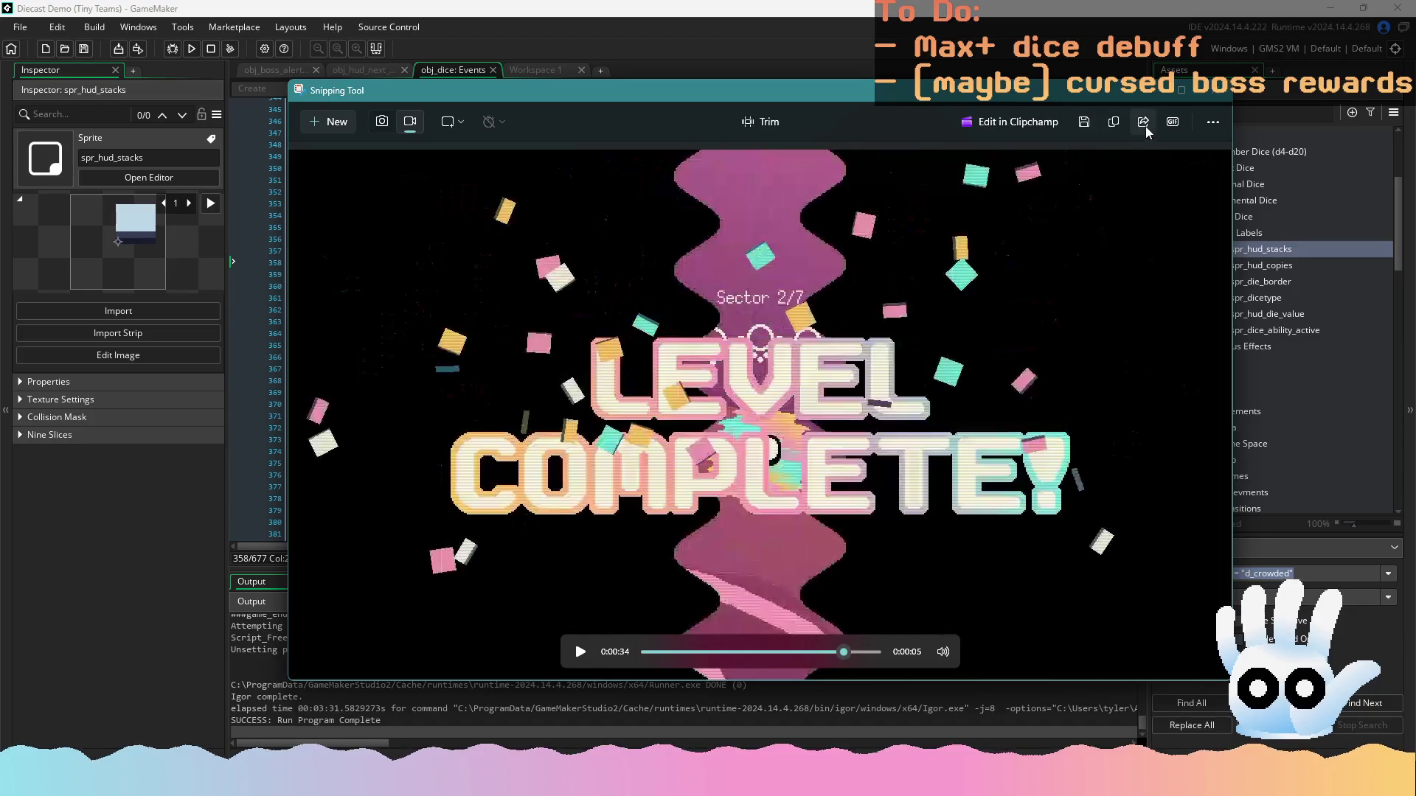
{"action": "left_click", "coordinate": [1113, 122]}
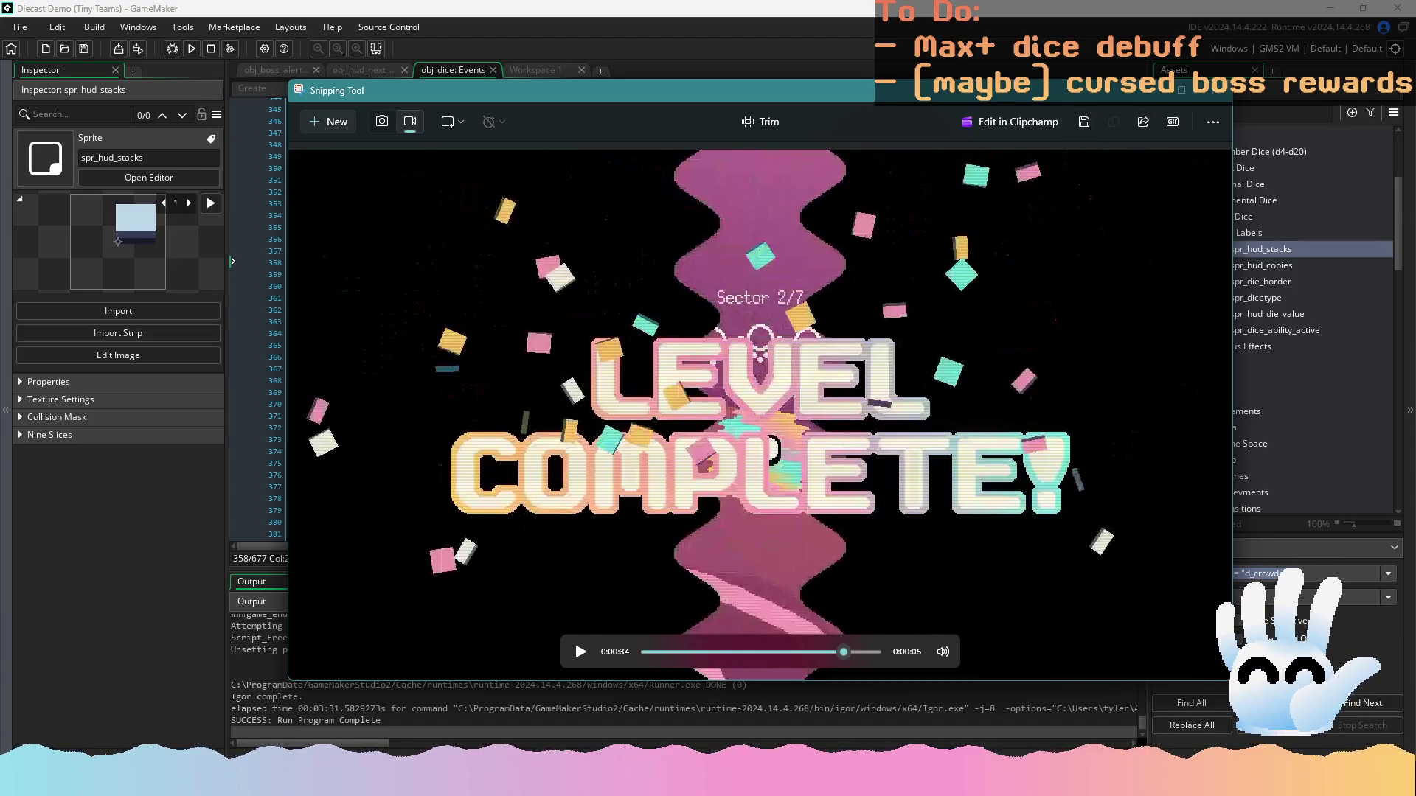
{"action": "left_click", "coordinate": [1386, 14]}
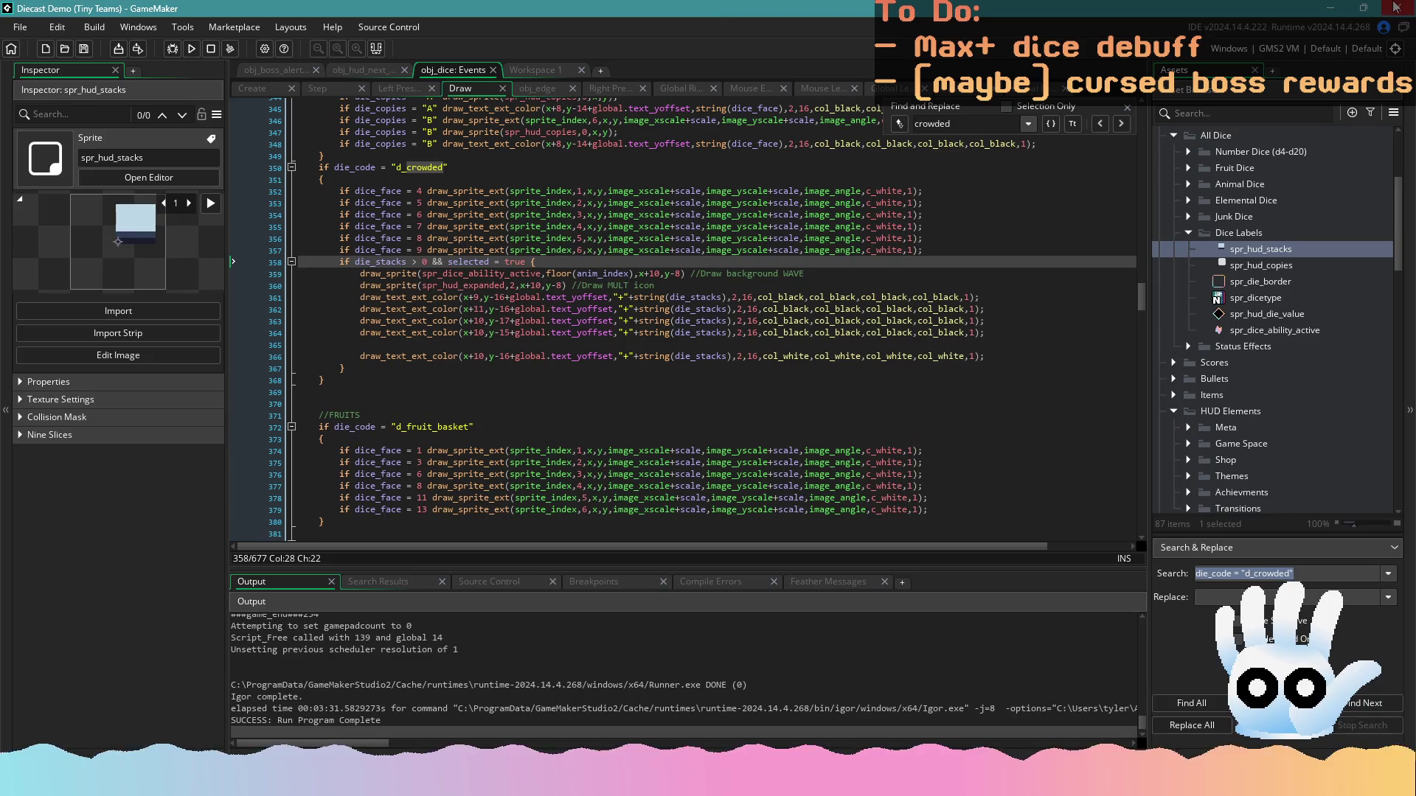
Confirm closing GameMaker and clear the editor and browser off the screen
{"action": "left_click", "coordinate": [746, 414]}
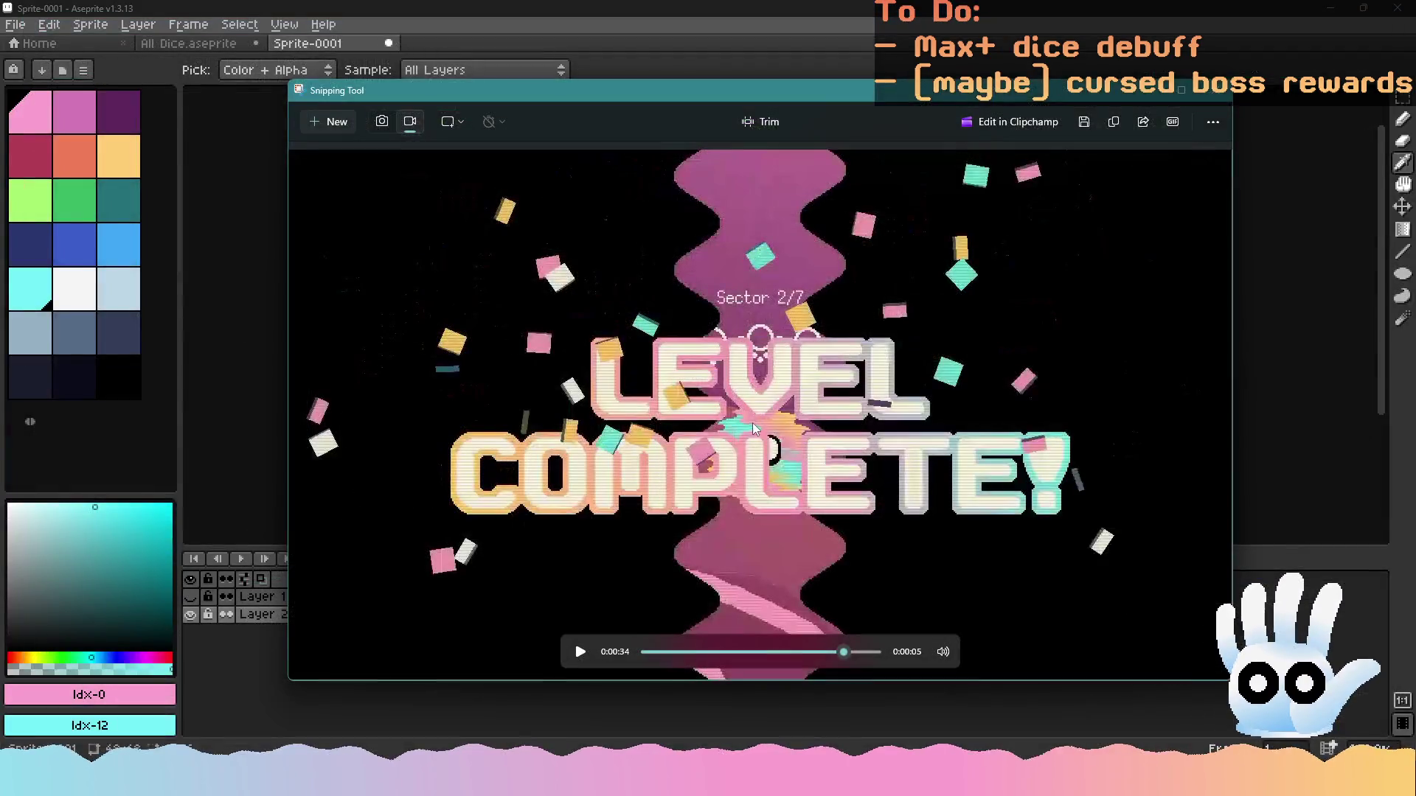
{"action": "left_click", "coordinate": [1360, 7]}
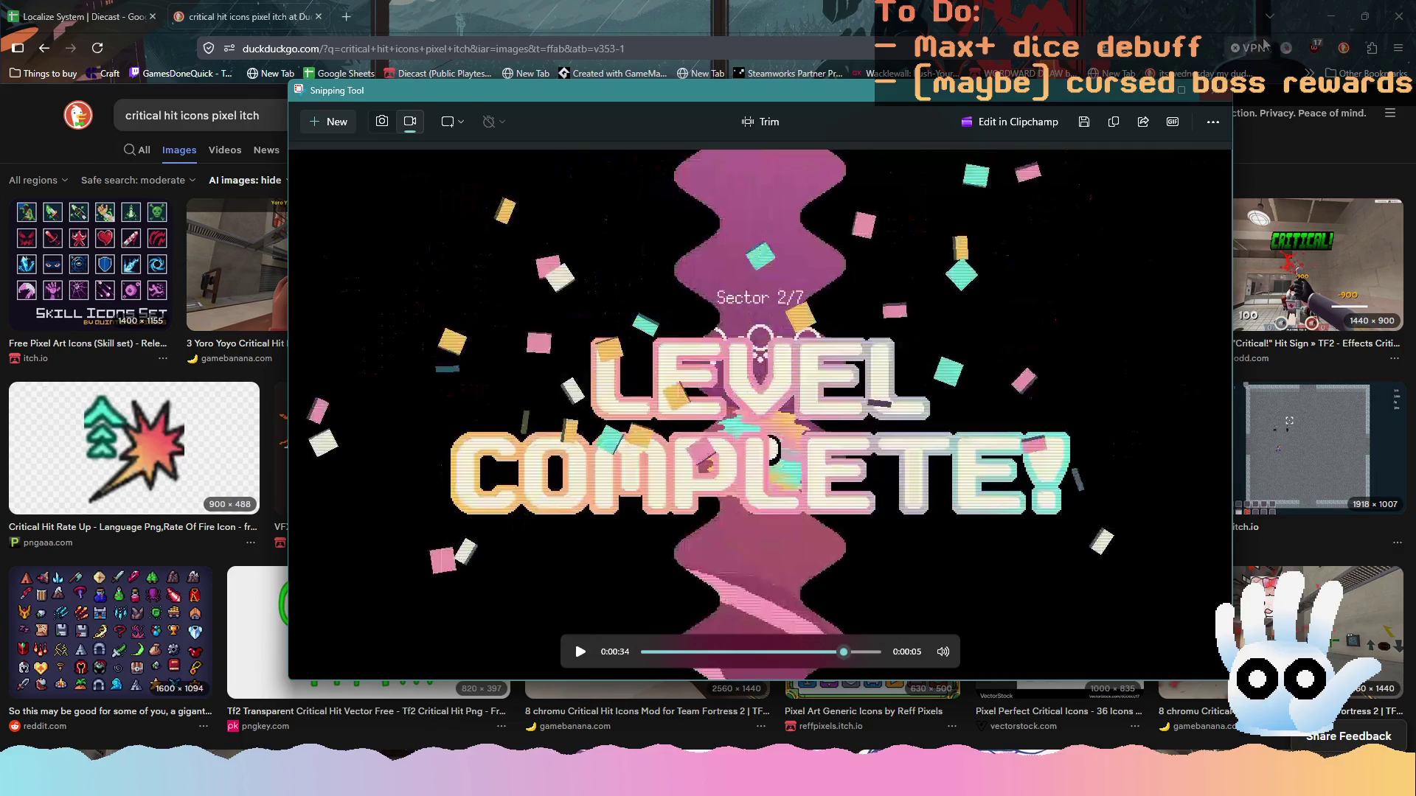
{"action": "left_click", "coordinate": [1331, 17]}
{"action": "mouse_move", "coordinate": [1067, 100]}
{"action": "left_mouse_down"}
{"action": "mouse_move", "coordinate": [49, 210]}
{"action": "mouse_move", "coordinate": [169, 139]}
{"action": "mouse_move", "coordinate": [0, 148]}
{"action": "left_mouse_up"}
Bring the clip window back over the desktop, then switch to Firefox
{"action": "key", "text": "alt+Tab"}
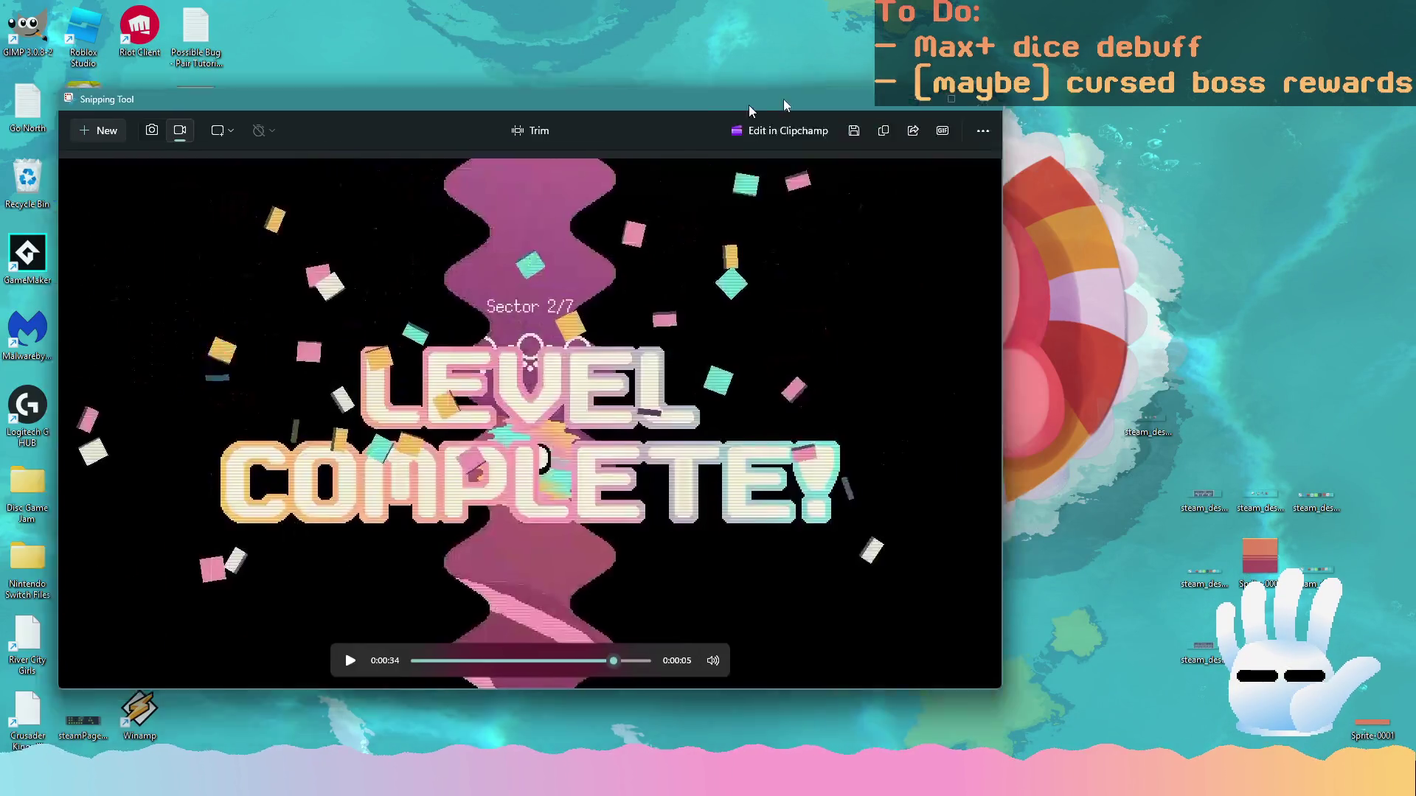
{"action": "right_click", "coordinate": [1276, 664]}
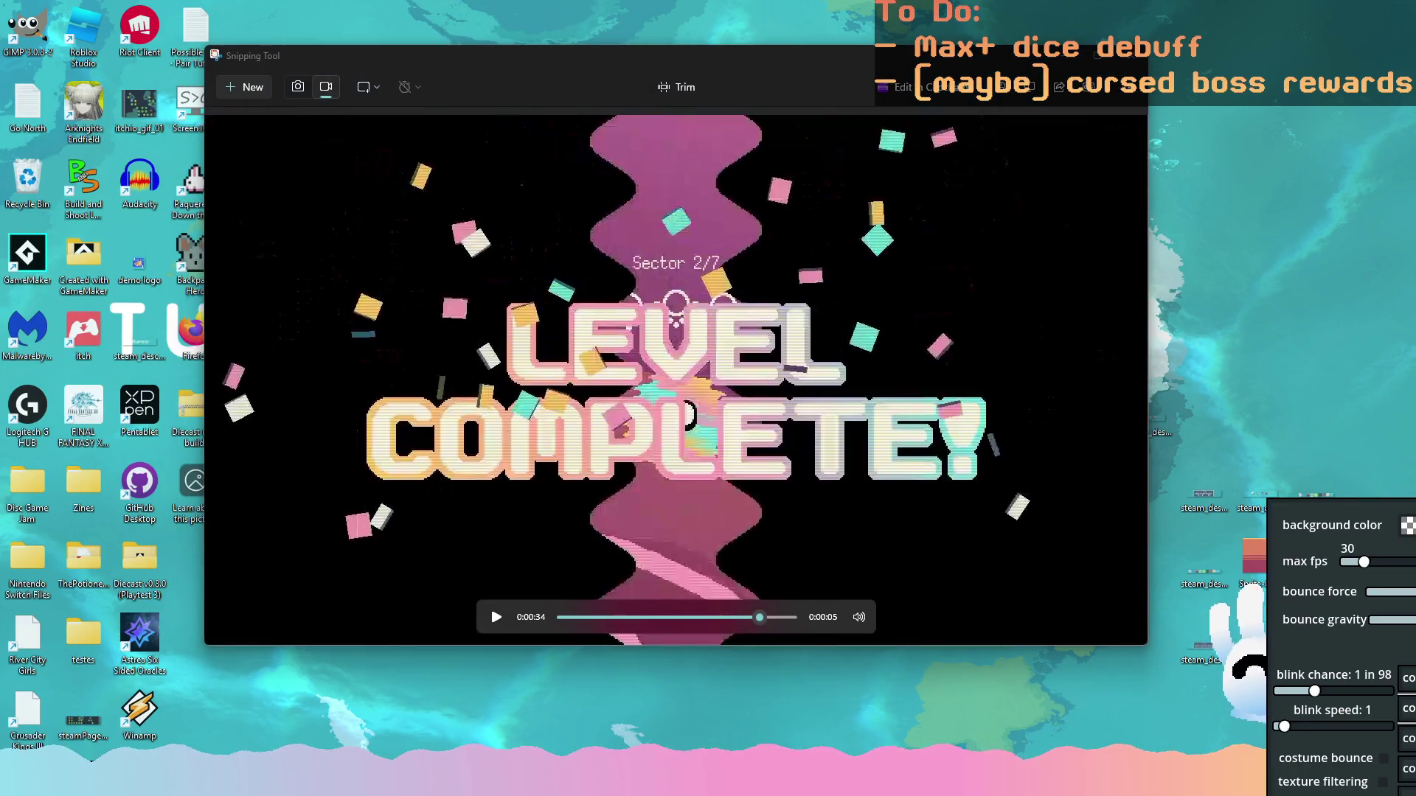
{"action": "key", "text": "Escape"}
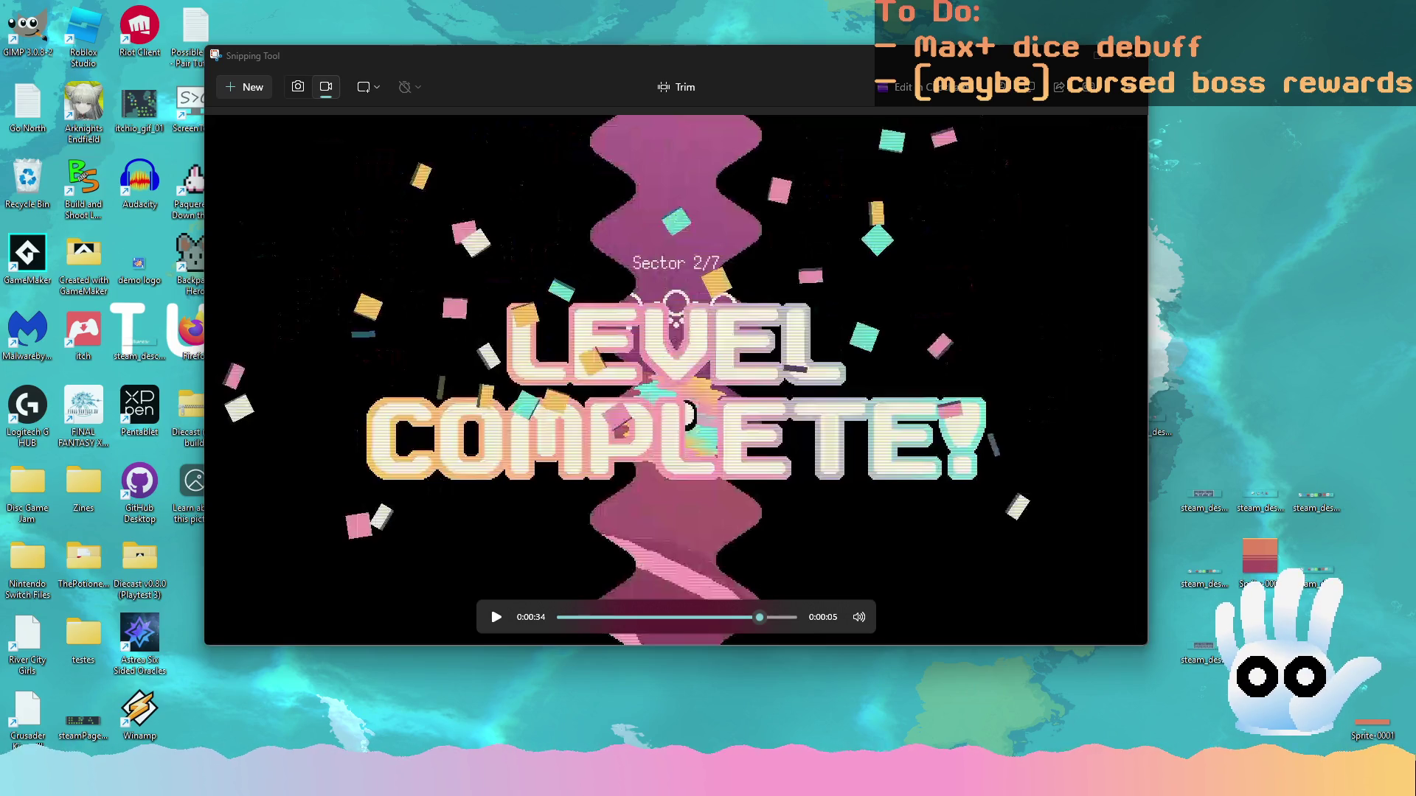
{"action": "key", "text": "alt+Tab"}
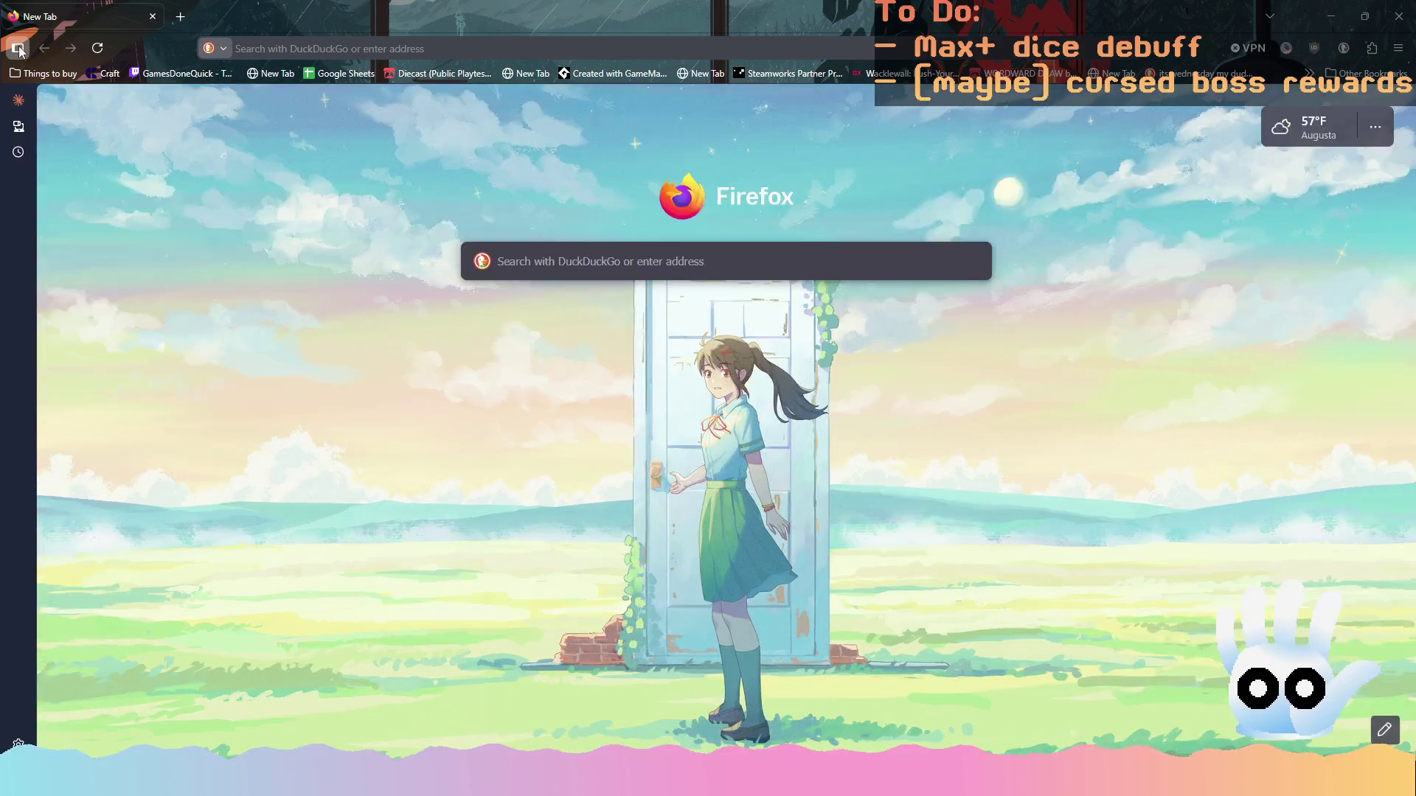
Search for 'bluesky' and 'twitter' in two separate Firefox tabs
{"action": "left_click", "coordinate": [18, 49]}
{"action": "type", "text": "twitch.tv/"}
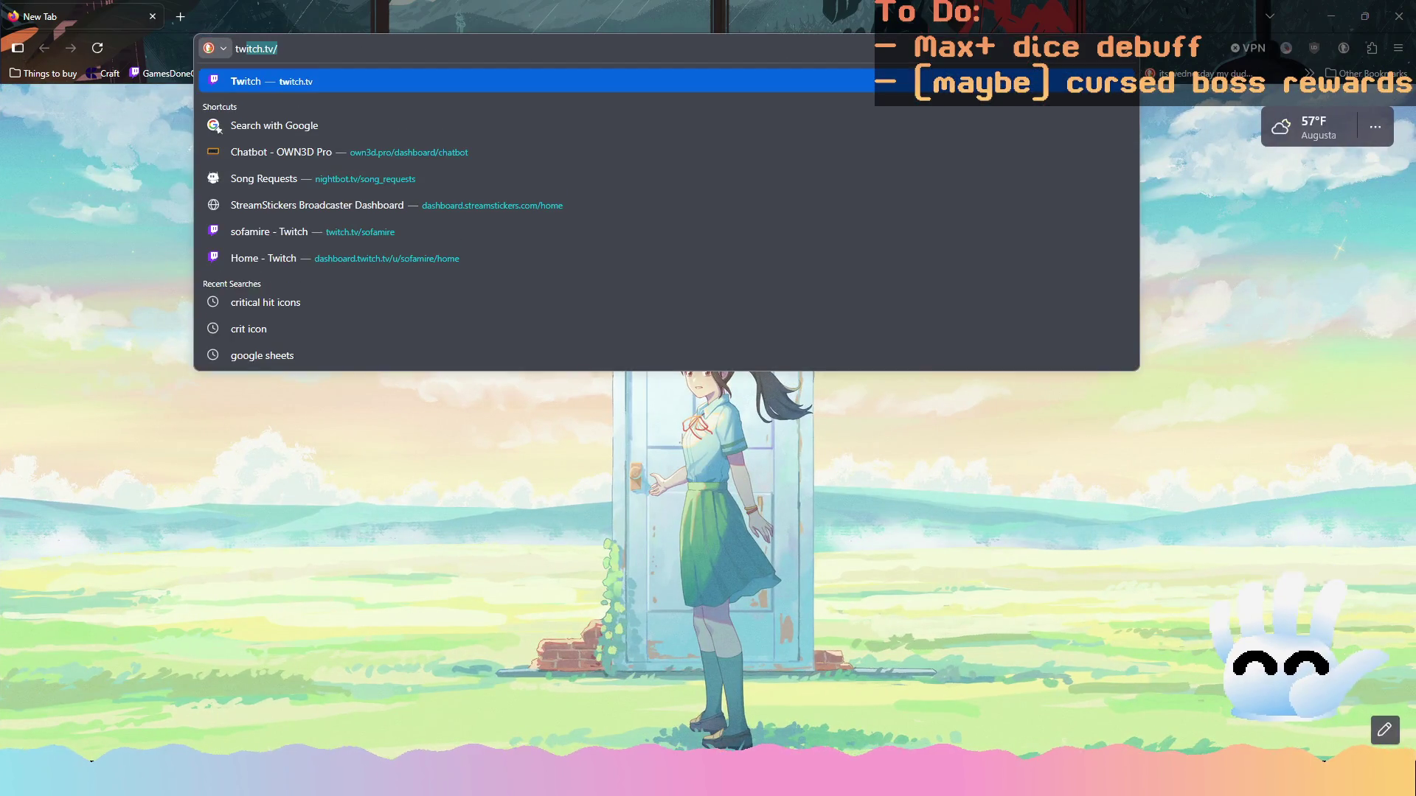
{"action": "type", "text": "bluesky"}
{"action": "key", "text": "Return"}
{"action": "key", "text": "ctrl+t"}
{"action": "type", "text": "twitter"}
{"action": "key", "text": "Return"}
Snap Firefox to the left half and the Snipping Tool clip to the right half
{"action": "left_click", "coordinate": [67, 17]}
{"action": "mouse_move", "coordinate": [413, 17]}
{"action": "left_mouse_down"}
{"action": "mouse_move", "coordinate": [479, 121]}
{"action": "mouse_move", "coordinate": [76, 72]}
{"action": "mouse_move", "coordinate": [18, 119]}
{"action": "mouse_move", "coordinate": [48, 117]}
{"action": "mouse_move", "coordinate": [4, 122]}
{"action": "mouse_move", "coordinate": [44, 126]}
{"action": "mouse_move", "coordinate": [0, 122]}
{"action": "left_mouse_up"}
{"action": "left_click", "coordinate": [834, 56]}
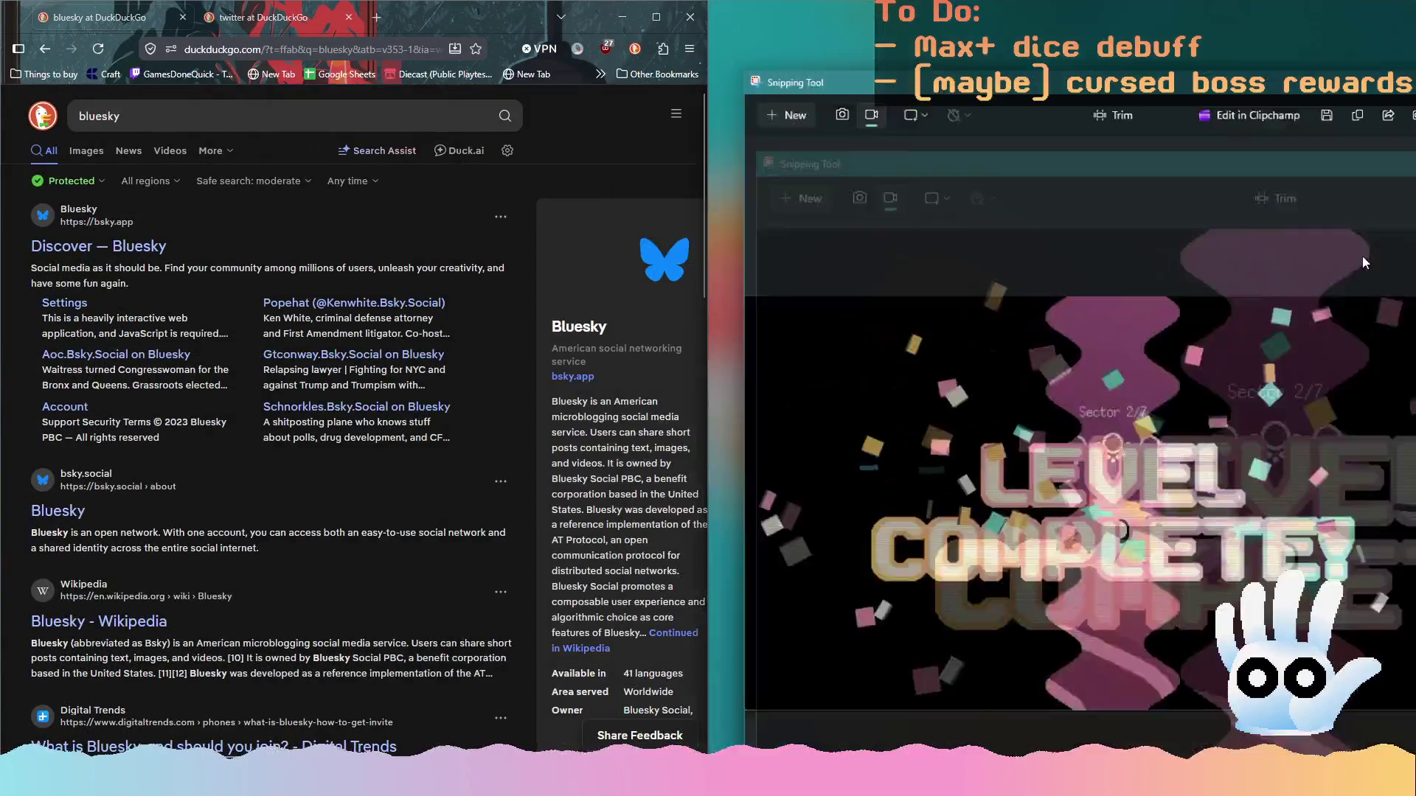
Open the official Bluesky and X sites, then rewind the clip to its start
{"action": "left_click", "coordinate": [104, 251]}
{"action": "key", "text": "ctrl+Tab"}
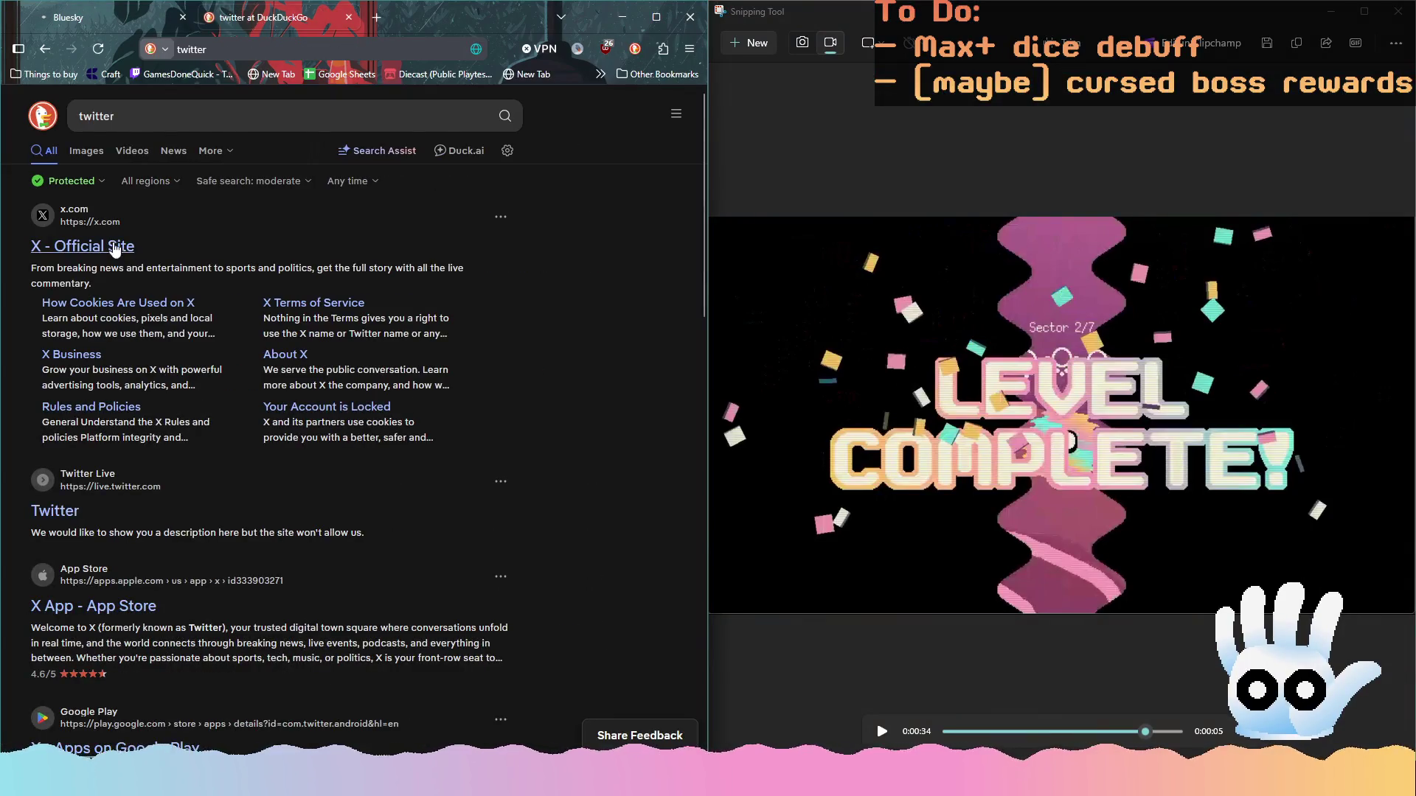
{"action": "left_click", "coordinate": [115, 256]}
{"action": "key", "text": "ctrl+Tab"}
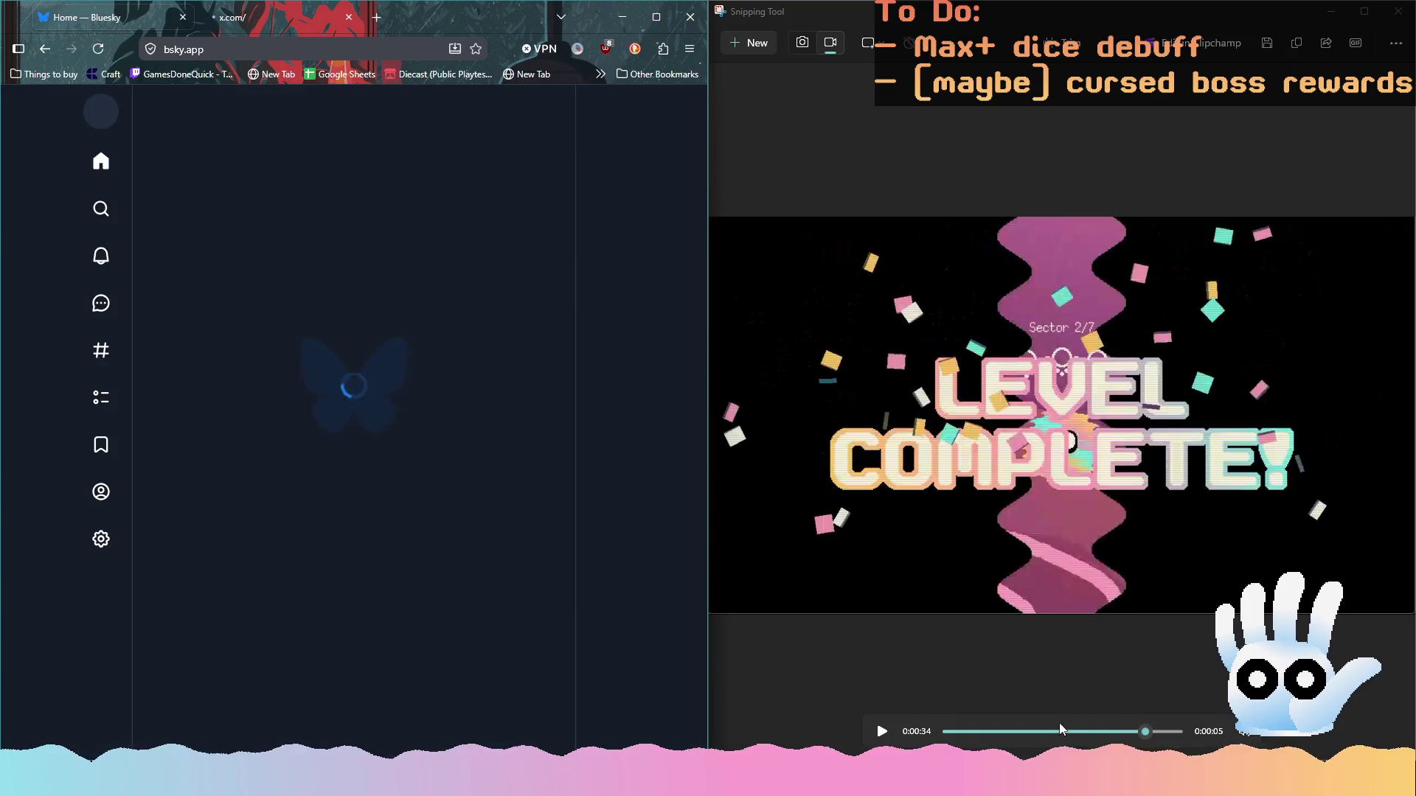
{"action": "left_click_drag", "start_coordinate": [1145, 731], "coordinate": [844, 740]}
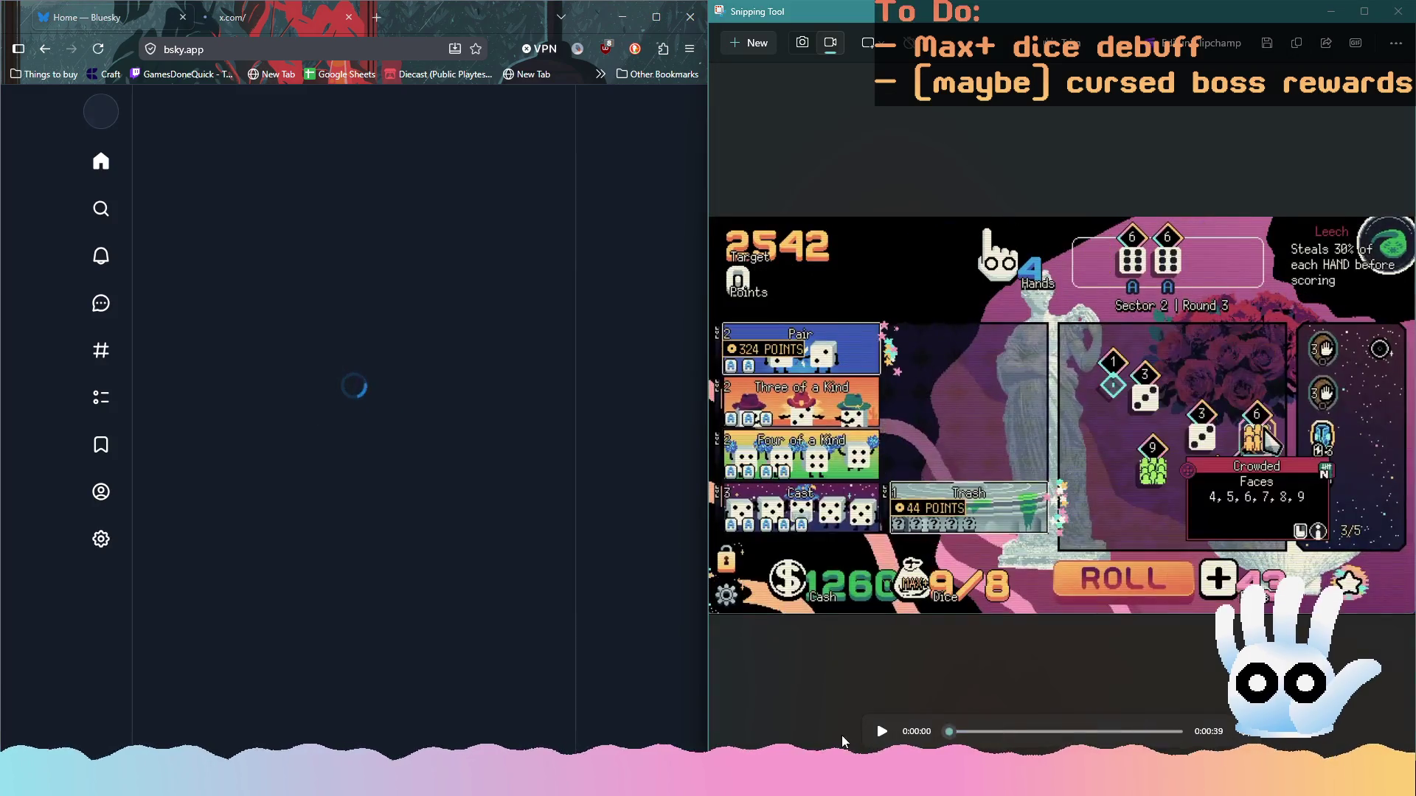
Copy the clip again and start a Bluesky post reading 'Dice now show a little…'
{"action": "left_click", "coordinate": [1298, 47]}
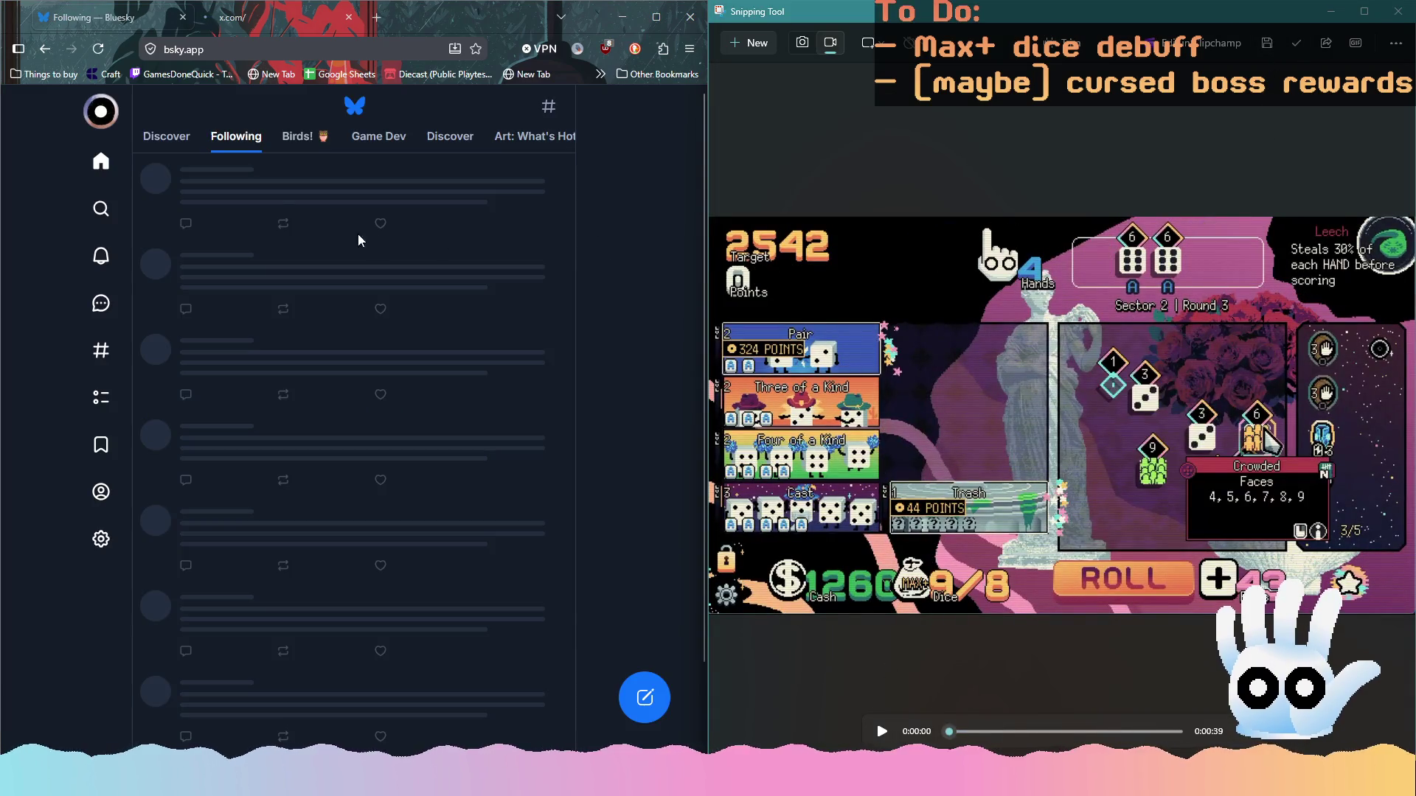
{"action": "left_click", "coordinate": [144, 296]}
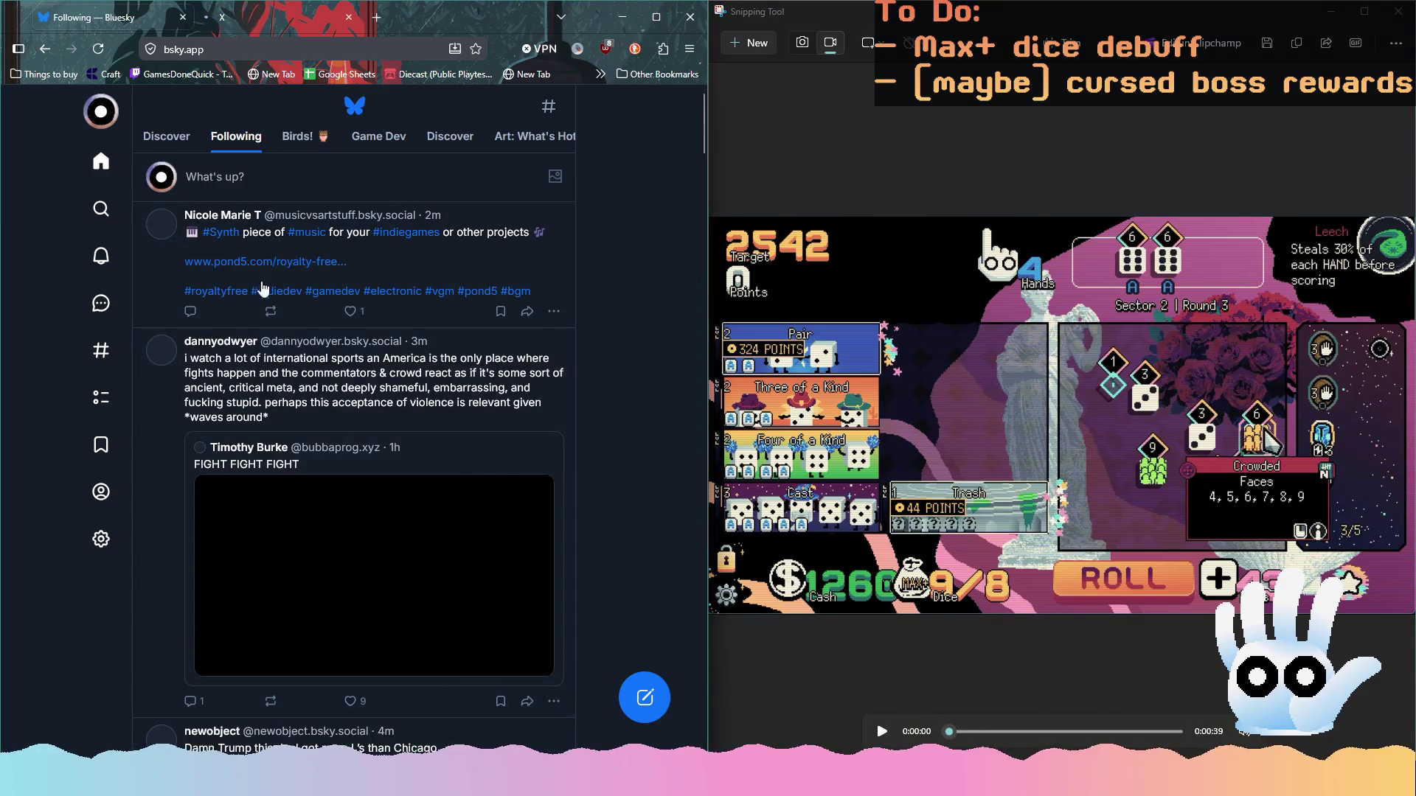
{"action": "type", "text": "nWorking on"}
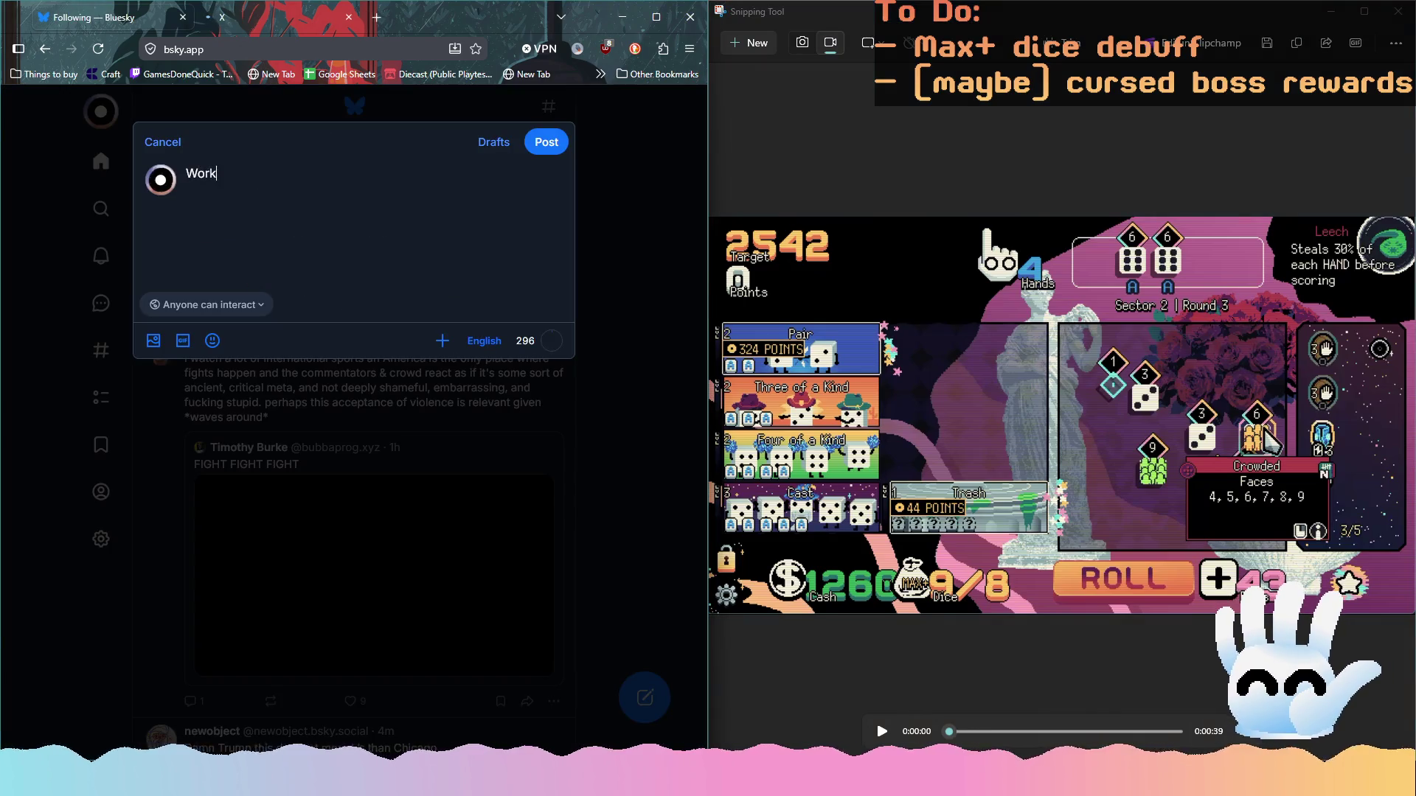
{"action": "key", "text": "ctrl+a"}
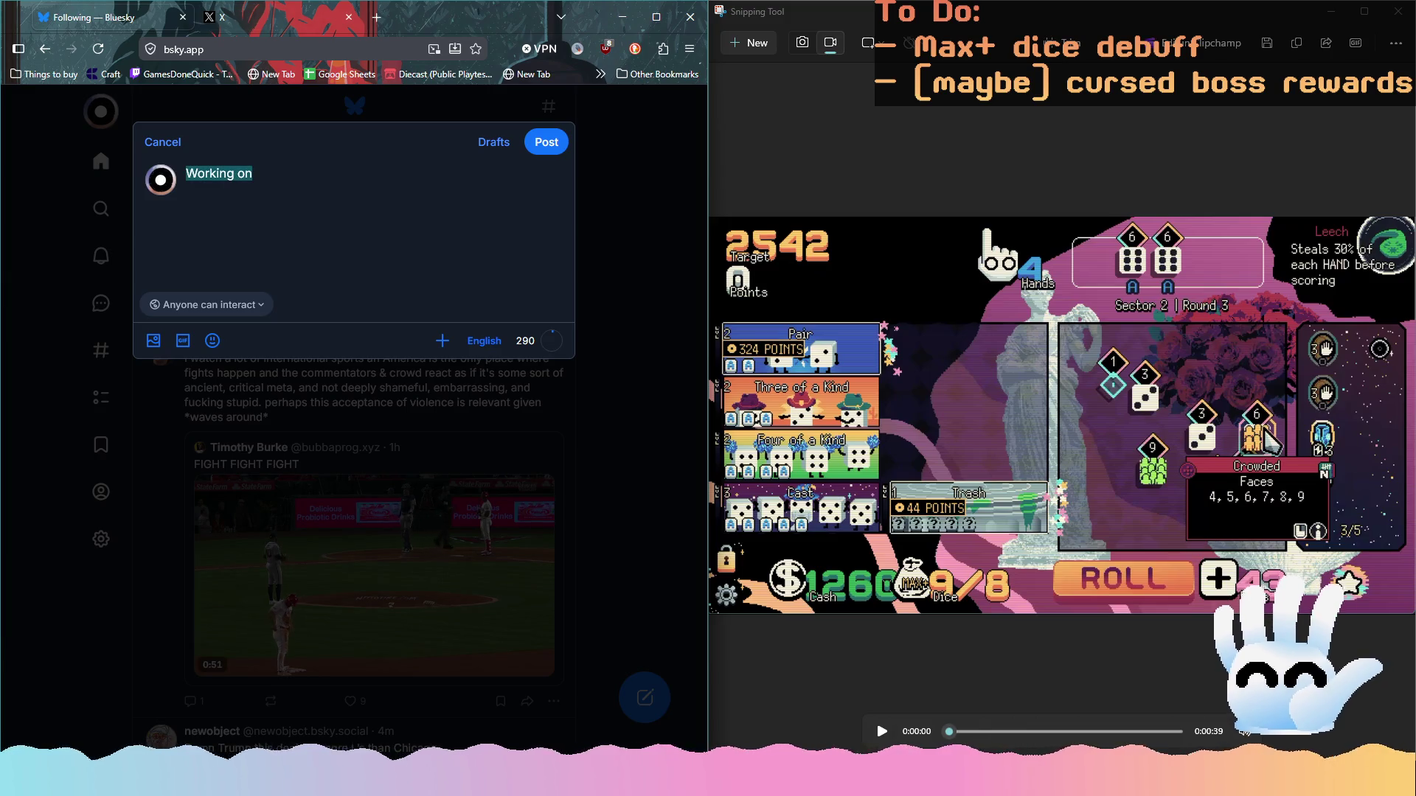
{"action": "type", "text": "Dice"}
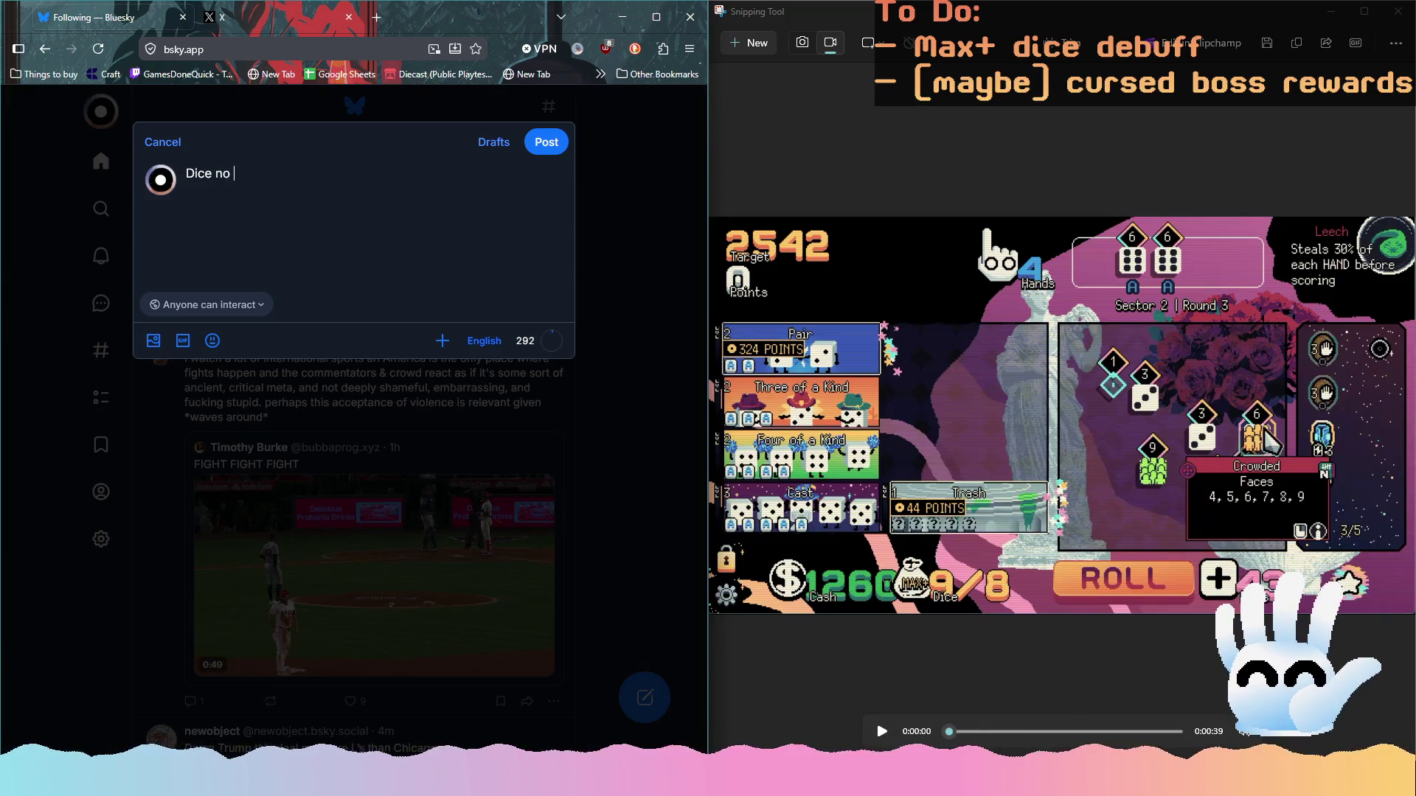
{"action": "type", "text": " now sho"}
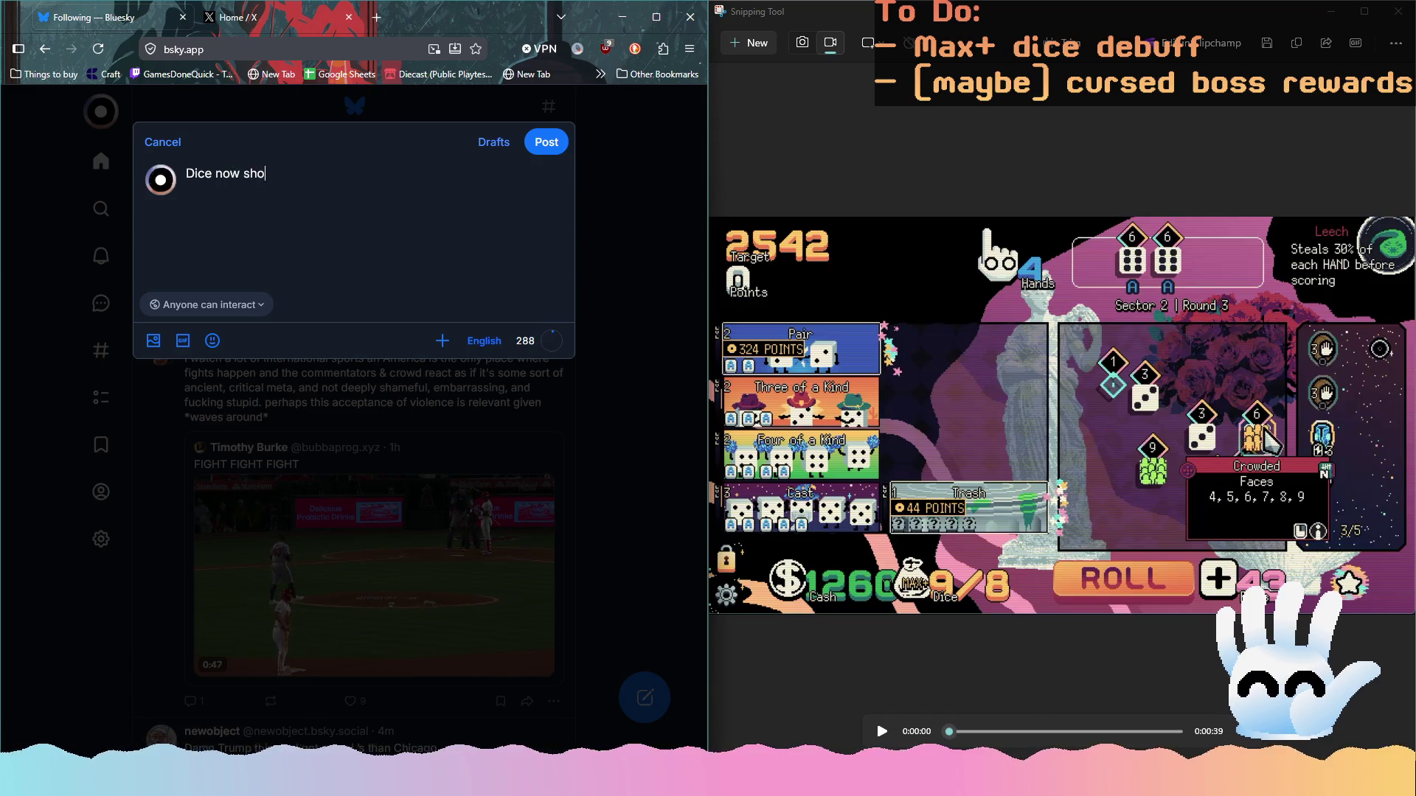
{"action": "type", "text": "w a little T"}
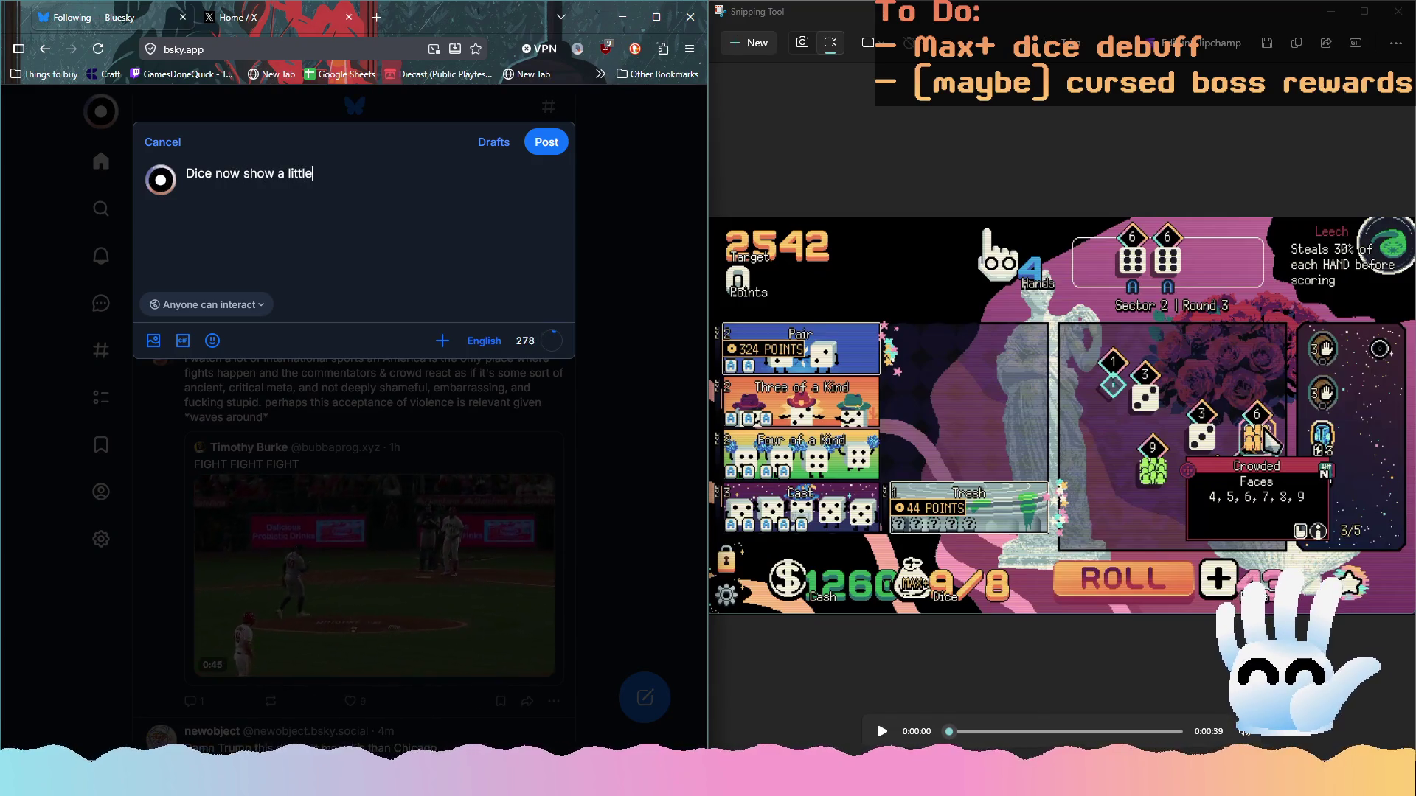
{"action": "key", "text": "BackSpace"}
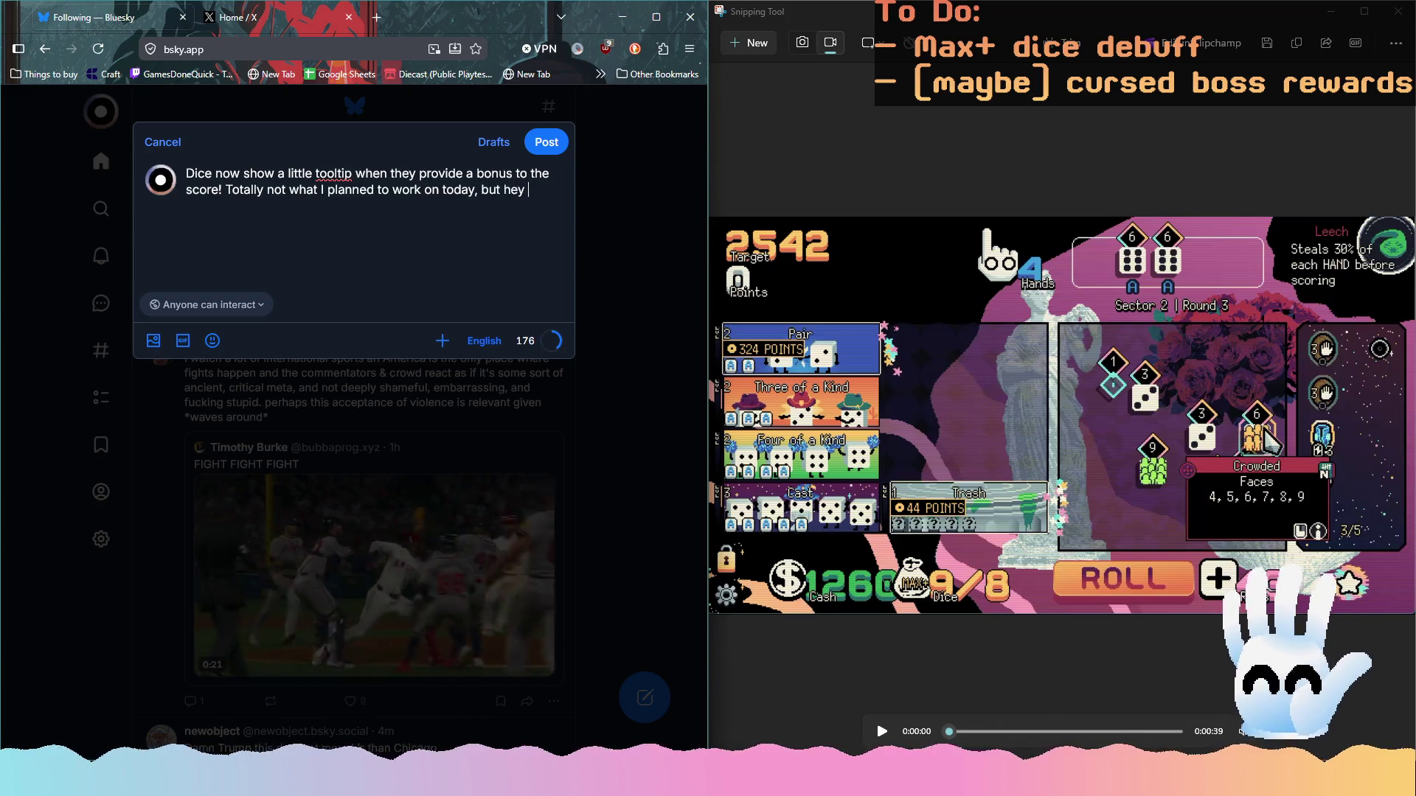
Add a shrug emoji and the #gamedev, #indiegame and #gamemaker hashtags
{"action": "left_click", "coordinate": [212, 341]}
{"action": "type", "text": "shrug"}
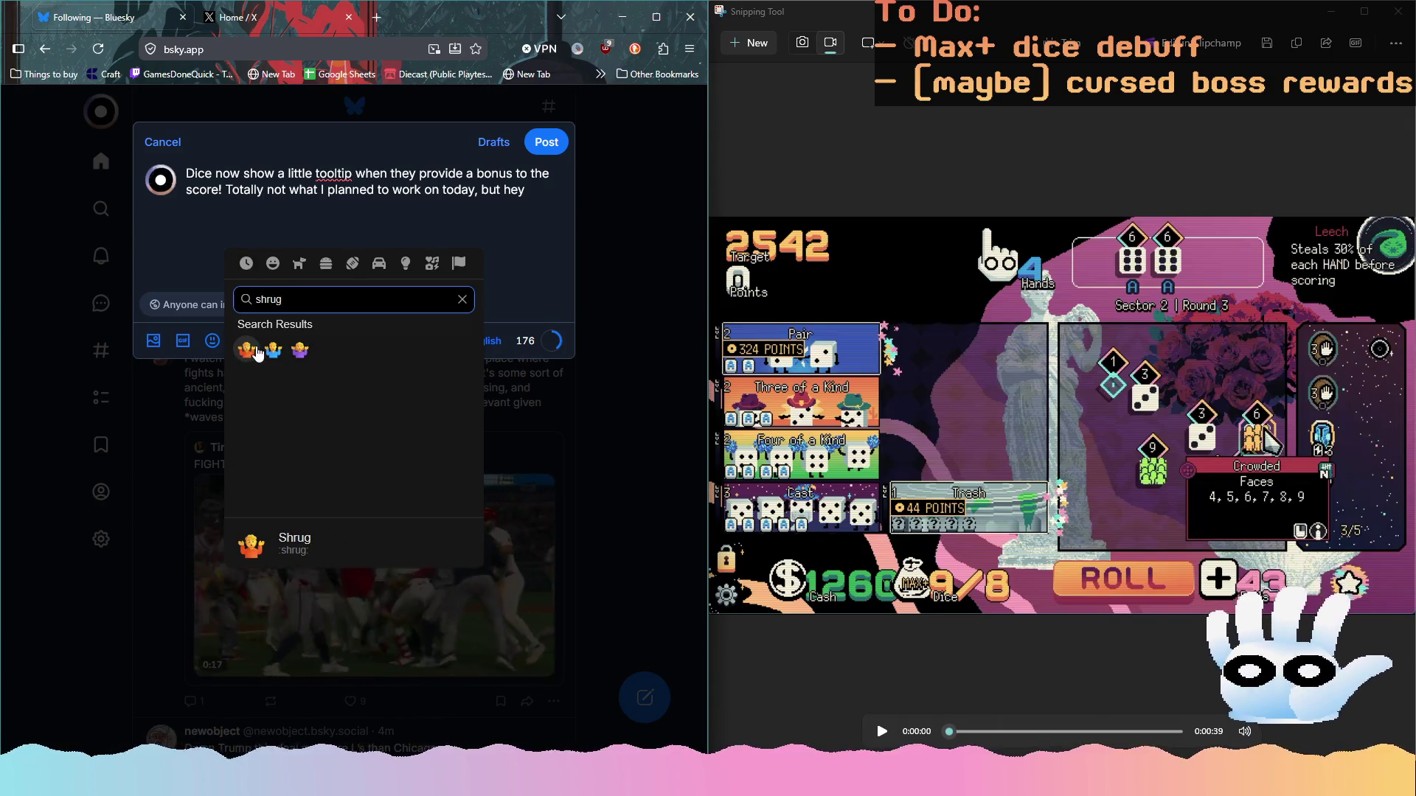
{"action": "left_click", "coordinate": [246, 349]}
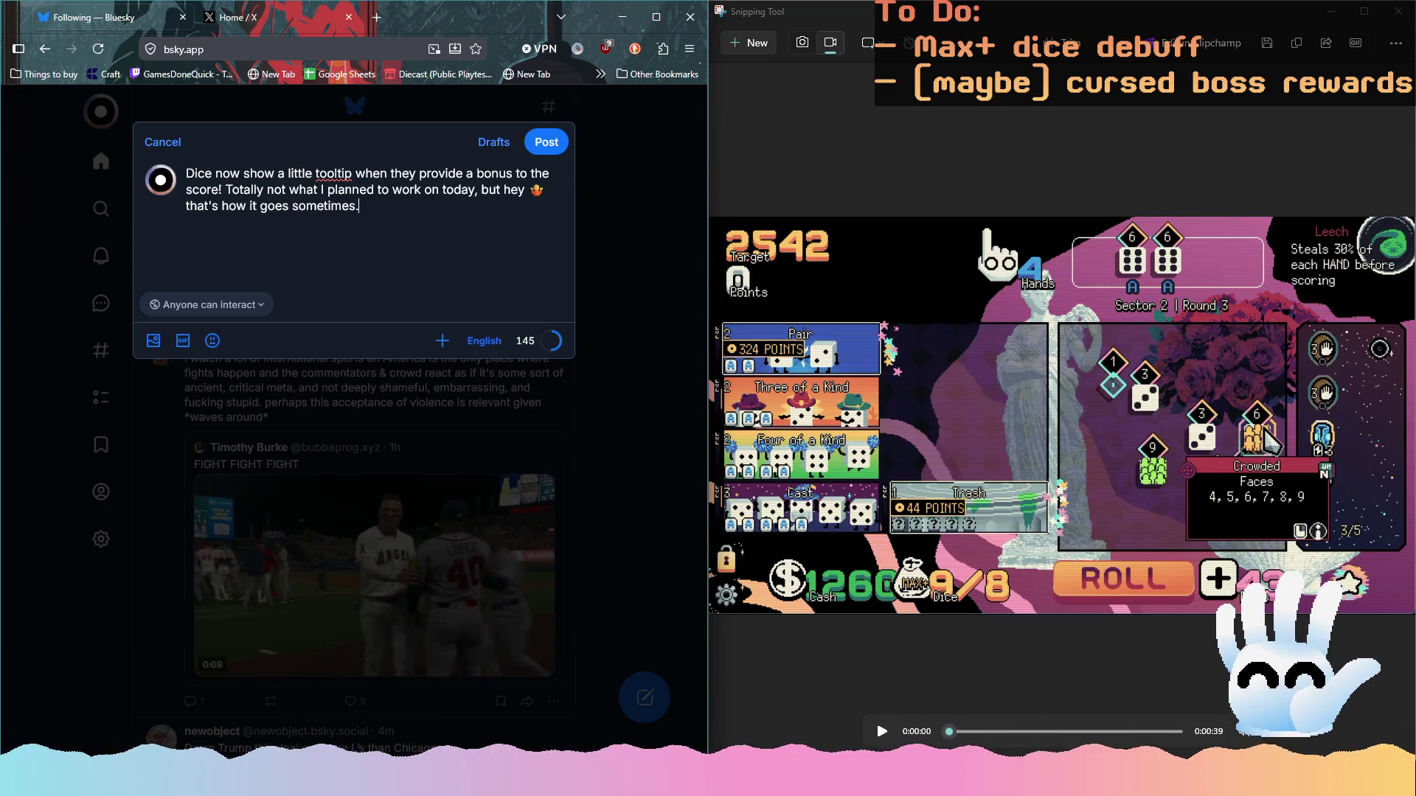
{"action": "type", "text": "that's how it goes sometimes... #game"}
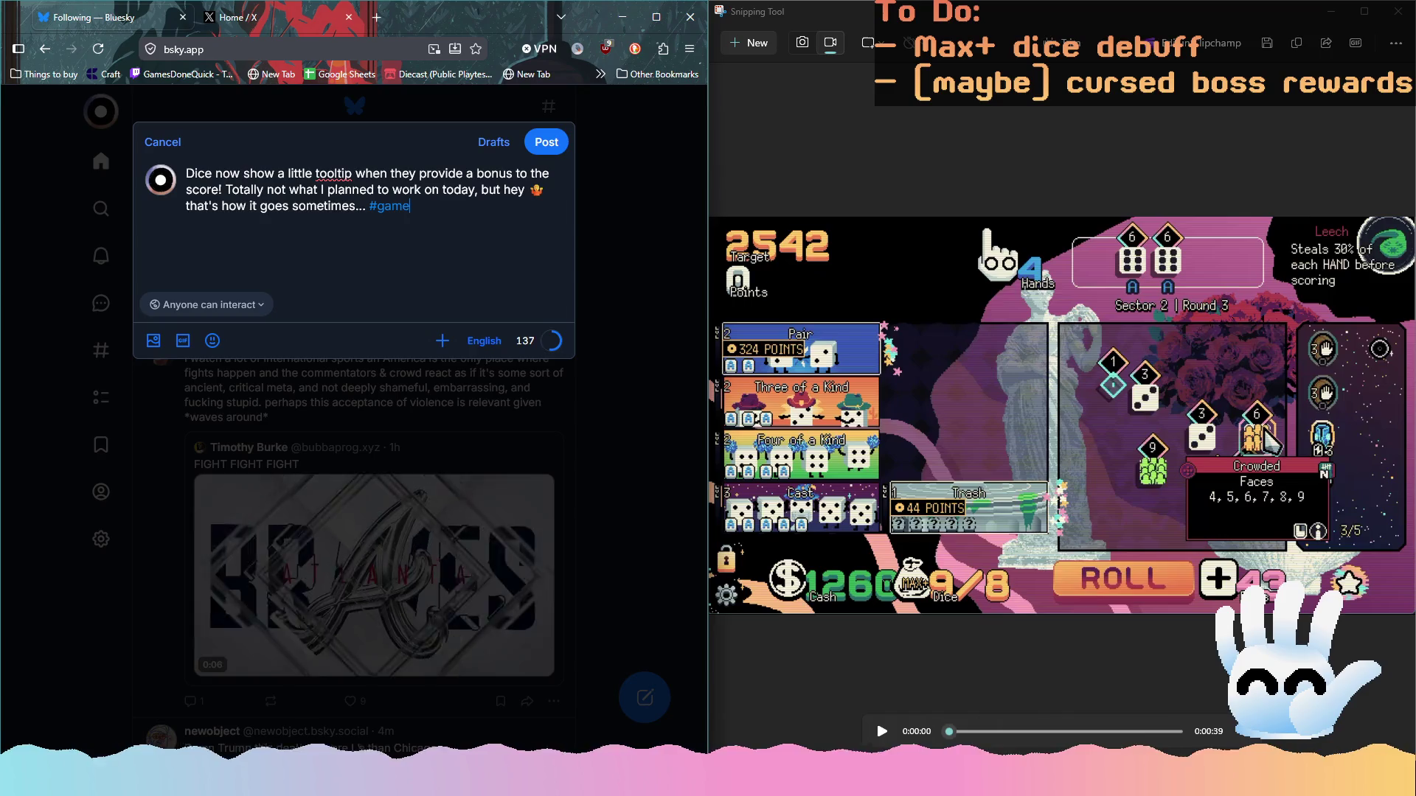
{"action": "type", "text": "dev #indi"}
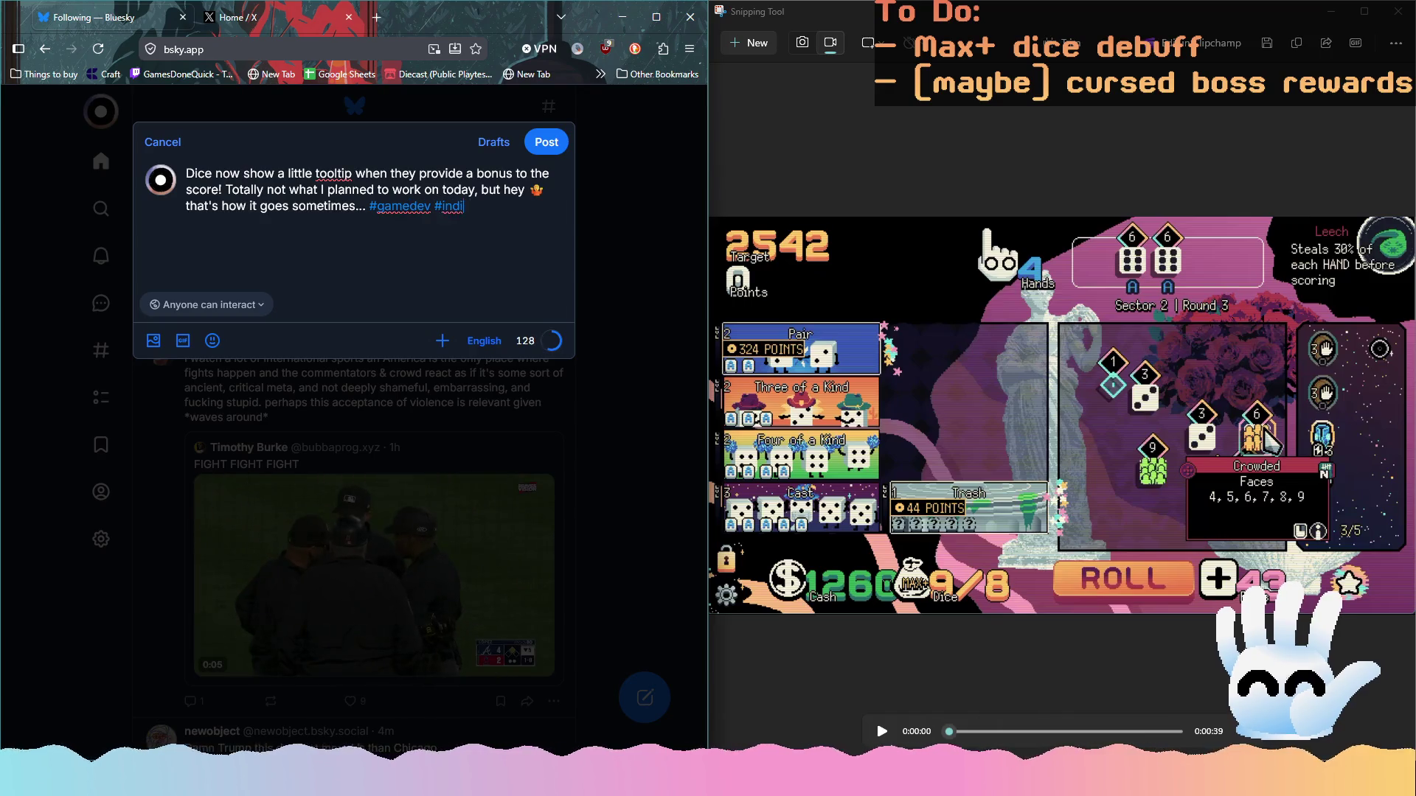
{"action": "type", "text": "maker"}
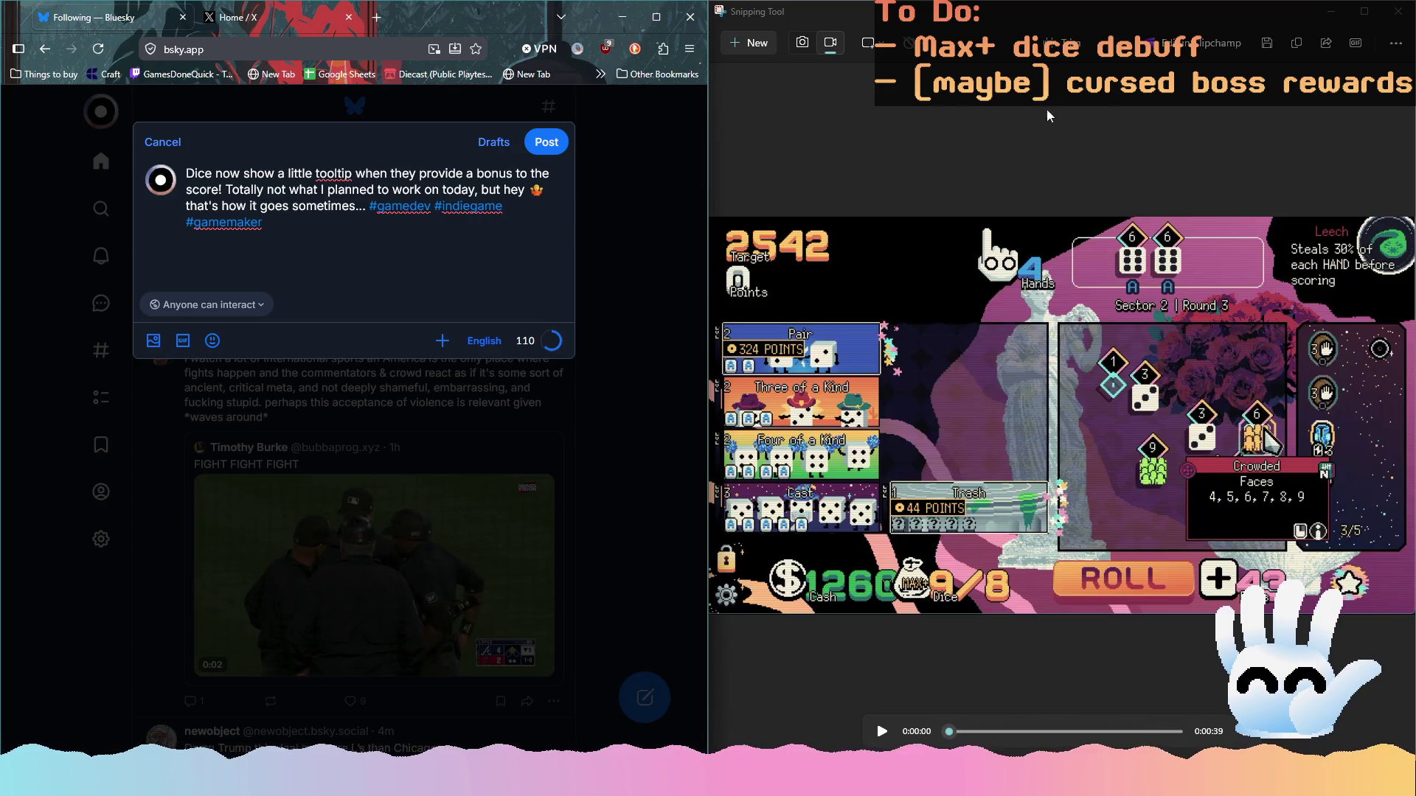
Attach the gameplay video to the Bluesky post and move the hashtags onto their own line
{"action": "left_click", "coordinate": [365, 273]}
{"action": "key", "text": "ctrl+v"}
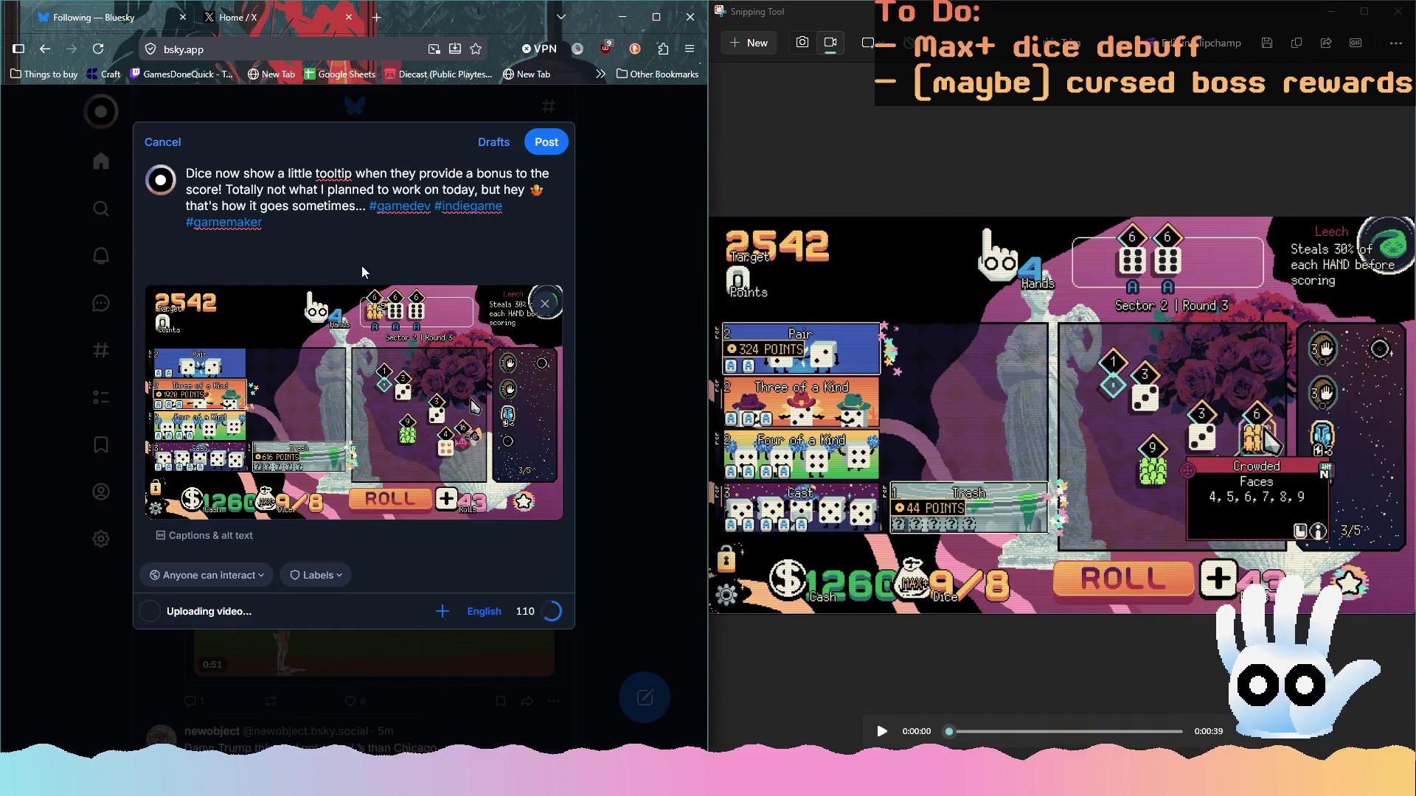
{"action": "left_click", "coordinate": [371, 208]}
{"action": "key", "text": "BackSpace"}
{"action": "key", "text": "Return"}
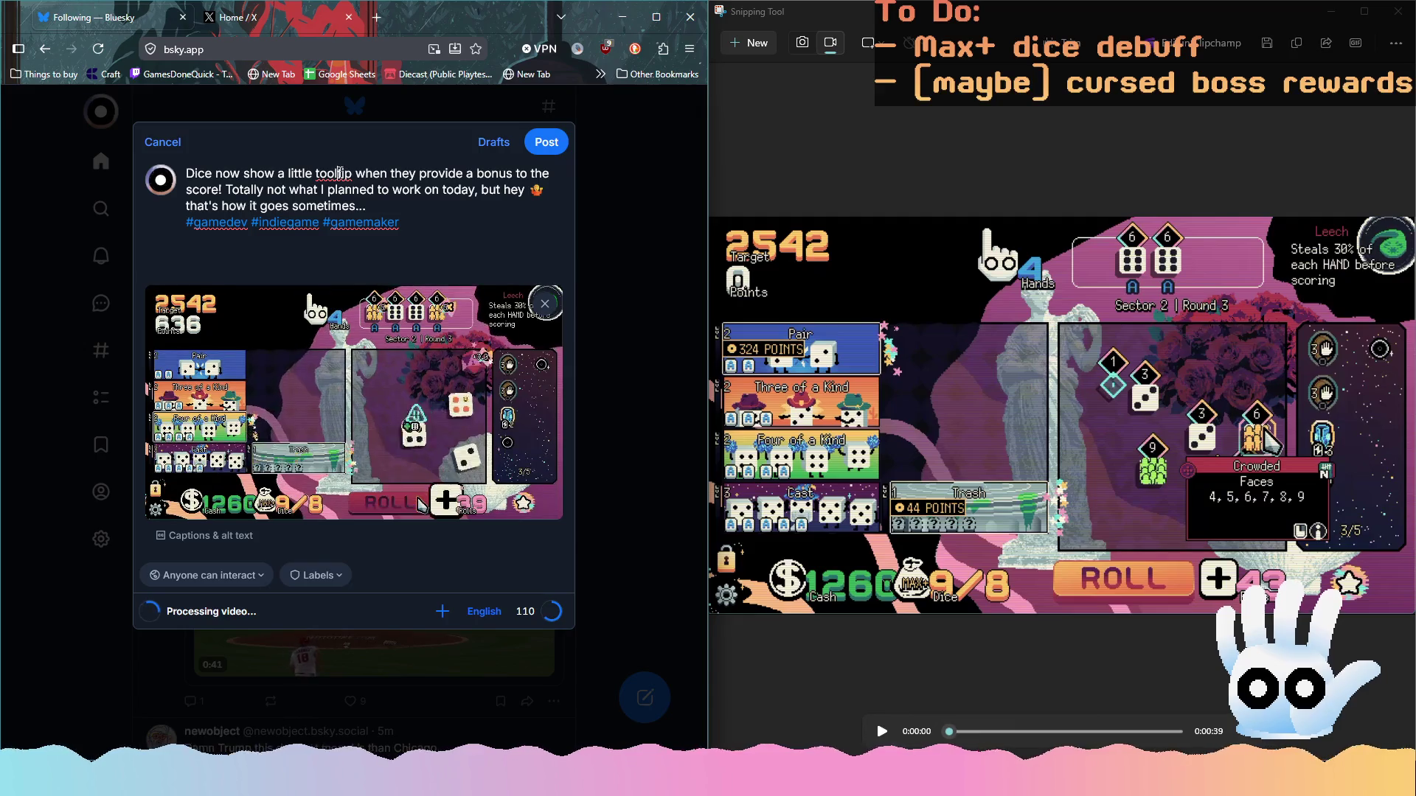
Change 'tooltip' to the suggested 'tool-tip' spelling and tidy the trailing line
{"action": "left_click", "coordinate": [339, 174]}
{"action": "type", "text": "-"}
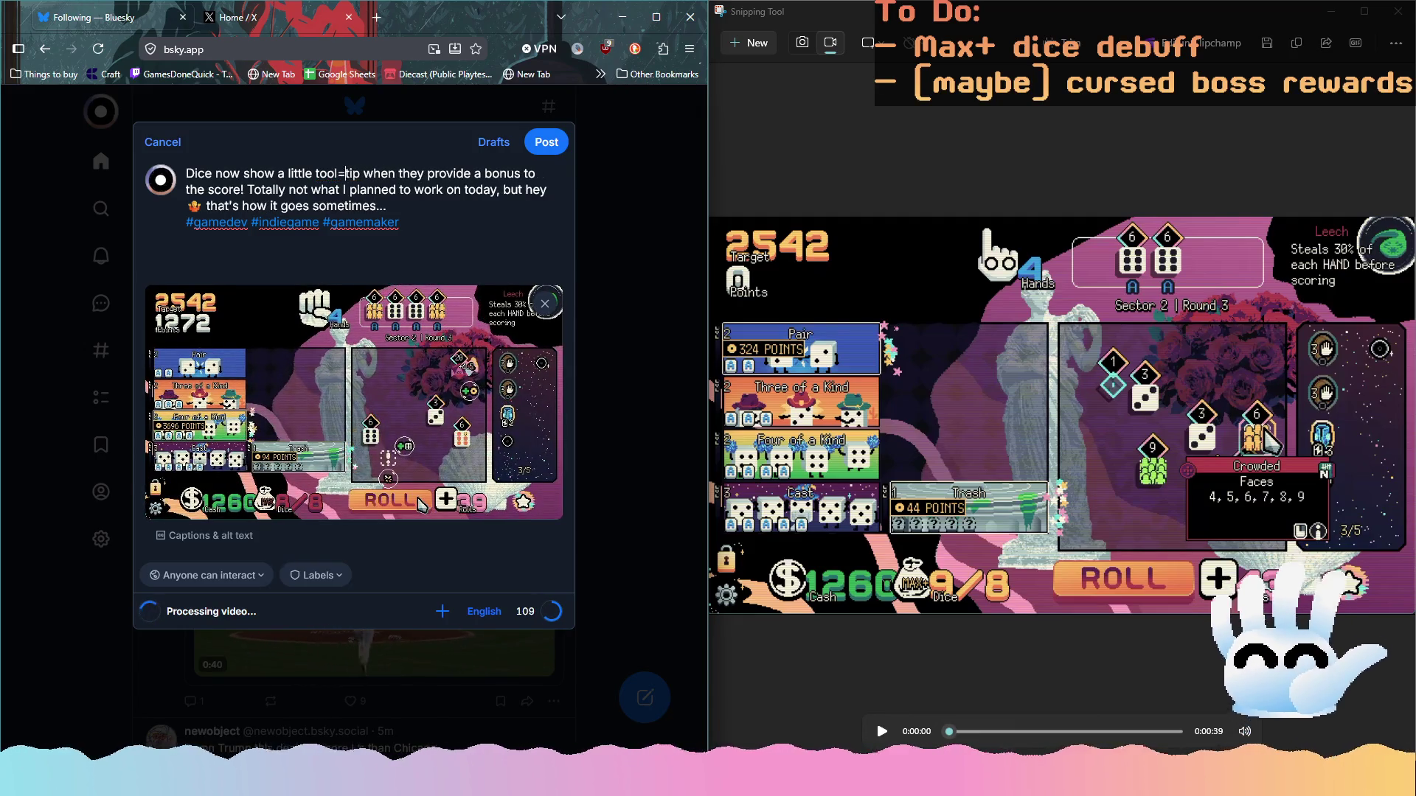
{"action": "key", "text": "BackSpace"}
{"action": "right_click", "coordinate": [338, 177]}
{"action": "left_click", "coordinate": [382, 214]}
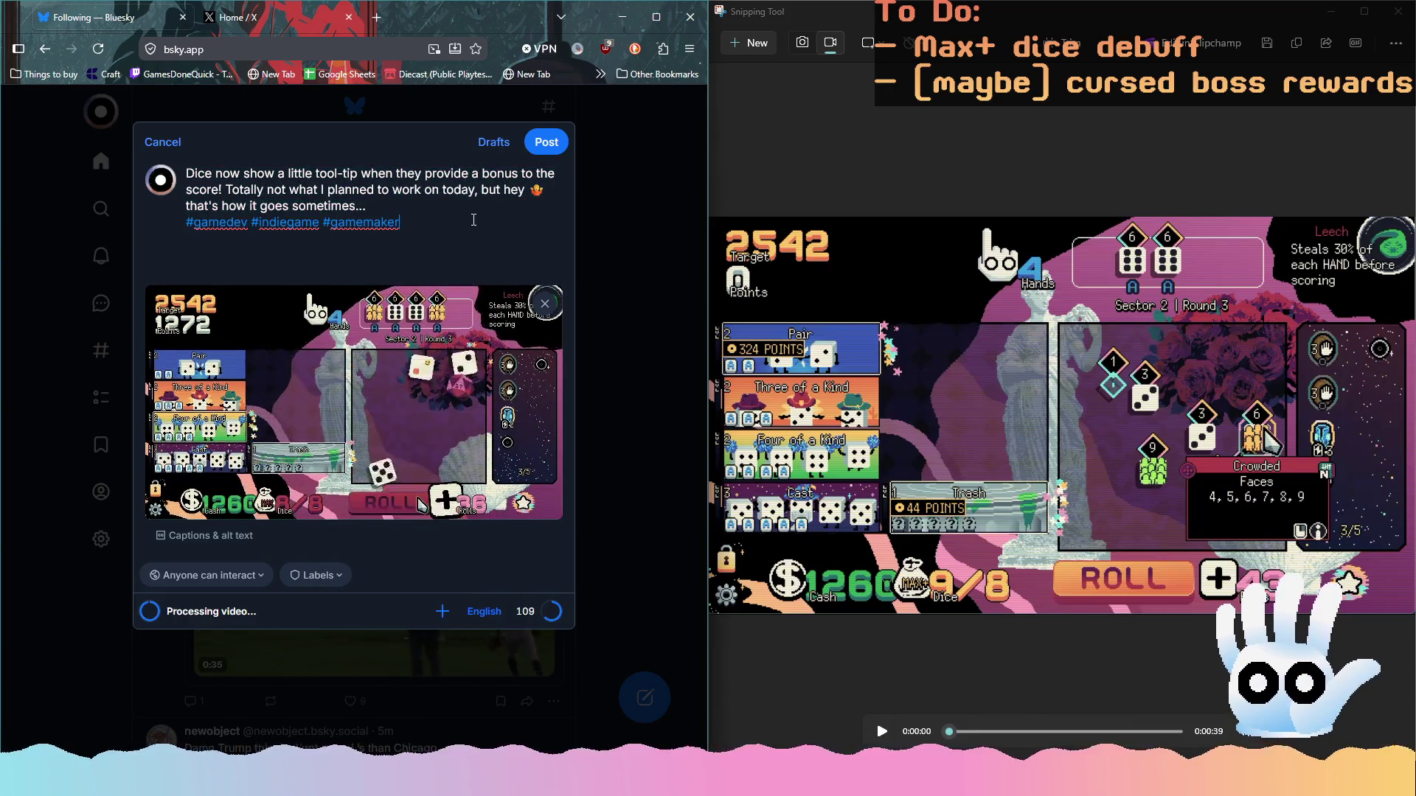
{"action": "key", "text": "Return"}
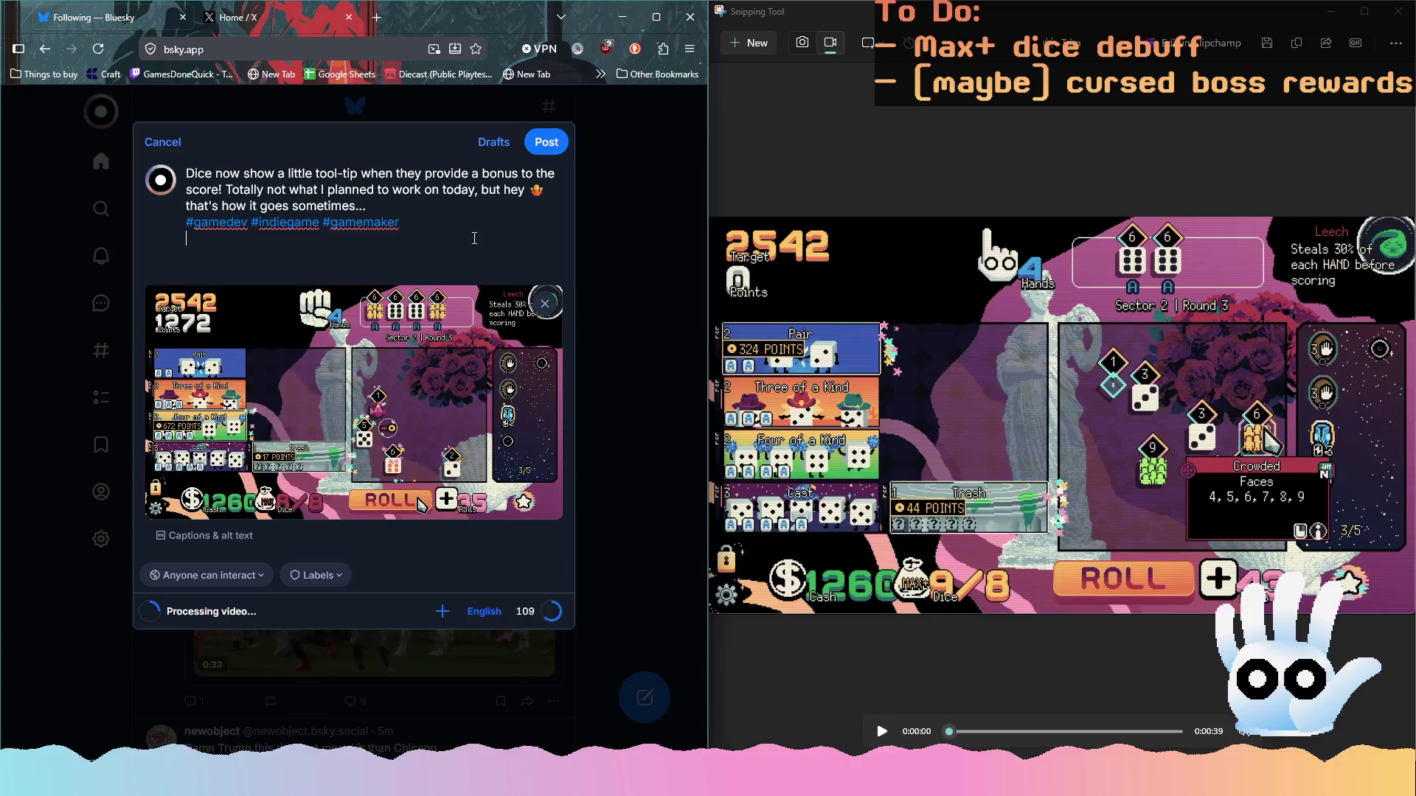
{"action": "key", "text": "BackSpace"}
{"action": "key", "text": "BackSpace"}
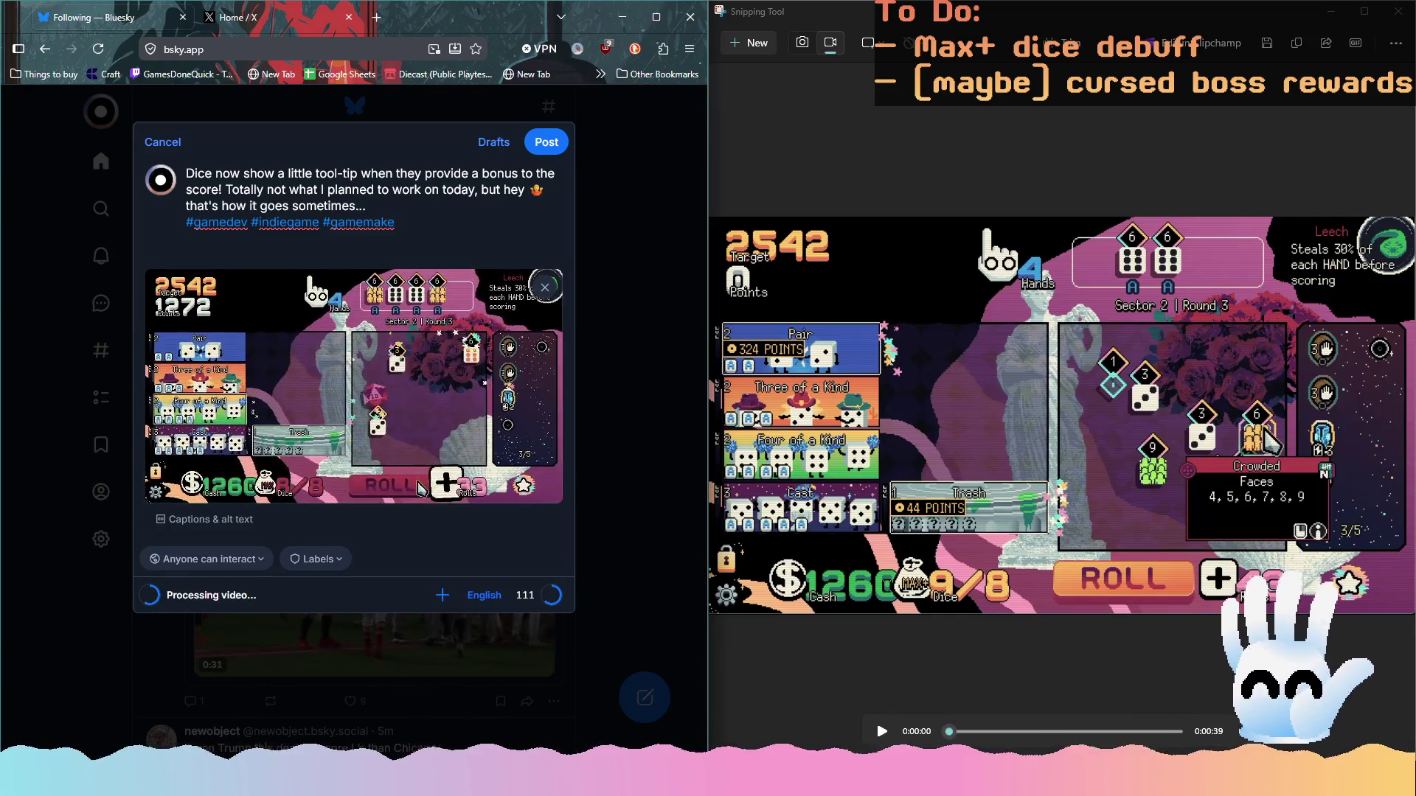
{"action": "type", "text": "r"}
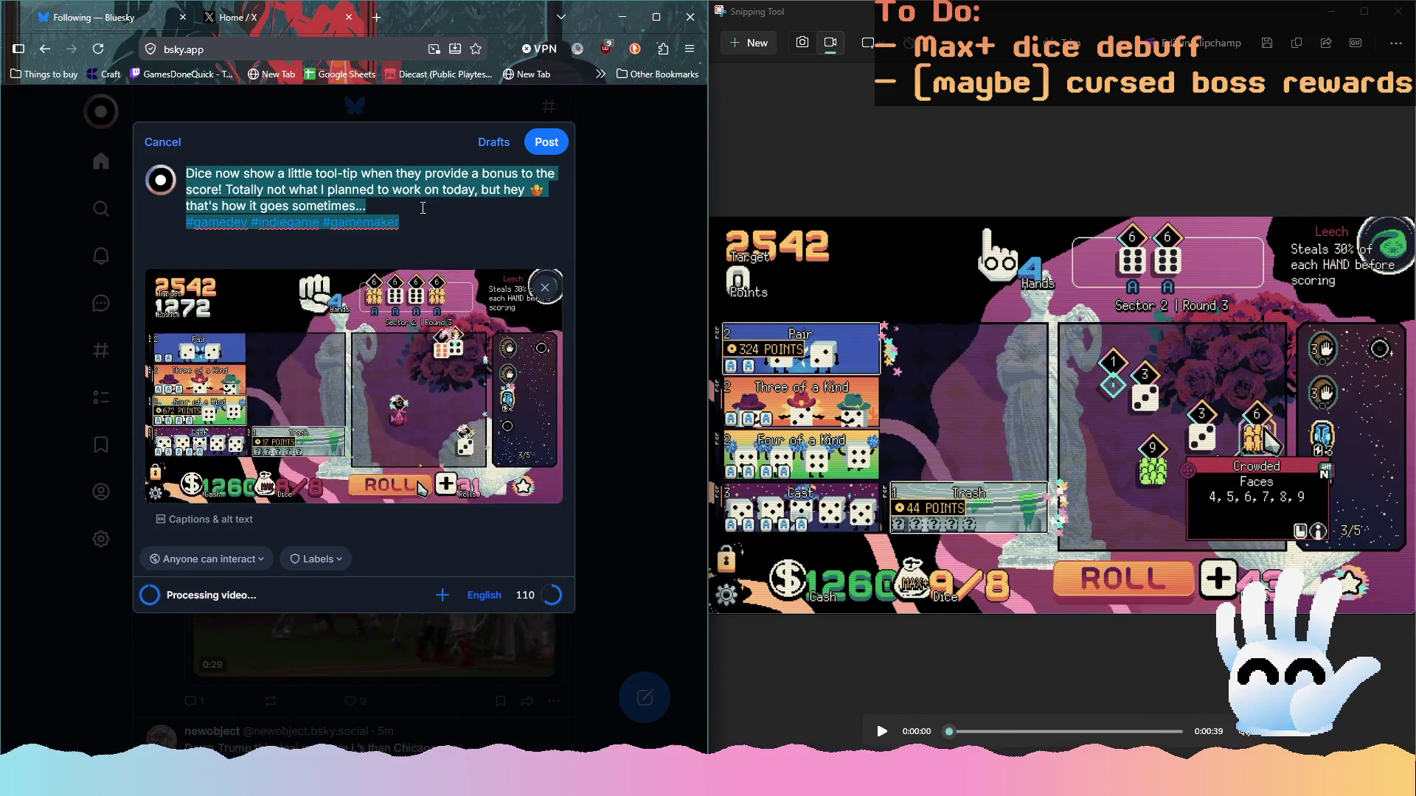
{"action": "left_click", "coordinate": [236, 17]}
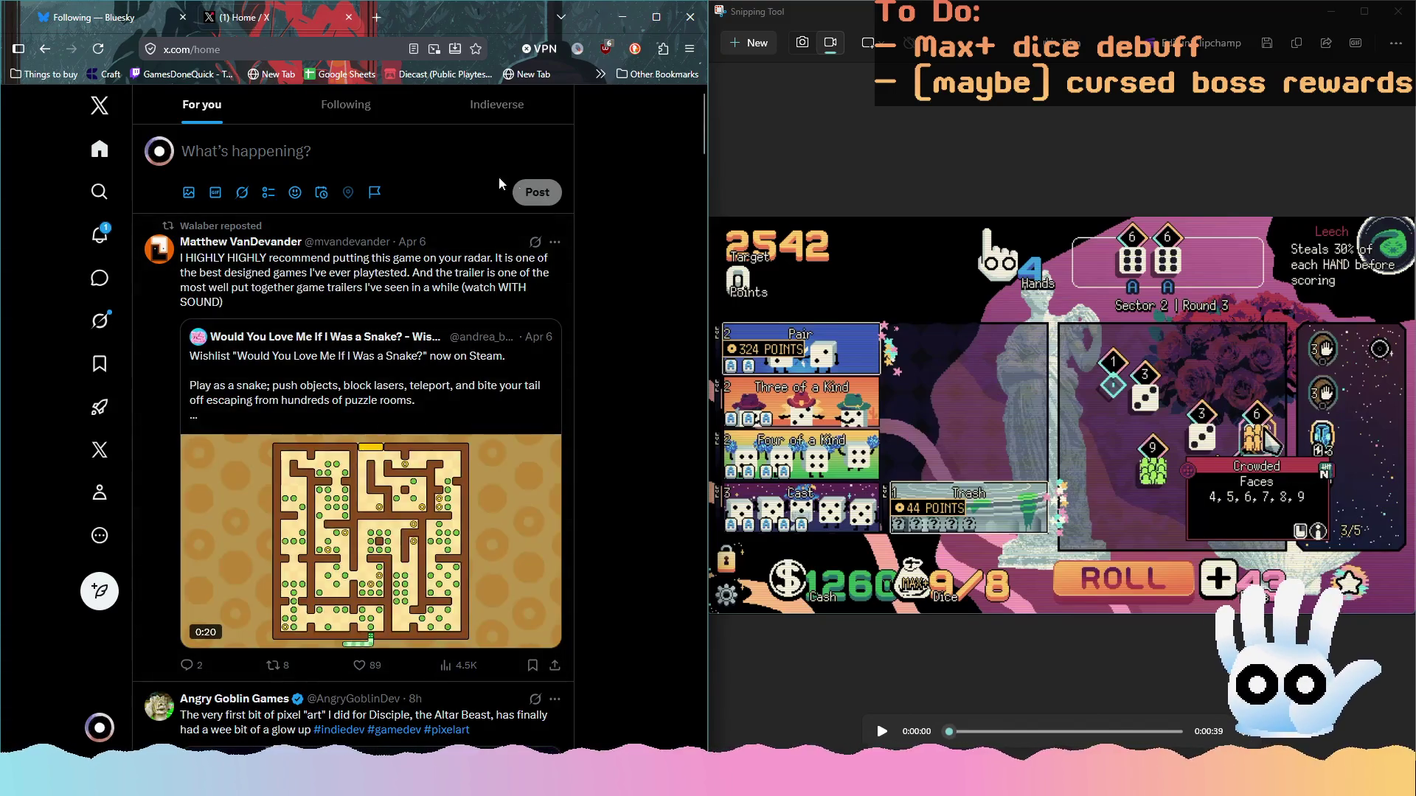
Paste the post text into a new X post and attach the copied gameplay video
{"action": "left_click", "coordinate": [433, 160]}
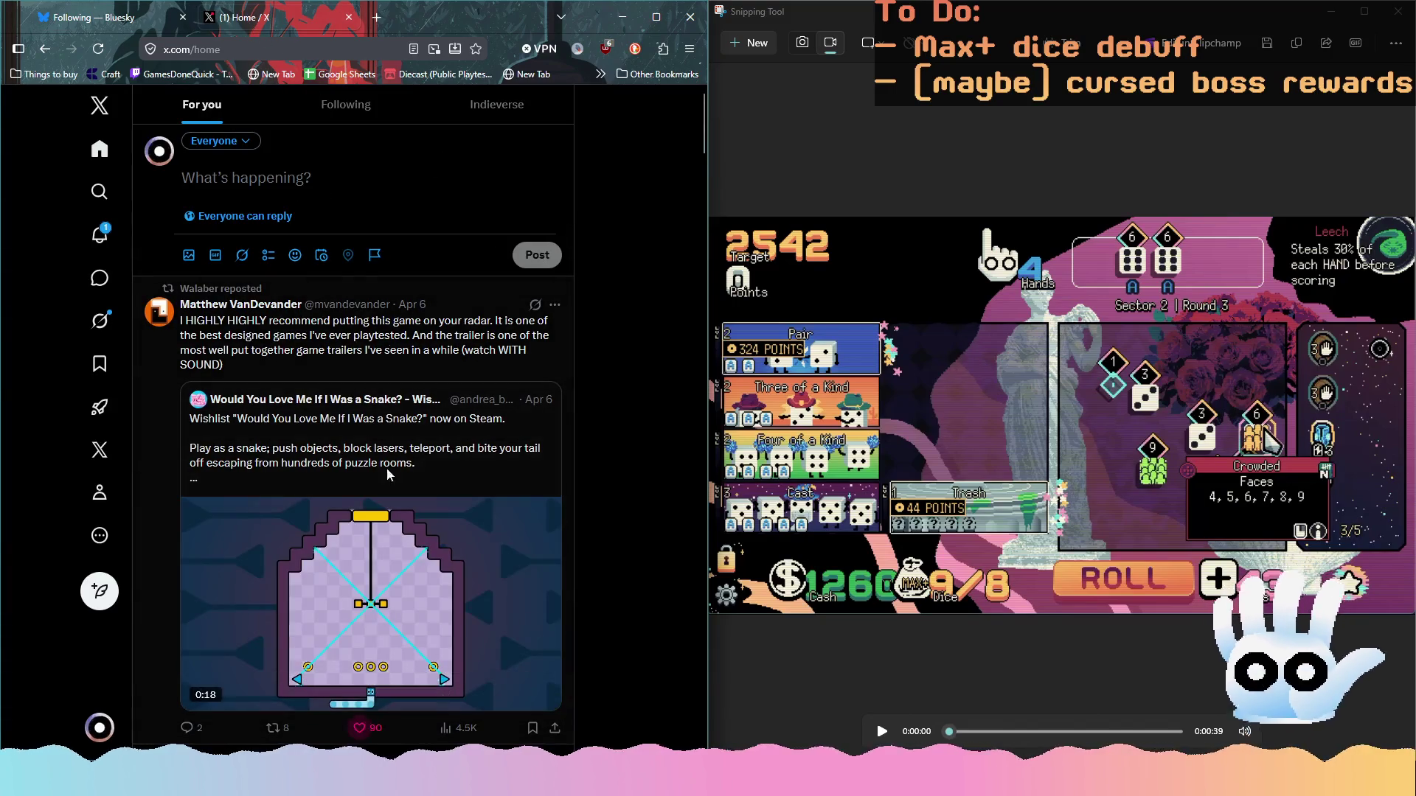
{"action": "type", "text": "Dice now show a little tool-tip when they provide a bonus to the score! Totally not what I planned to work on today, but hey 🤷 that's how it goes sometimes... #gamedev #indiegame #gamemaker"}
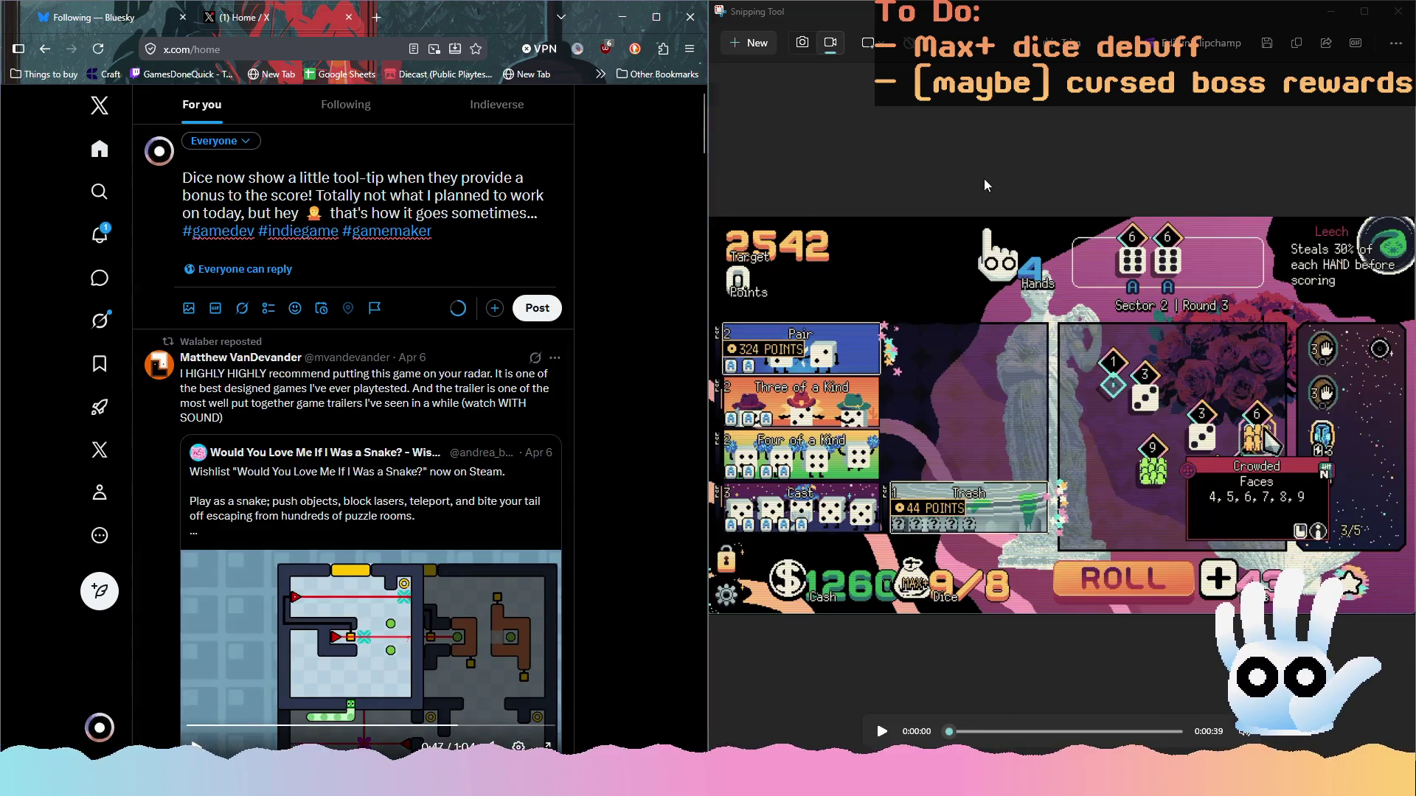
{"action": "left_click", "coordinate": [985, 185]}
{"action": "left_click", "coordinate": [465, 236]}
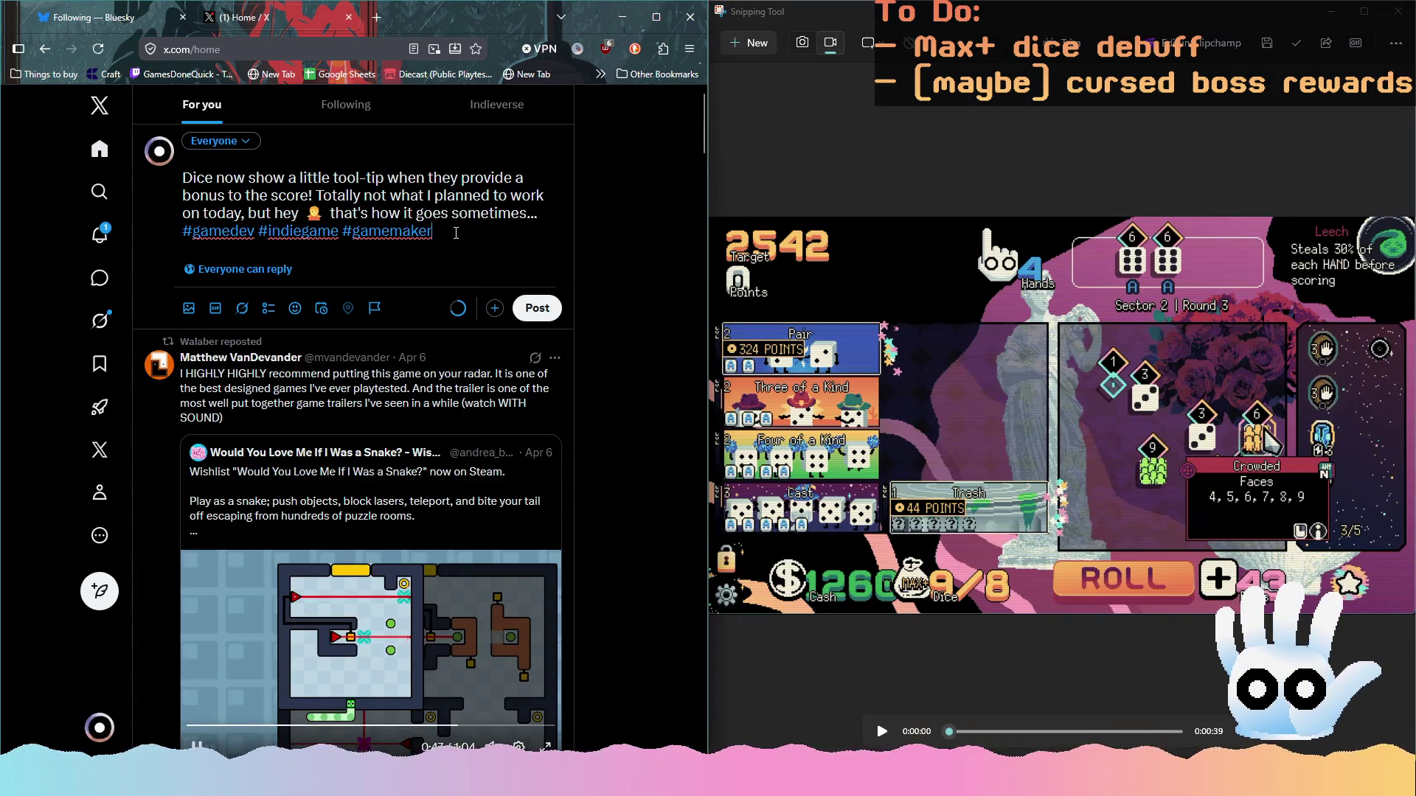
{"action": "key", "text": "ctrl+v"}
{"action": "left_click", "coordinate": [111, 17]}
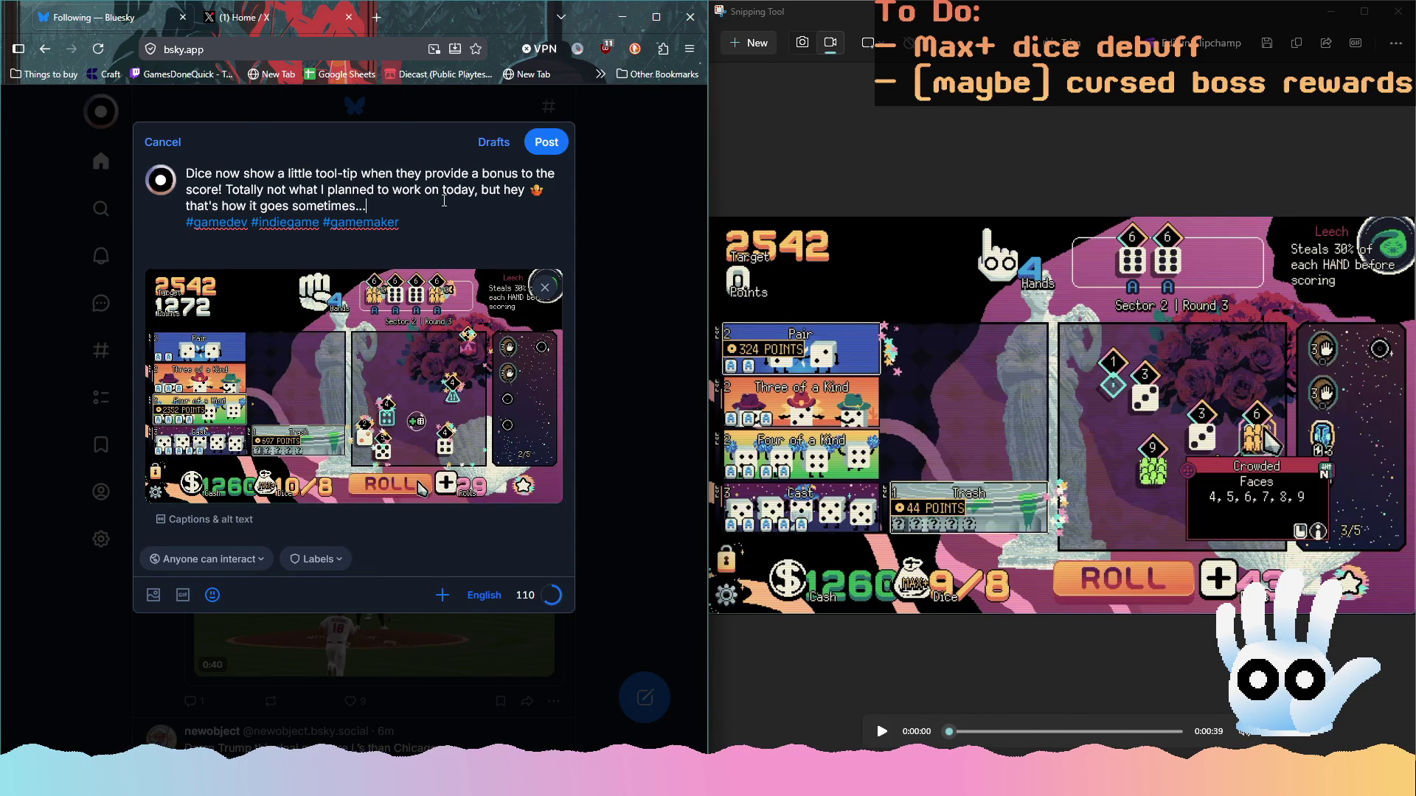
Publish the Bluesky post, then bring up the X draft with its text focused
{"action": "left_click", "coordinate": [545, 147]}
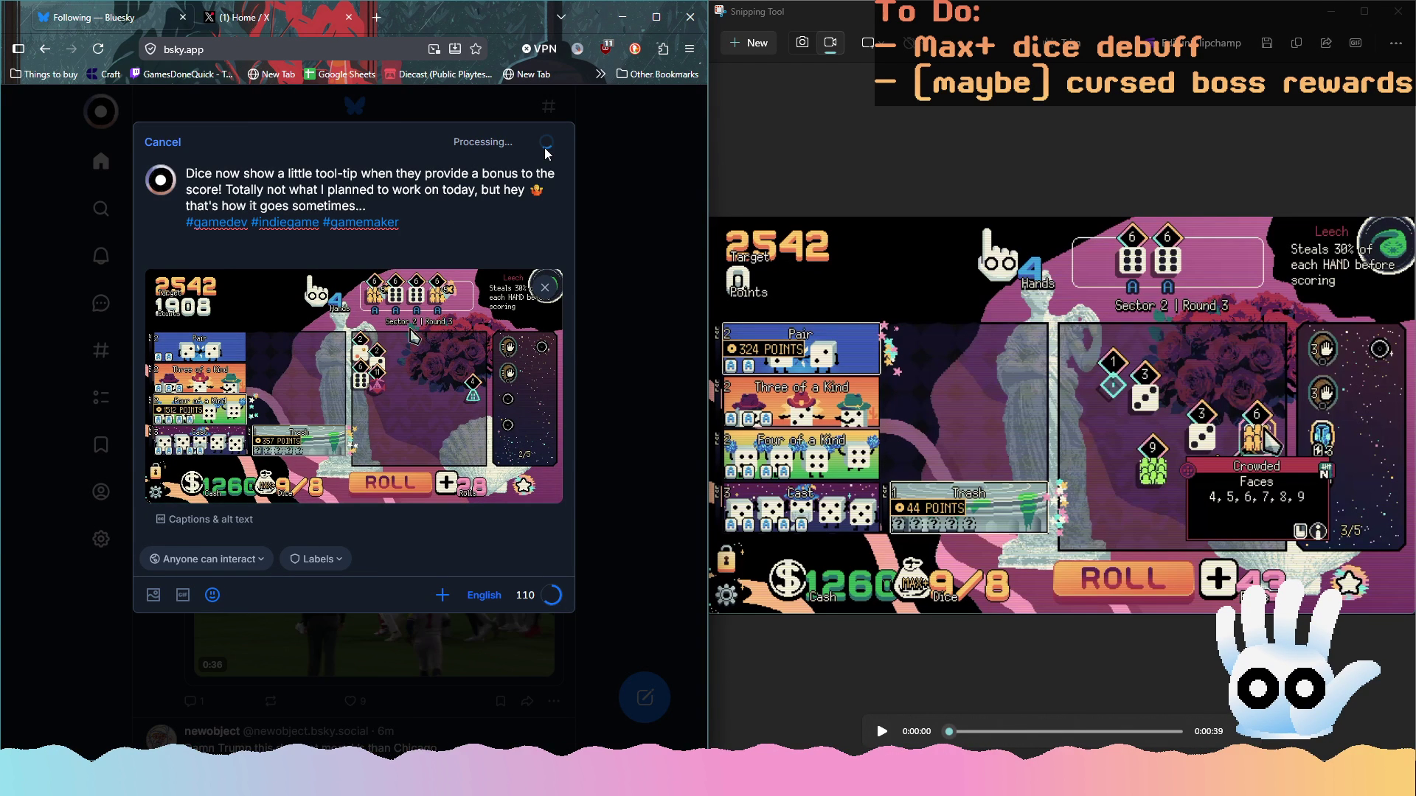
{"action": "key", "text": "ctrl+Tab"}
{"action": "left_click", "coordinate": [265, 178]}
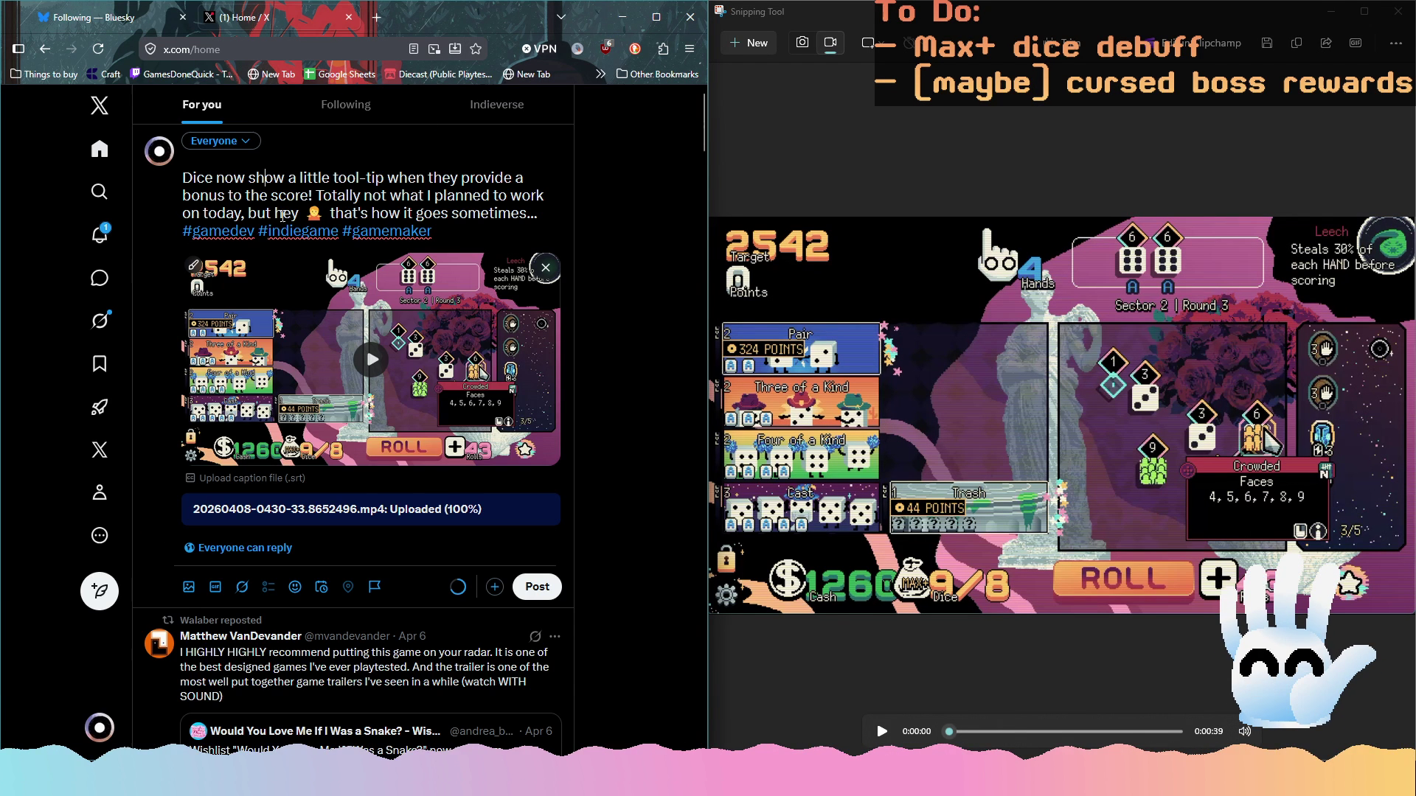
Send the X post with Ctrl+Enter and check both the Bluesky and X feeds
{"action": "key", "text": "ctrl+Return"}
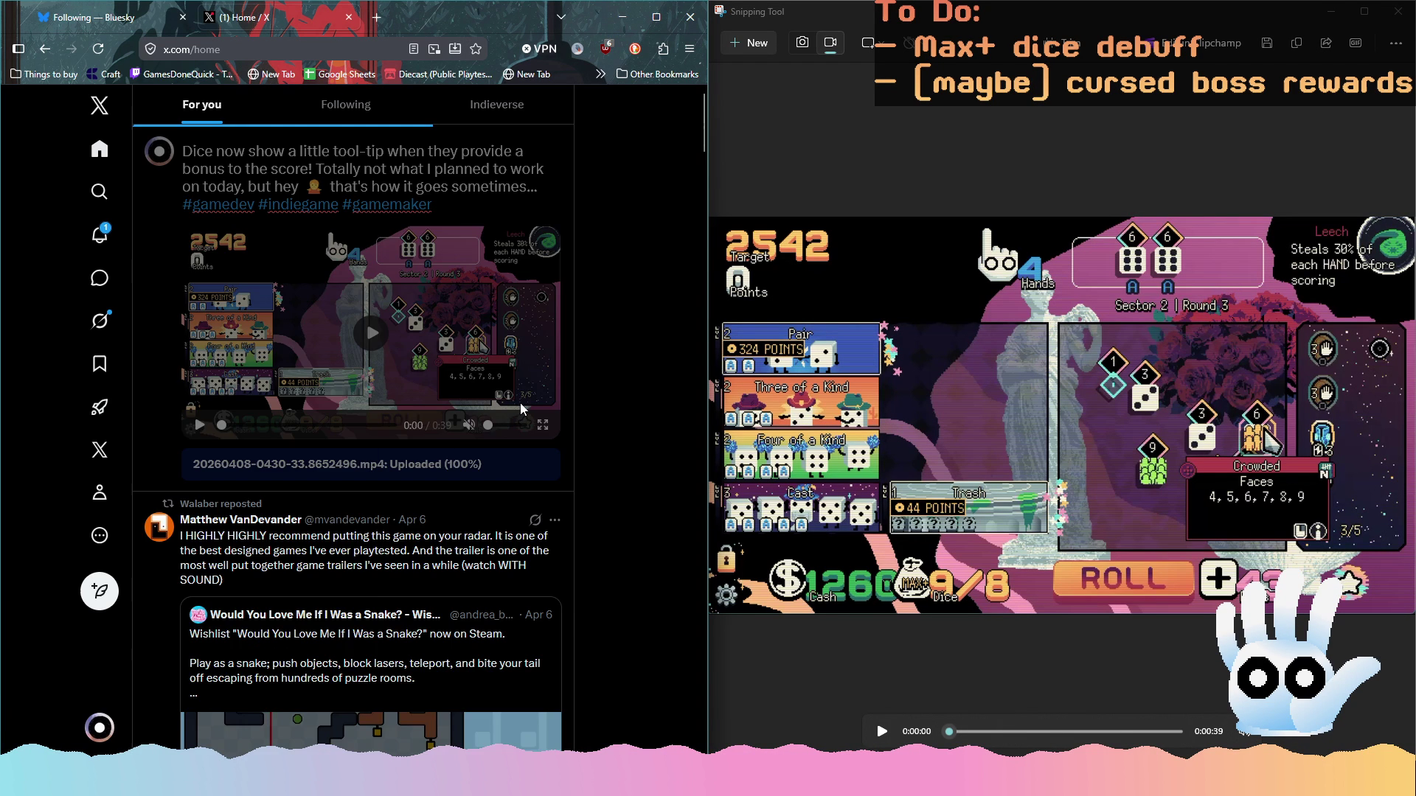
{"action": "left_click", "coordinate": [155, 22]}
{"action": "left_click", "coordinate": [243, 17]}
Close Firefox with all its tabs, then close the Snipping Tool window
{"action": "left_click", "coordinate": [139, 18]}
{"action": "left_click", "coordinate": [690, 16]}
{"action": "left_click", "coordinate": [447, 154]}
{"action": "left_click", "coordinate": [622, 17]}
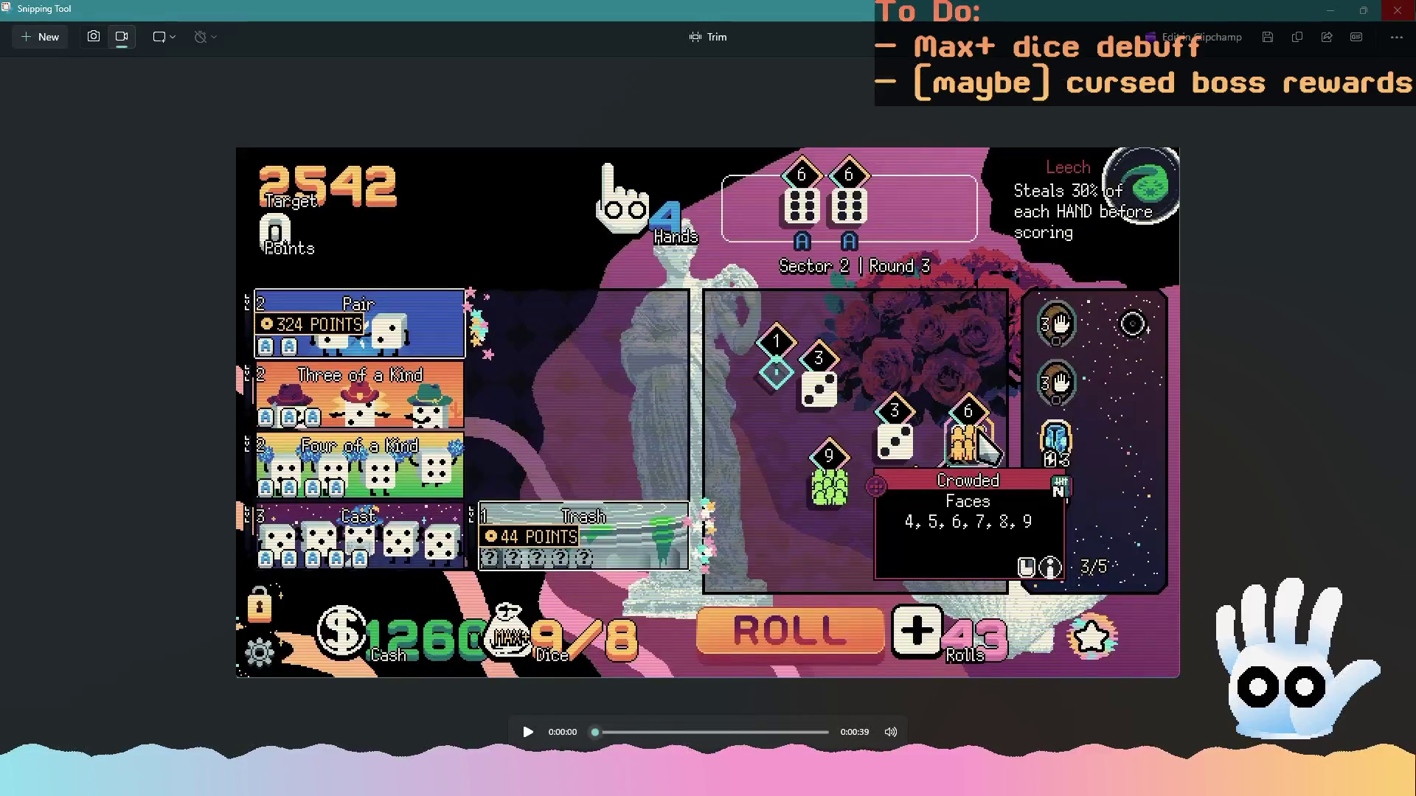
{"action": "left_click", "coordinate": [1398, 11]}
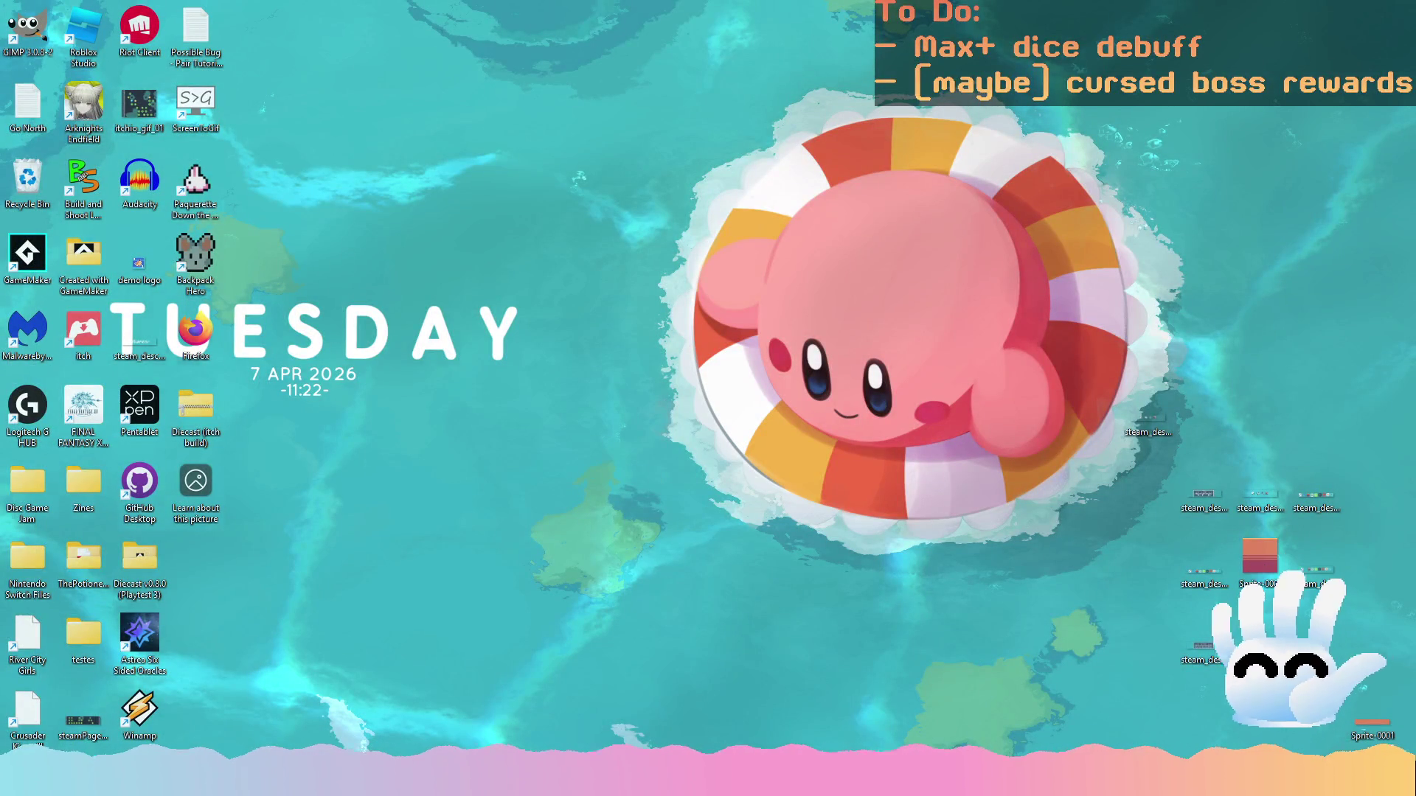